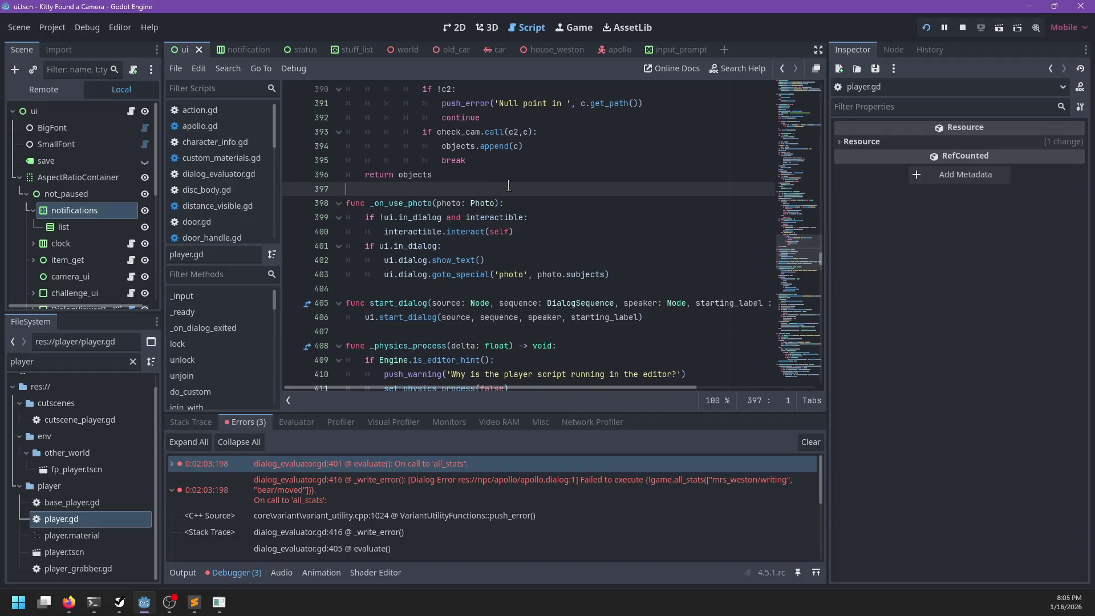
# - Search player.gd for 'look' and jump to the func look(delta) definition
pyautogui.write('look')
pyautogui.press('Escape')
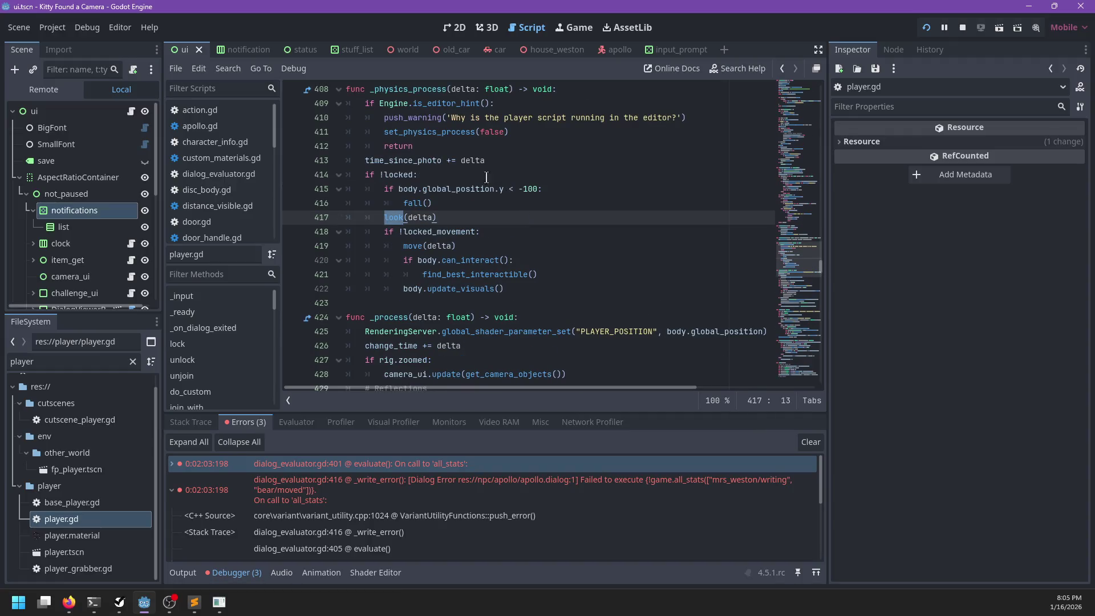
pyautogui.keyDown('ctrl'); pyautogui.click(394, 221); pyautogui.keyUp('ctrl')
pyautogui.scroll(-2, 544, 245)
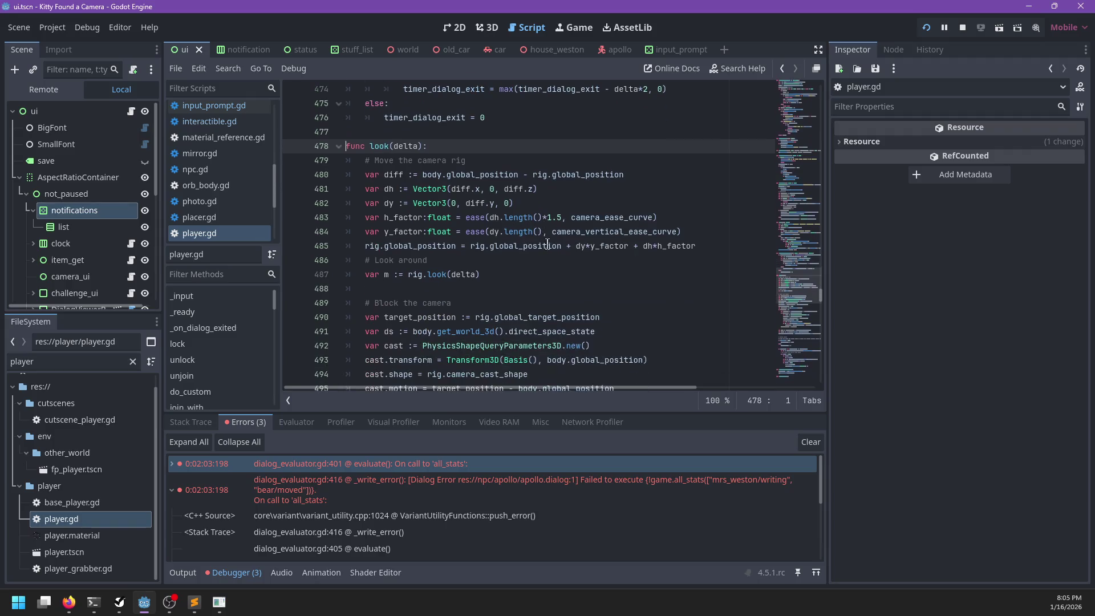
pyautogui.scroll(-3, 516, 226)
pyautogui.scroll(3, 530, 181)
# - Add 'if !ui.status_ui.active:' above 'var m := rig.look(delta)' and indent that call under it
pyautogui.click(465, 258)
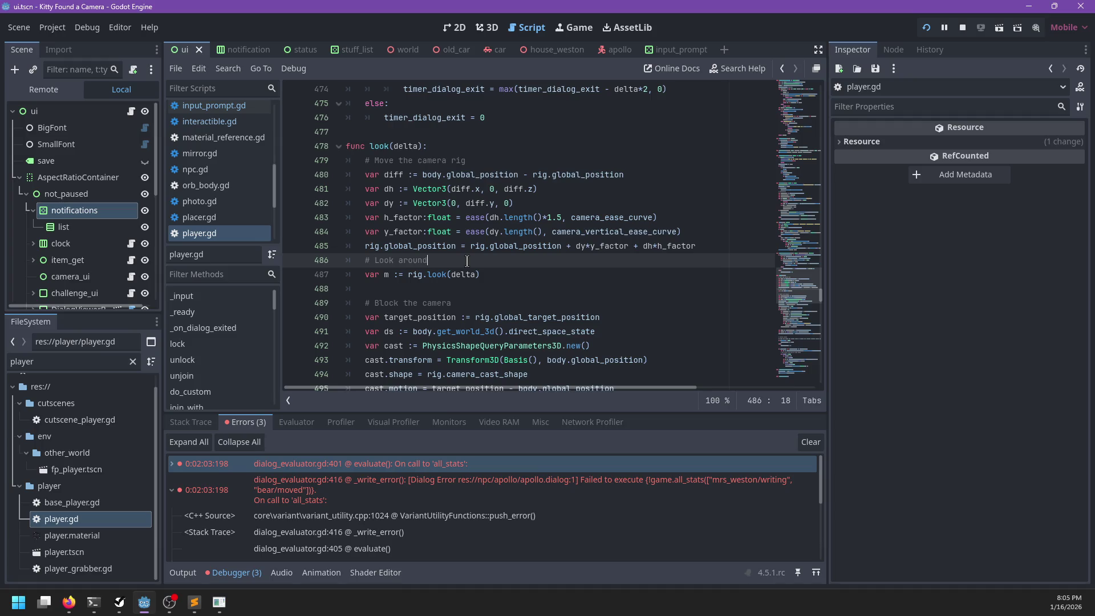
pyautogui.press('Return')
pyautogui.write('if')
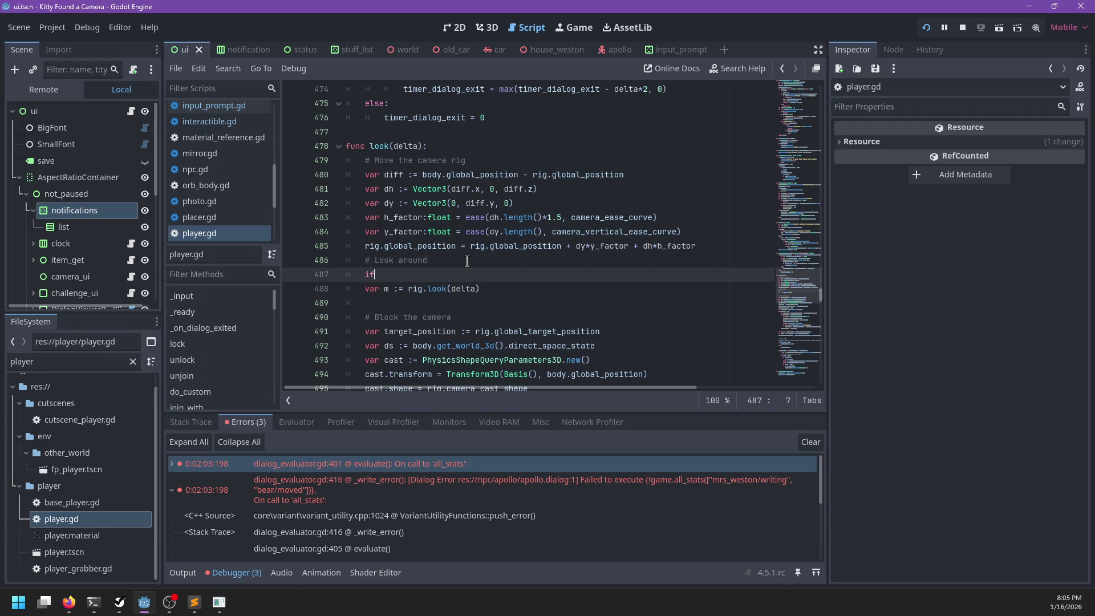
pyautogui.scroll(-6, 465, 270)
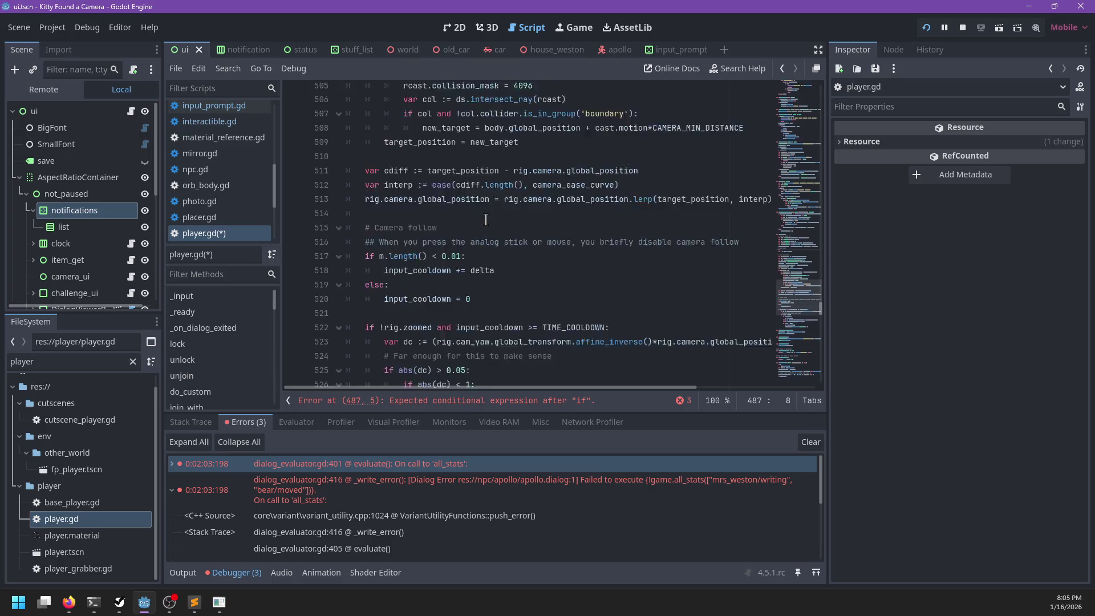
pyautogui.scroll(7, 496, 228)
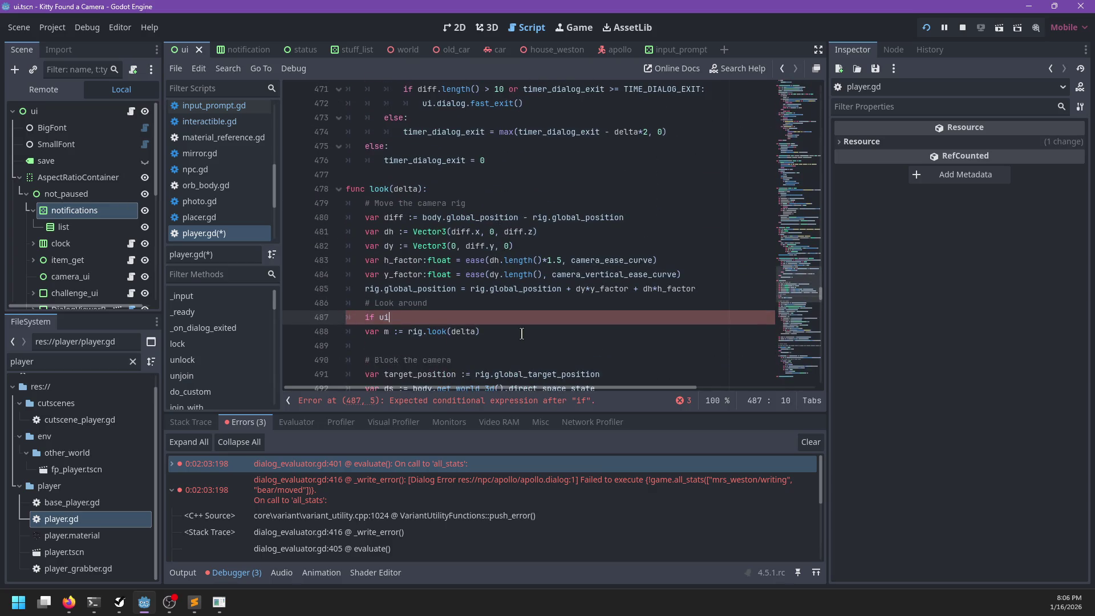
pyautogui.write('.stat')
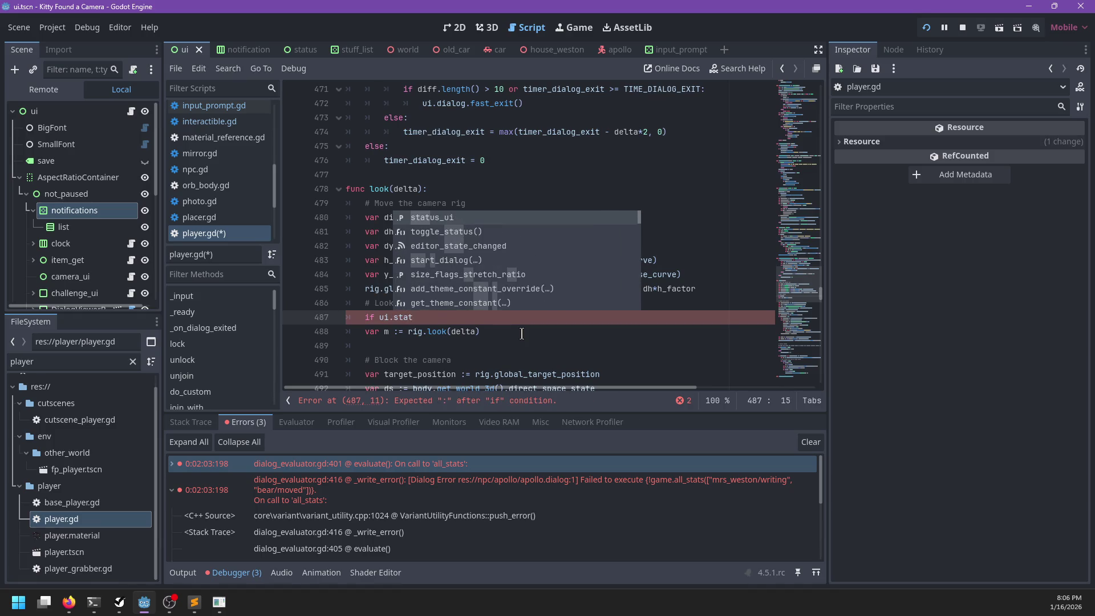
pyautogui.press('Return')
pyautogui.write('.')
pyautogui.press('BackSpace')
pyautogui.press('BackSpace')
pyautogui.press('Return')
pyautogui.hotkey('ctrl', 'Left')
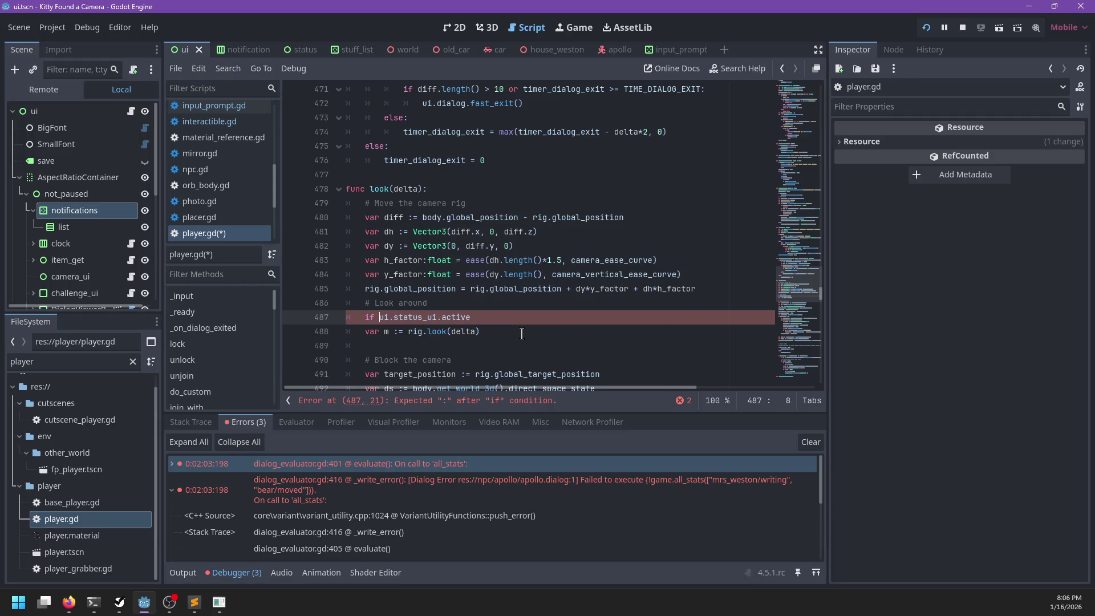
pyautogui.press('End')
pyautogui.write(':')
pyautogui.press('Escape')
pyautogui.press('Down')
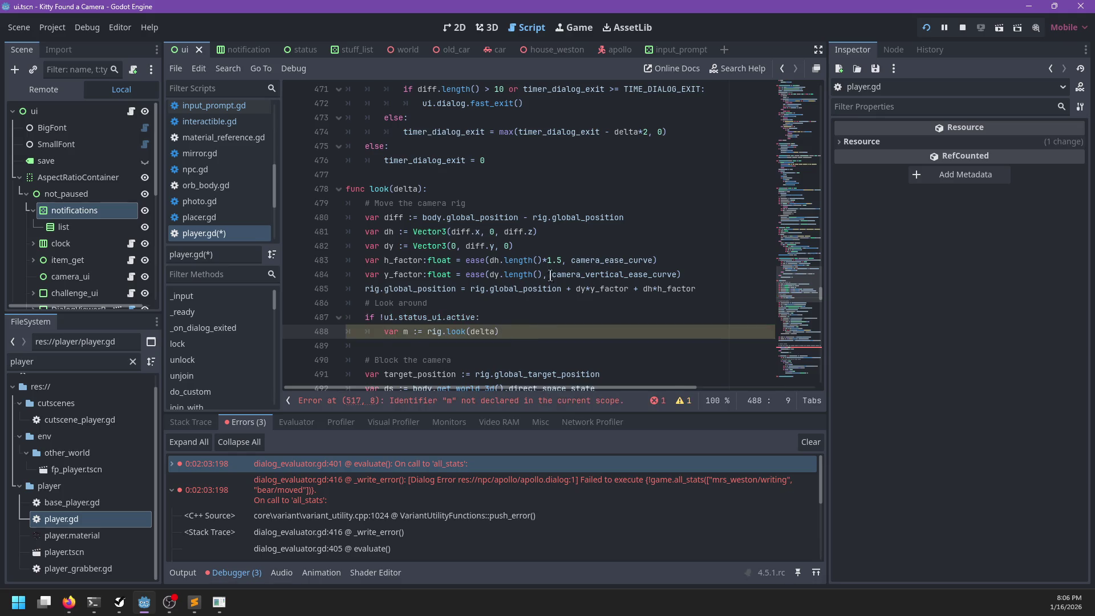
# - Add an 'else:' branch after the rig.look(delta) call in the look function
pyautogui.scroll(-1, 539, 264)
pyautogui.scroll(-2, 532, 263)
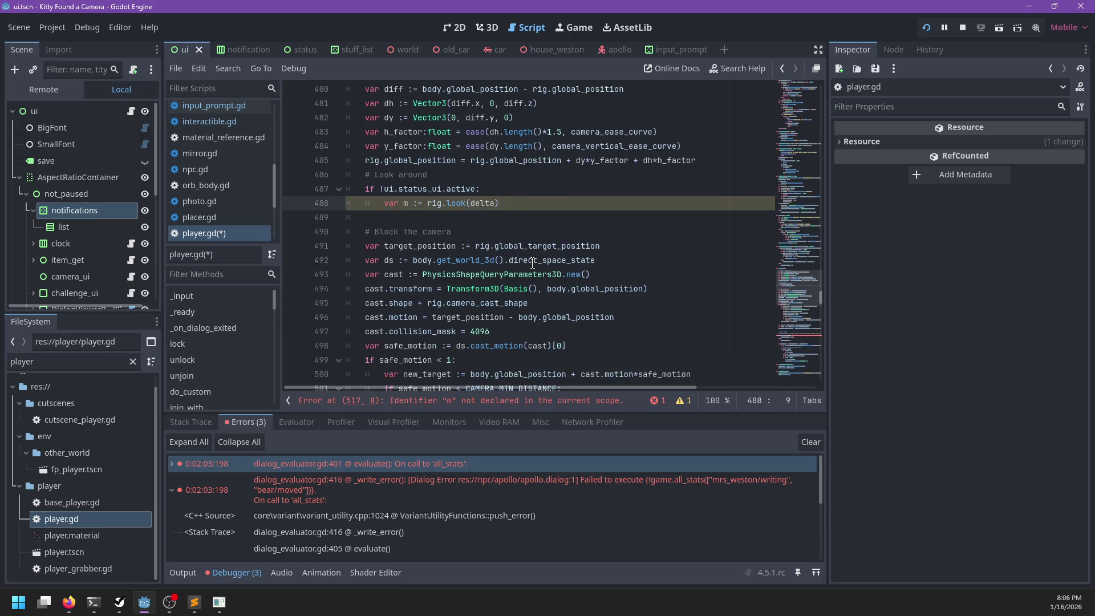
pyautogui.scroll(-5, 532, 263)
pyautogui.scroll(2, 530, 263)
pyautogui.scroll(-5, 530, 263)
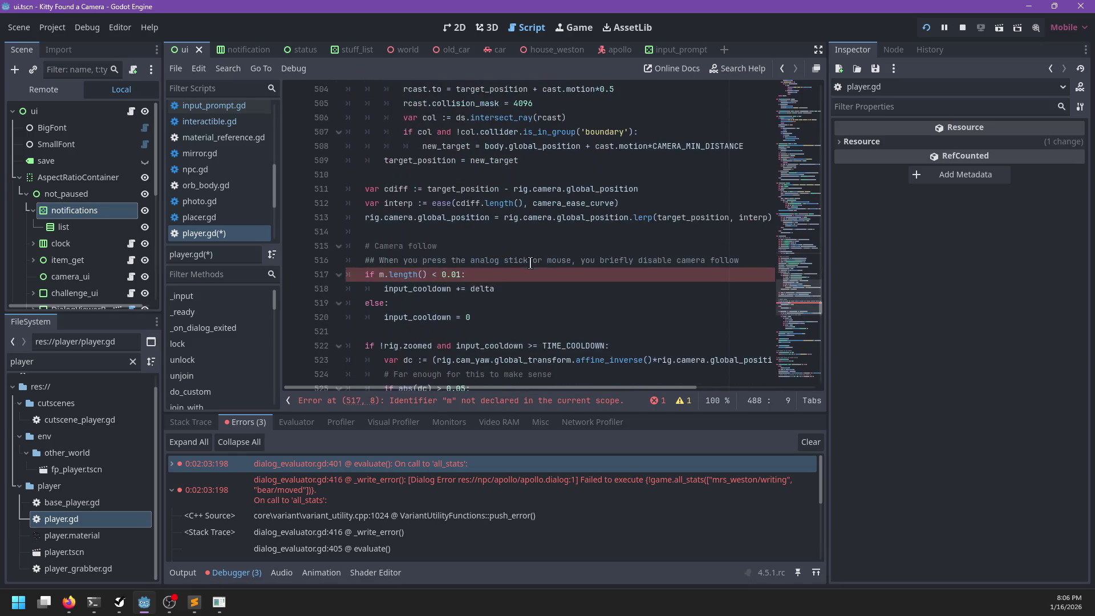
pyautogui.scroll(7, 462, 259)
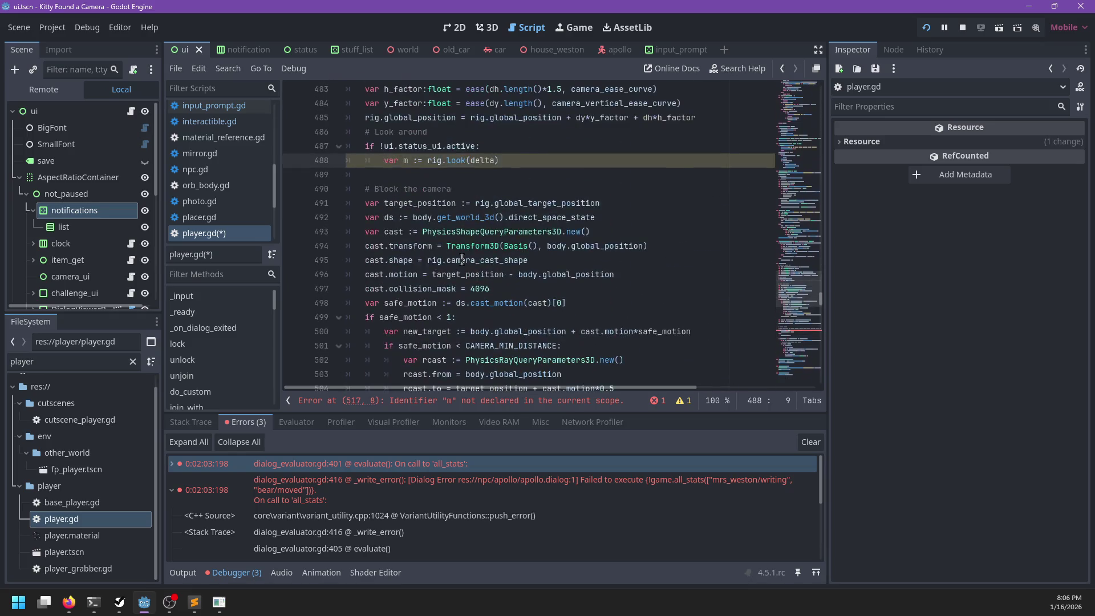
pyautogui.click(530, 154)
pyautogui.press('Return')
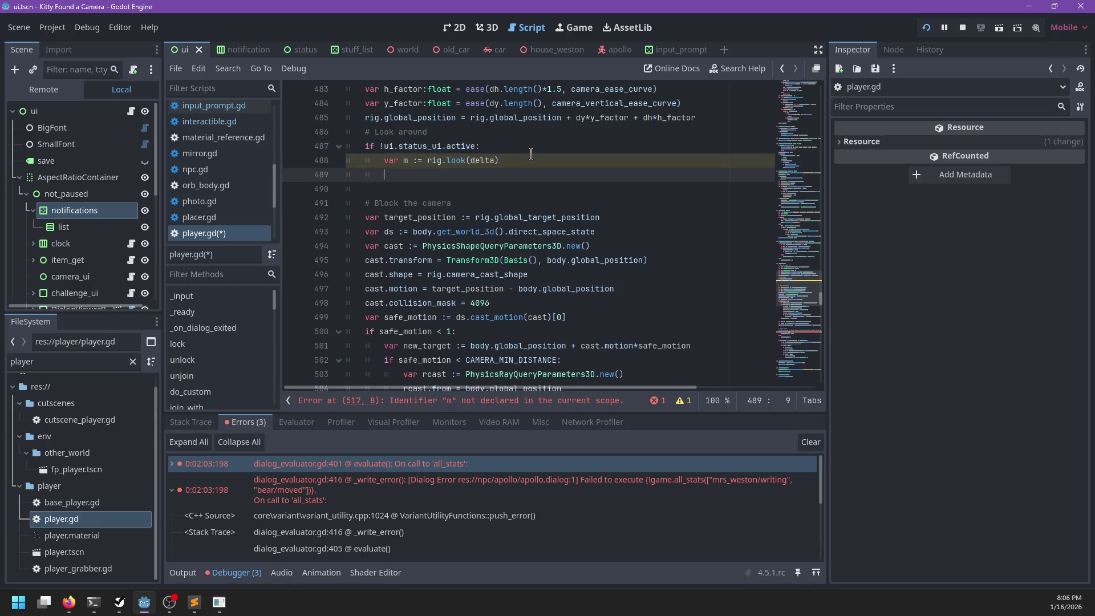
pyautogui.write('else:')
pyautogui.press('Return')
# - Declare 'var m: Vector2' above the if, set m to Vector2.ZERO in the else, then save and run
pyautogui.press('Up')
pyautogui.press('Up')
pyautogui.press('Up')
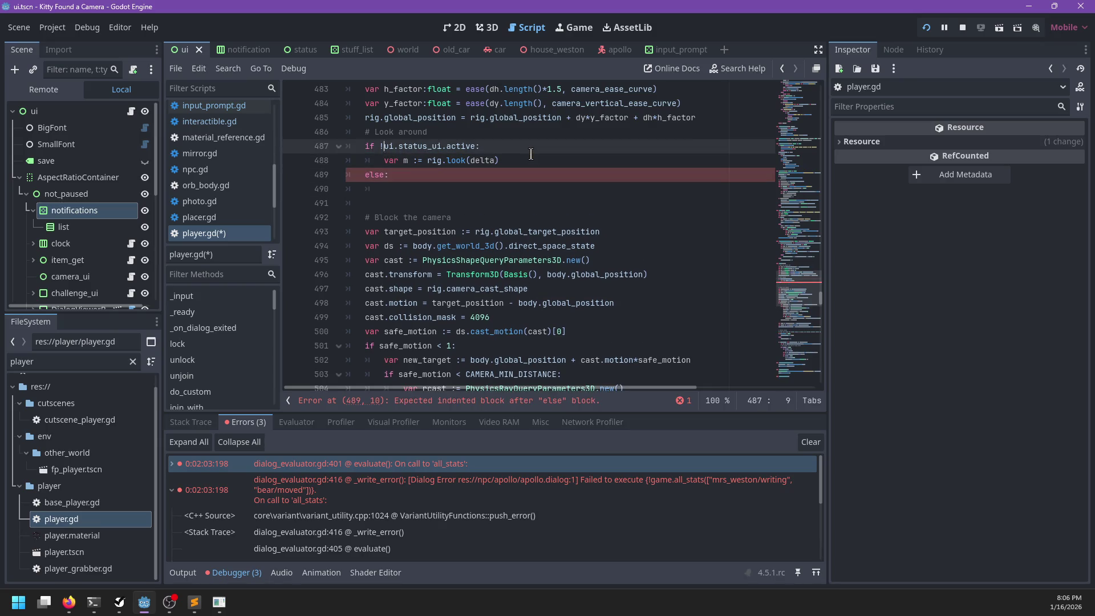
pyautogui.press('End')
pyautogui.press('Return')
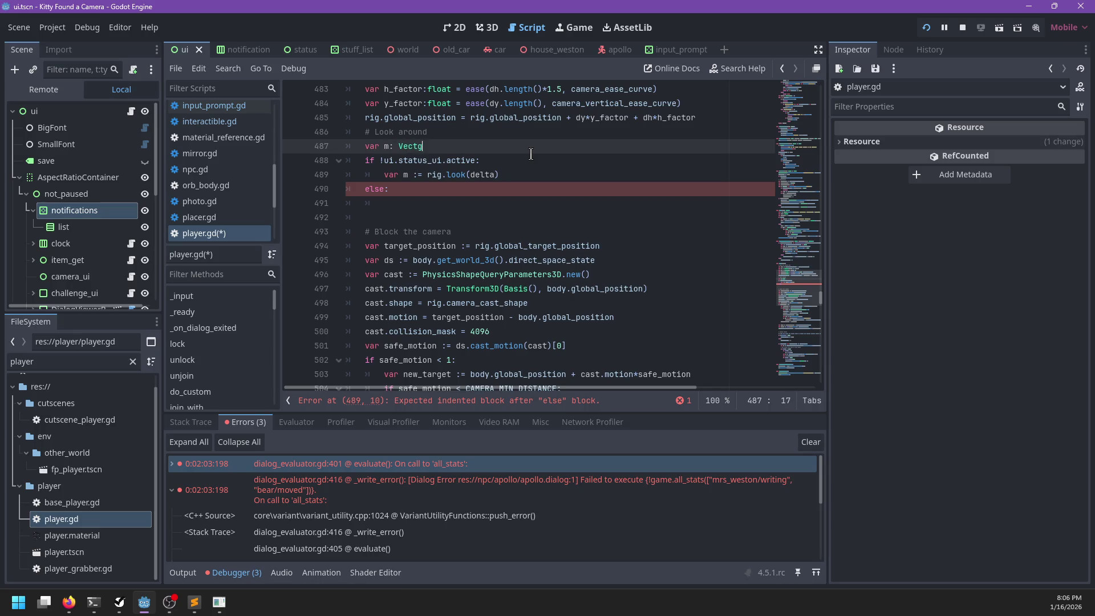
pyautogui.press('Down')
pyautogui.press('Down')
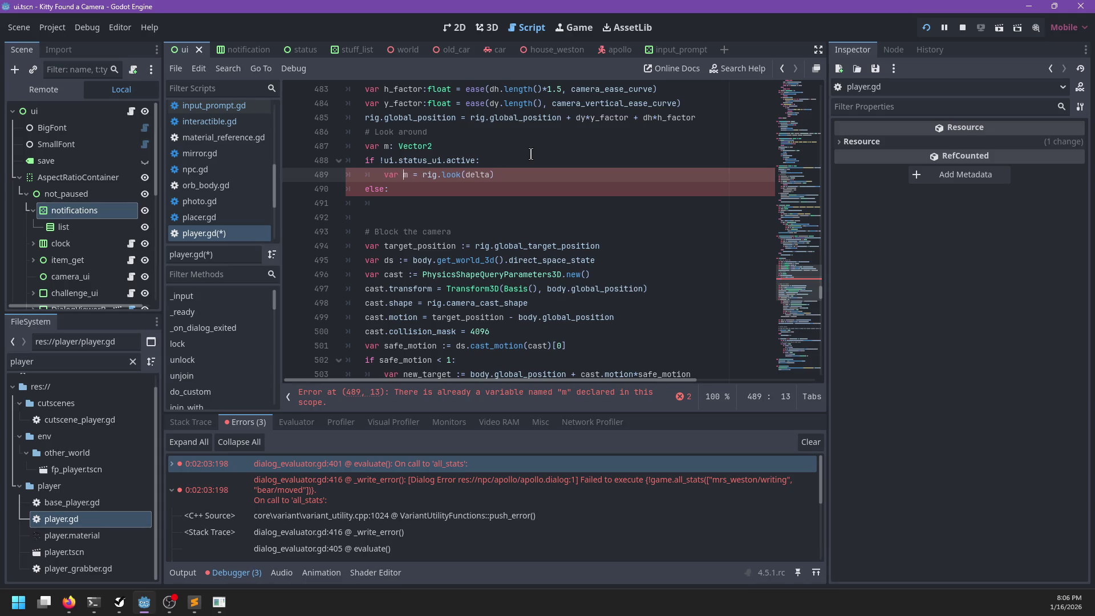
pyautogui.press('Down')
pyautogui.press('Down')
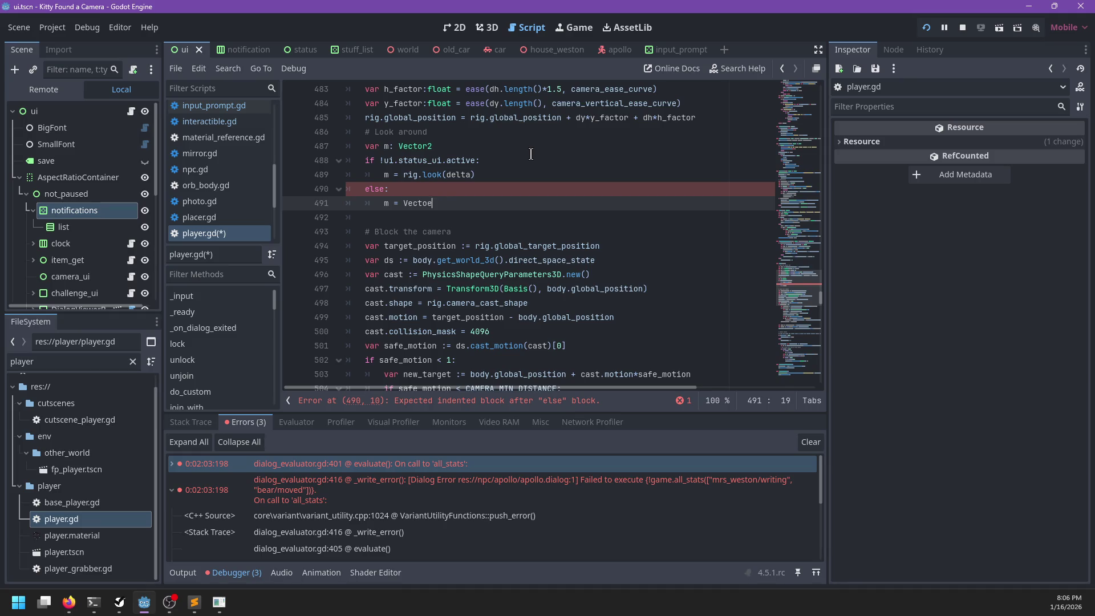
pyautogui.hotkey('ctrl', 's')
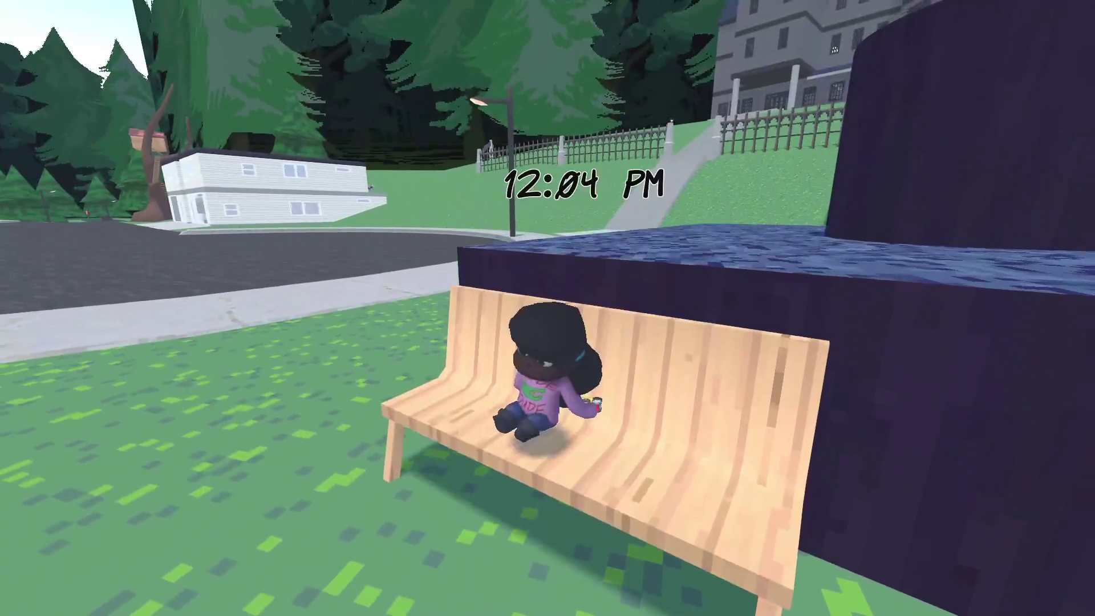
# - Open the camera gallery on the People journal and scroll through its entries
pyautogui.press('Escape')
pyautogui.press('Escape')
pyautogui.press('Tab')
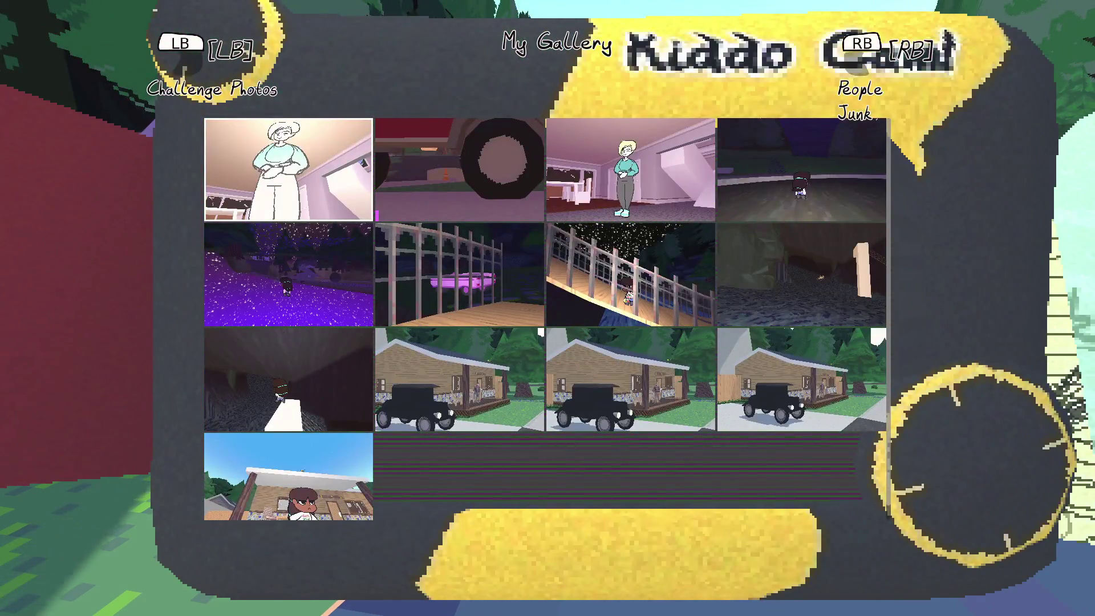
pyautogui.press('e')
pyautogui.scroll(-10, 547, 314)
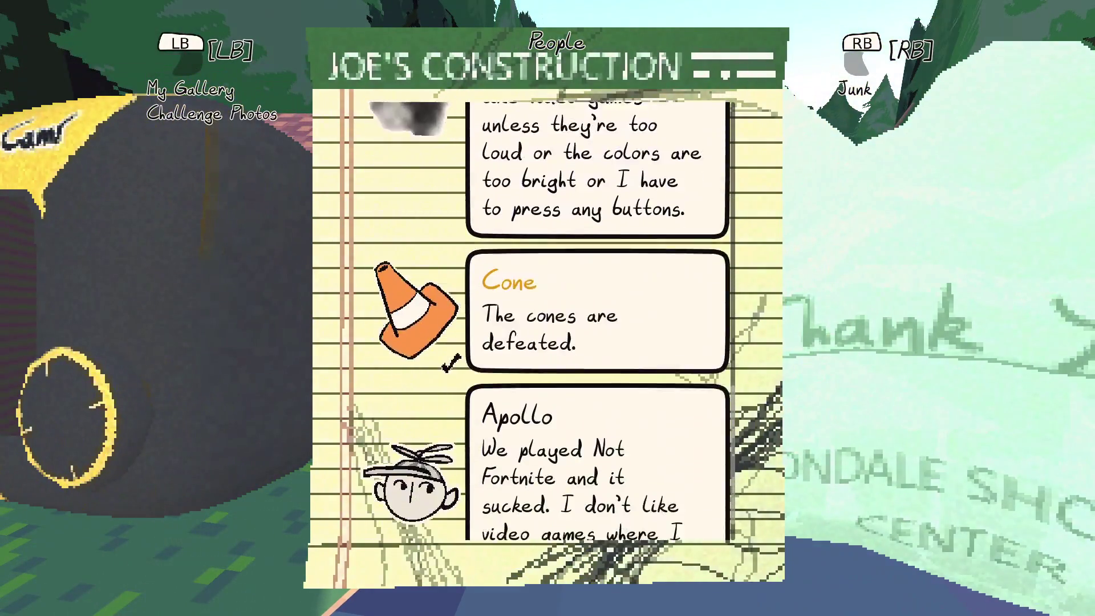
pyautogui.scroll(10, 547, 319)
pyautogui.scroll(2, 548, 320)
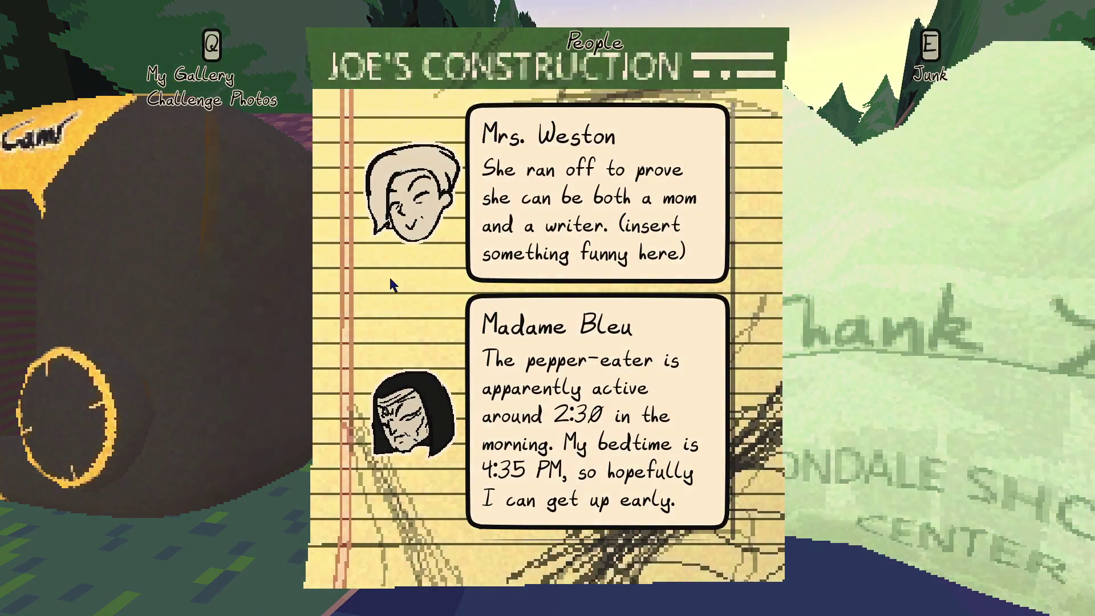
pyautogui.press('Escape')
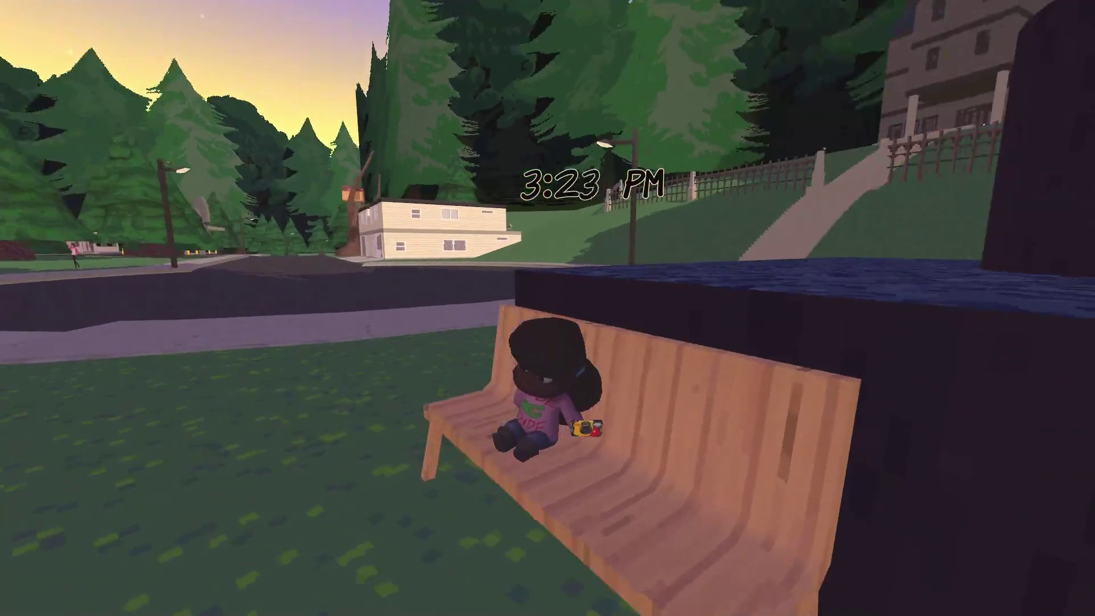
# - Reopen the gallery on People, flip to the Junk page and browse it before closing
pyautogui.press('Tab')
pyautogui.press('e')
pyautogui.press('e')
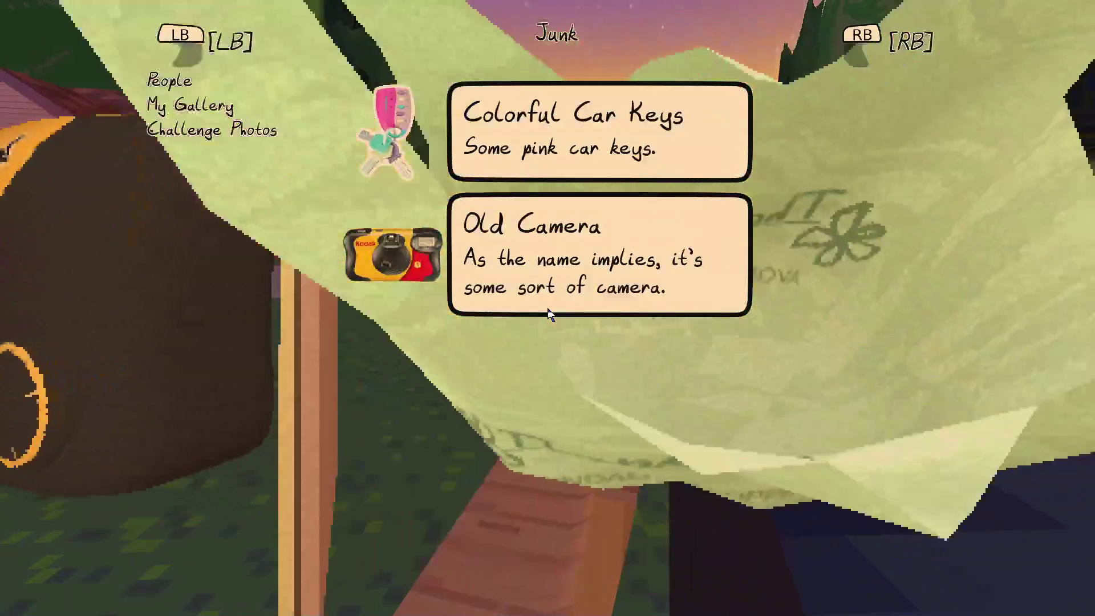
pyautogui.press('q')
pyautogui.scroll(-5, 546, 306)
pyautogui.scroll(-6, 547, 308)
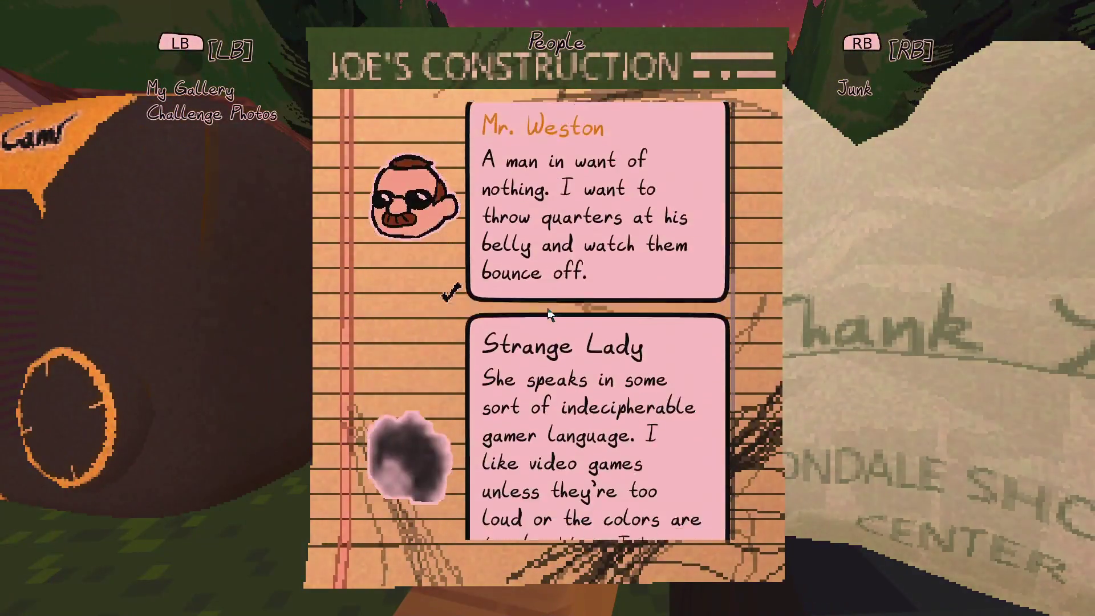
pyautogui.scroll(8, 547, 310)
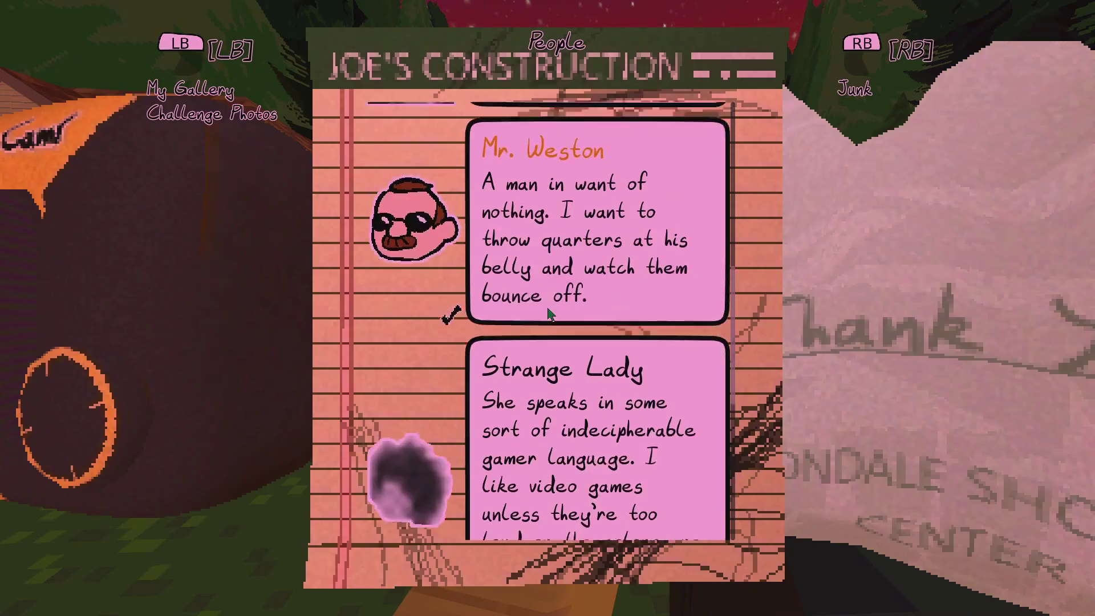
pyautogui.scroll(-3, 547, 314)
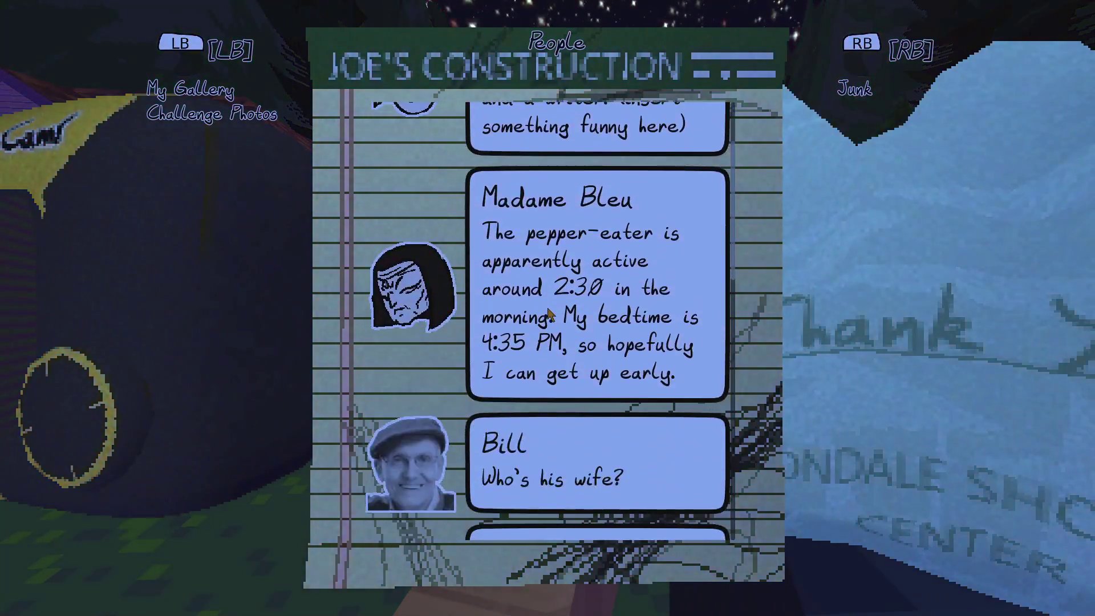
pyautogui.press('Escape')
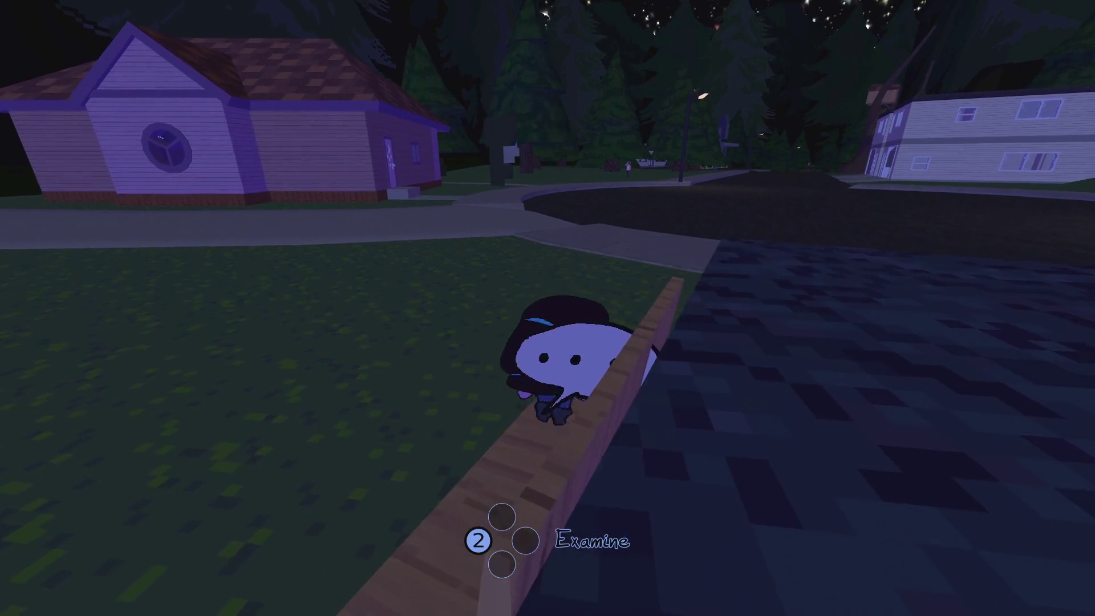
# - Photograph Madame Bleu's Peppers, then walk along the fence and greet the zombie
pyautogui.press('w')
pyautogui.press('w')
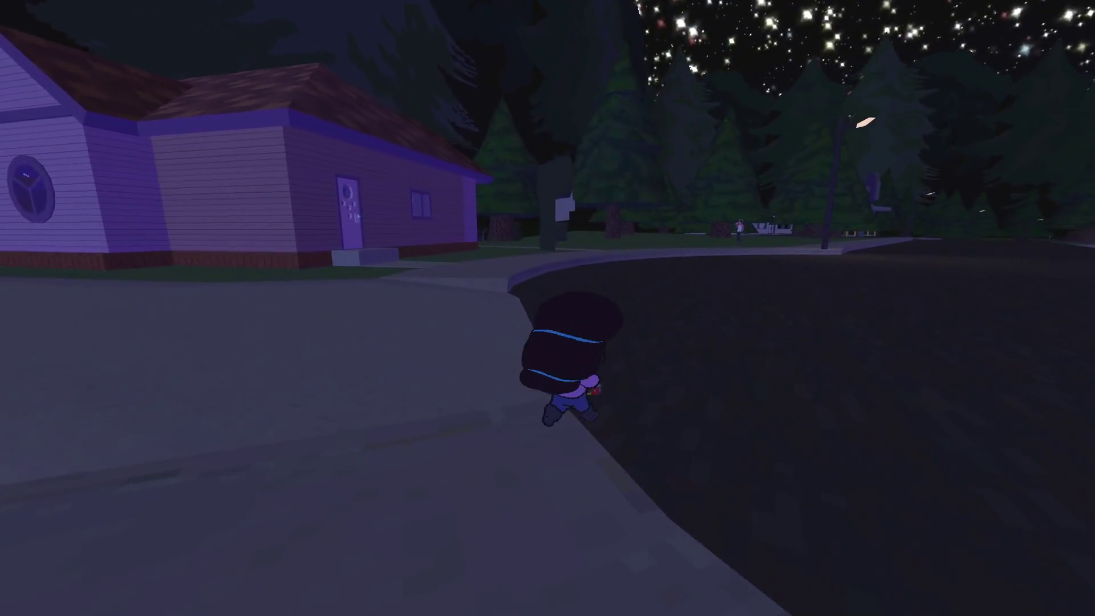
pyautogui.press('c')
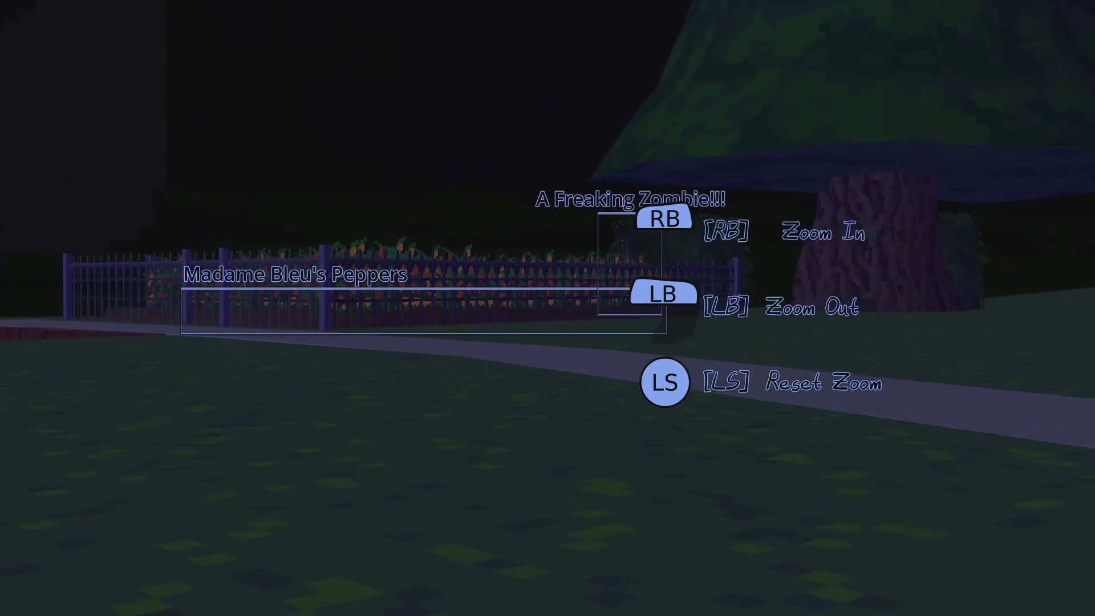
pyautogui.press('space')
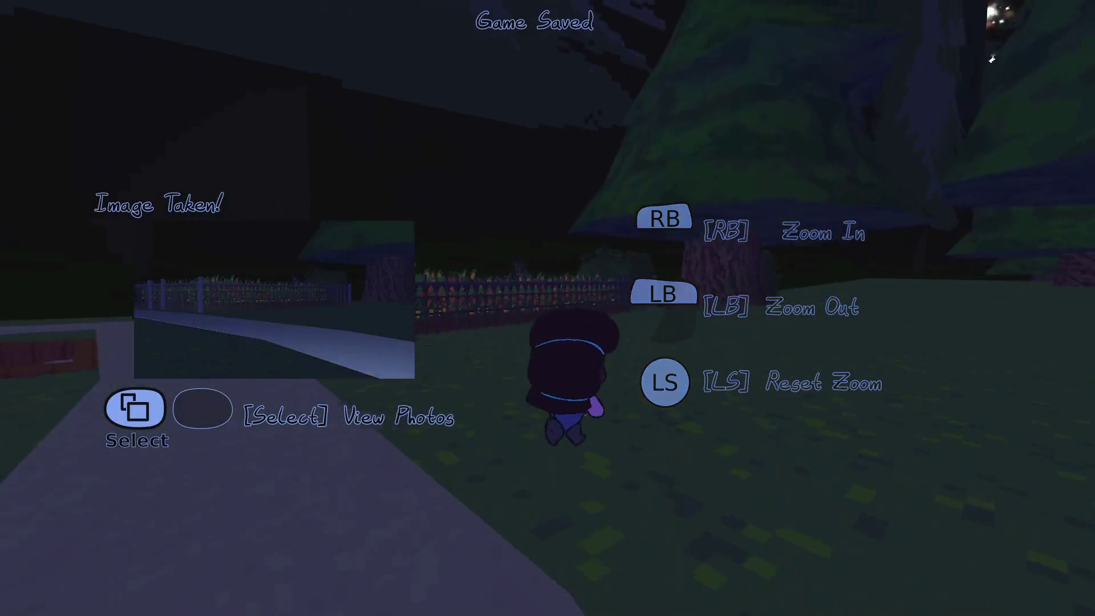
pyautogui.press('a')
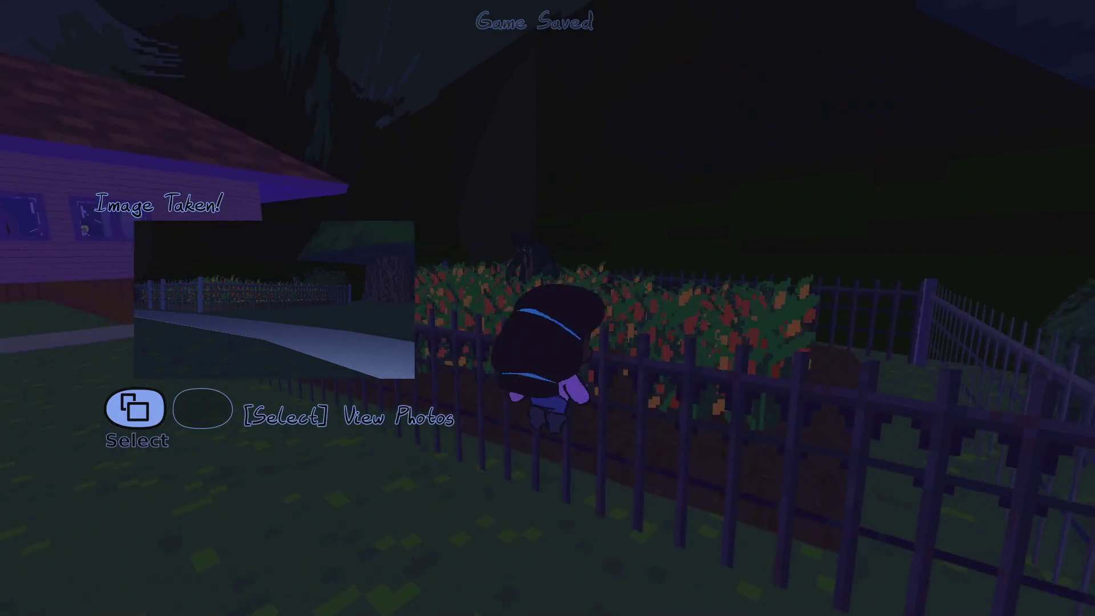
pyautogui.press('a')
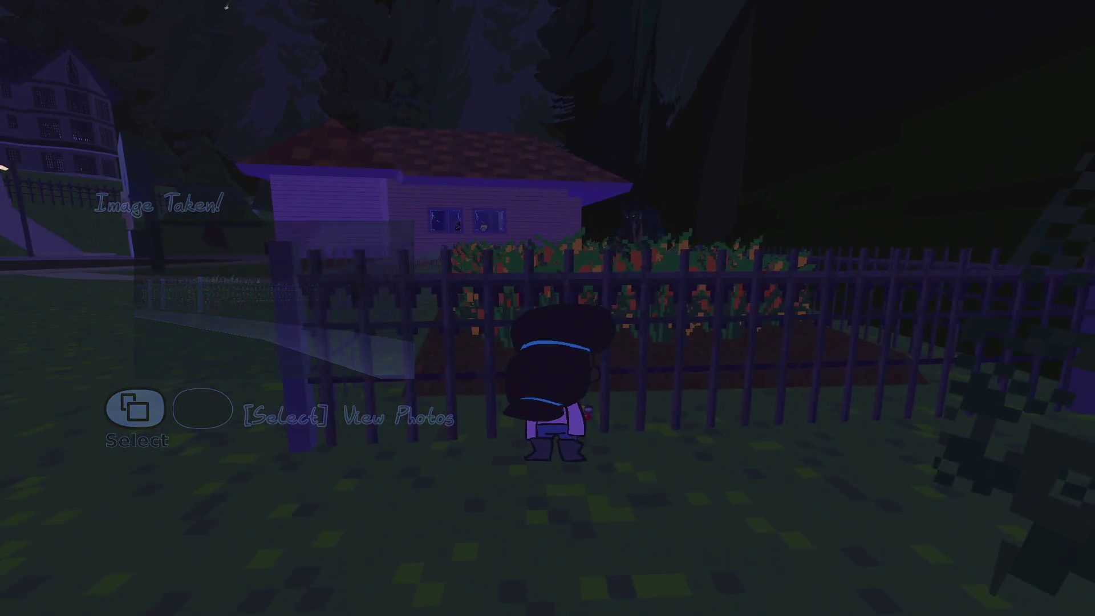
pyautogui.press('e')
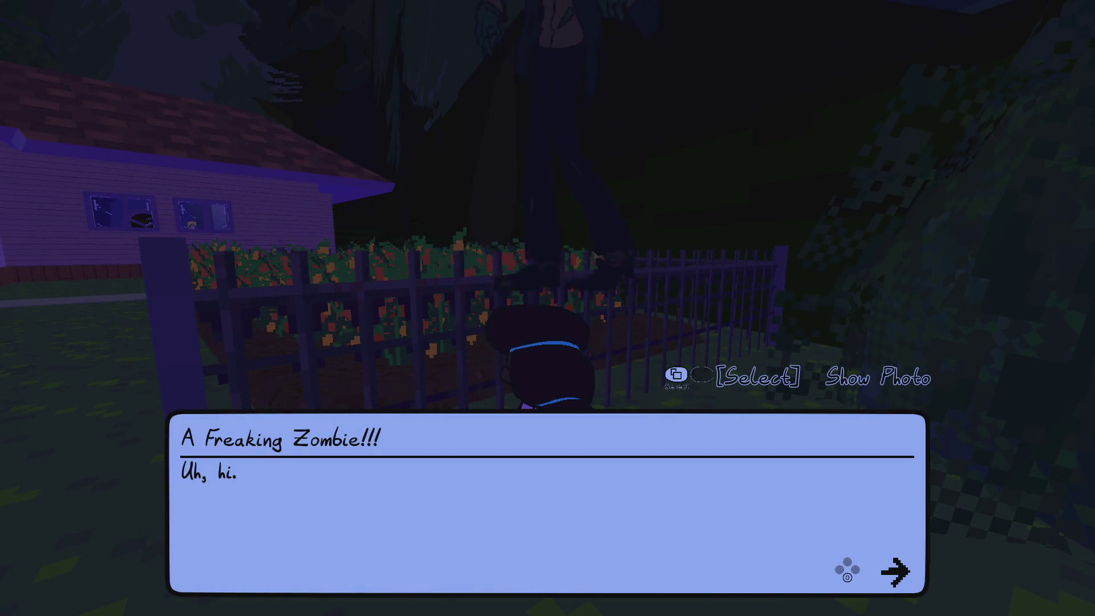
pyautogui.press('e')
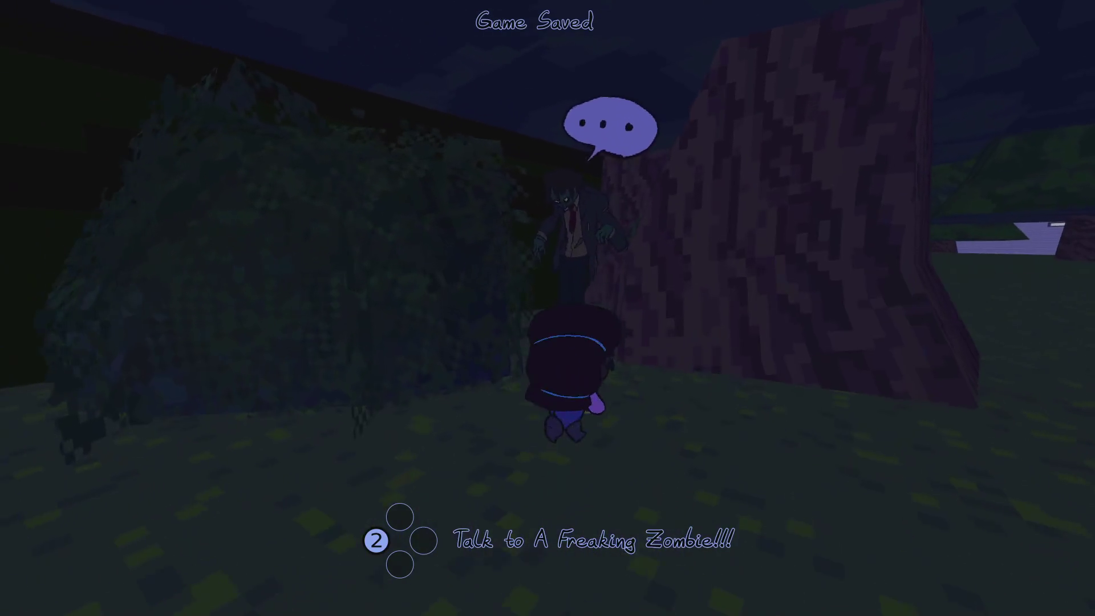
# - Finish talking to the zombie and walk across the lawn into the house
pyautogui.press('e')
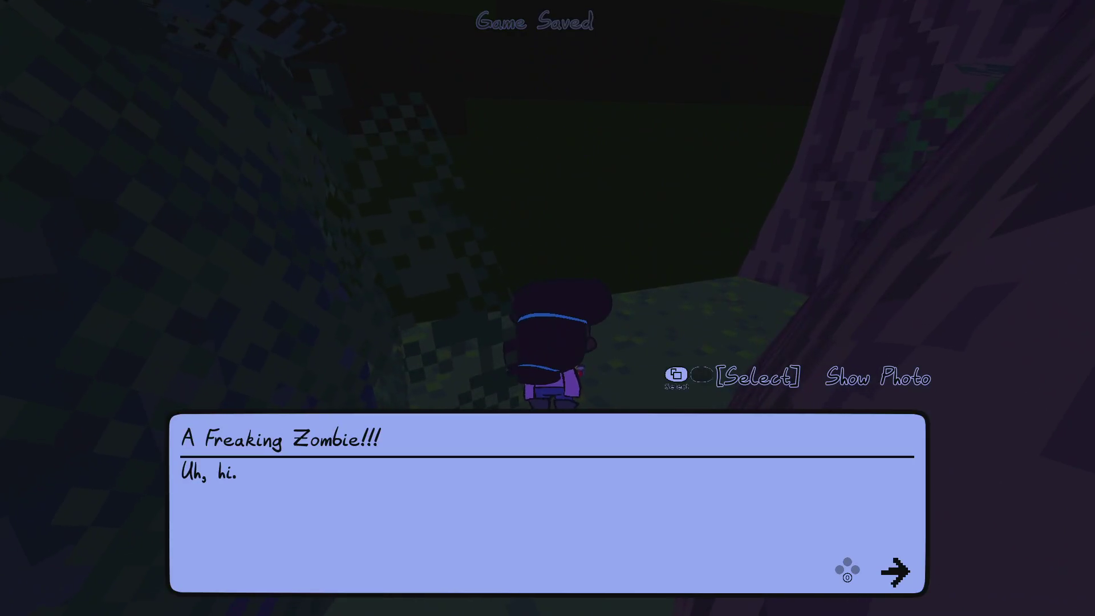
pyautogui.press('e')
pyautogui.press('w')
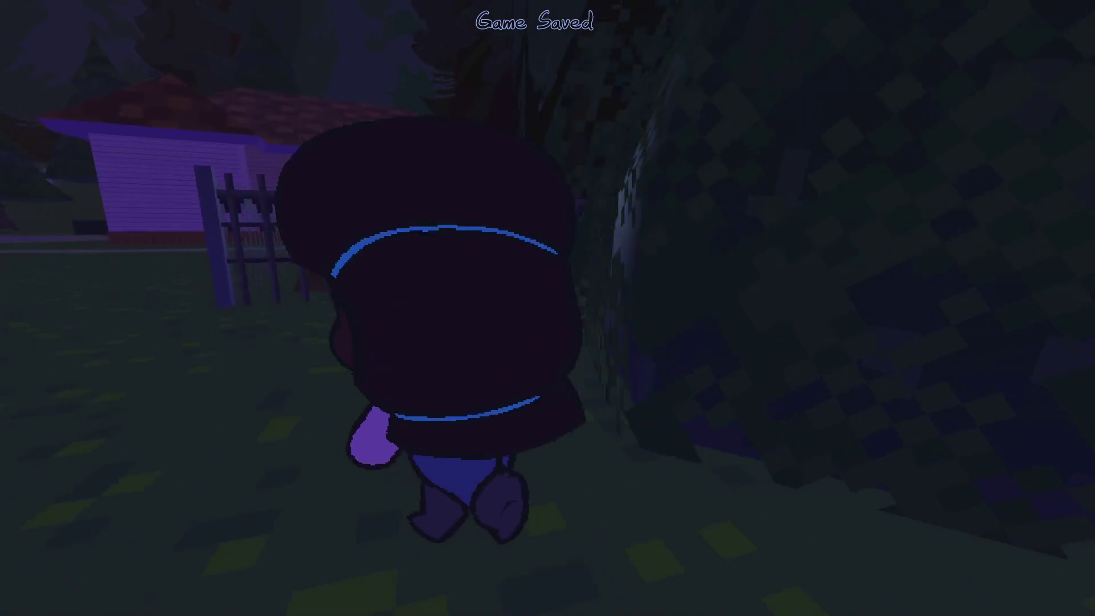
pyautogui.press('w')
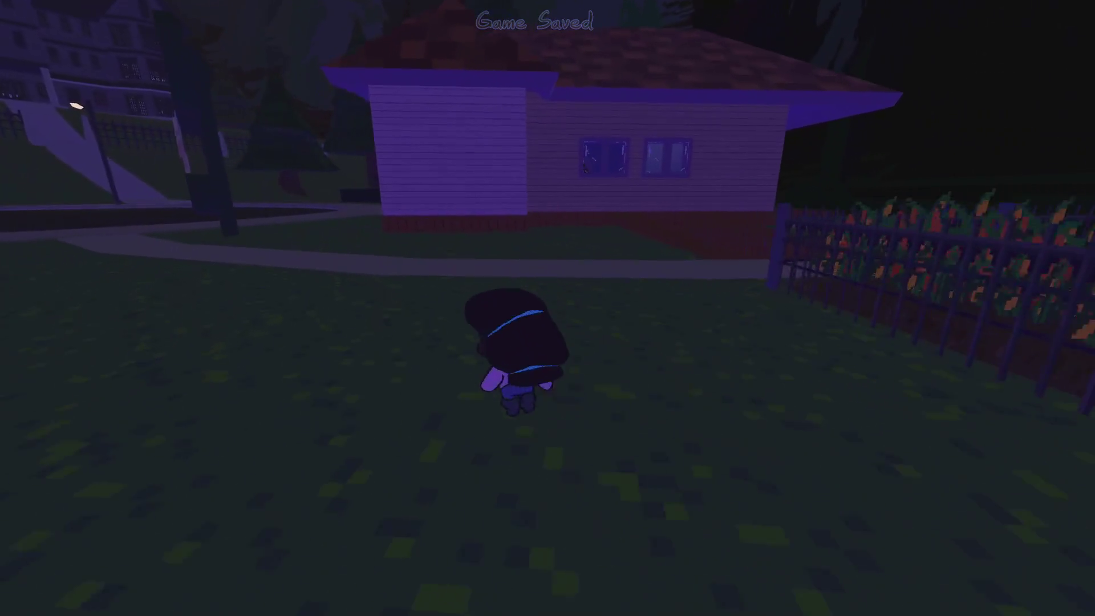
pyautogui.press('w')
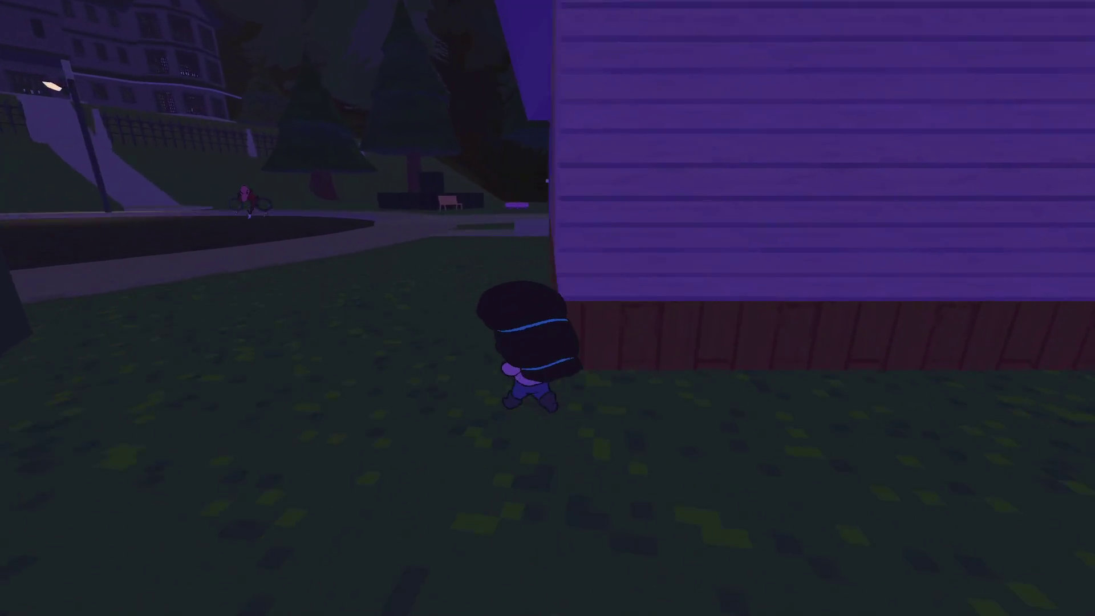
pyautogui.press('w')
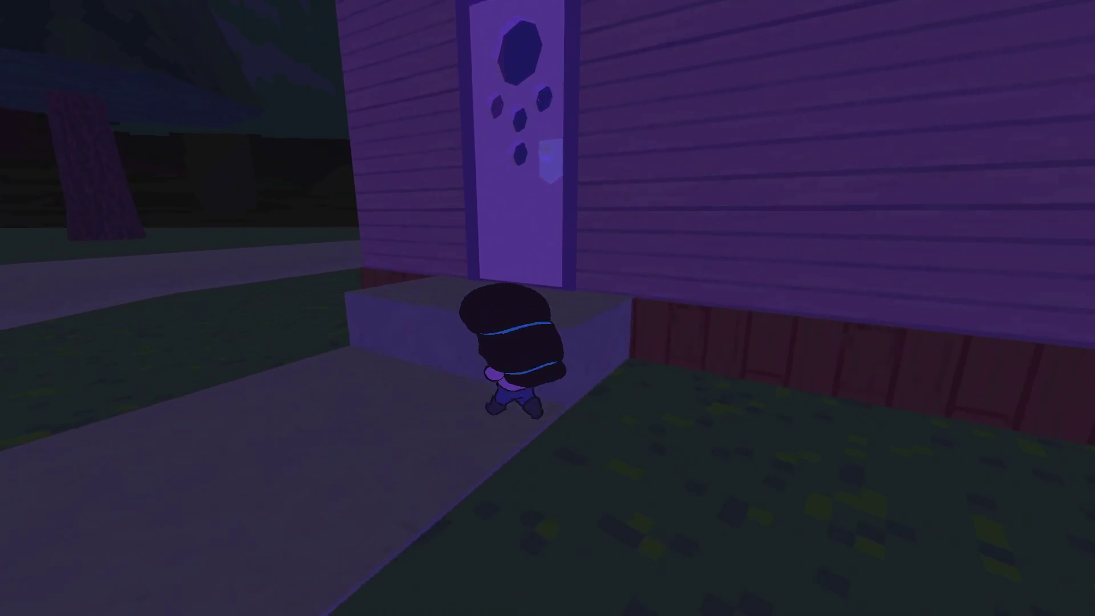
# - Show Madame Bleu the photo, ask for the fortune and receive the Bear-shaped Charm
pyautogui.press('e')
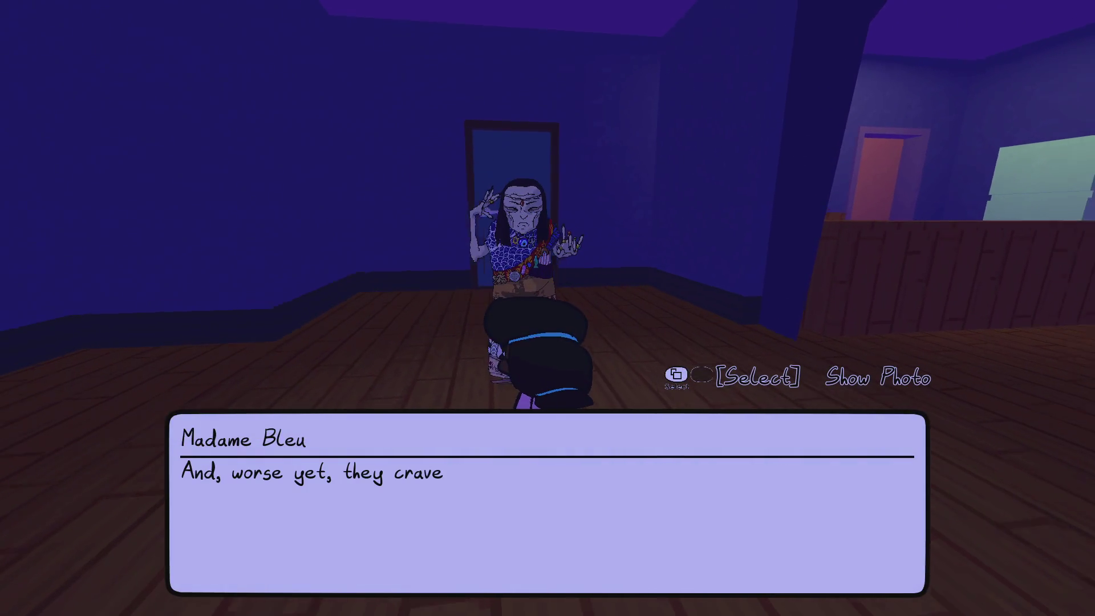
pyautogui.press('space')
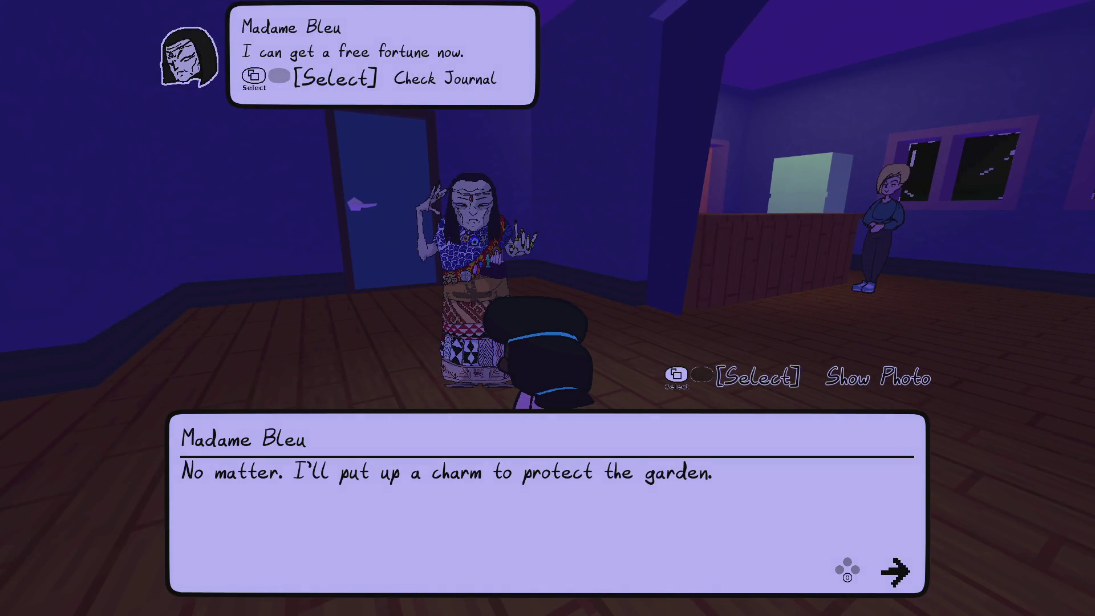
pyautogui.press('Down')
pyautogui.press('Up')
pyautogui.press('space')
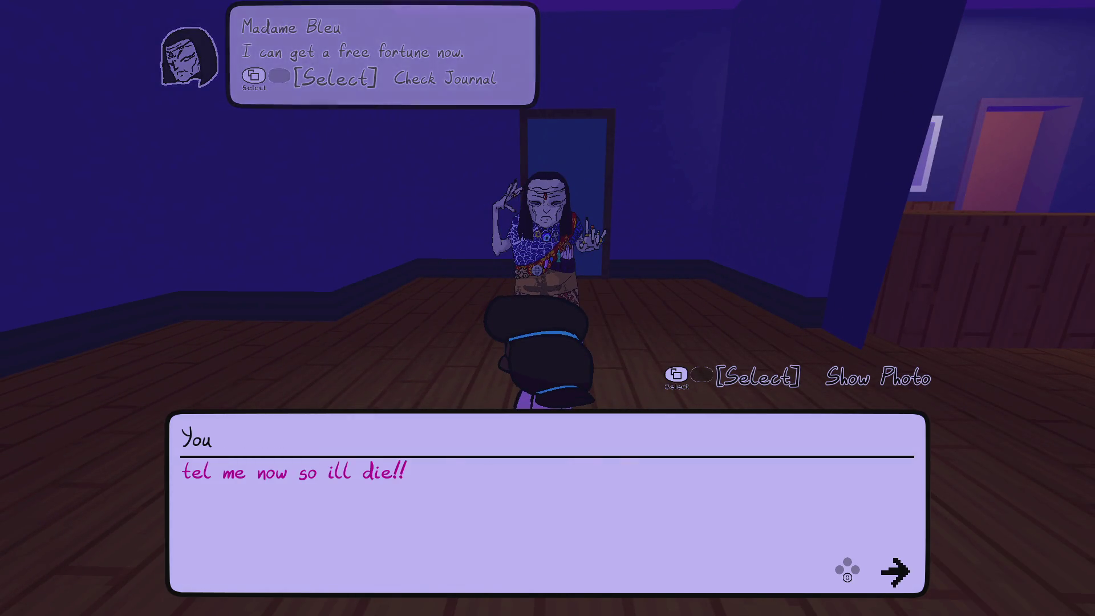
pyautogui.press('space')
pyautogui.press('space')
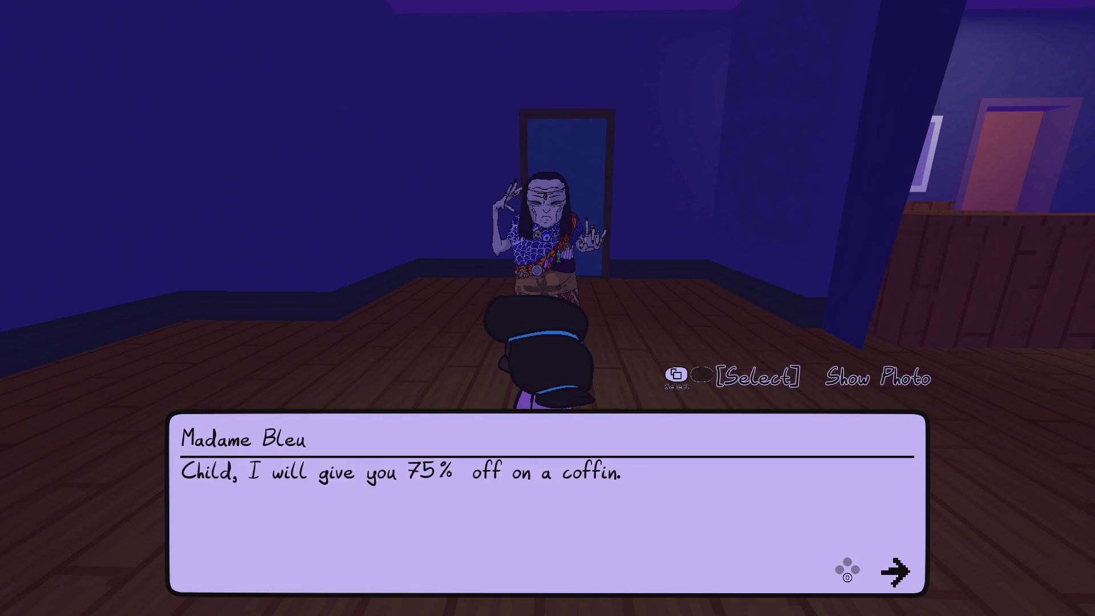
pyautogui.press('space')
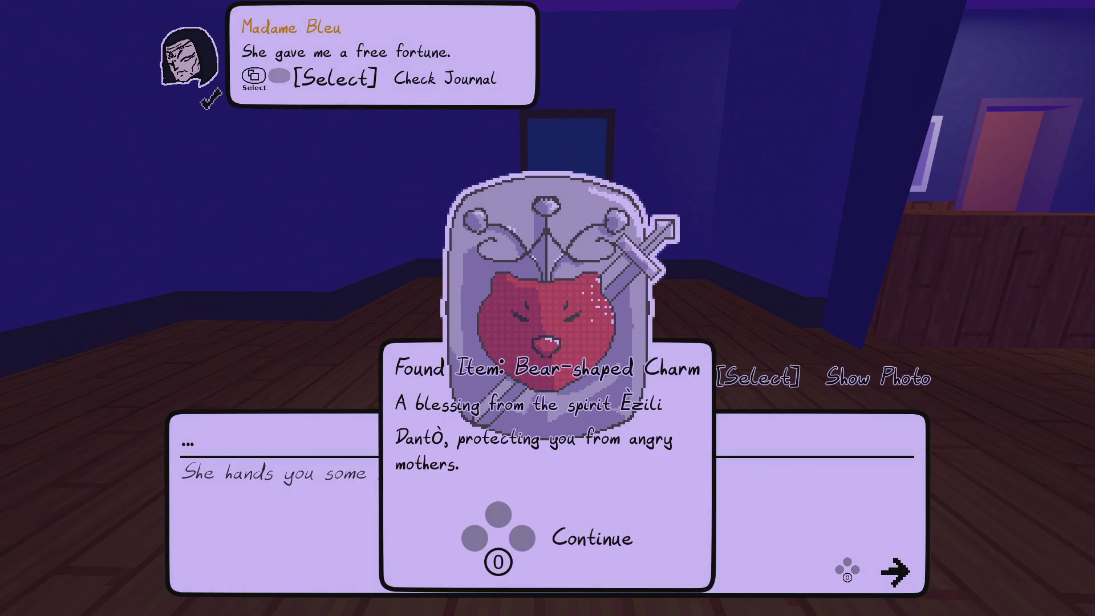
pyautogui.press('space')
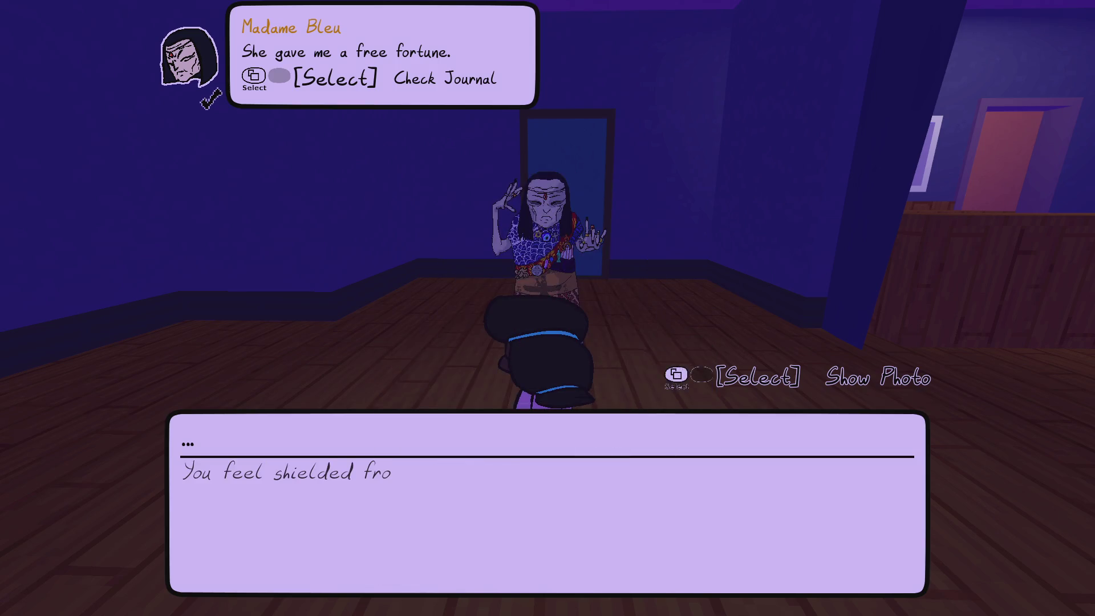
pyautogui.press('space')
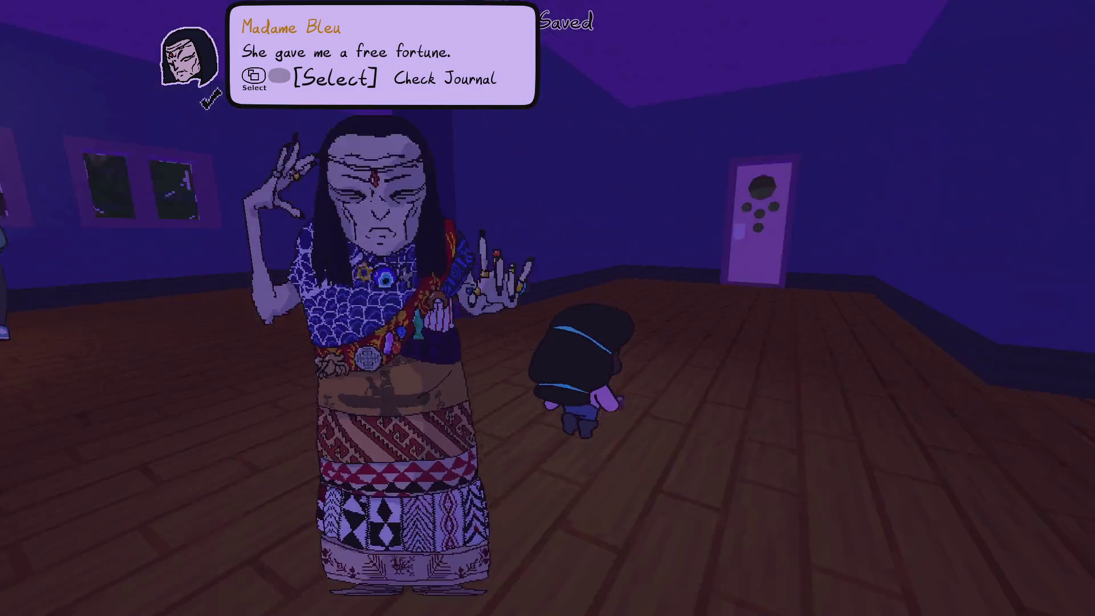
pyautogui.press('w')
pyautogui.press('w')
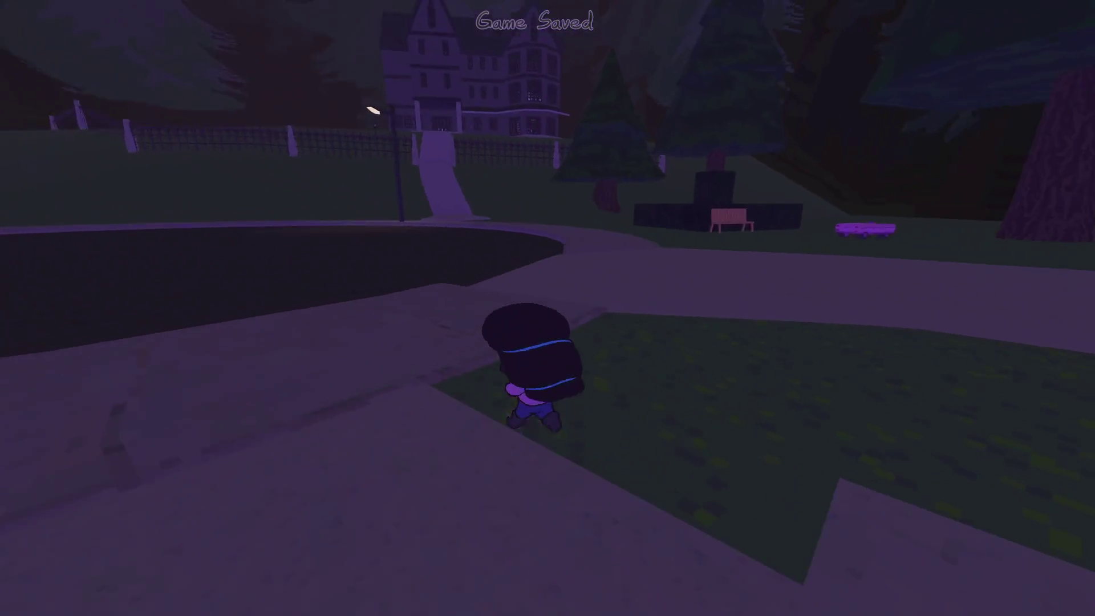
# - Get into the purple car and drive down the road past the gas station and forest
pyautogui.press('w')
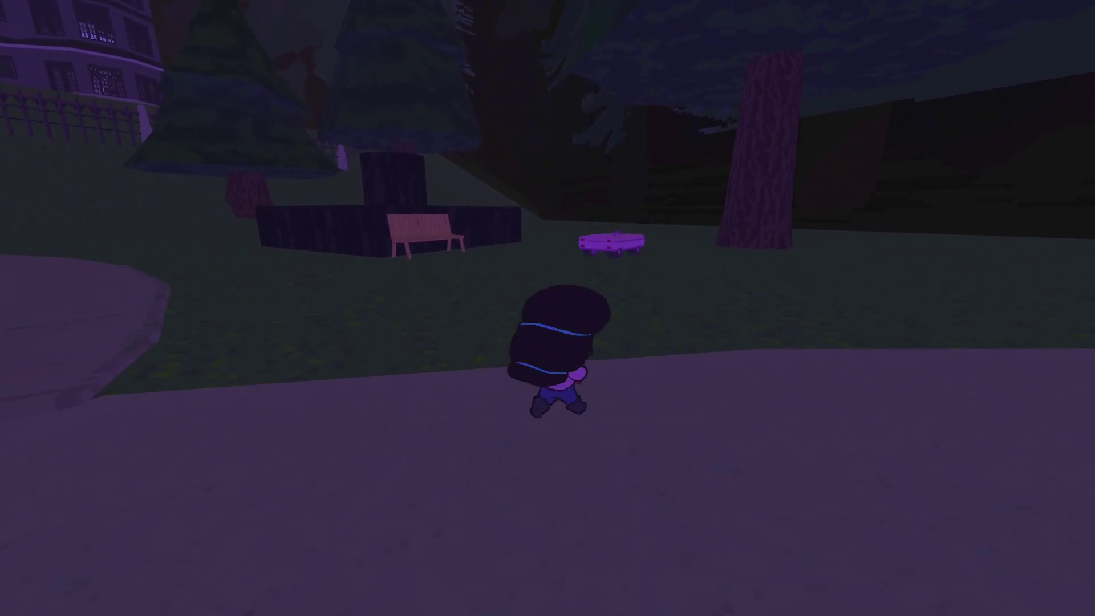
pyautogui.press('w')
pyautogui.press('e')
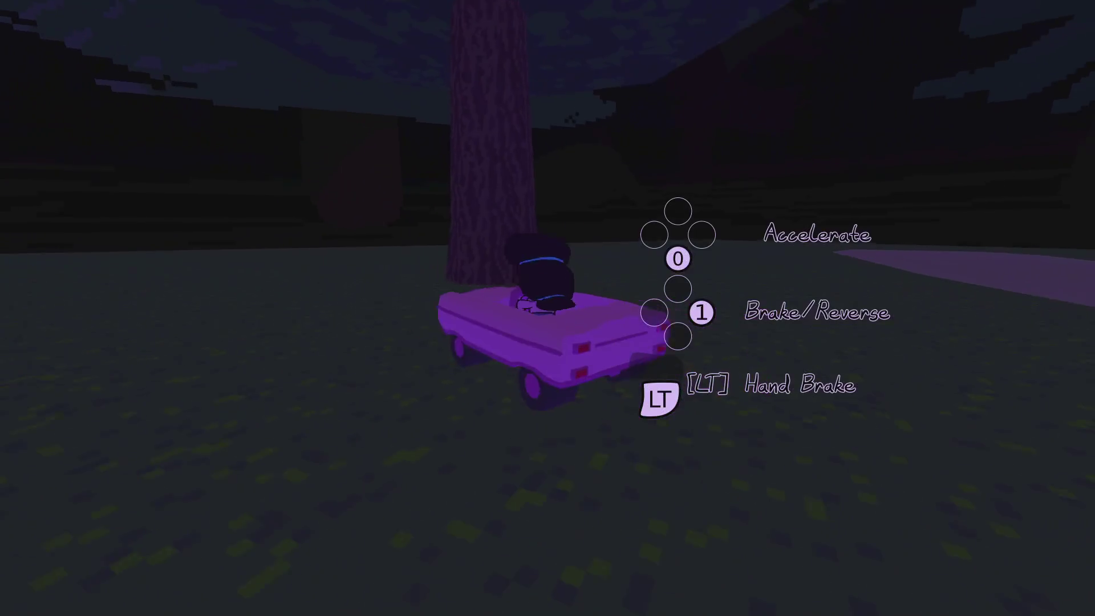
pyautogui.press('w')
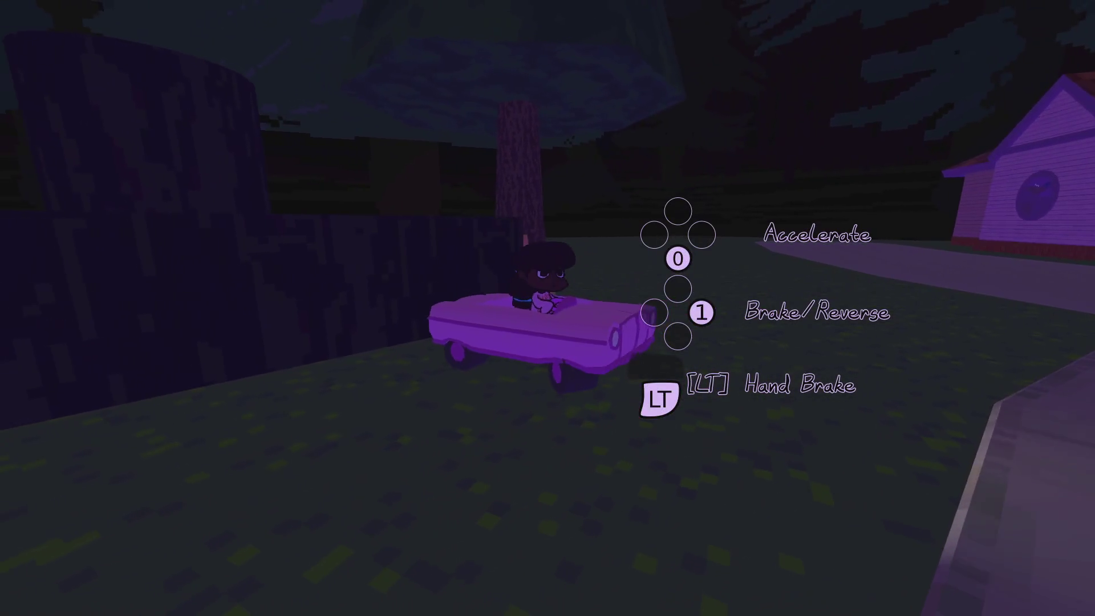
pyautogui.press('w')
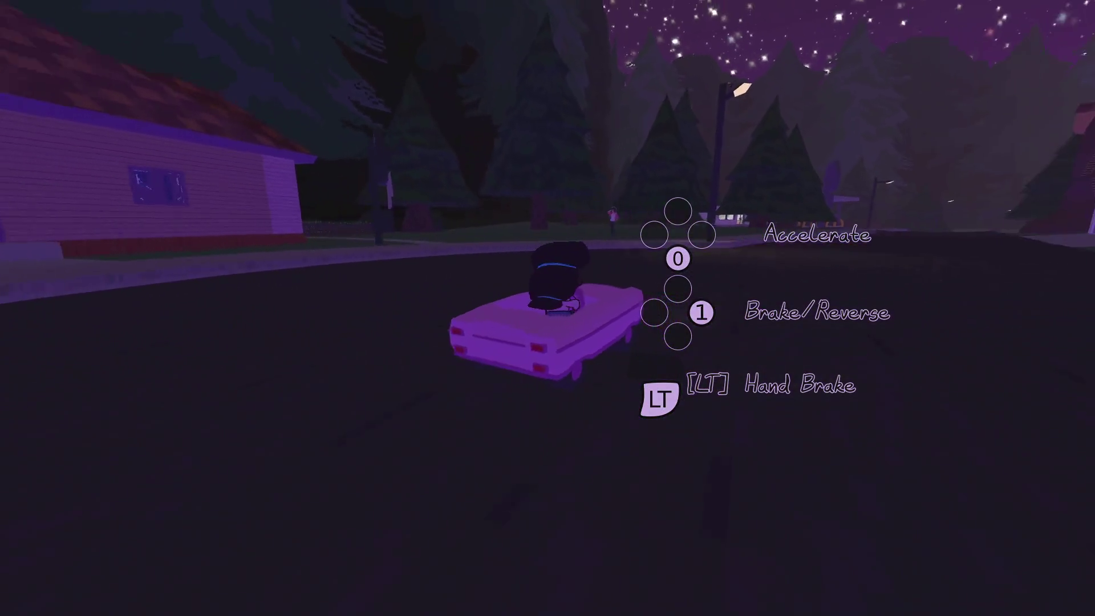
pyautogui.press('w')
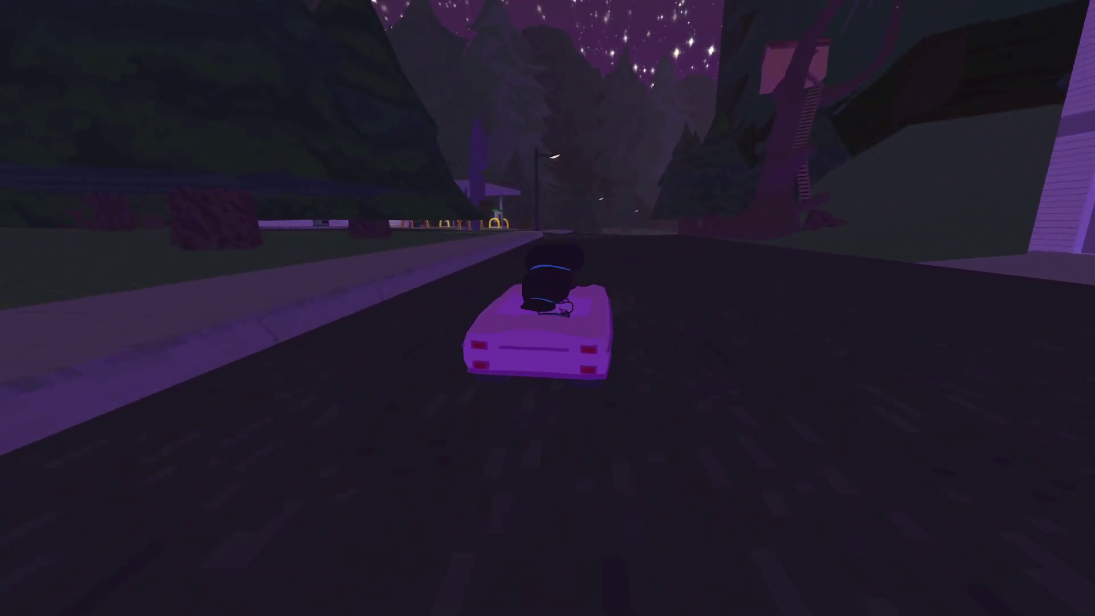
pyautogui.press('w')
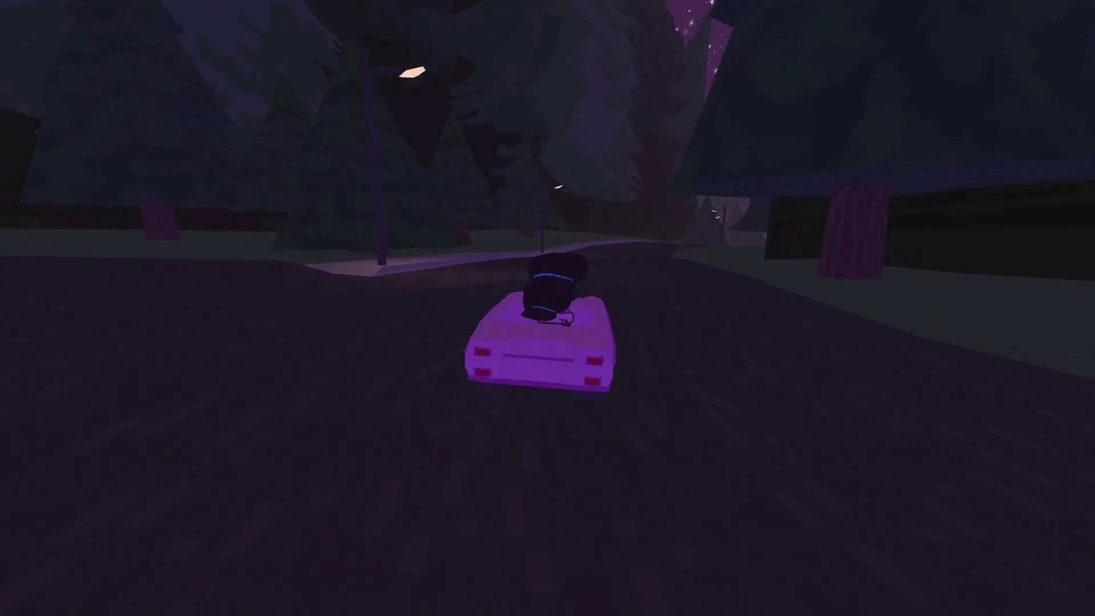
pyautogui.press('w')
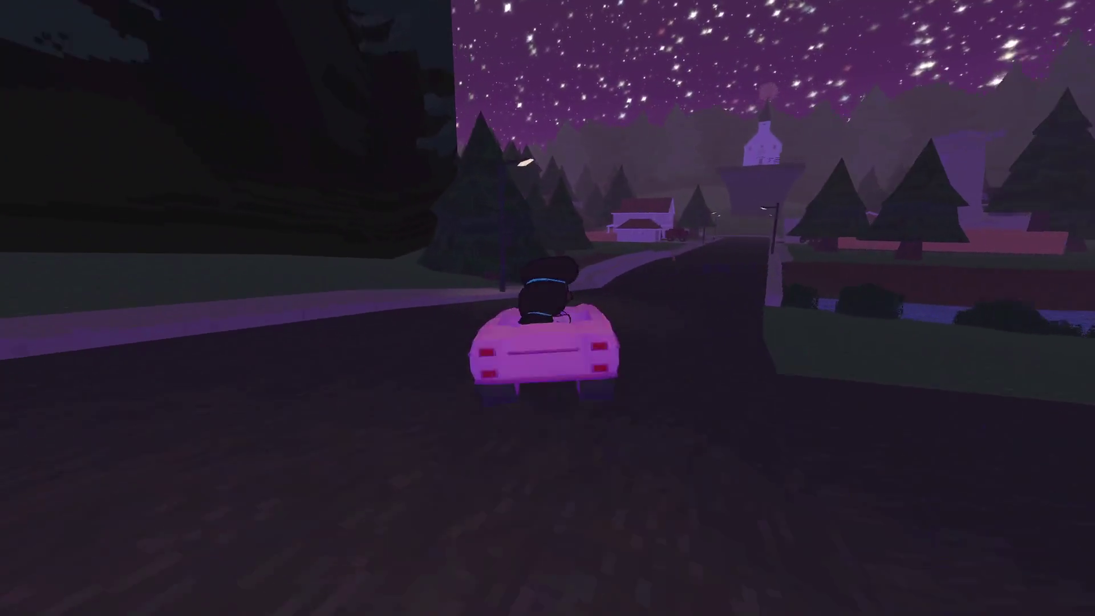
# - Steer into town, stop on the lawn beside the red truck, and get out
pyautogui.press('d')
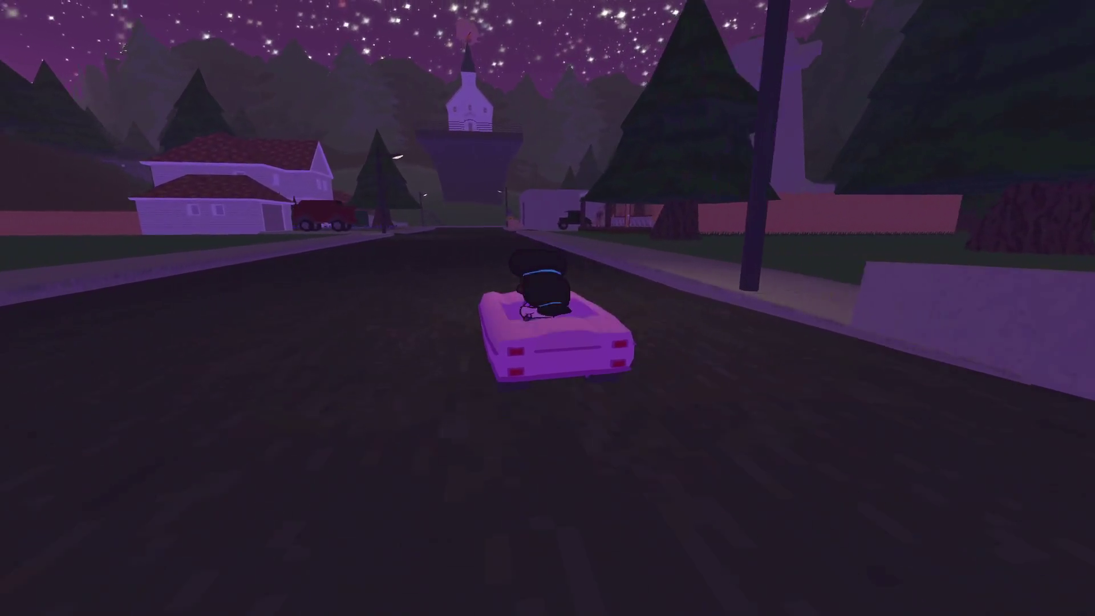
pyautogui.press('w')
pyautogui.press('a')
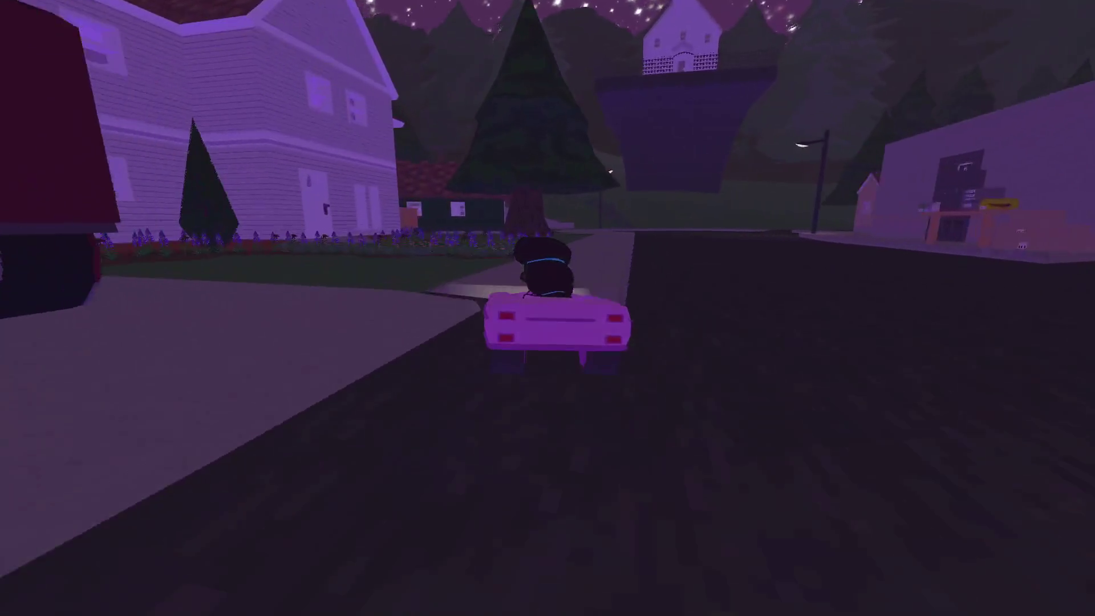
pyautogui.press('w')
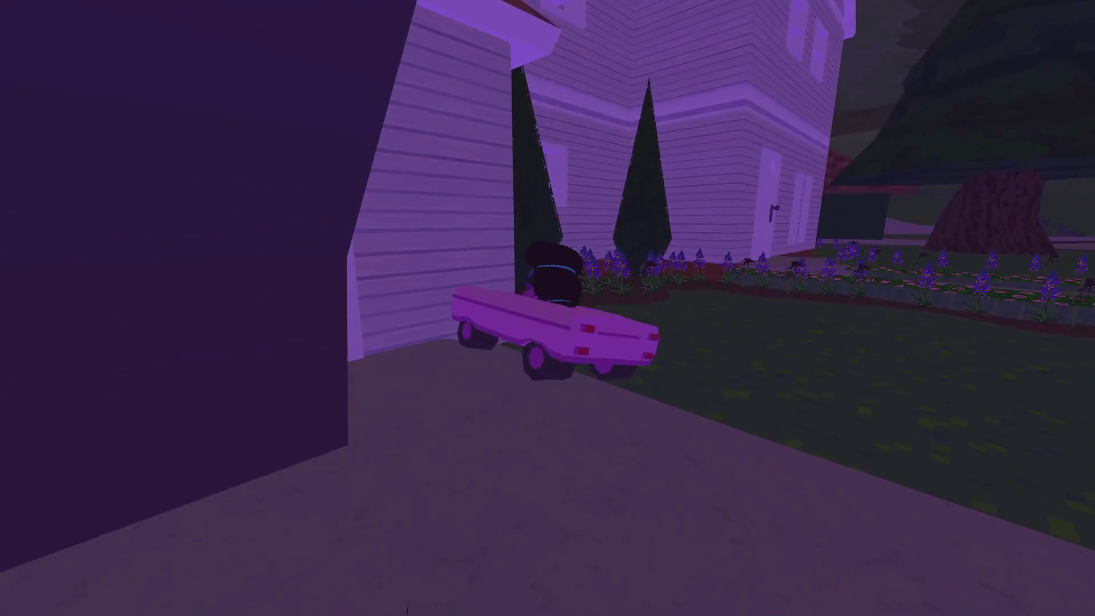
pyautogui.press('z')
pyautogui.press('w')
pyautogui.press('w')
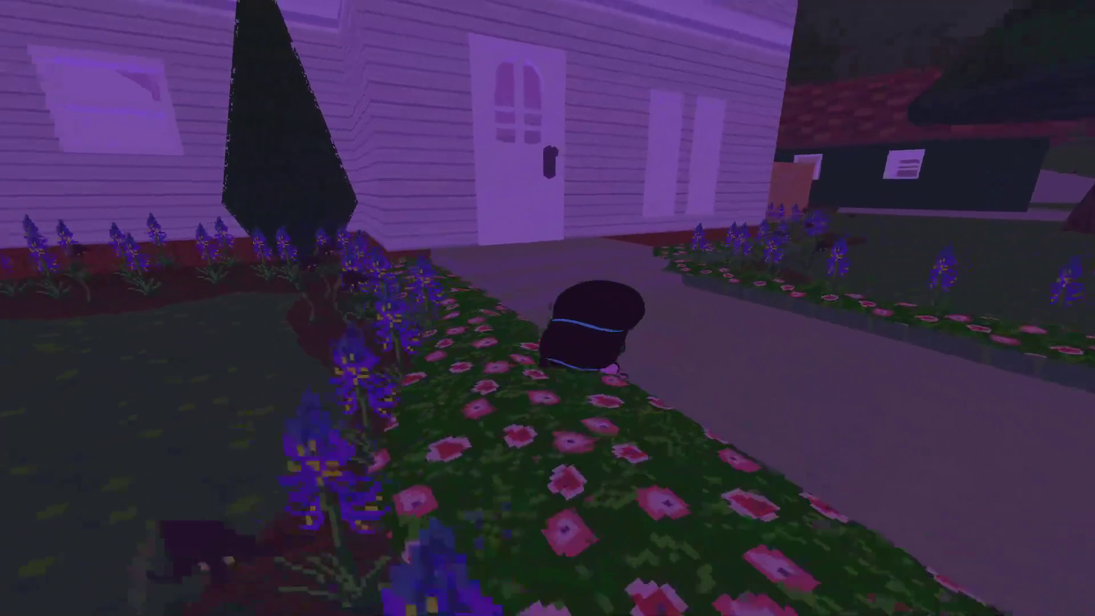
pyautogui.press('w')
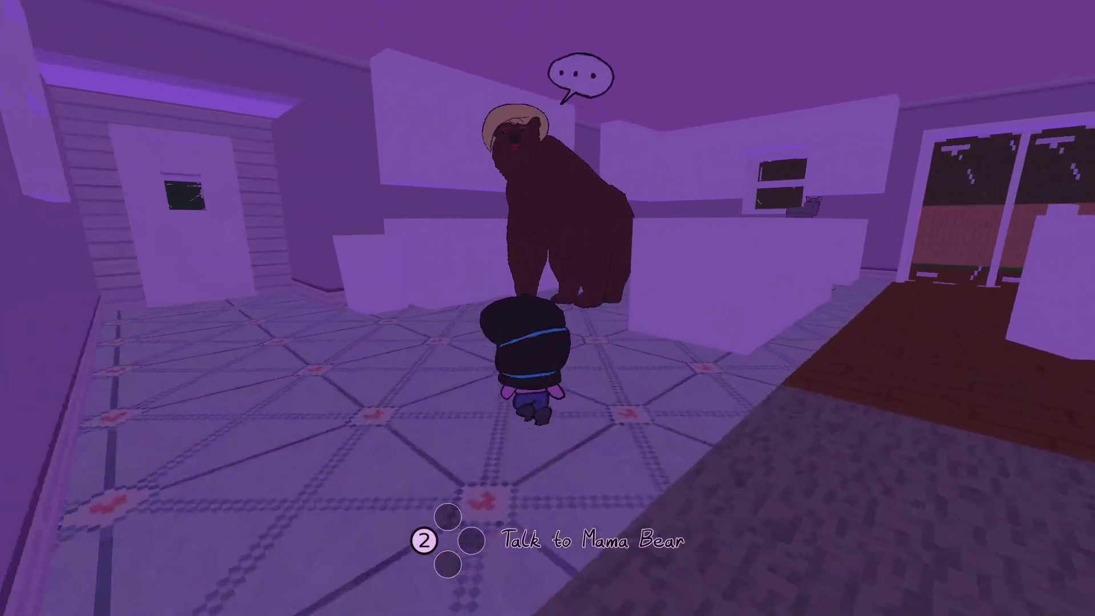
# - Talk through Mama Bear's kitchen dialogue to unlock the Mrs. Weston note, then pause
pyautogui.press('z')
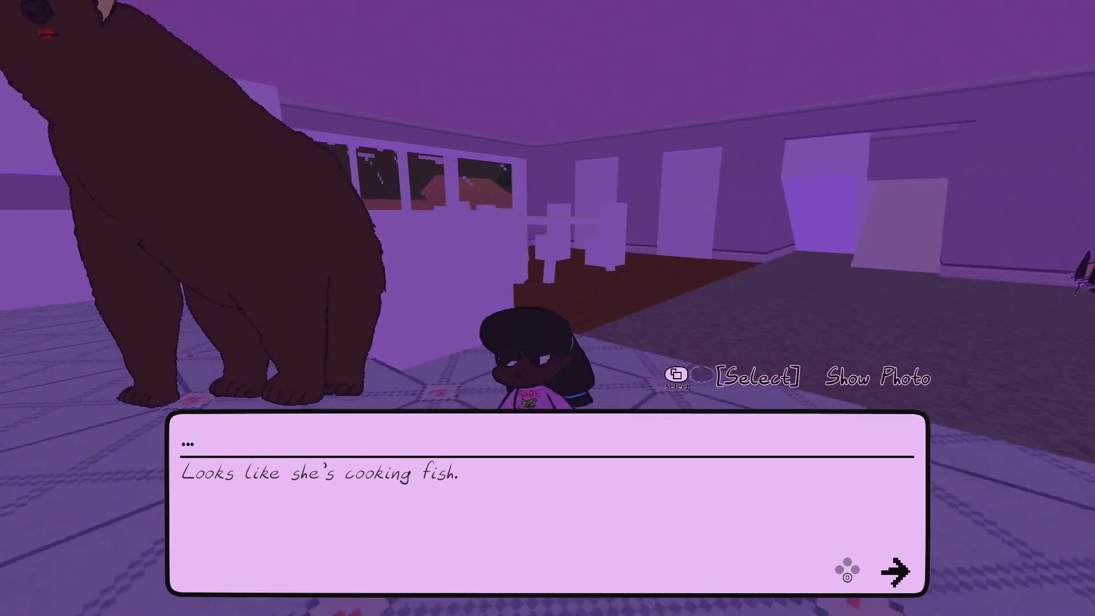
pyautogui.press('z')
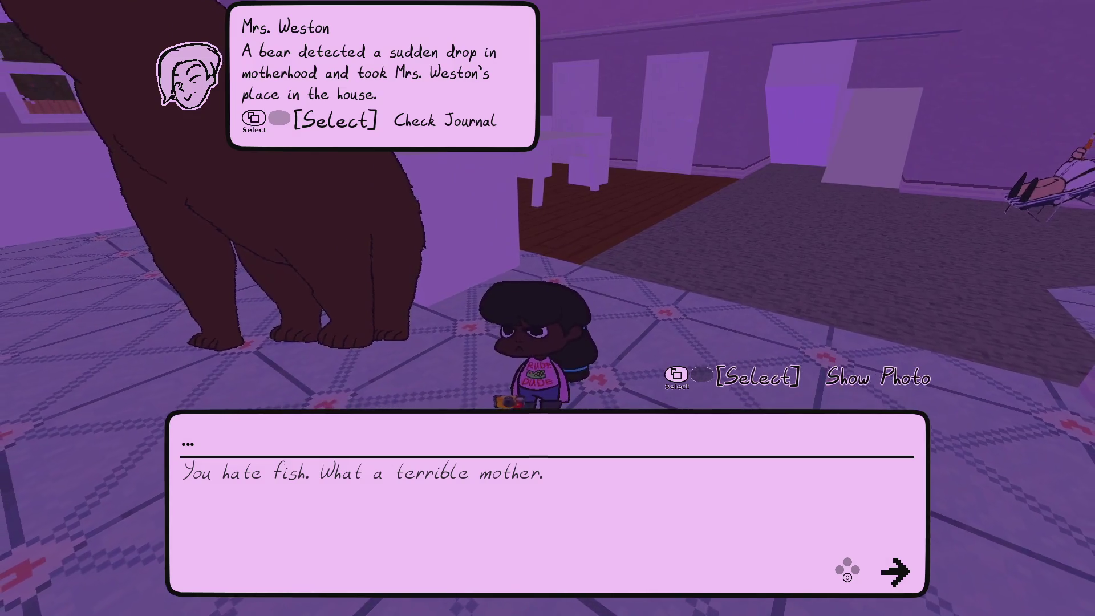
pyautogui.press('space')
pyautogui.press('Escape')
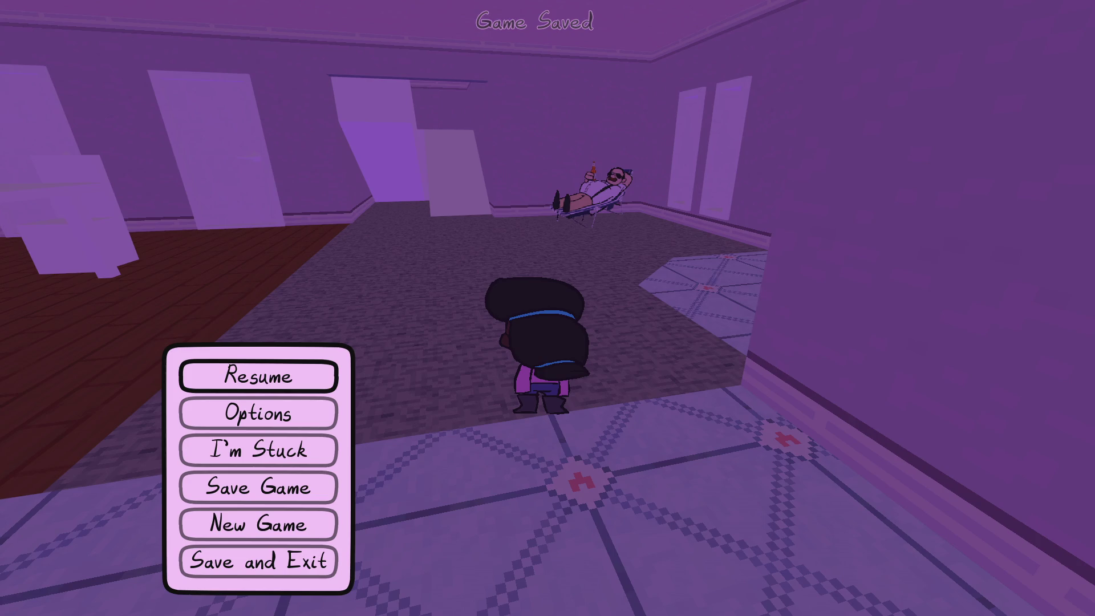
pyautogui.hotkey('alt', 'Tab')
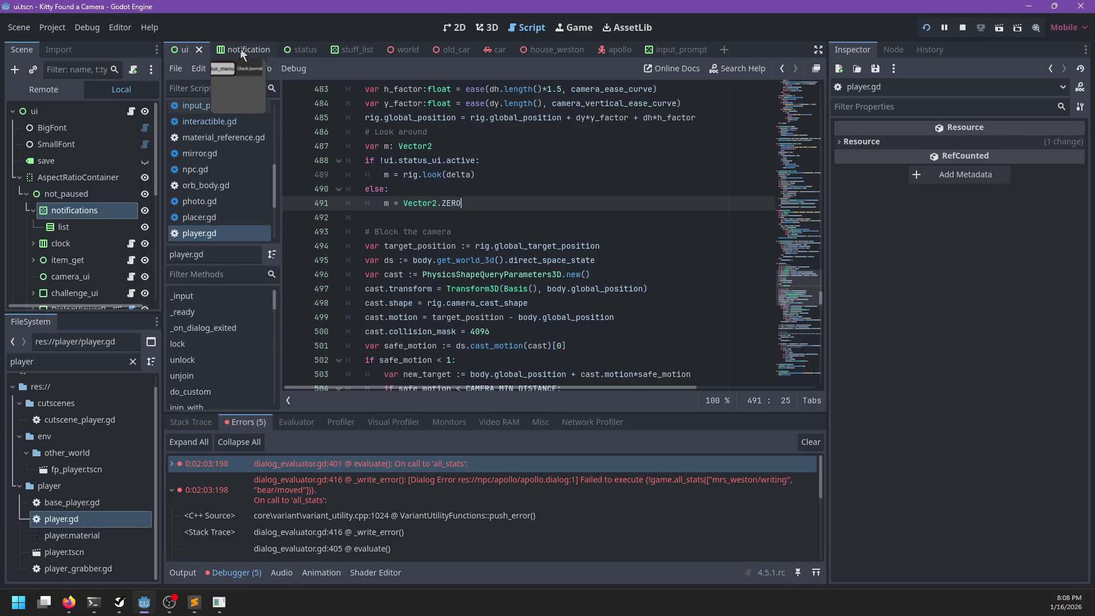
# - Drag the notifications control down to a 12 px top offset and save ui.tscn
pyautogui.click(464, 26)
pyautogui.scroll(5, 432, 149)
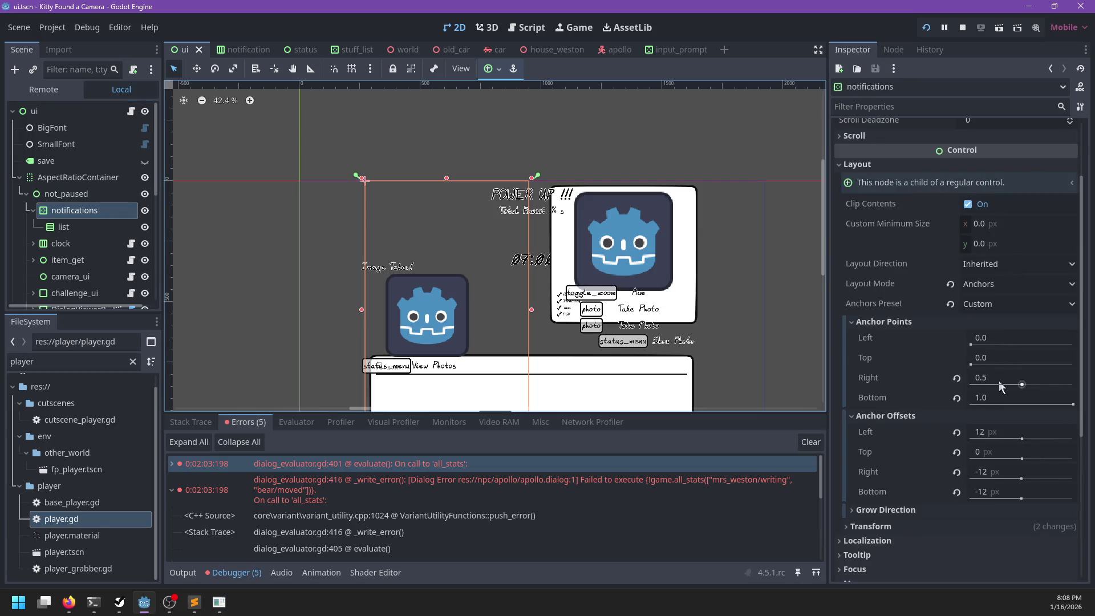
pyautogui.scroll(5, 482, 184)
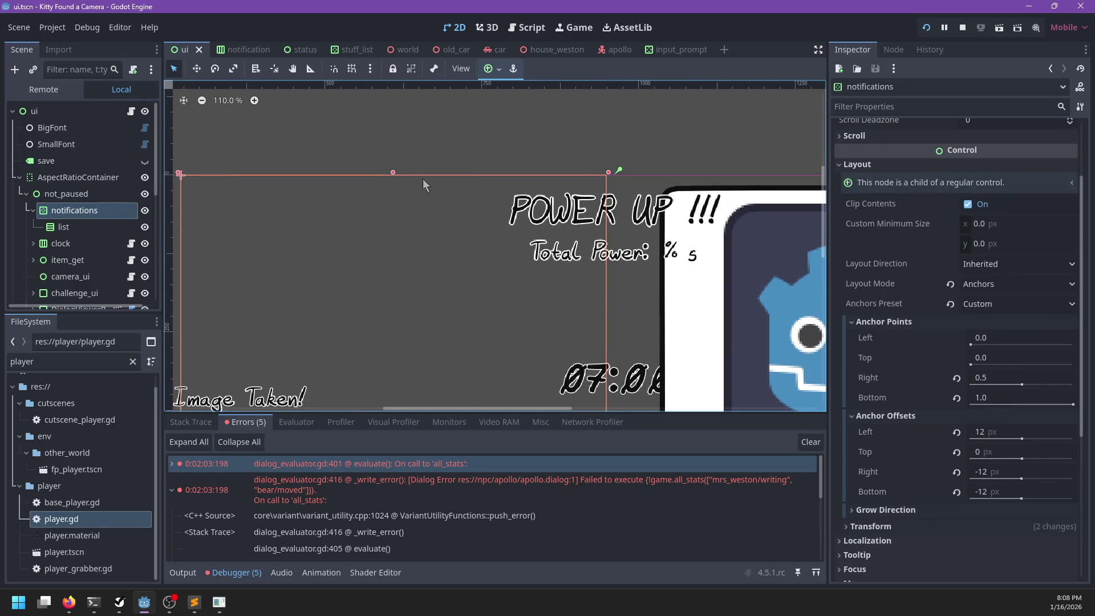
pyautogui.moveTo(392, 174); pyautogui.dragTo(393, 194)
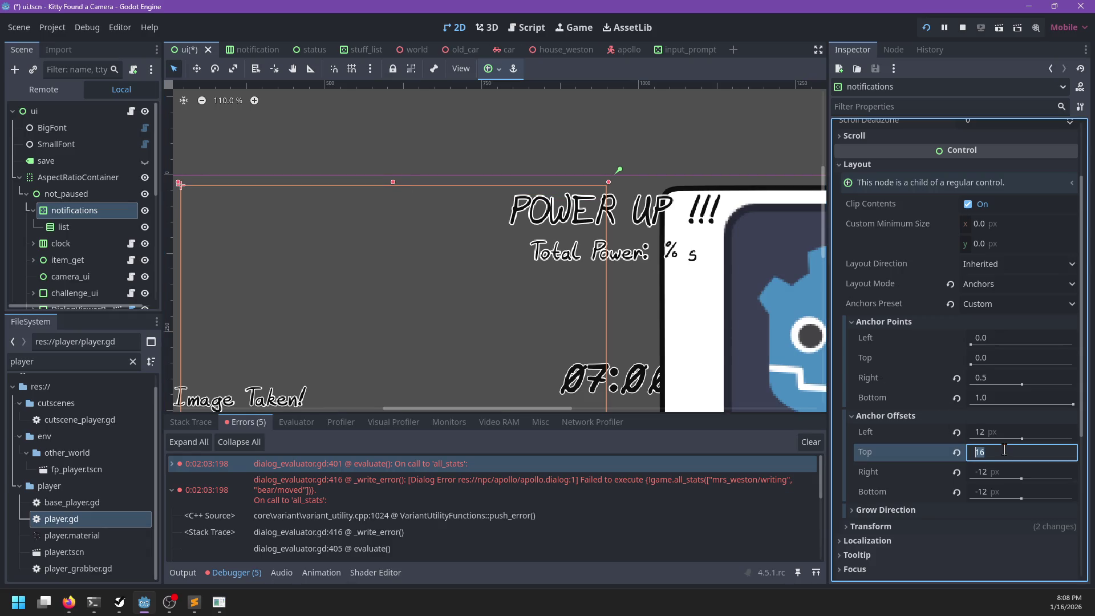
pyautogui.scroll(-6, 601, 341)
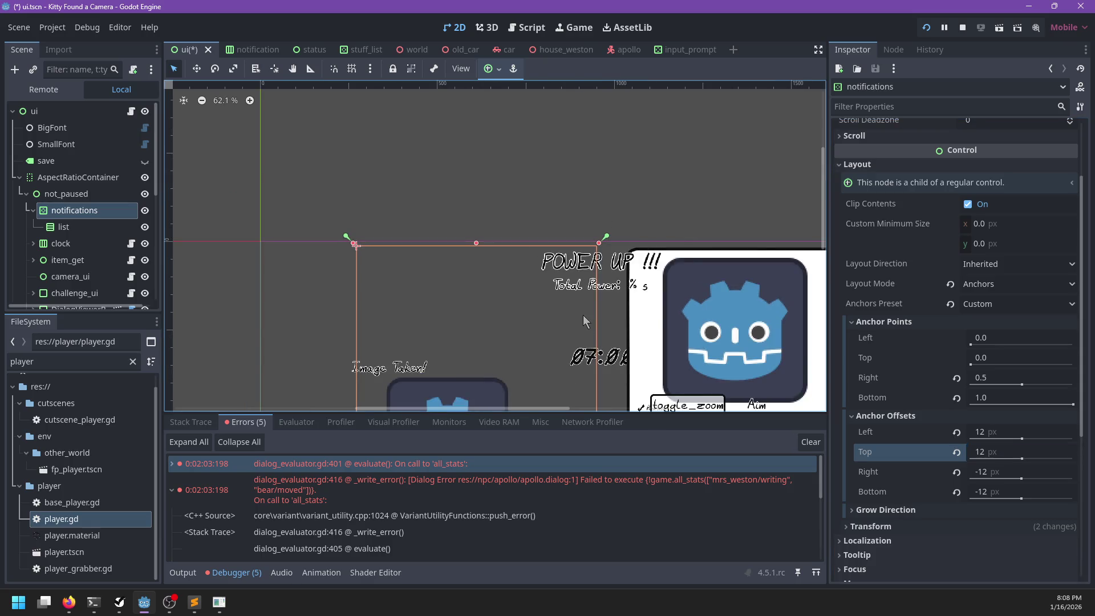
pyautogui.hotkey('ctrl', 's')
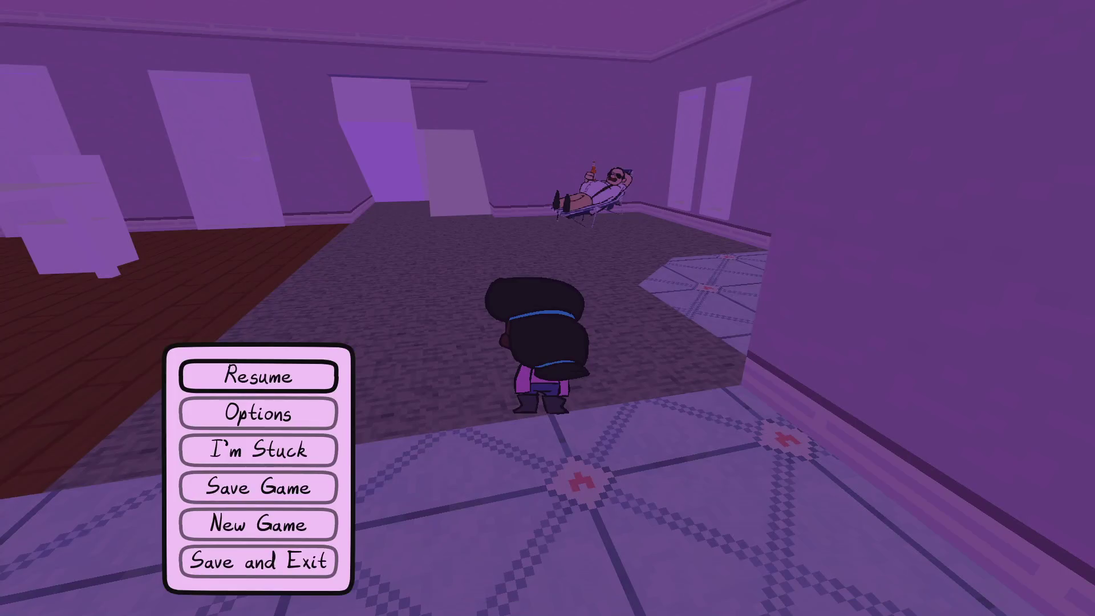
# - Run the game and talk through Mr. Weston's dialogue
pyautogui.press('Escape')
pyautogui.press('w')
pyautogui.press('e')
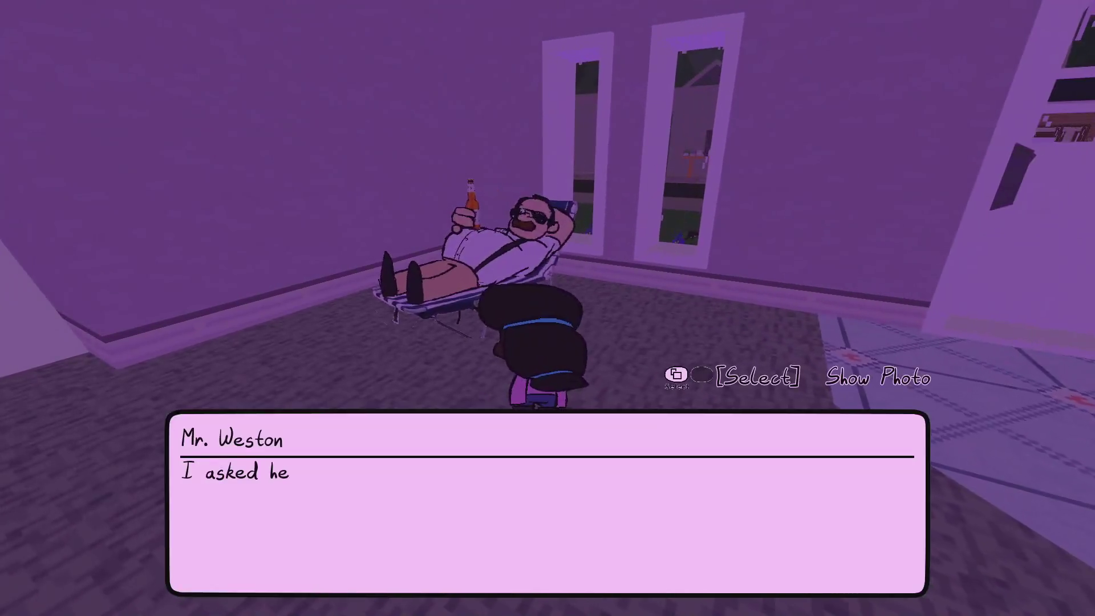
pyautogui.press('e')
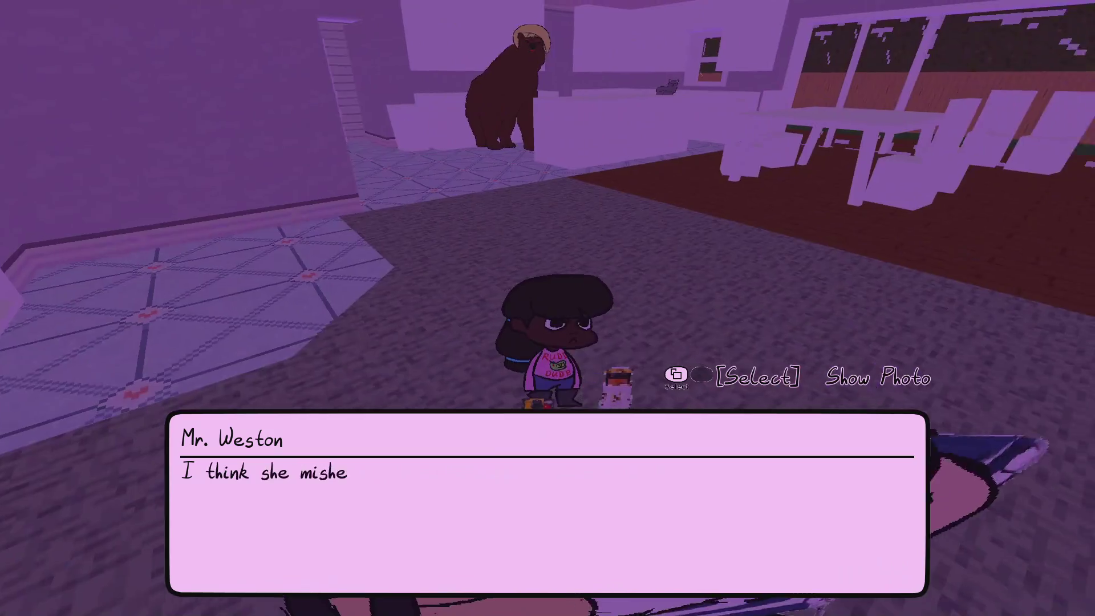
pyautogui.press('e')
# - Walk through the hallway to Apollo and talk to him
pyautogui.press('w')
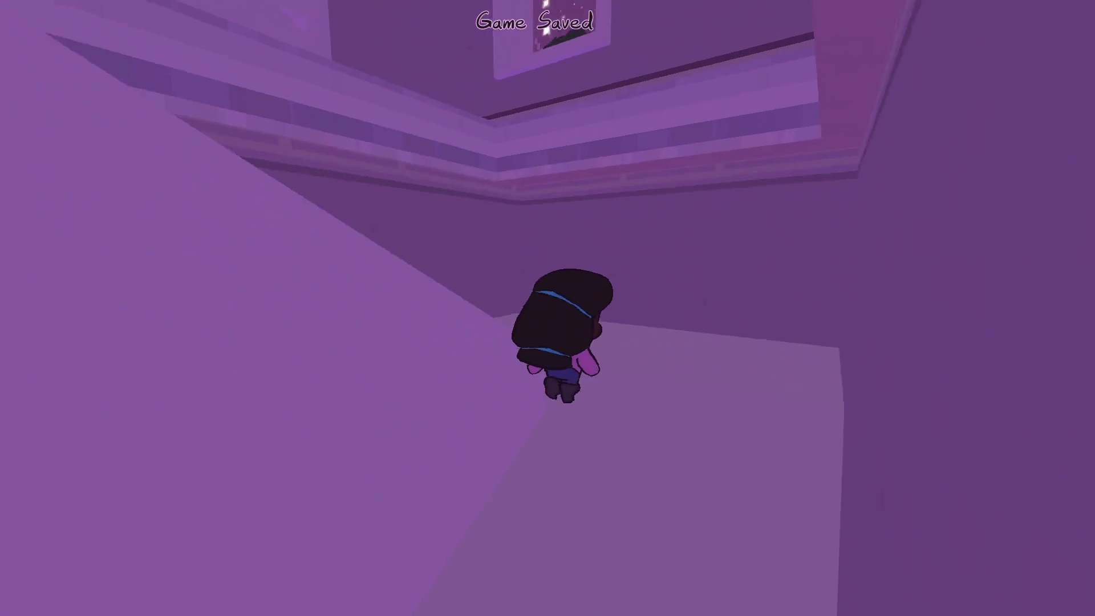
pyautogui.press('w')
pyautogui.press('z')
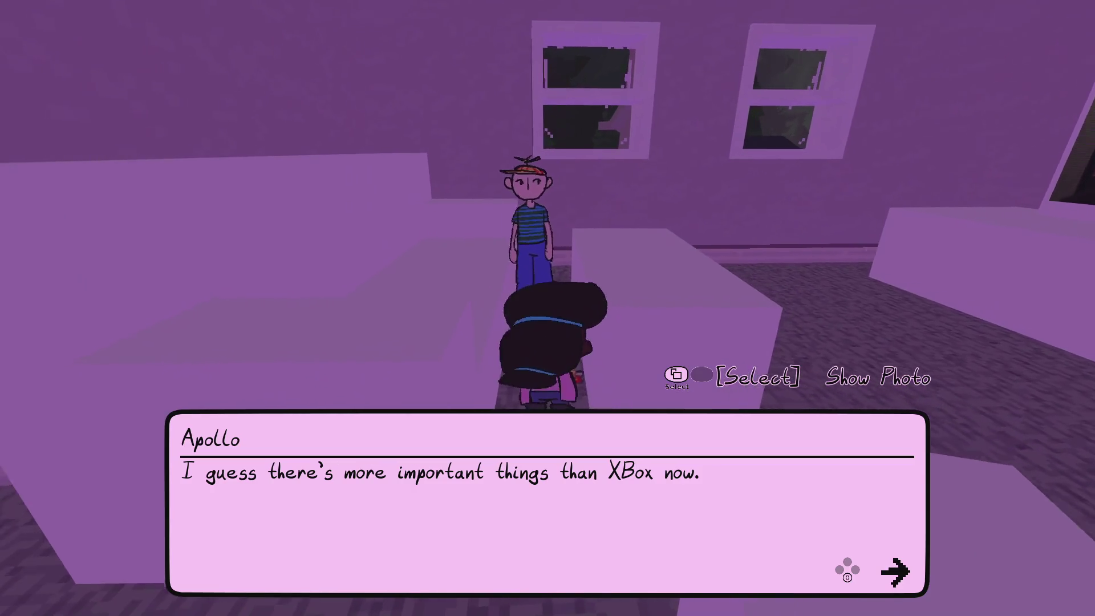
pyautogui.hotkey('alt', 'Tab')
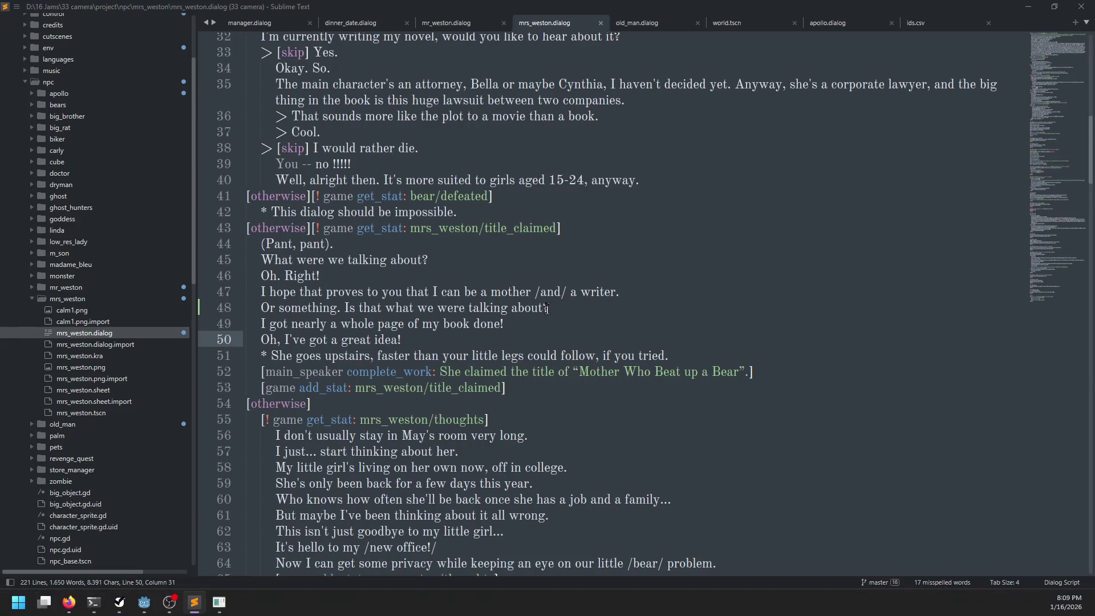
# - Move from mrs_weston.dialog to apollo.dialog, then return to Godot to reimport it
pyautogui.scroll(8, 596, 188)
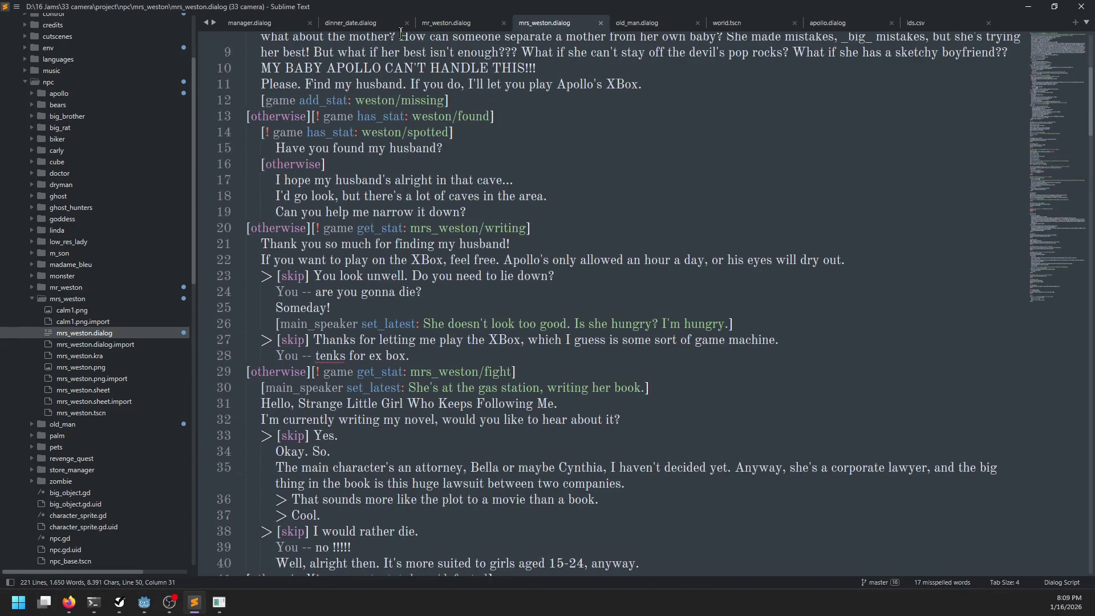
pyautogui.click(843, 27)
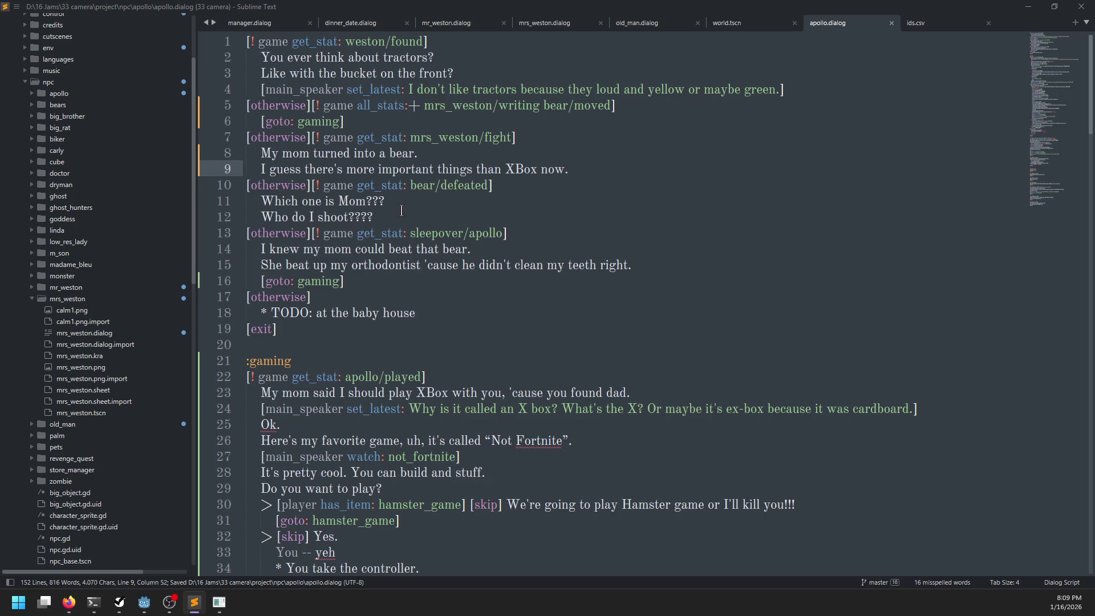
pyautogui.hotkey('alt', 'Tab')
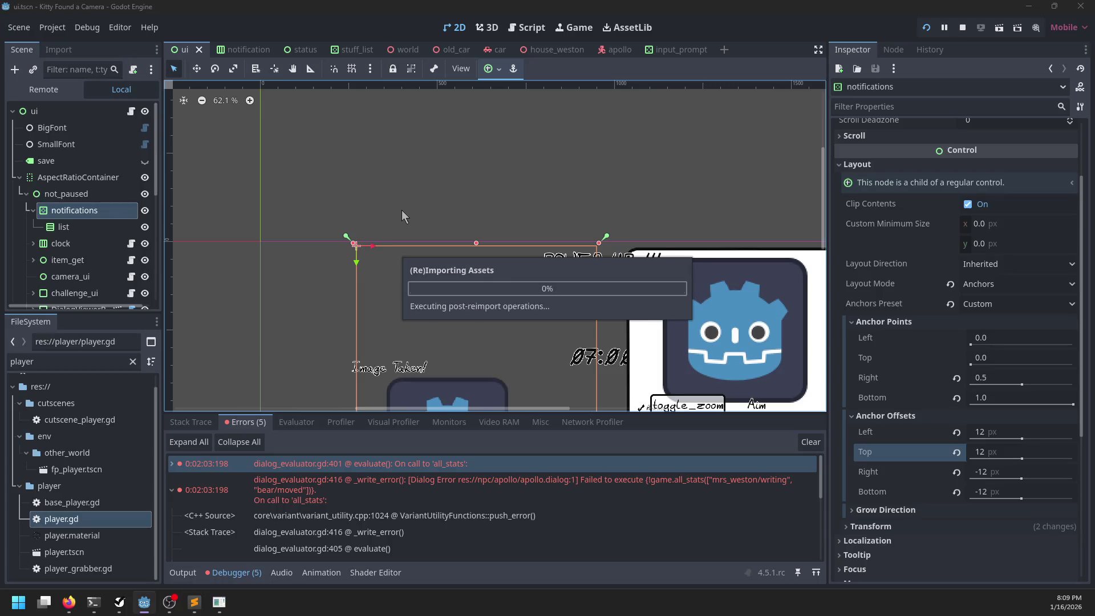
# - Back in the game, talk to Apollo again to hear his new bear line
pyautogui.hotkey('alt', 'Tab')
pyautogui.press('space')
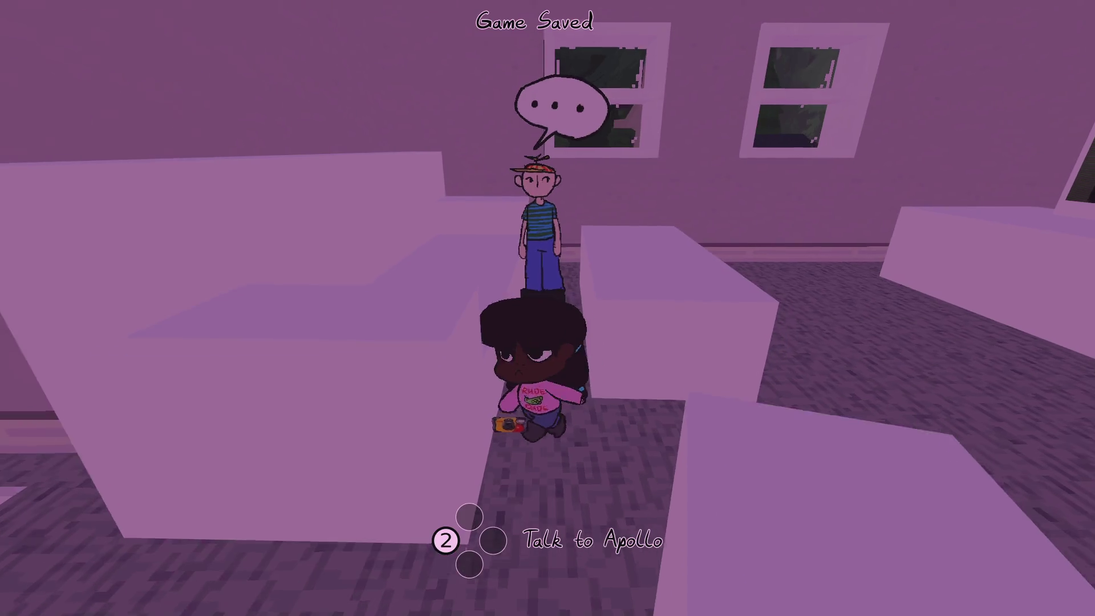
pyautogui.press('space')
pyautogui.press('space')
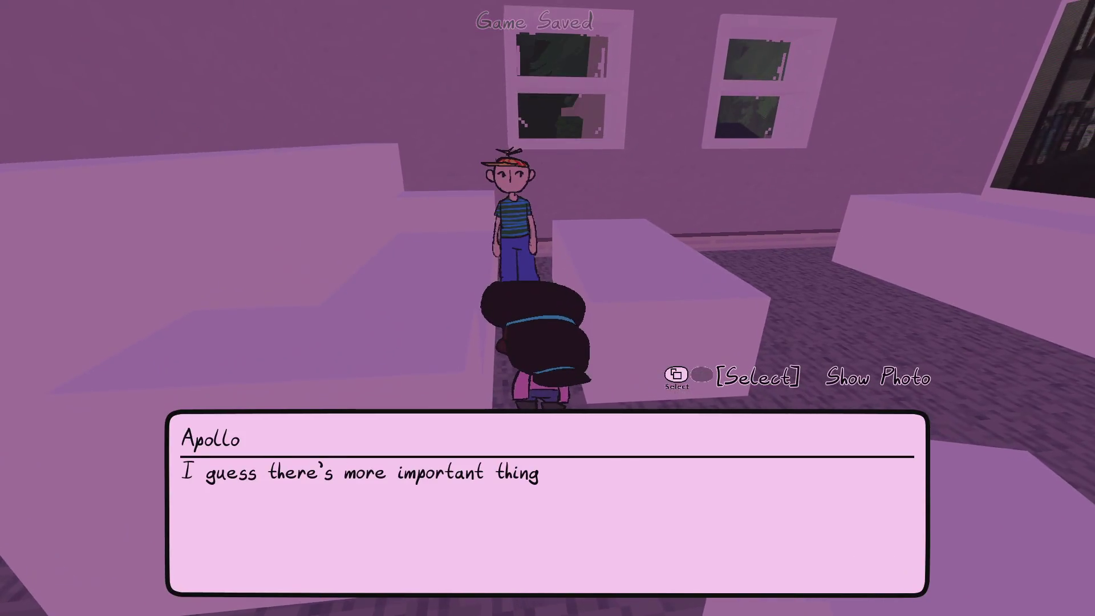
pyautogui.press('space')
# - Walk to Mama Bear in the kitchen and talk to her to log Mrs. Weston's journal note
pyautogui.press('w')
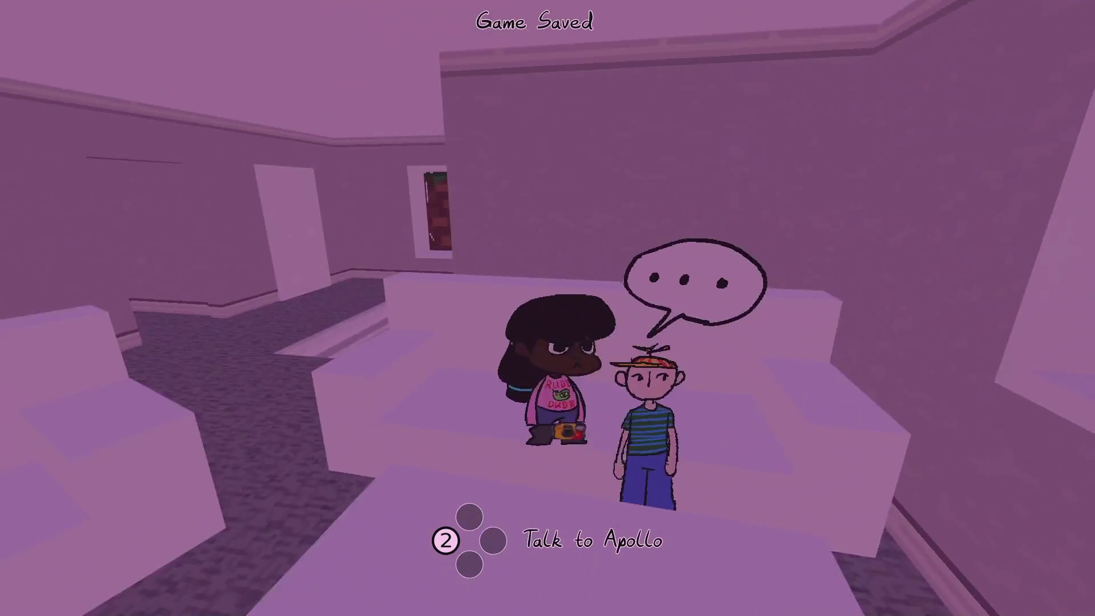
pyautogui.press('w')
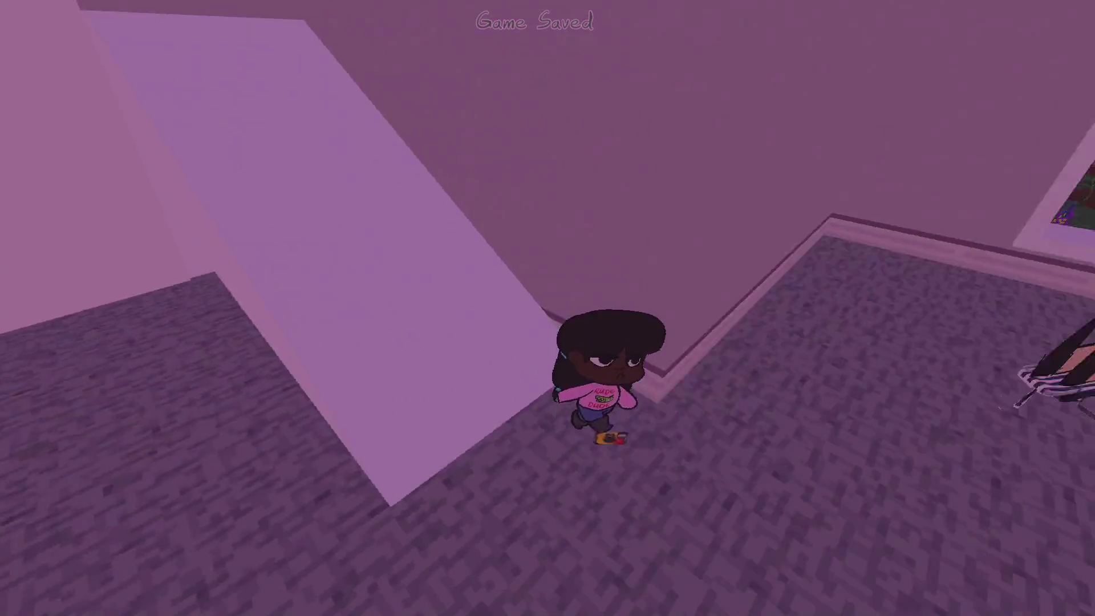
pyautogui.press('w')
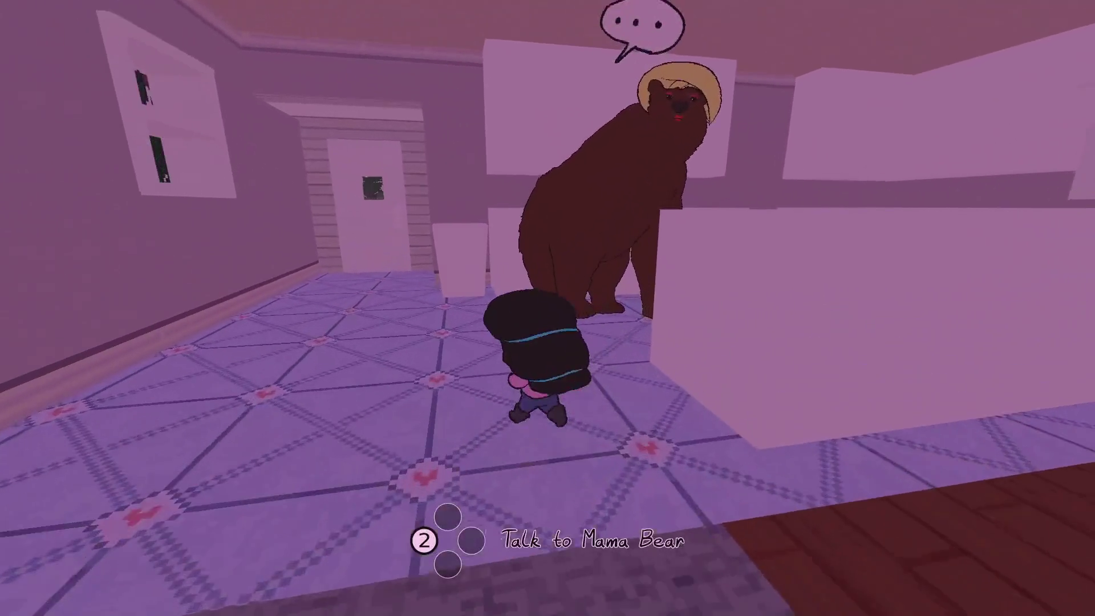
pyautogui.press('2')
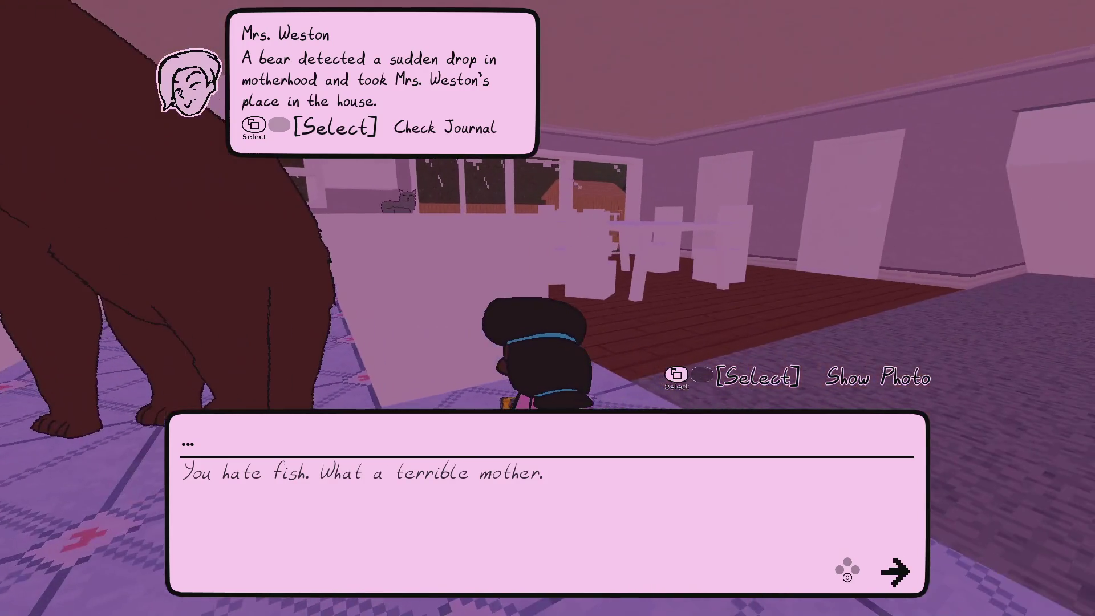
pyautogui.press('space')
# - Walk out through the garden, get into the pink toy car and drive onto the street
pyautogui.press('w')
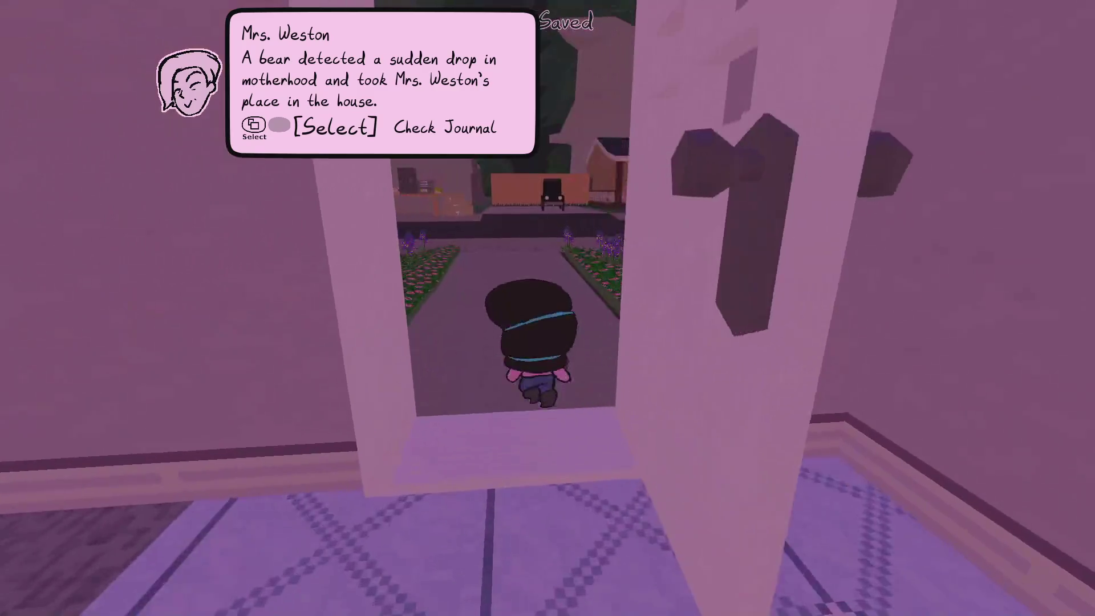
pyautogui.press('w')
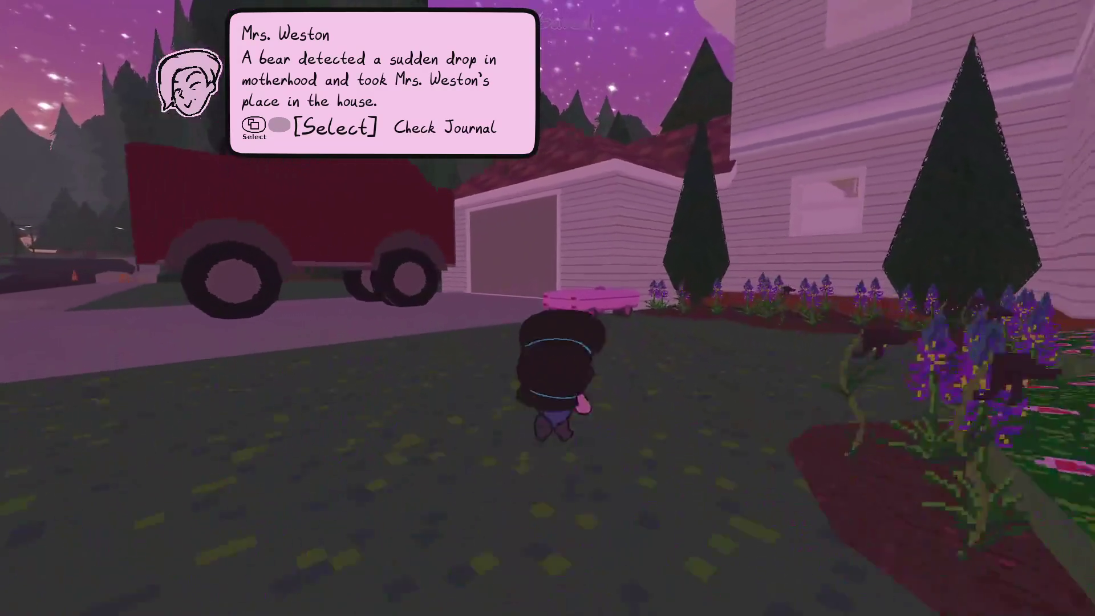
pyautogui.press('e')
pyautogui.press('w')
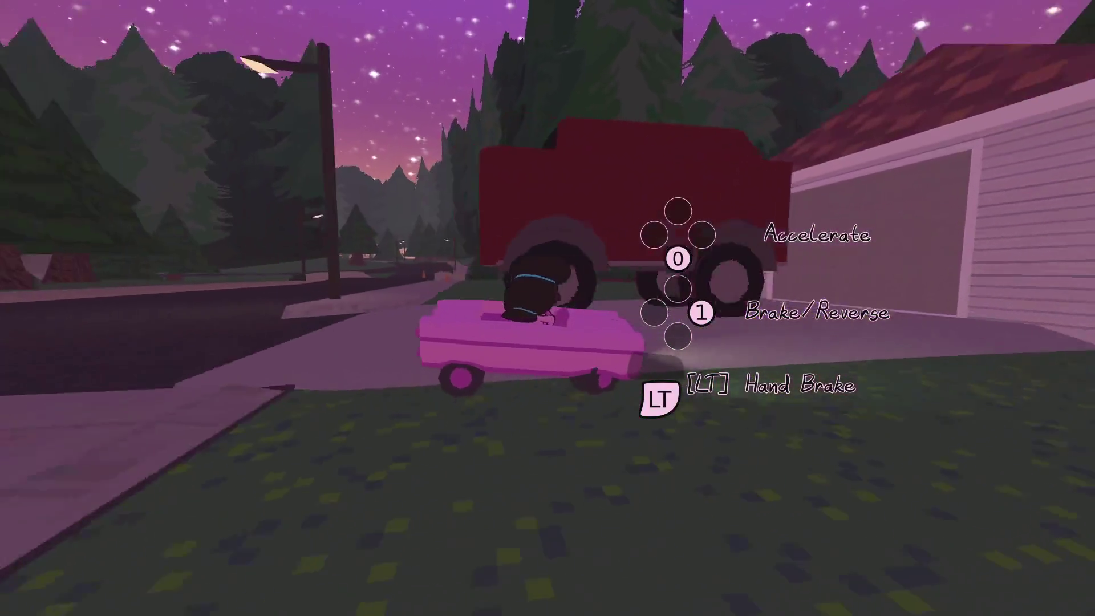
pyautogui.press('w')
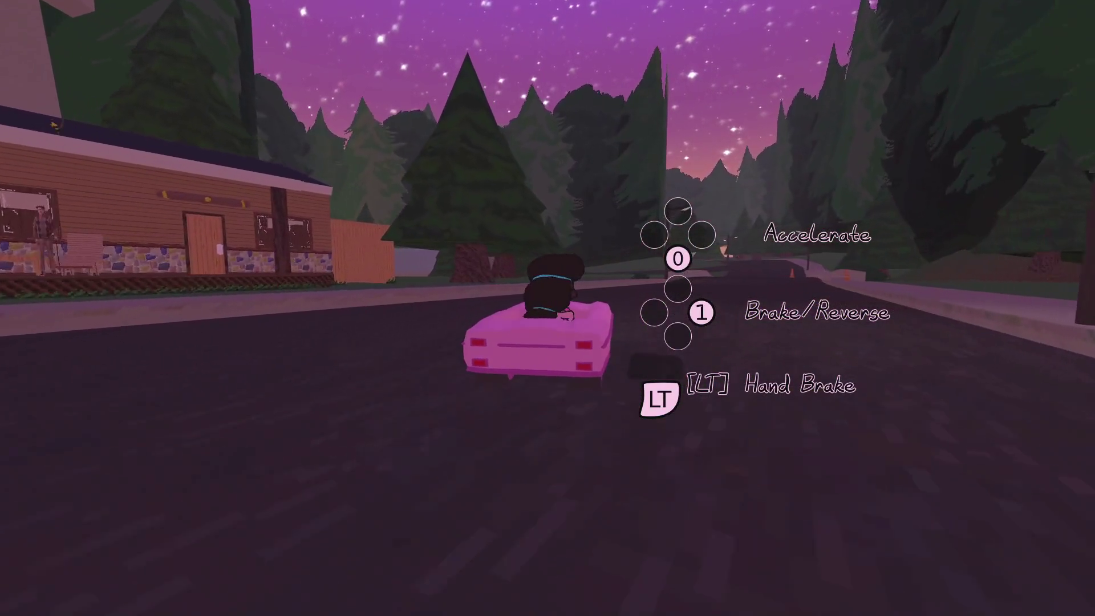
pyautogui.press('w')
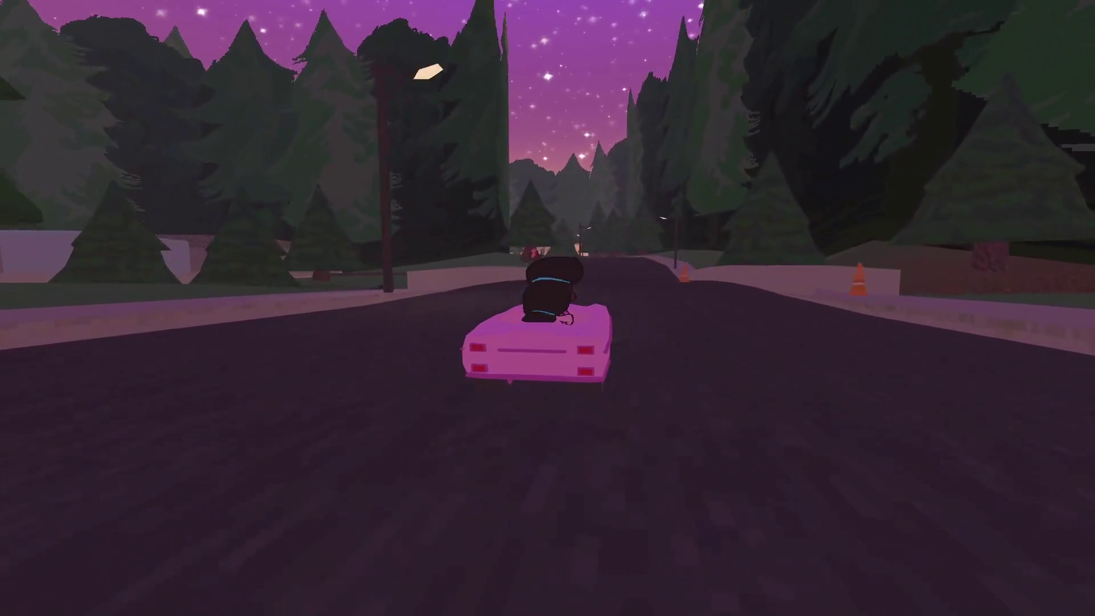
# - Drive down the forest road to the gas station, pause, and bring up the NP-ToDo task list
pyautogui.press('w')
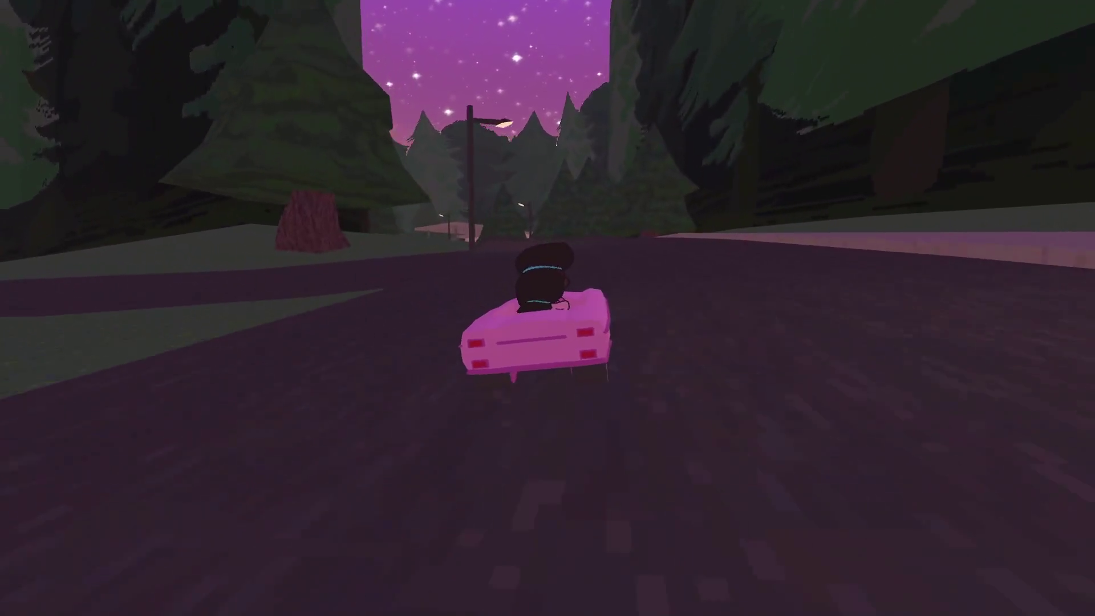
pyautogui.press('w')
pyautogui.press('d')
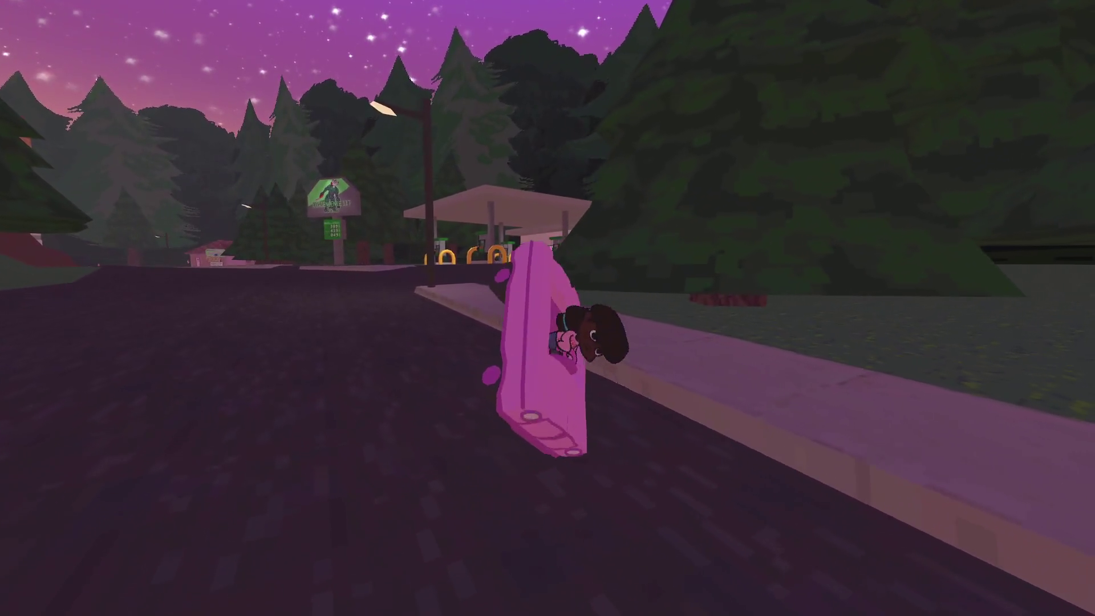
pyautogui.press('w')
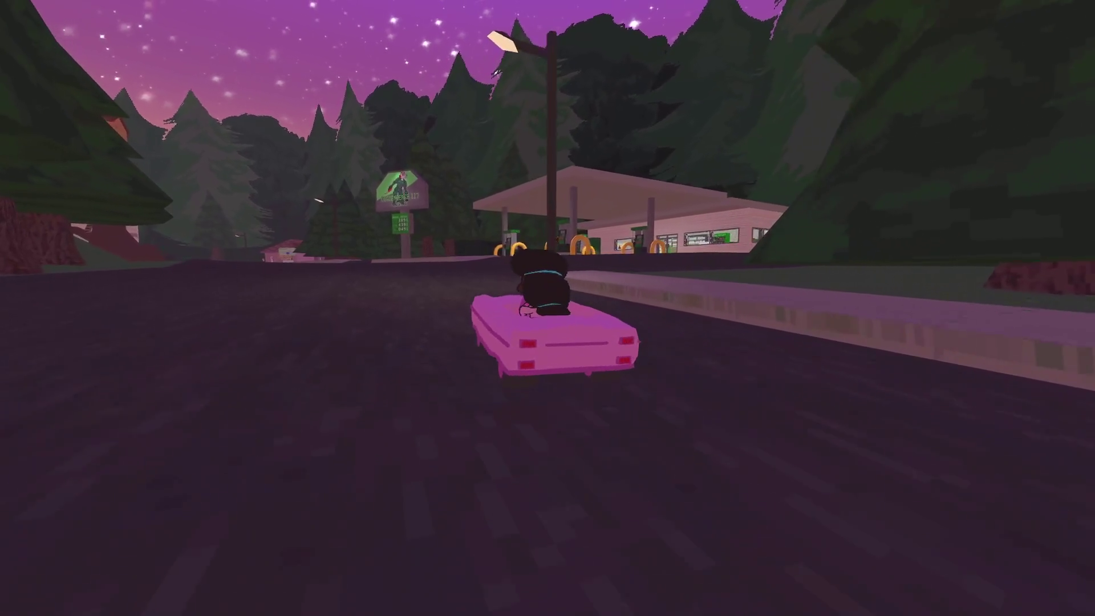
pyautogui.press('Escape')
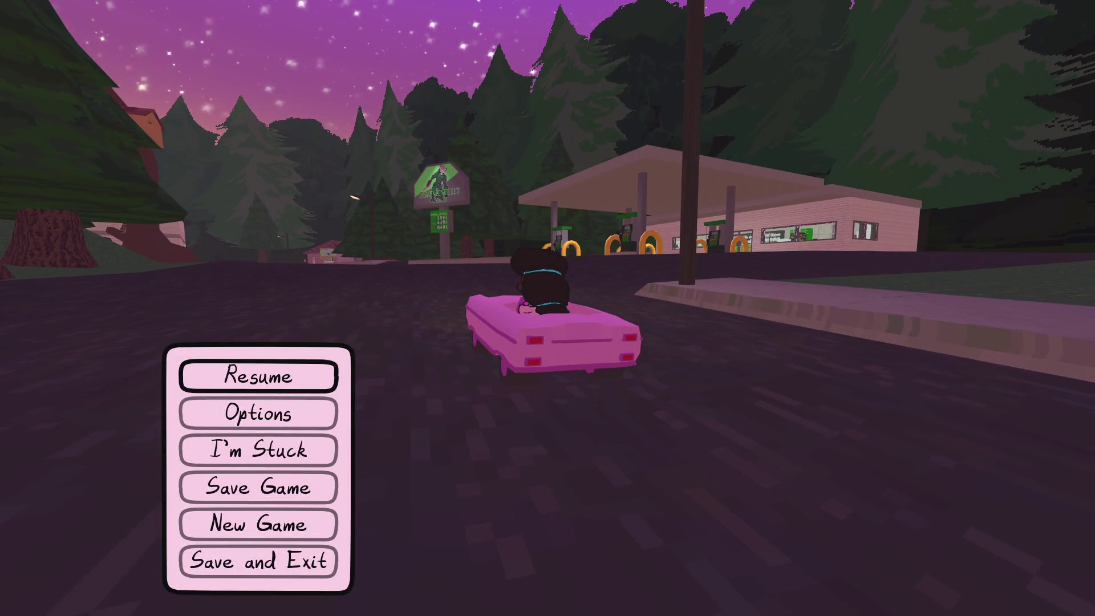
pyautogui.hotkey('alt', 'Tab')
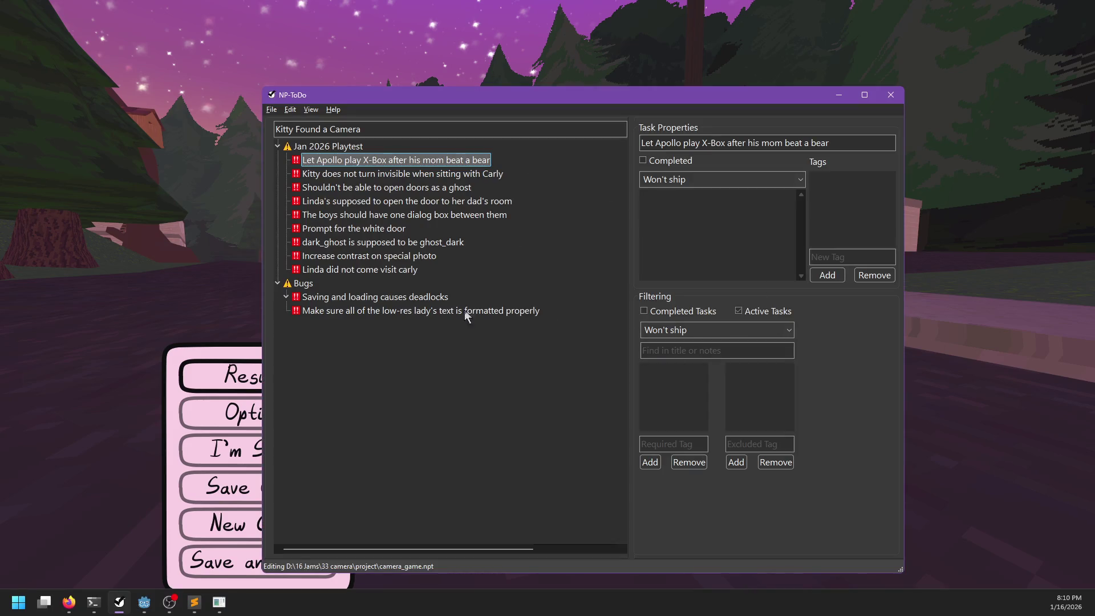
# - Filter tasks to 'Can ship but would be ashamed' and collapse the Jan 2026 Playtest and Bugs groups
pyautogui.click(789, 330)
pyautogui.click(705, 358)
pyautogui.click(278, 160)
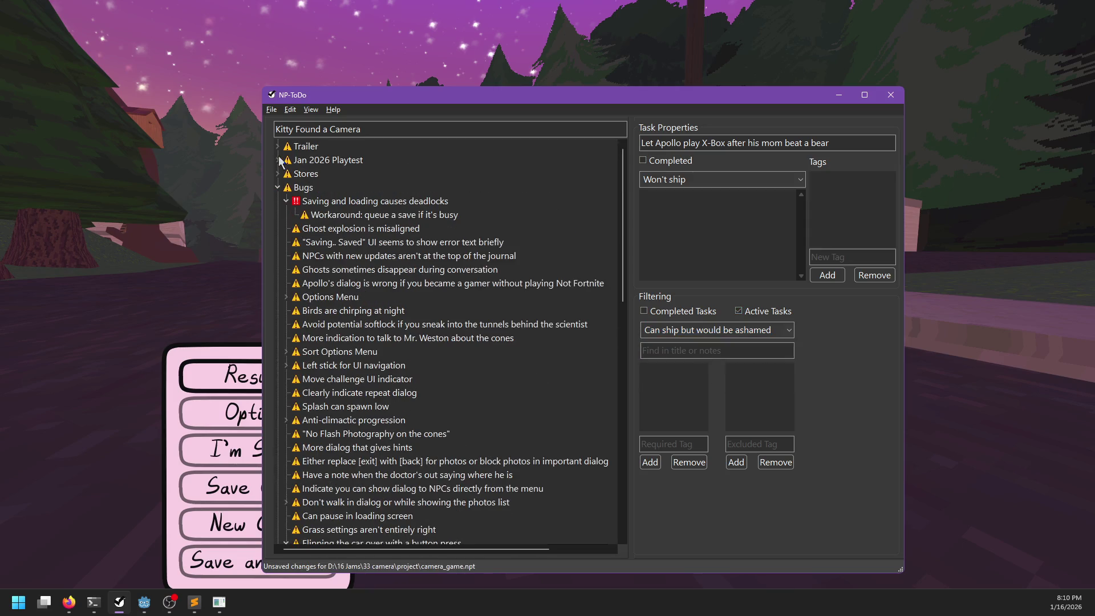
pyautogui.click(277, 188)
# - Add "May's room is locked until Mrs. Weston goes in" under Fun Stuff with a 'You get a sticker' subtask, then resume the game
pyautogui.press('Insert')
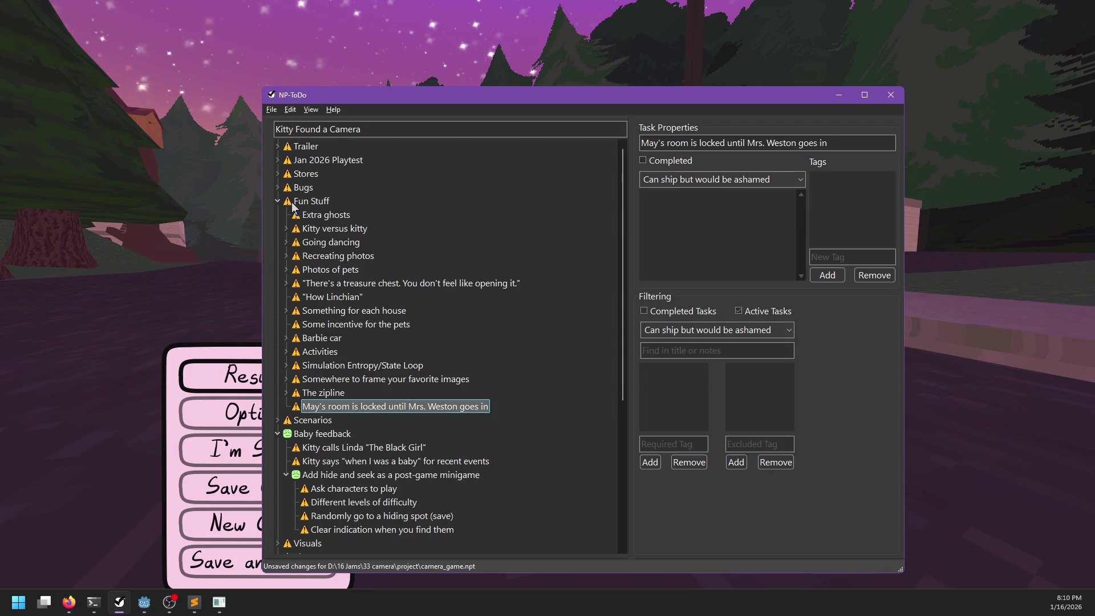
pyautogui.press('Insert')
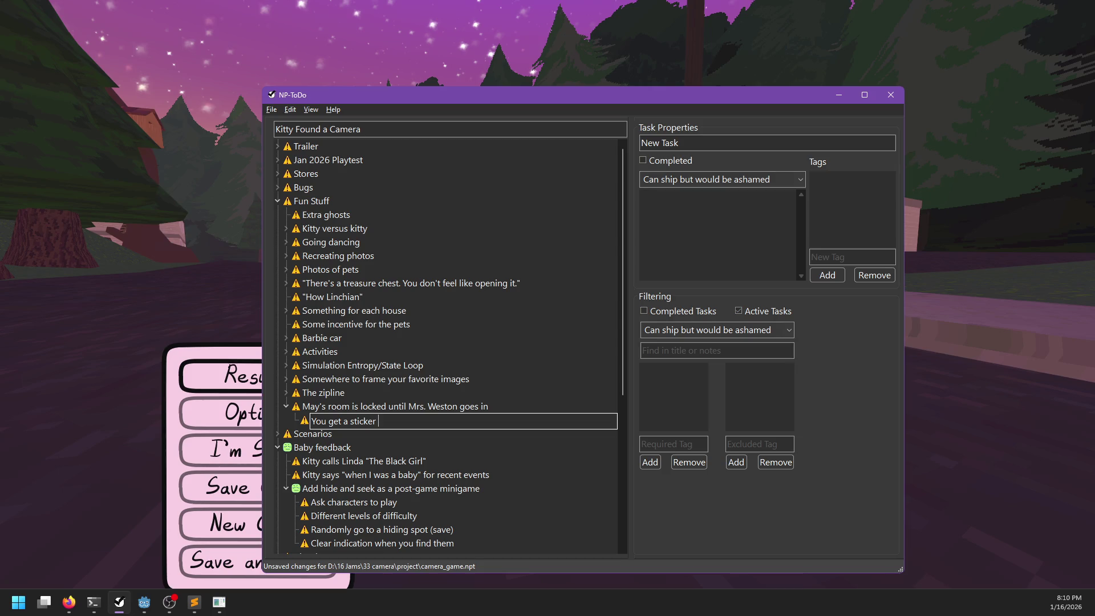
pyautogui.hotkey('alt', 'Tab')
pyautogui.press('Escape')
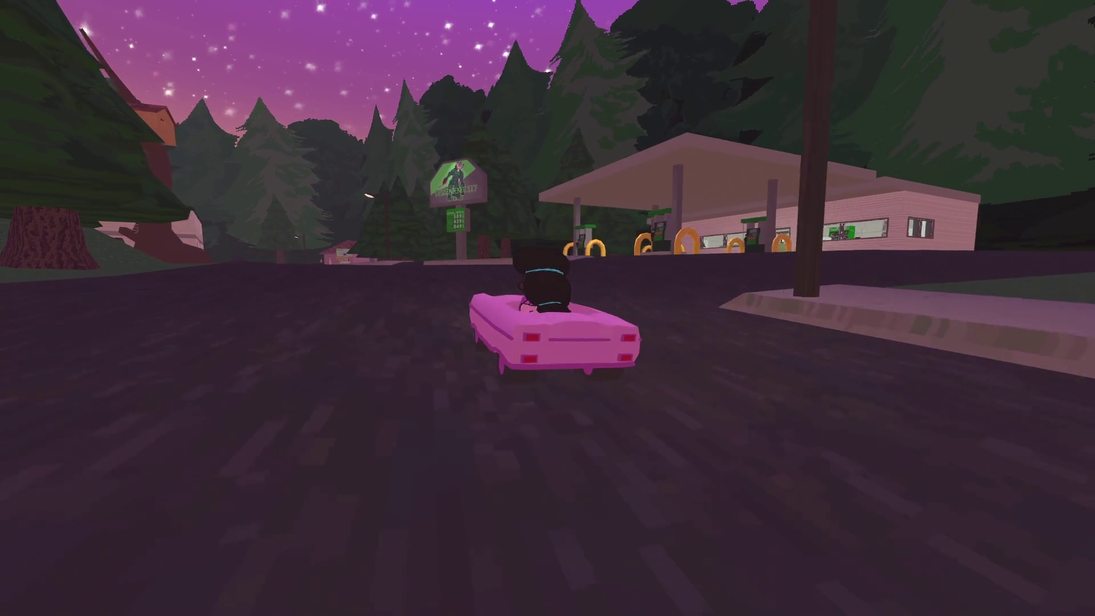
# - Drive past the gas station to the small pink house and look around the parked car with the camera
pyautogui.press('a')
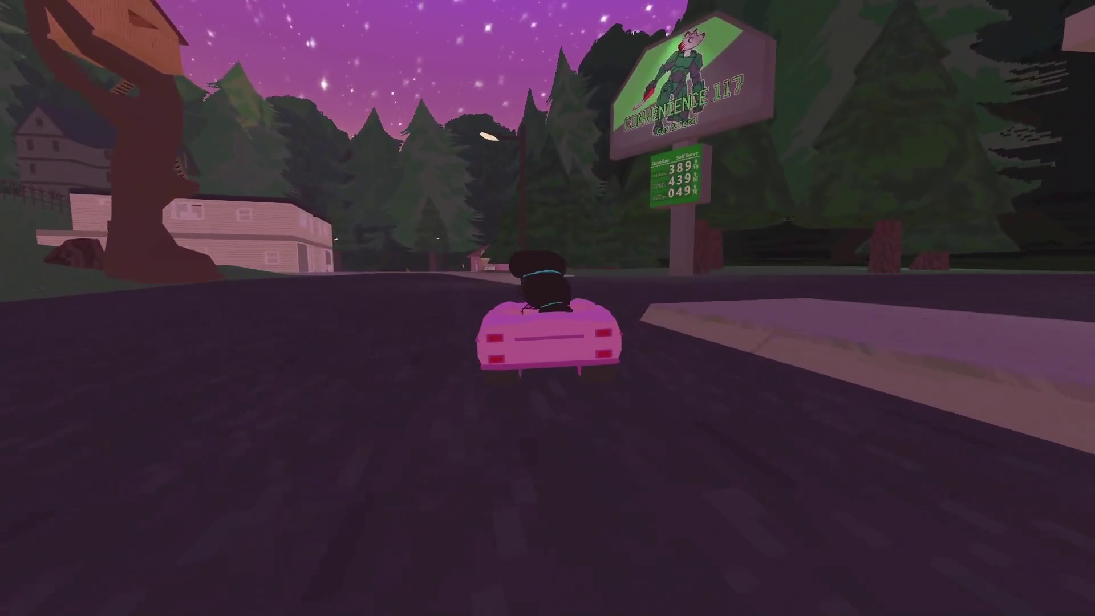
pyautogui.press('d')
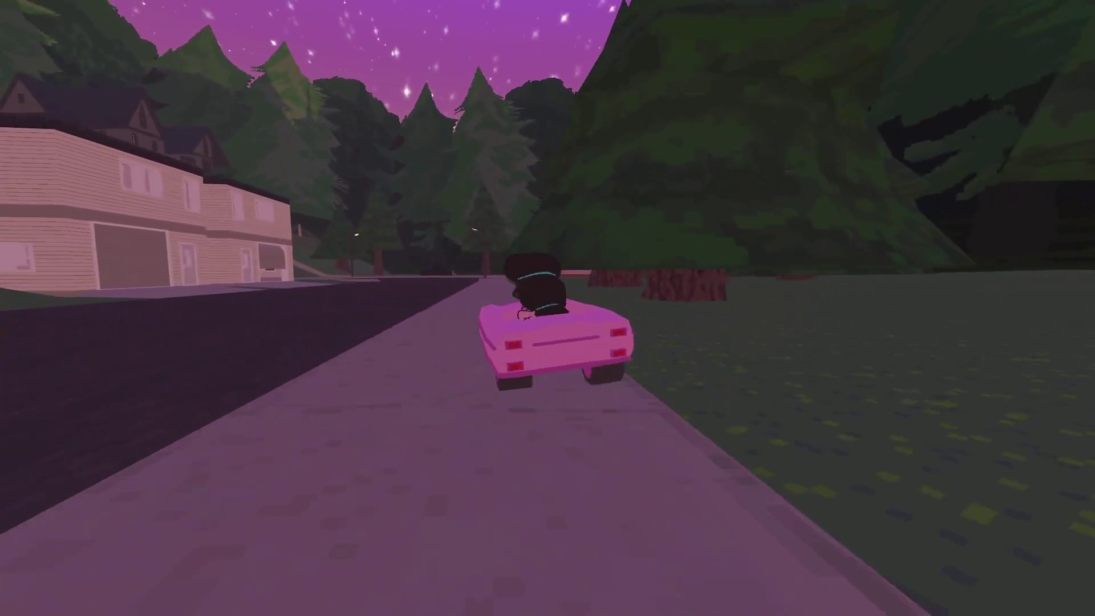
pyautogui.press('d')
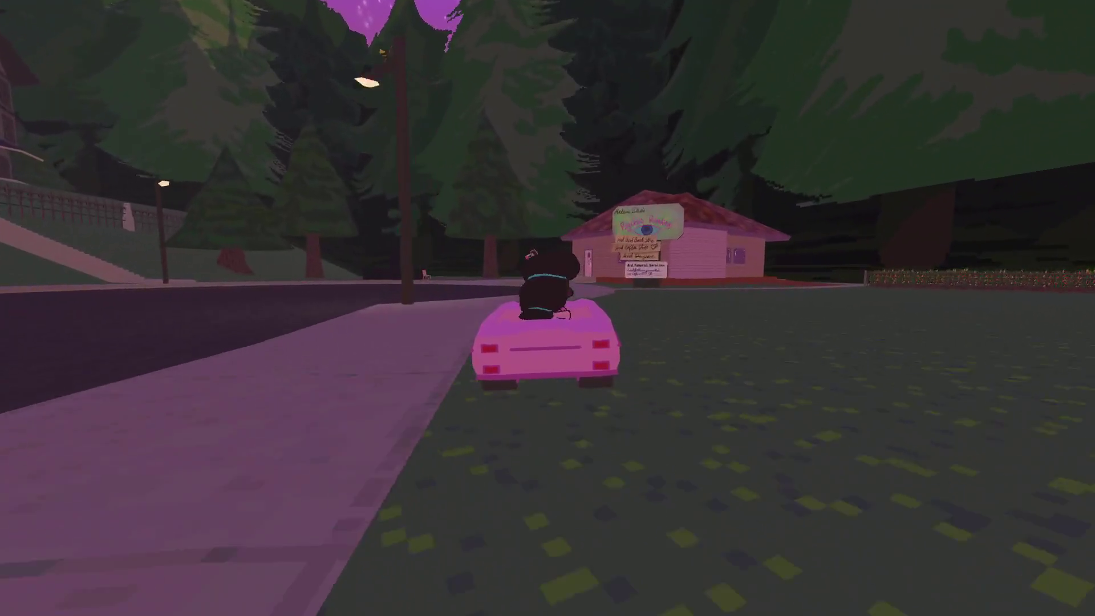
pyautogui.press('a')
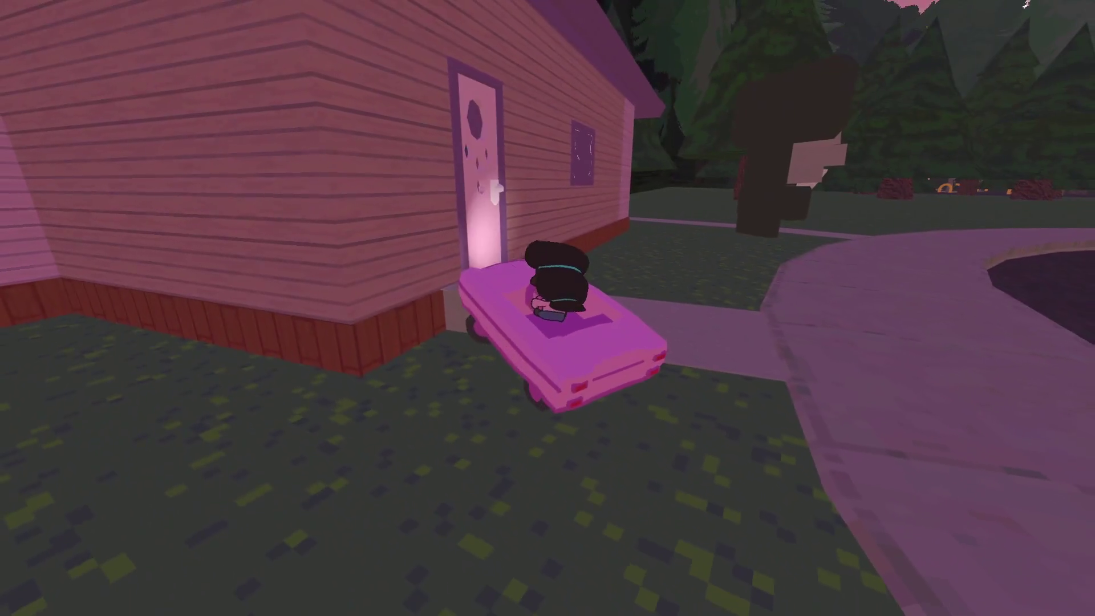
pyautogui.press('c')
pyautogui.scroll(5, 548, 308)
pyautogui.press('a')
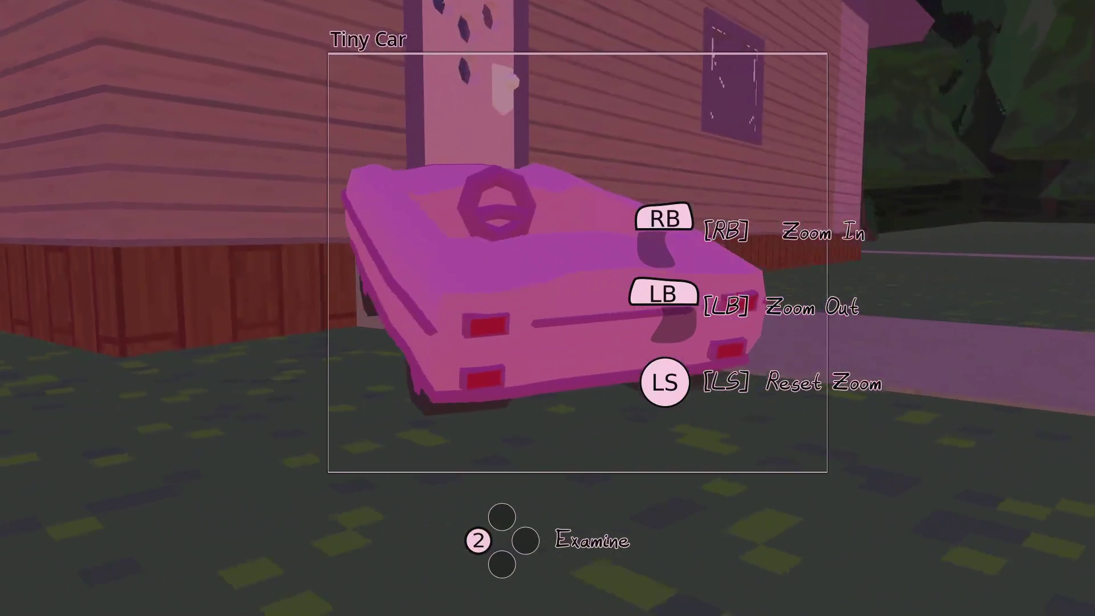
pyautogui.press('c')
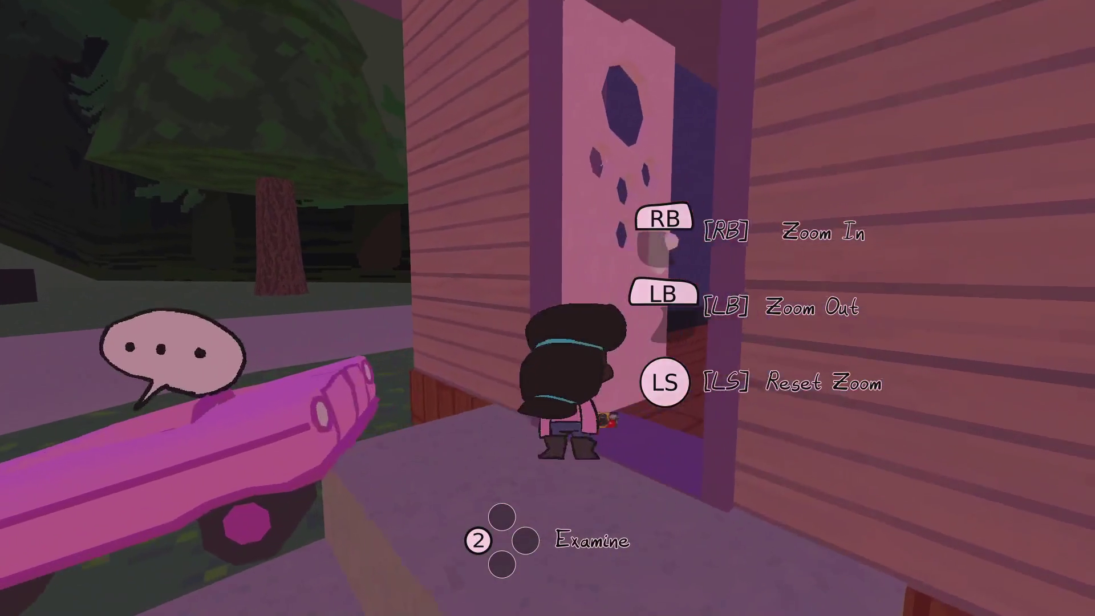
# - Walk into the house, talk to Mrs. Weston, then pause and switch to the dialog scripts
pyautogui.press('w')
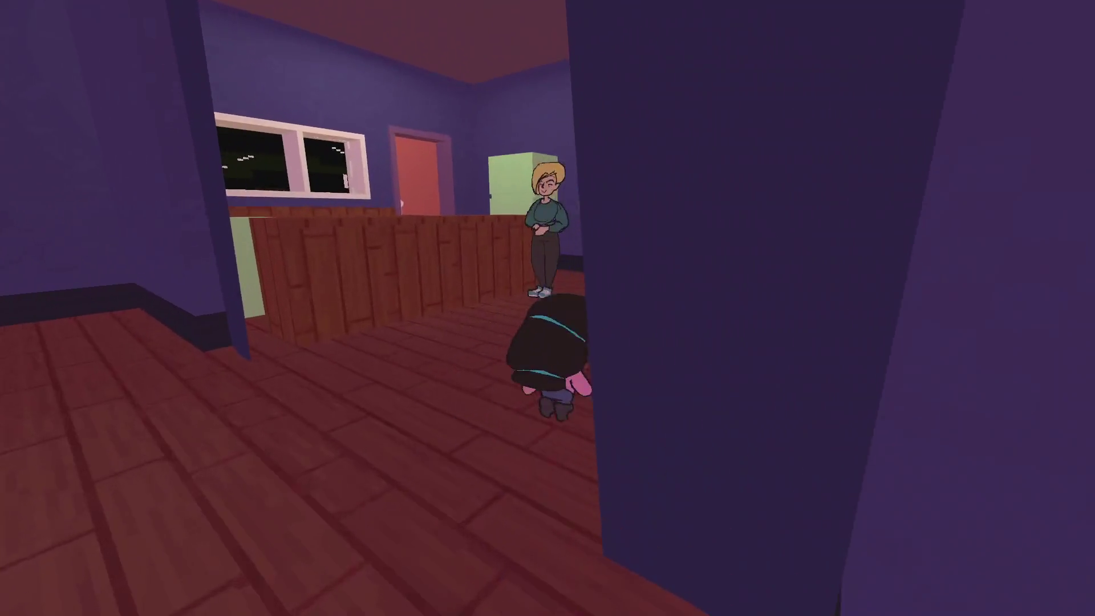
pyautogui.press('e')
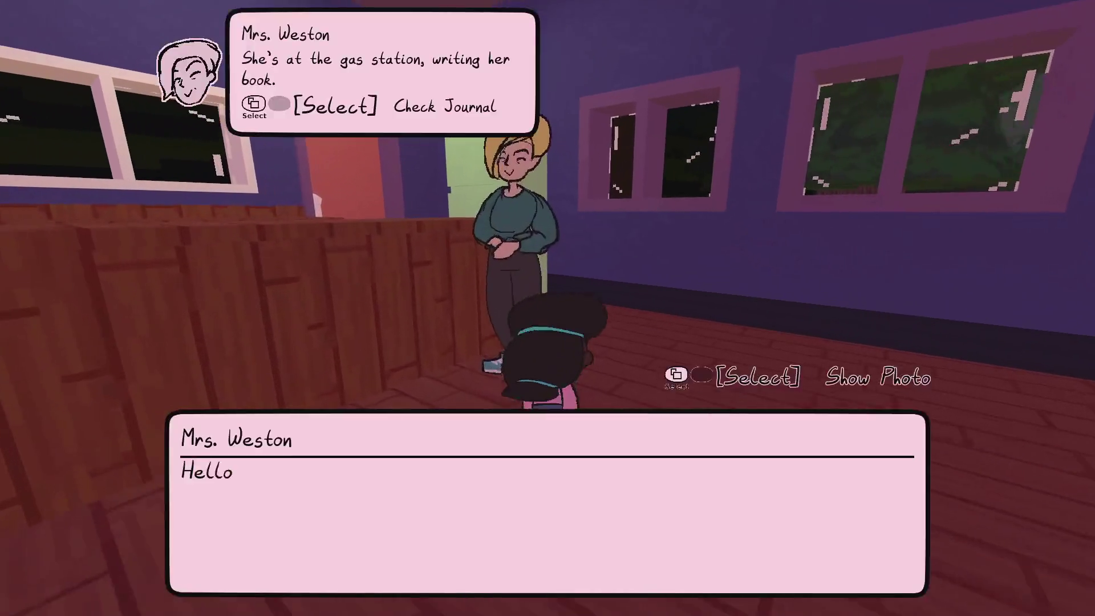
pyautogui.press('Escape')
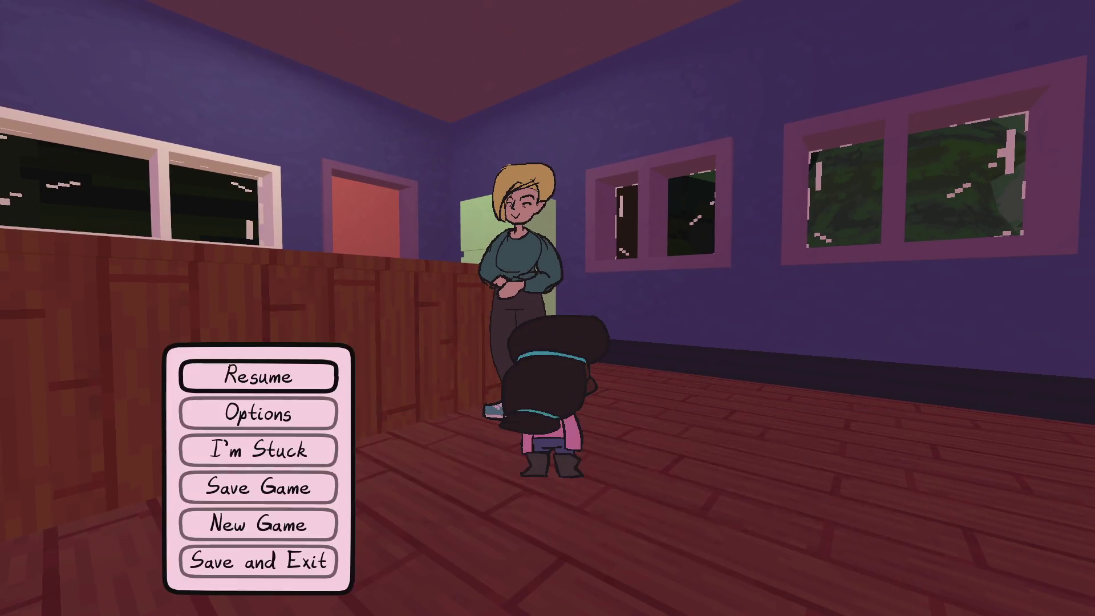
pyautogui.hotkey('alt', 'Tab')
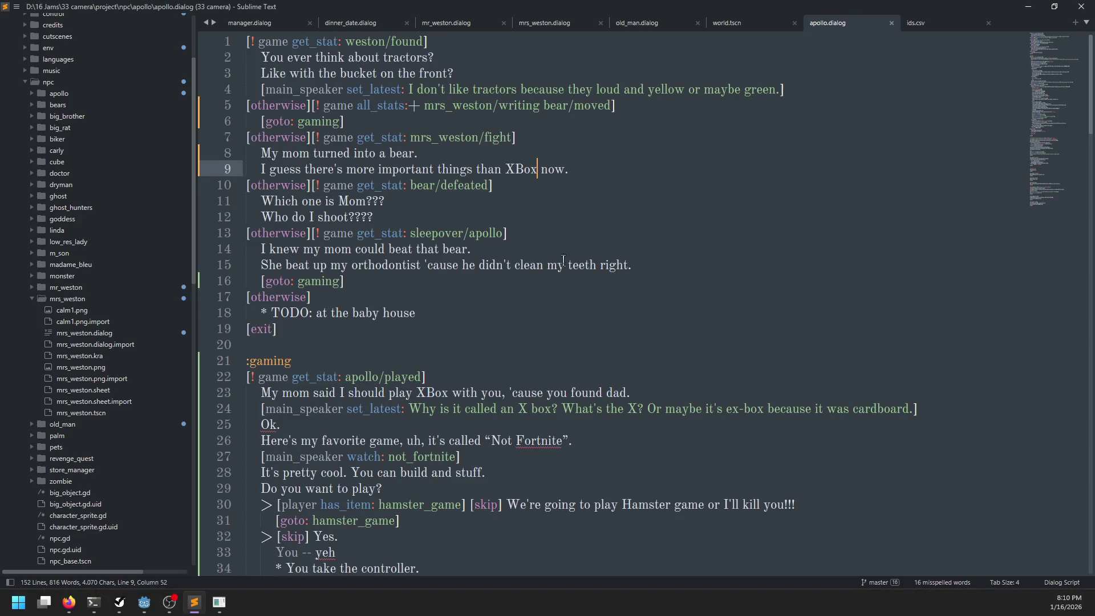
# - Find the gas station line in mrs_weston.dialog
pyautogui.click(429, 23)
pyautogui.hotkey('ctrl', 'f')
pyautogui.press('Escape')
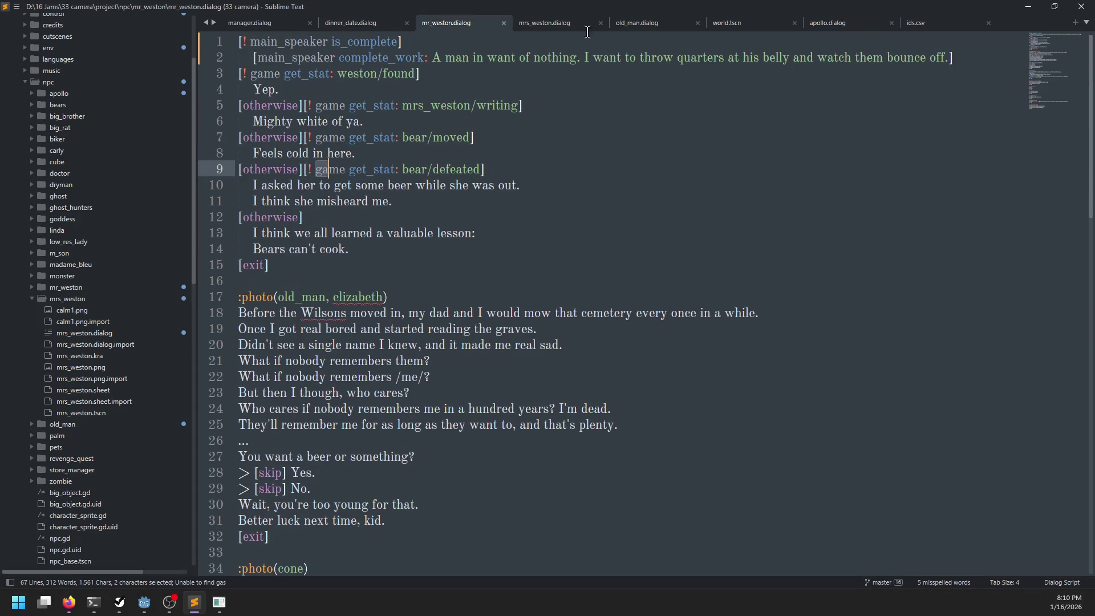
pyautogui.hotkey('ctrl', 'pagedown')
pyautogui.hotkey('ctrl', 'f')
pyautogui.write('f')
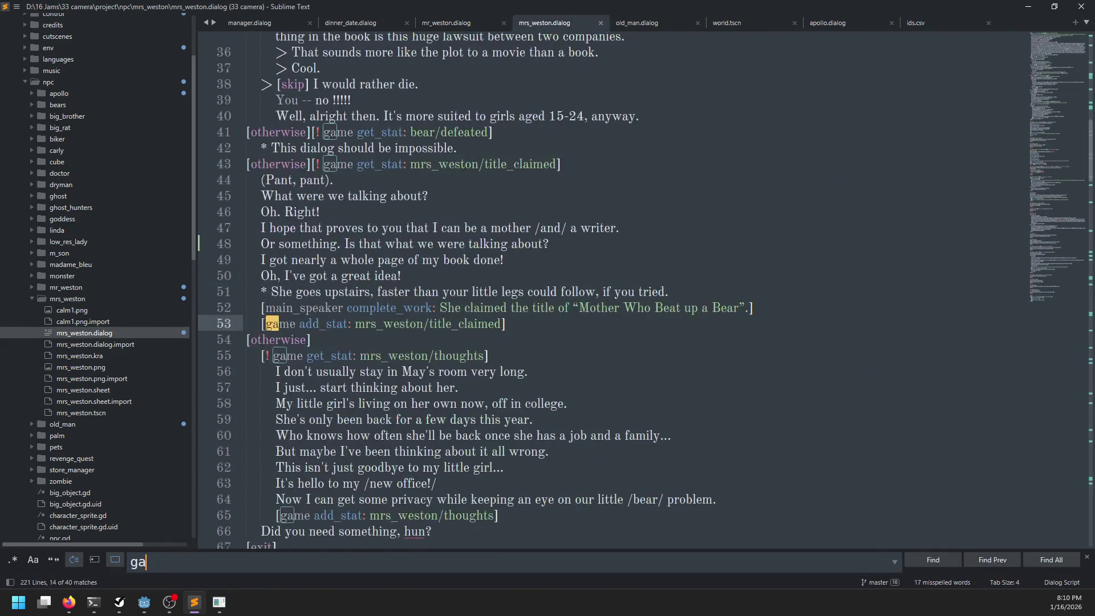
pyautogui.write('s station')
pyautogui.press('Escape')
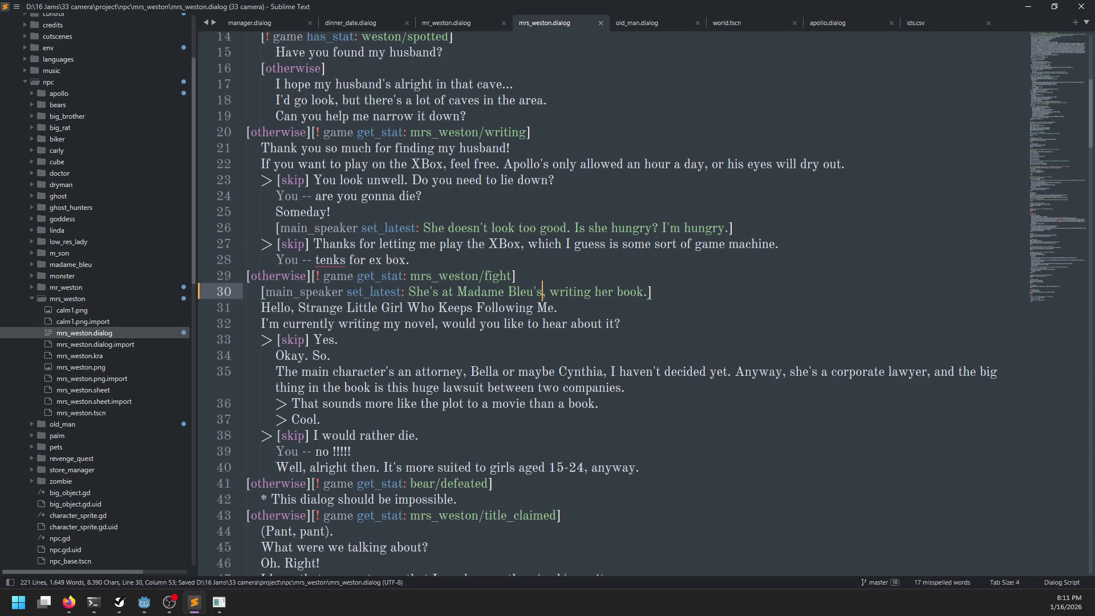
# - Resume the game and go through Mrs. Weston's dialogue, declining to hear about her novel
pyautogui.hotkey('alt', 'Tab')
pyautogui.press('Escape')
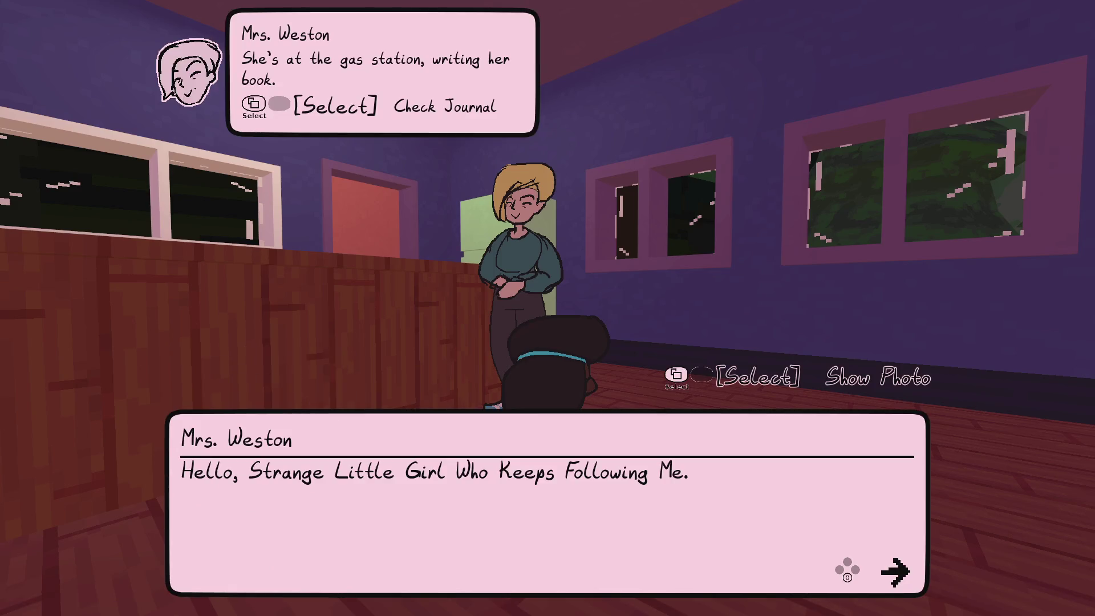
pyautogui.press('Return')
pyautogui.press('Down')
pyautogui.press('Return')
pyautogui.press('Return')
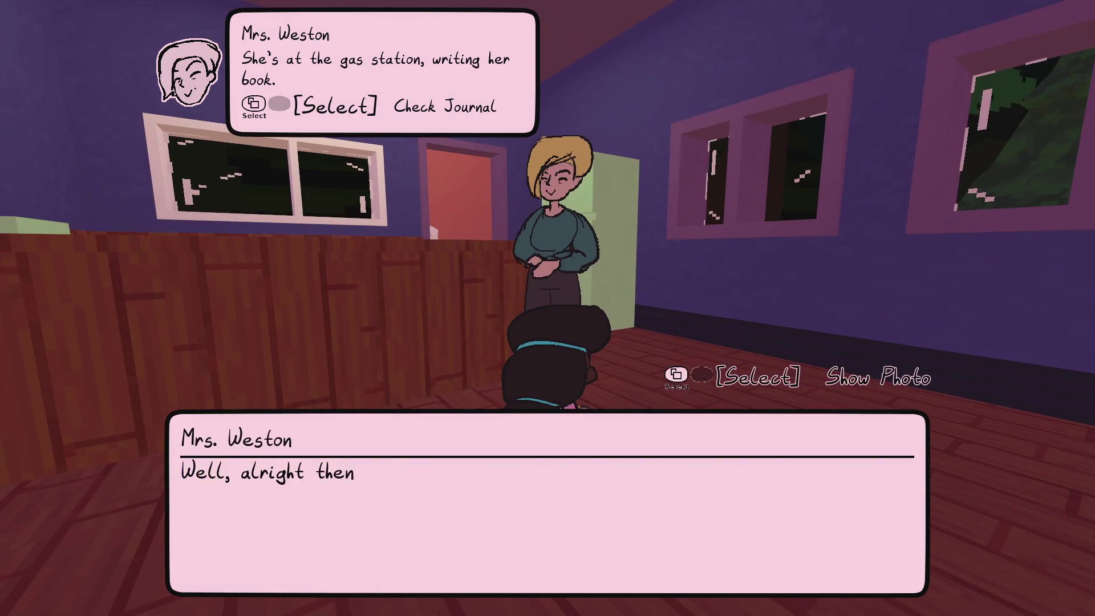
pyautogui.press('Return')
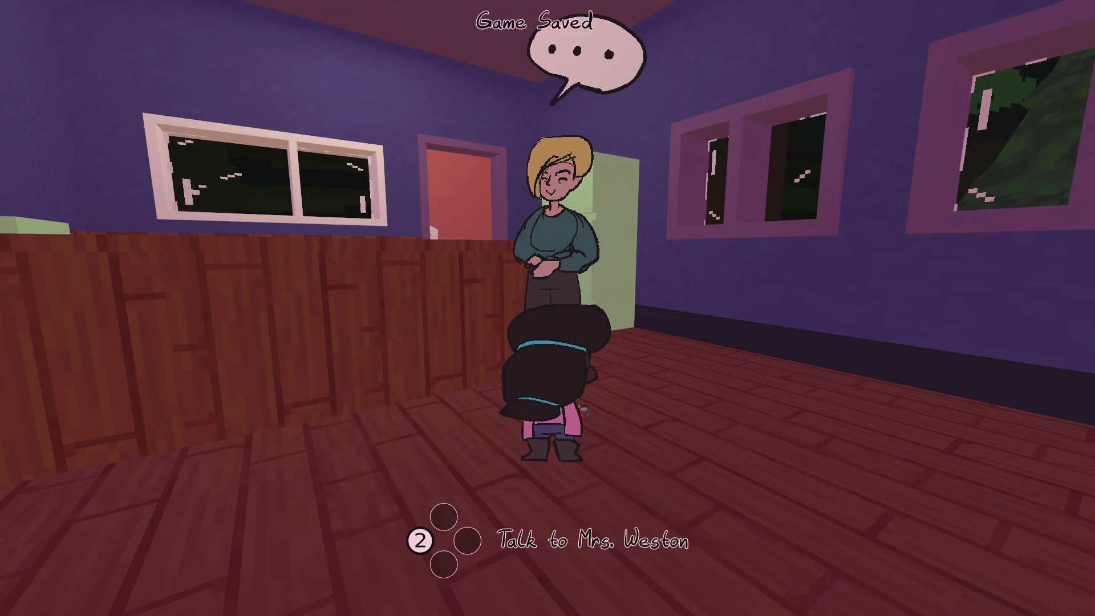
pyautogui.press('Return')
# - Check the photo gallery, end the conversation, walk outside, and pause beside the pink car
pyautogui.press('Tab')
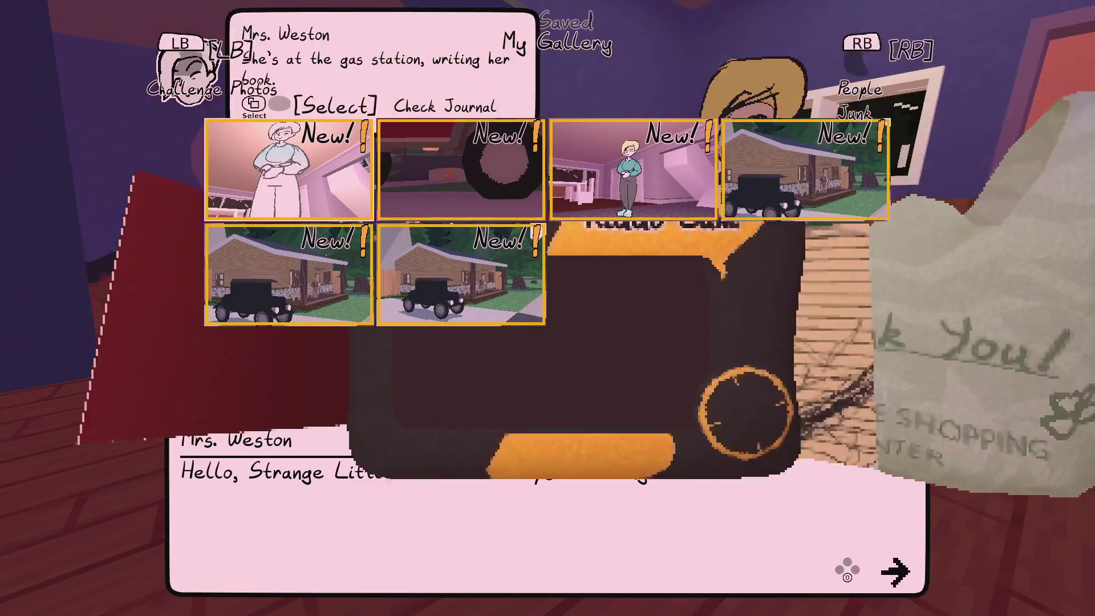
pyautogui.press('Escape')
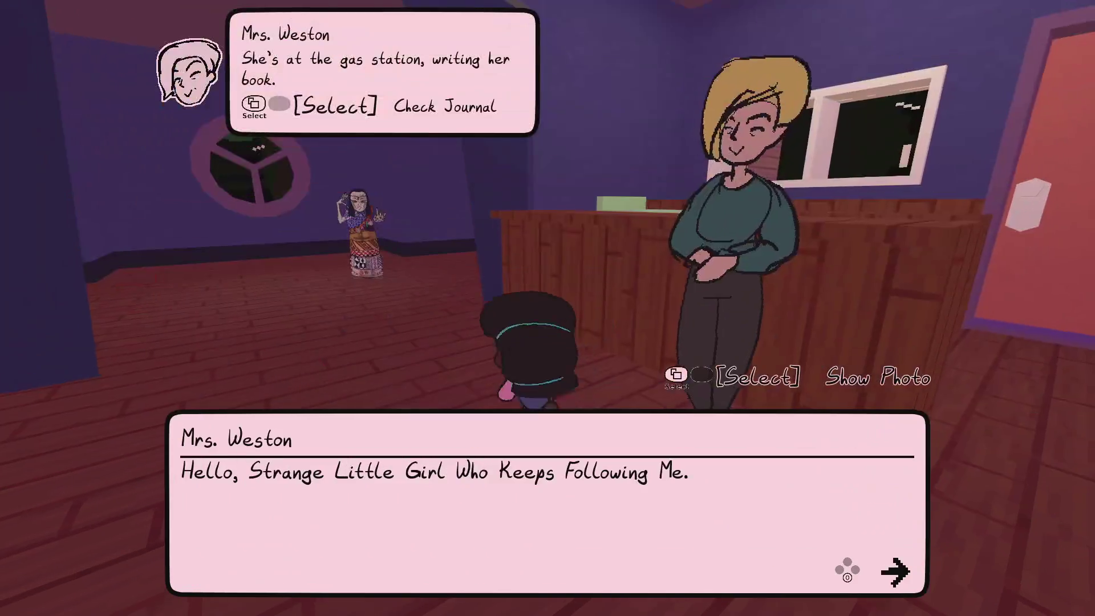
pyautogui.press('Return')
pyautogui.press('Escape')
pyautogui.press('w')
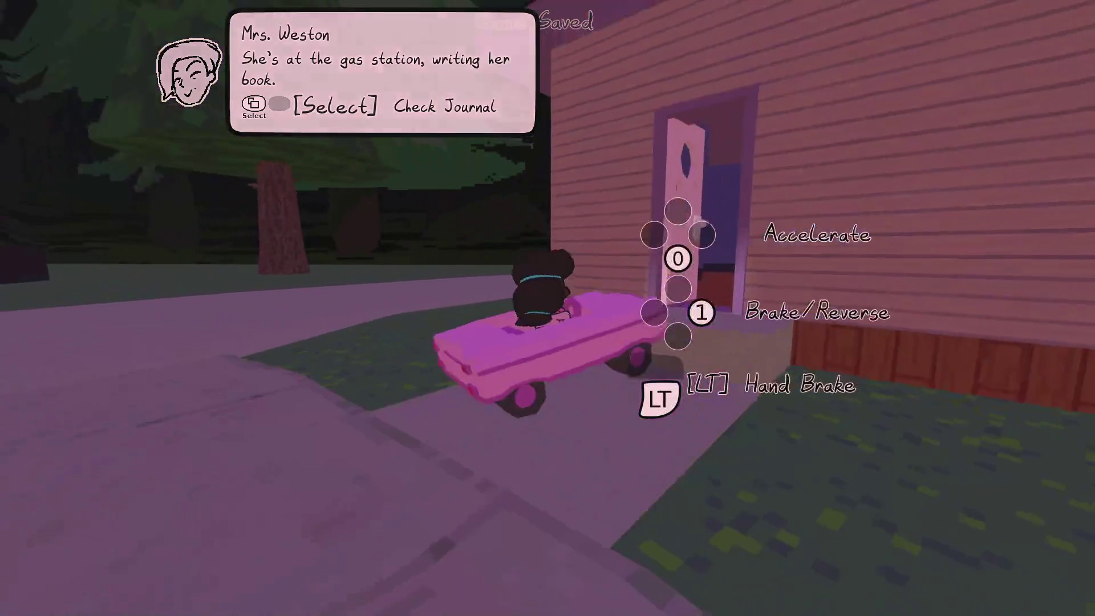
pyautogui.press('Escape')
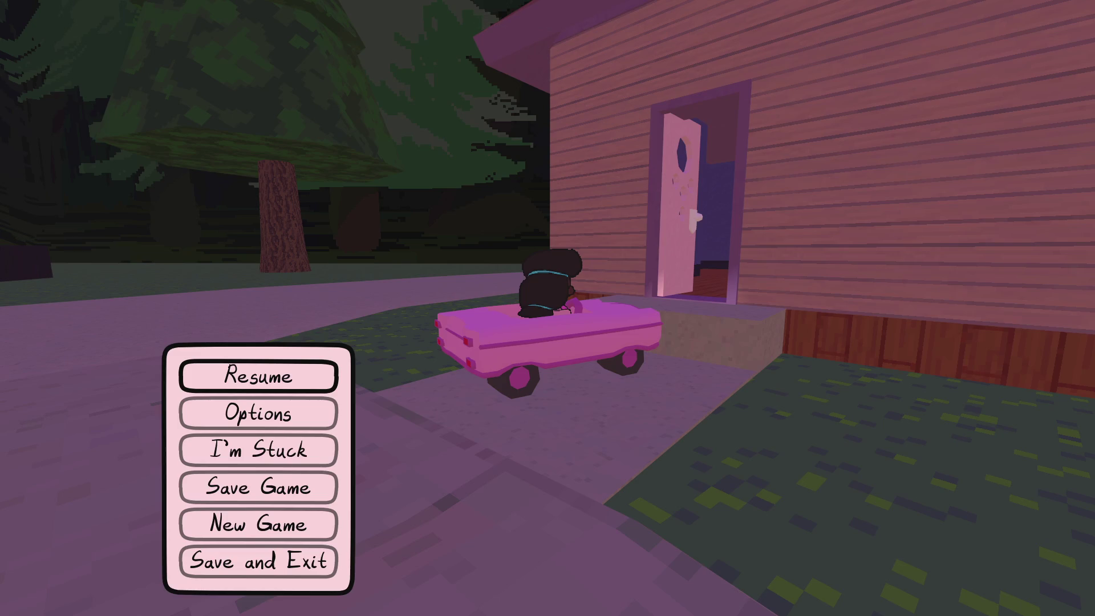
pyautogui.hotkey('alt', 'Tab')
pyautogui.hotkey('ctrl', 'f')
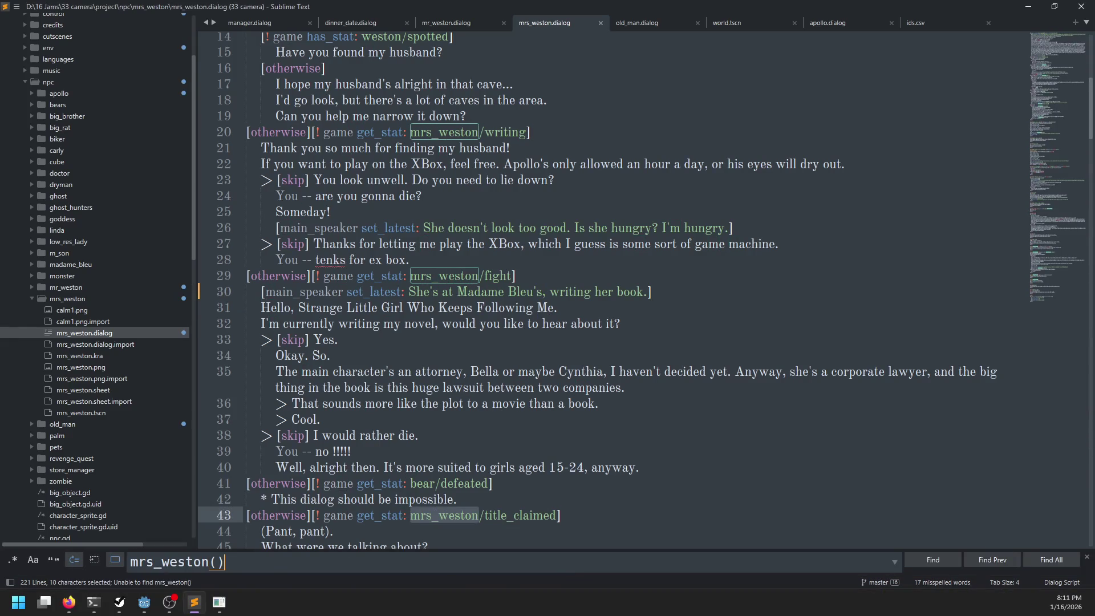
# - Search for 'photo(mrs_' to view Mrs. Weston's photo reactions around line 174
pyautogui.write('hoto(mrs_')
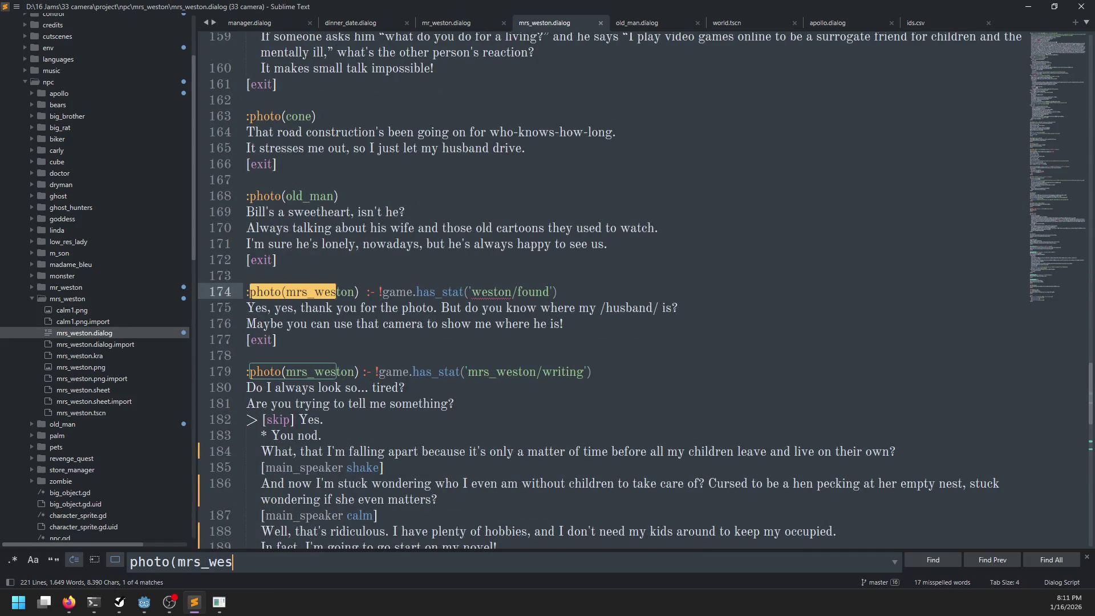
pyautogui.press('Escape')
pyautogui.scroll(-5, 361, 419)
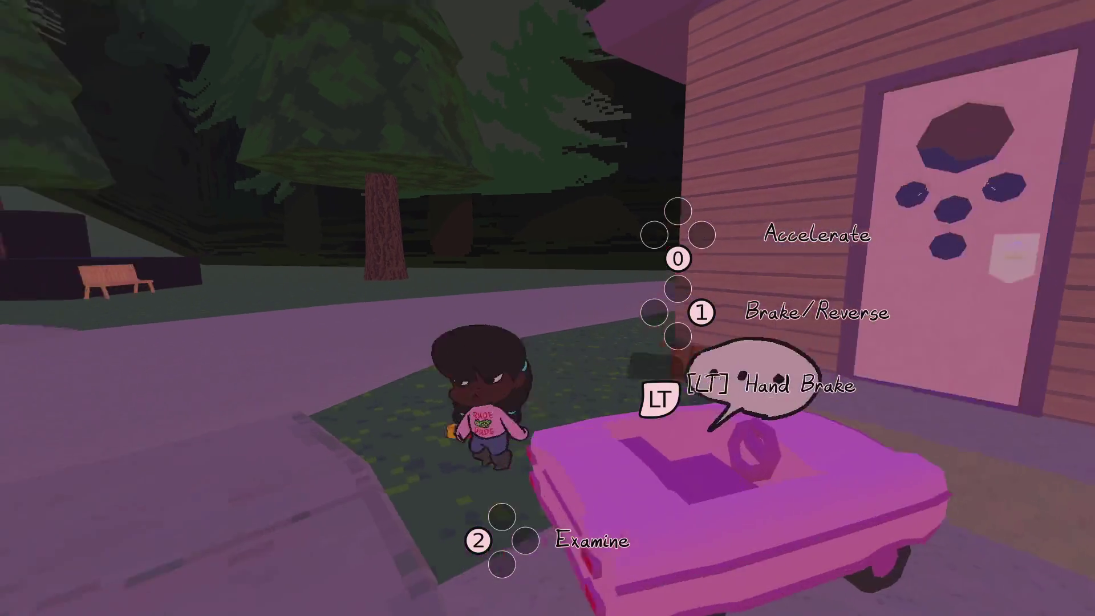
# - Reverse the pink car out of the driveway and drive past the gas station toward town
pyautogui.press('s')
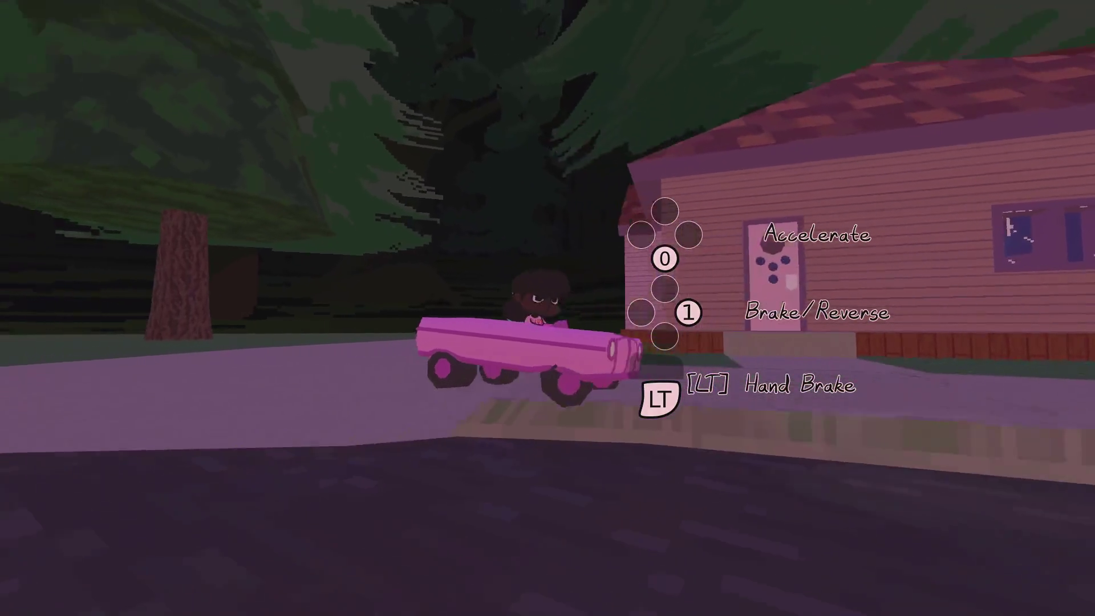
pyautogui.press('w')
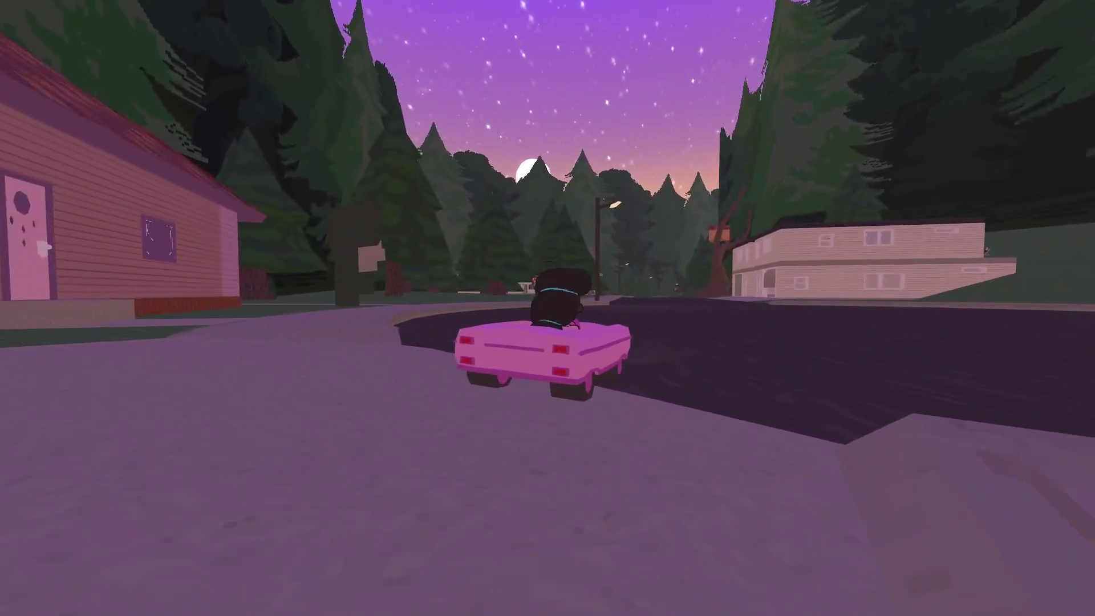
pyautogui.press('a')
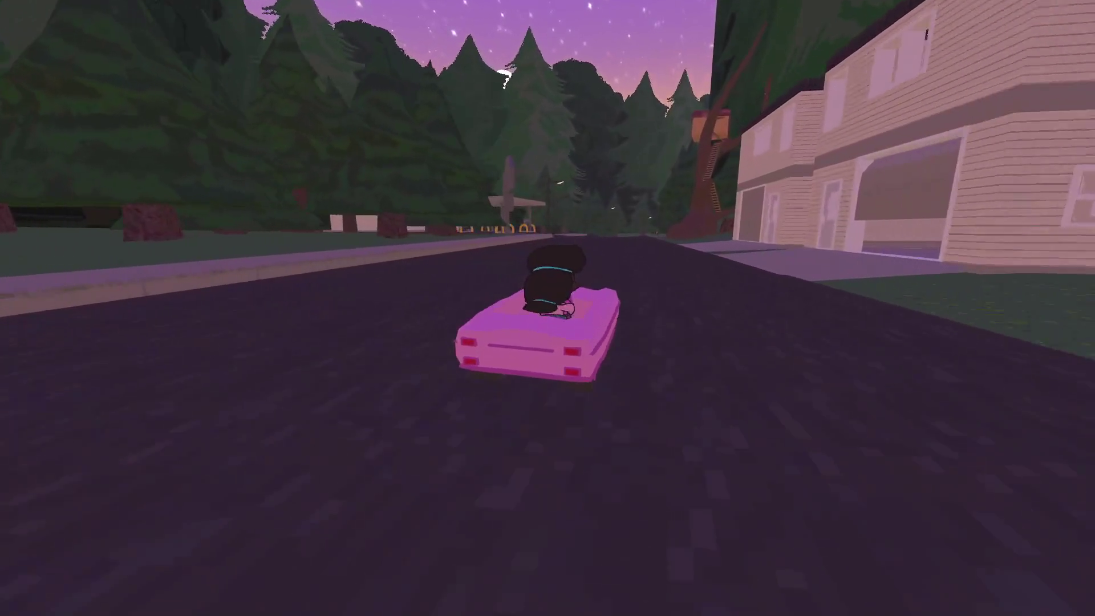
pyautogui.press('d')
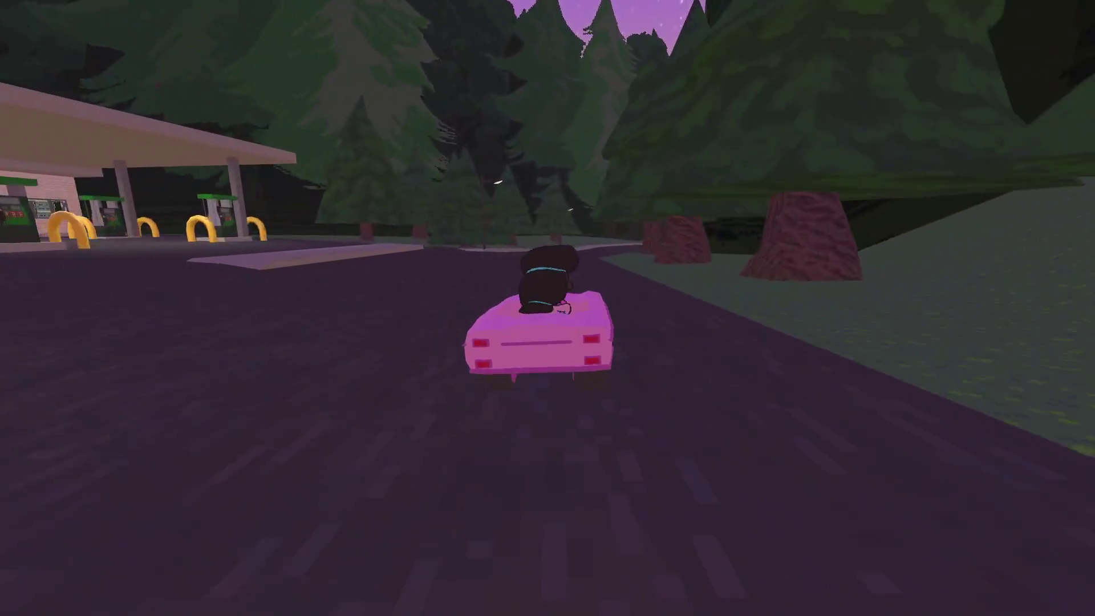
pyautogui.press('d')
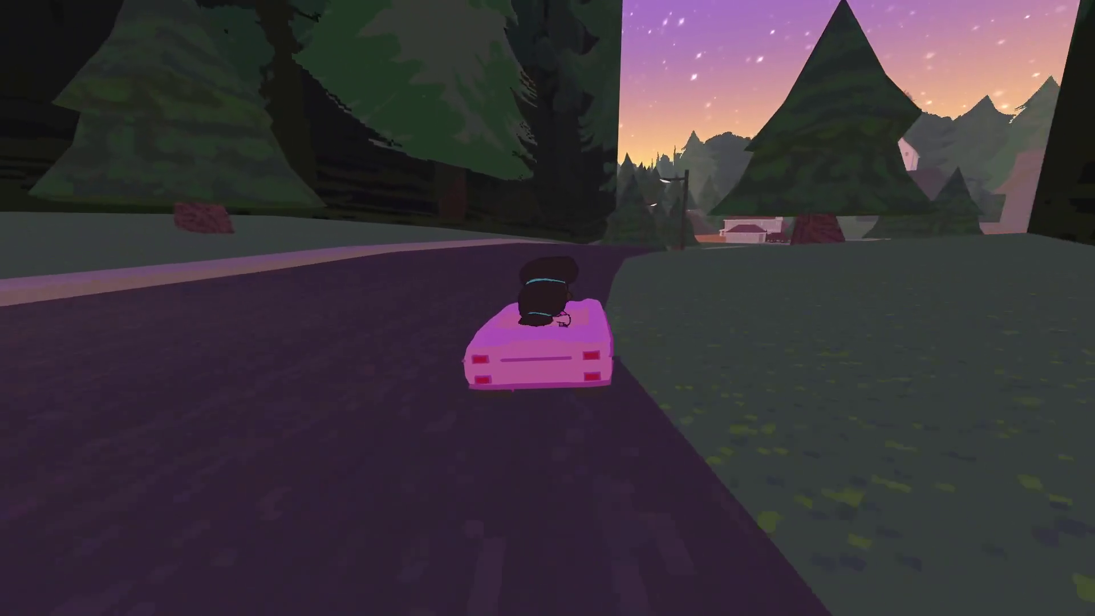
pyautogui.press('d')
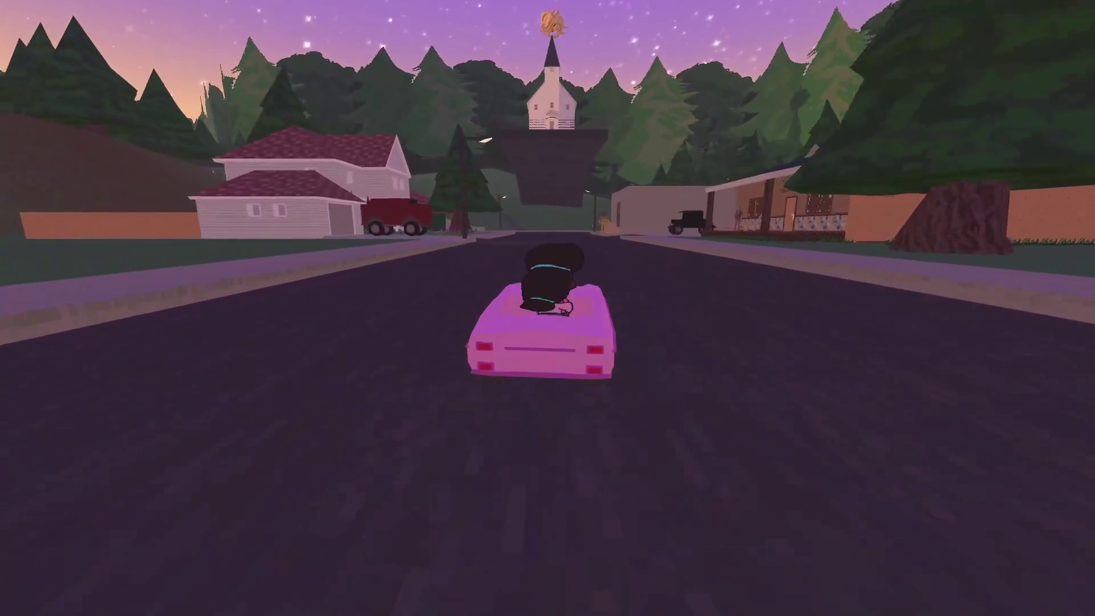
# - Park at the house, walk inside to Mama Bear, and photograph Kitty with her
pyautogui.press('a')
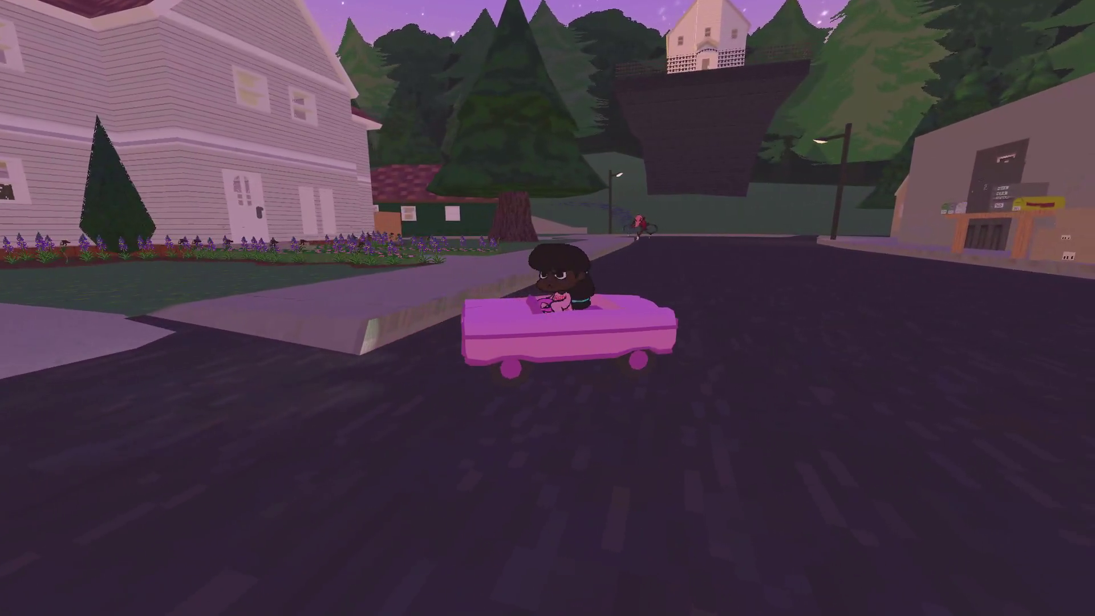
pyautogui.press('e')
pyautogui.press('w')
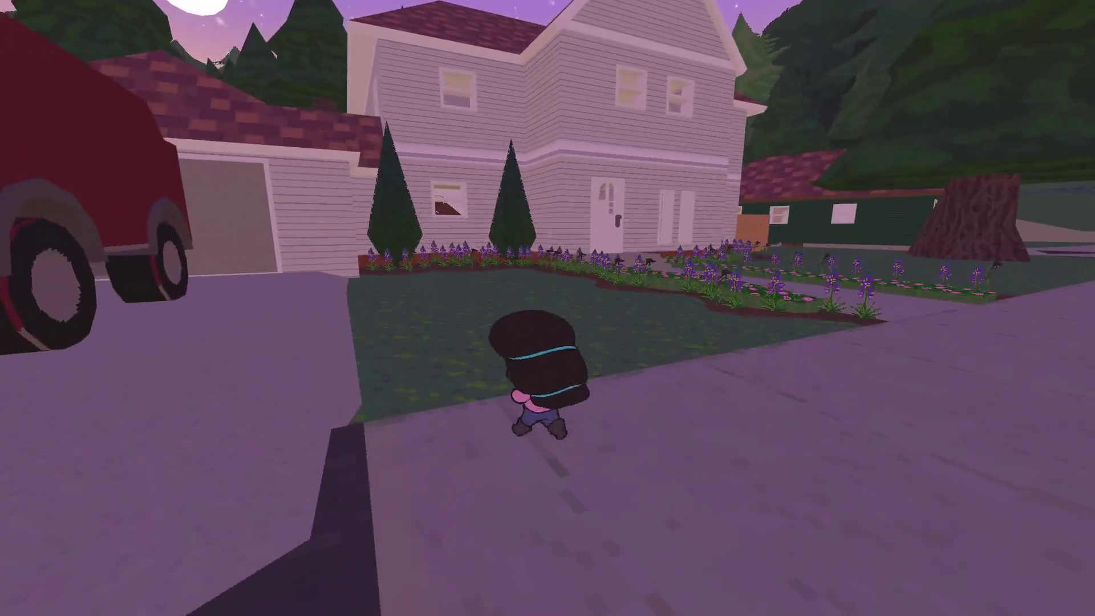
pyautogui.press('d')
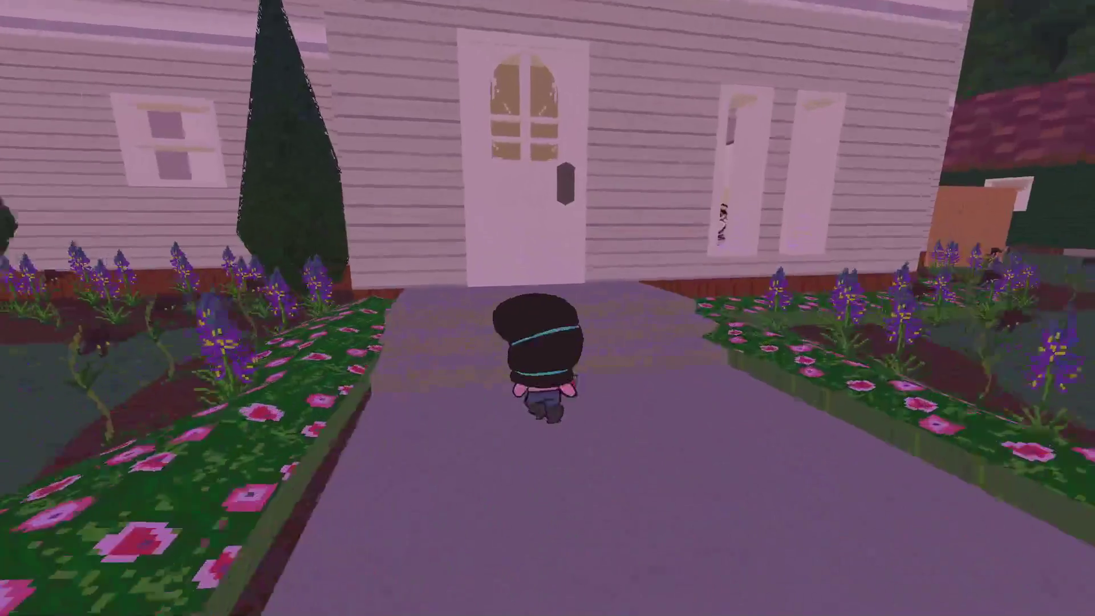
pyautogui.press('w')
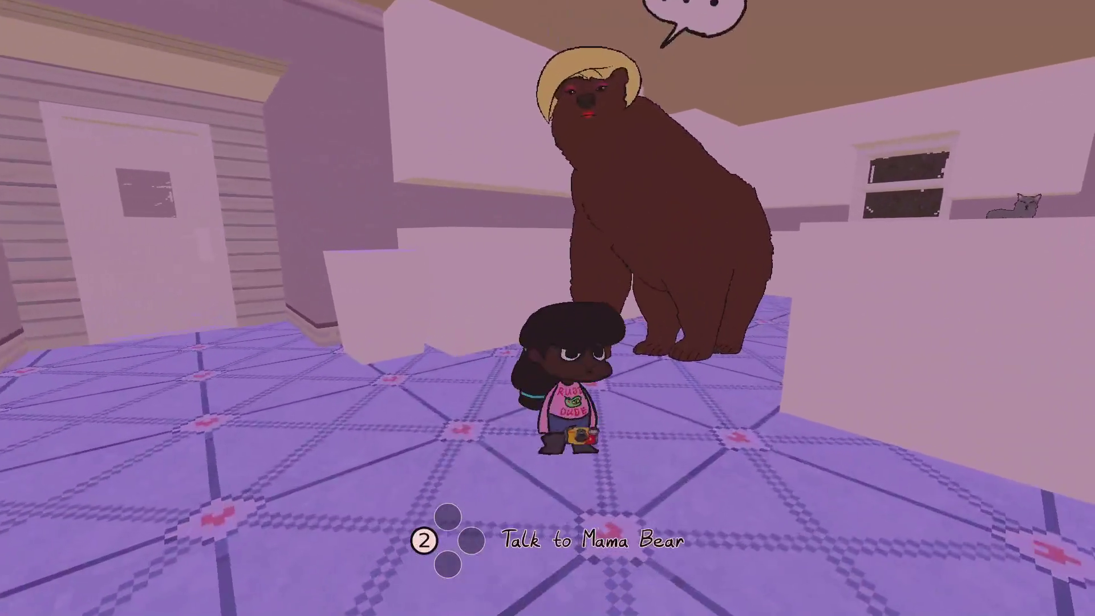
pyautogui.press('f')
# - Return to the pink toy car and drive it past the gas station onto the street with houses
pyautogui.press('w')
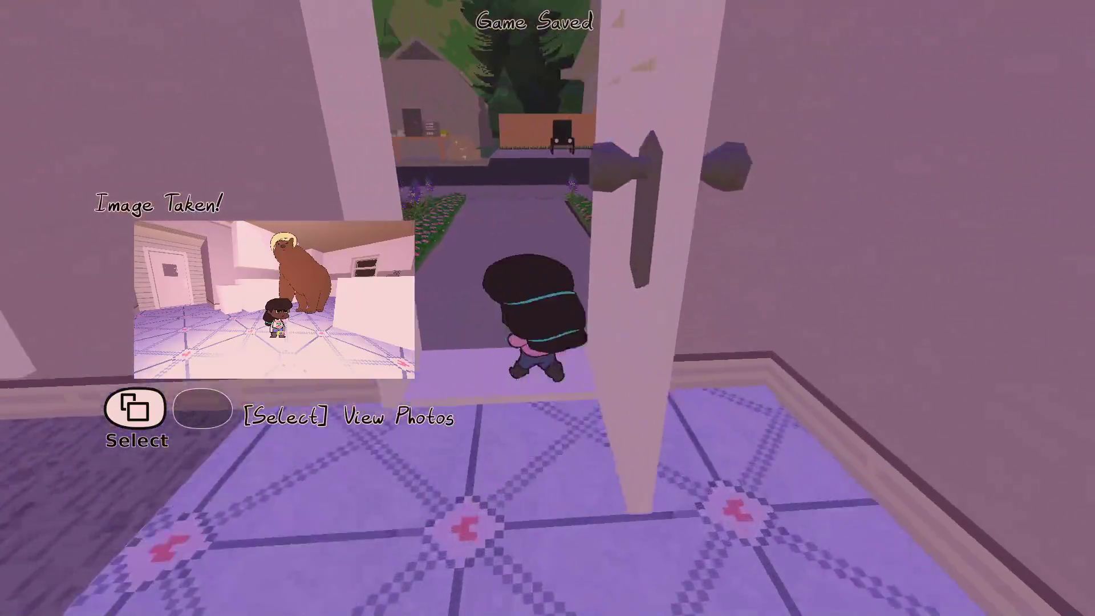
pyautogui.press('w')
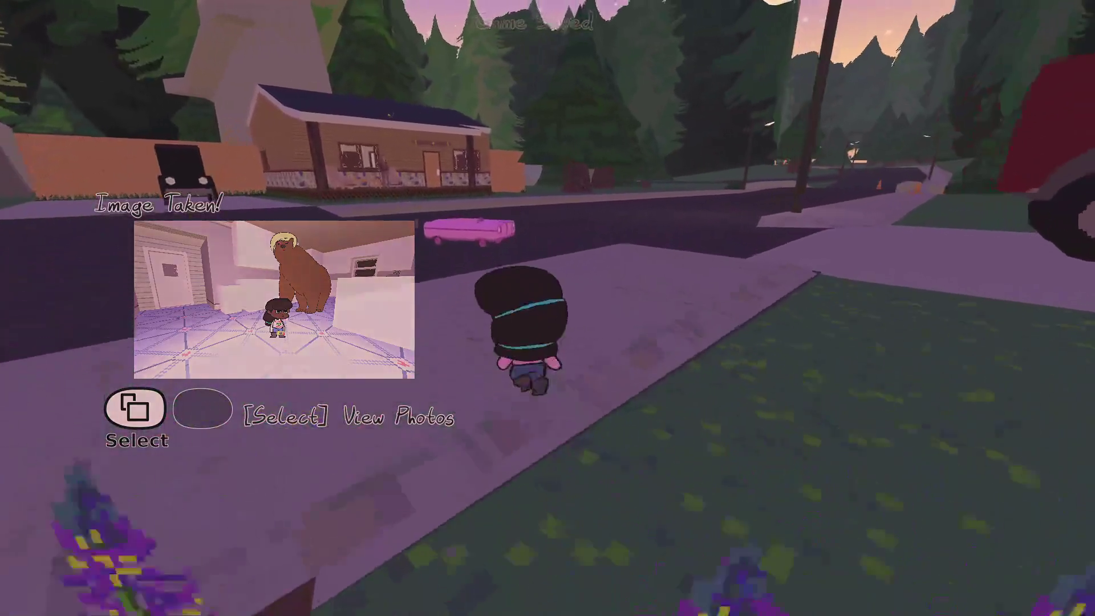
pyautogui.press('e')
pyautogui.press('w')
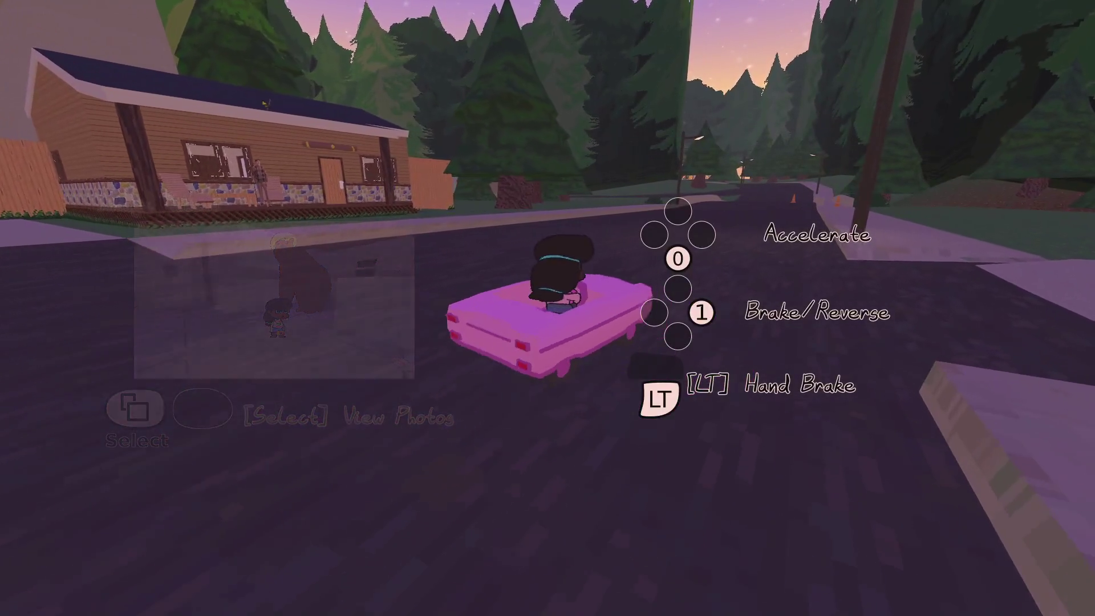
pyautogui.press('w')
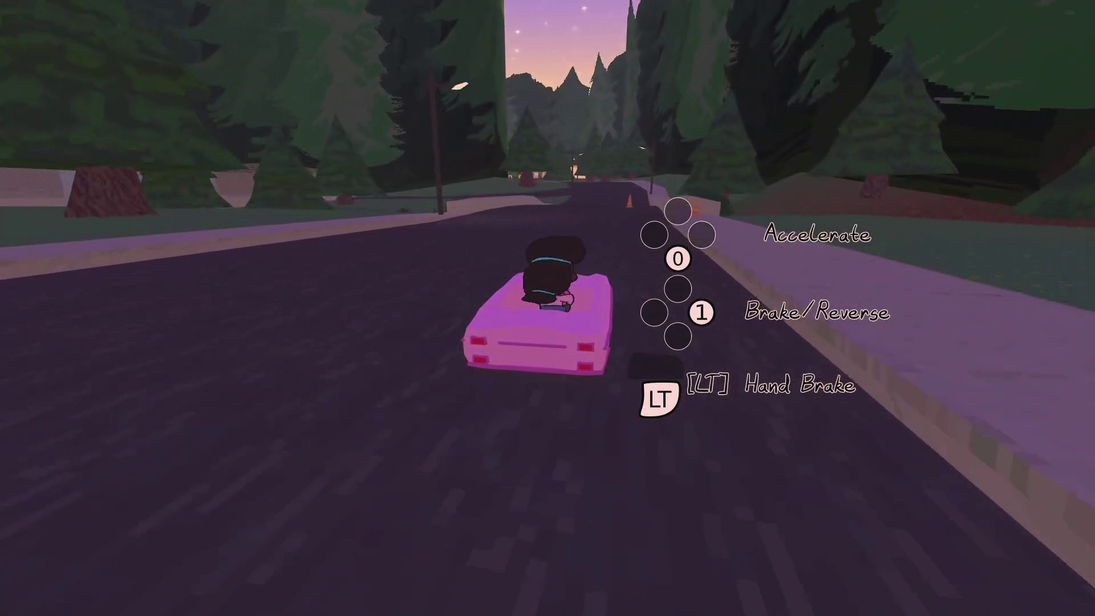
pyautogui.press('w')
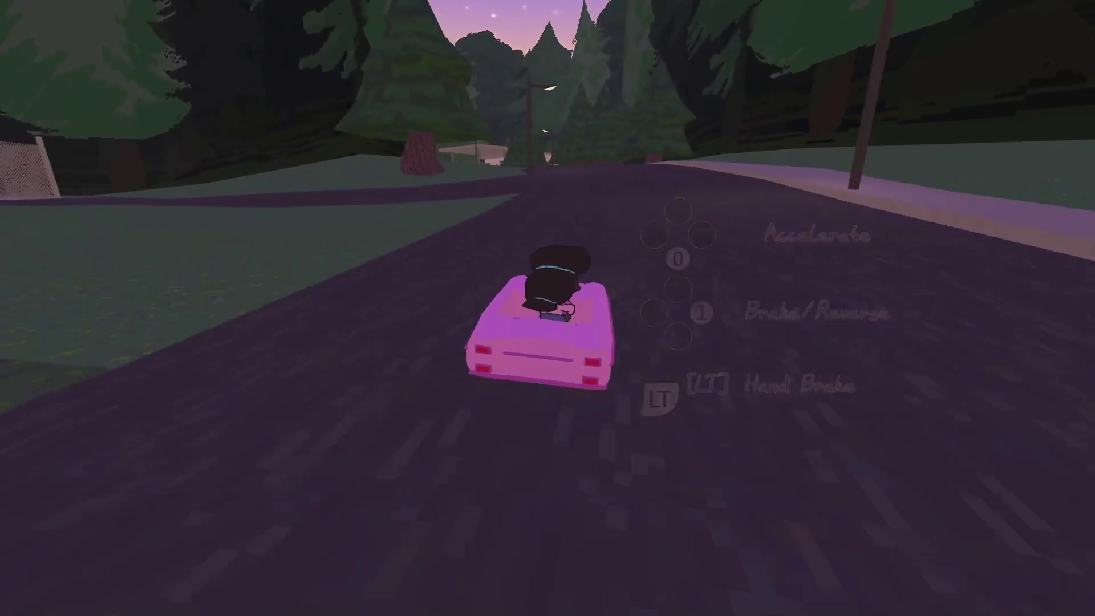
pyautogui.press('w')
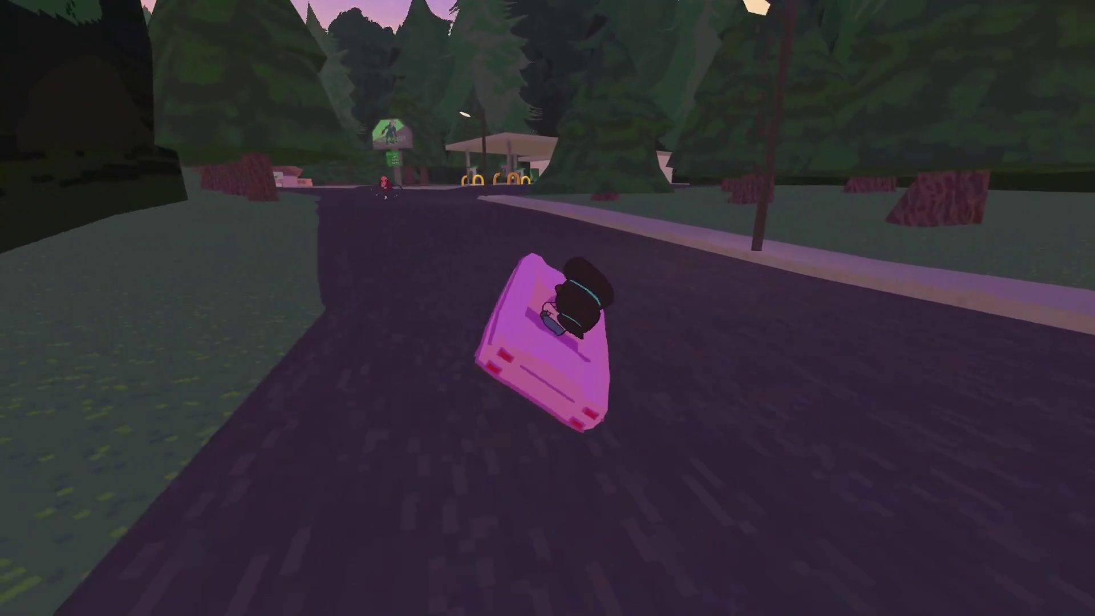
pyautogui.press('a')
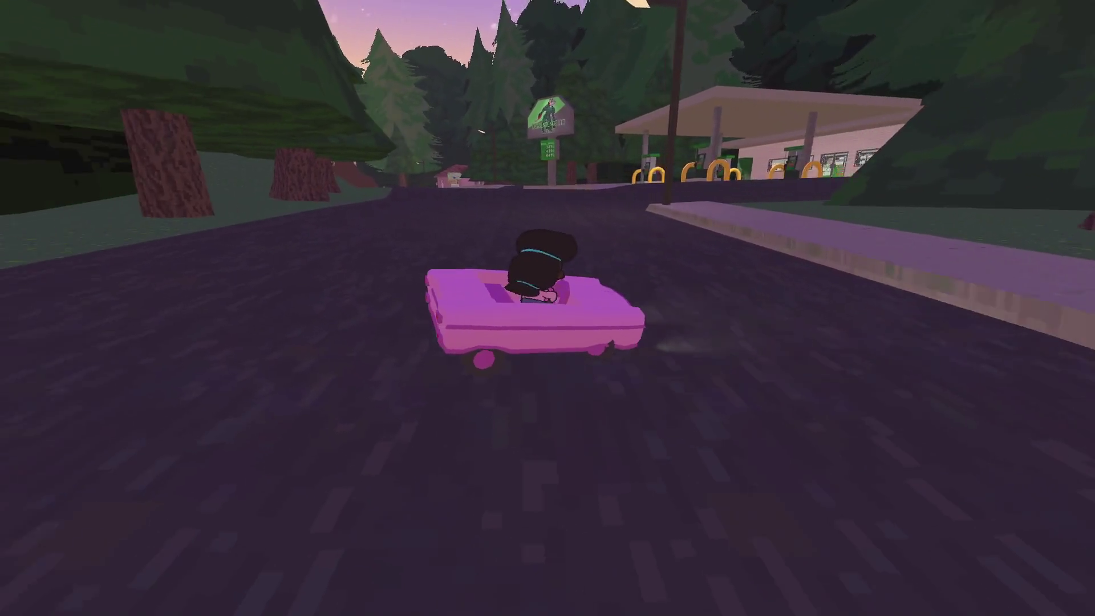
pyautogui.press('a')
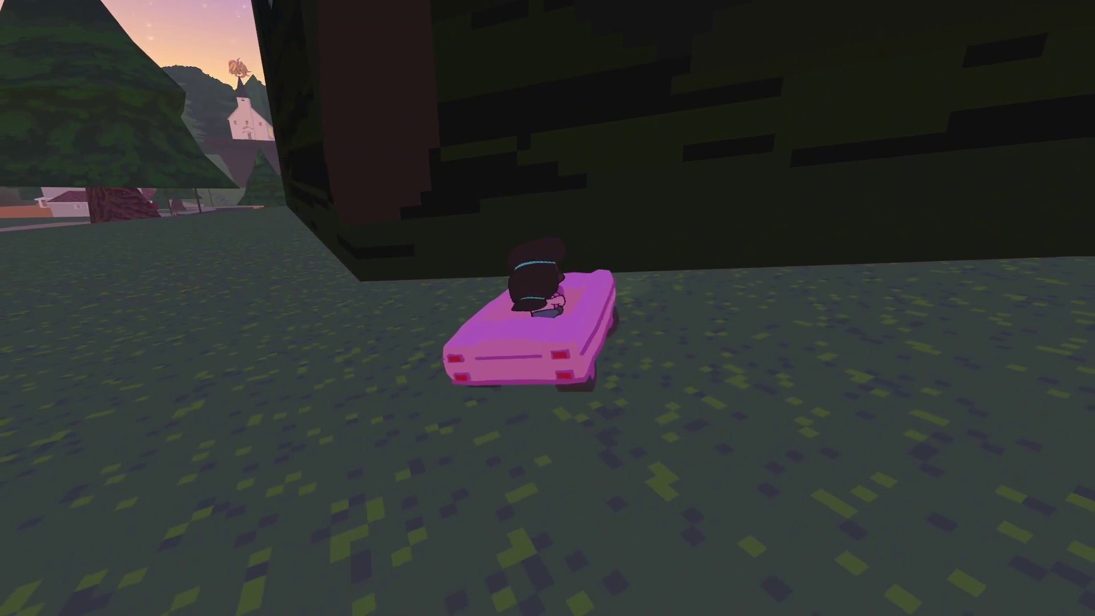
pyautogui.press('d')
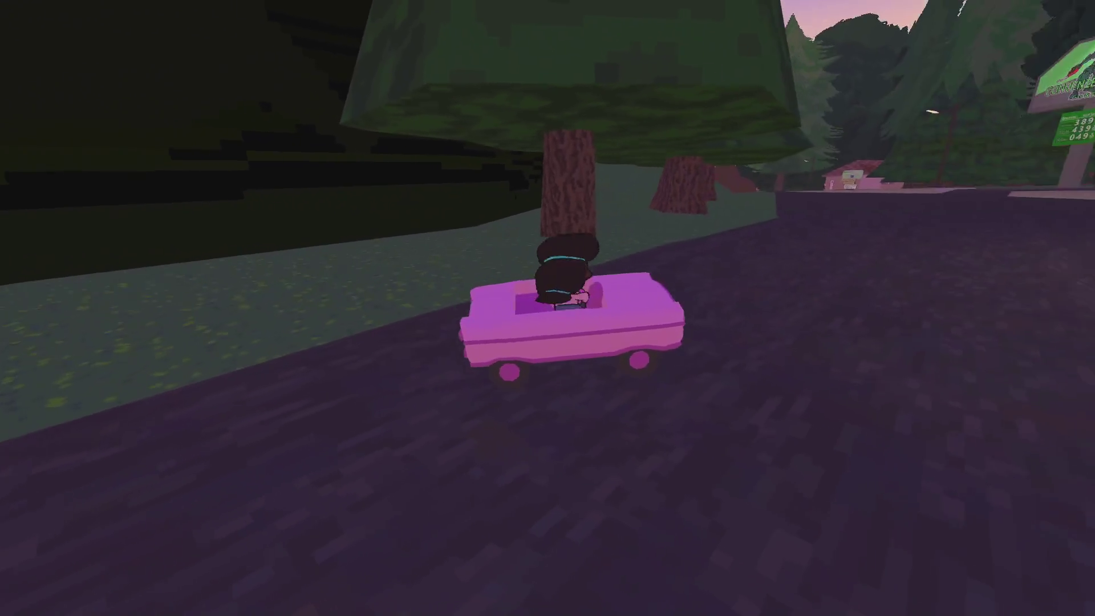
pyautogui.press('d')
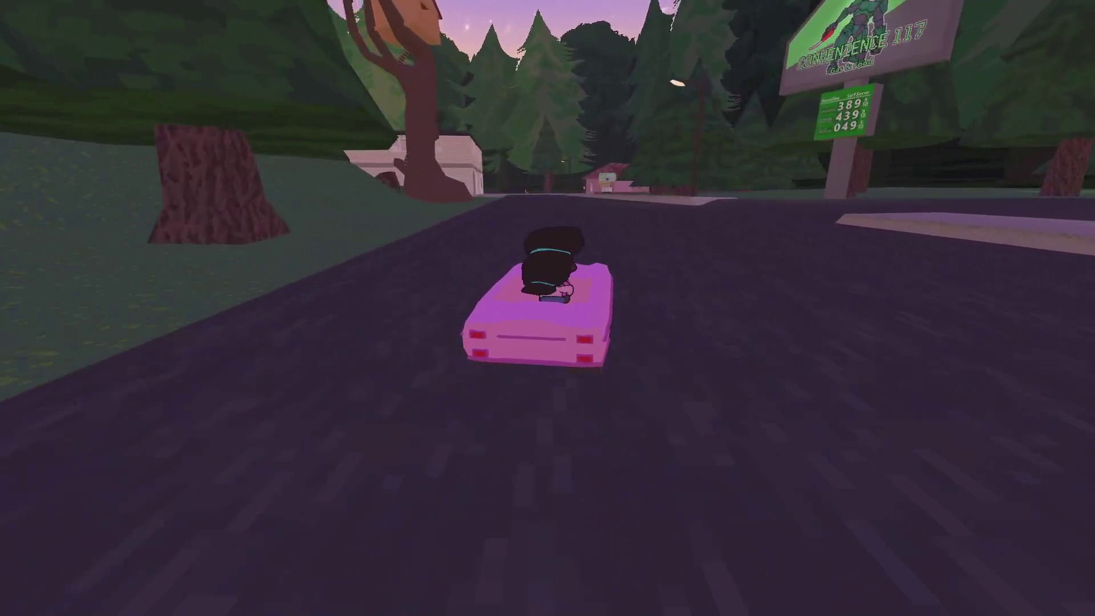
pyautogui.press('a')
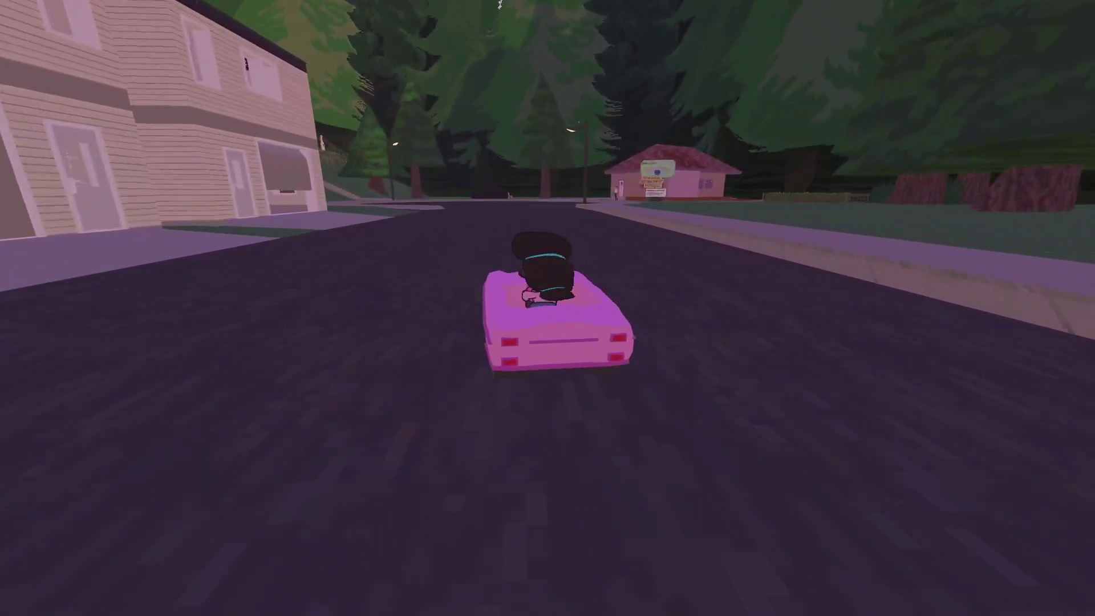
# - Park at the pink house, go inside to Mrs. Weston, and open the photo gallery
pyautogui.press('d')
pyautogui.press('e')
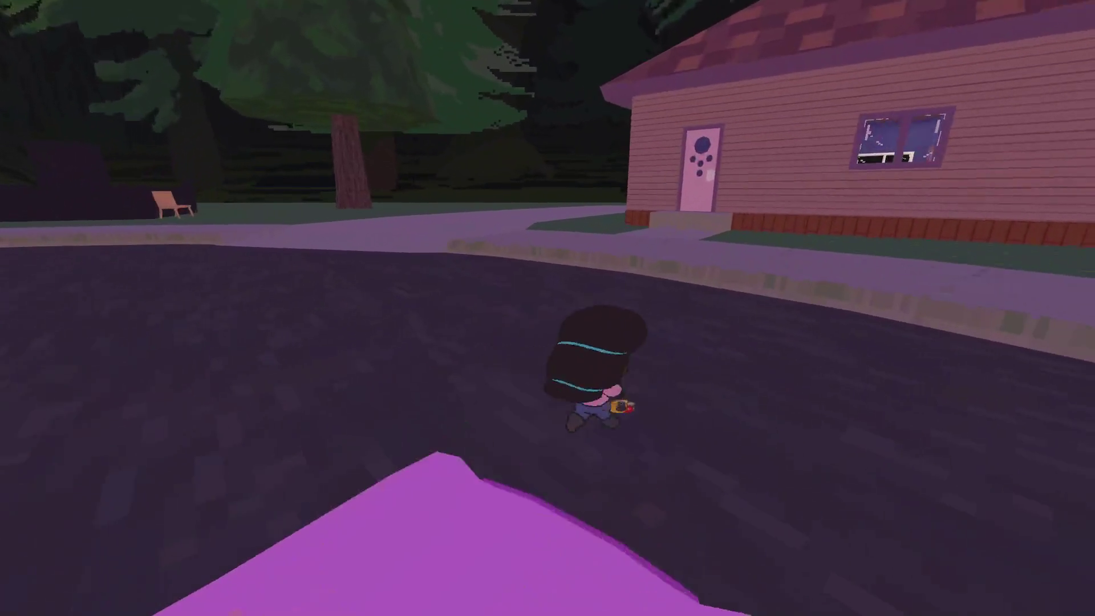
pyautogui.press('w')
pyautogui.press('w')
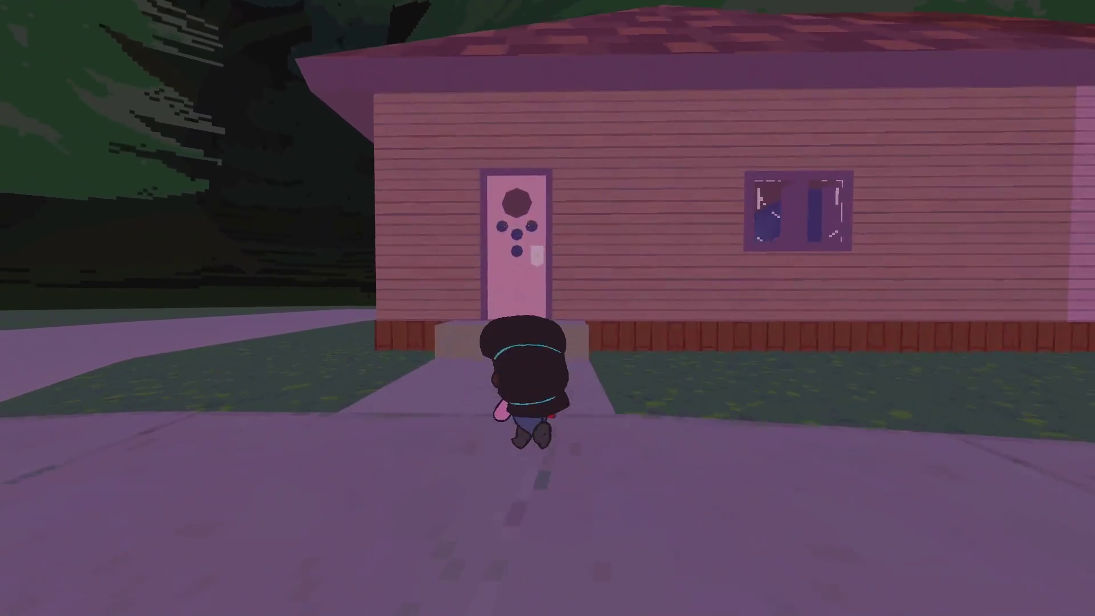
pyautogui.press('e')
pyautogui.press('w')
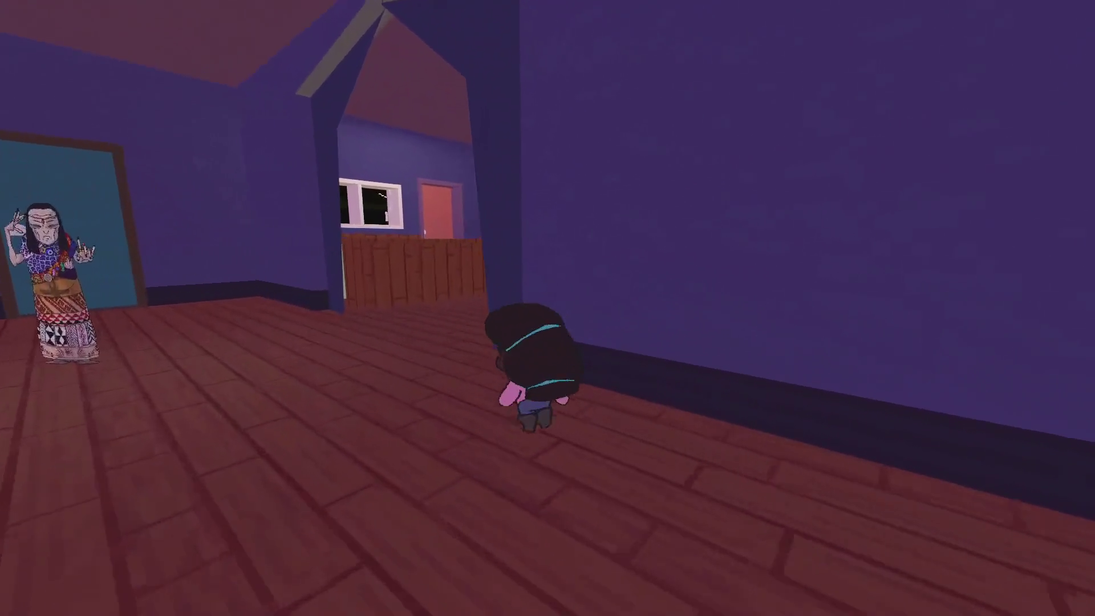
pyautogui.press('Escape')
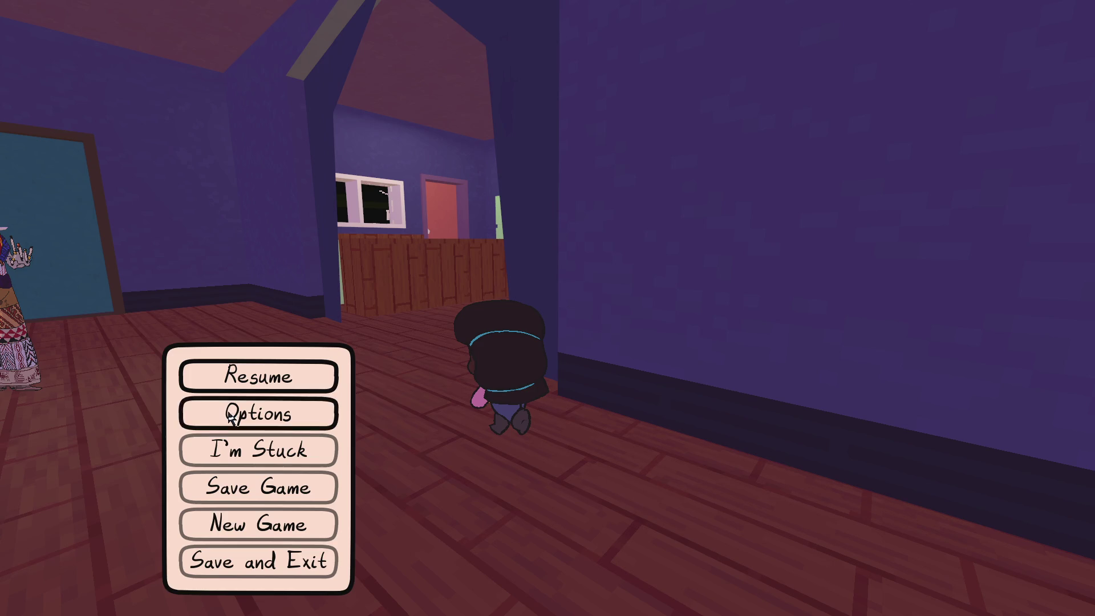
pyautogui.press('Escape')
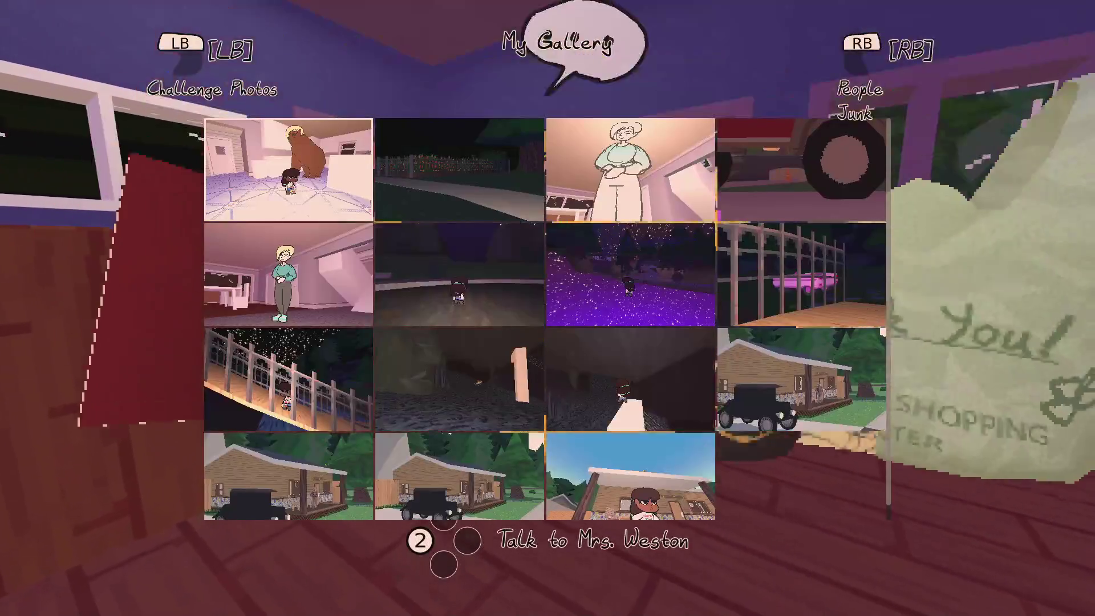
# - Show Mrs. Weston the bear photo and advance through her dialogue
pyautogui.press('Return')
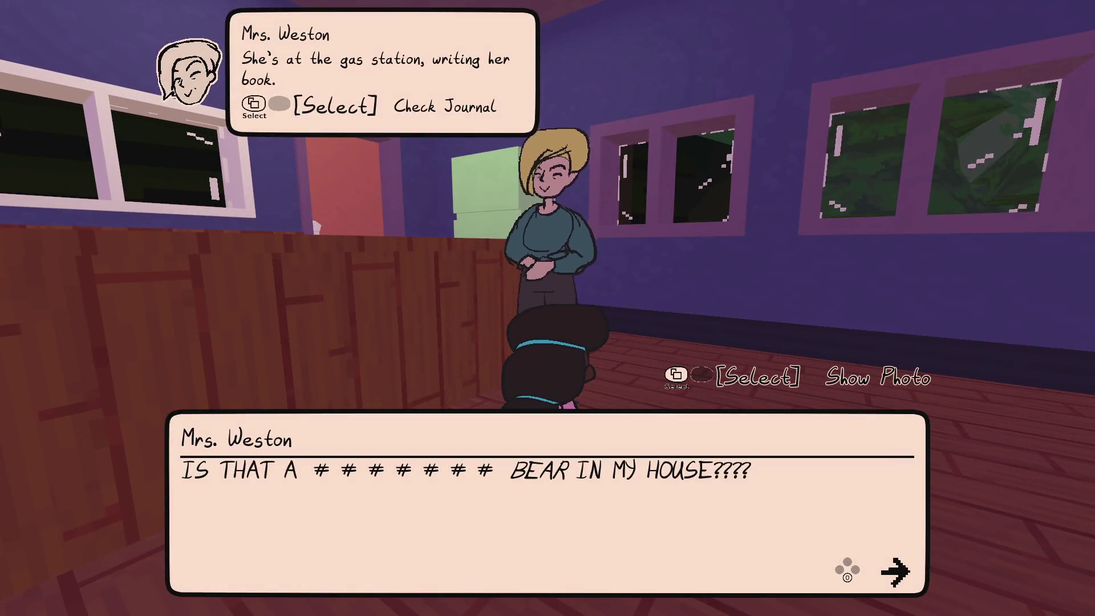
pyautogui.press('Return')
pyautogui.press('Return')
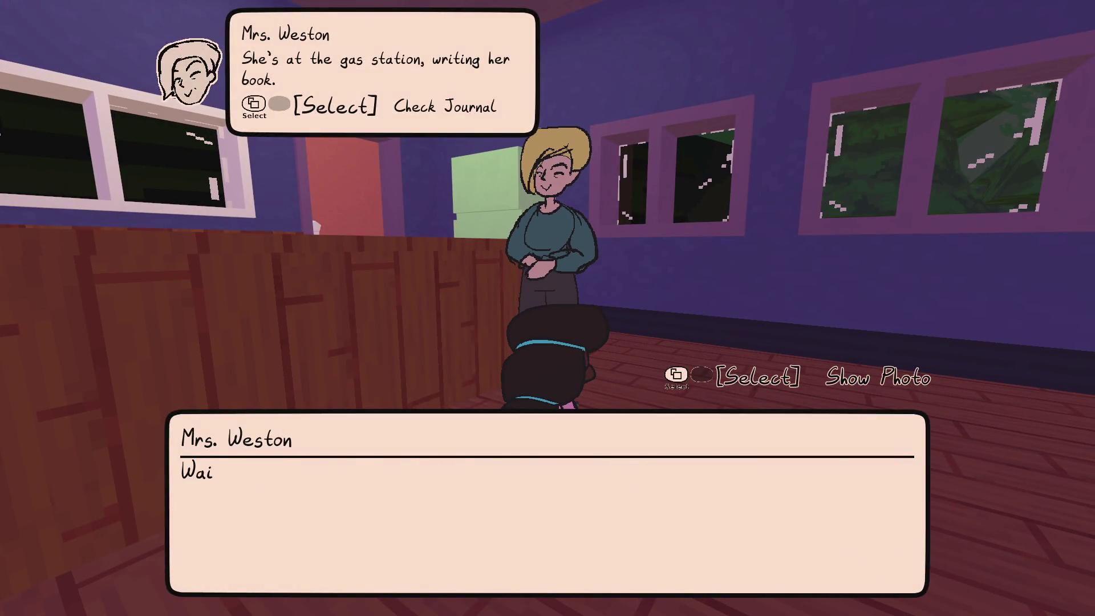
pyautogui.press('Return')
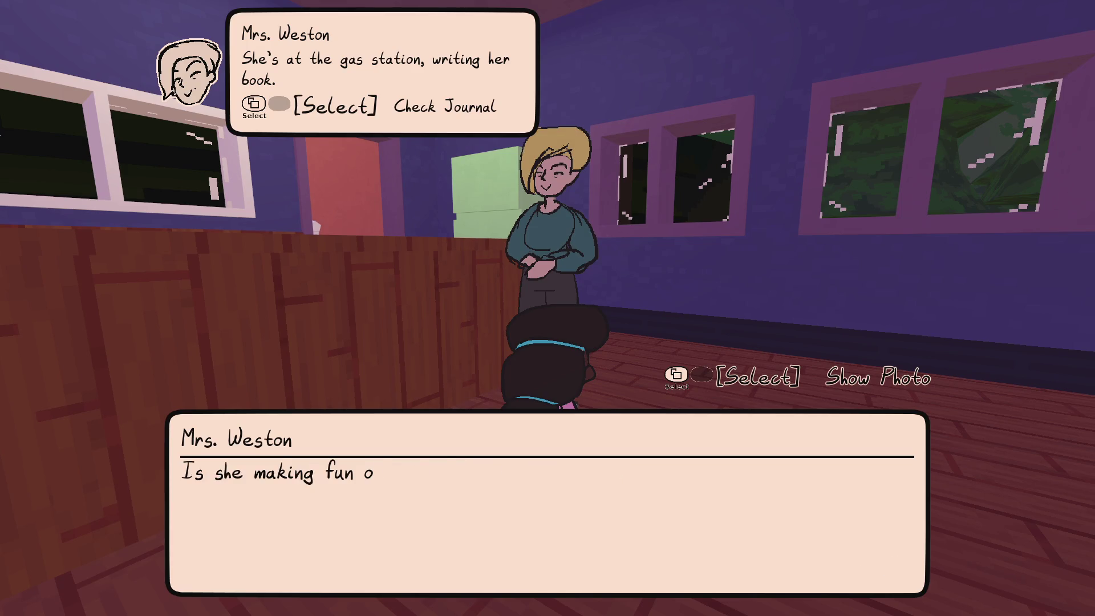
pyautogui.press('Return')
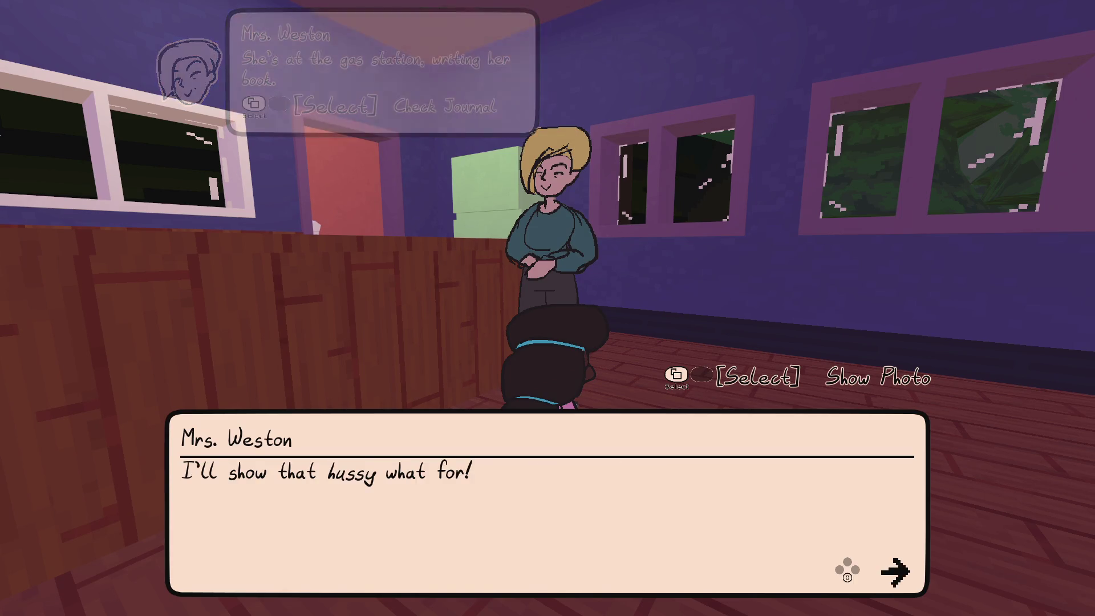
pyautogui.press('Return')
pyautogui.press('Return')
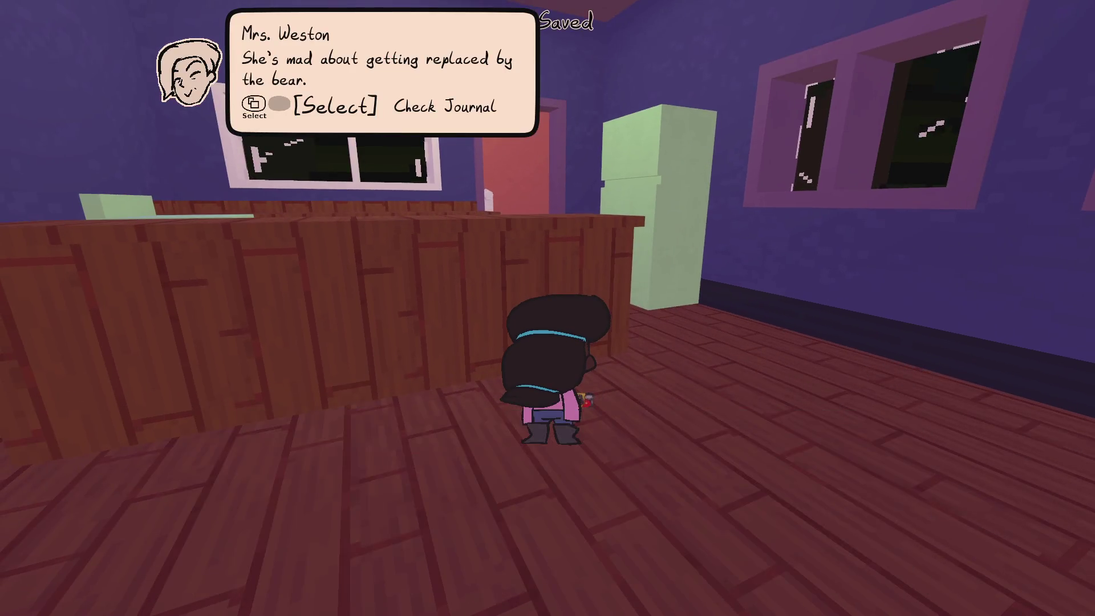
# - Close the dialogue, walk out the pink door and across the street into the pink car
pyautogui.press('w')
pyautogui.press('a')
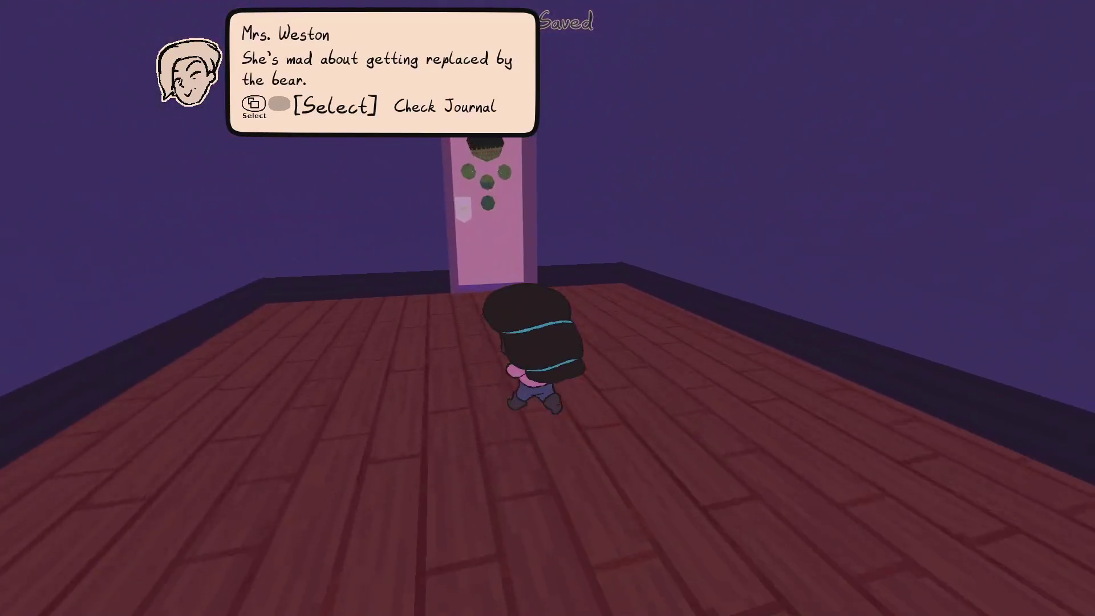
pyautogui.press('w')
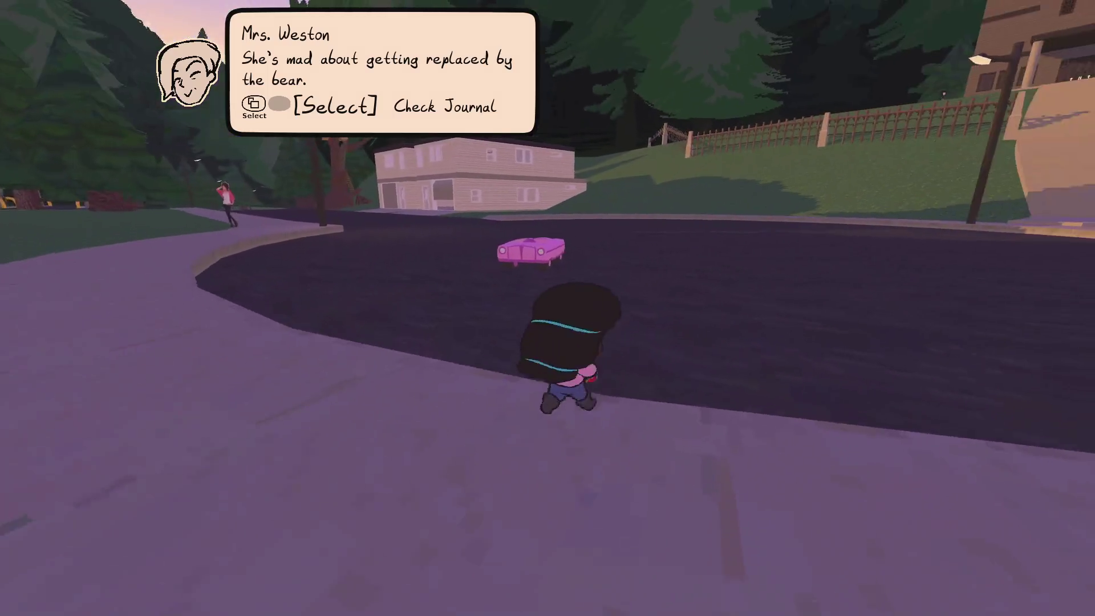
pyautogui.press('e')
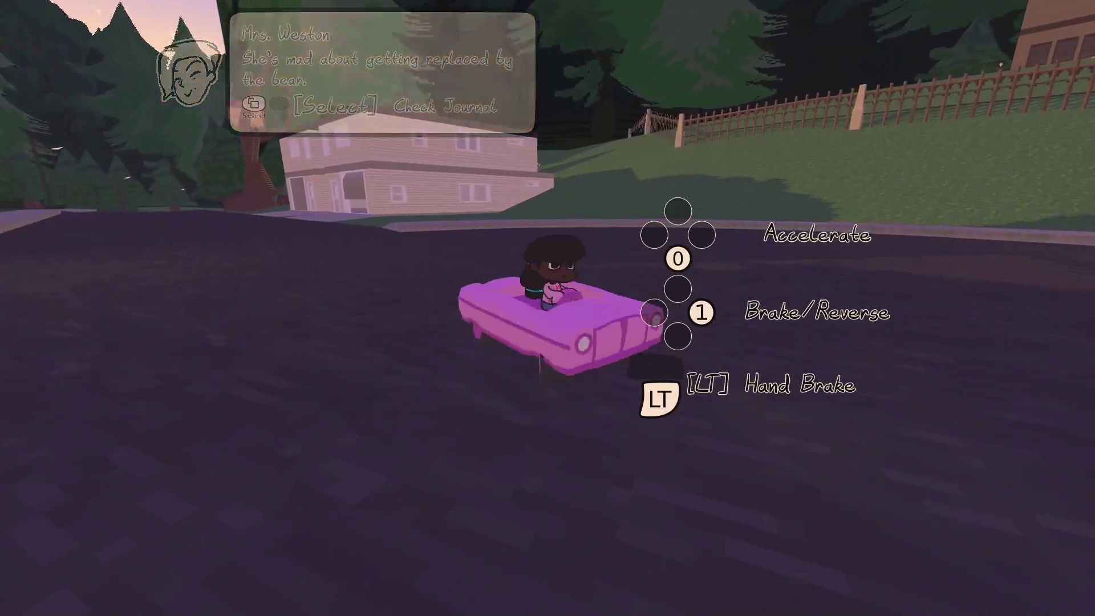
# - Drive the pink car down the road, veering left then right onto the roadside grass
pyautogui.press('w')
pyautogui.press('a')
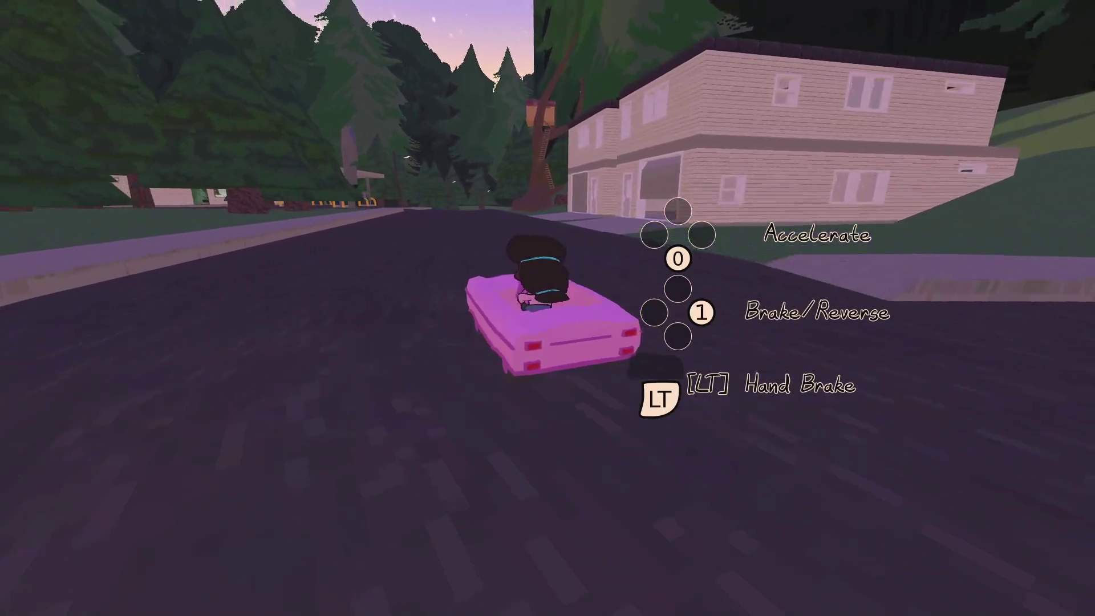
pyautogui.press('w')
pyautogui.press('a')
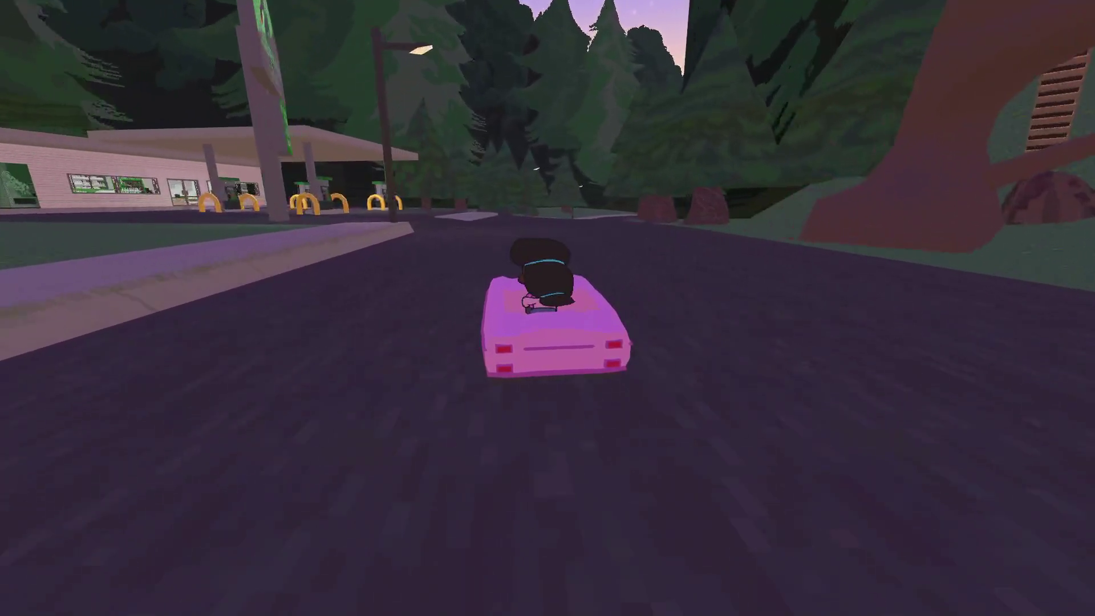
pyautogui.press('w')
pyautogui.press('d')
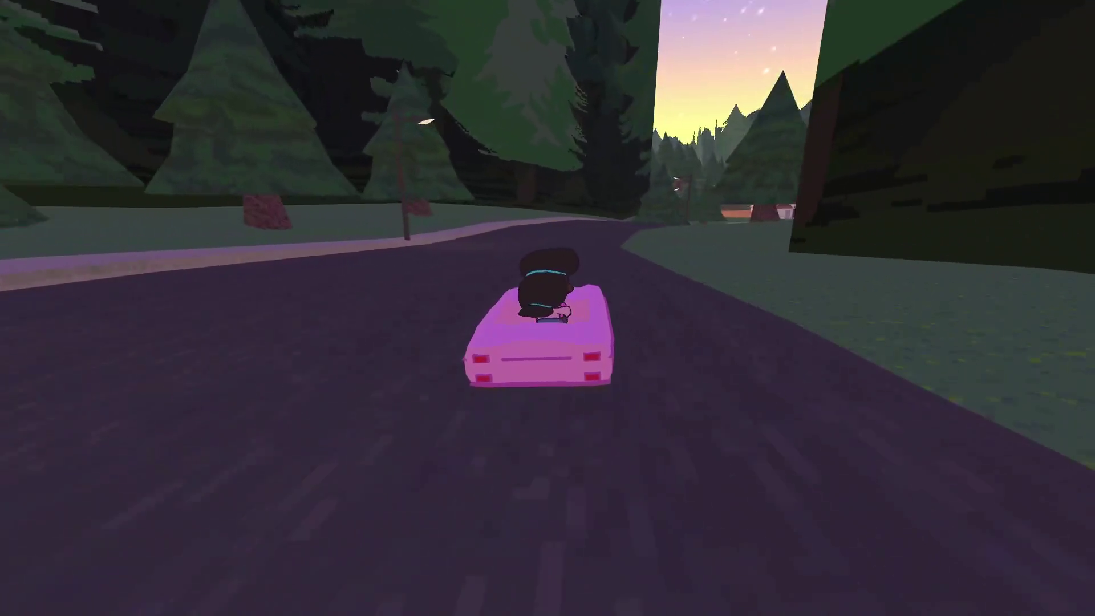
pyautogui.press('w')
pyautogui.press('a')
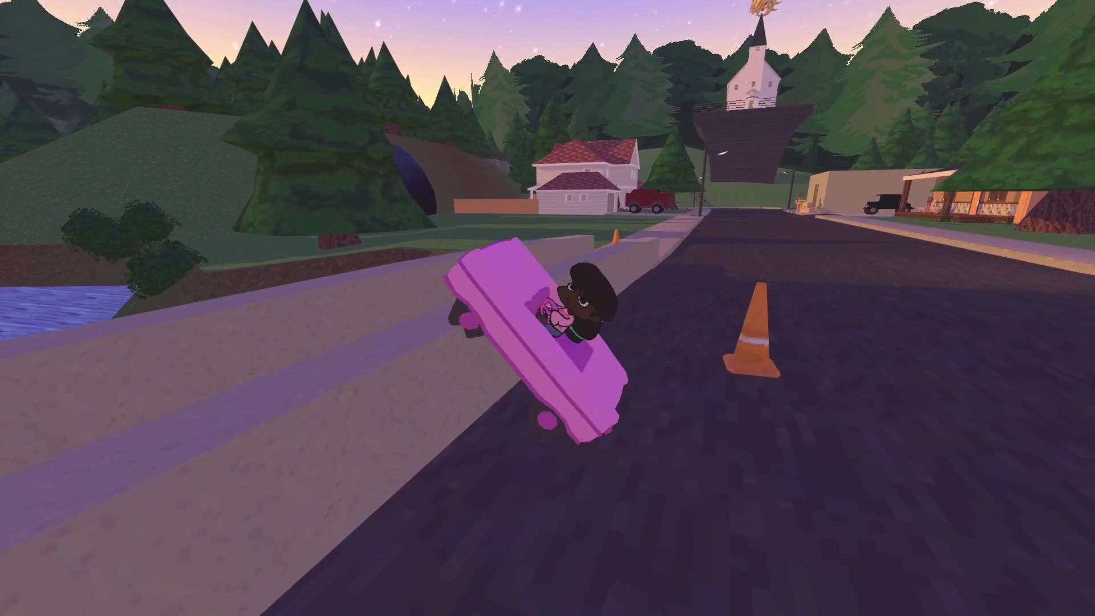
# - Climb out of the overturned car, get back in, and straighten it up the road
pyautogui.press('e')
pyautogui.press('w')
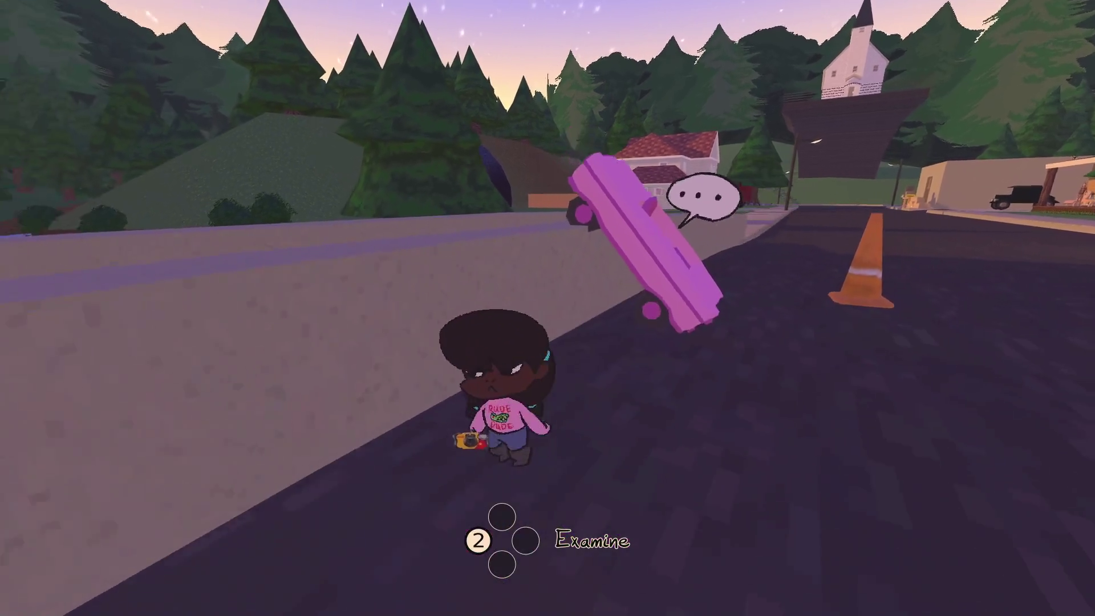
pyautogui.press('e')
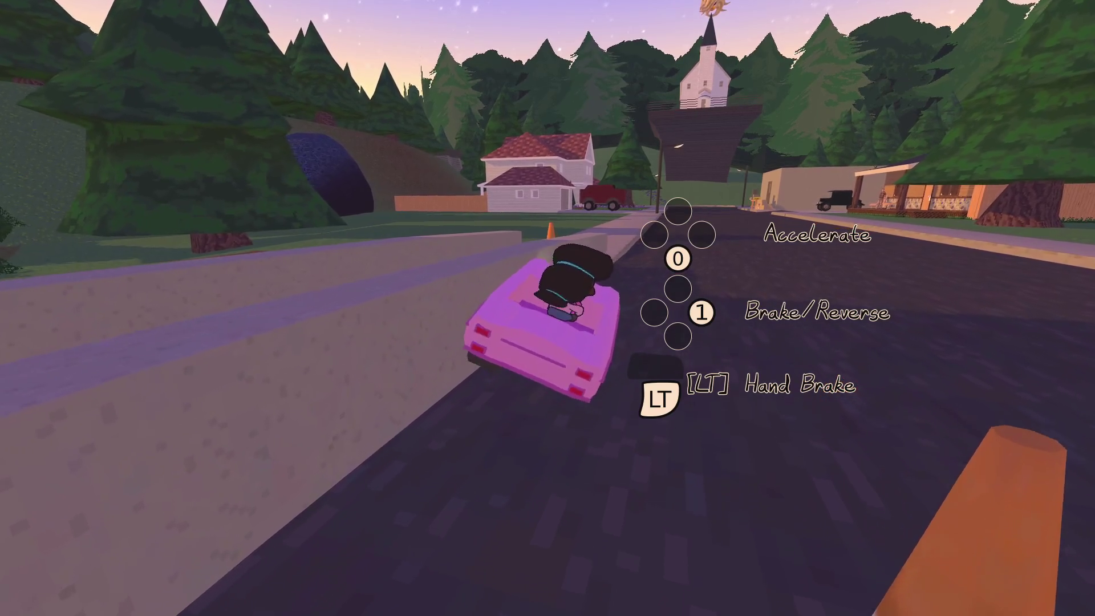
pyautogui.press('w')
pyautogui.press('d')
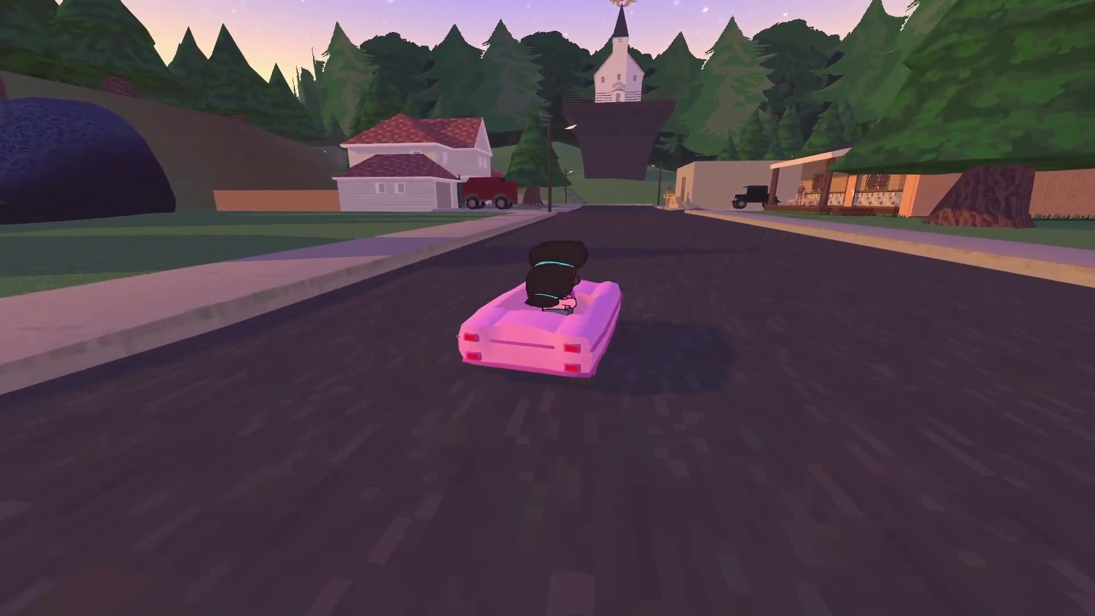
# - Drive the pink car up onto the curb by the house, hopping out and back in several times
pyautogui.press('a')
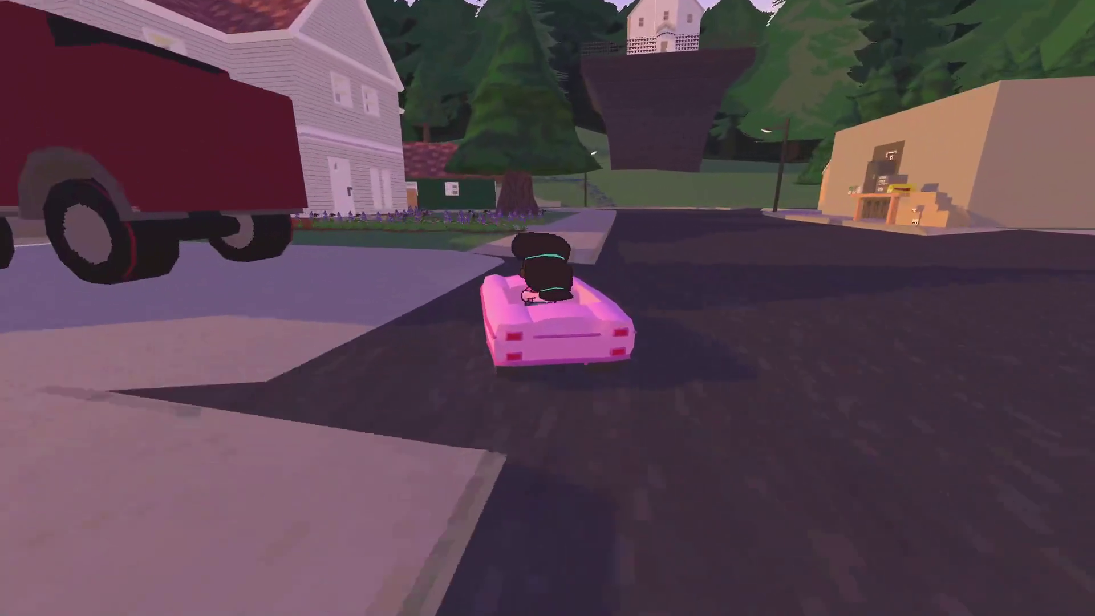
pyautogui.press('e')
pyautogui.press('w')
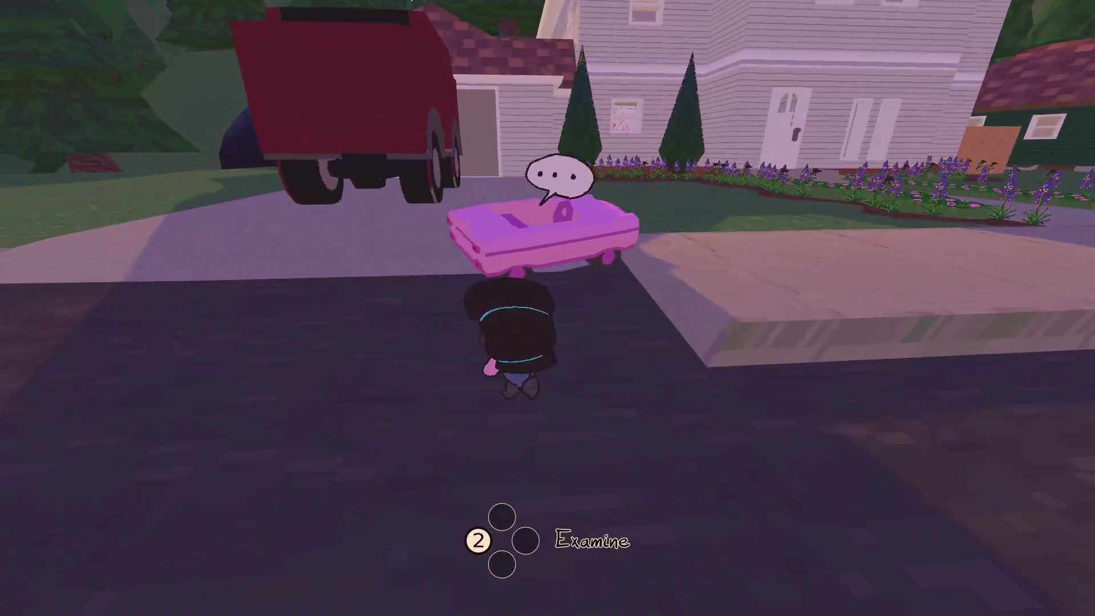
pyautogui.press('e')
pyautogui.press('e')
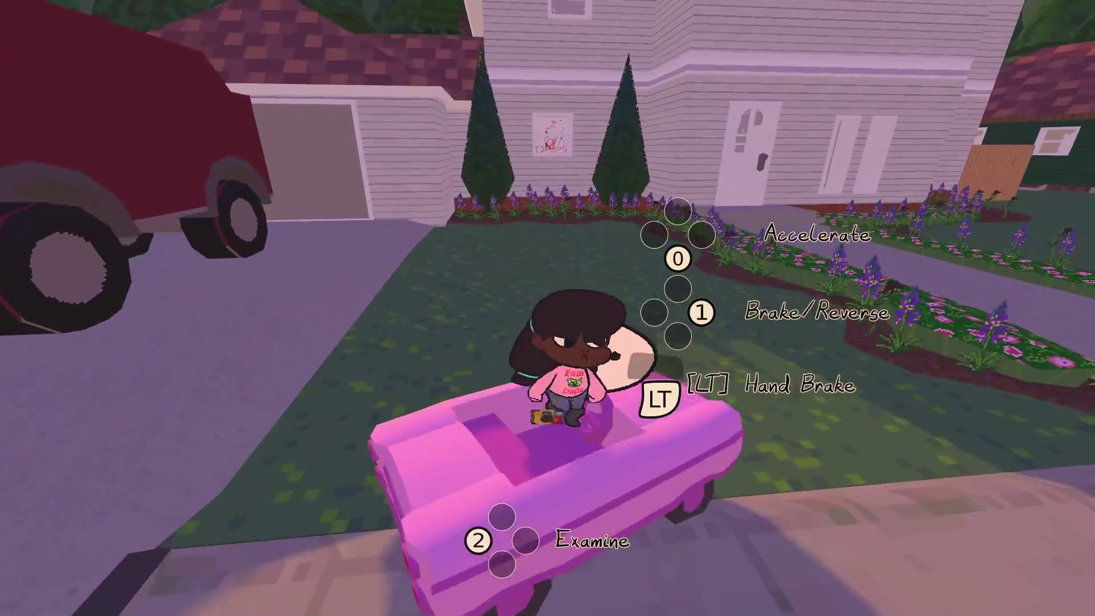
pyautogui.press('s')
pyautogui.press('e')
pyautogui.press('e')
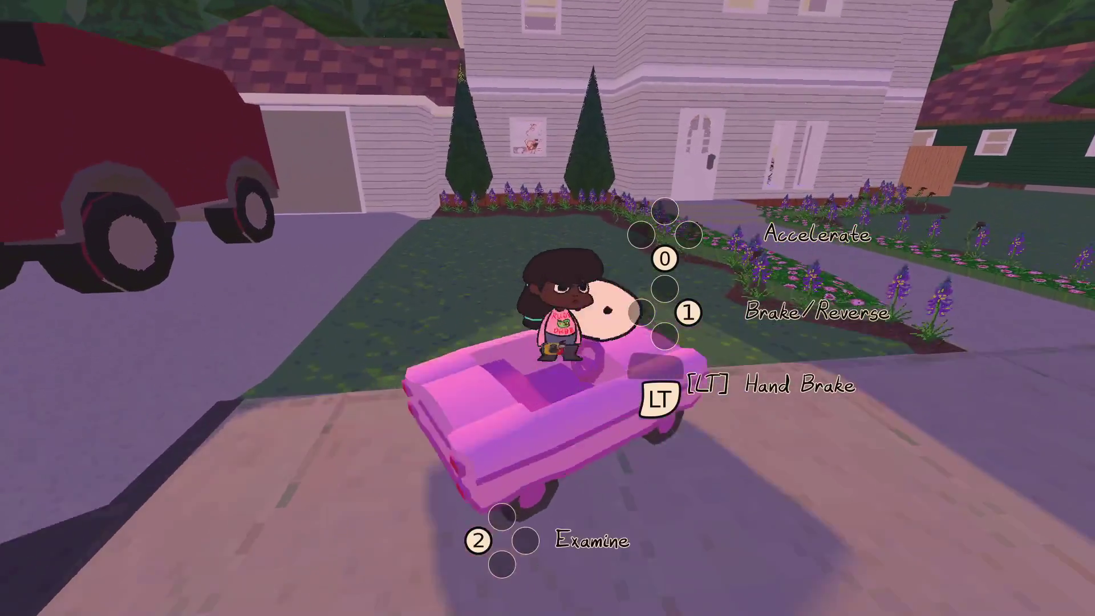
pyautogui.press('e')
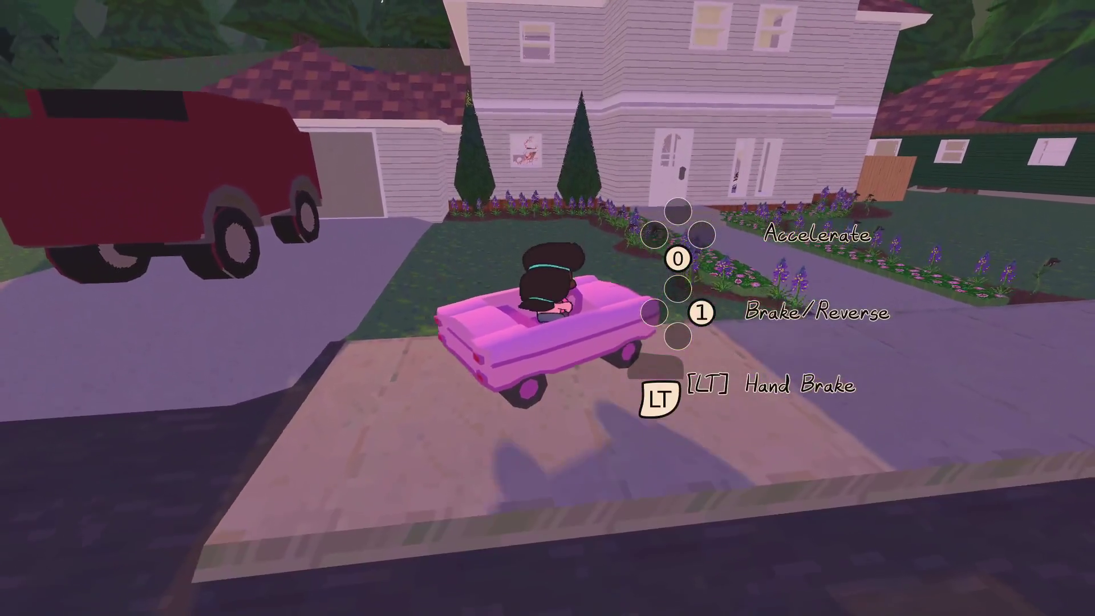
pyautogui.press('e')
# - Walk toward the flower bed, look toward the red truck, and turn the car along the sidewalk
pyautogui.press('w')
pyautogui.press('s')
pyautogui.press('d')
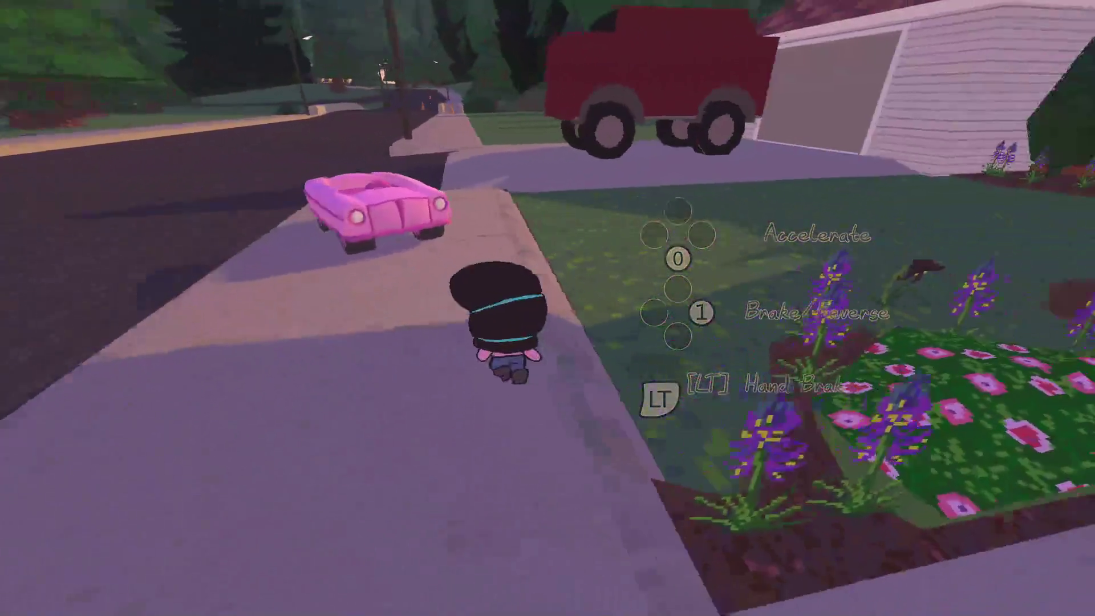
pyautogui.press('s')
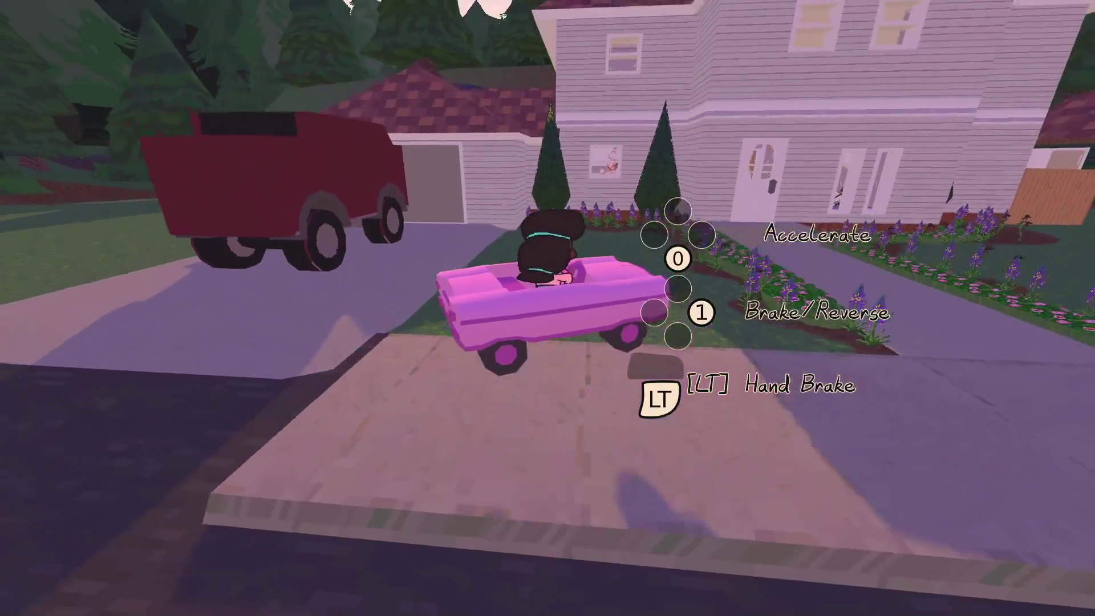
pyautogui.press('d')
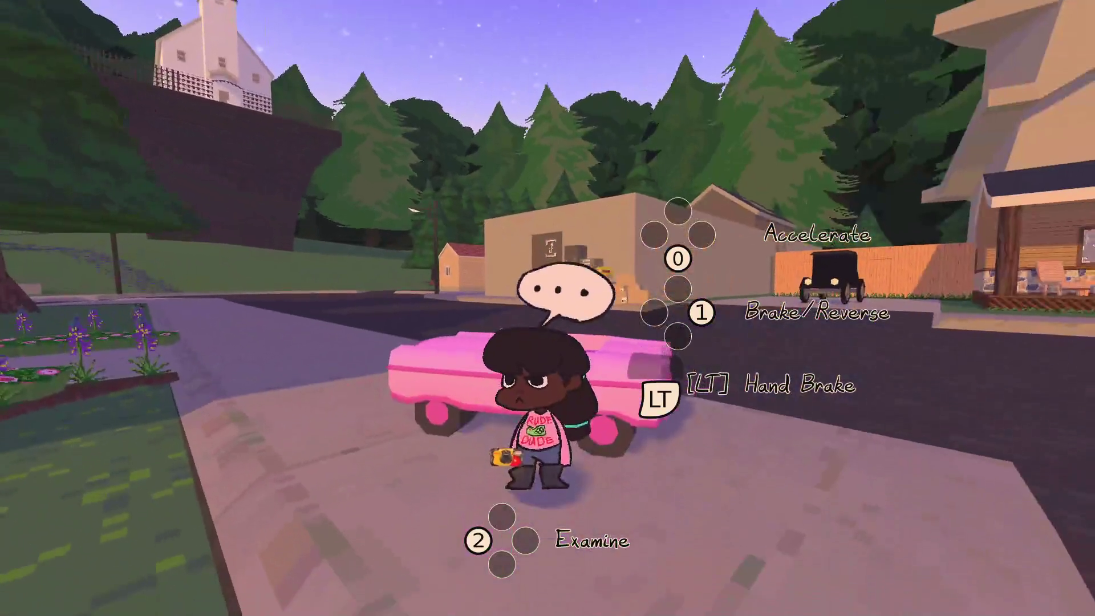
# - Park the pink car along the sidewalk, then walk up the path into the house to Mama Bear
pyautogui.press('d')
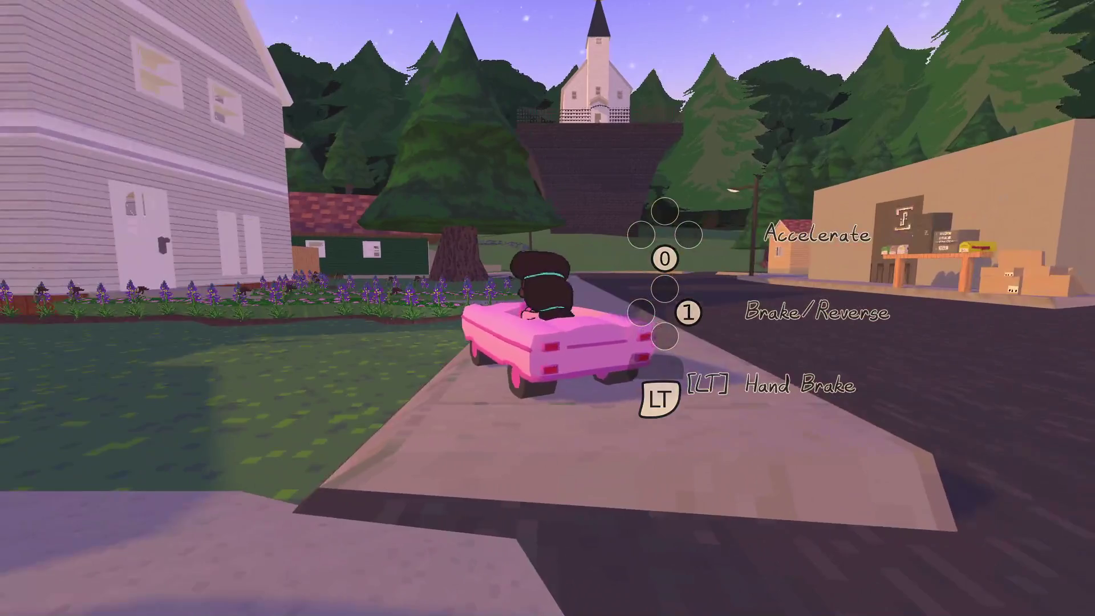
pyautogui.press('e')
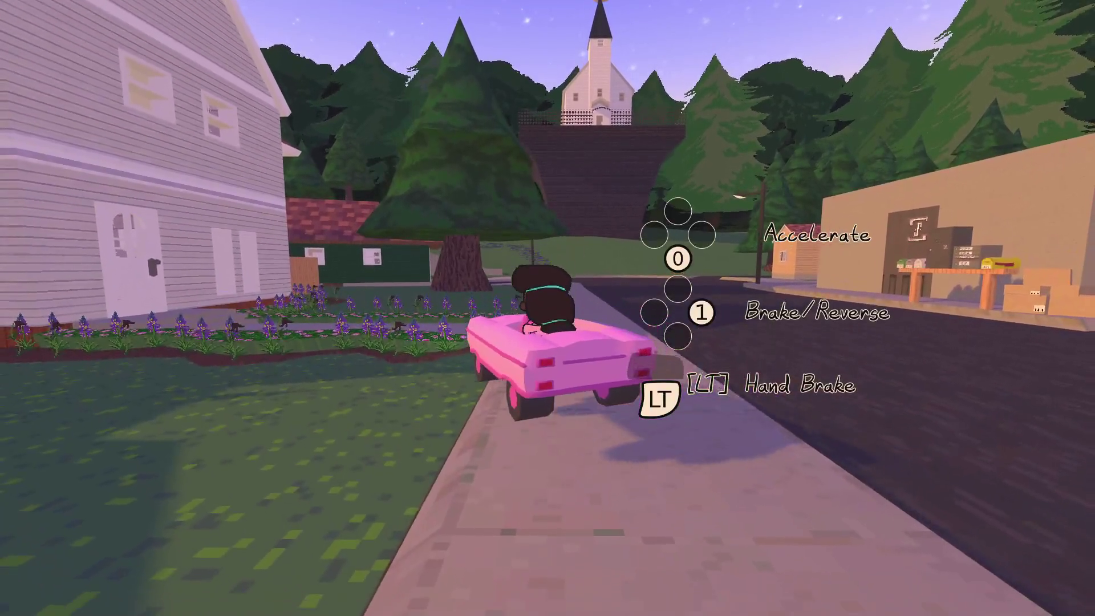
pyautogui.press('w')
pyautogui.press('e')
pyautogui.press('w')
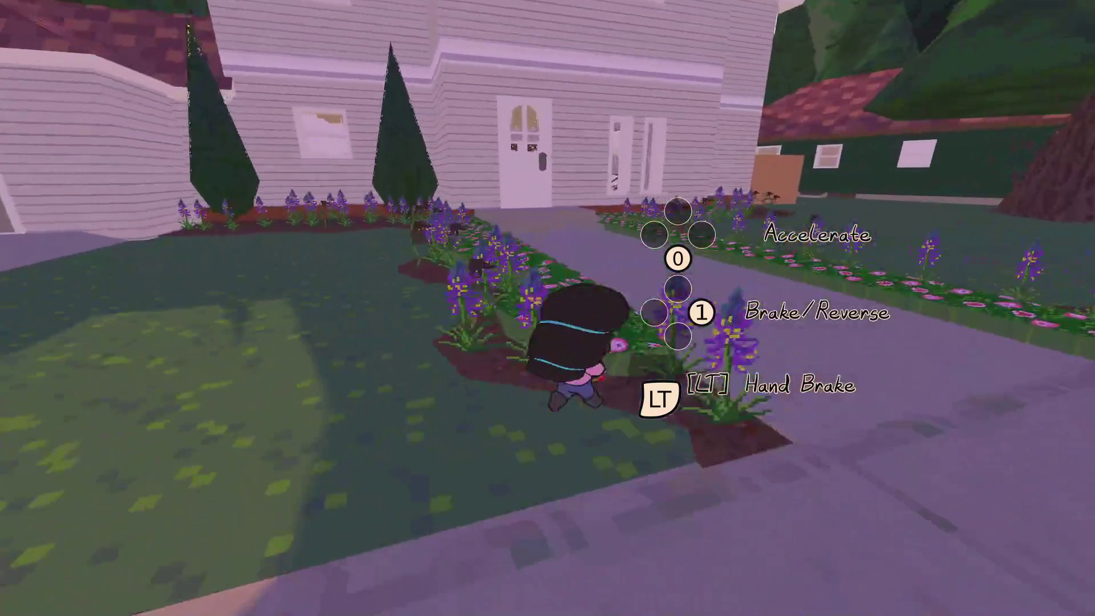
pyautogui.press('w')
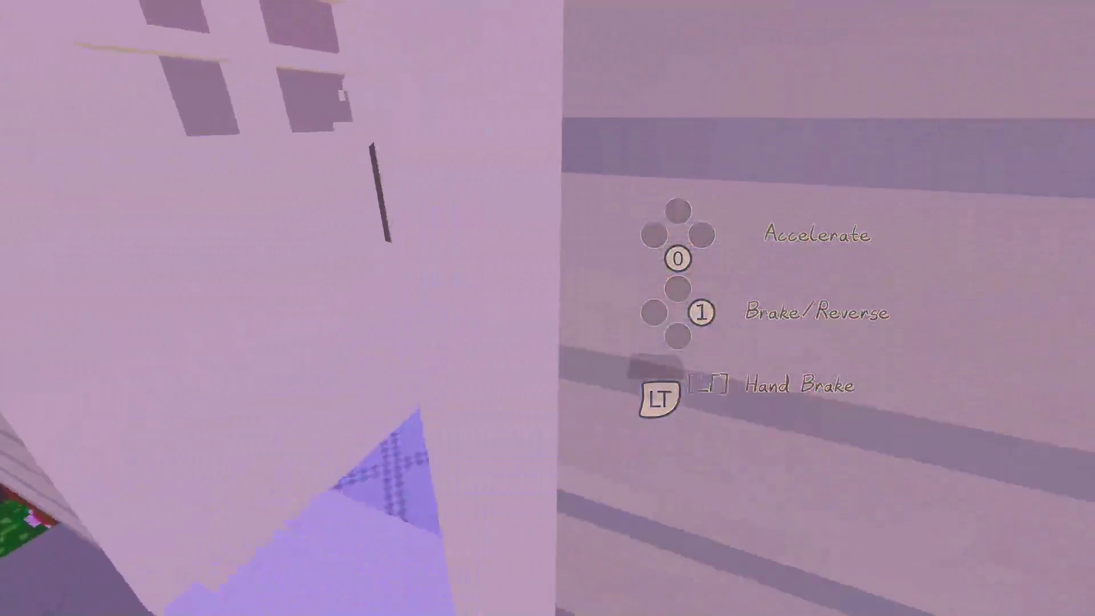
pyautogui.press('w')
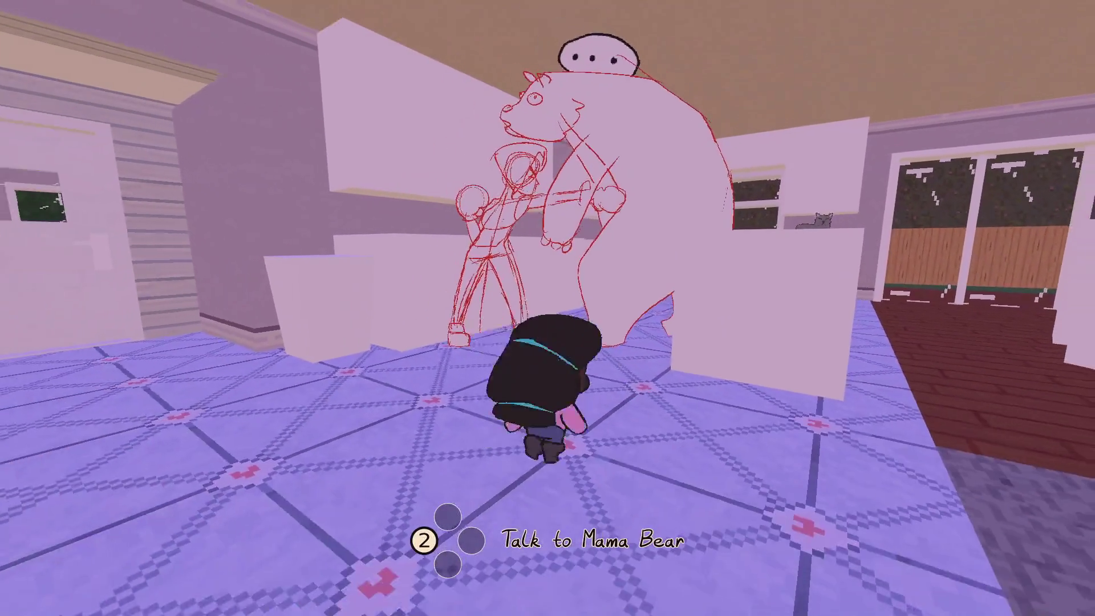
# - Talk to Mama Bear, play through Mrs. Weston's lines, then start a search in mrs_weston.dialog
pyautogui.press('2')
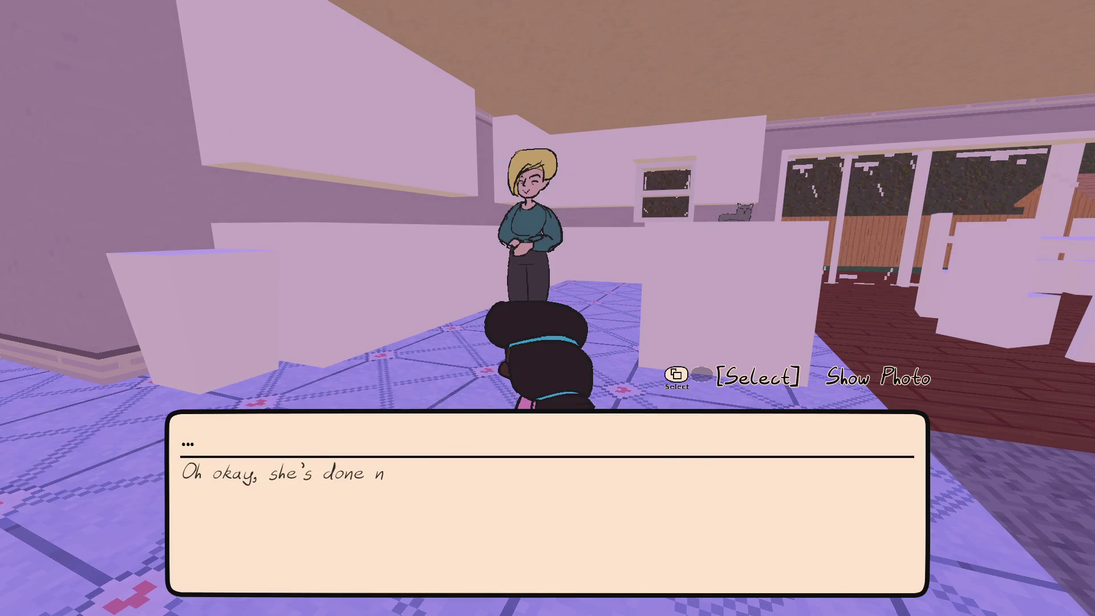
pyautogui.press('0')
pyautogui.press('2')
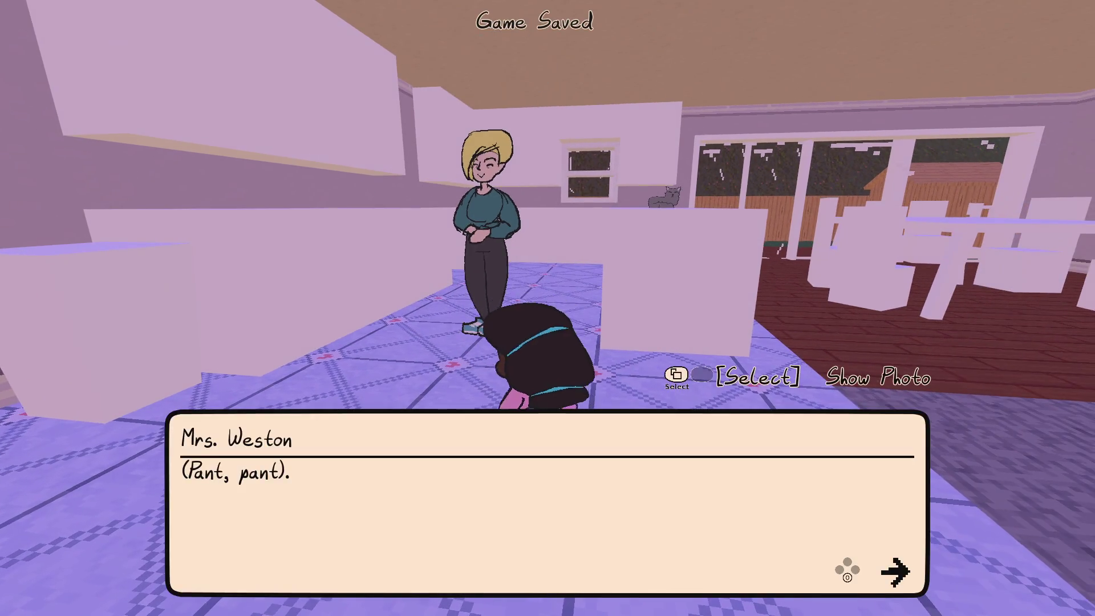
pyautogui.press('0')
pyautogui.press('0')
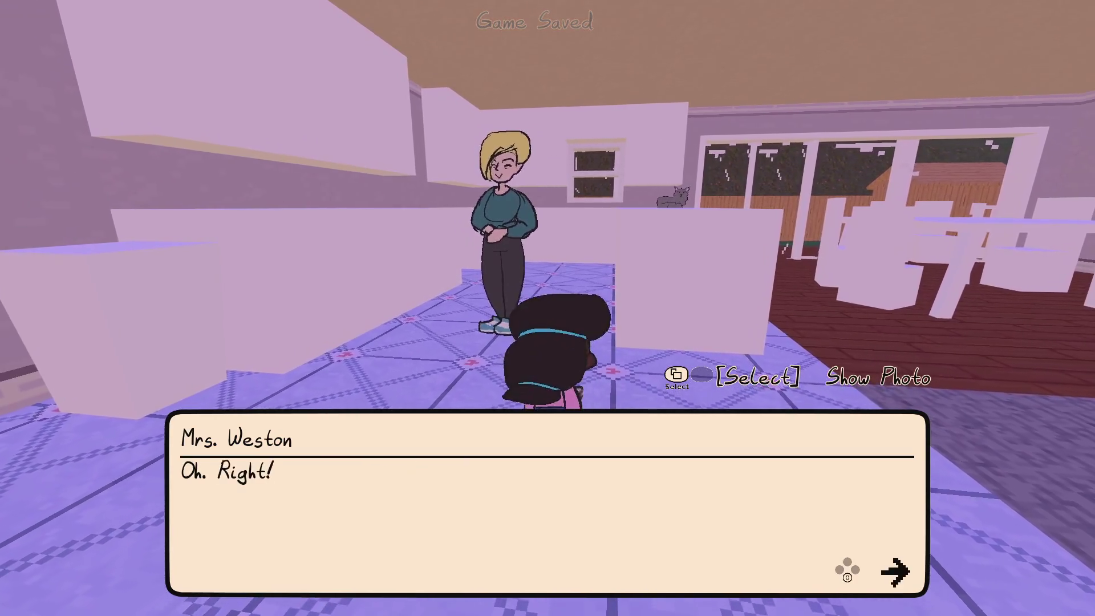
pyautogui.press('0')
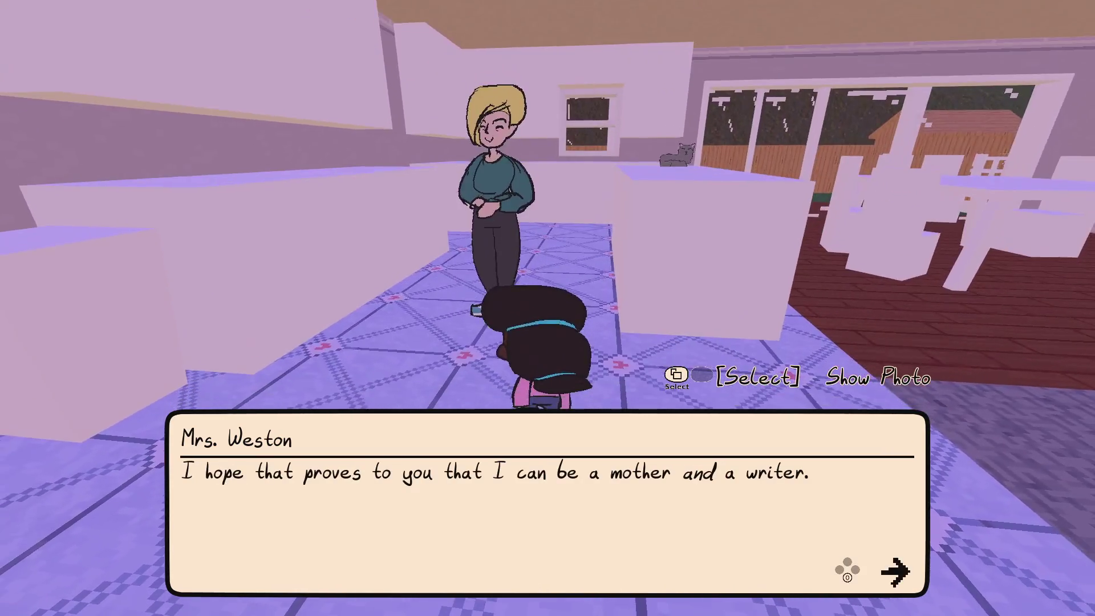
pyautogui.press('0')
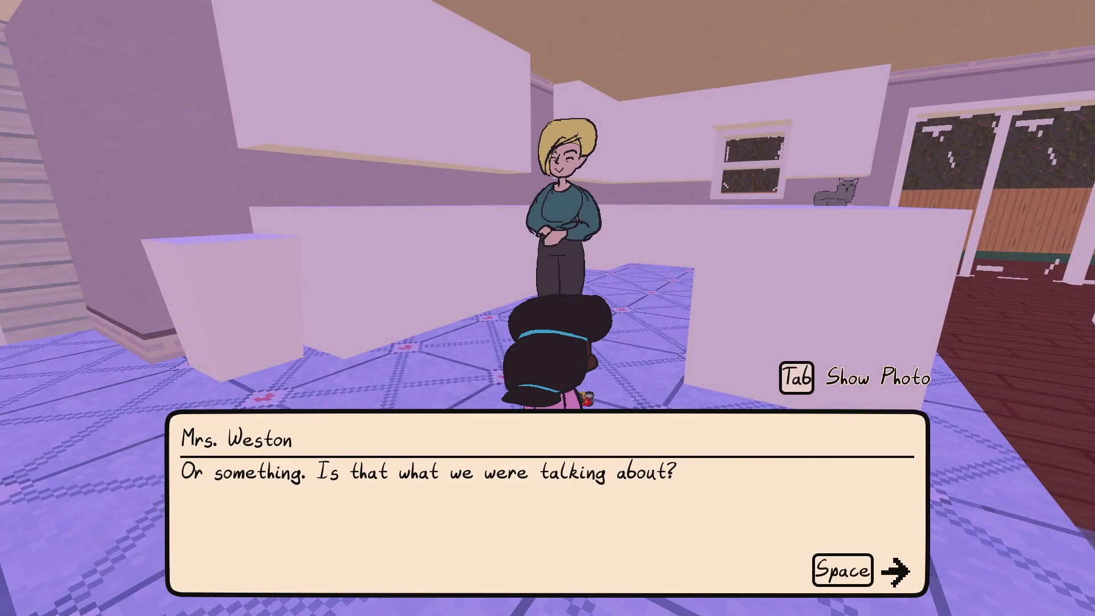
pyautogui.hotkey('alt', 'Tab')
pyautogui.hotkey('ctrl', 'f')
# - Find the 'or something' line in mrs_weston.dialog and reword it to use 'I said'
pyautogui.write('or ')
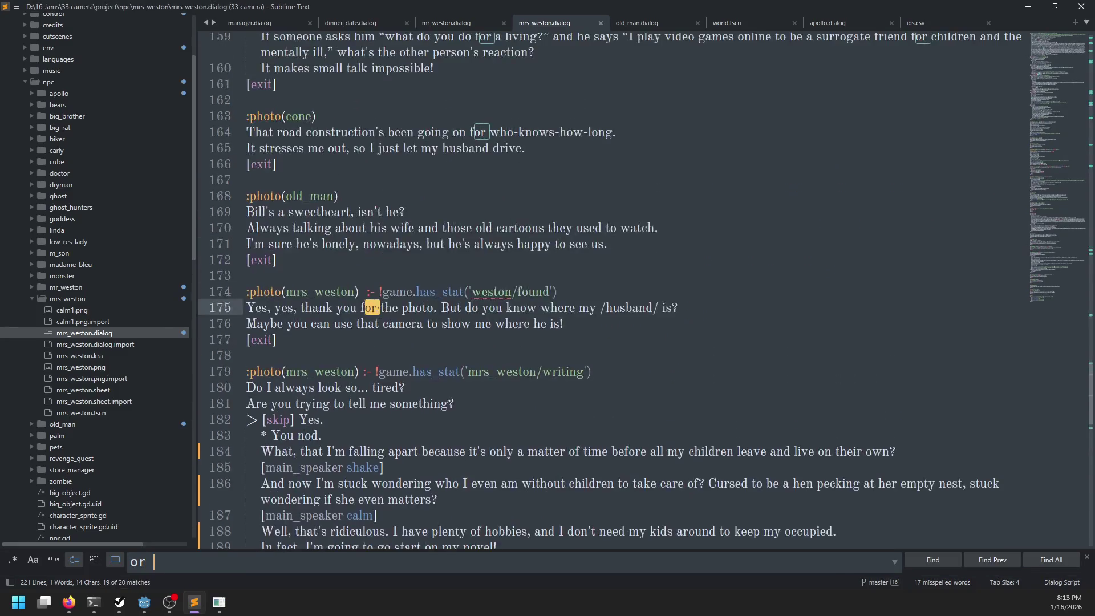
pyautogui.write('something')
pyautogui.press('Return')
pyautogui.press('Escape')
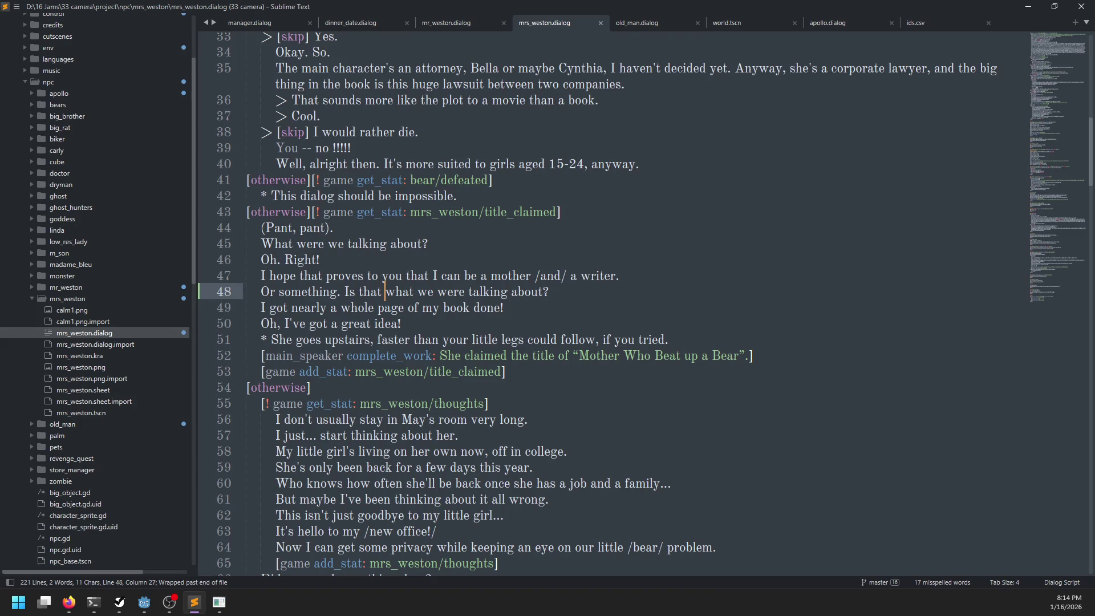
pyautogui.write('I')
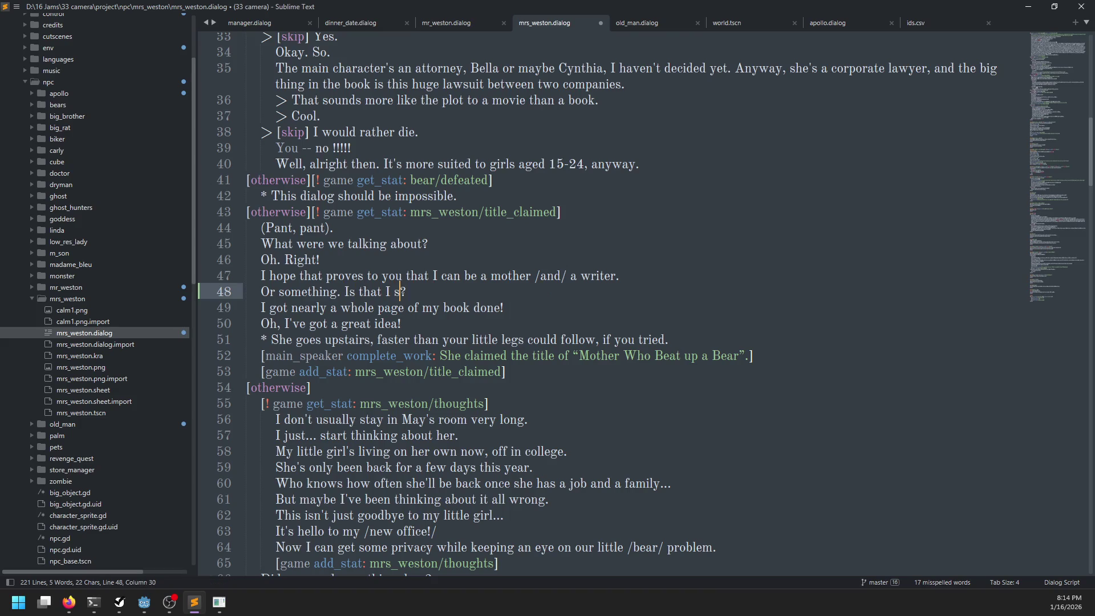
# - Recheck Mrs. Weston's reworded dialogue in the game, advancing until she goes upstairs
pyautogui.hotkey('alt', 'Tab')
pyautogui.press('space')
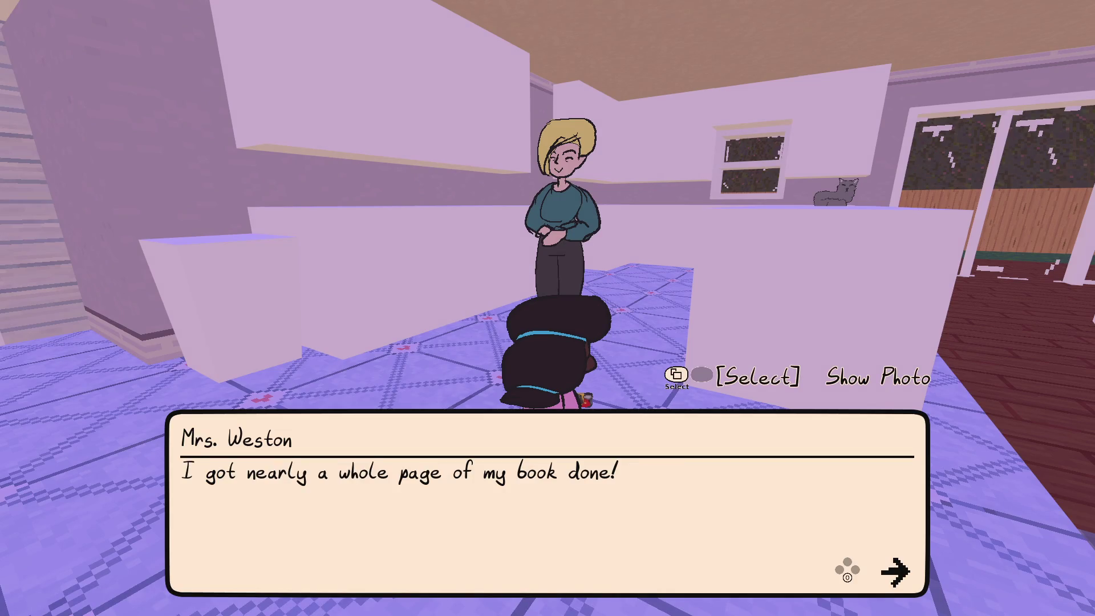
pyautogui.hotkey('alt', 'Tab')
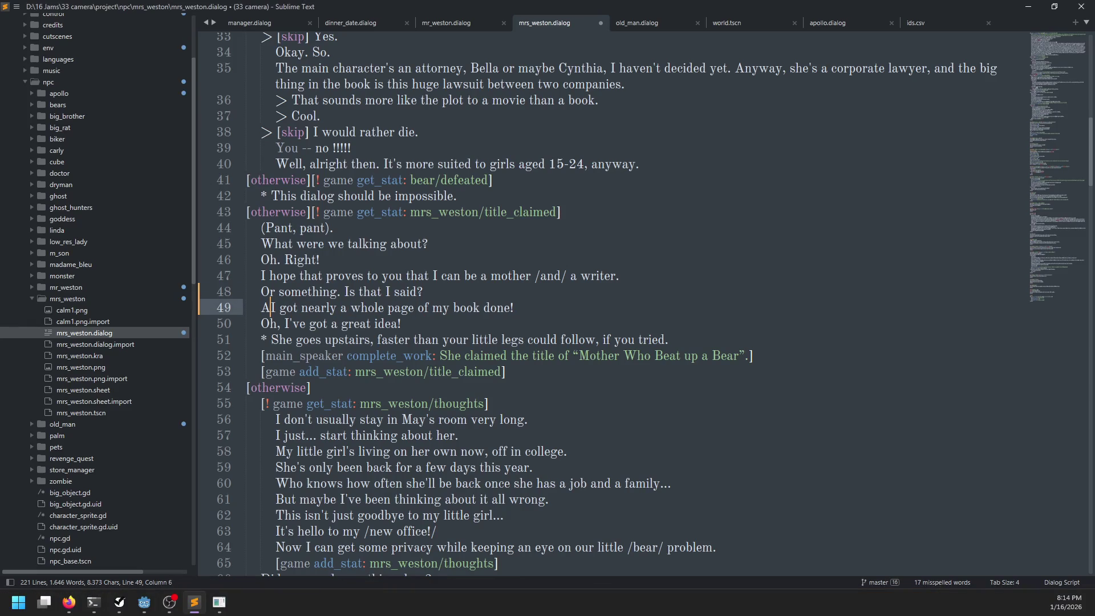
pyautogui.hotkey('alt', 'Tab')
pyautogui.press('space')
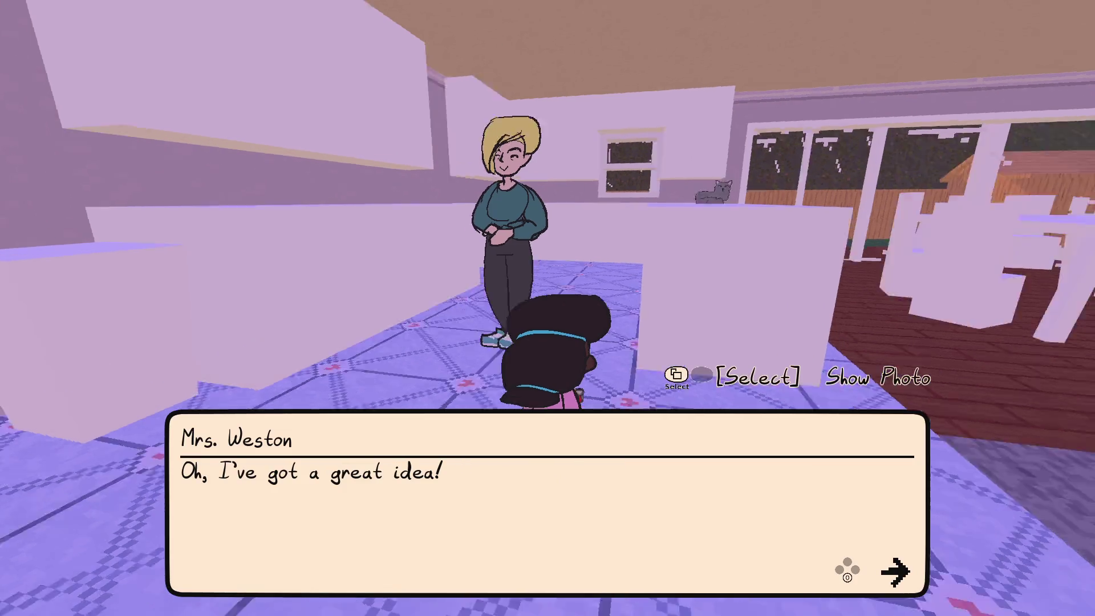
pyautogui.press('space')
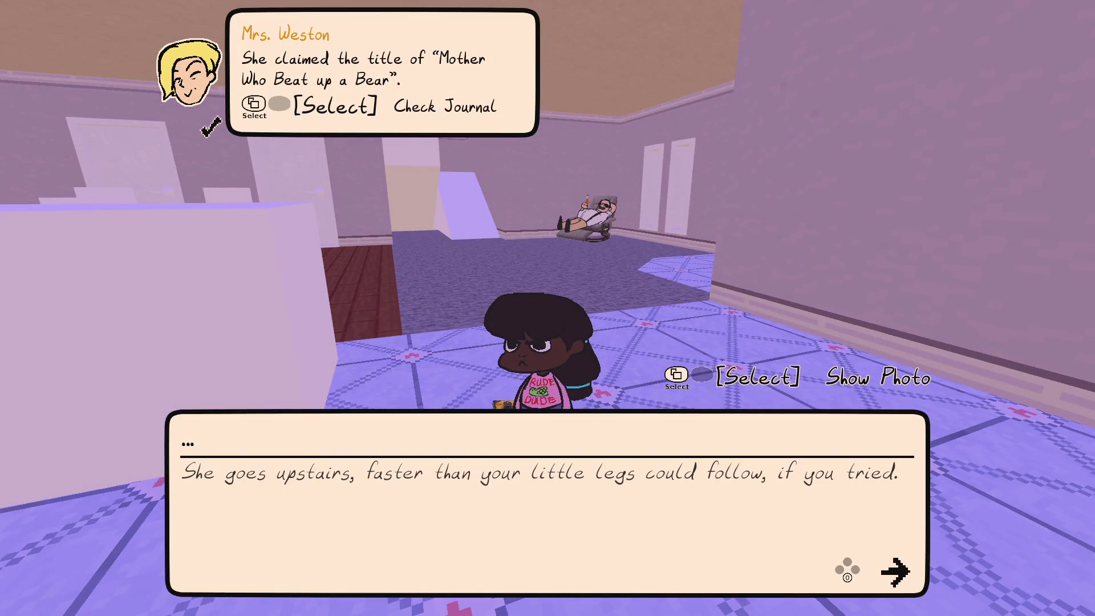
# - Close the dialogue, walk Kitty upstairs, across the sofas past Apollo and back, then pause the game
pyautogui.press('space')
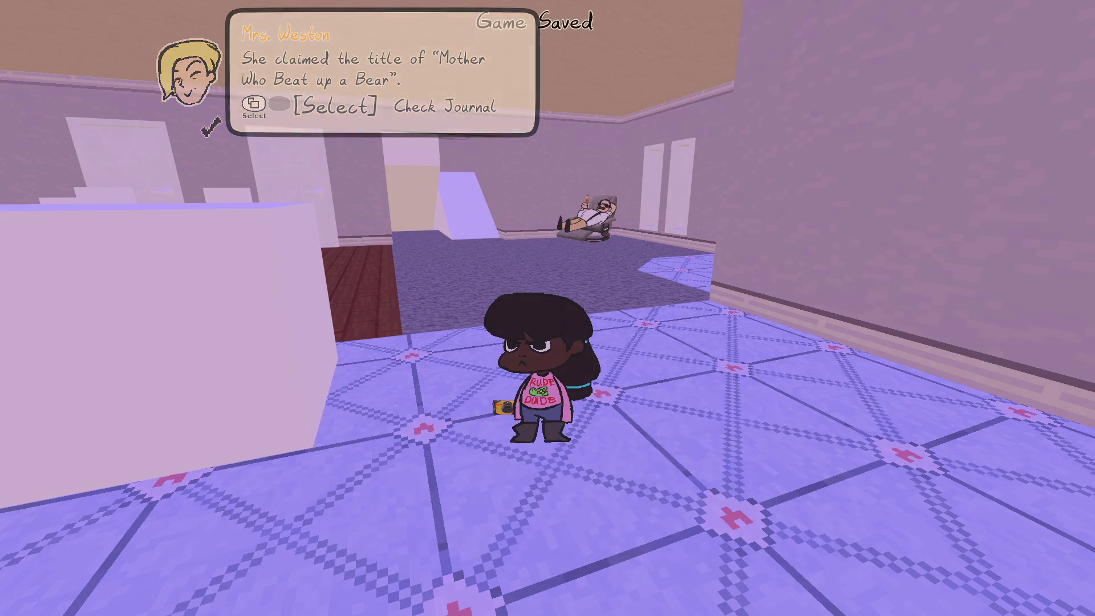
pyautogui.press('w')
pyautogui.press('w')
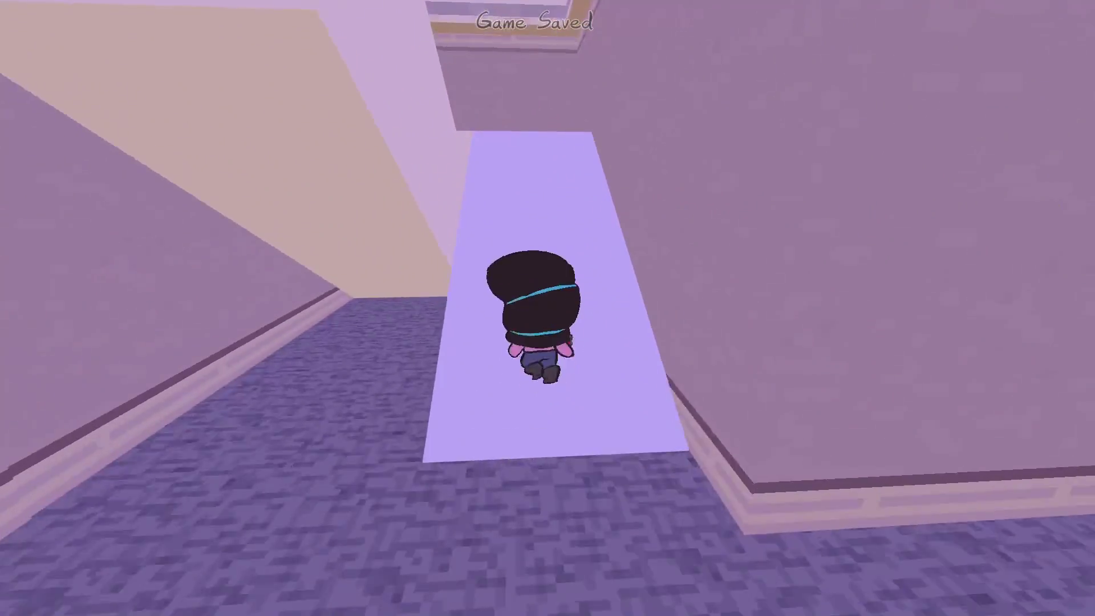
pyautogui.press('w')
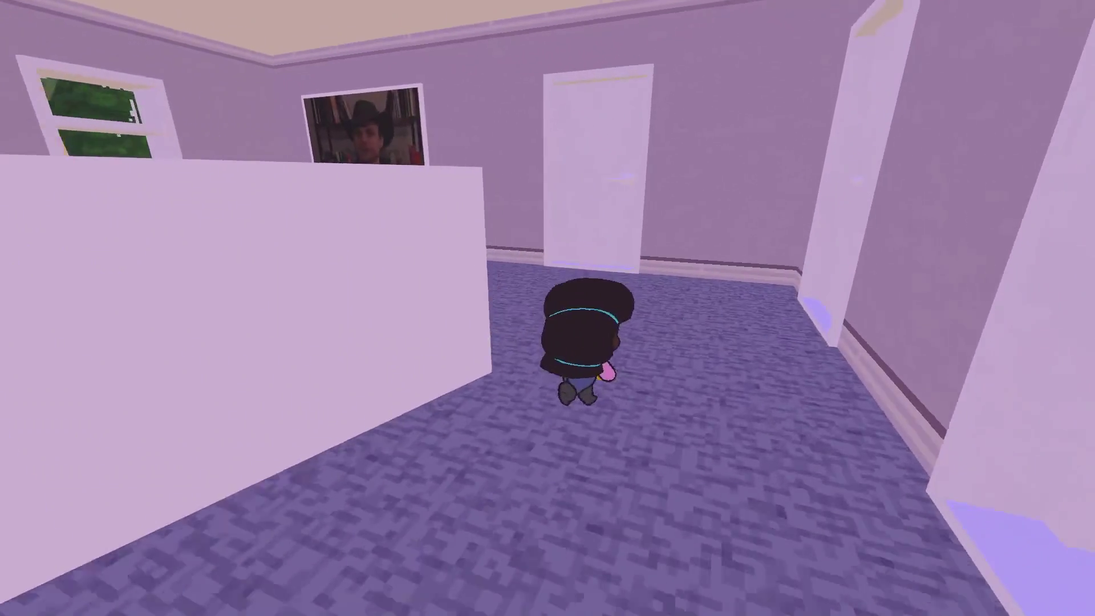
pyautogui.press('w')
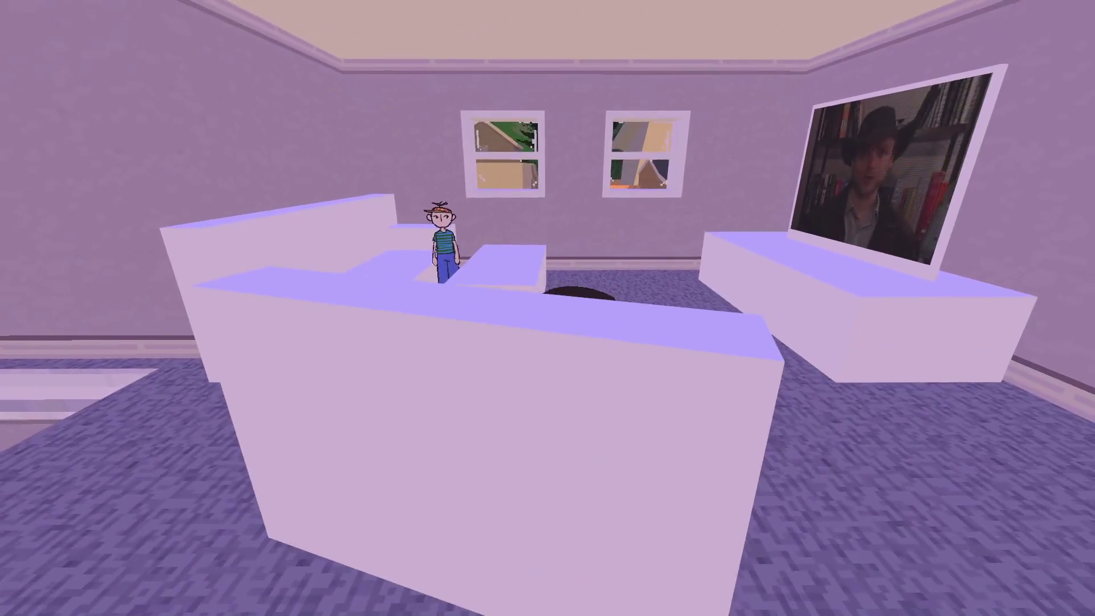
pyautogui.press('w')
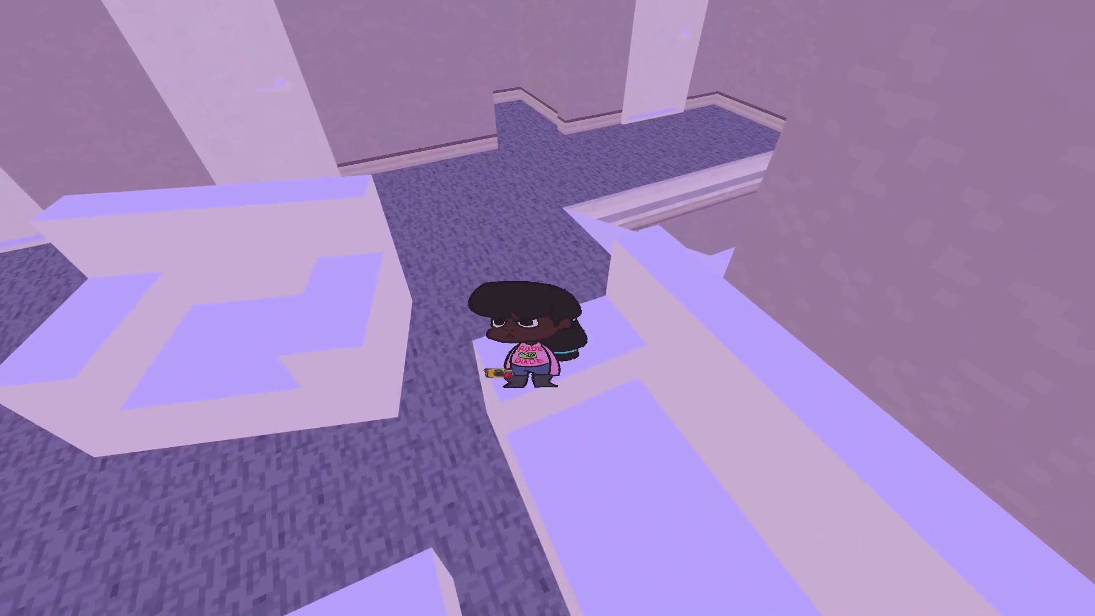
pyautogui.press('w')
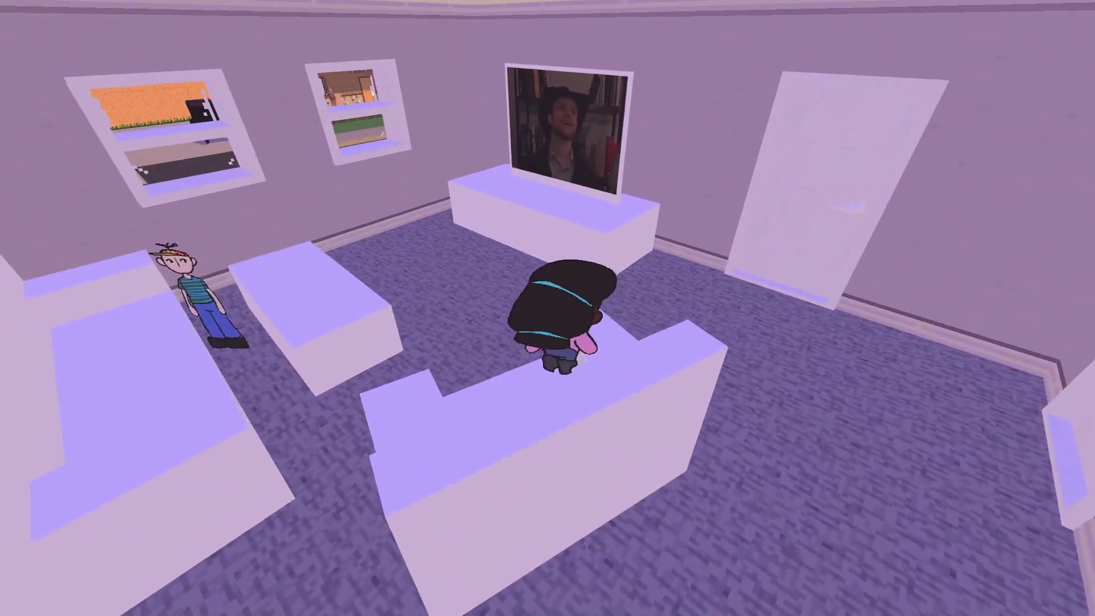
pyautogui.press('w')
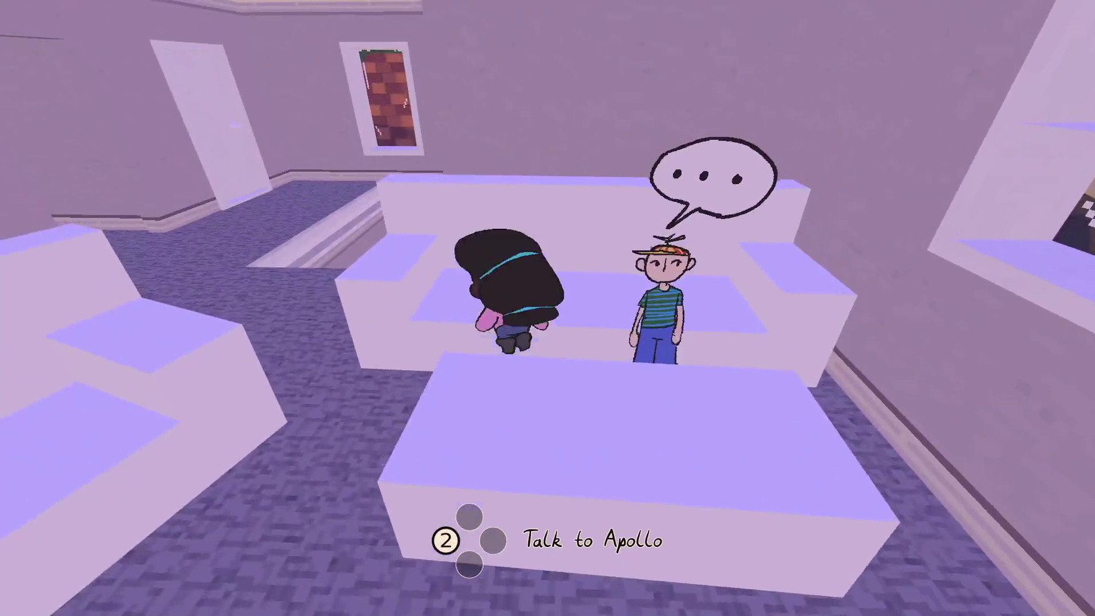
pyautogui.press('w')
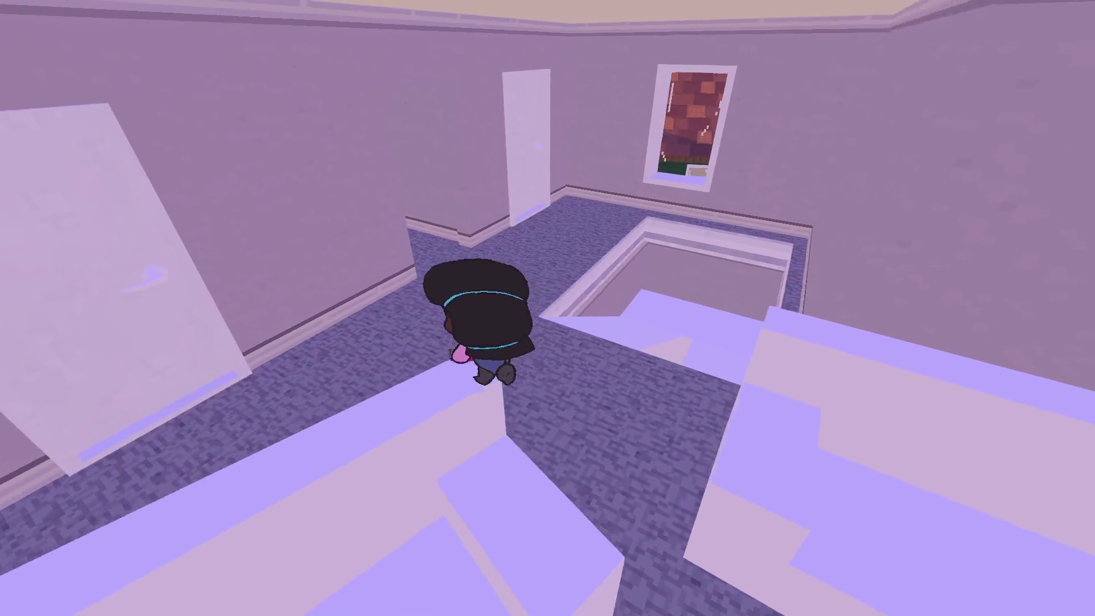
pyautogui.press('w')
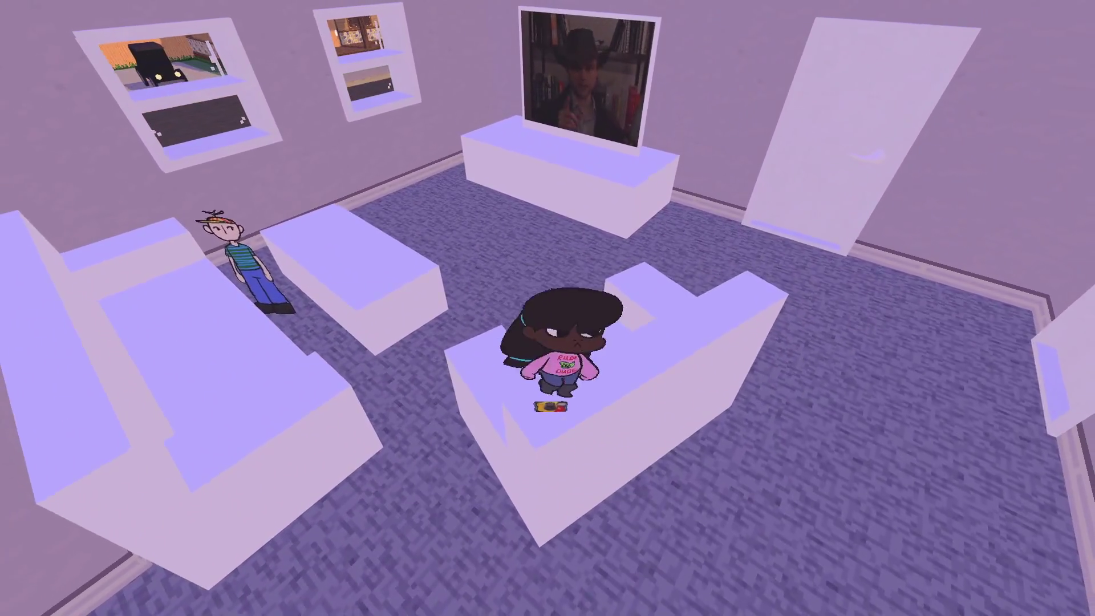
pyautogui.press('Escape')
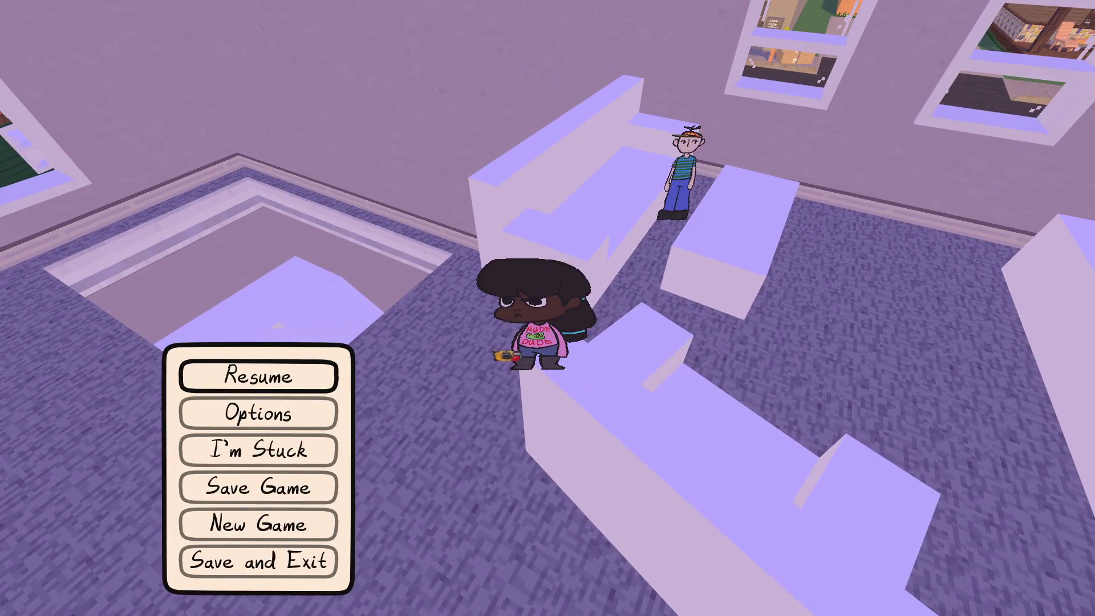
# - Create the Bugs task 'Save displaying notifications for the end of dialog, usually' at Could ship, then return to the game
pyautogui.hotkey('alt', 'Tab')
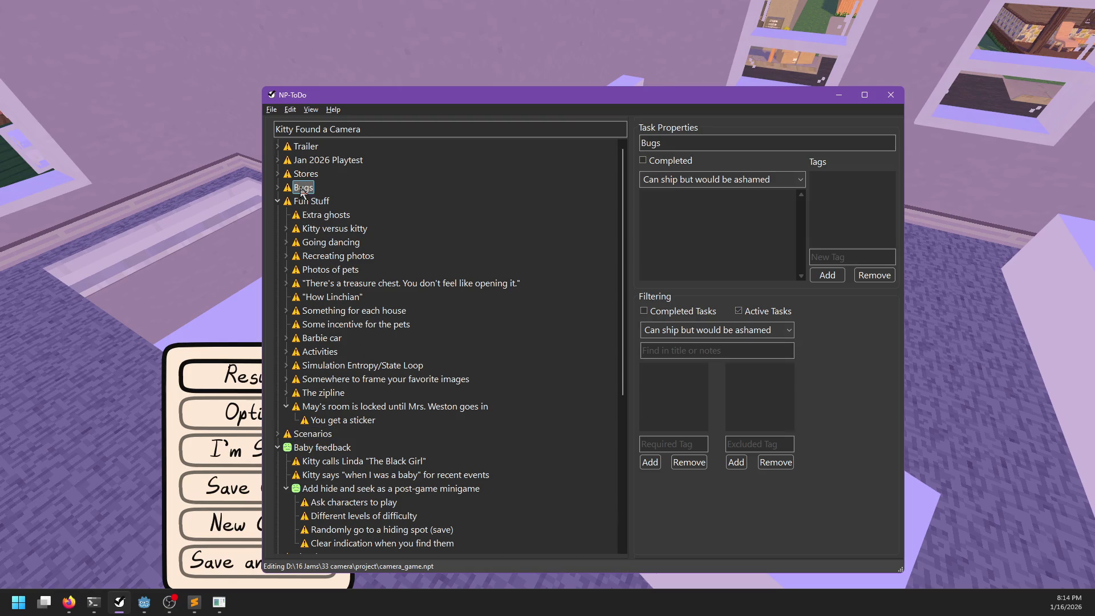
pyautogui.hotkey('ctrl', 'n')
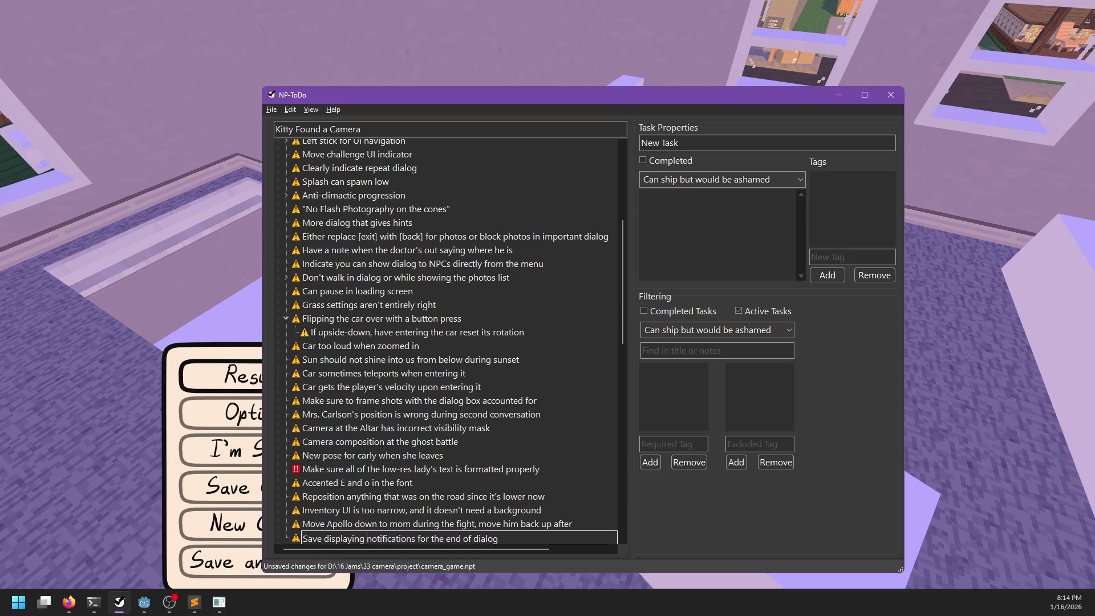
pyautogui.write('Save displaying notifications for the end of dialog, usua')
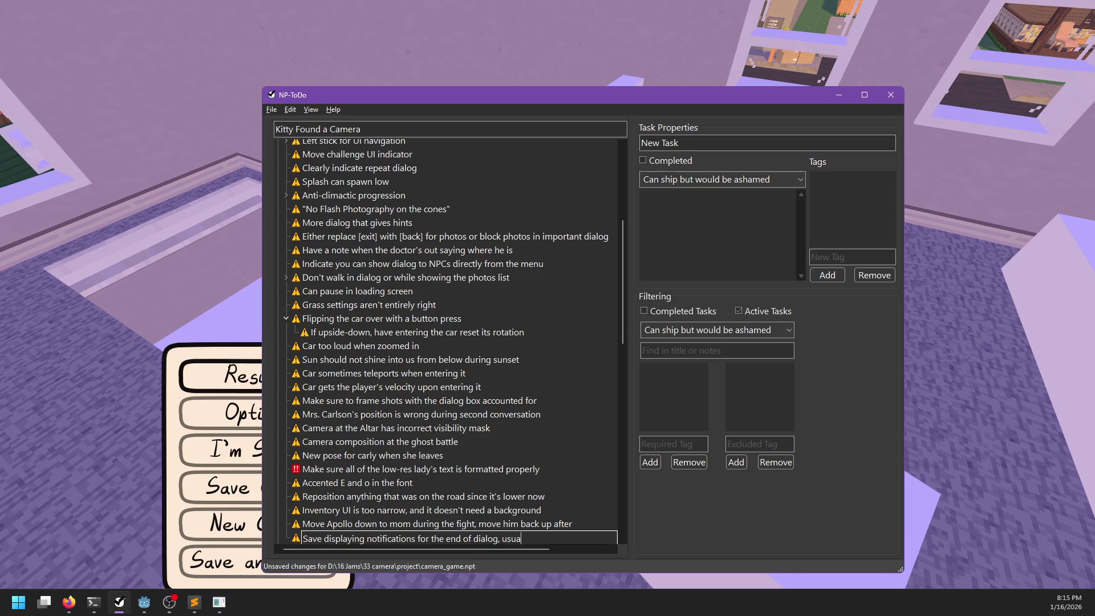
pyautogui.write('lly')
pyautogui.press('Return')
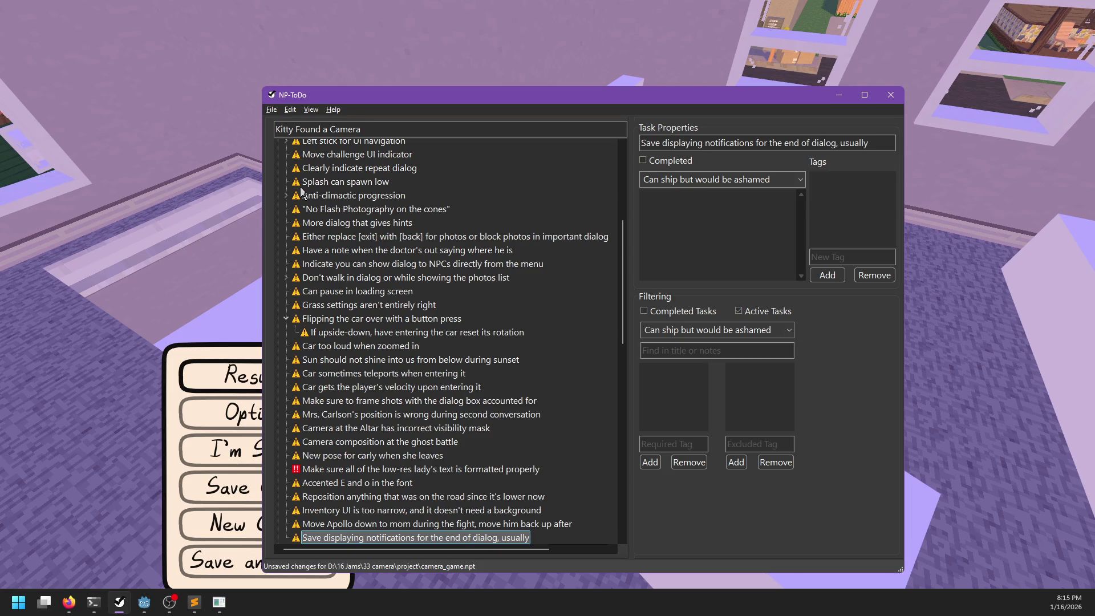
pyautogui.scroll(-2, 380, 464)
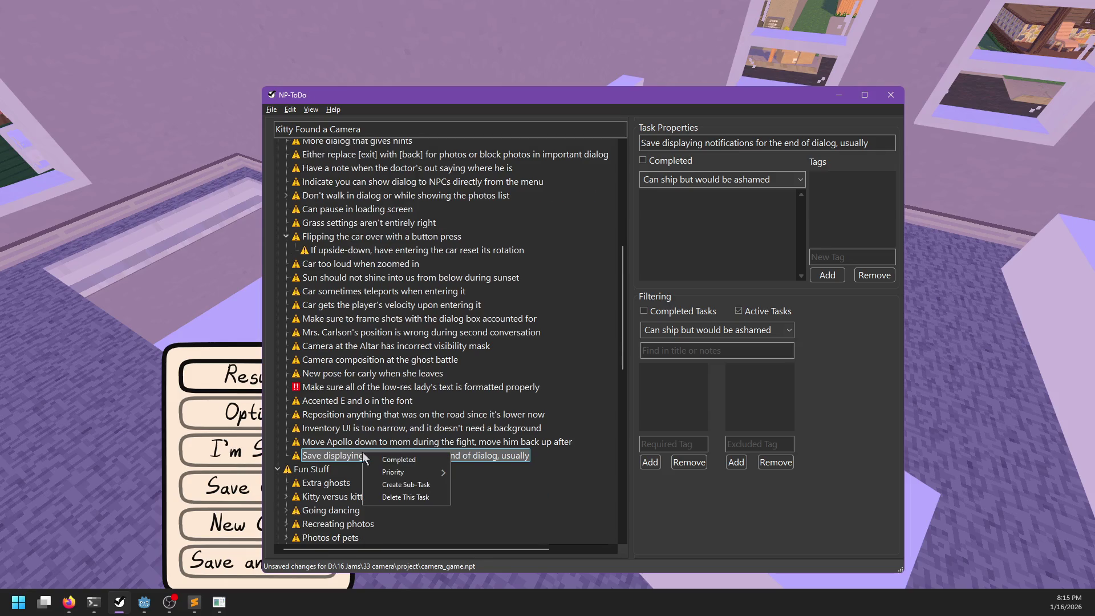
pyautogui.moveTo(398, 473)
pyautogui.click(498, 495)
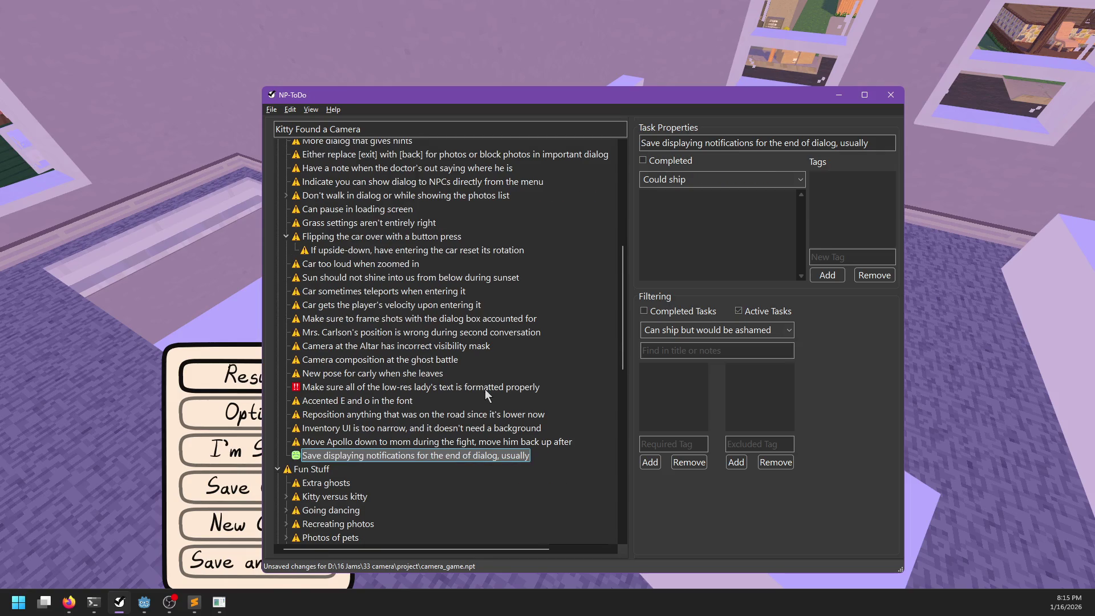
pyautogui.hotkey('alt', 'Tab')
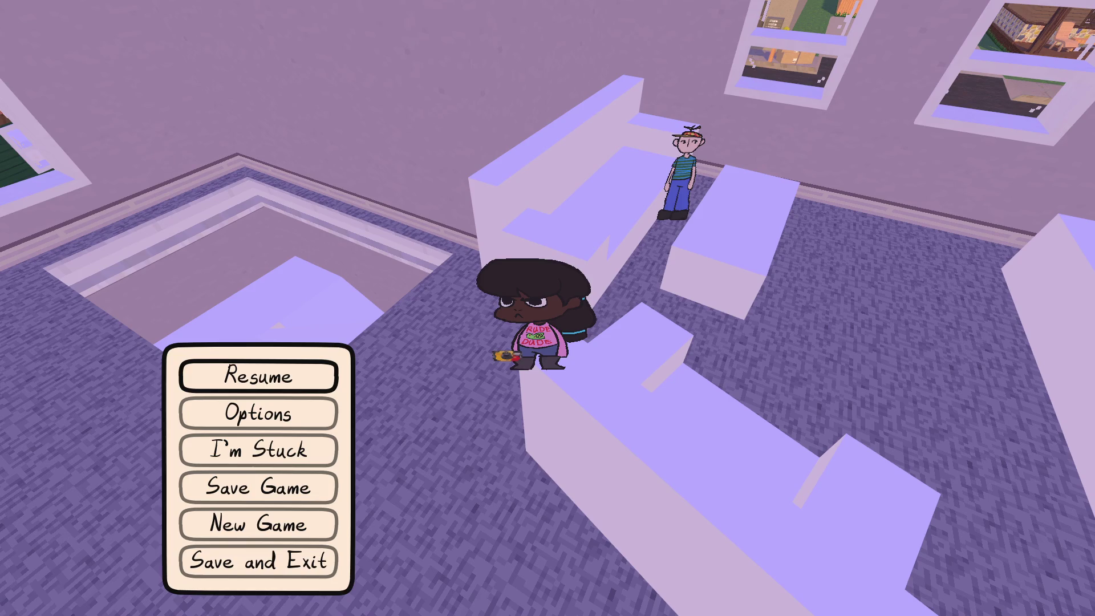
# - Resume the game, talk to Apollo and decline his offer to play with No
pyautogui.press('Escape')
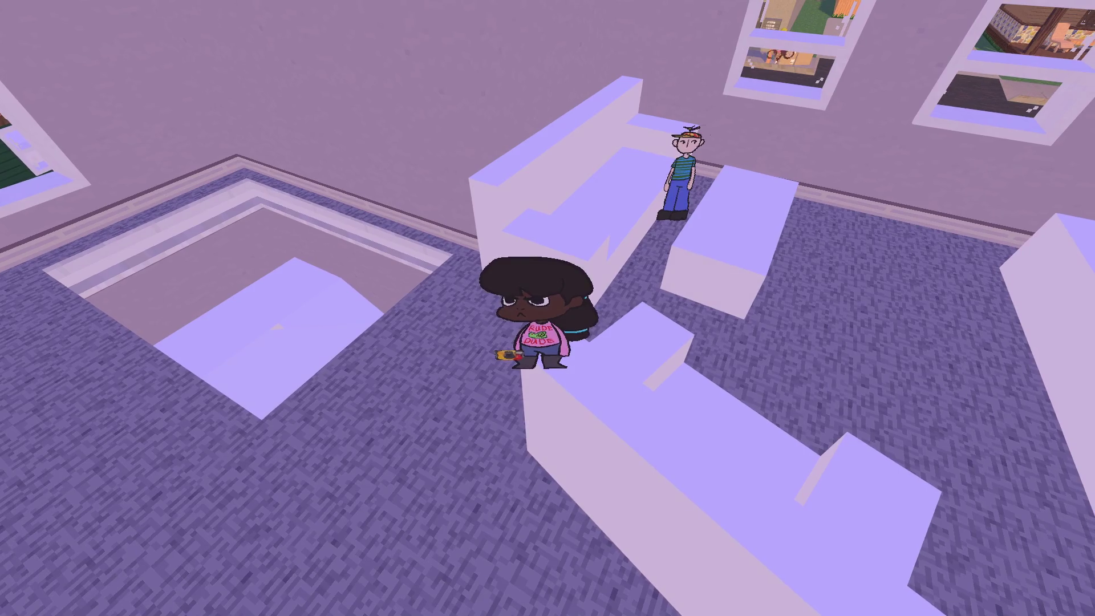
pyautogui.press('w')
pyautogui.press('e')
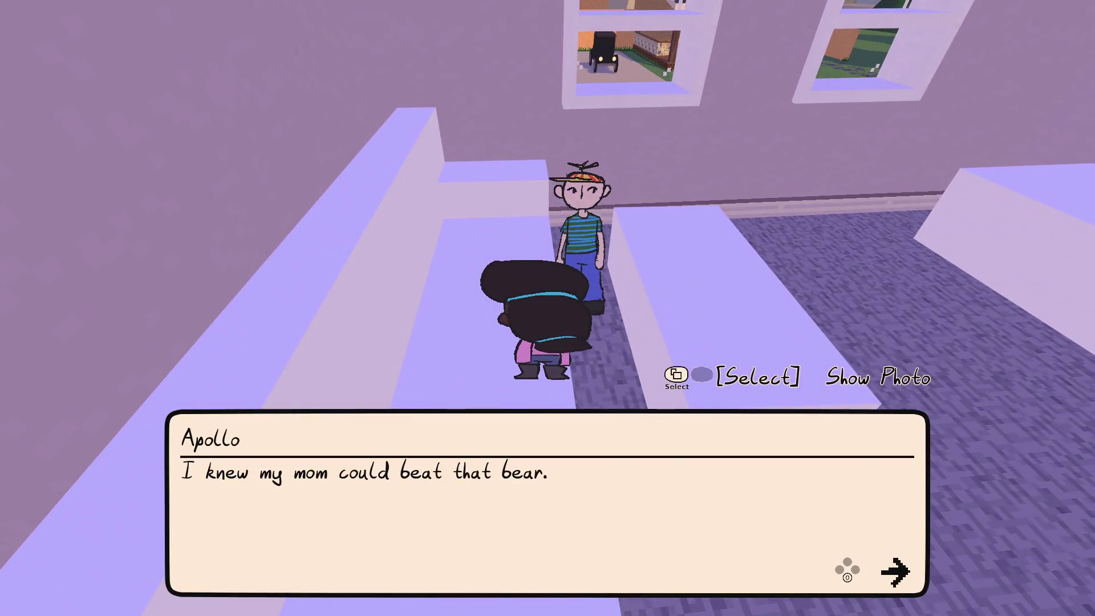
pyautogui.press('e')
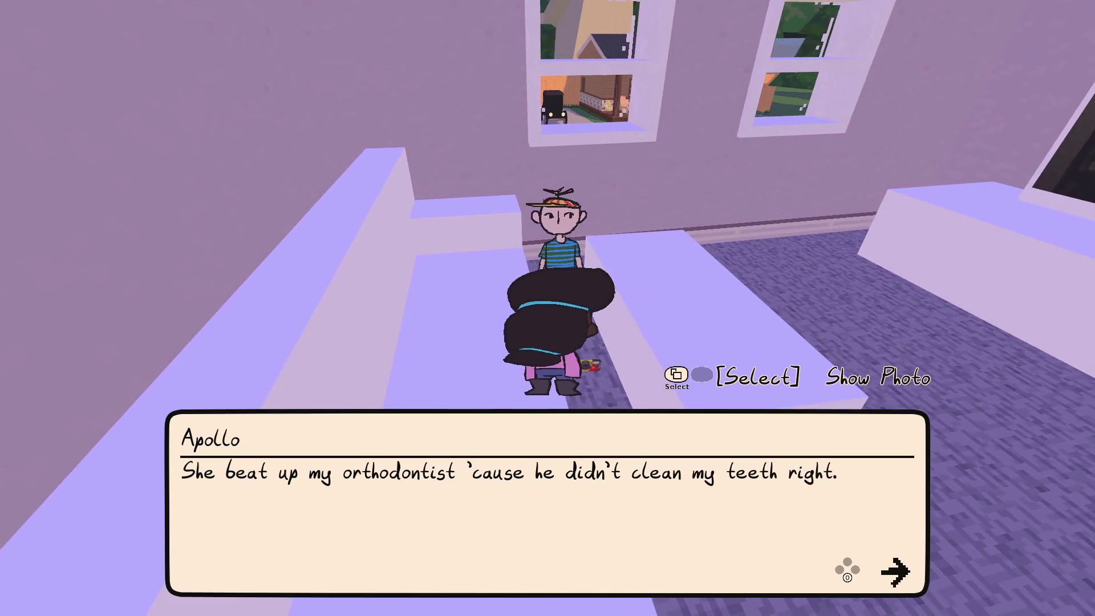
pyautogui.press('e')
pyautogui.press('e')
pyautogui.press('s')
pyautogui.press('e')
pyautogui.press('e')
# - Walk out of the house through the garden and get into the pink car
pyautogui.press('s')
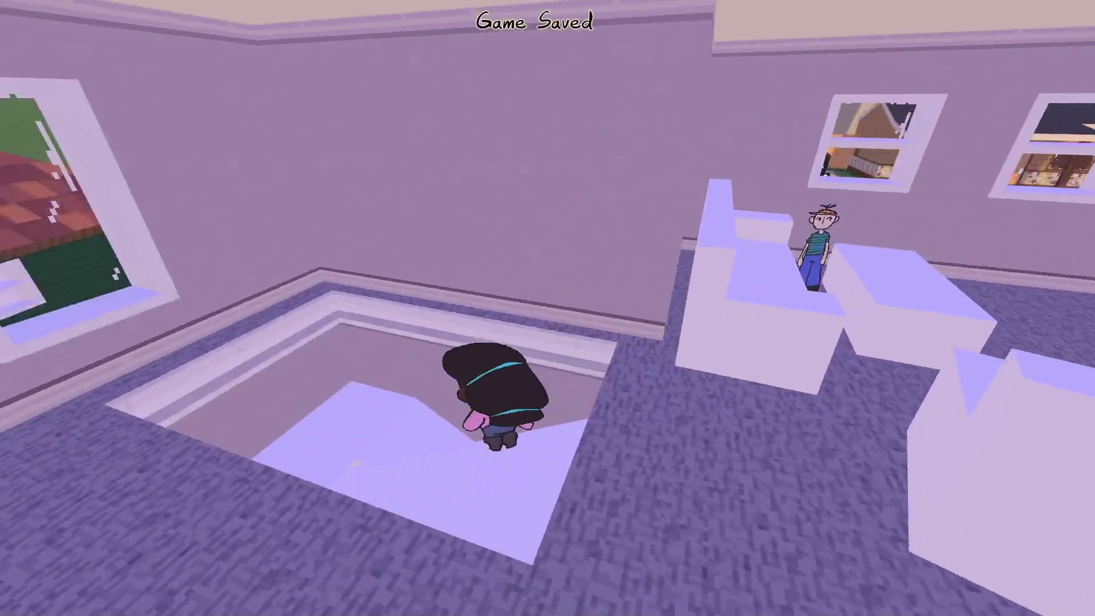
pyautogui.press('w')
pyautogui.press('w')
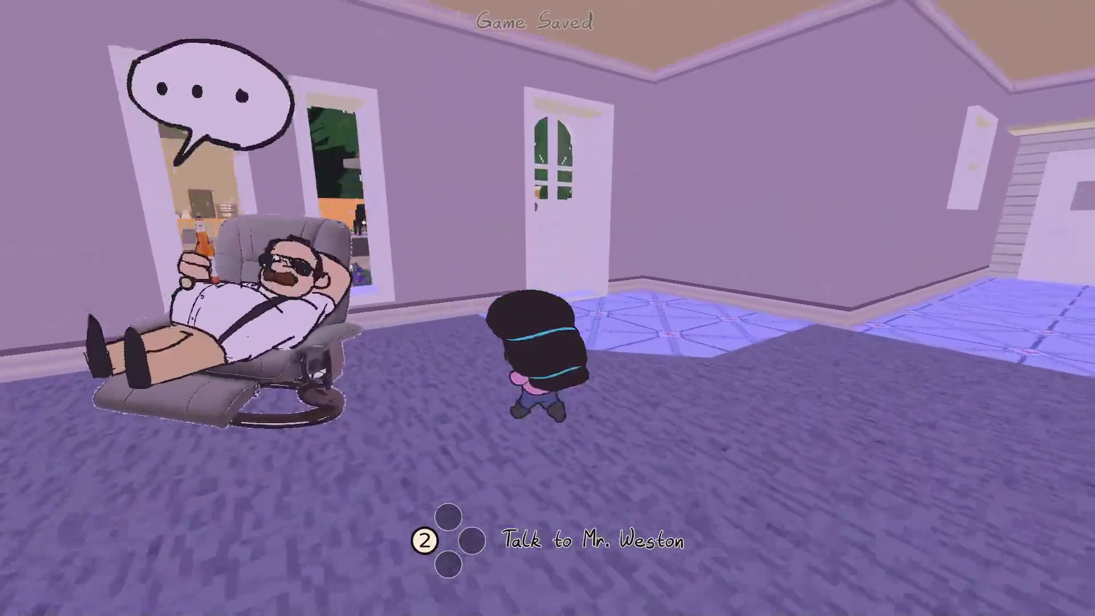
pyautogui.press('w')
pyautogui.press('d')
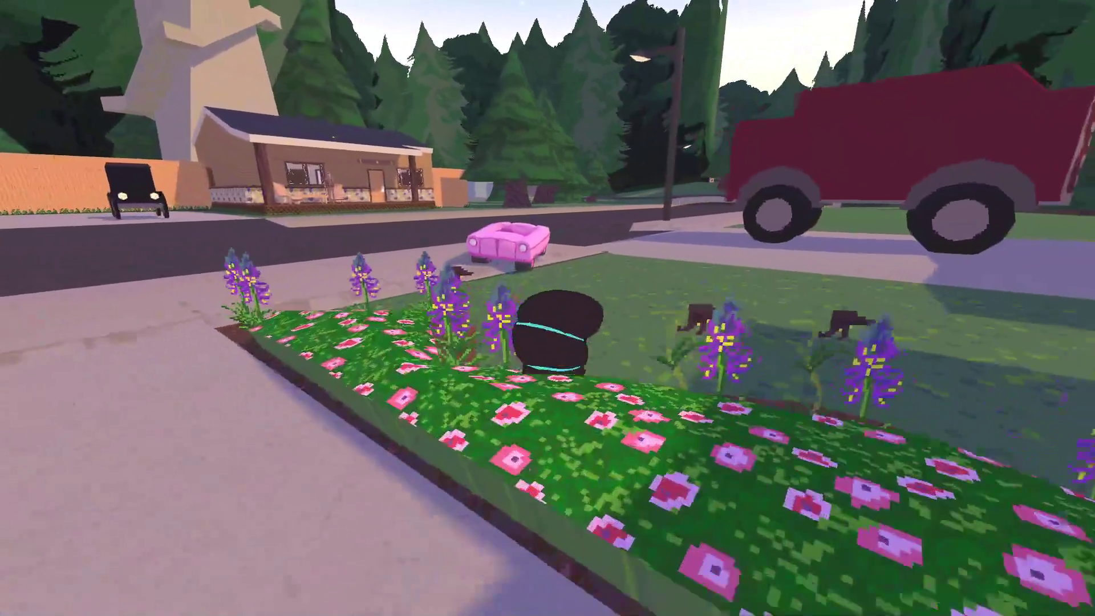
pyautogui.press('e')
# - Drive the pink car onto the street, turn it around, and pull in between the gas-station pumps
pyautogui.press('w')
pyautogui.press('a')
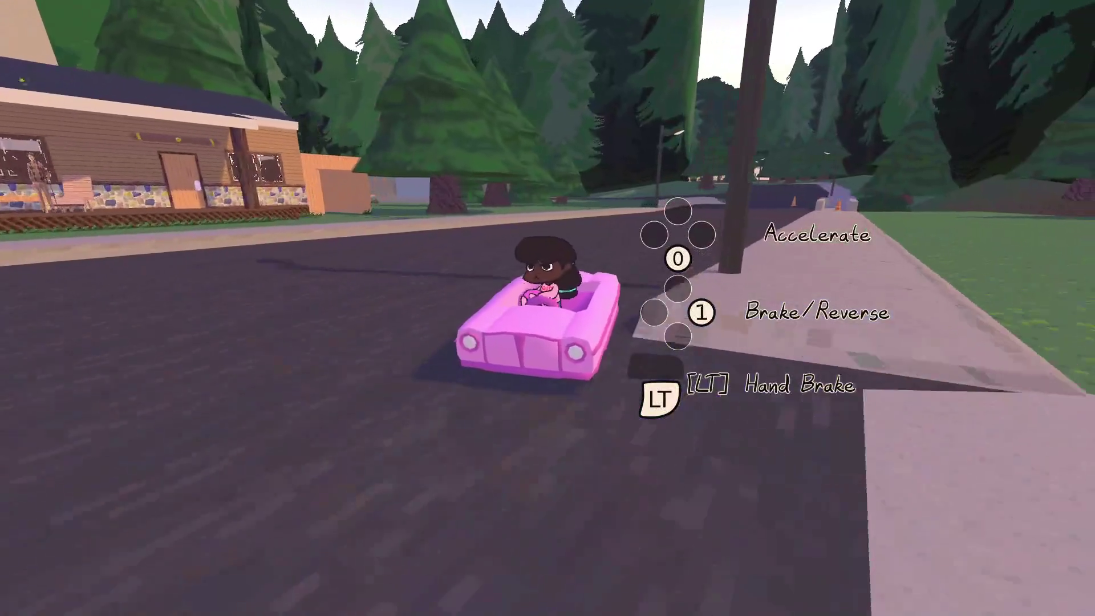
pyautogui.press('w')
pyautogui.press('d')
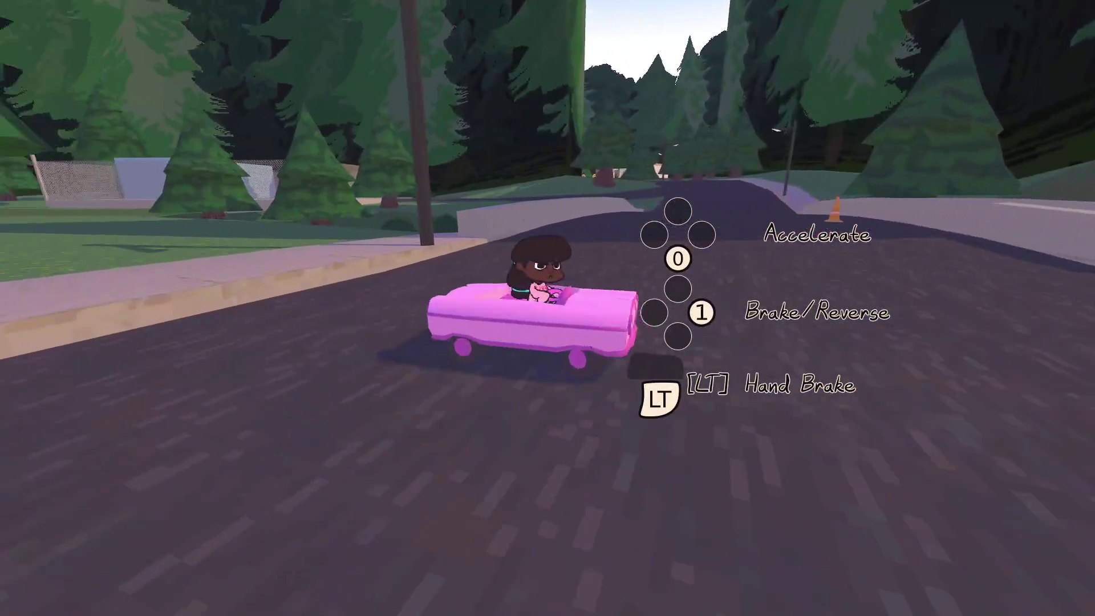
pyautogui.press('w')
pyautogui.press('d')
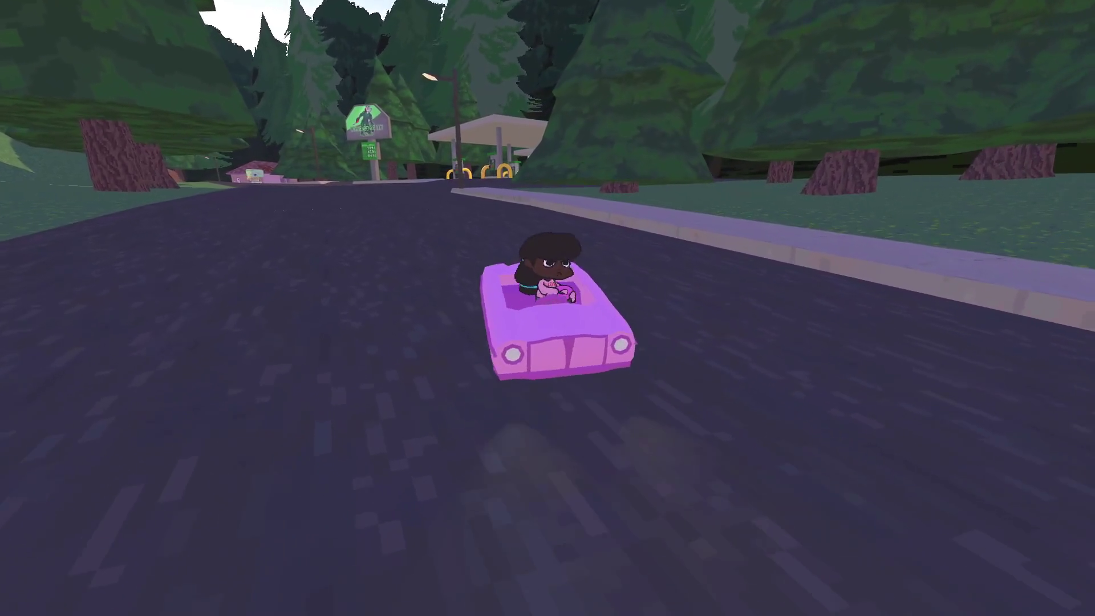
pyautogui.press('w')
pyautogui.press('d')
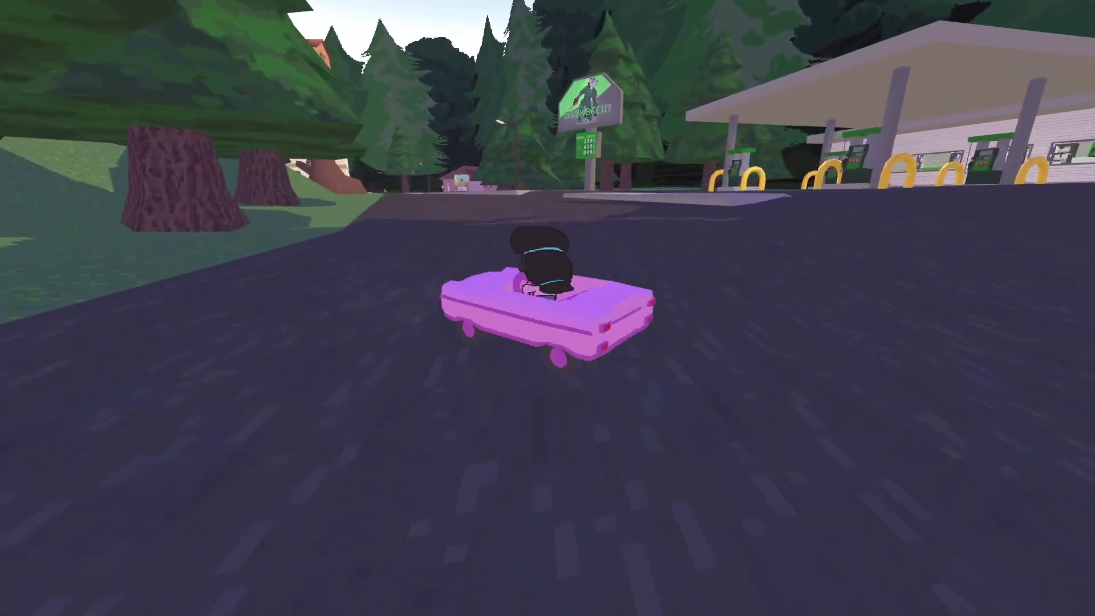
pyautogui.press('w')
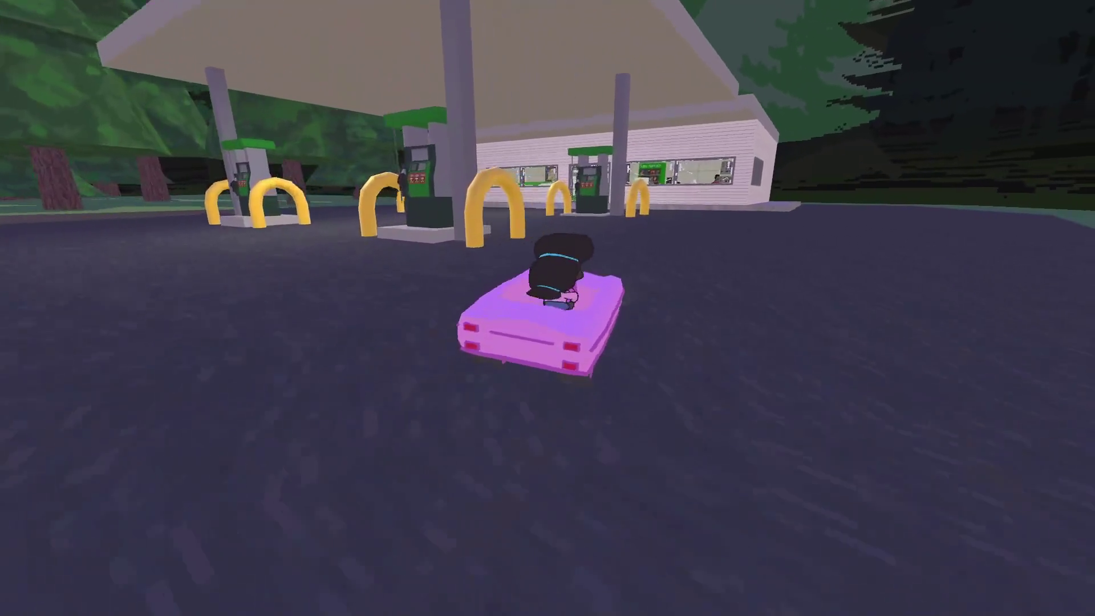
# - Stop the car by the pumps, walk into the store and examine the Game Rentals shelf
pyautogui.press('e')
pyautogui.press('w')
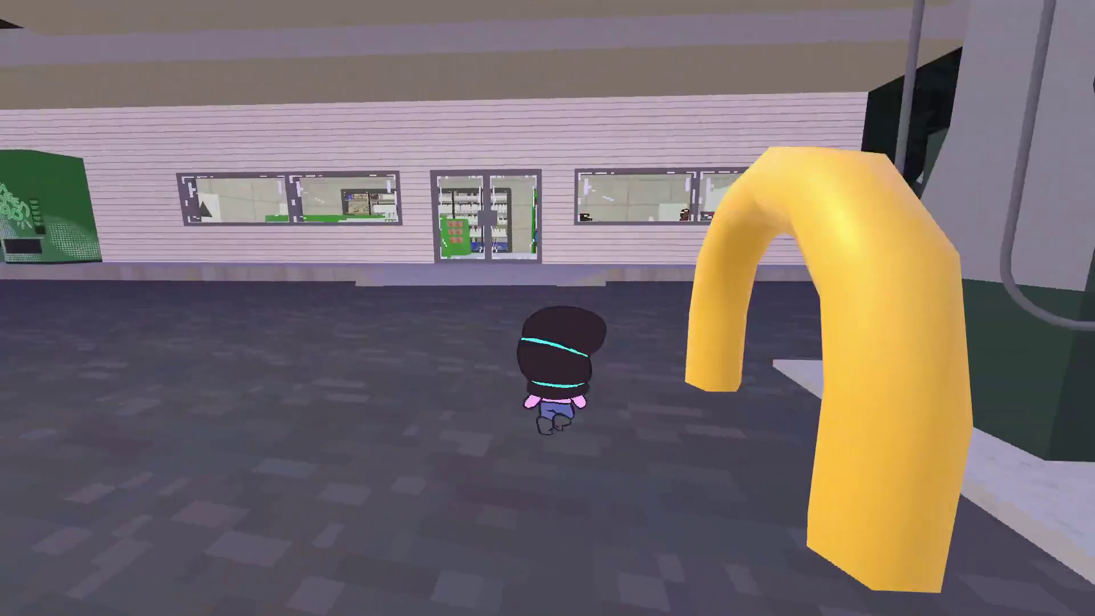
pyautogui.press('w')
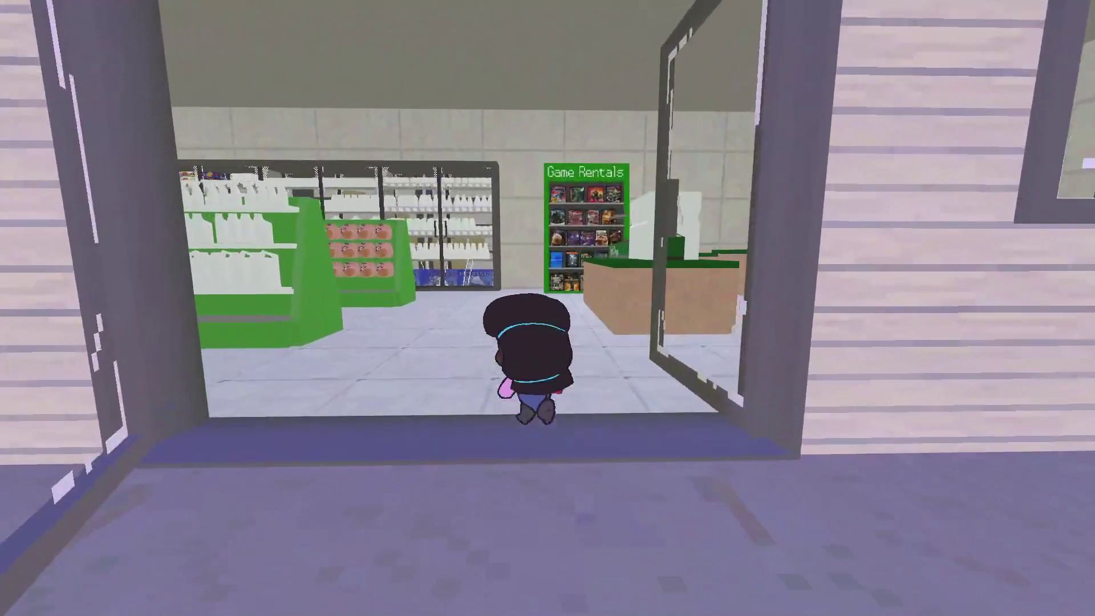
pyautogui.press('w')
pyautogui.press('e')
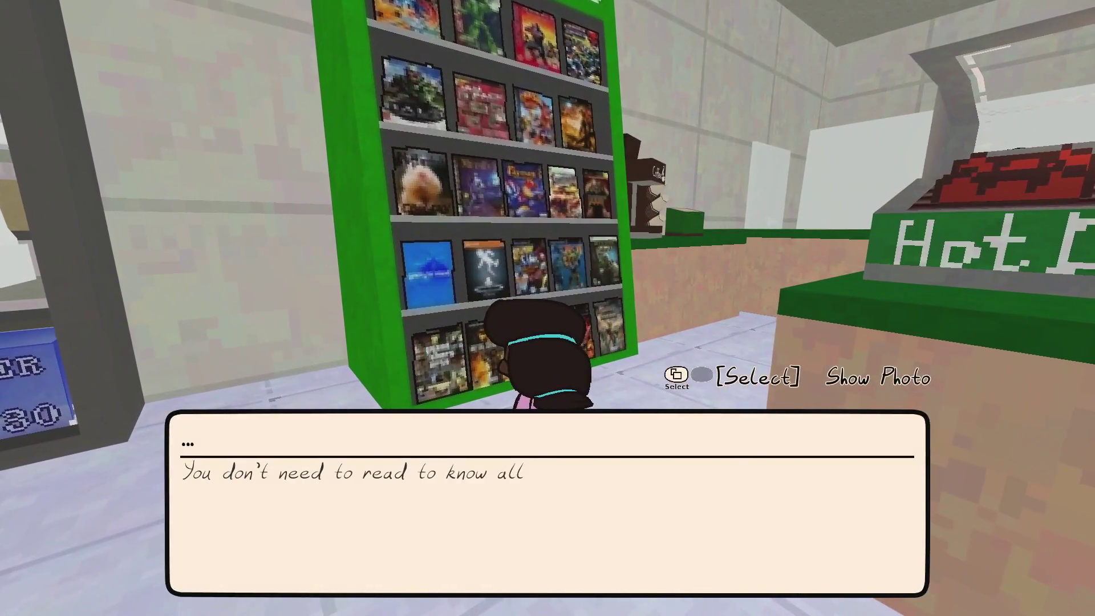
pyautogui.press('e')
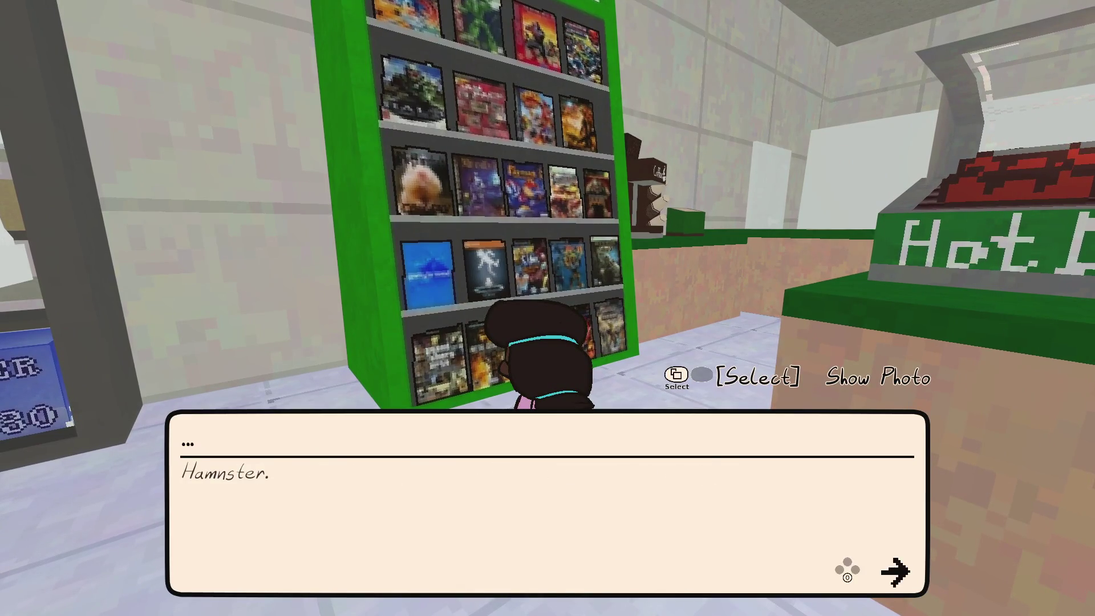
pyautogui.press('Return')
# - Walk through the counter gap toward the manager, briefly opening and closing the photo gallery
pyautogui.press('w')
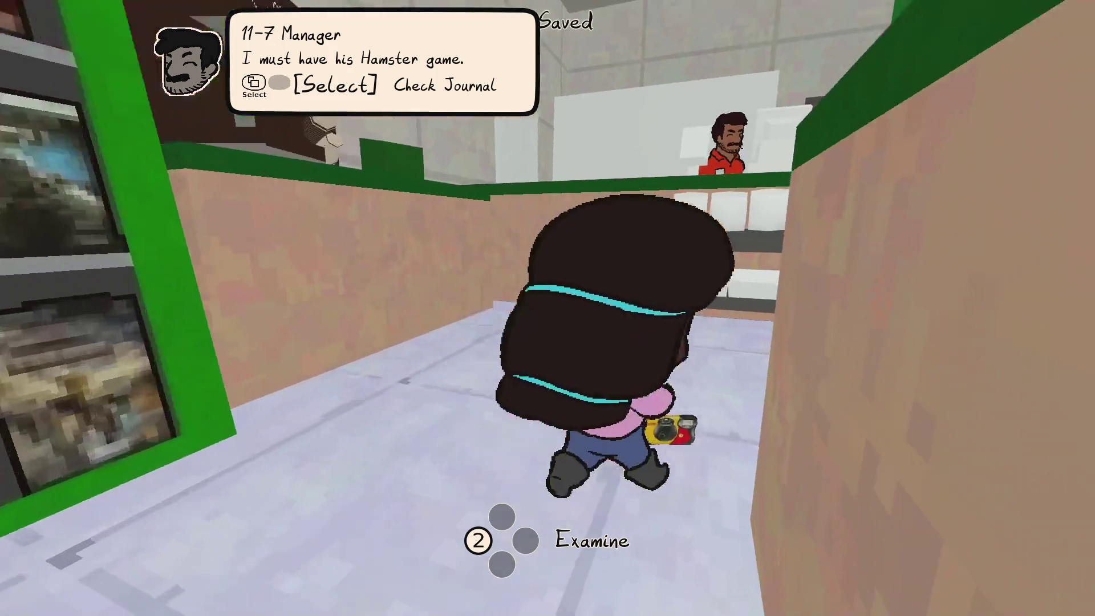
pyautogui.press('w')
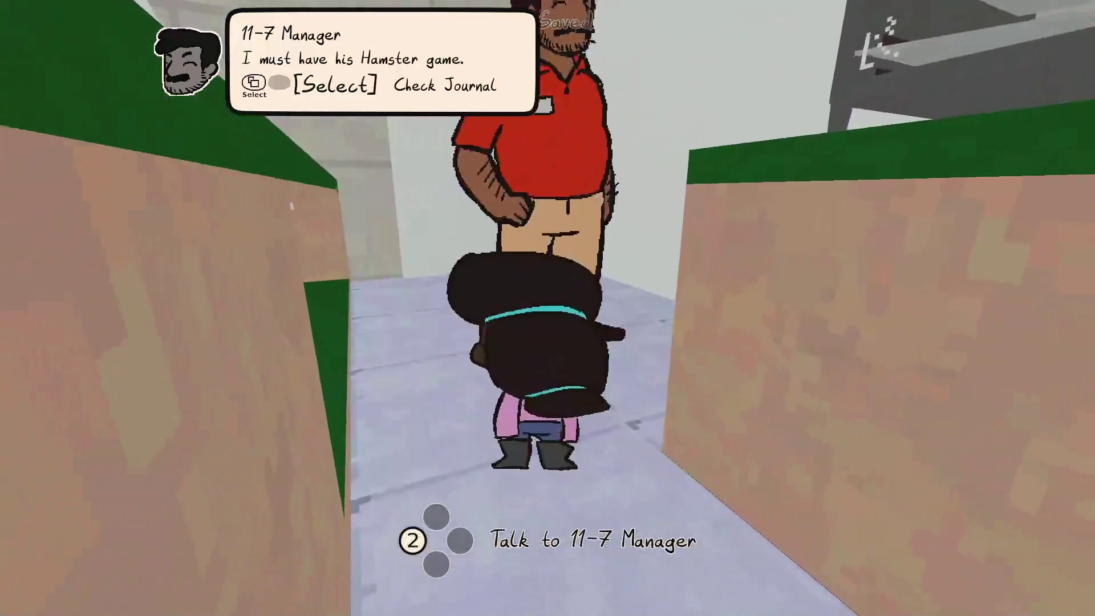
pyautogui.press('Tab')
pyautogui.press('Tab')
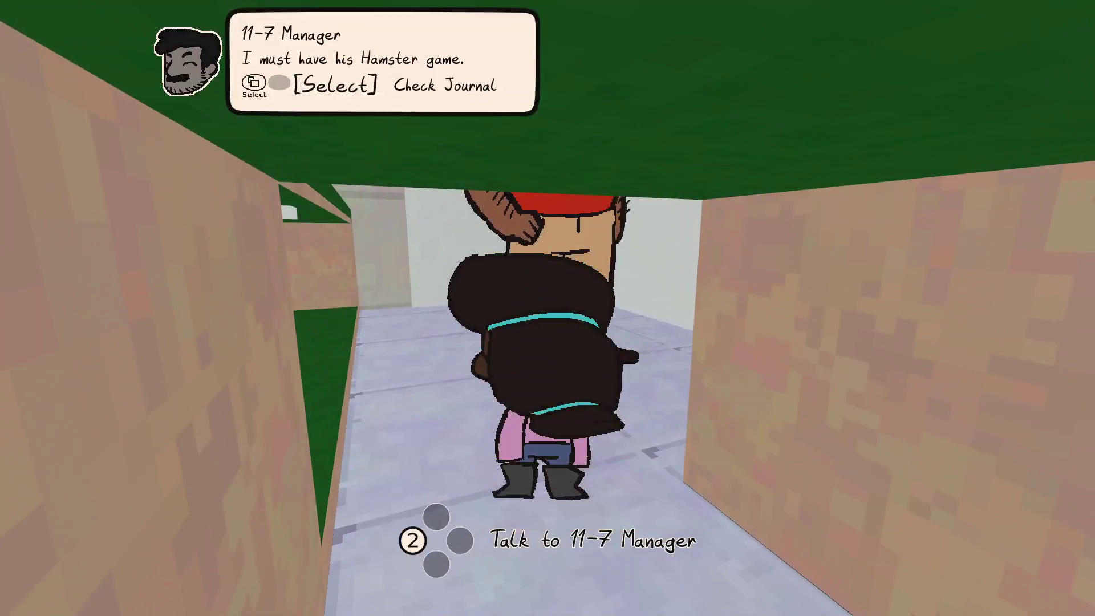
pyautogui.press('Tab')
pyautogui.press('Tab')
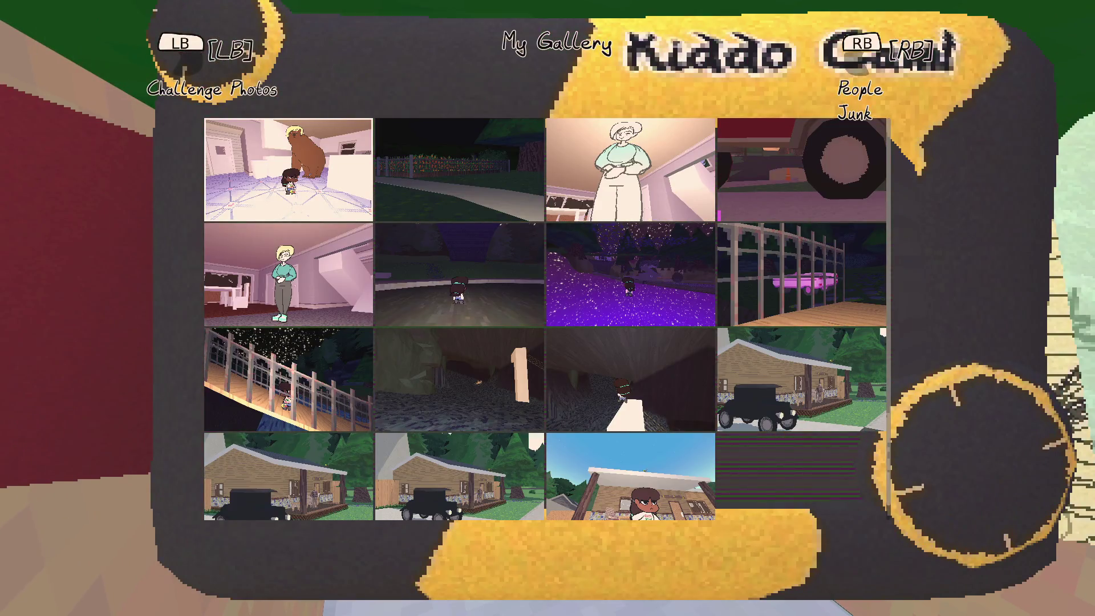
# - Talk to the 11-7 Manager, ask for the hamster game, and accept the Photo Challenge: Gas Station
pyautogui.press('Tab')
pyautogui.press('e')
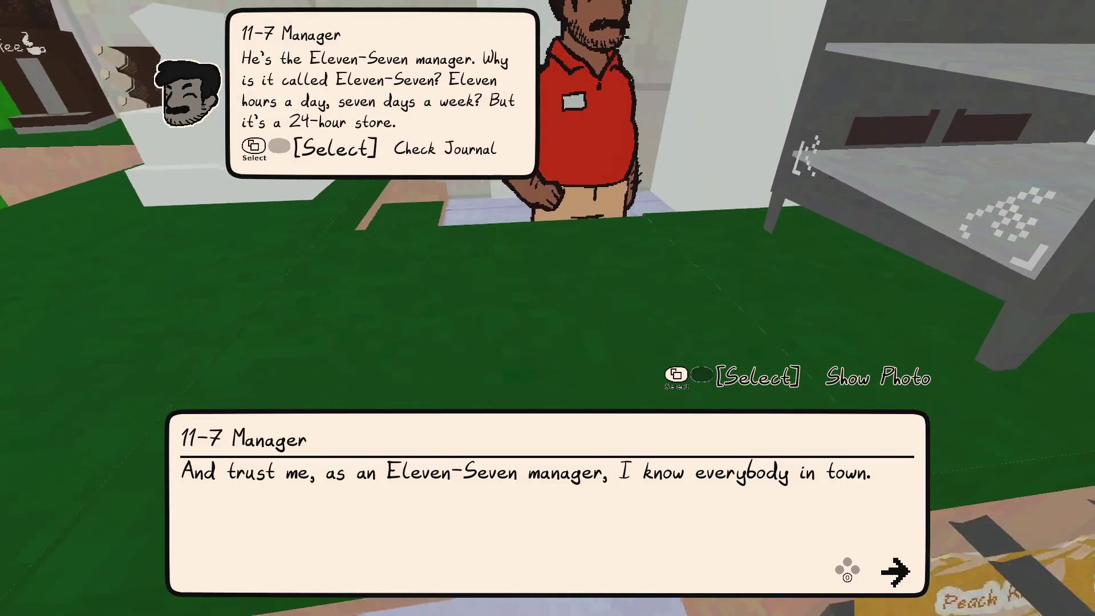
pyautogui.press('space')
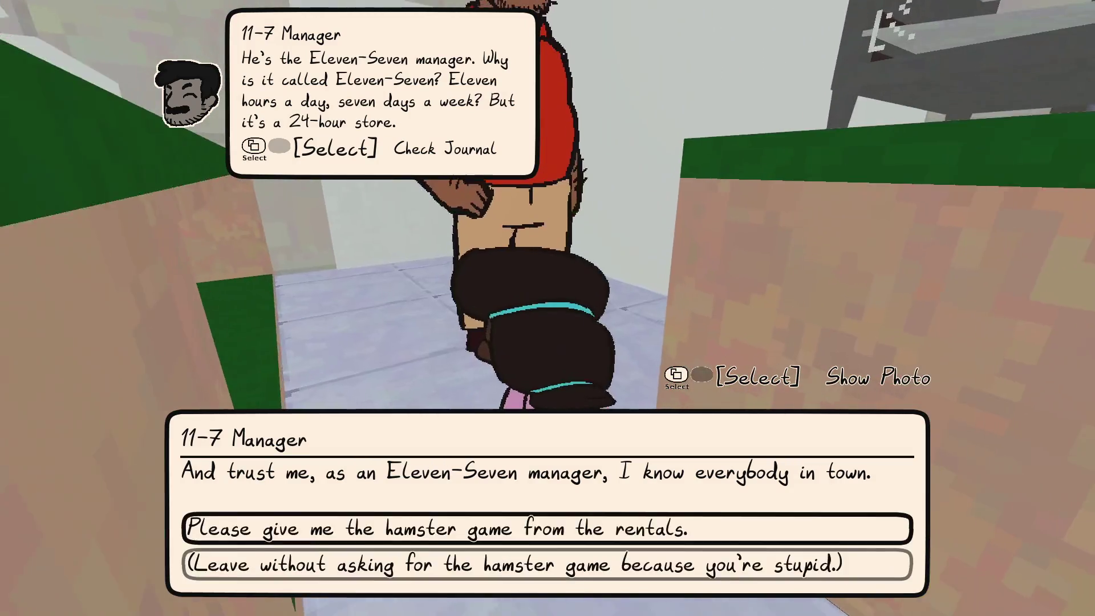
pyautogui.press('space')
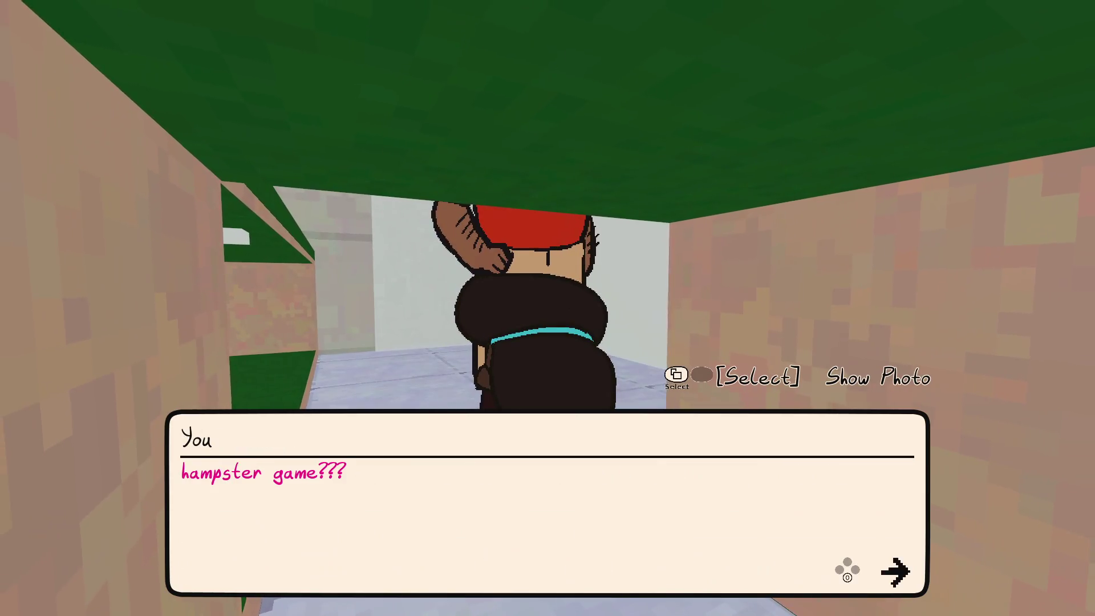
pyautogui.press('space')
pyautogui.press('space')
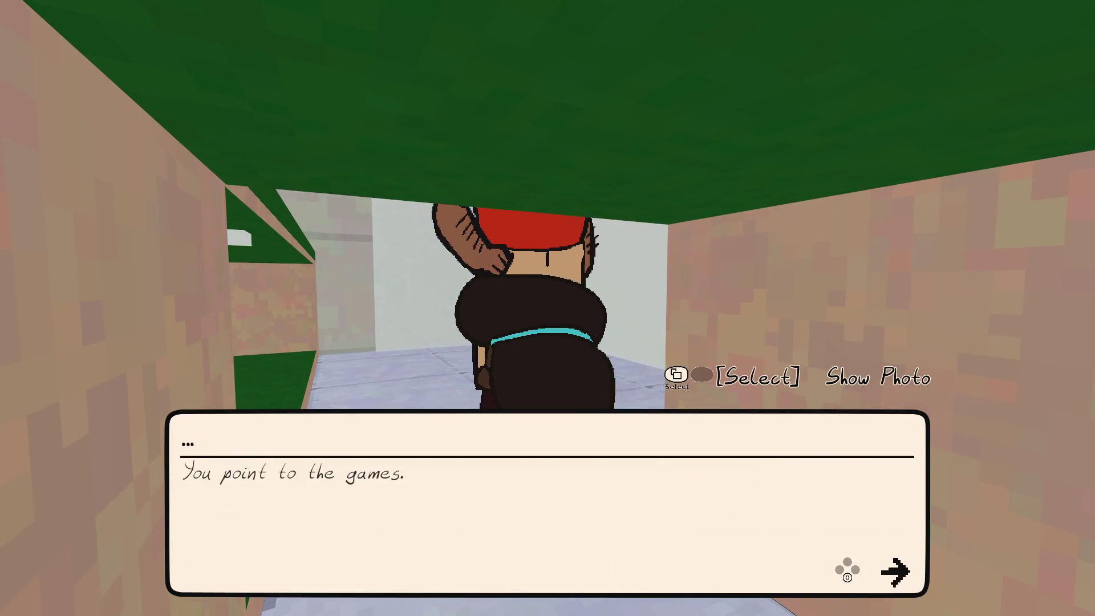
pyautogui.press('space')
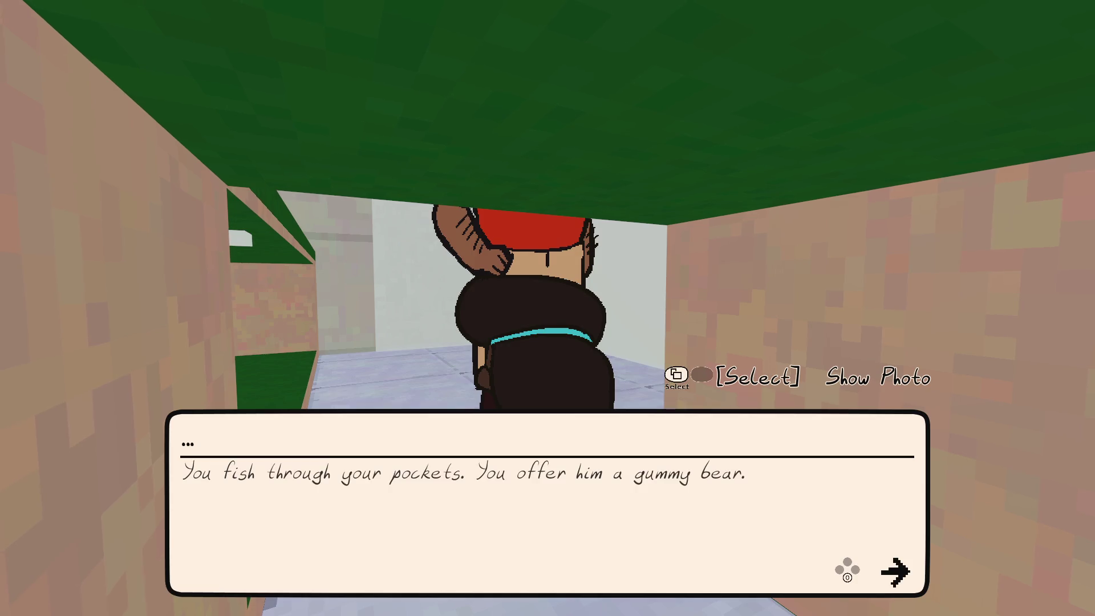
pyautogui.press('space')
pyautogui.press('space')
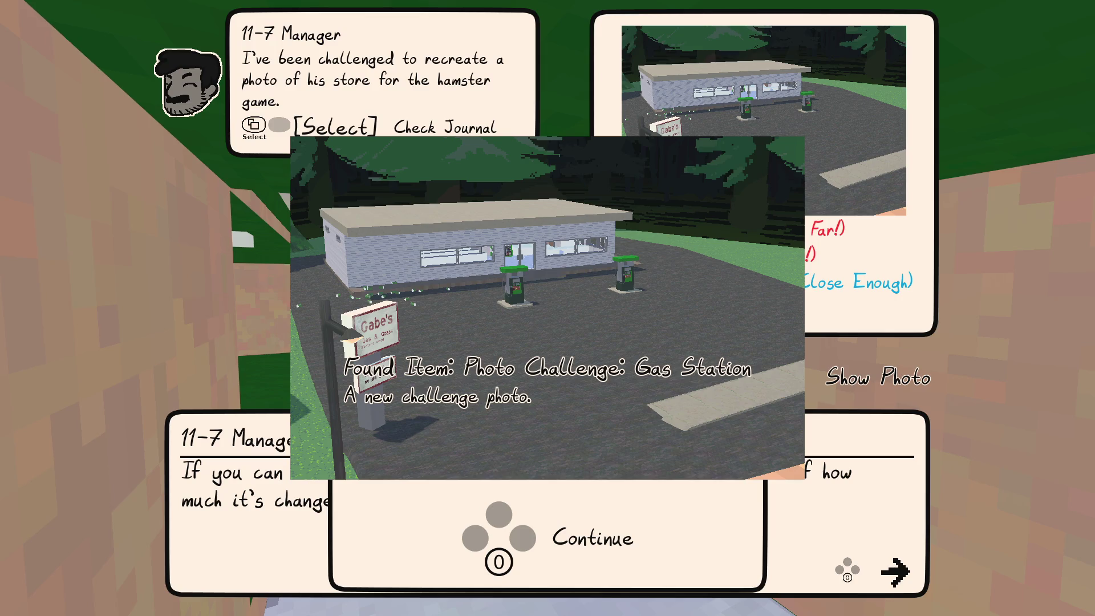
pyautogui.press('space')
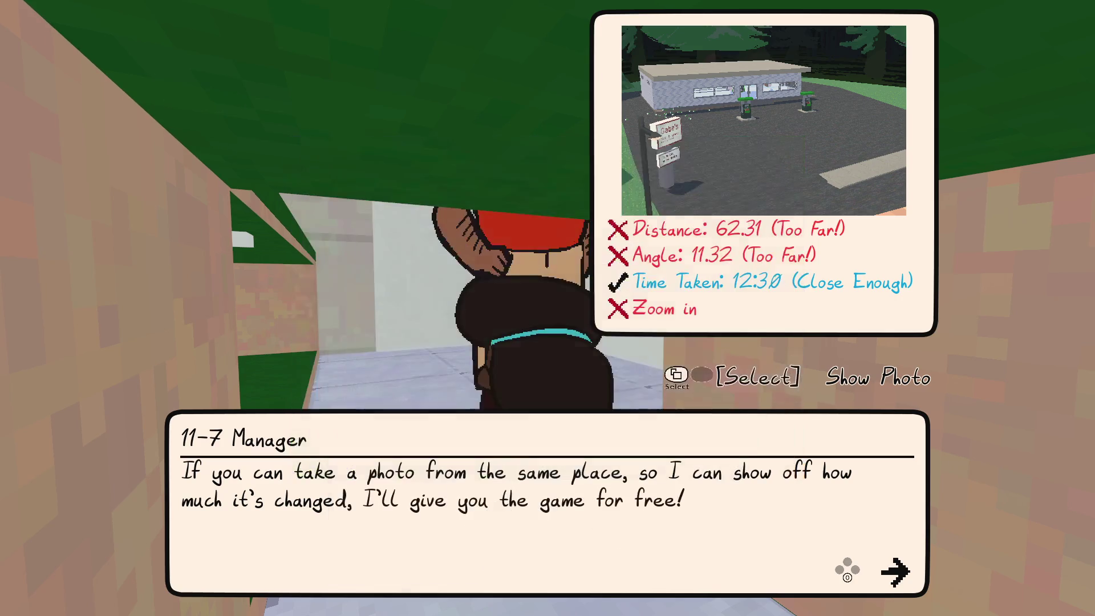
pyautogui.press('space')
# - Walk Kitty out of the store, past the fuel pumps onto the grass by the treehouse tree, then pause
pyautogui.press('w')
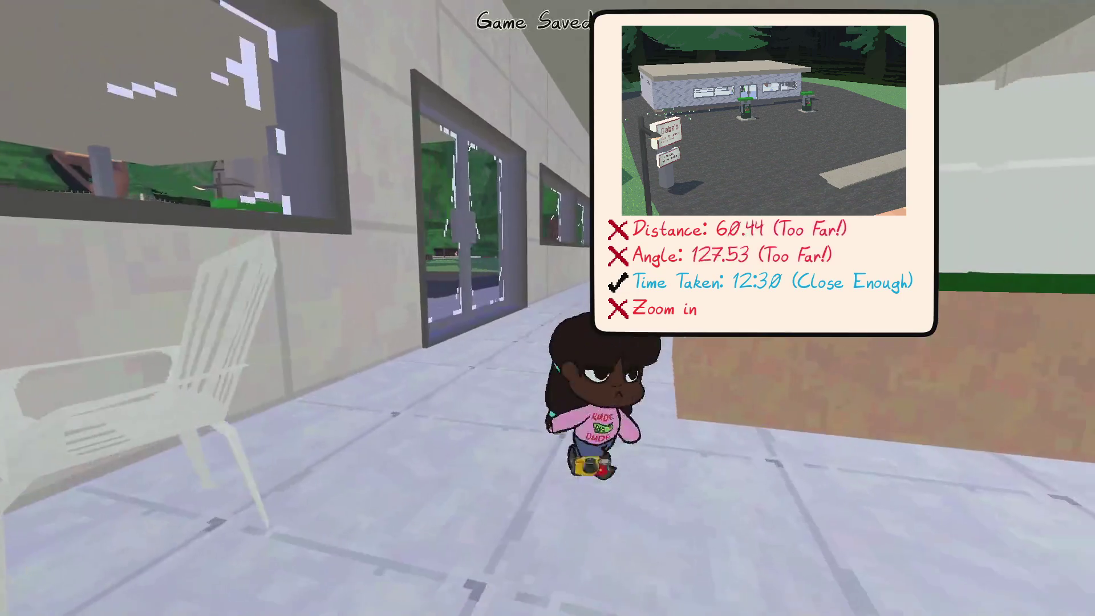
pyautogui.press('w')
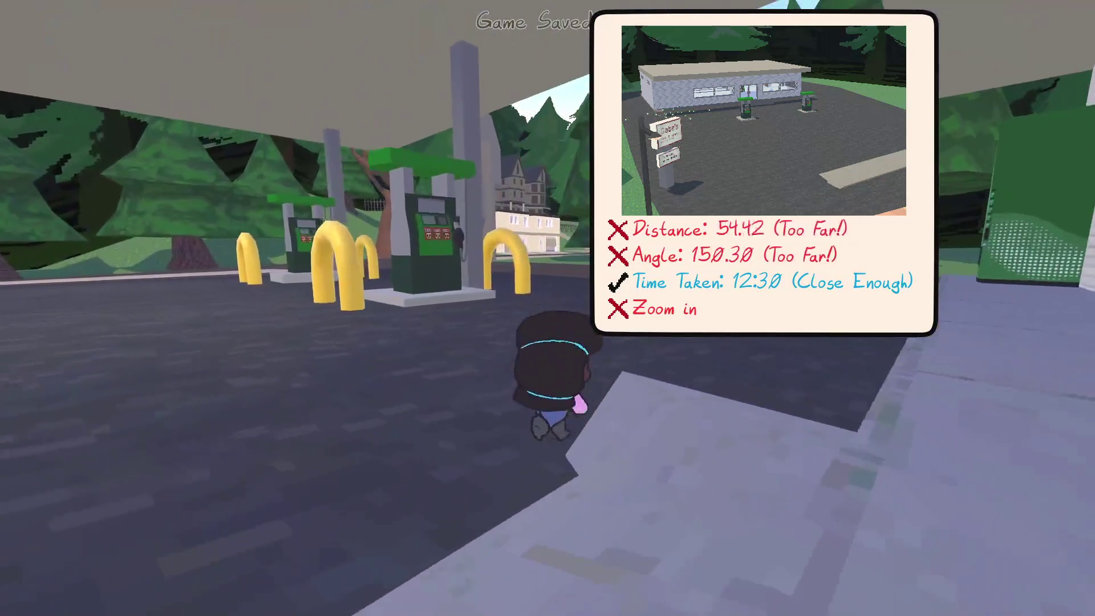
pyautogui.press('w')
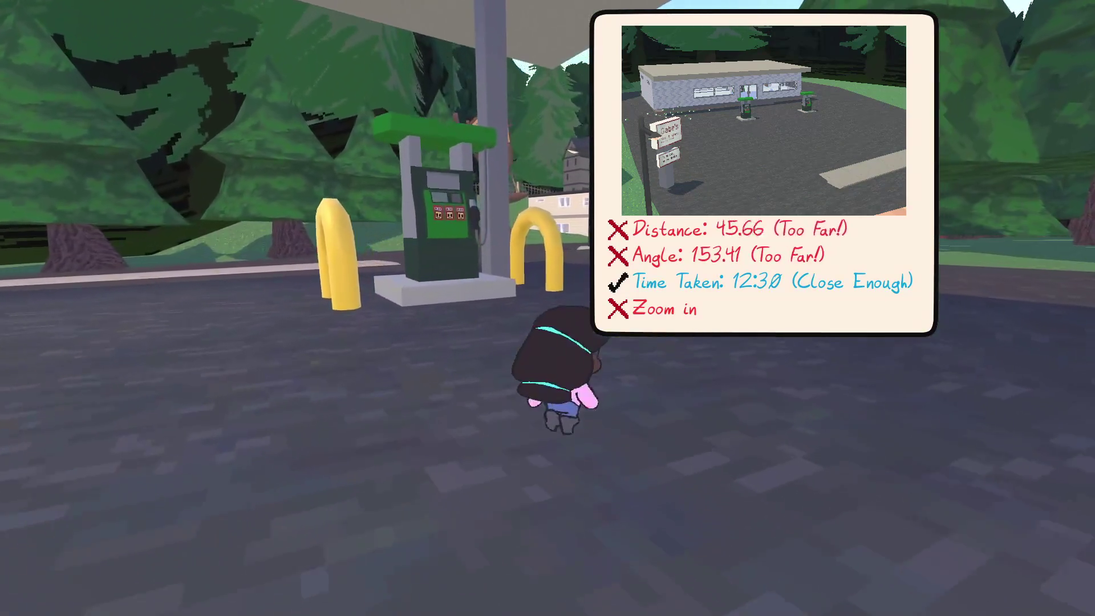
pyautogui.press('w')
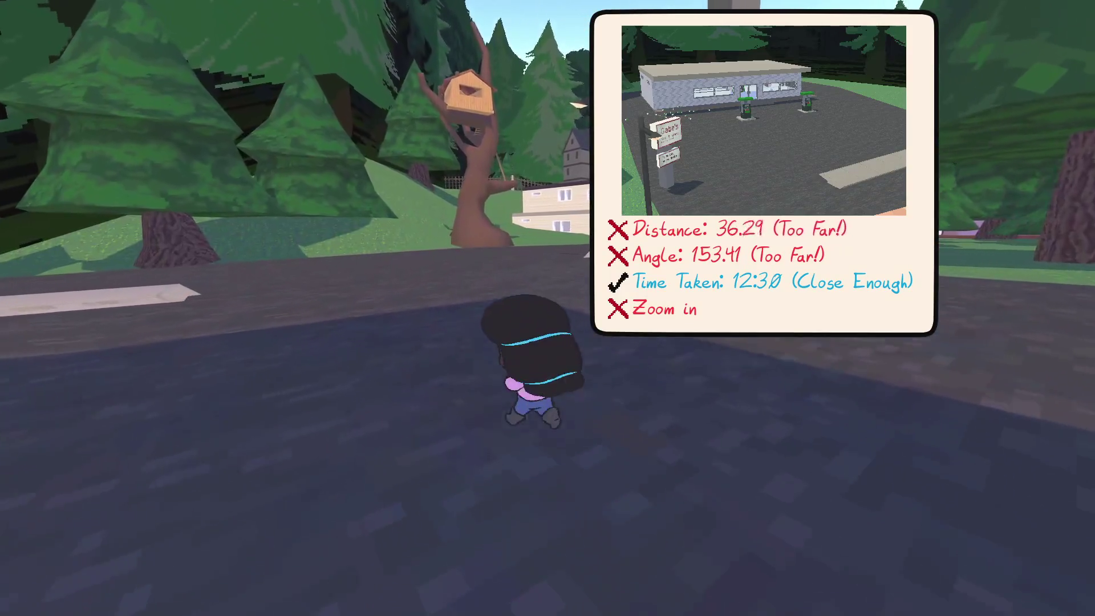
pyautogui.press('w')
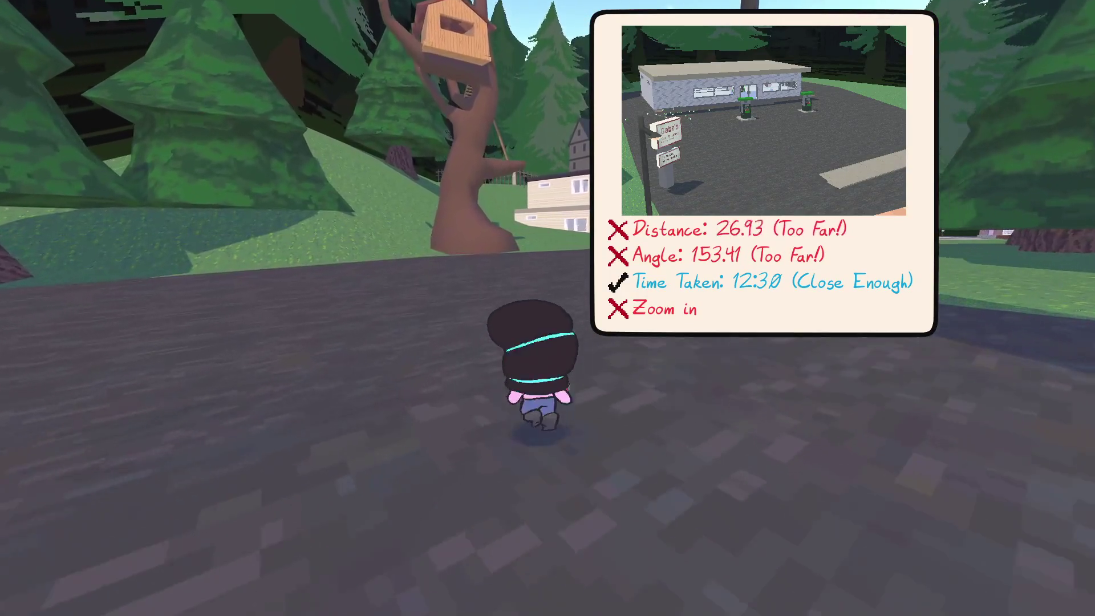
pyautogui.press('w')
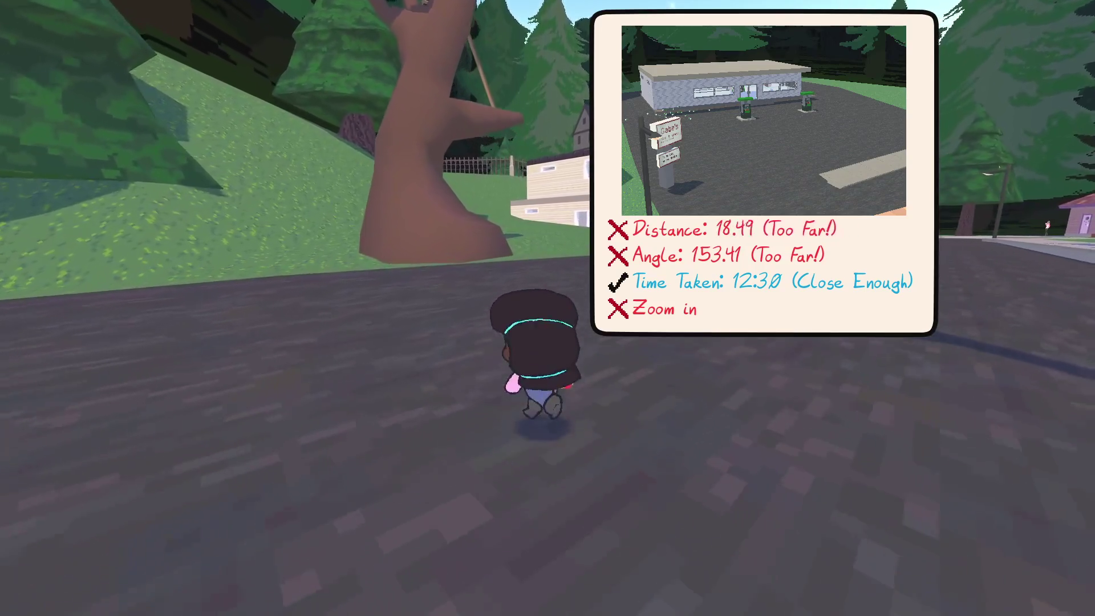
pyautogui.press('w')
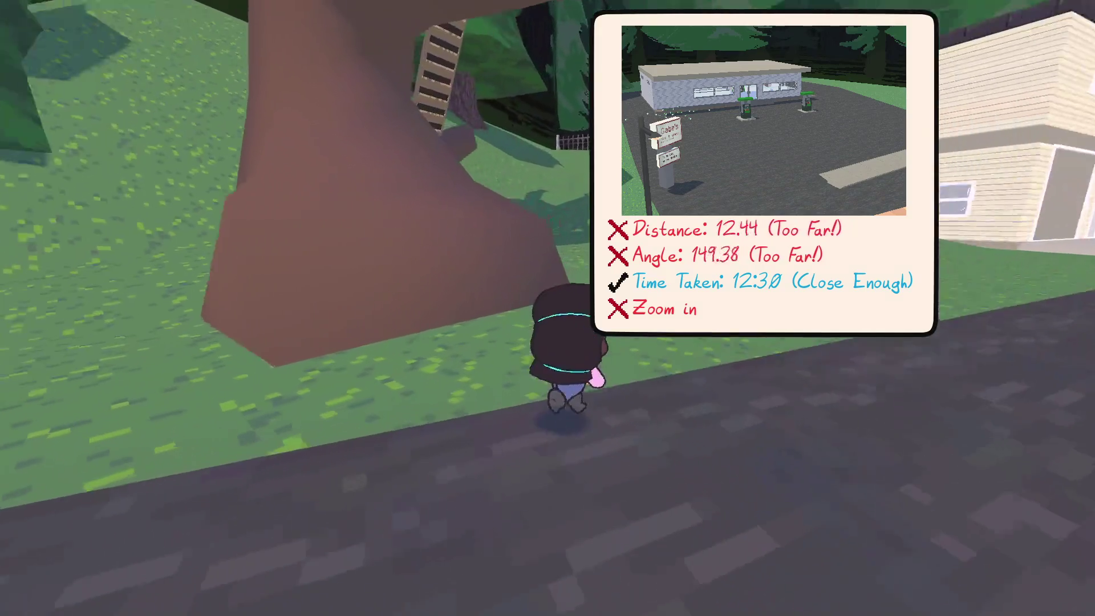
pyautogui.press('w')
pyautogui.press('Escape')
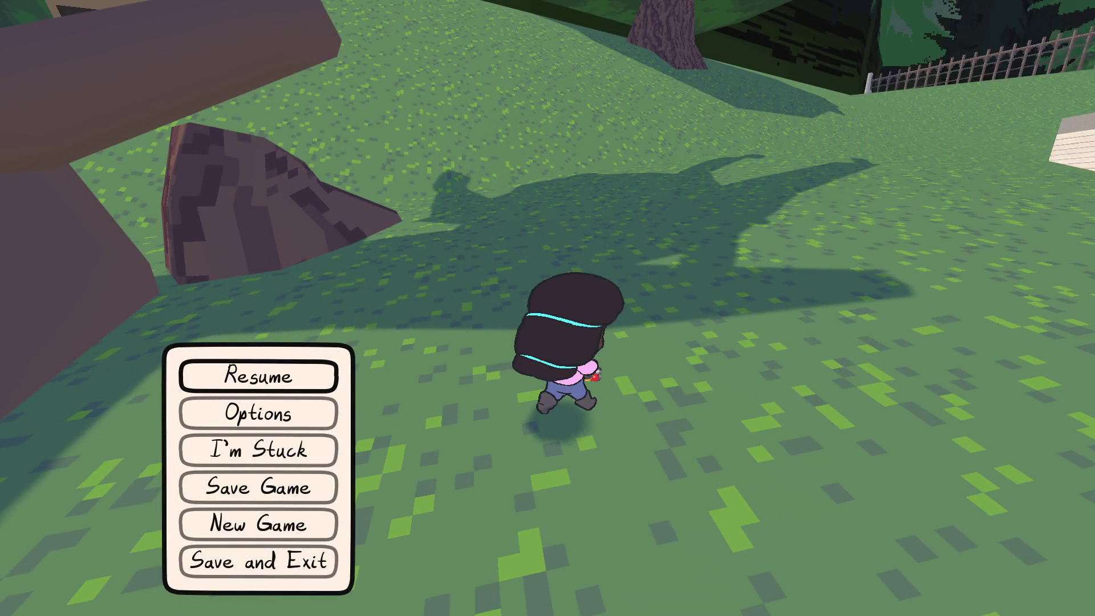
# - Filter NP-ToDo to Won't ship tasks, mark the Apollo X-Box task completed and save
pyautogui.hotkey('alt', 'Tab')
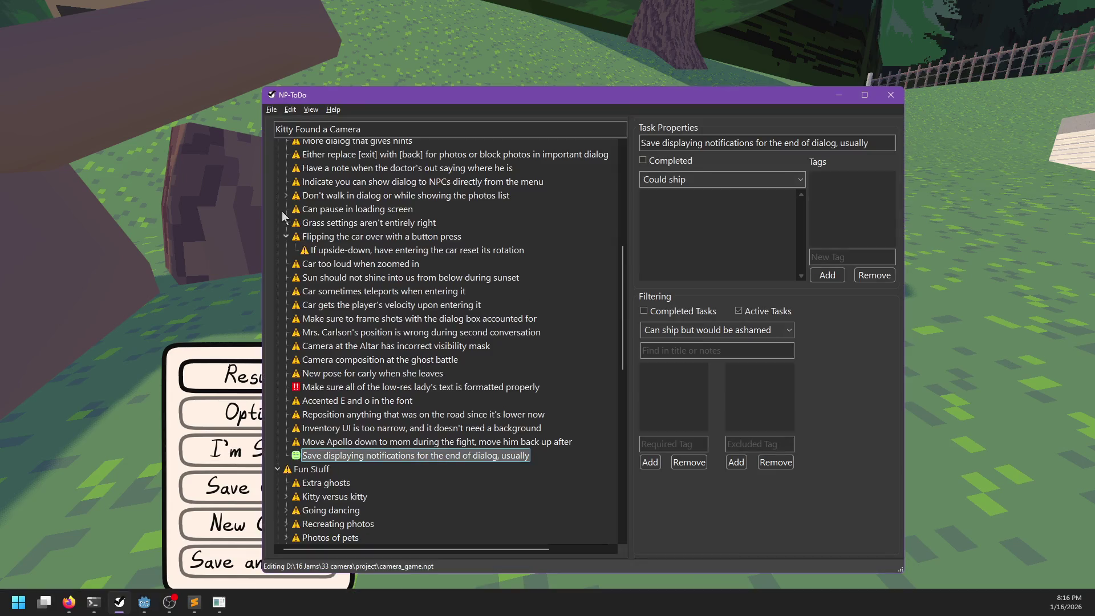
pyautogui.click(715, 329)
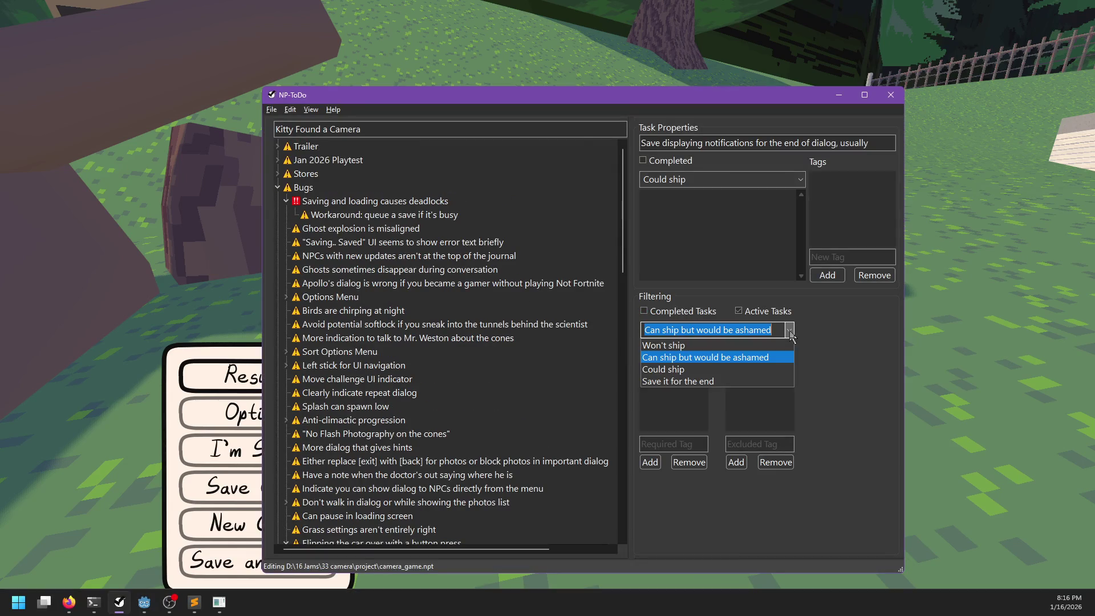
pyautogui.click(684, 352)
pyautogui.press('Tab')
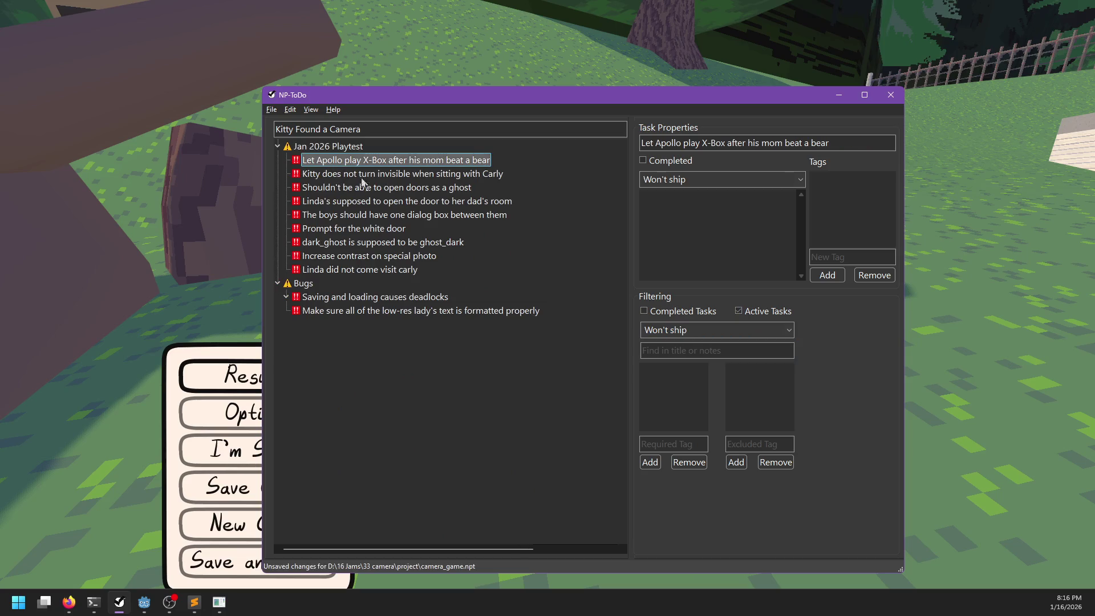
pyautogui.press('space')
pyautogui.hotkey('ctrl', 's')
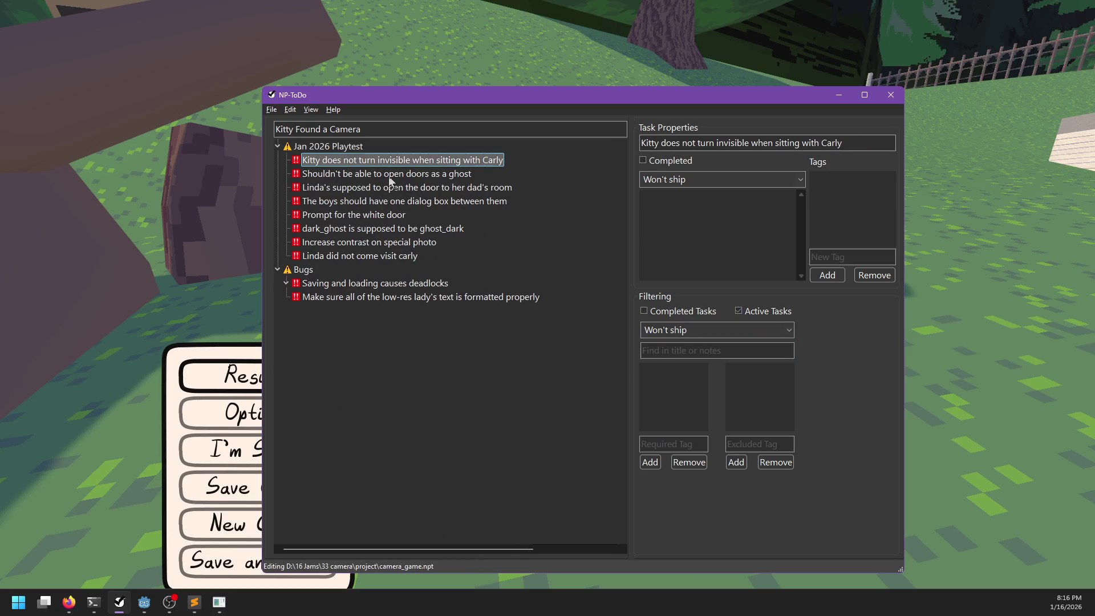
# - Lower the boys' dialog-box task to Can ship but would be ashamed, then resume the game
pyautogui.hotkey('alt', 'Tab')
pyautogui.hotkey('alt', 'Tab')
pyautogui.click(420, 208)
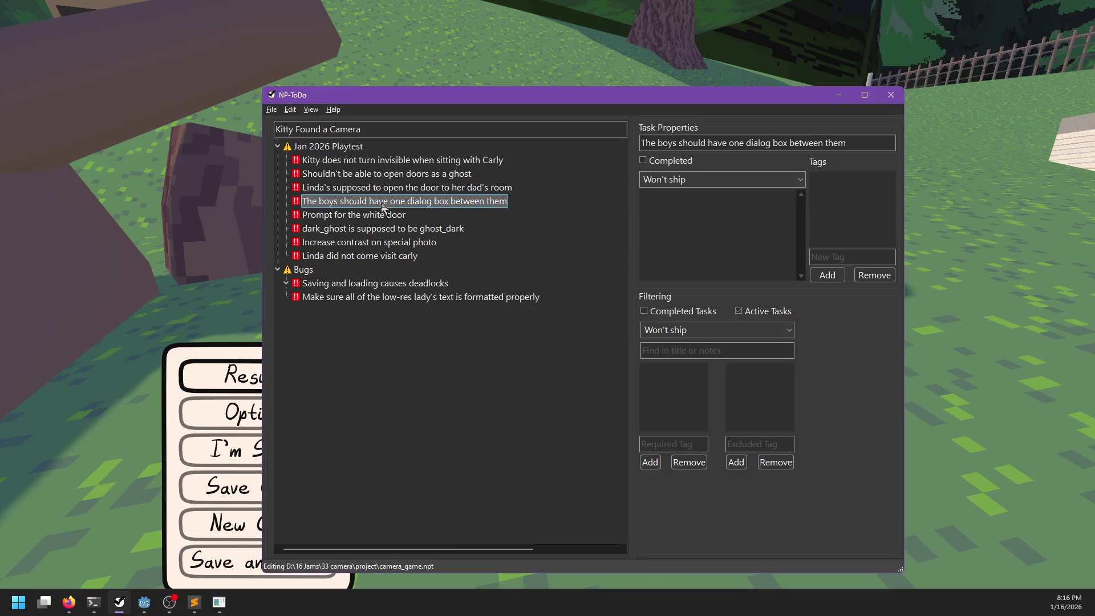
pyautogui.click(394, 216)
pyautogui.rightClick(363, 201)
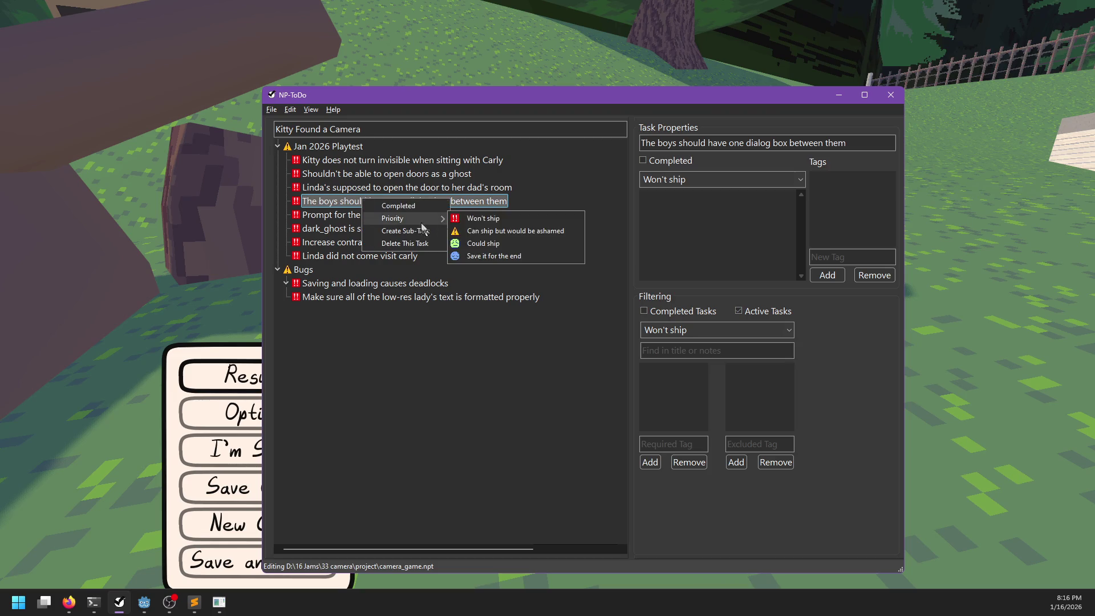
pyautogui.click(470, 234)
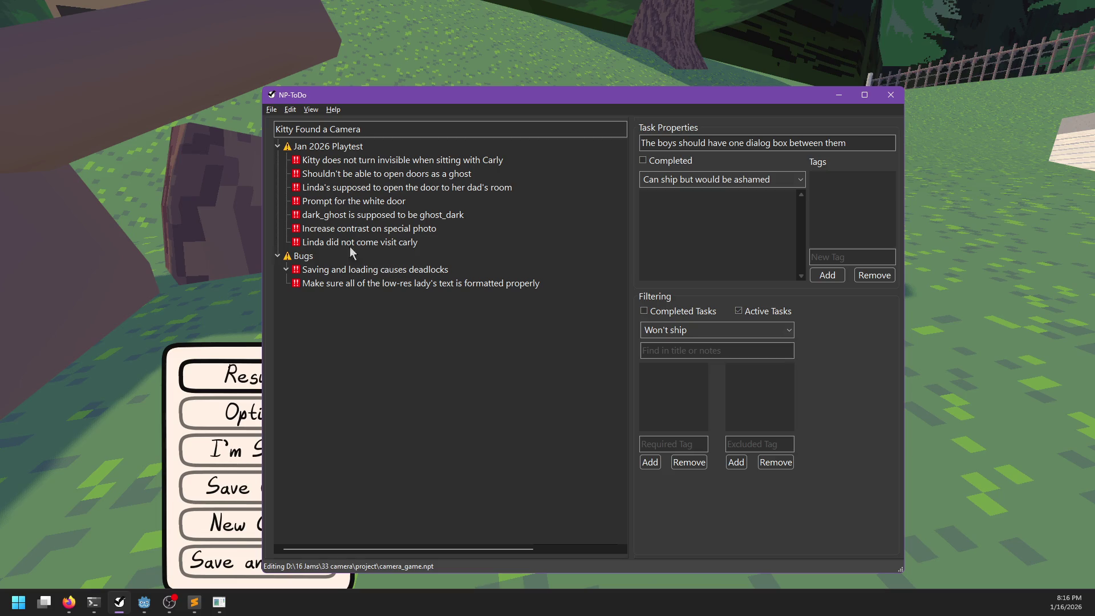
pyautogui.click(344, 228)
pyautogui.click(353, 216)
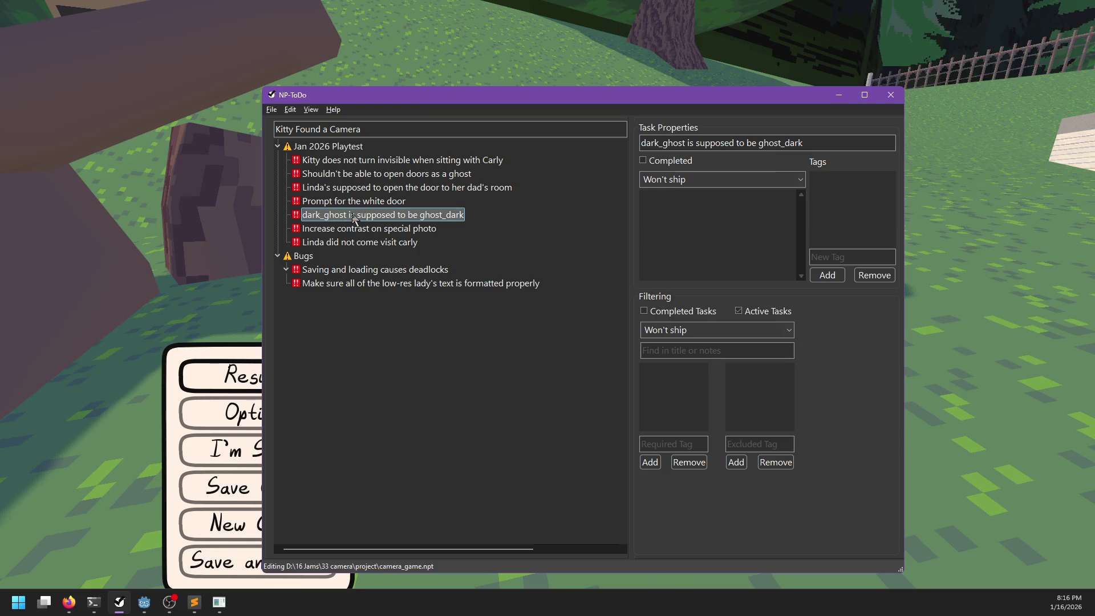
pyautogui.hotkey('alt', 'Tab')
pyautogui.click(297, 377)
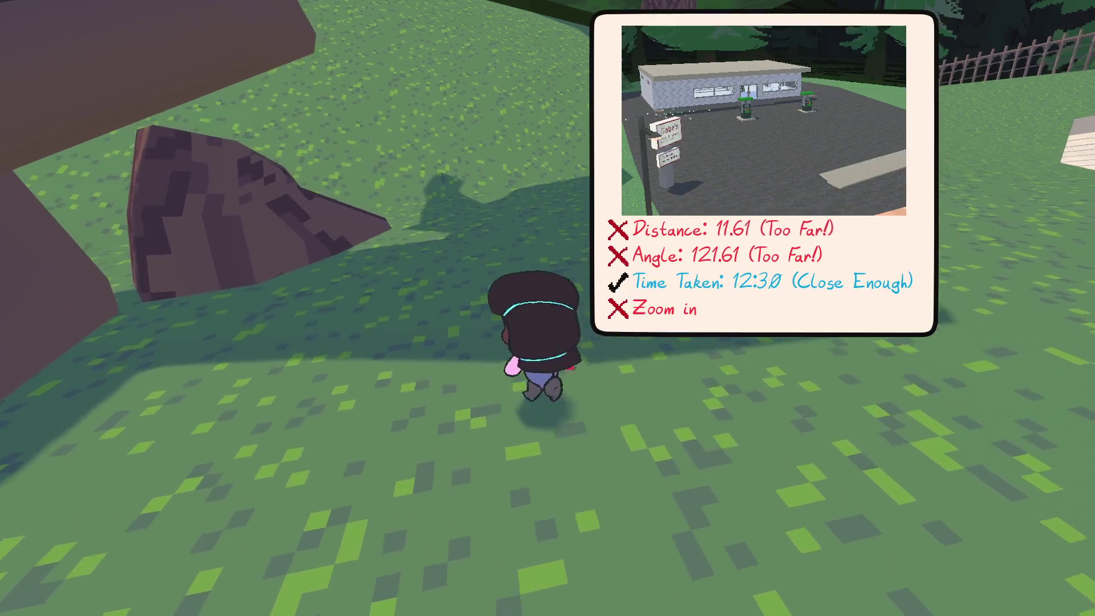
# - View the gas-station shot on the gallery's Challenge Photos page, then close it
pyautogui.press('Tab')
pyautogui.press('q')
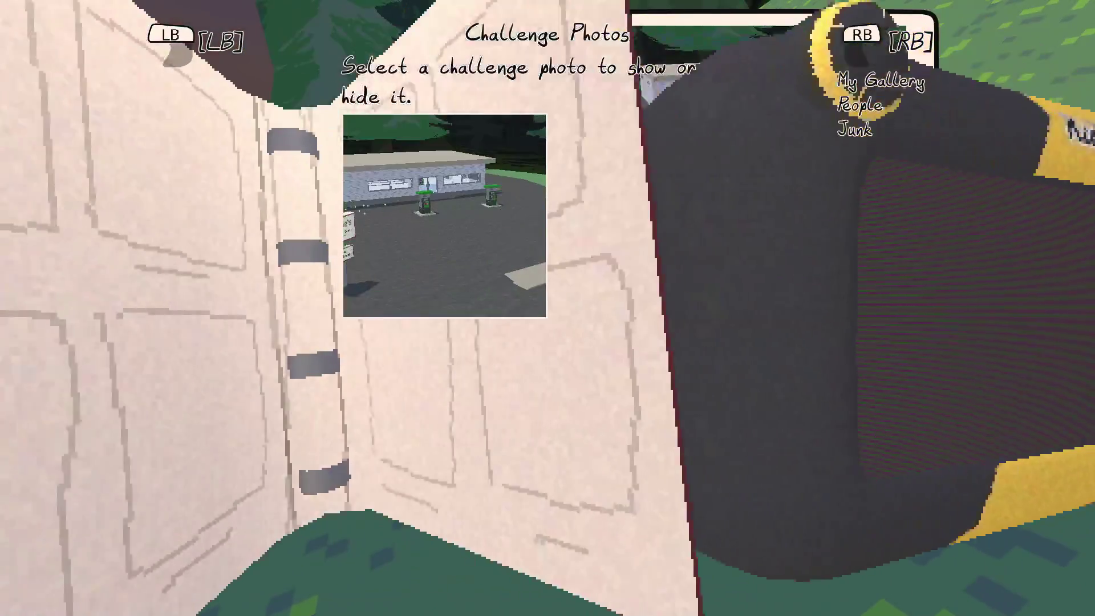
pyautogui.press('Tab')
# - Walk to the tree stump and jump from it onto the branch beside the treehouse ladder
pyautogui.press('w')
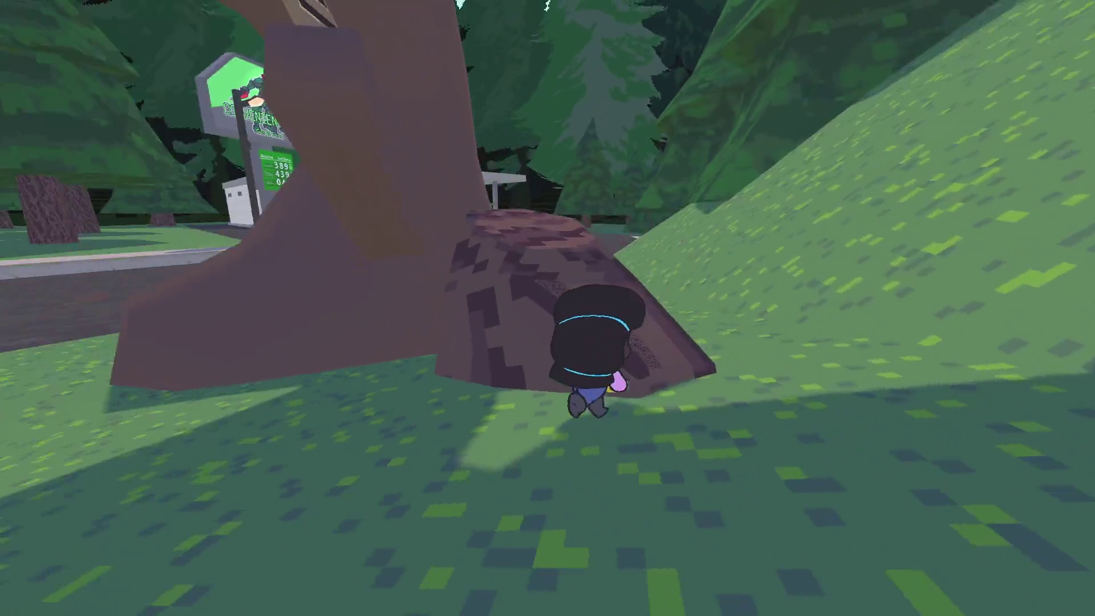
pyautogui.press('space')
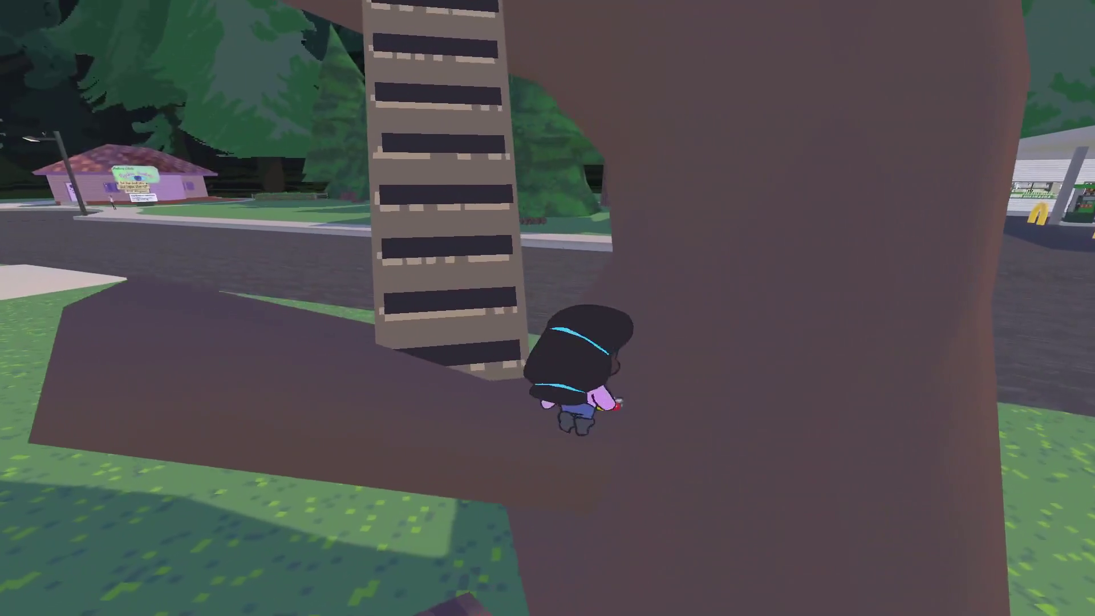
pyautogui.press('w')
pyautogui.press('space')
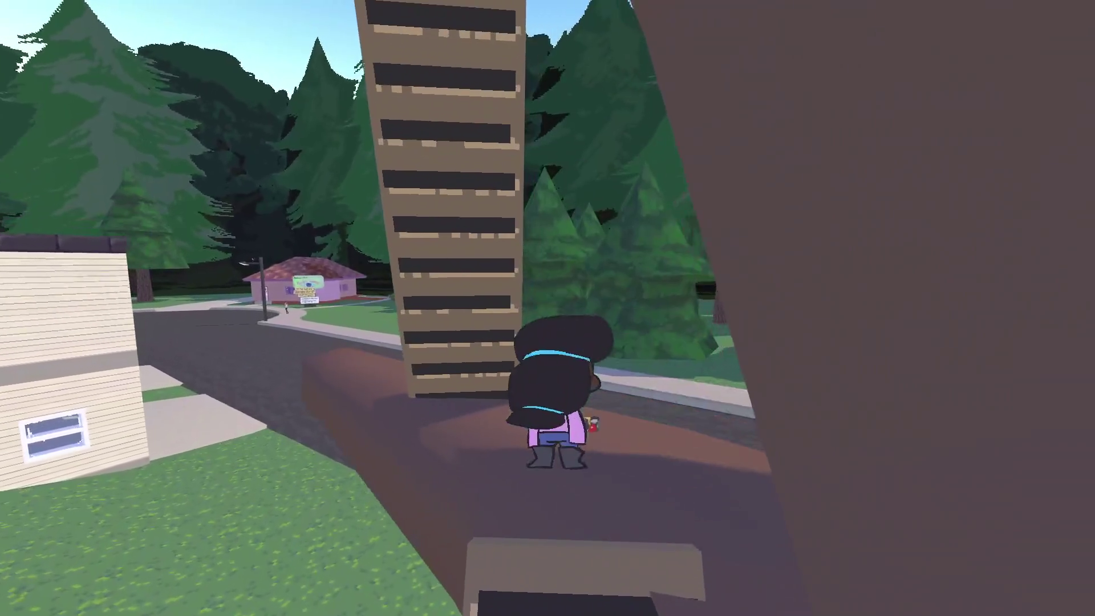
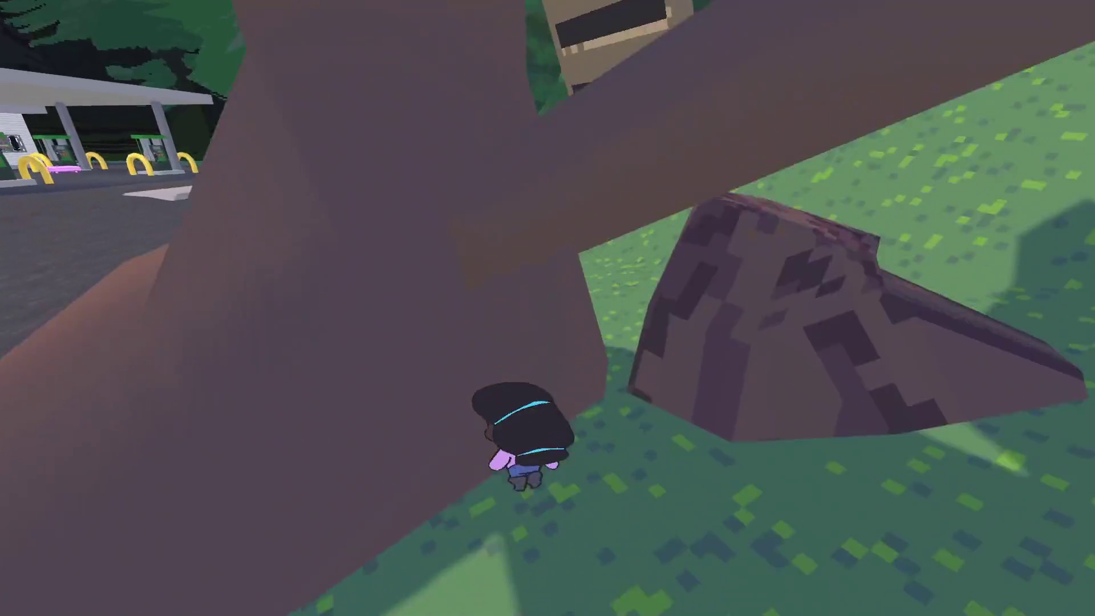
# - Run the kitty to the central gas pump where the pink car is parked
pyautogui.press('w')
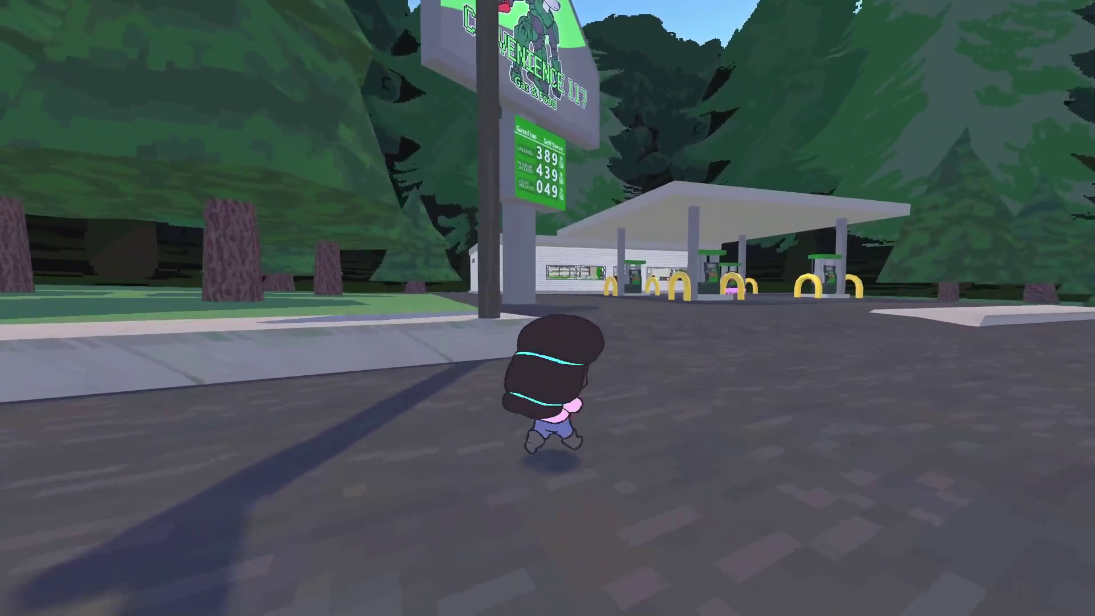
pyautogui.press('d')
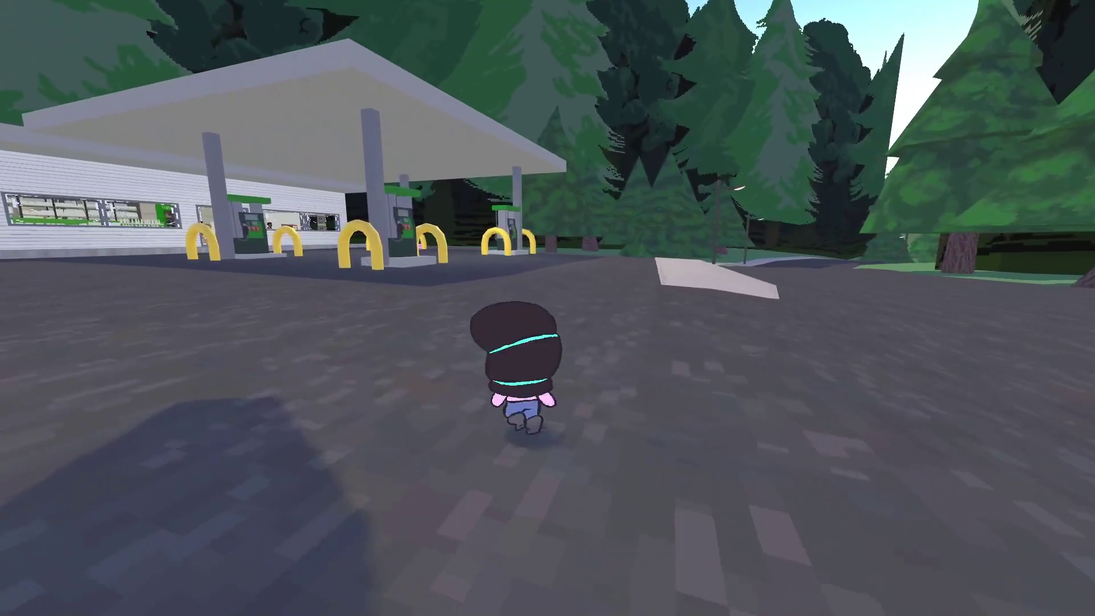
pyautogui.press('w')
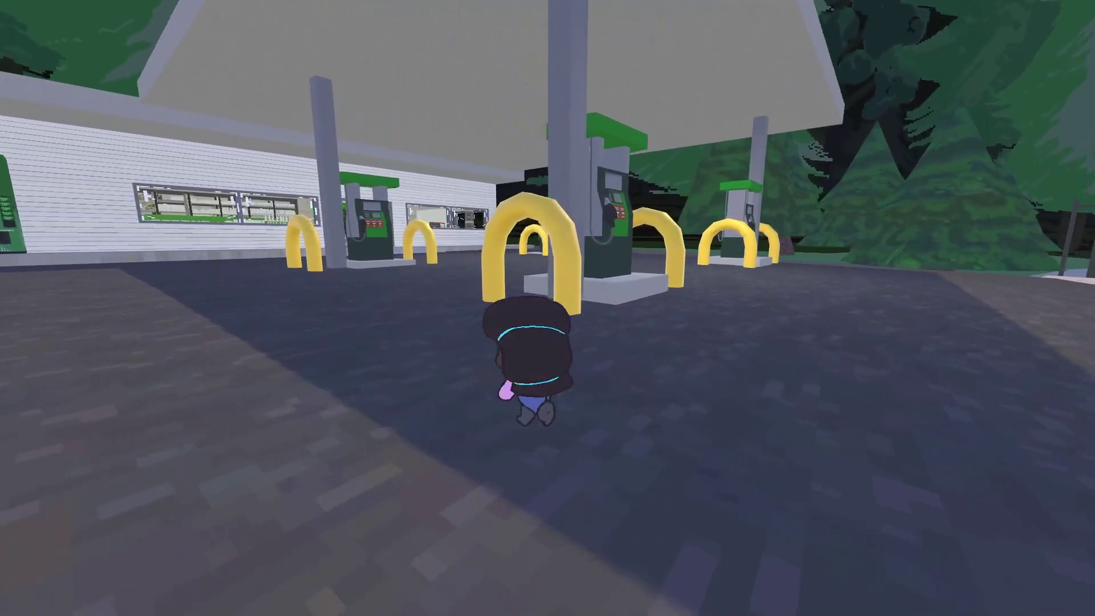
pyautogui.press('w')
pyautogui.press('w')
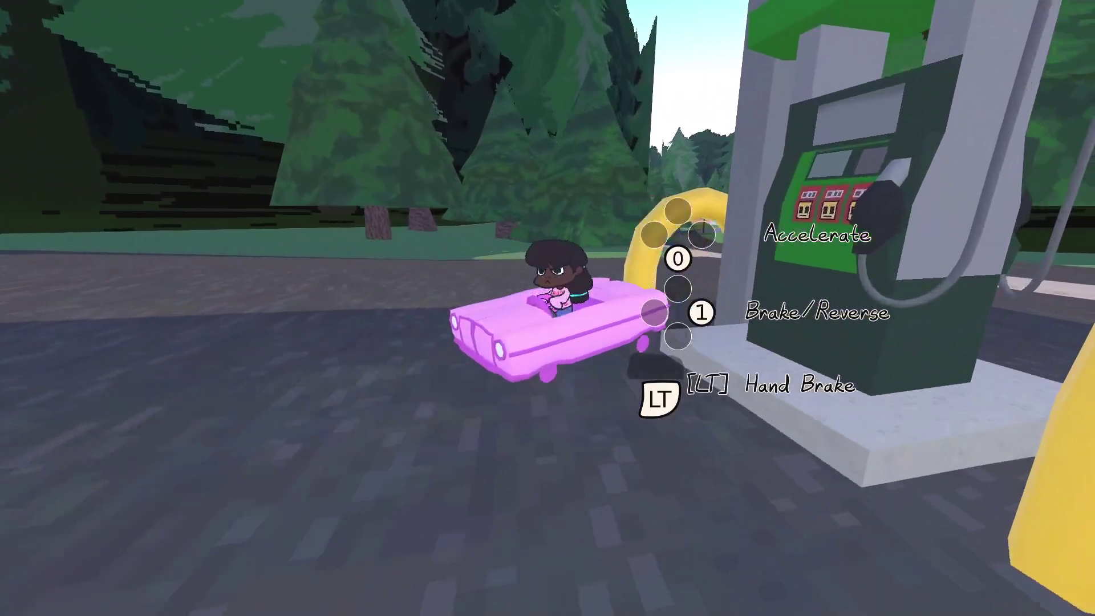
# - Drive the pink car down the road and across the grass toward the bridge
pyautogui.press('d')
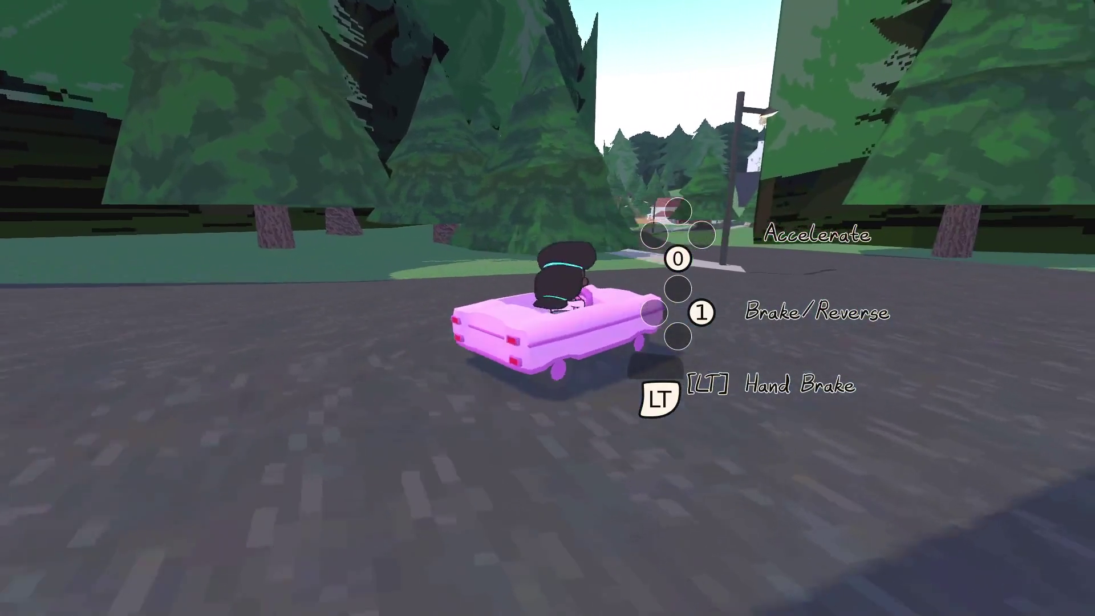
pyautogui.press('w')
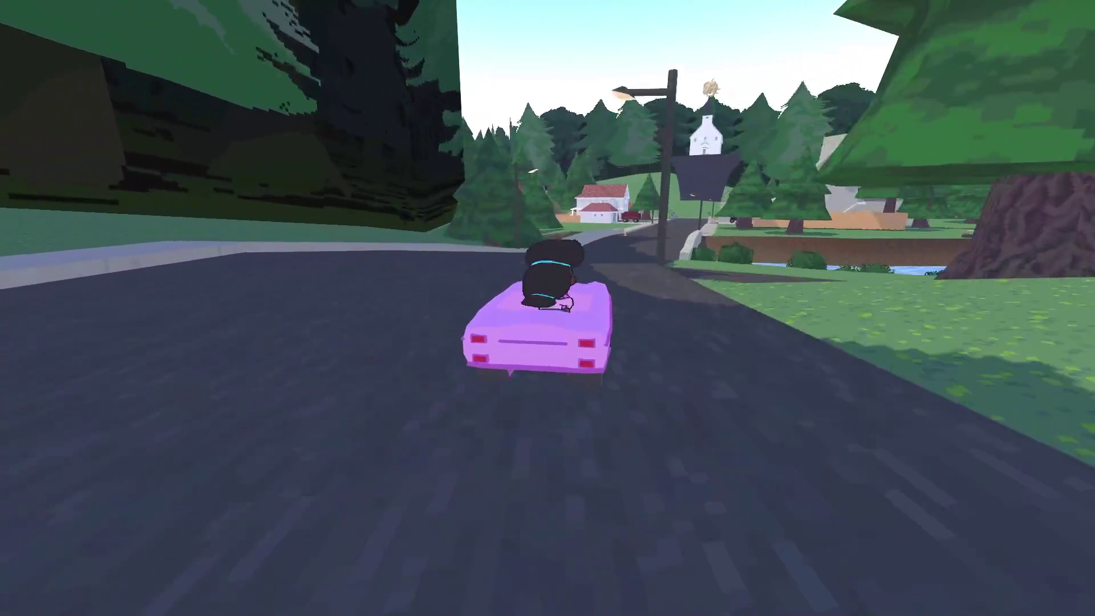
pyautogui.press('d')
pyautogui.press('a')
pyautogui.press('s')
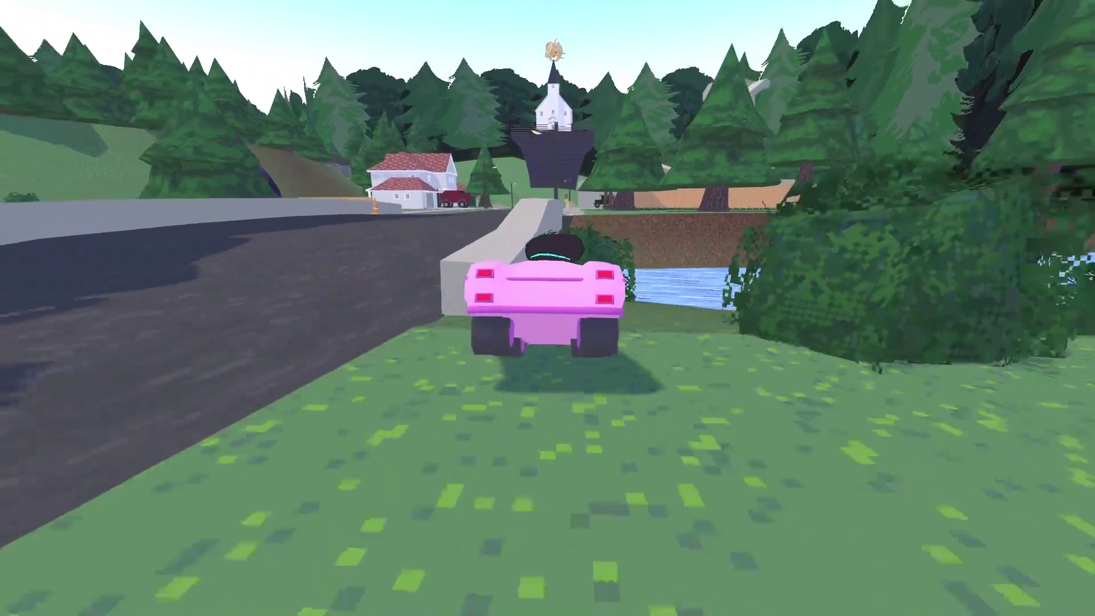
pyautogui.press('w')
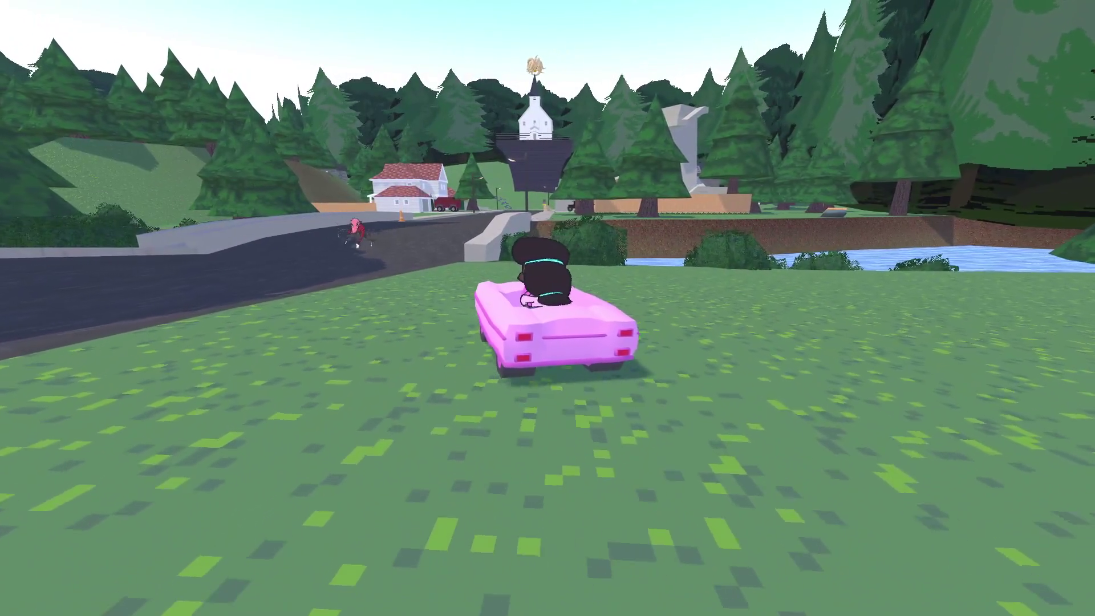
pyautogui.press('a')
pyautogui.press('a')
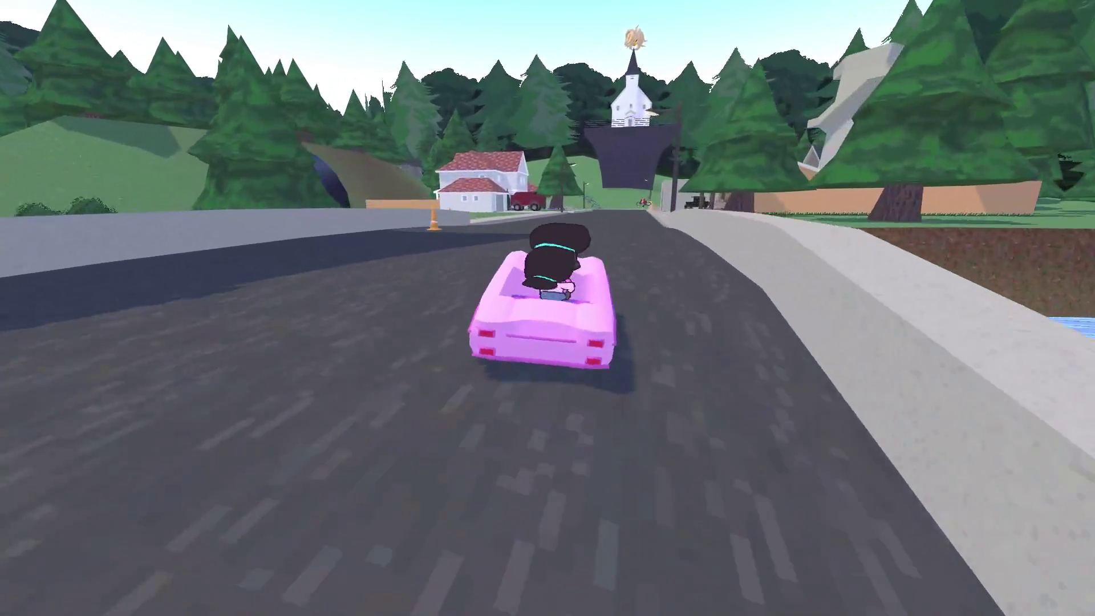
pyautogui.press('d')
# - Steer onto the curb to flip the car, then exit and re-enter it
pyautogui.press('w')
pyautogui.press('d')
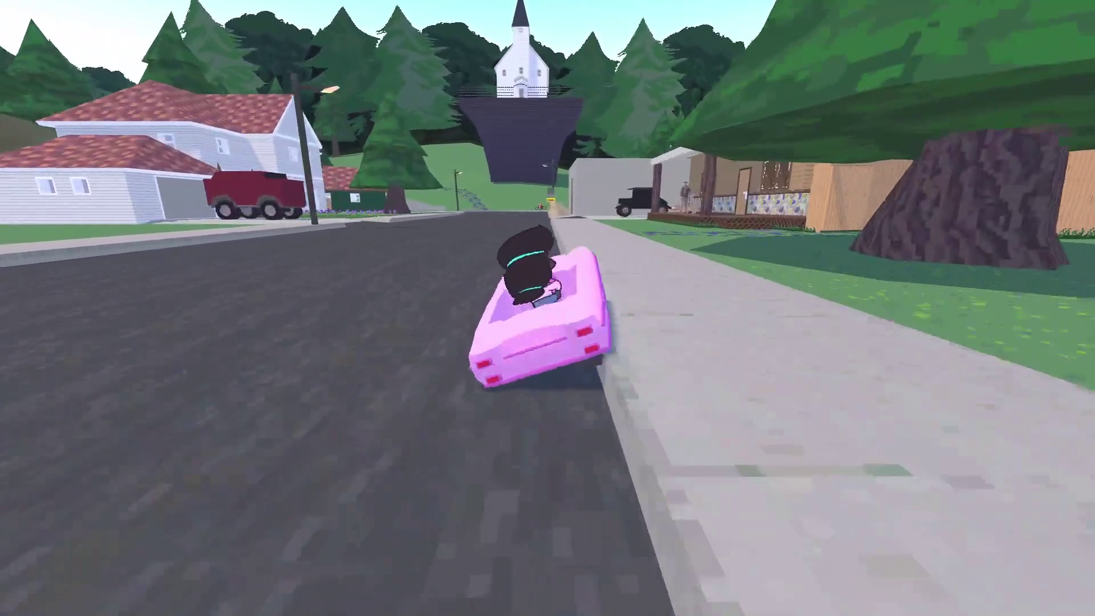
pyautogui.press('e')
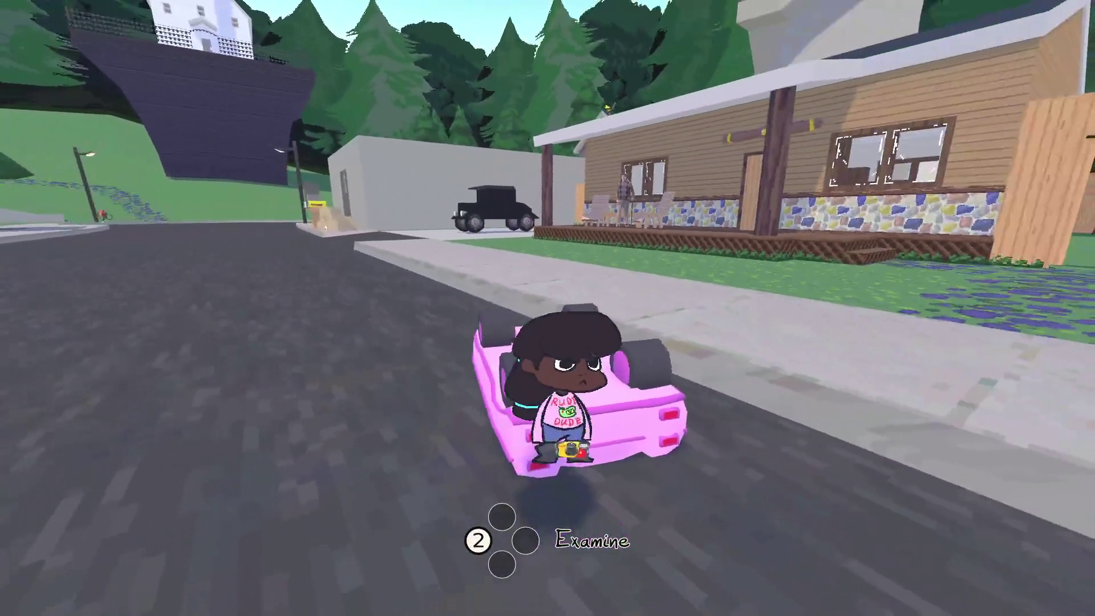
pyautogui.press('e')
pyautogui.press('d')
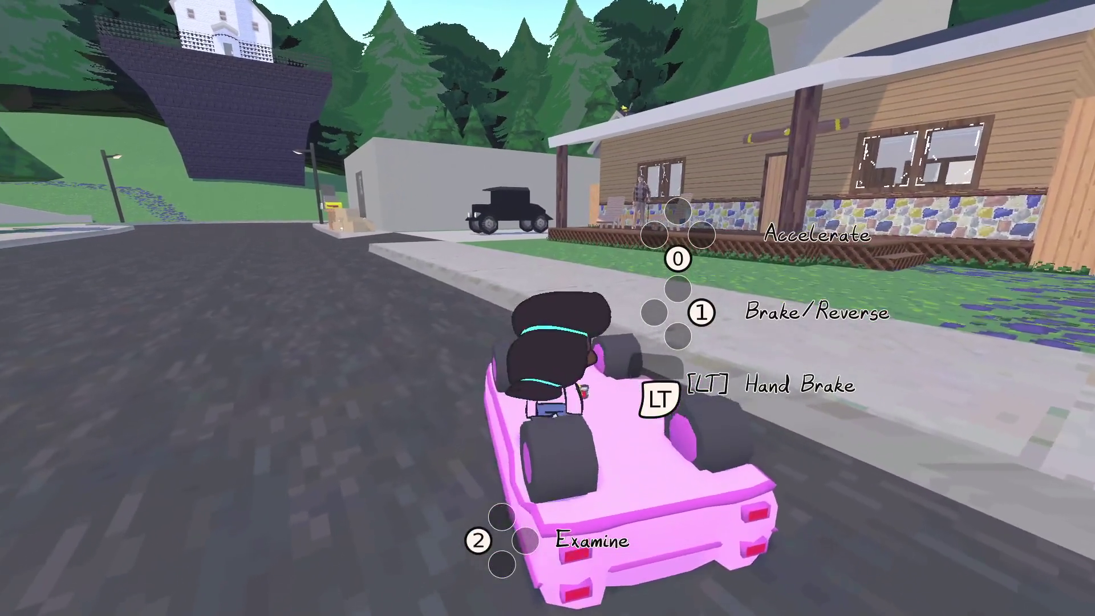
# - Reset the flipped car upright with Pause > I'm Stuck and drive on
pyautogui.press('Escape')
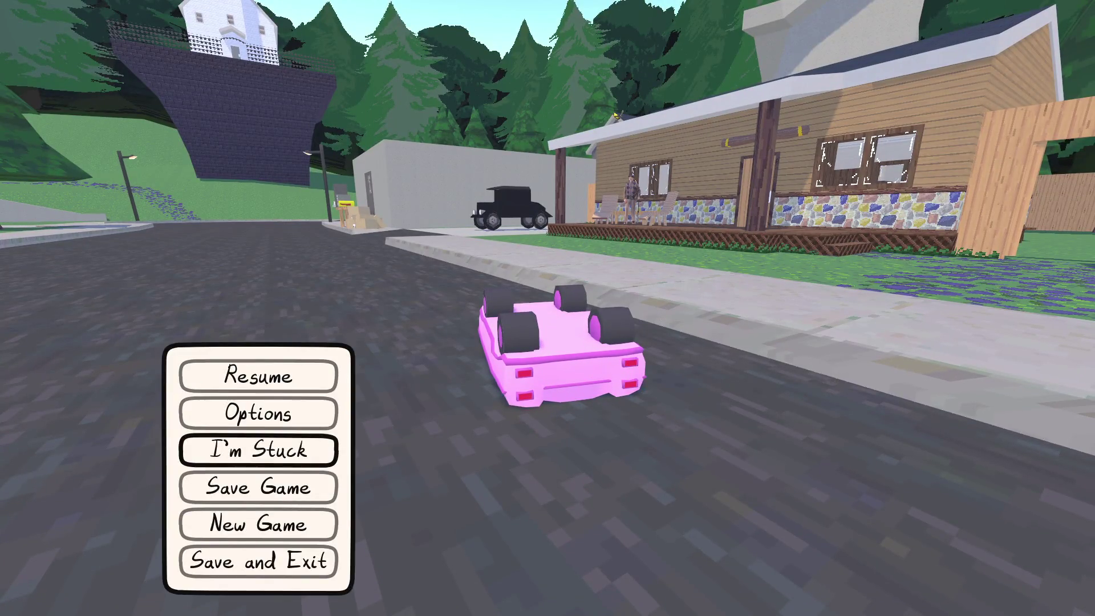
pyautogui.press('Return')
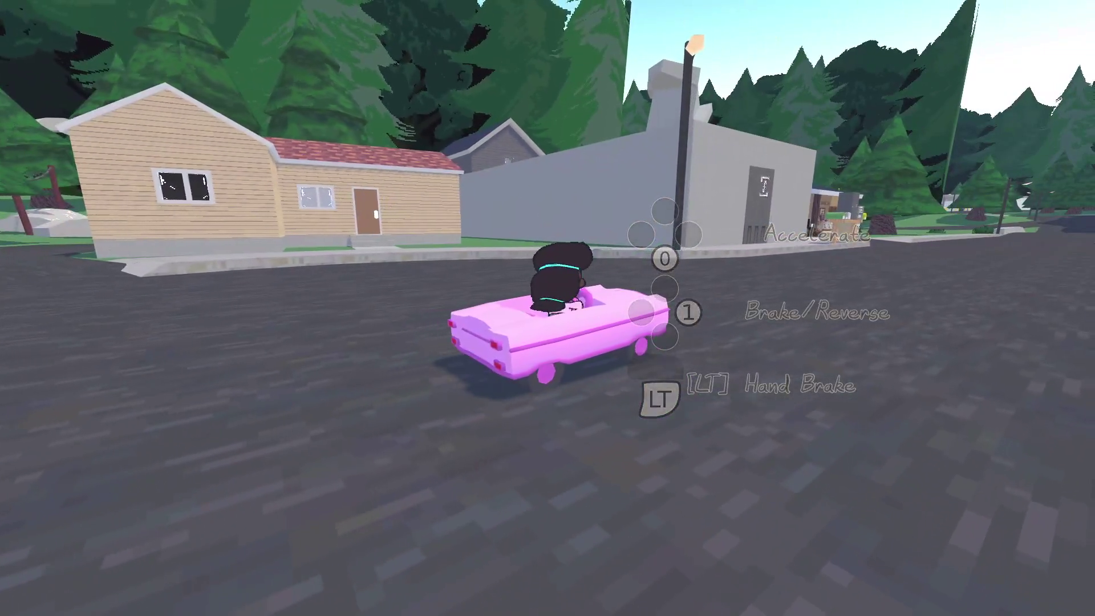
pyautogui.press('w')
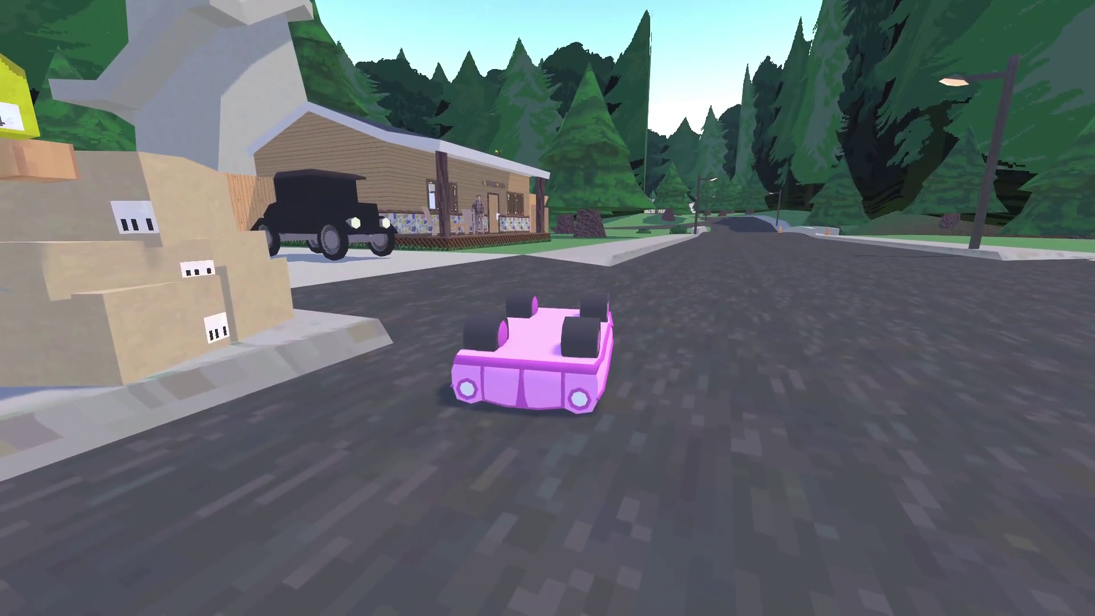
# - Glance at the to-do list, then right the flipped car with I'm Stuck
pyautogui.hotkey('alt', 'Tab')
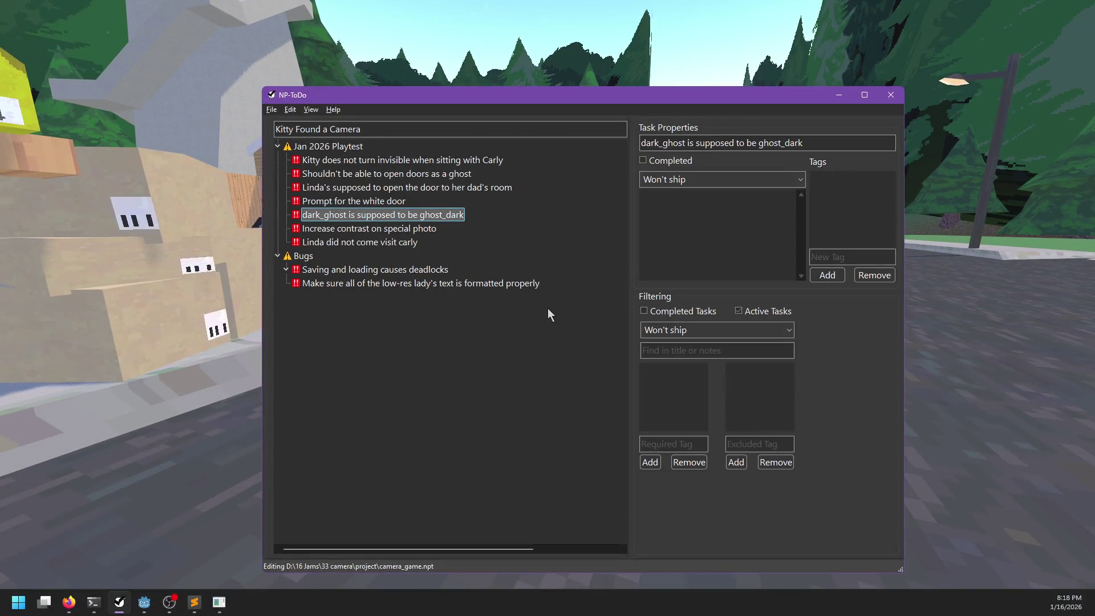
pyautogui.hotkey('alt', 'Tab')
pyautogui.press('Escape')
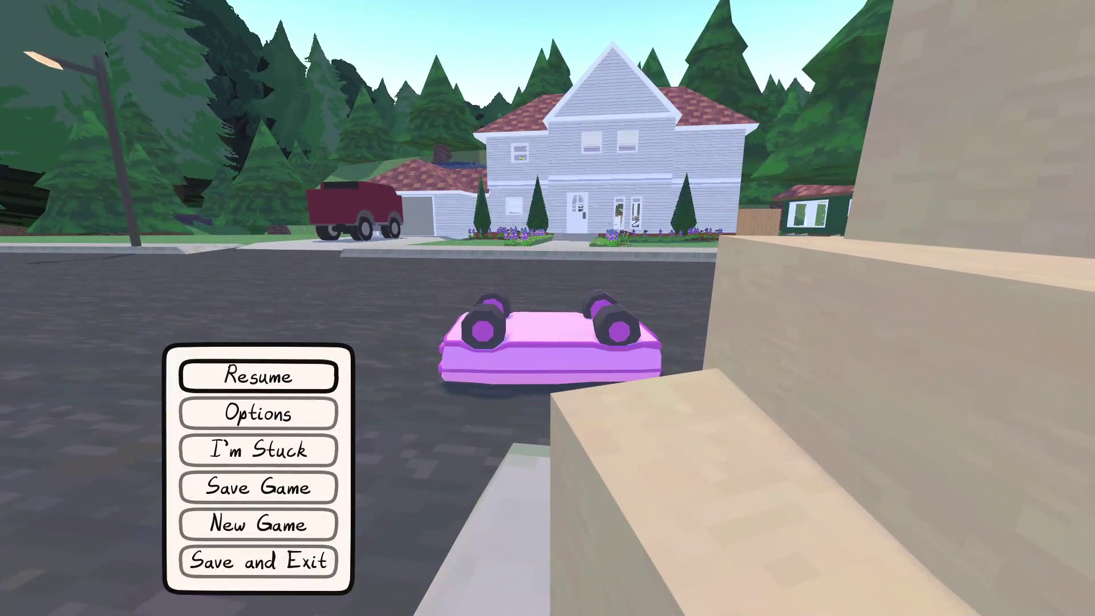
pyautogui.press('Return')
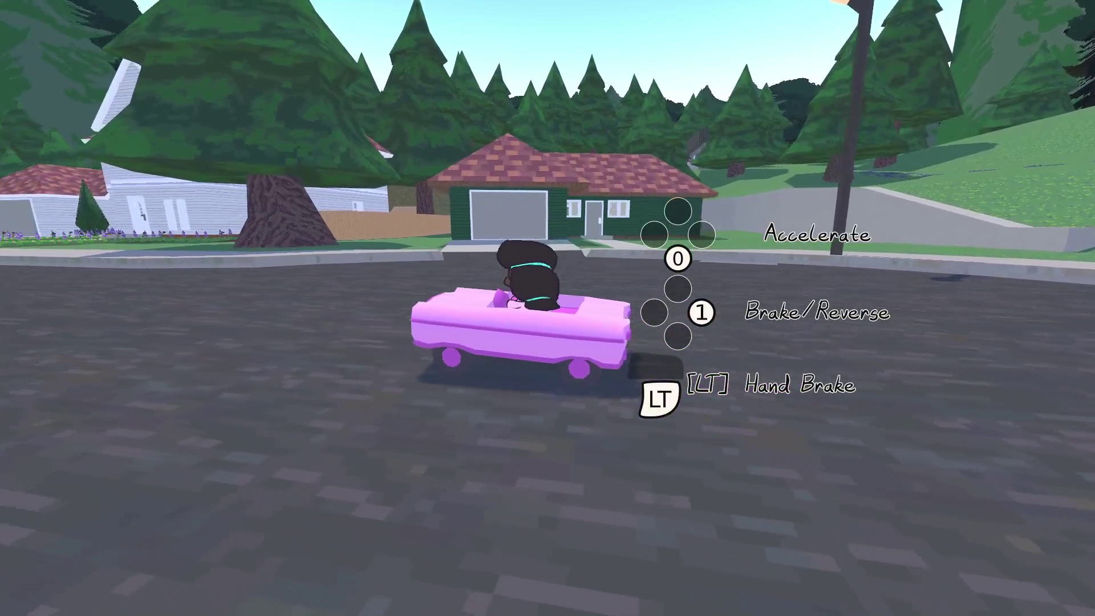
# - Drive down the street, over the curb and past the gas station to the mansion
pyautogui.press('w')
pyautogui.press('a')
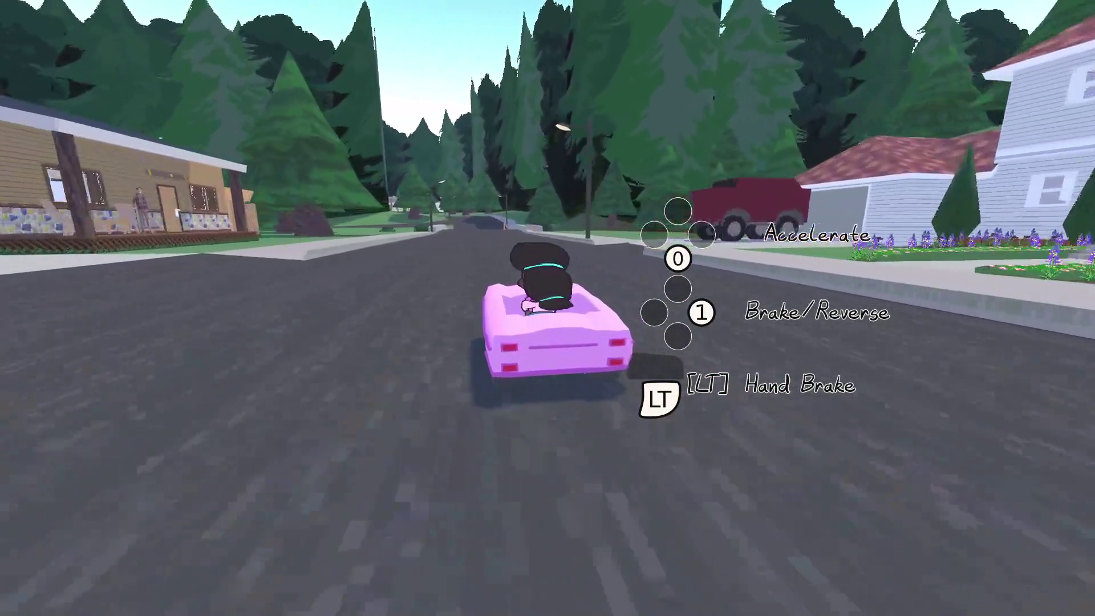
pyautogui.press('w')
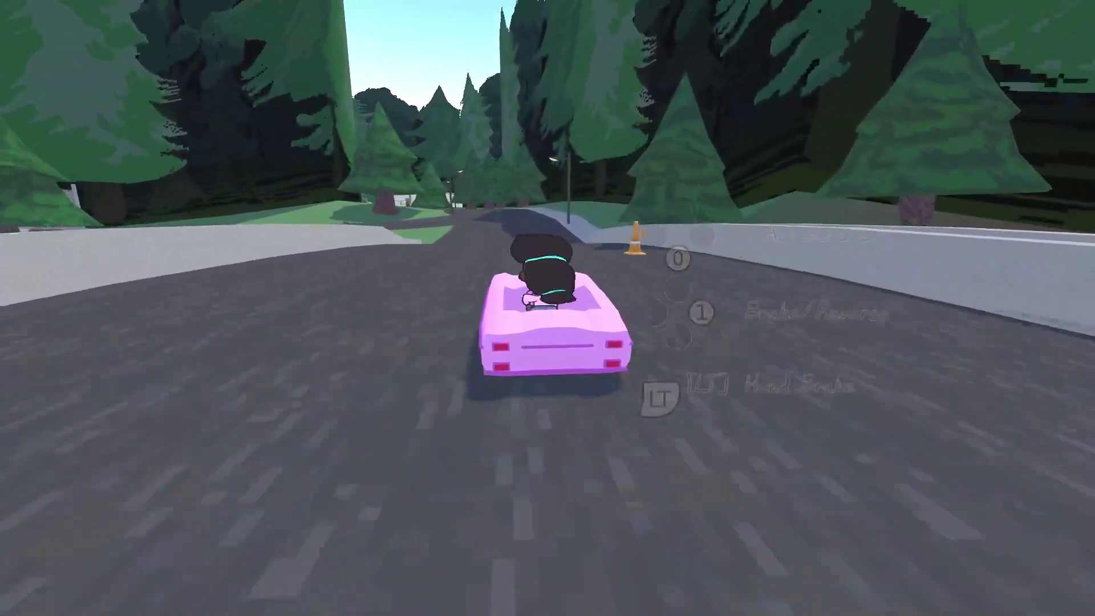
pyautogui.press('d')
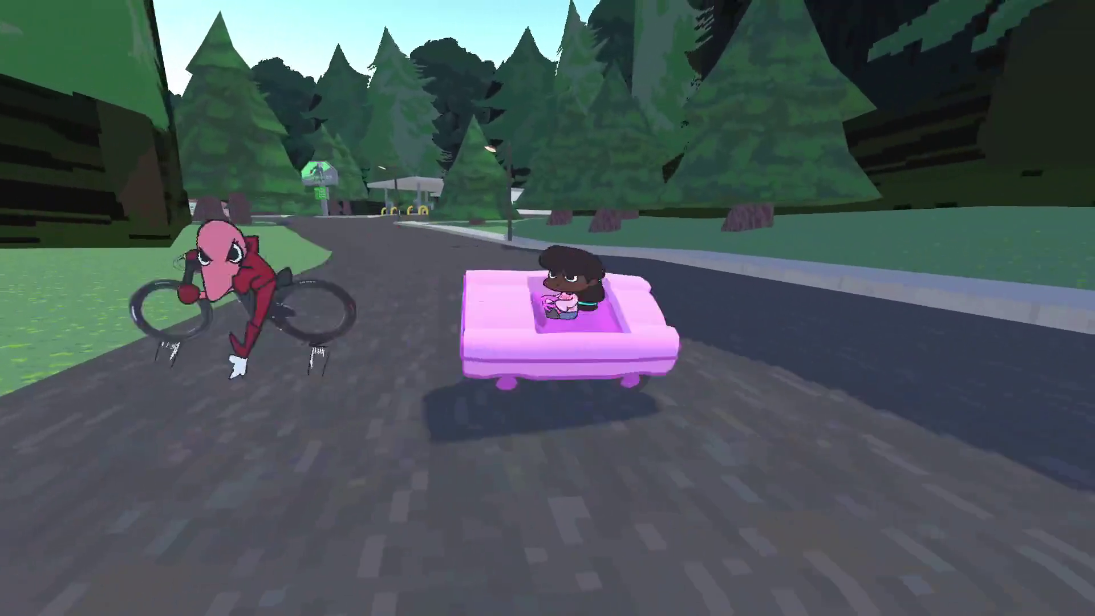
pyautogui.press('w')
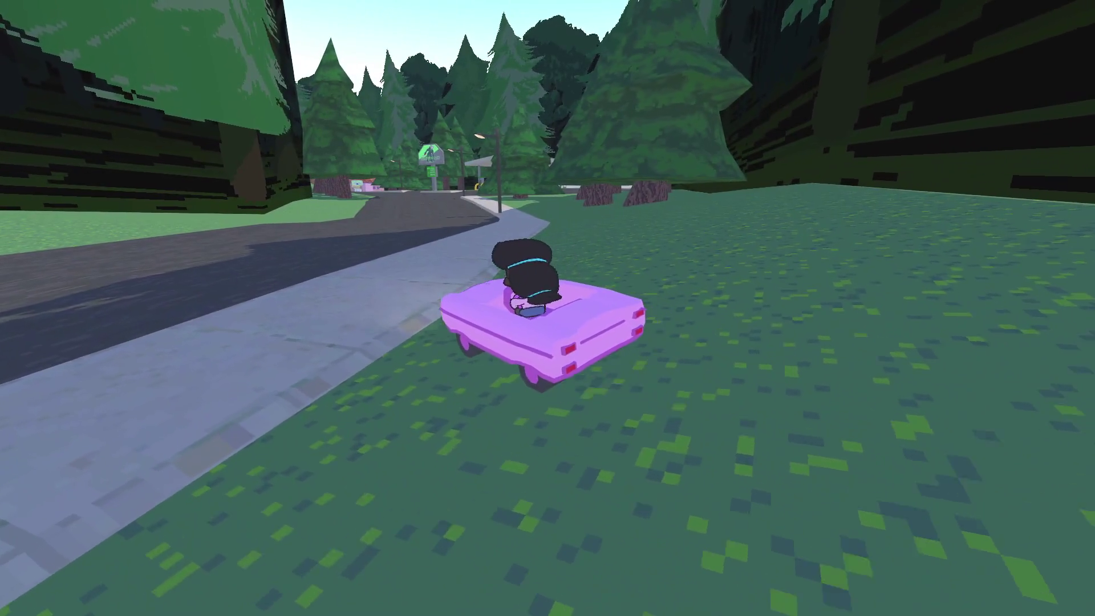
pyautogui.press('a')
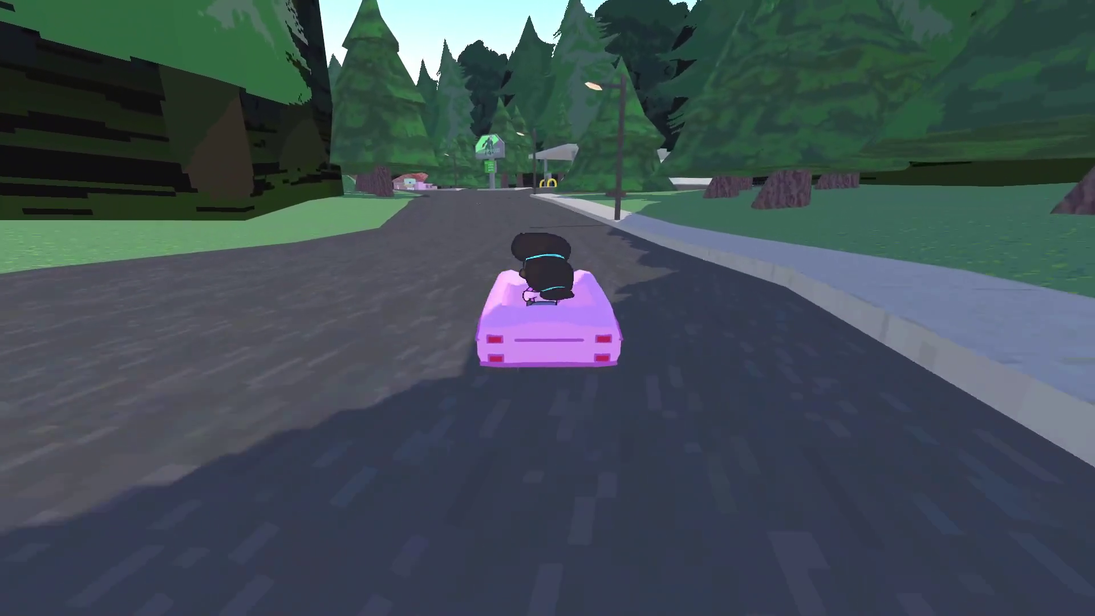
pyautogui.press('w')
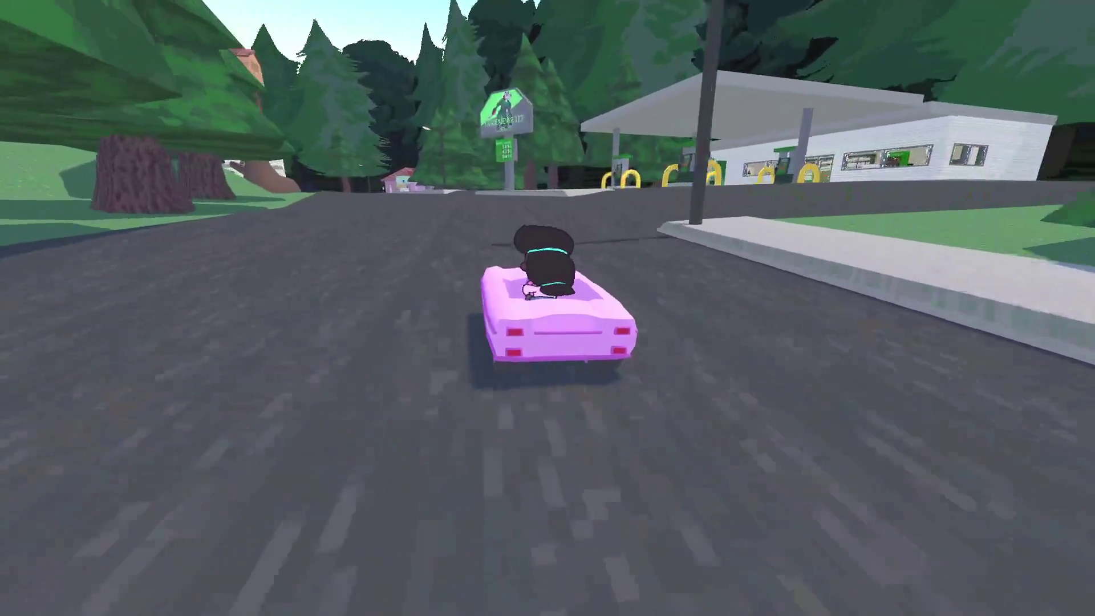
pyautogui.press('a')
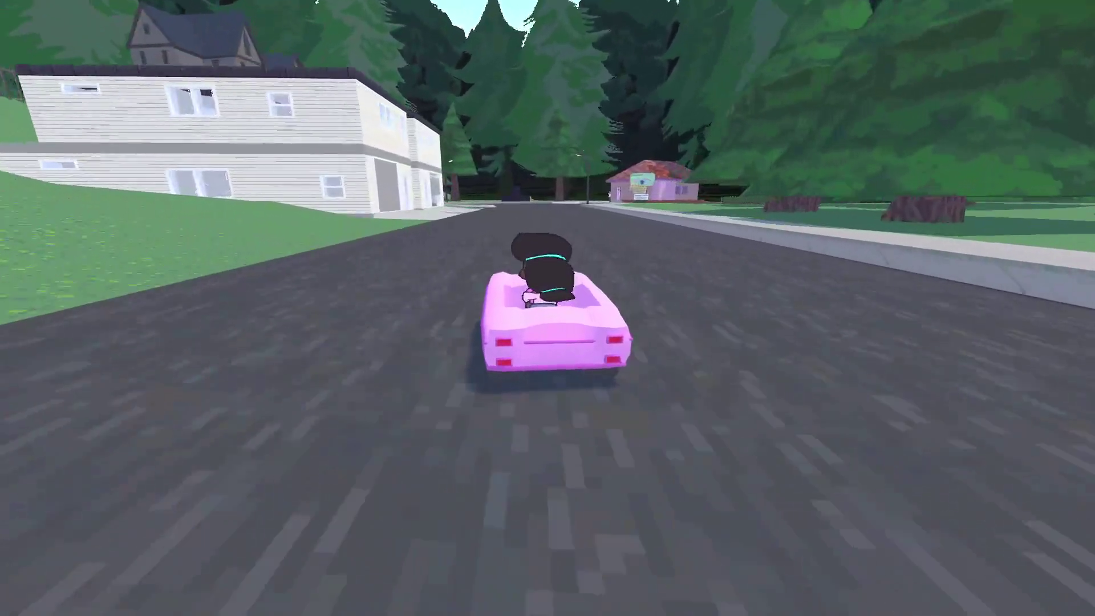
pyautogui.press('a')
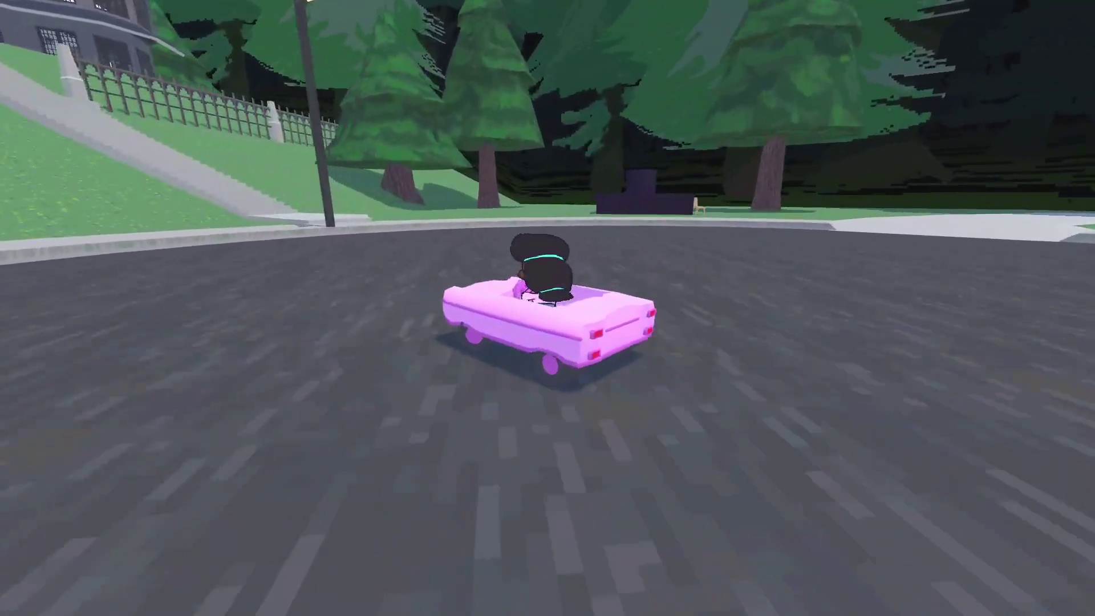
# - Leave the car by the mansion stairs, pause, and open NP-ToDo's priority filter
pyautogui.press('e')
pyautogui.press('w')
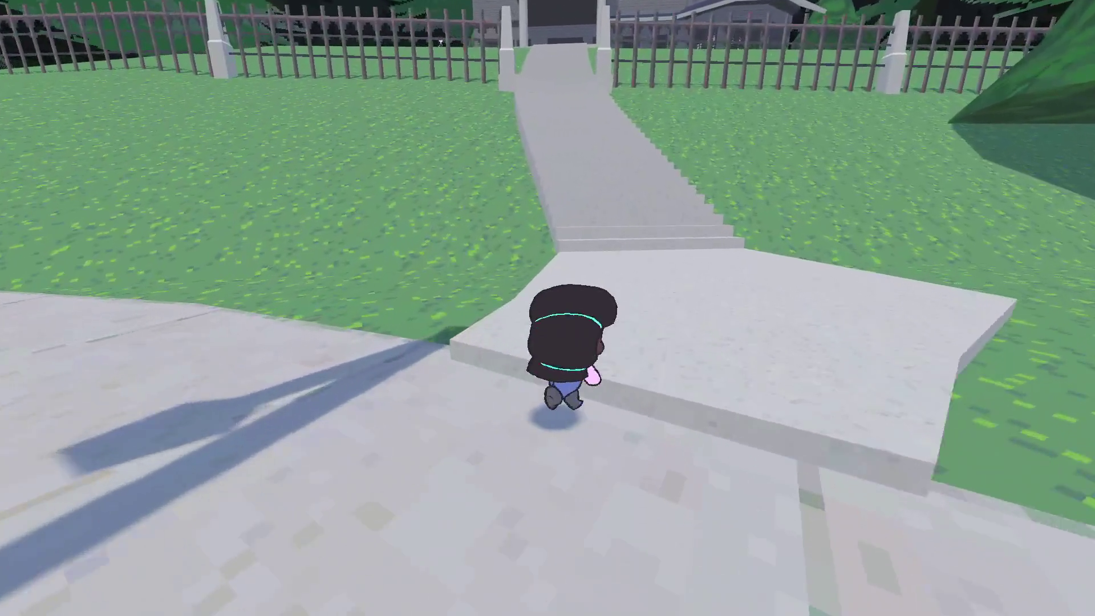
pyautogui.press('Escape')
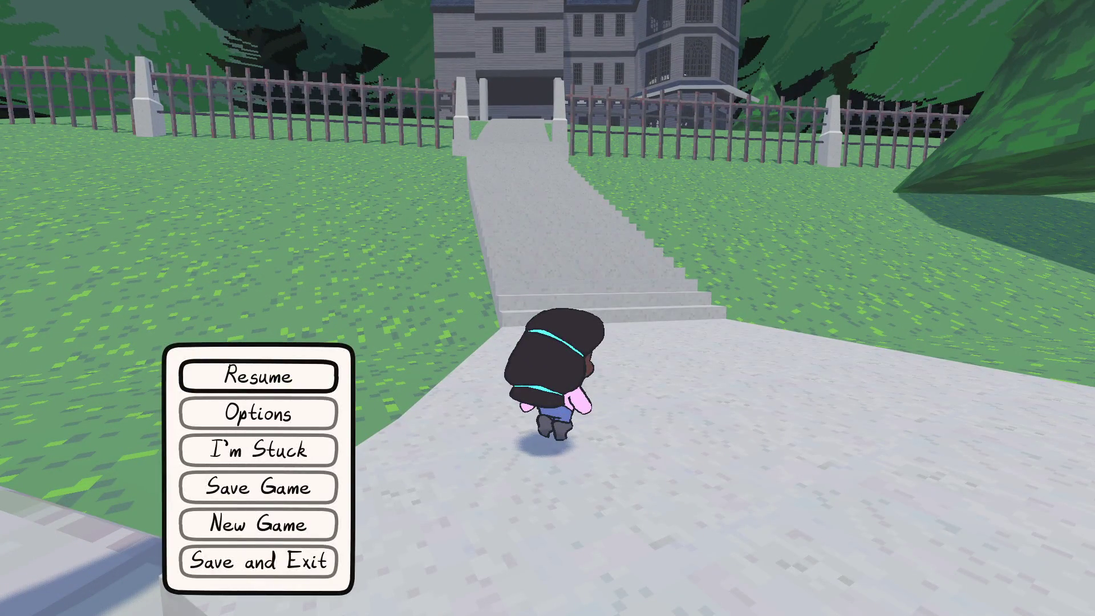
pyautogui.hotkey('alt', 'Tab')
pyautogui.click(757, 328)
# - Filter NP-ToDo to tasks rated 'Can ship but would be ashamed'
pyautogui.click(789, 329)
pyautogui.click(707, 358)
pyautogui.scroll(-20, 398, 340)
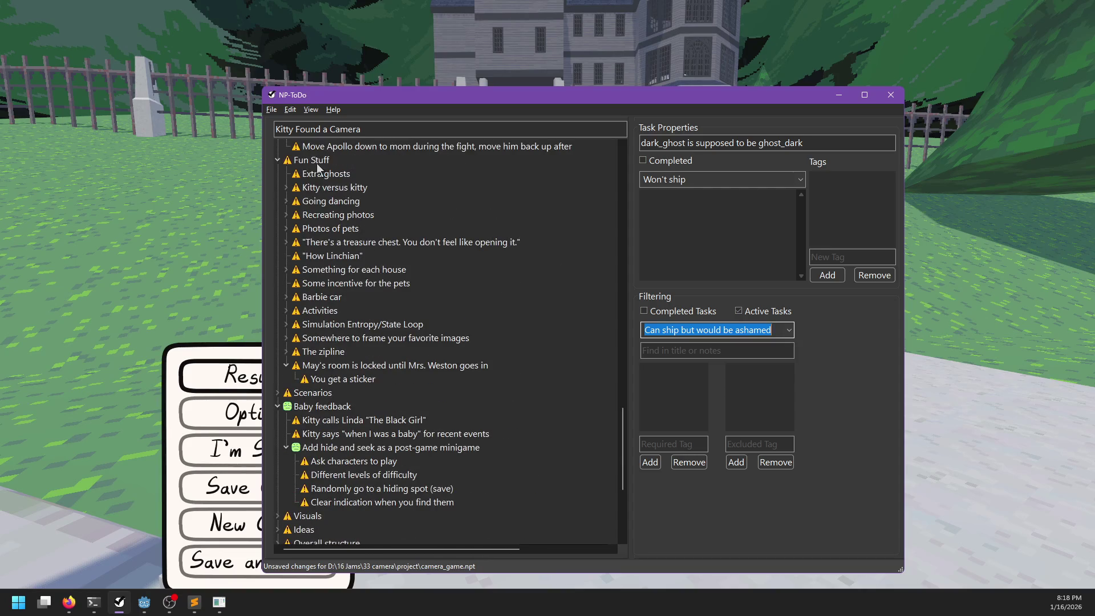
# - Add 'Potholes and other obstacles in the road' under Fun Stuff and resume the game
pyautogui.click(318, 166)
pyautogui.press('Insert')
pyautogui.write('Potholes and other obstacles in the roa')
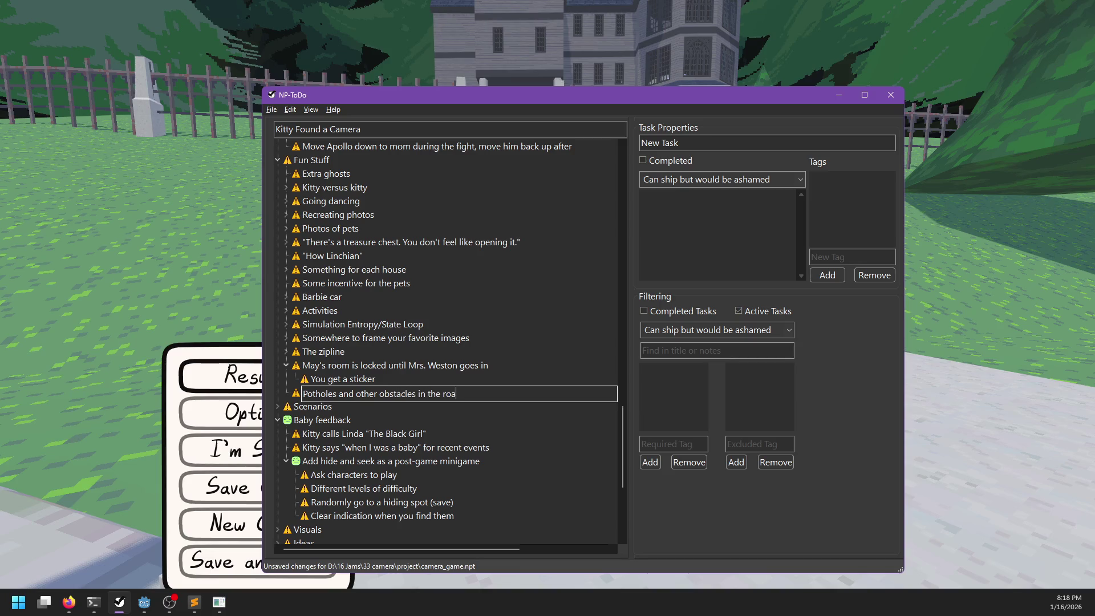
pyautogui.write('d')
pyautogui.press('Return')
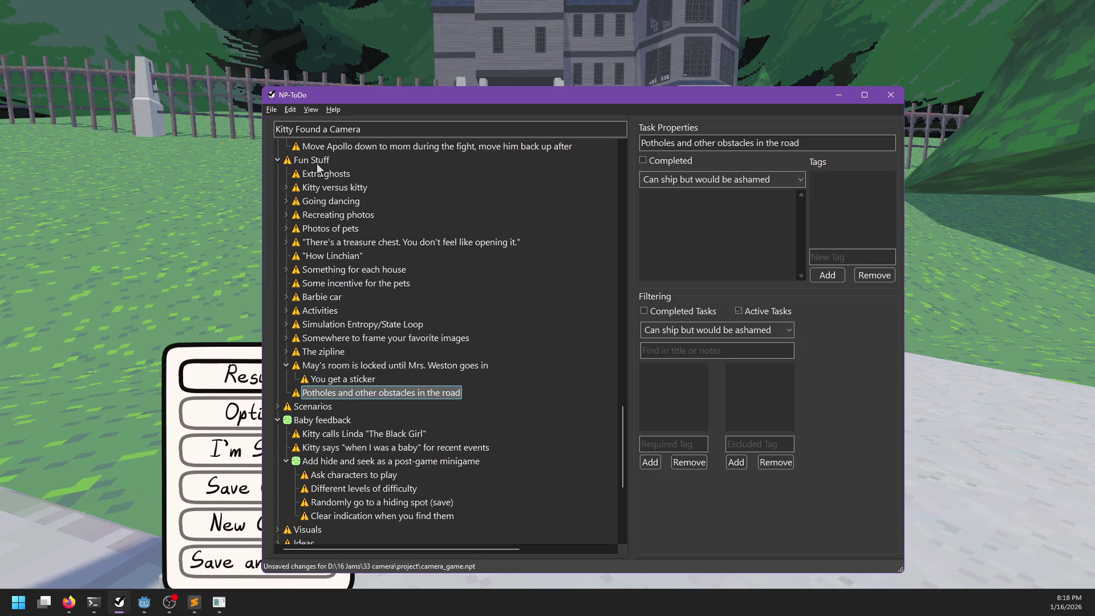
pyautogui.hotkey('alt', 'Tab')
pyautogui.press('Escape')
# - Walk up to Linda and talk through her request to meet at a forest altar
pyautogui.press('w')
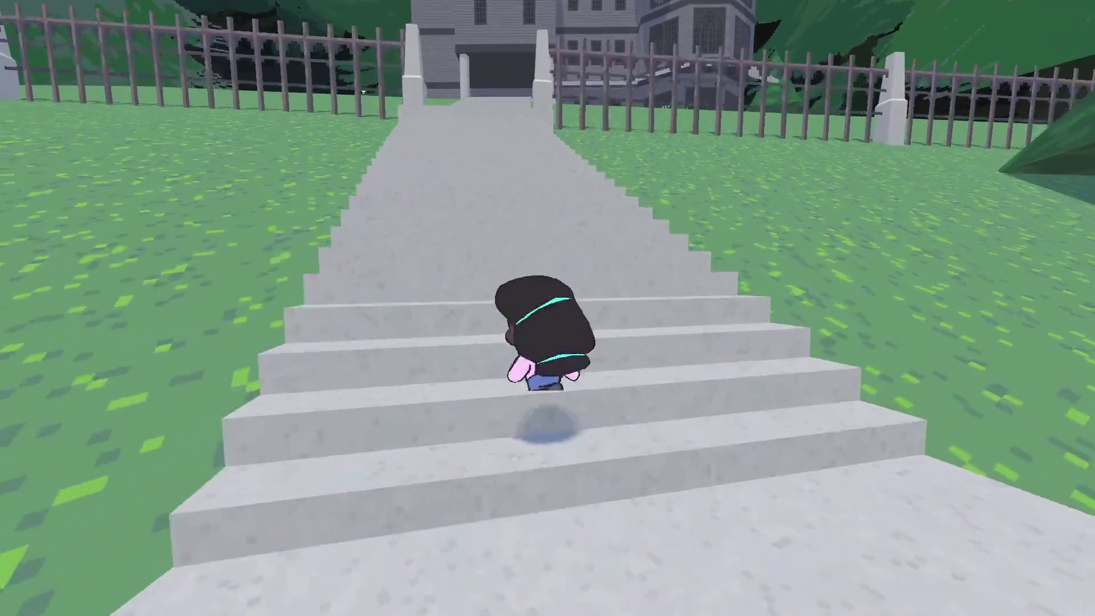
pyautogui.press('a')
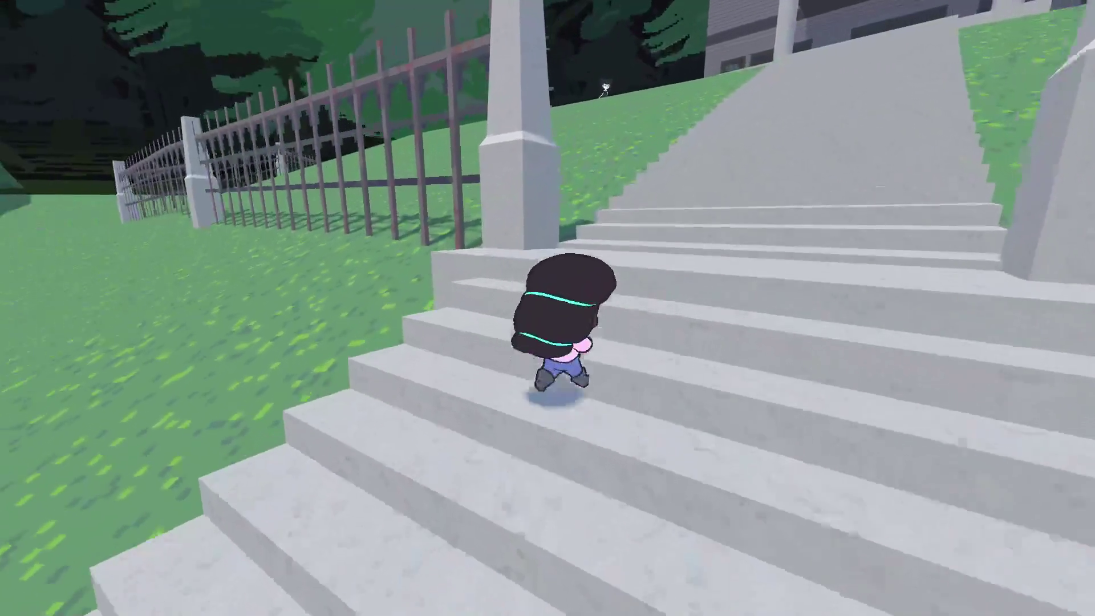
pyautogui.press('w')
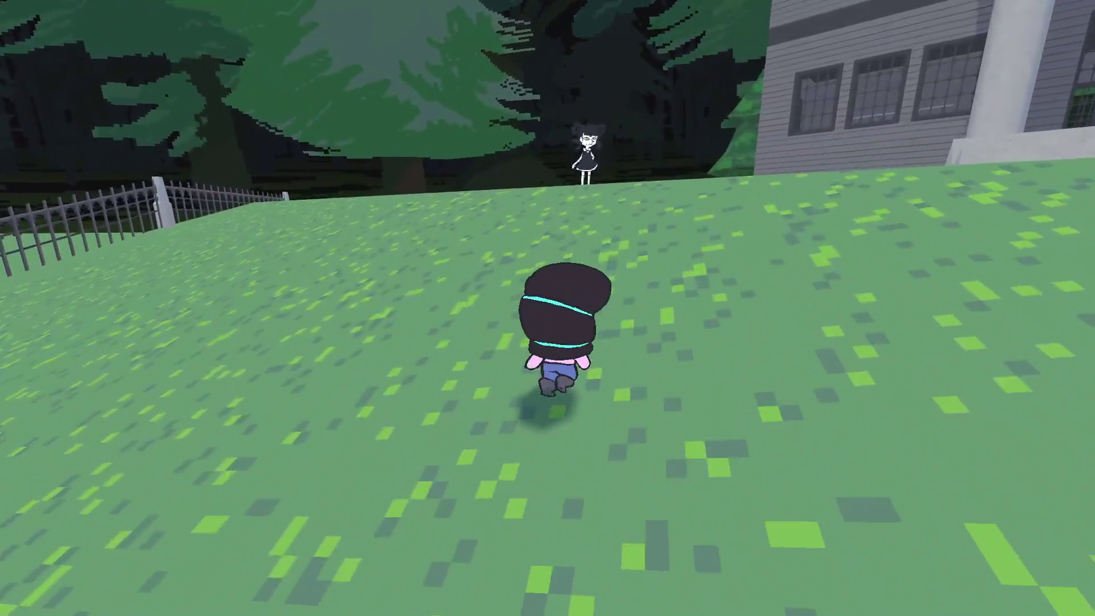
pyautogui.press('e')
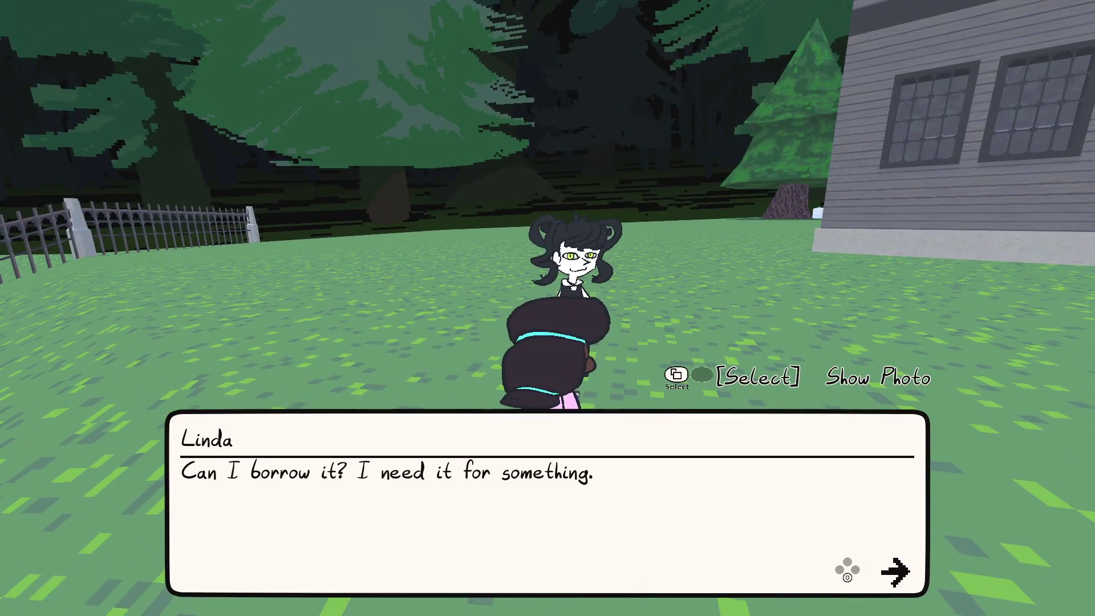
pyautogui.press('e')
pyautogui.press('e')
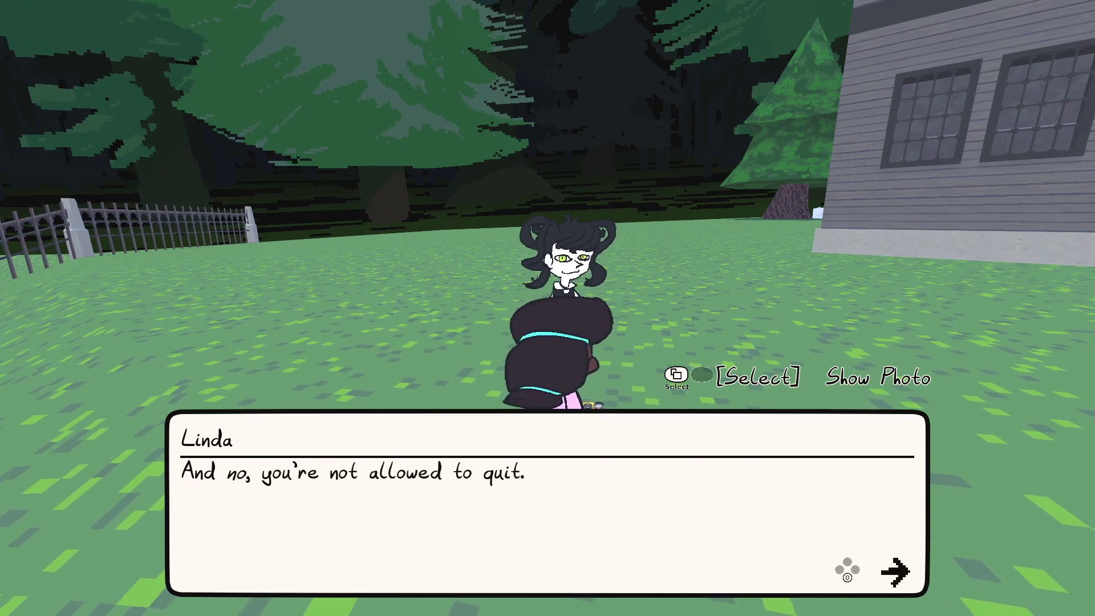
pyautogui.press('e')
pyautogui.press('e')
pyautogui.press('s')
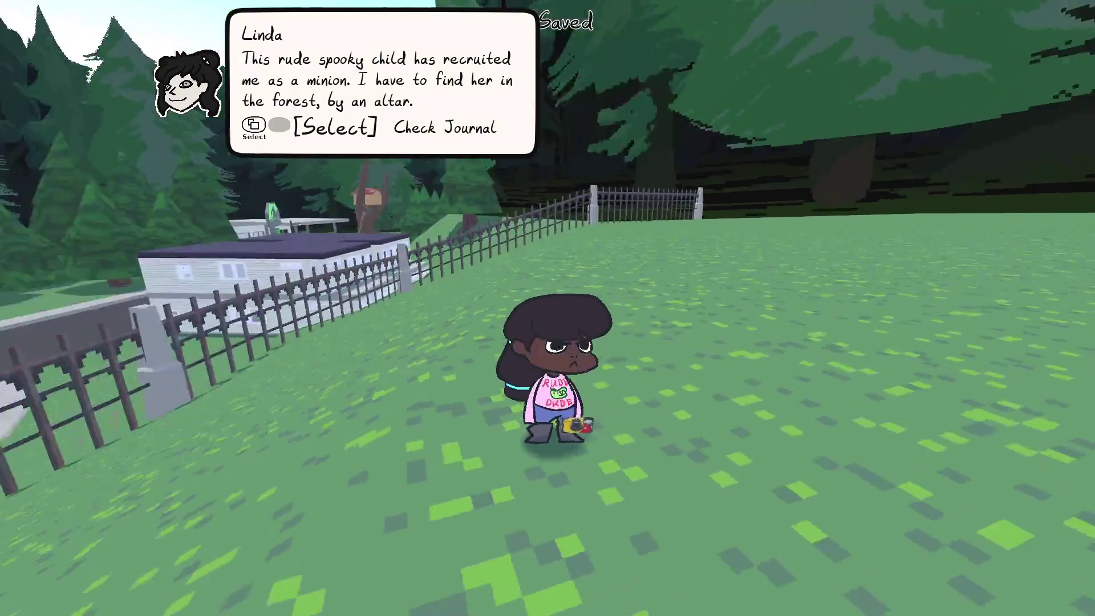
# - Walk through the stone gate and down the stairs, then drive off in the pink car
pyautogui.press('w')
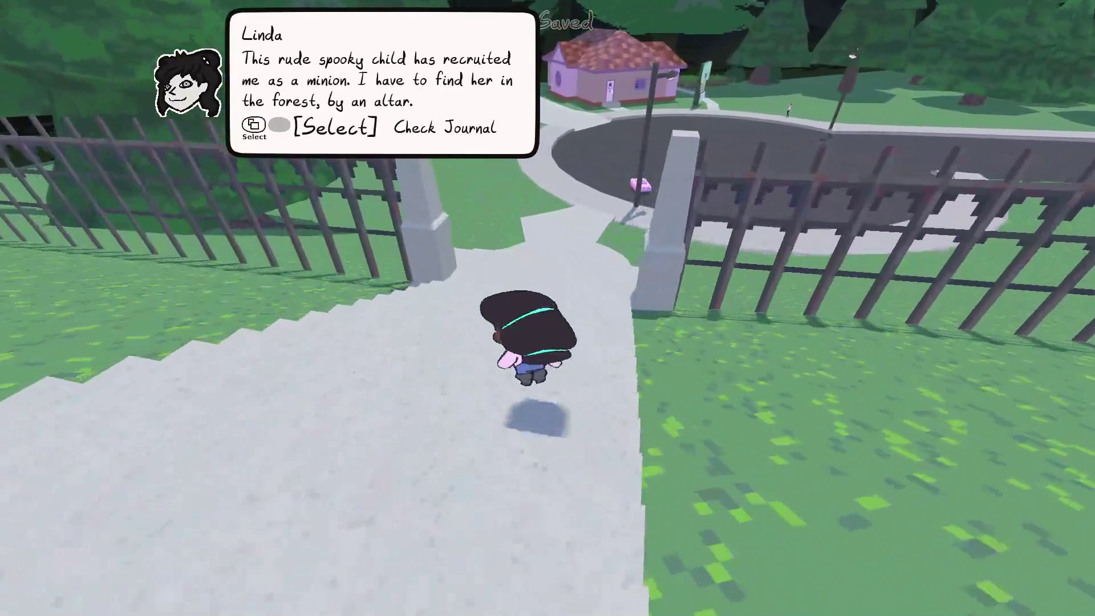
pyautogui.press('w')
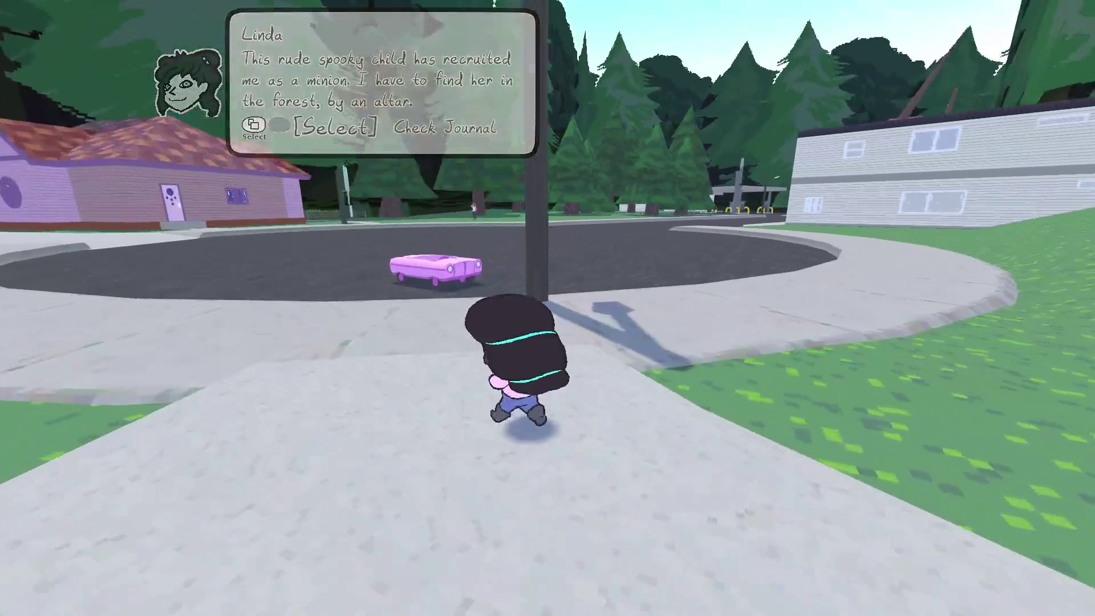
pyautogui.press('e')
pyautogui.press('w')
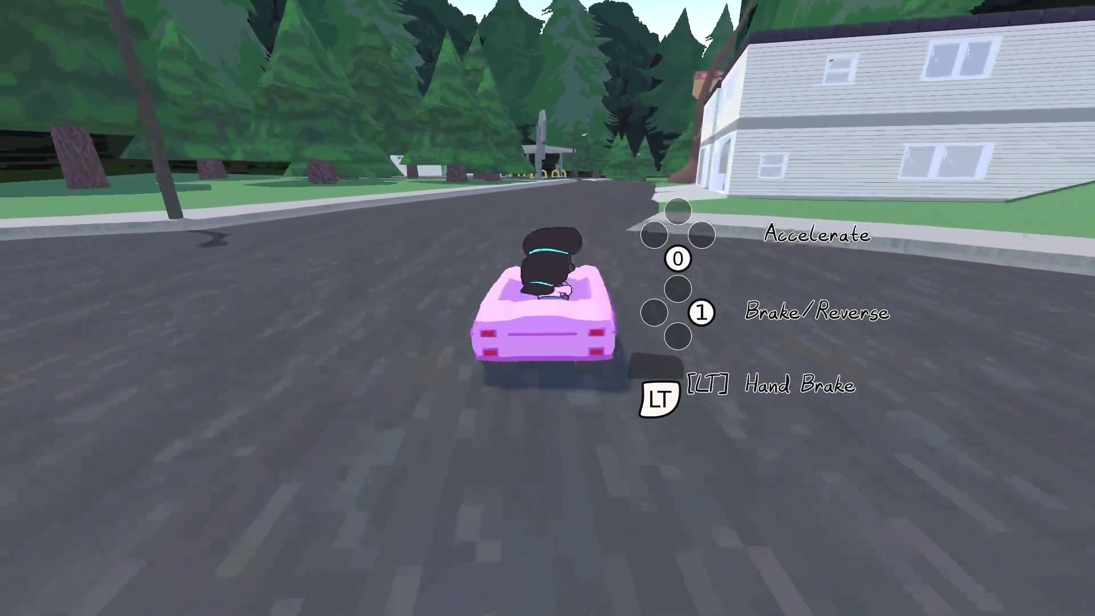
# - Drive the pink car past the gas station, across the flower field and through the forest into the graveyard
pyautogui.press('w')
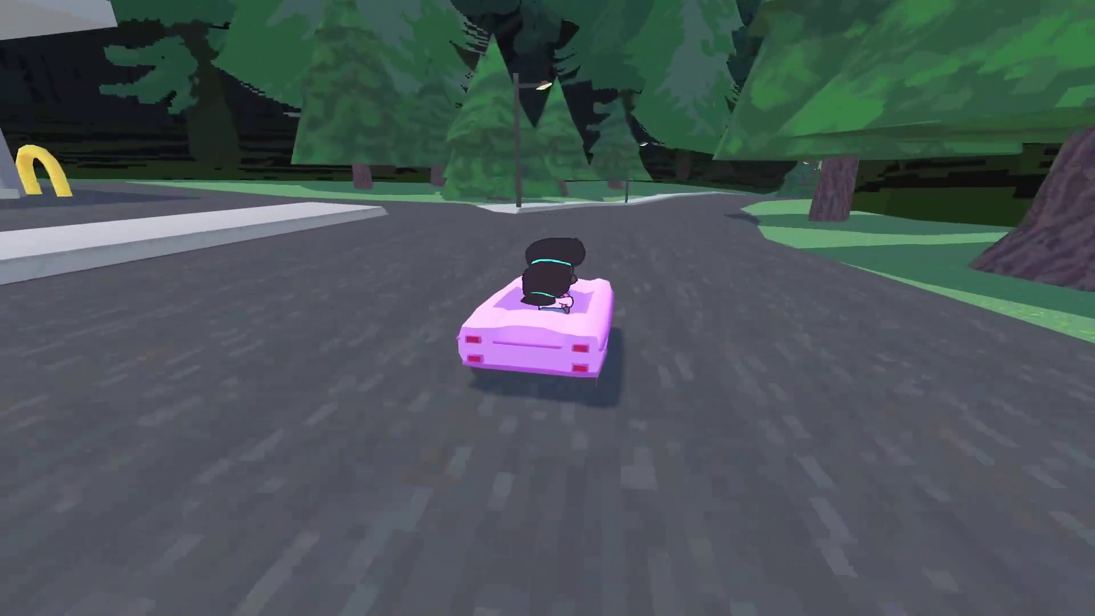
pyautogui.press('d')
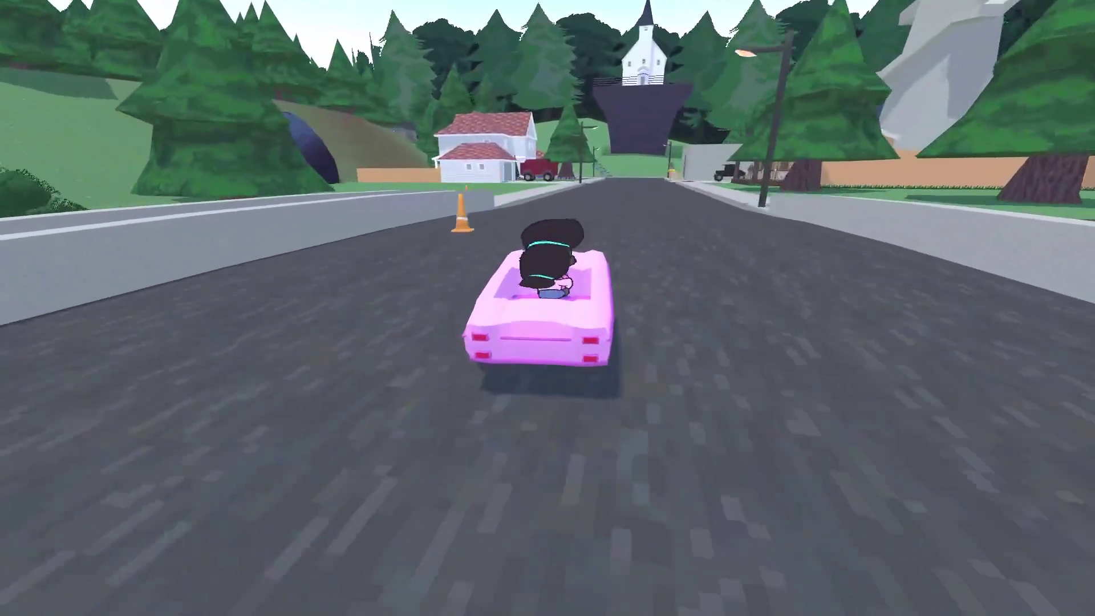
pyautogui.press('w')
pyautogui.press('w')
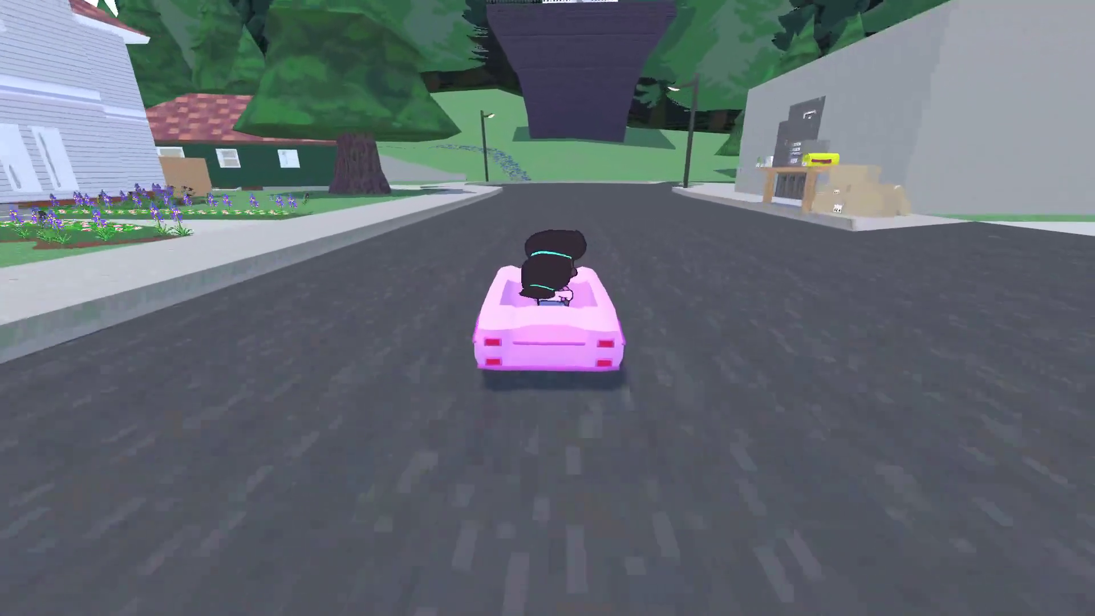
pyautogui.press('a')
pyautogui.press('a')
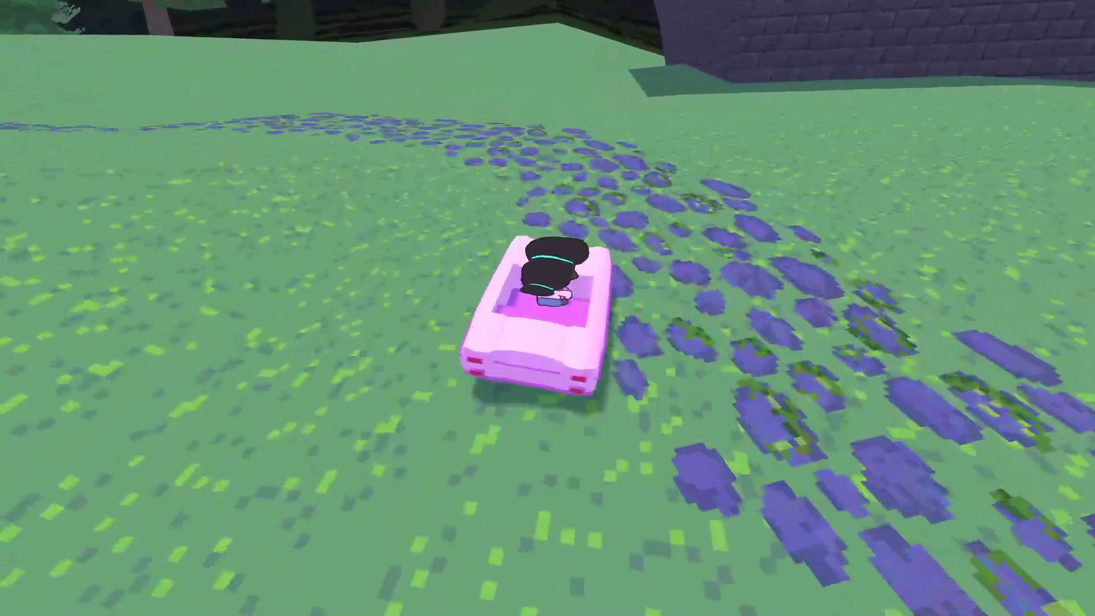
pyautogui.press('a')
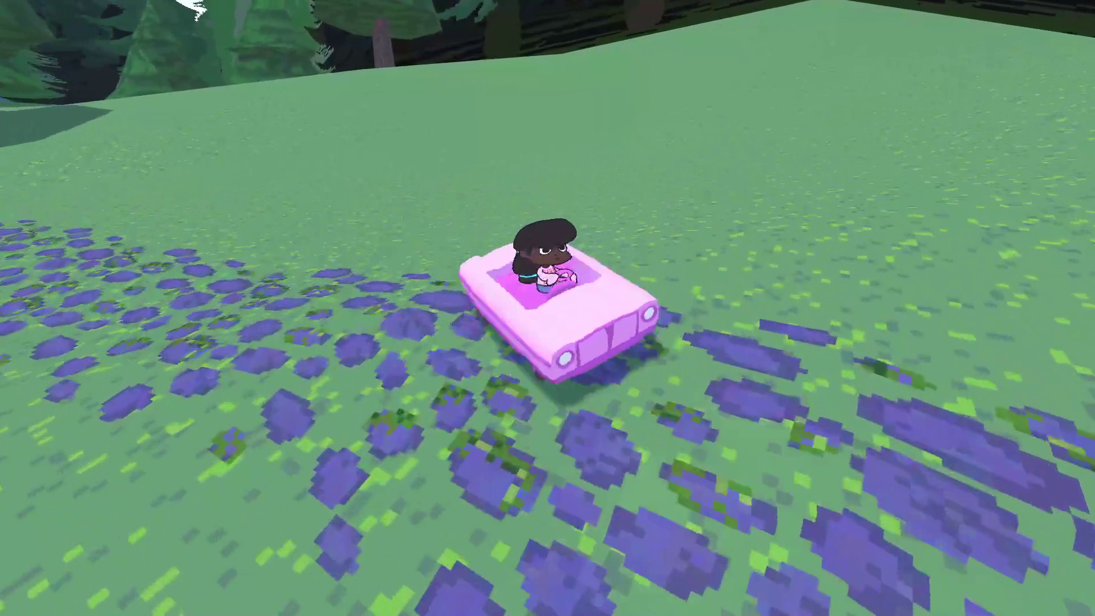
pyautogui.press('a')
pyautogui.press('w')
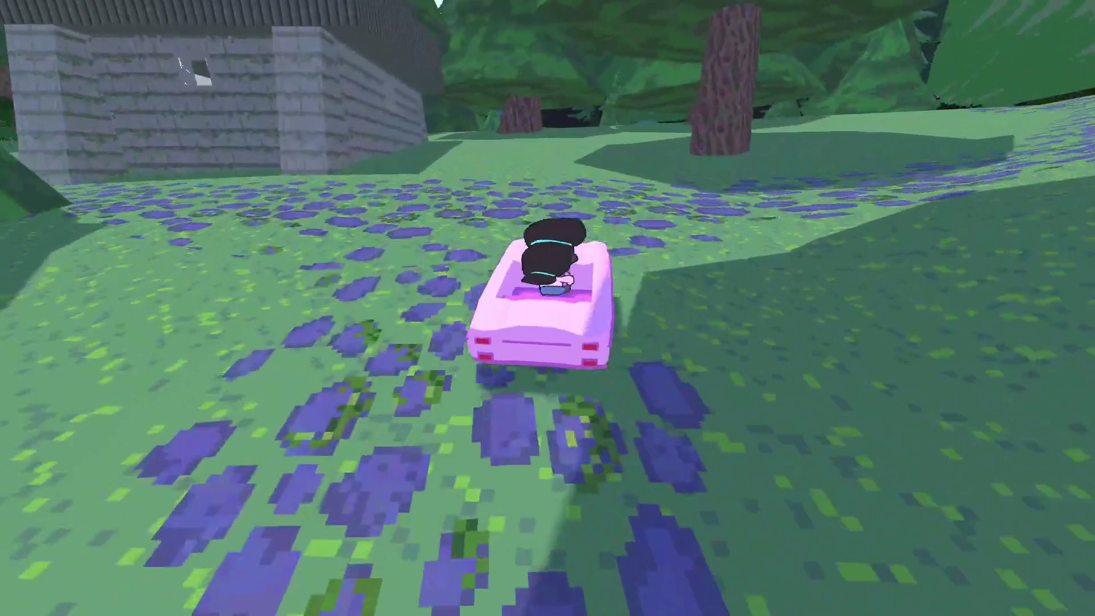
pyautogui.press('w')
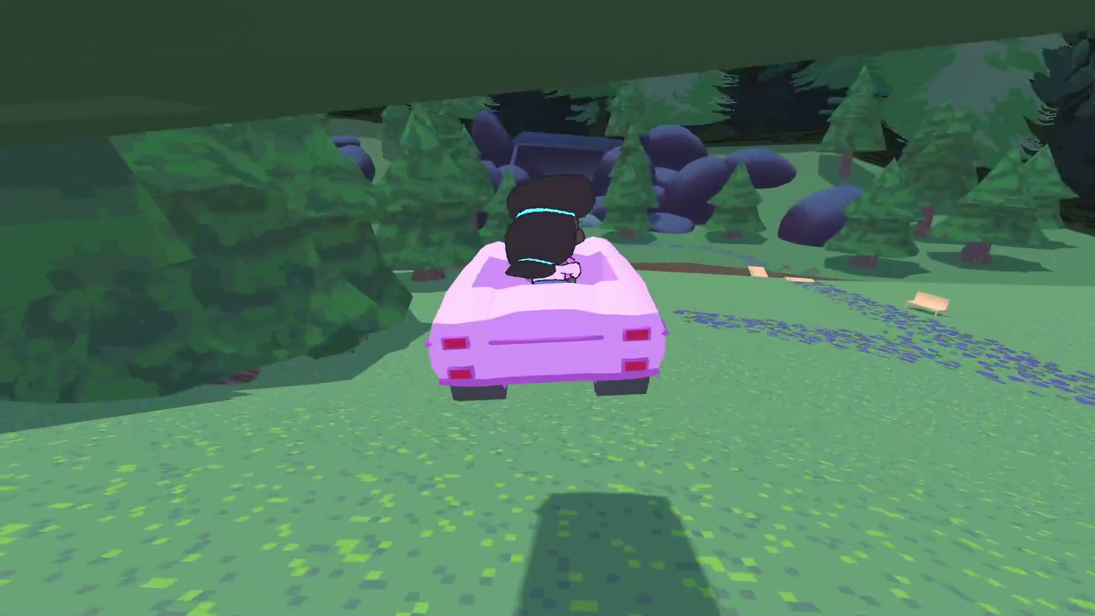
pyautogui.press('a')
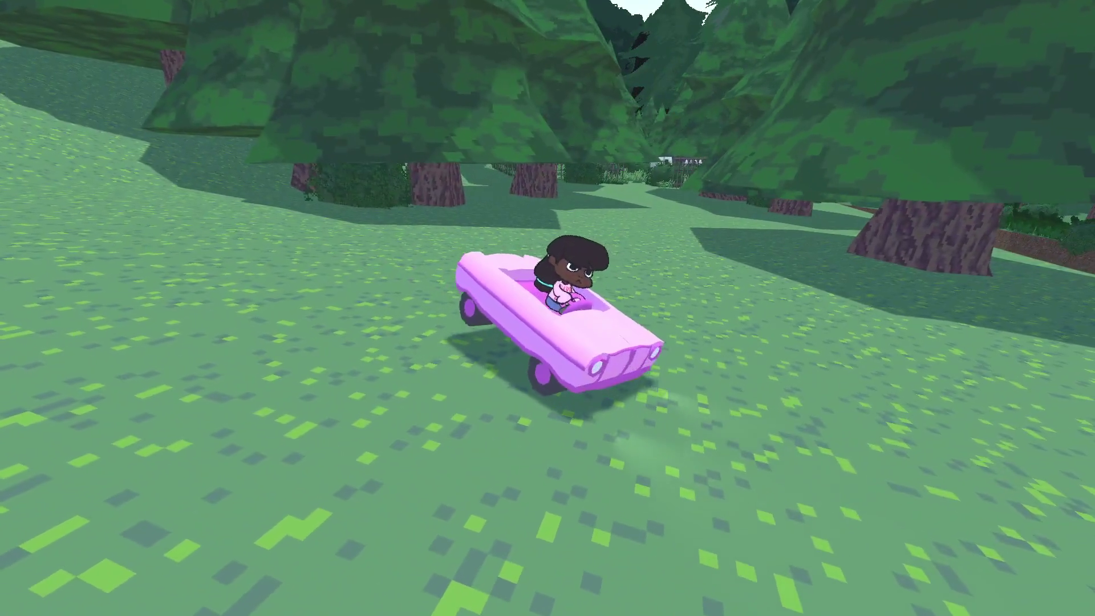
pyautogui.press('w')
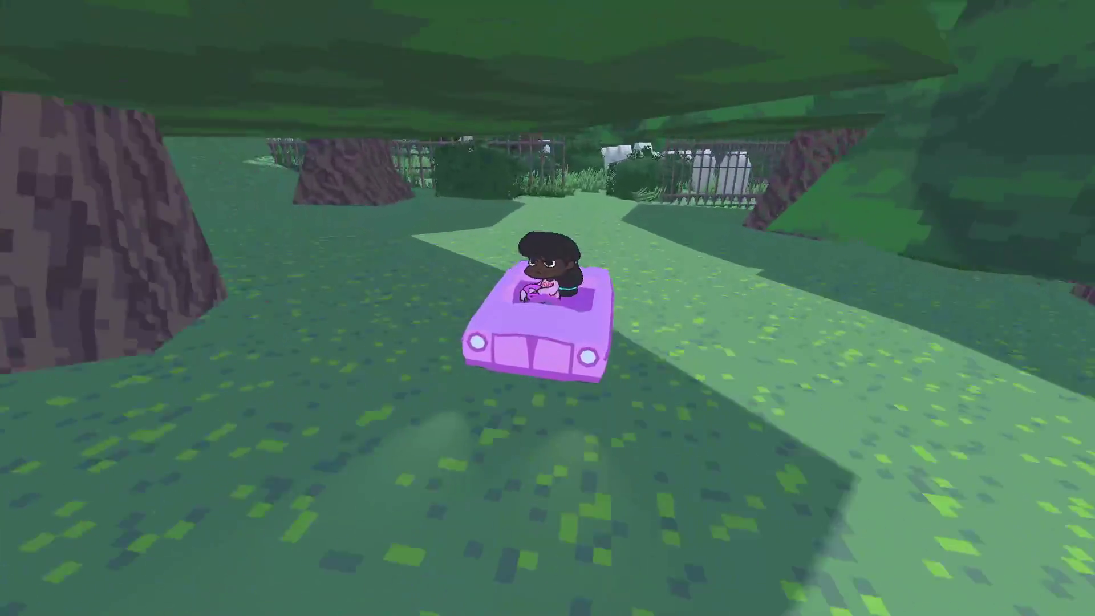
pyautogui.press('w')
# - Get out among the tombstones and photograph Elizabeth's tombstone
pyautogui.press('e')
pyautogui.press('w')
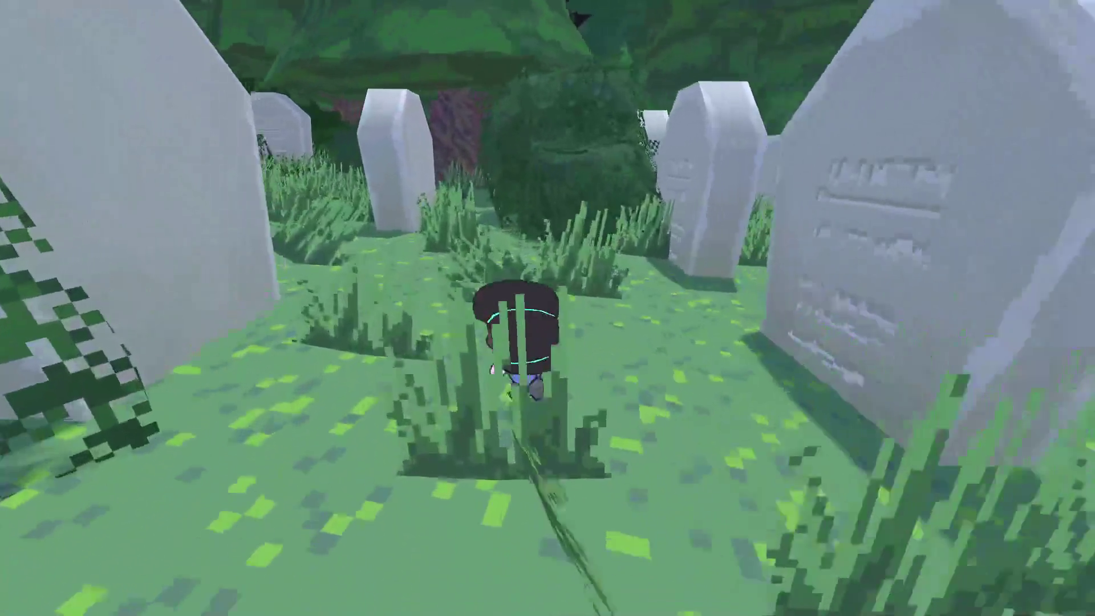
pyautogui.press('w')
pyautogui.press('c')
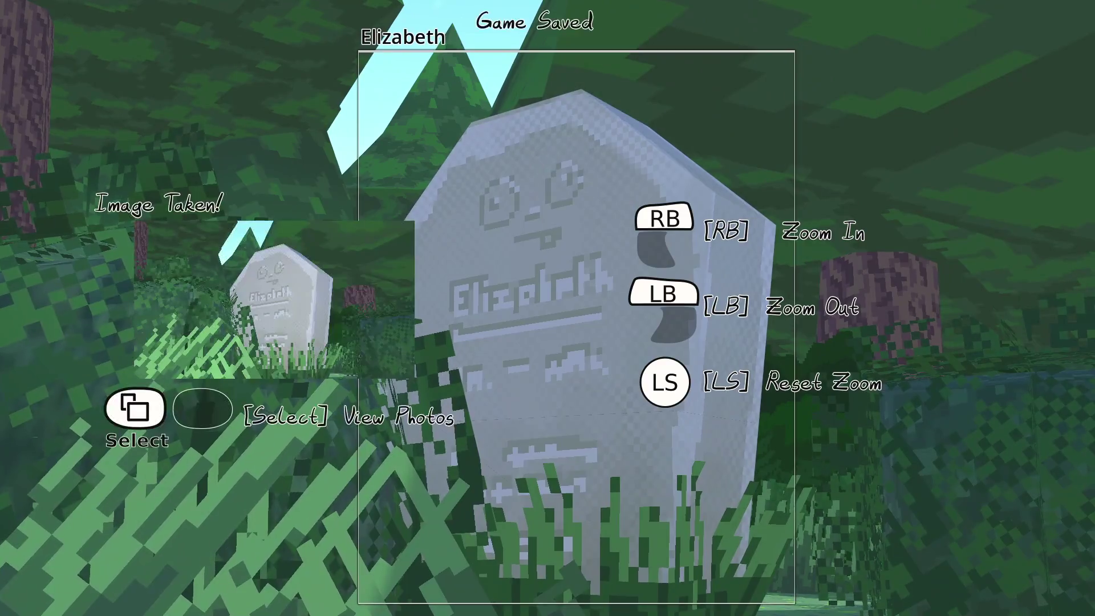
# - Lower the camera, run up the path to the white stump, then drive out of the graveyard
pyautogui.press('w')
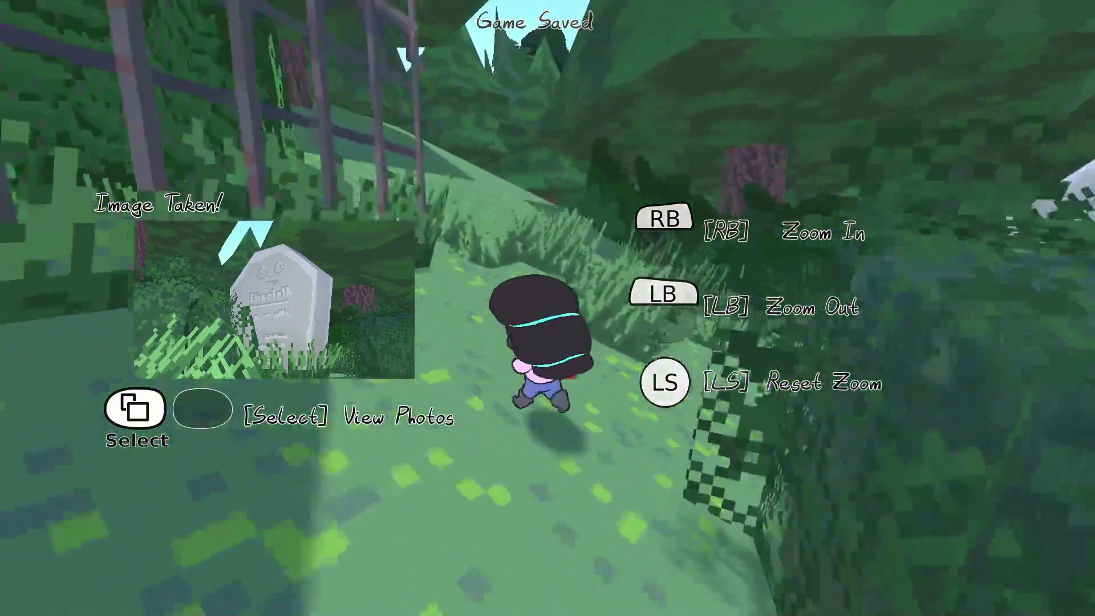
pyautogui.press('w')
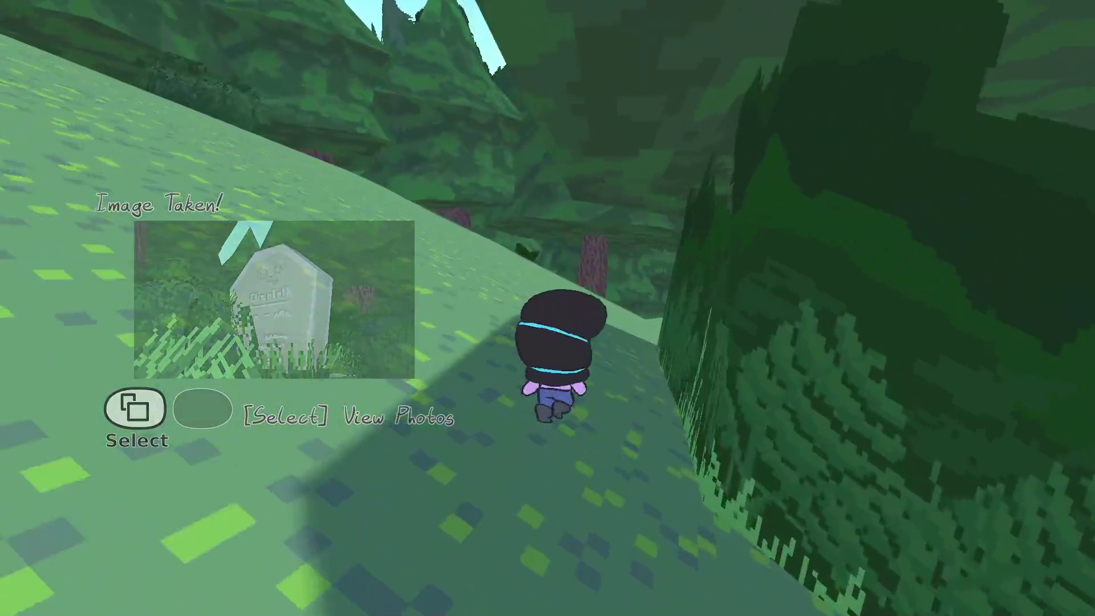
pyautogui.press('w')
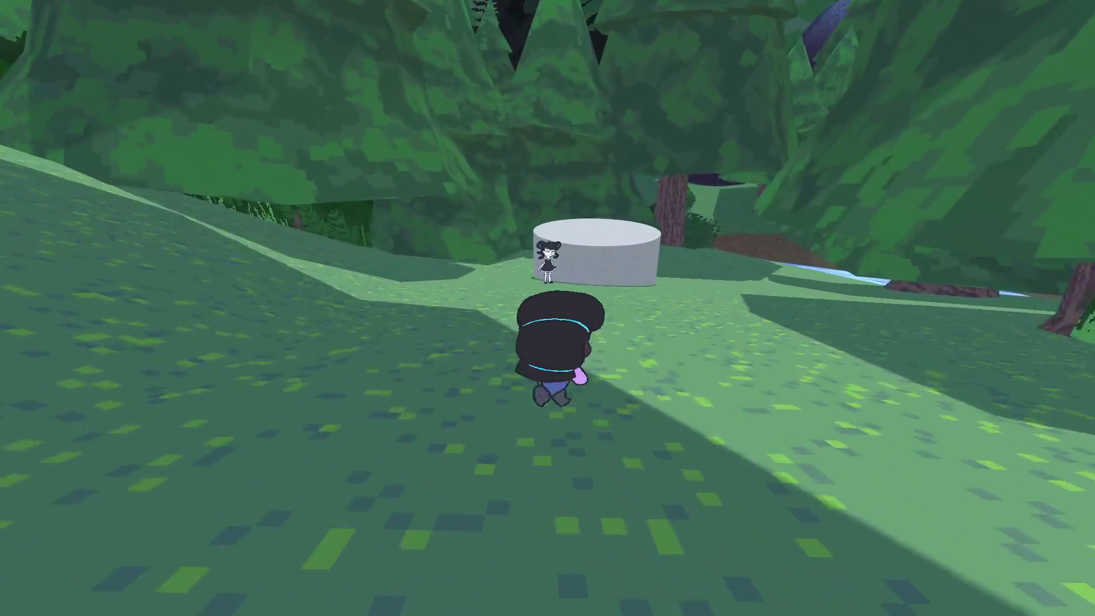
pyautogui.press('w')
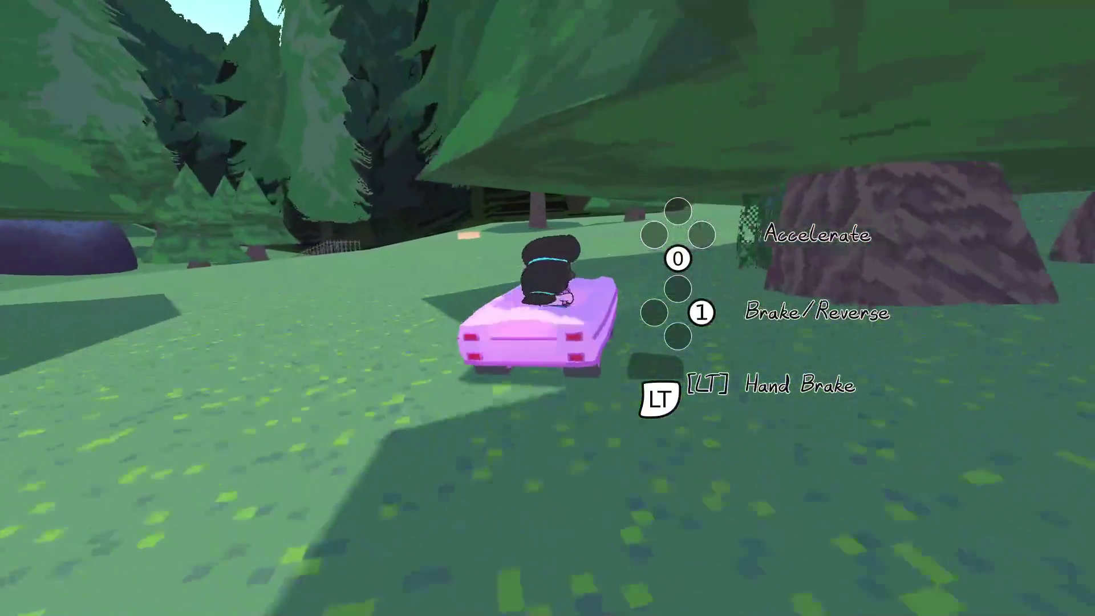
# - Drive through the forest to the stone building, get out, and walk toward the girl on its steps
pyautogui.press('d')
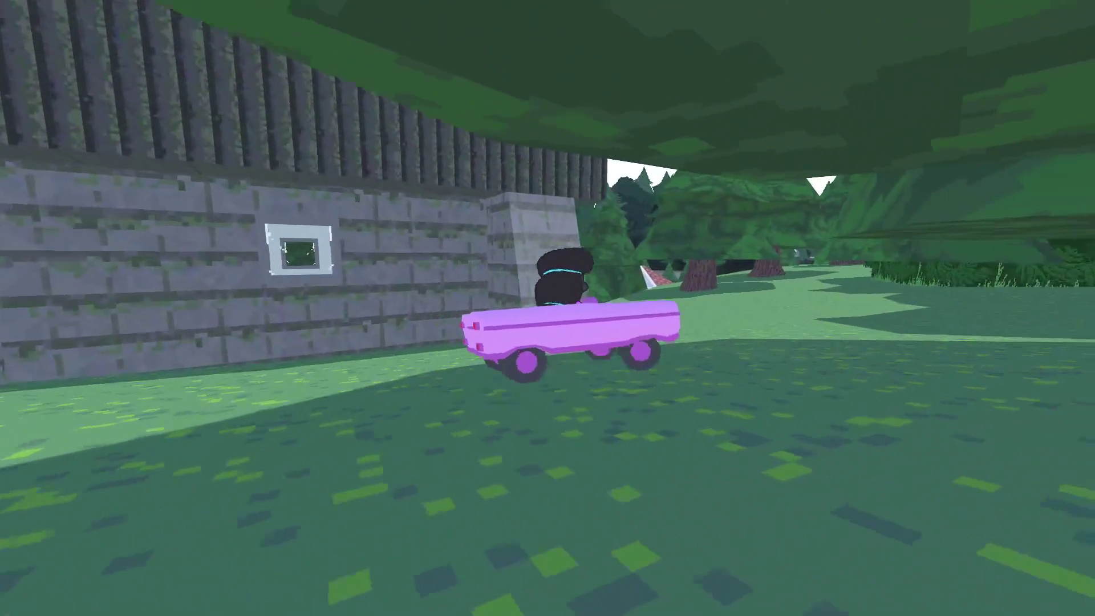
pyautogui.press('a')
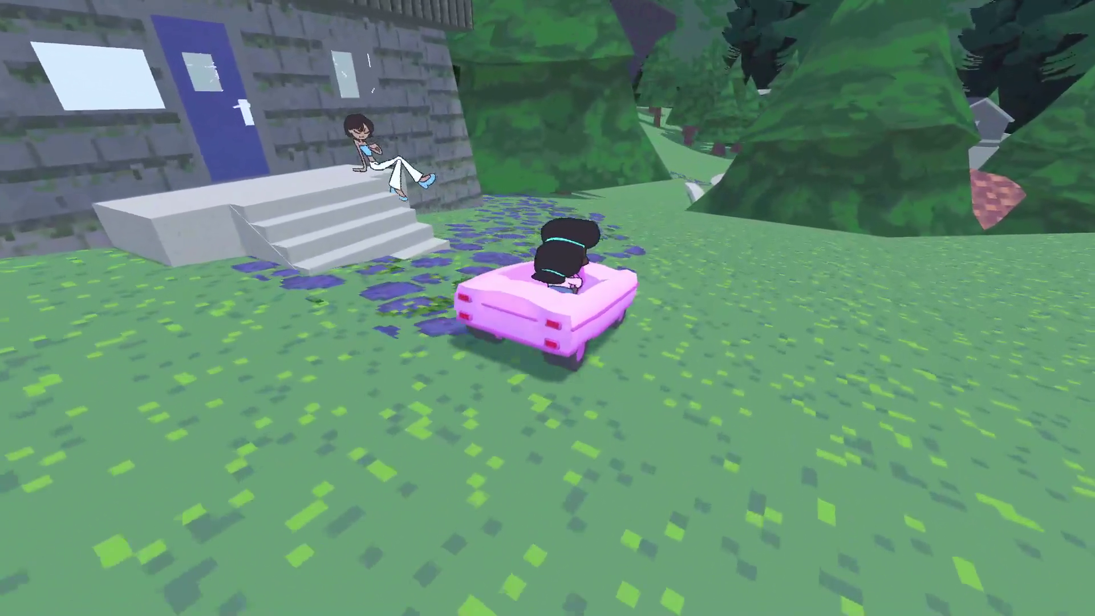
pyautogui.press('space')
pyautogui.press('w')
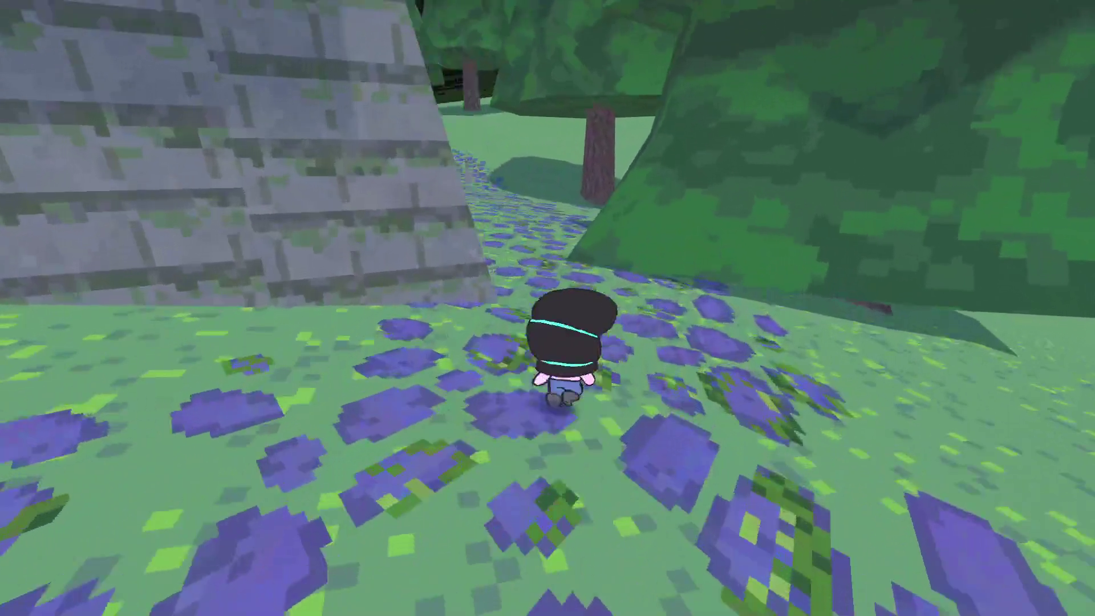
pyautogui.press('s')
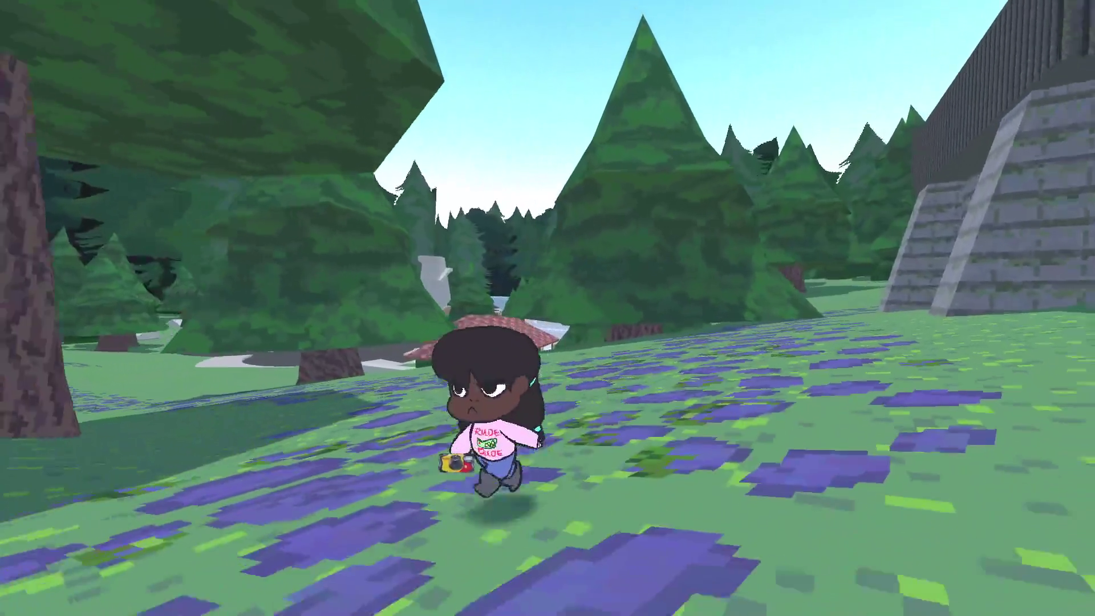
pyautogui.press('w')
pyautogui.press('a')
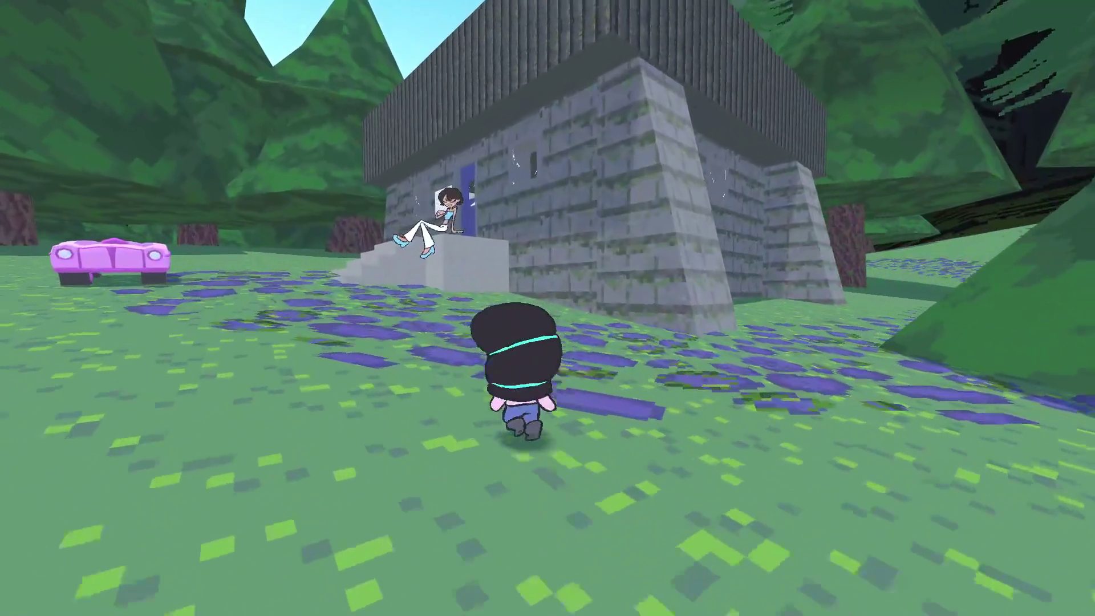
# - Hear Carly out on the steps, then walk over and get in the pink car
pyautogui.press('e')
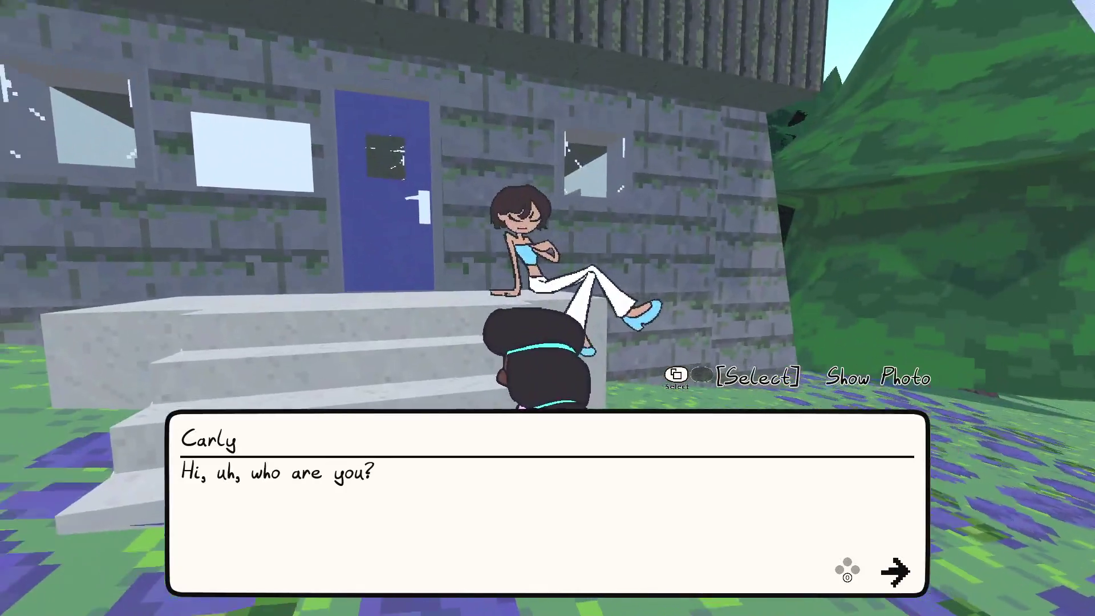
pyautogui.press('e')
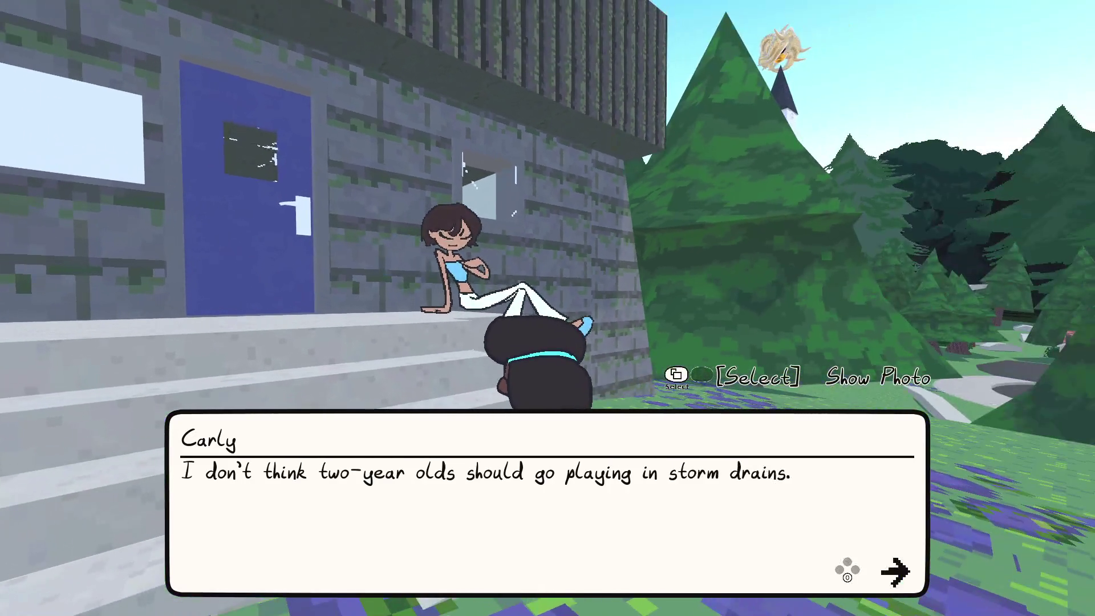
pyautogui.press('e')
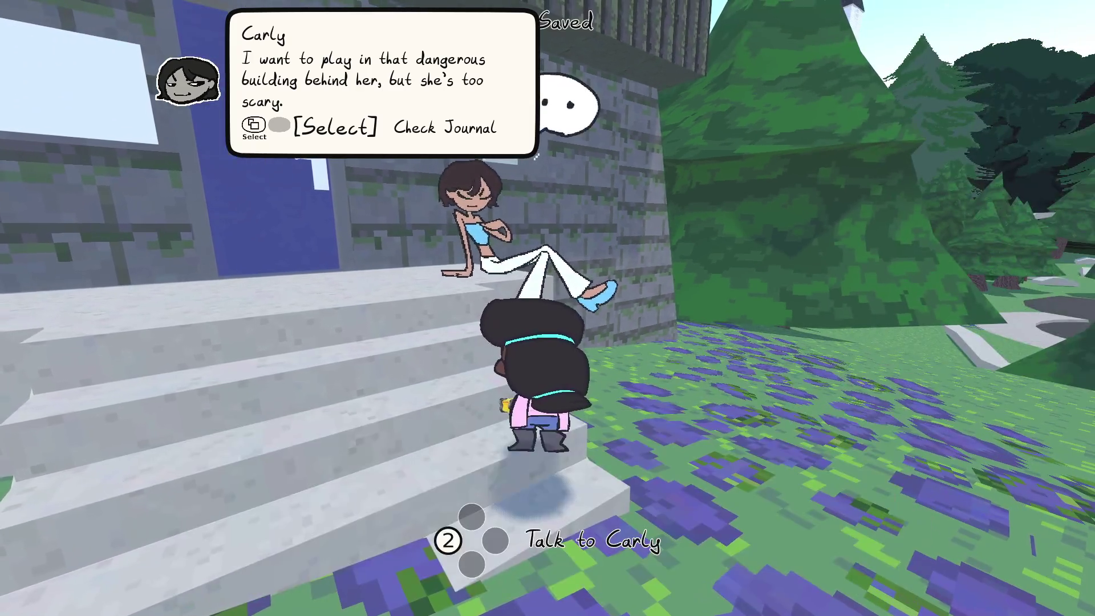
pyautogui.press('w')
pyautogui.press('e')
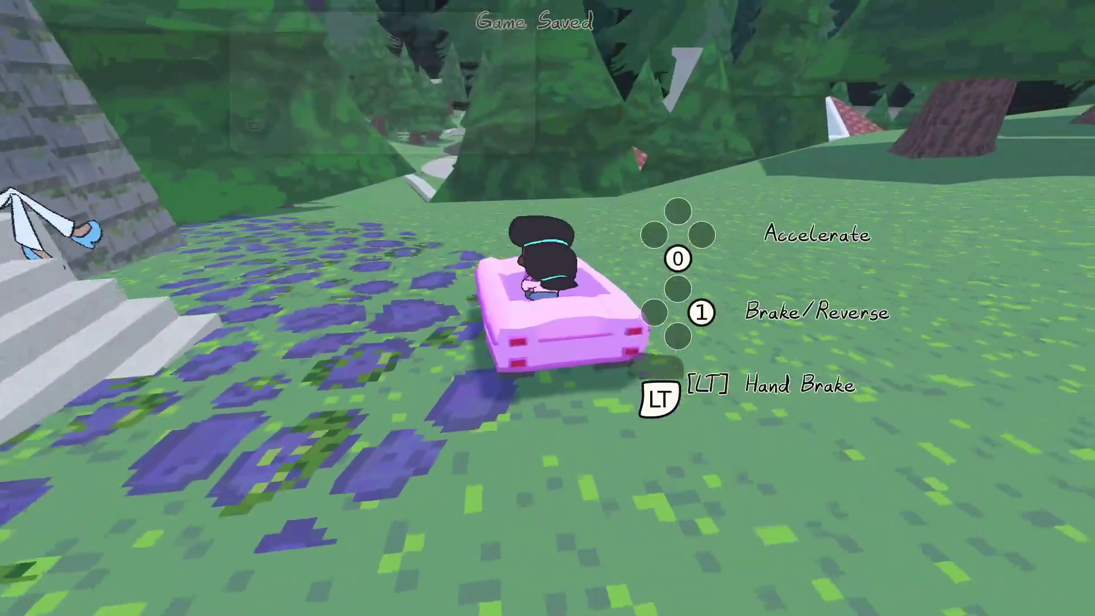
# - Return up the steps to the blue door, talk to the girl again, and re-enter the car
pyautogui.press('w')
pyautogui.press('e')
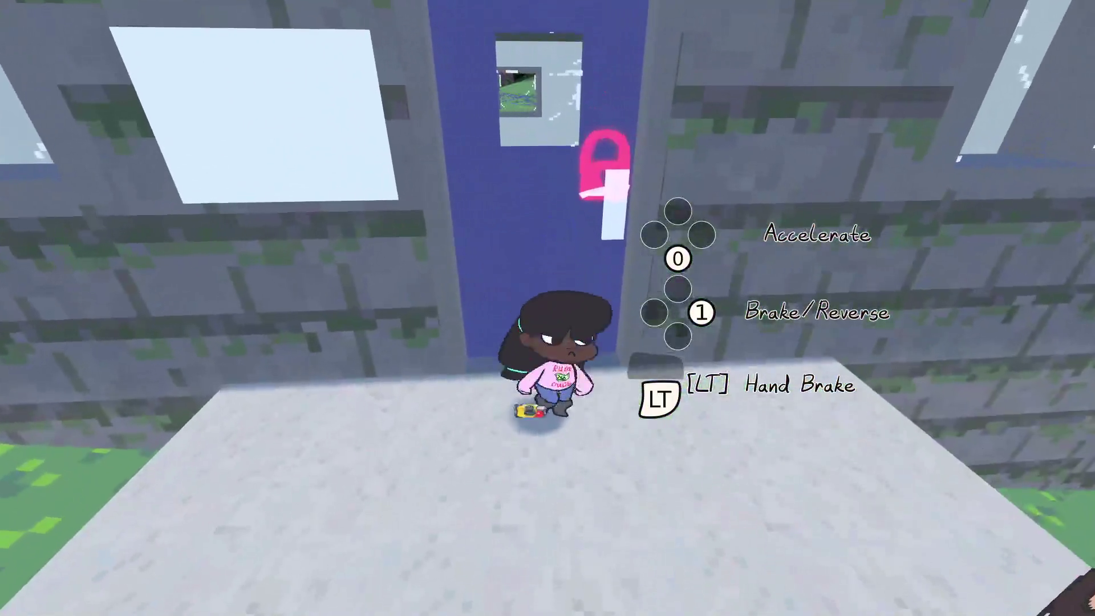
pyautogui.press('d')
pyautogui.press('e')
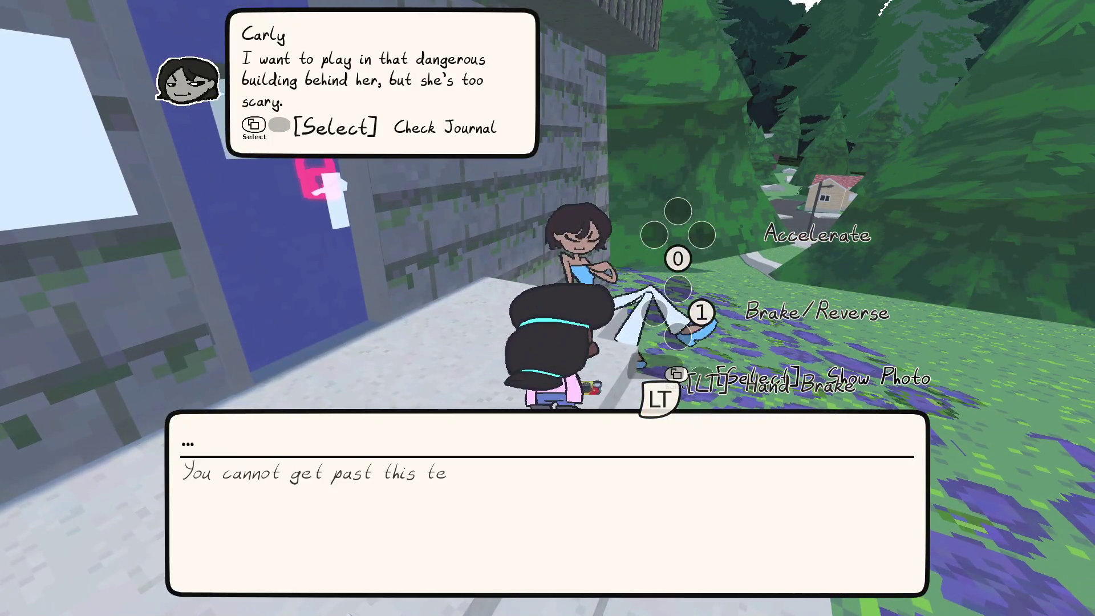
pyautogui.press('e')
pyautogui.press('s')
pyautogui.press('e')
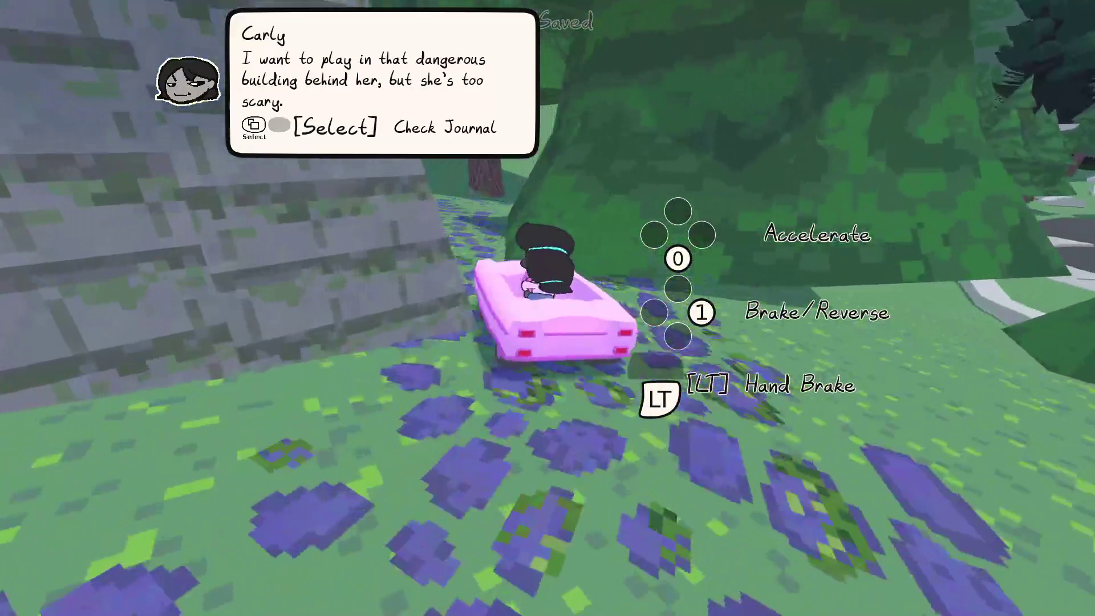
# - Drive the pink car across the flower field toward the pine trees
pyautogui.press('w')
pyautogui.press('d')
pyautogui.press('w')
pyautogui.press('a')
pyautogui.press('w')
pyautogui.press('d')
pyautogui.press('w')
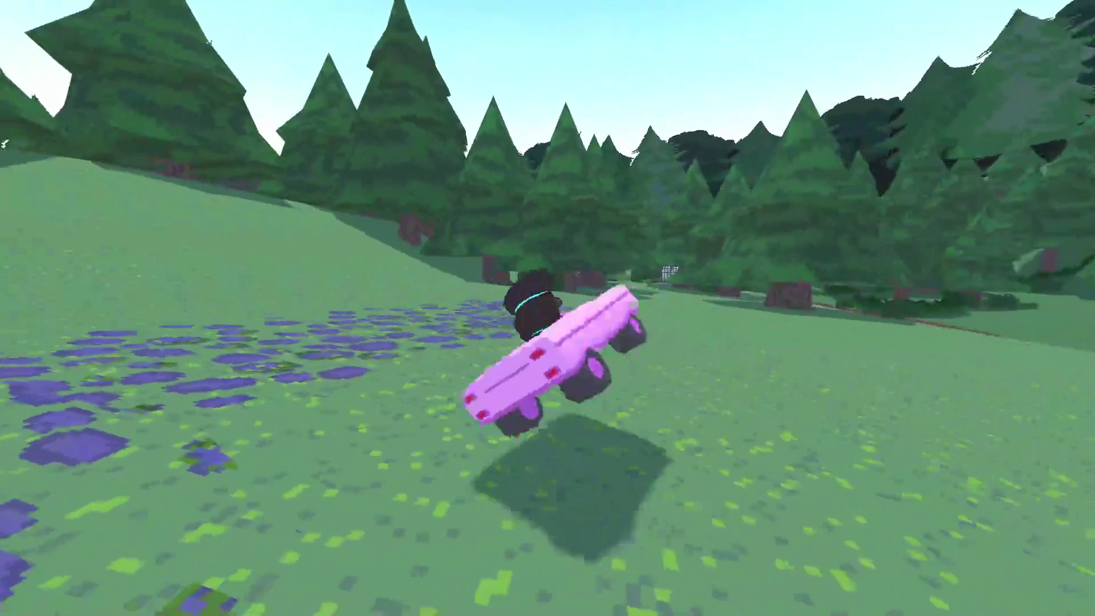
pyautogui.press('a')
pyautogui.press('w')
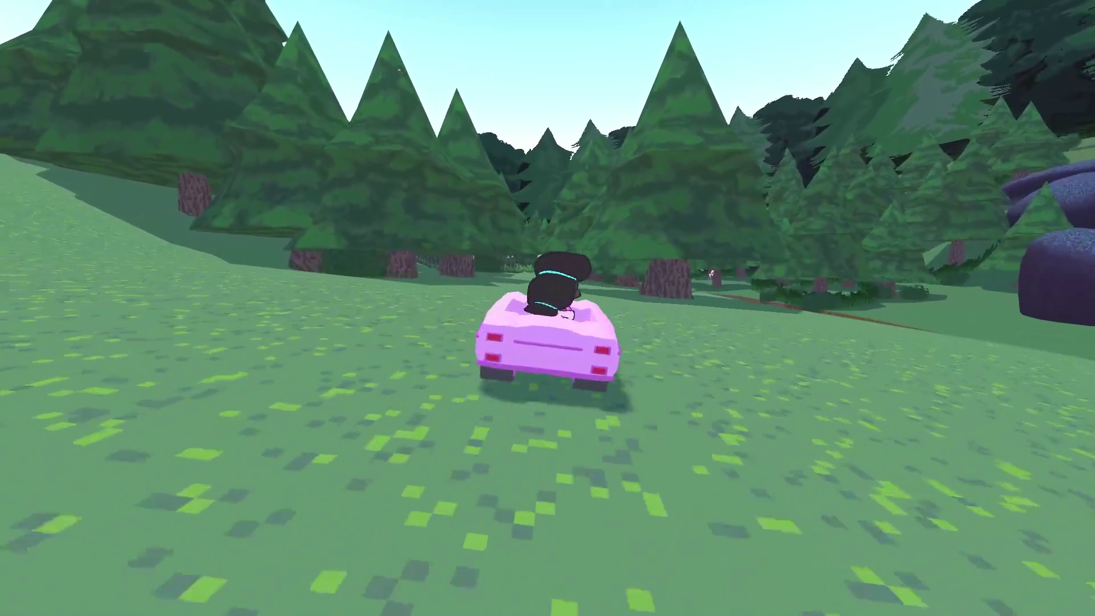
# - Drive through the graveyard and down the slope to the white stone, then walk to the girl
pyautogui.press('w')
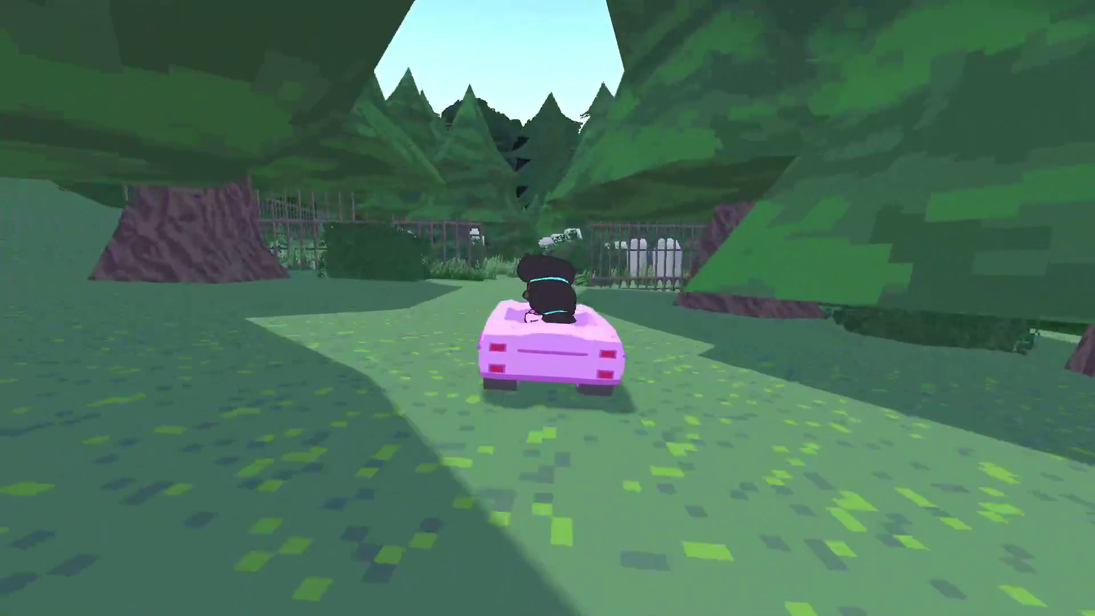
pyautogui.press('a')
pyautogui.press('w')
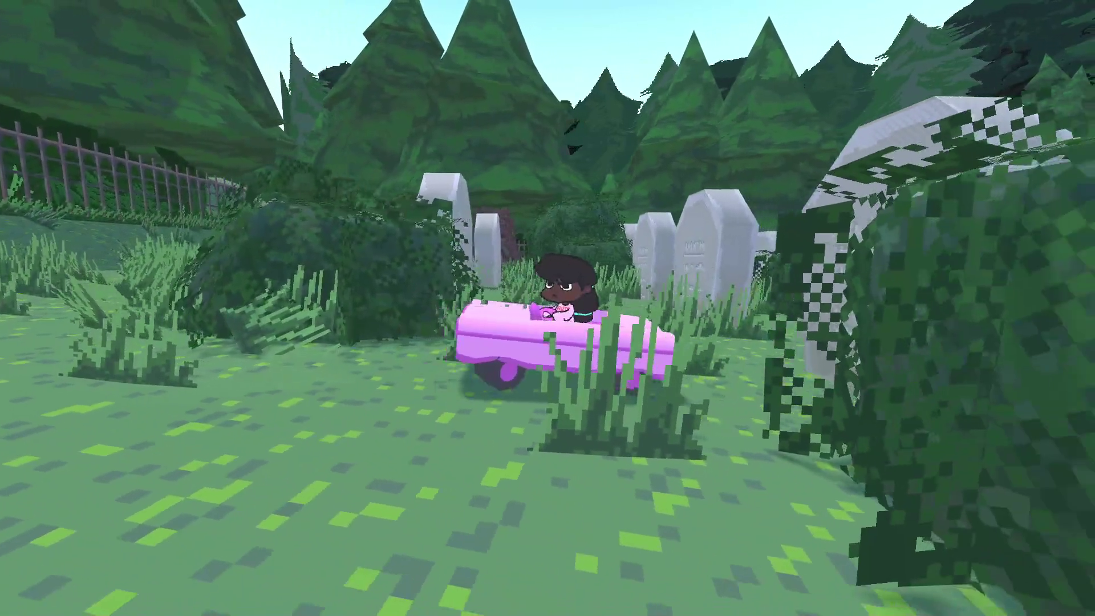
pyautogui.press('w')
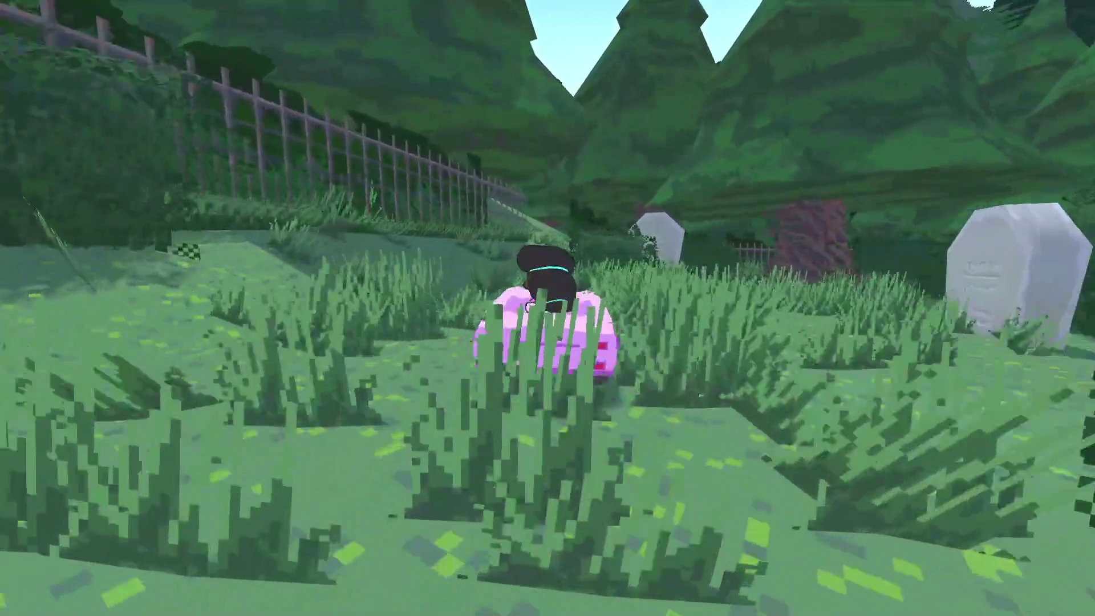
pyautogui.press('a')
pyautogui.press('w')
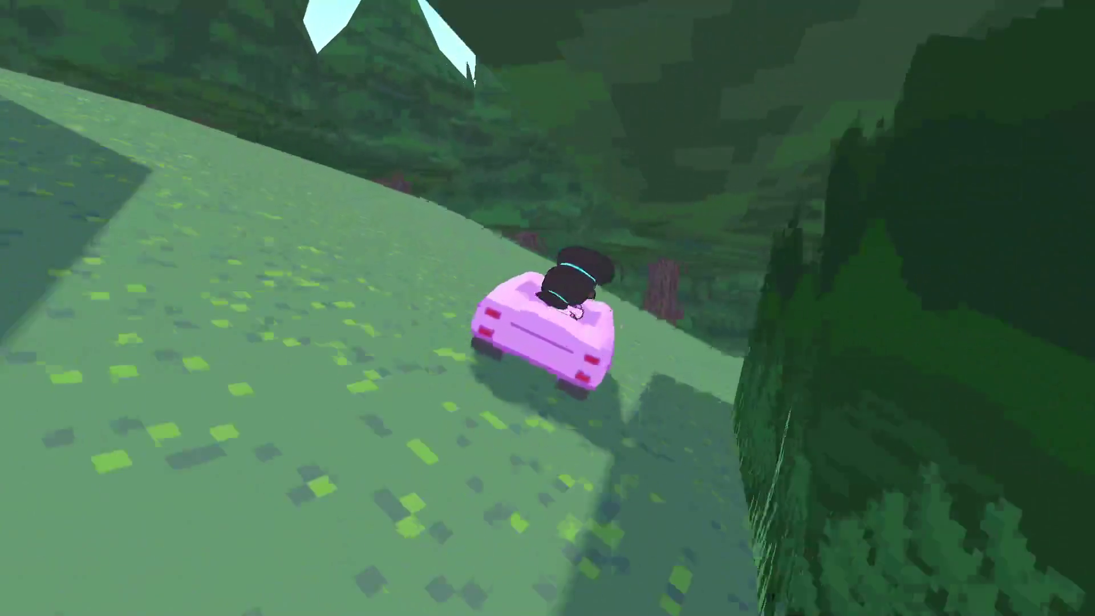
pyautogui.press('a')
pyautogui.press('w')
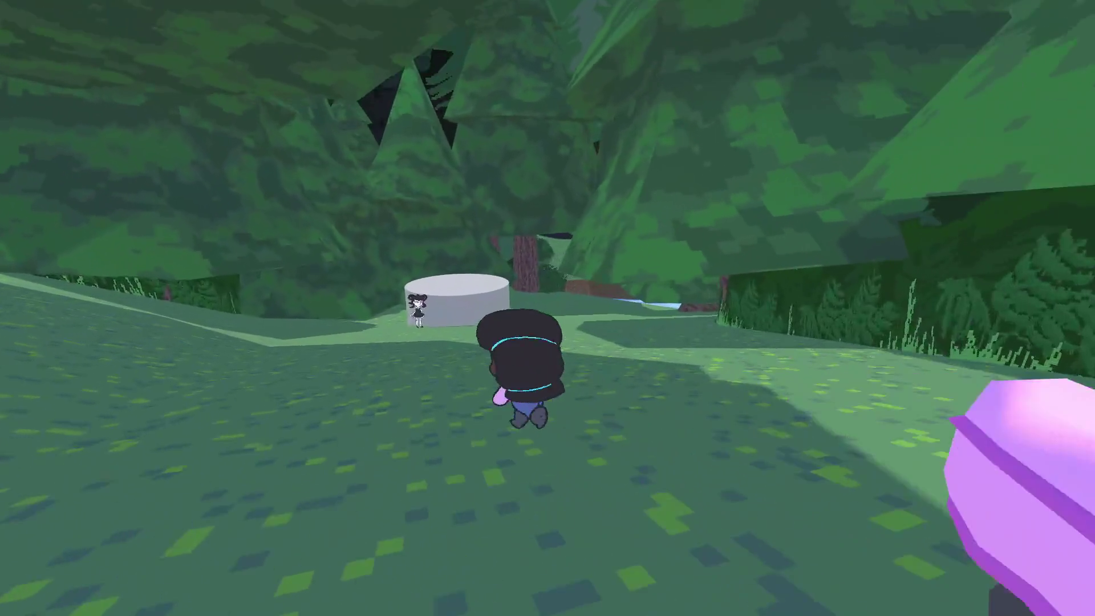
# - Start talking with the girl and ask where to find the ghosts
pyautogui.press('w')
pyautogui.press('e')
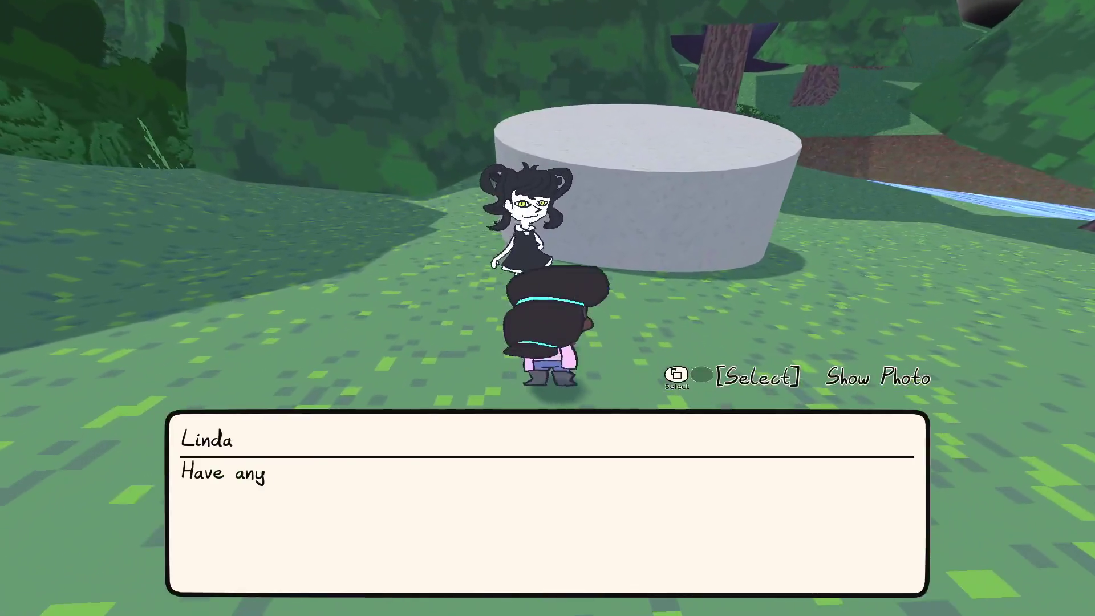
pyautogui.press('e')
pyautogui.press('e')
pyautogui.press('e')
pyautogui.press('e')
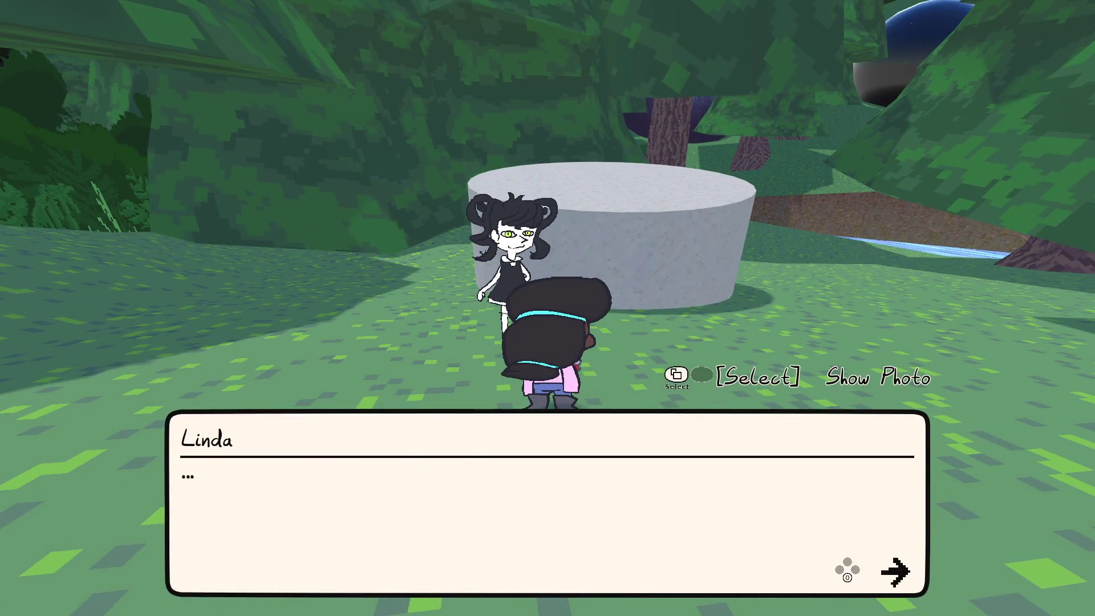
pyautogui.press('e')
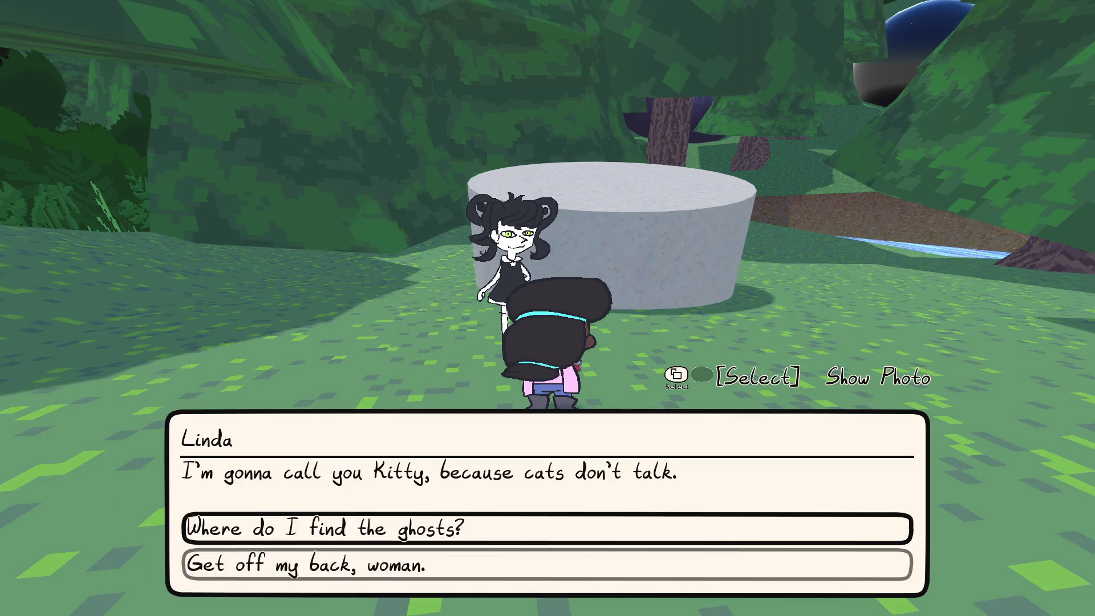
pyautogui.press('e')
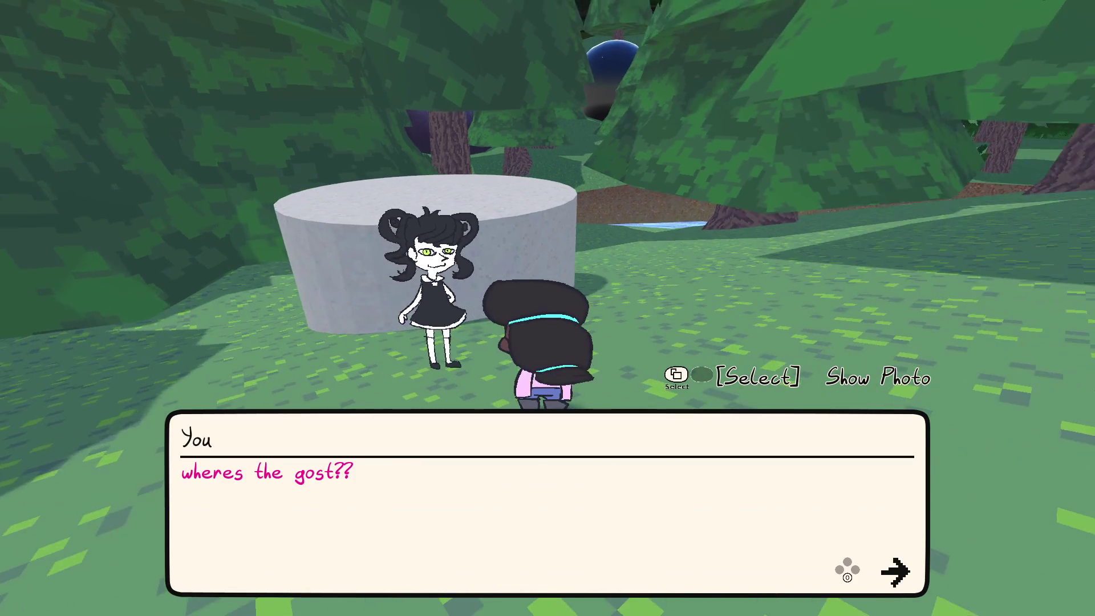
pyautogui.press('e')
pyautogui.press('e')
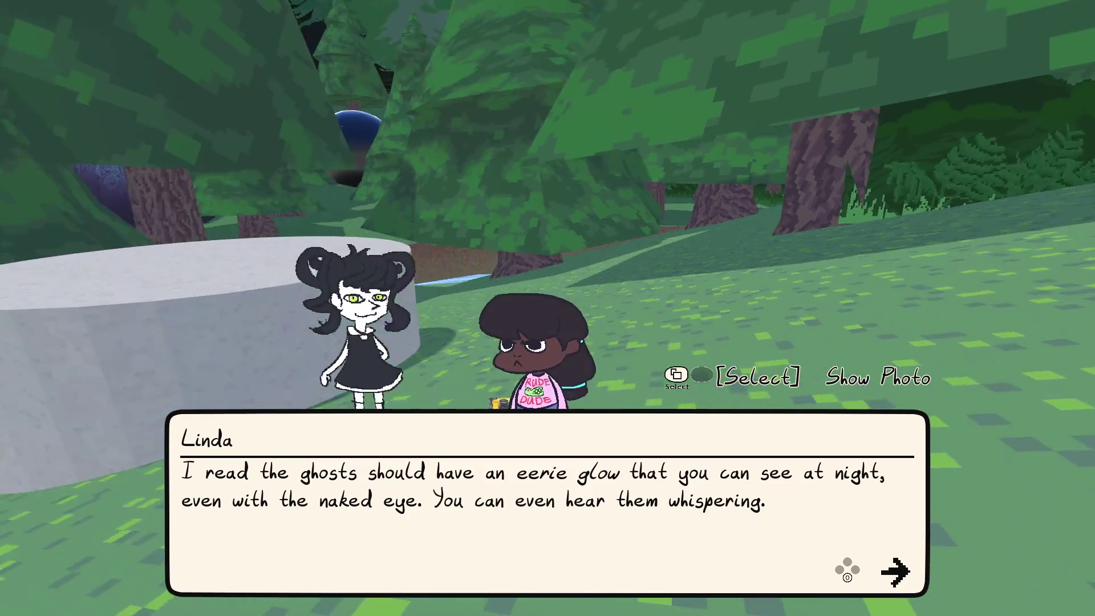
# - Listen as she suggests the graveyard, the creek and her house
pyautogui.press('e')
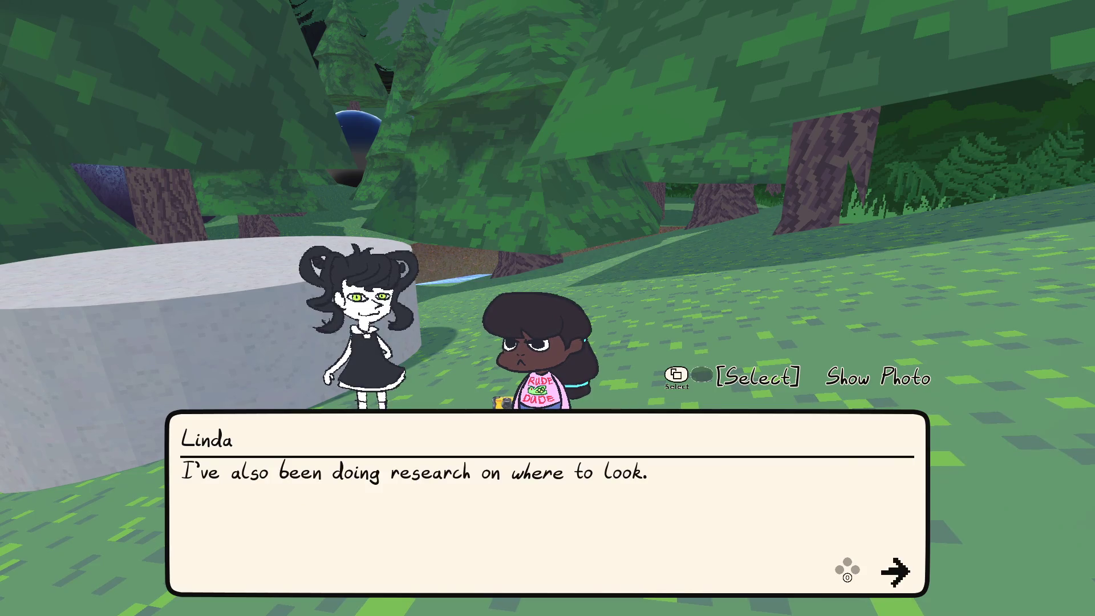
pyautogui.press('e')
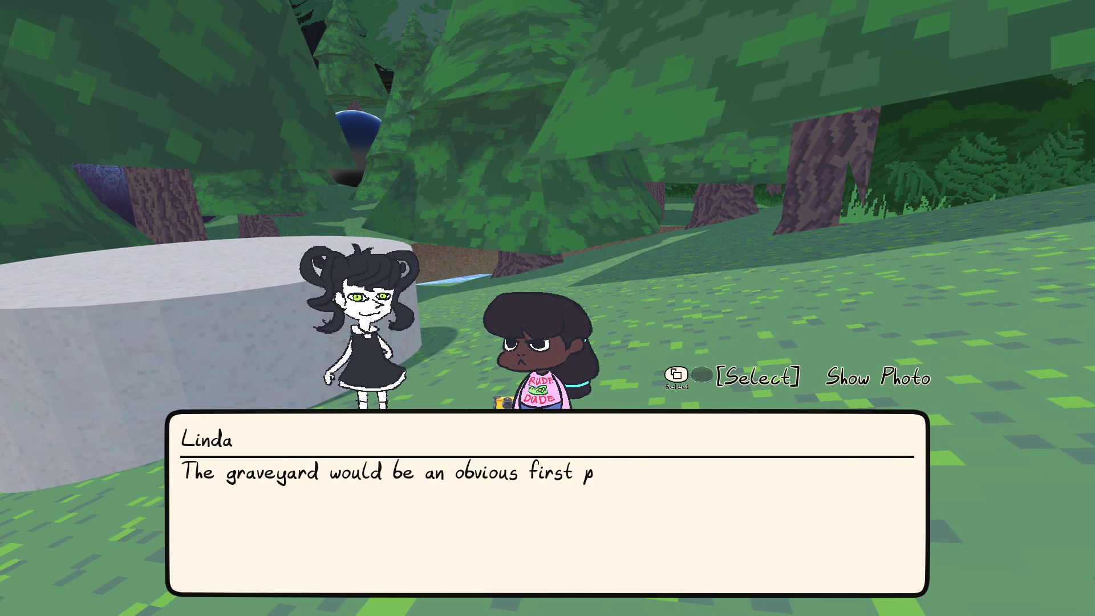
pyautogui.press('e')
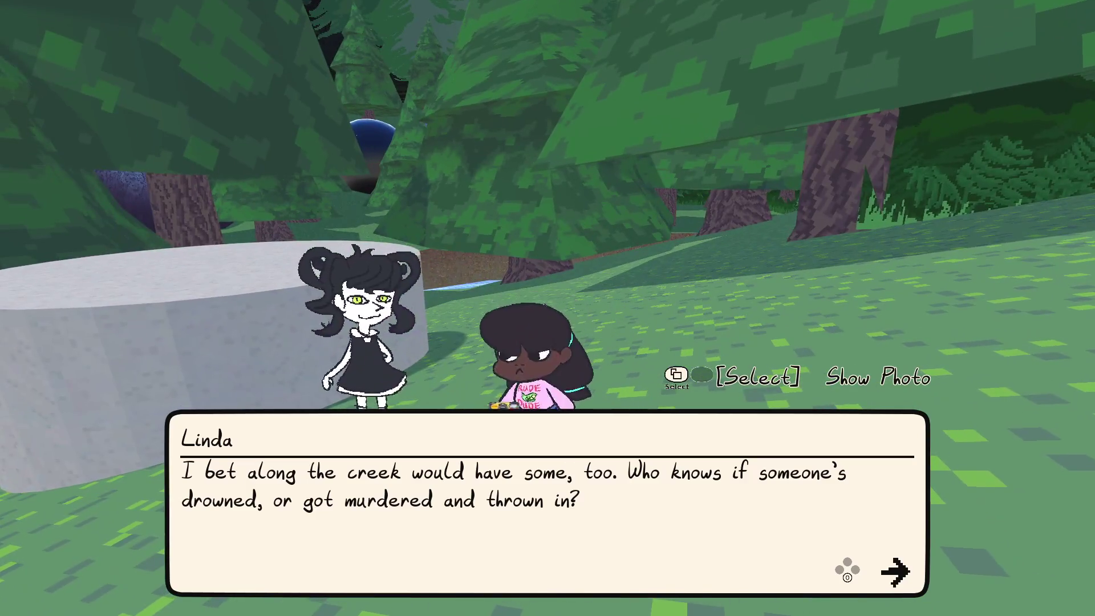
pyautogui.press('e')
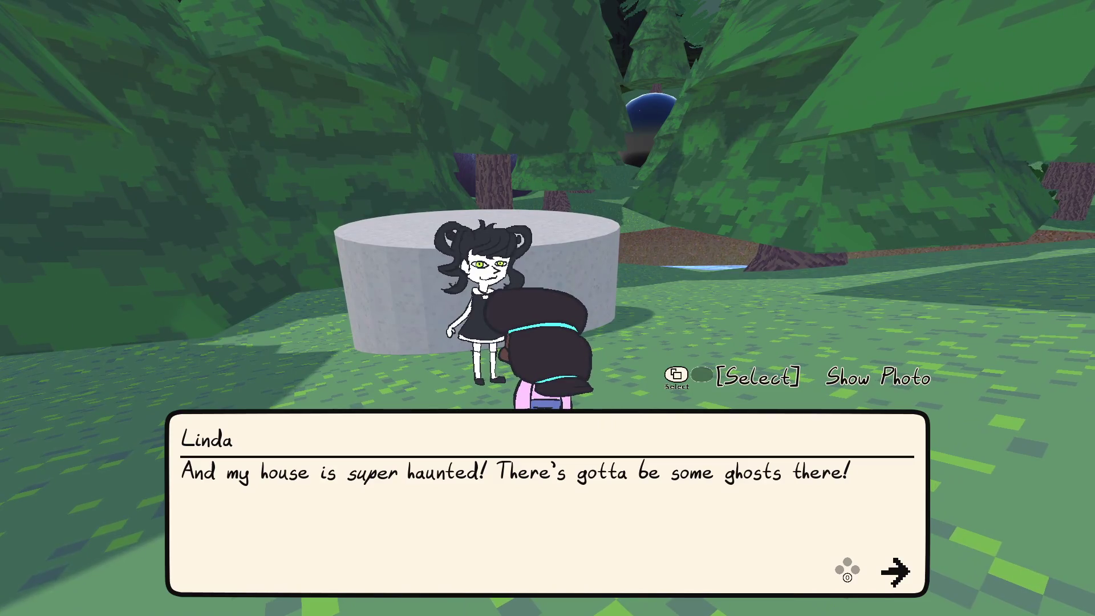
pyautogui.press('e')
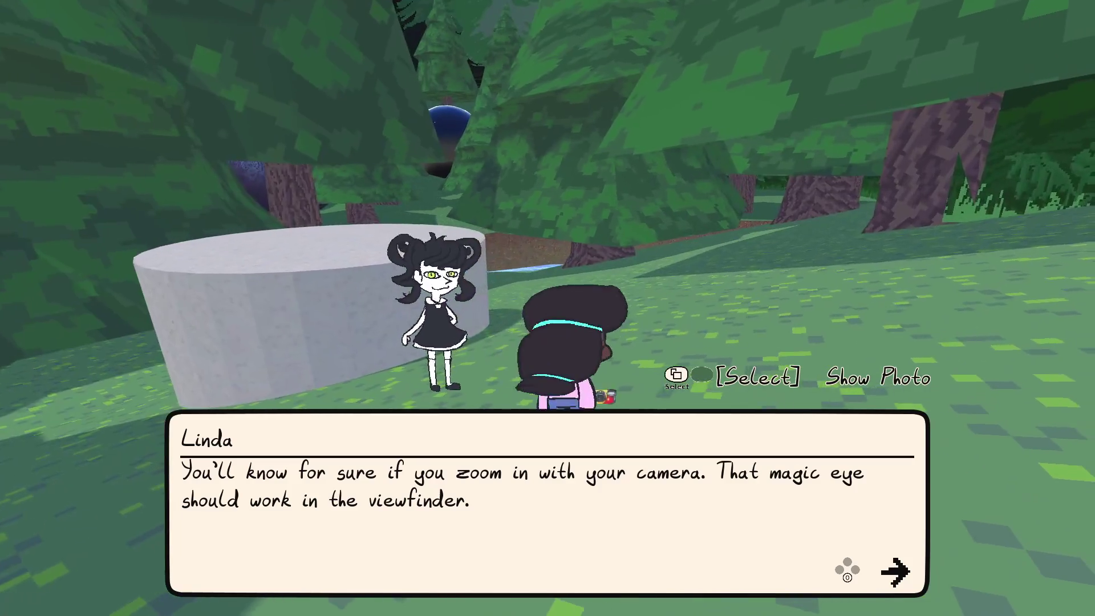
pyautogui.press('e')
# - Reply 'That doesn't make any sense' to her viewfinder advice and hear her answer
pyautogui.press('Down')
pyautogui.press('Up')
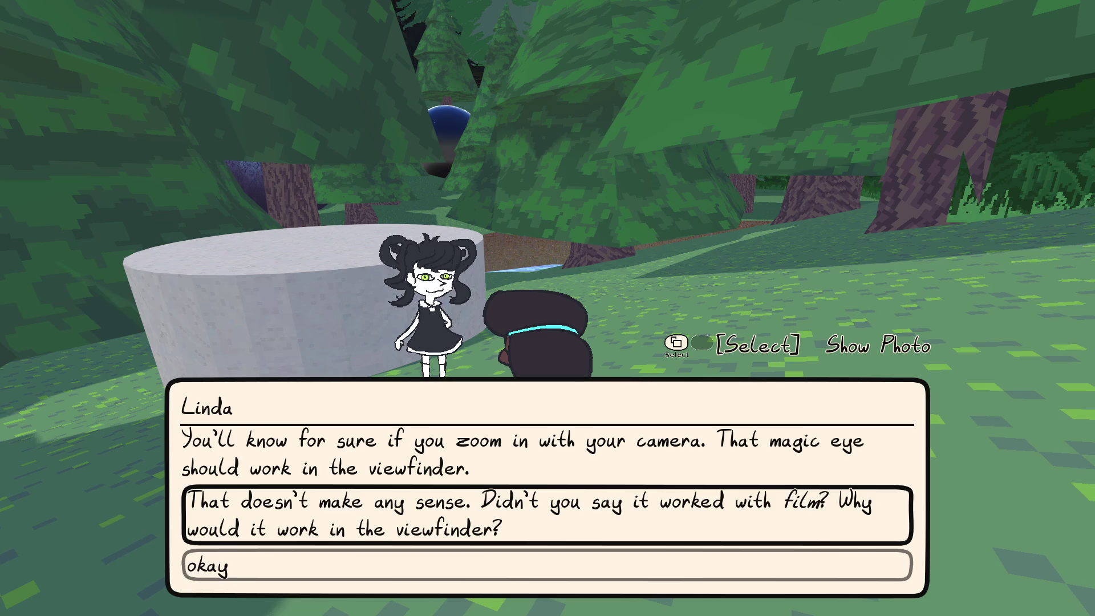
pyautogui.press('Down')
pyautogui.press('Up')
pyautogui.press('e')
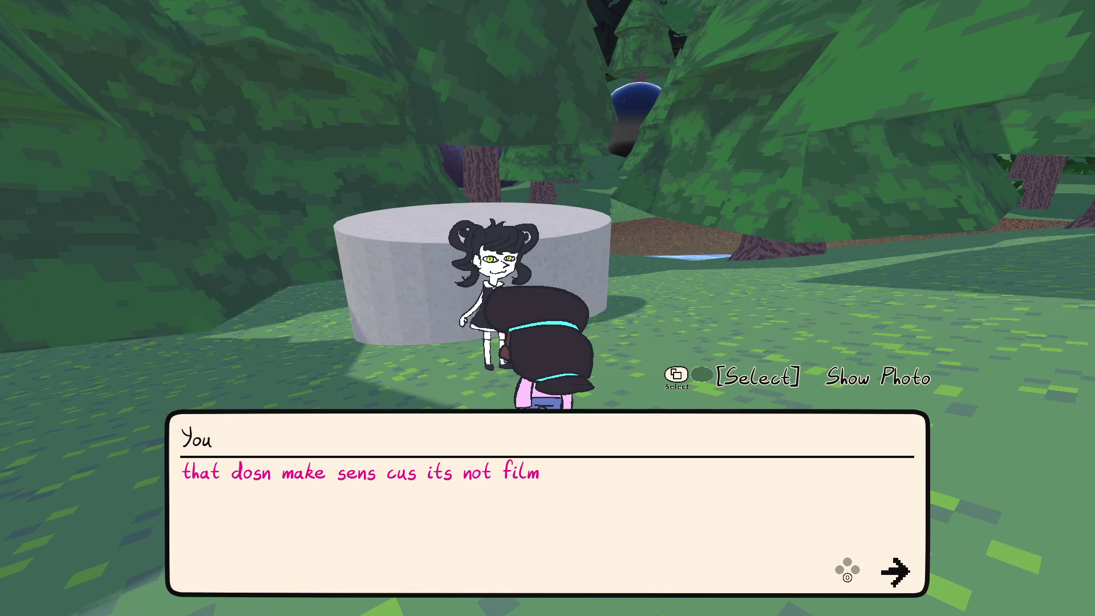
pyautogui.press('e')
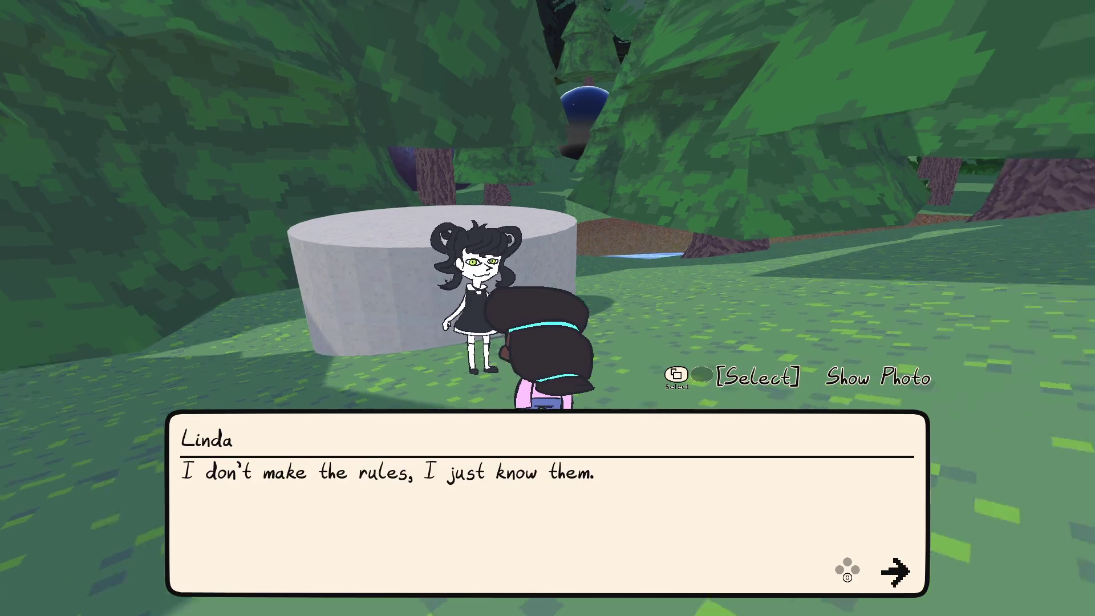
# - End Linda's conversation and walk uphill toward the graveyard
pyautogui.press('e')
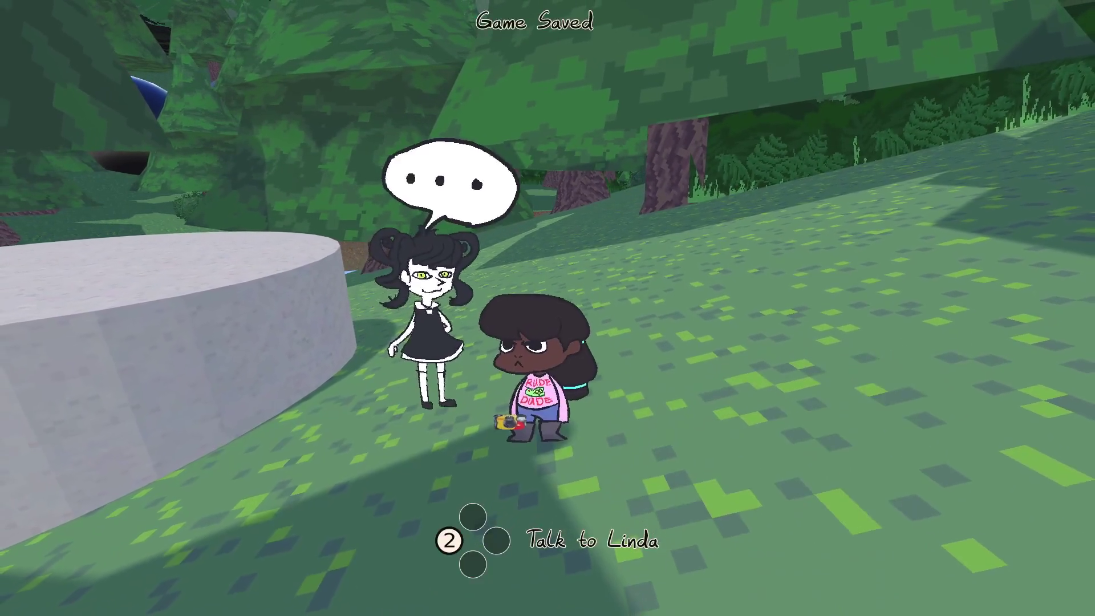
pyautogui.press('w')
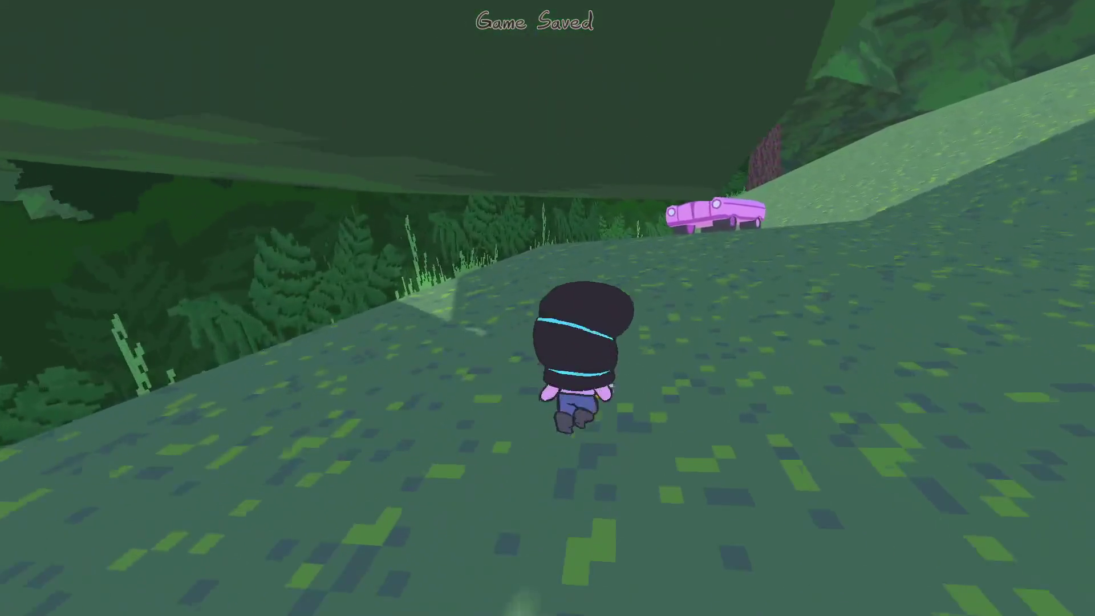
# - Drive the pink car downhill into the graveyard and photograph the ghost
pyautogui.press('e')
pyautogui.press('w')
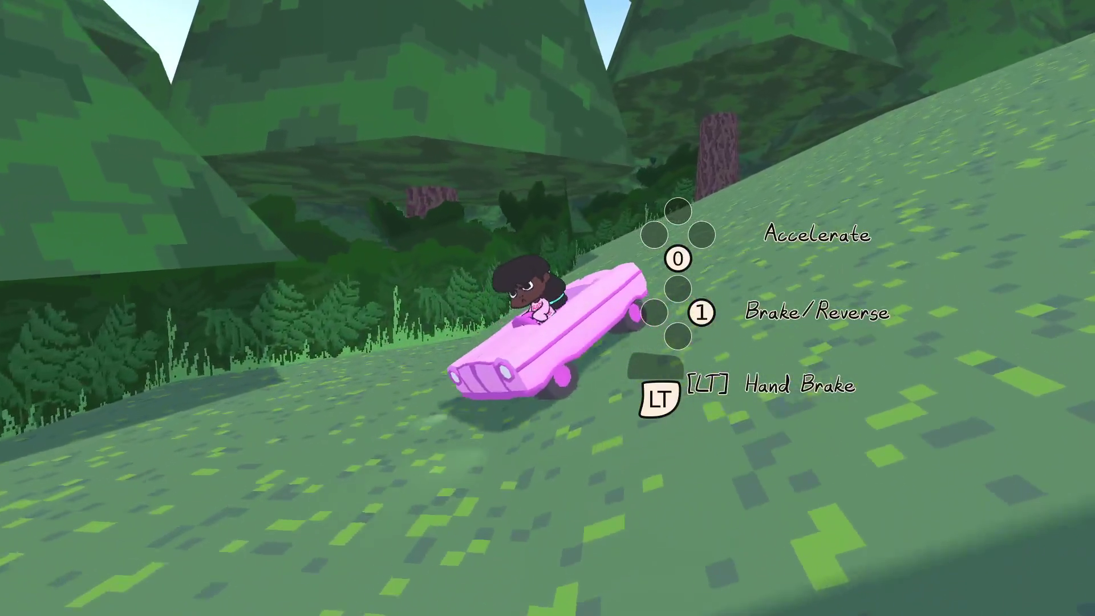
pyautogui.press('w')
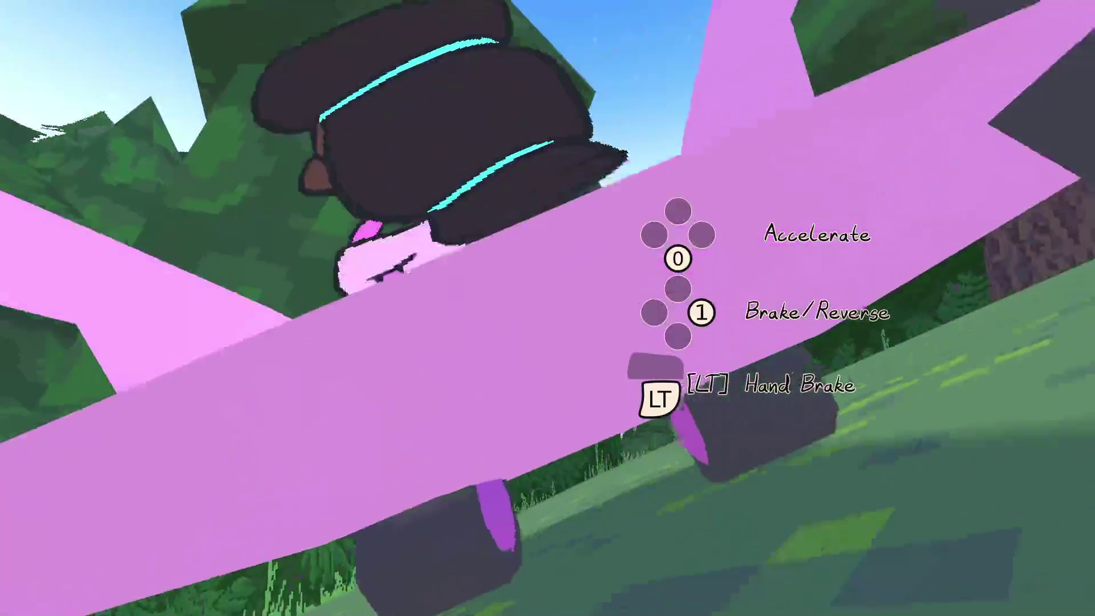
pyautogui.press('w')
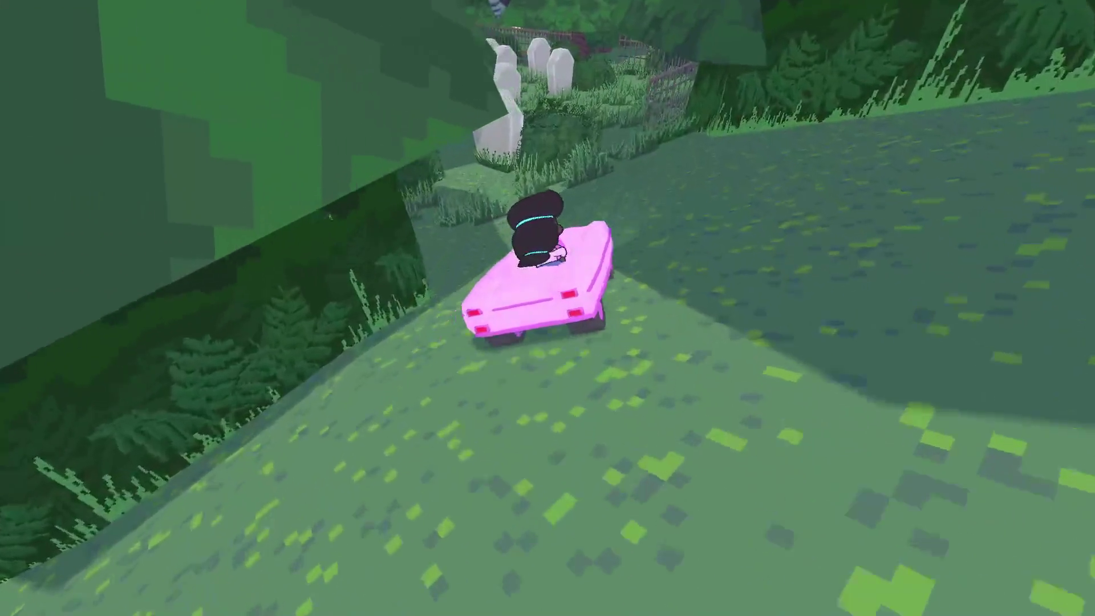
pyautogui.press('w')
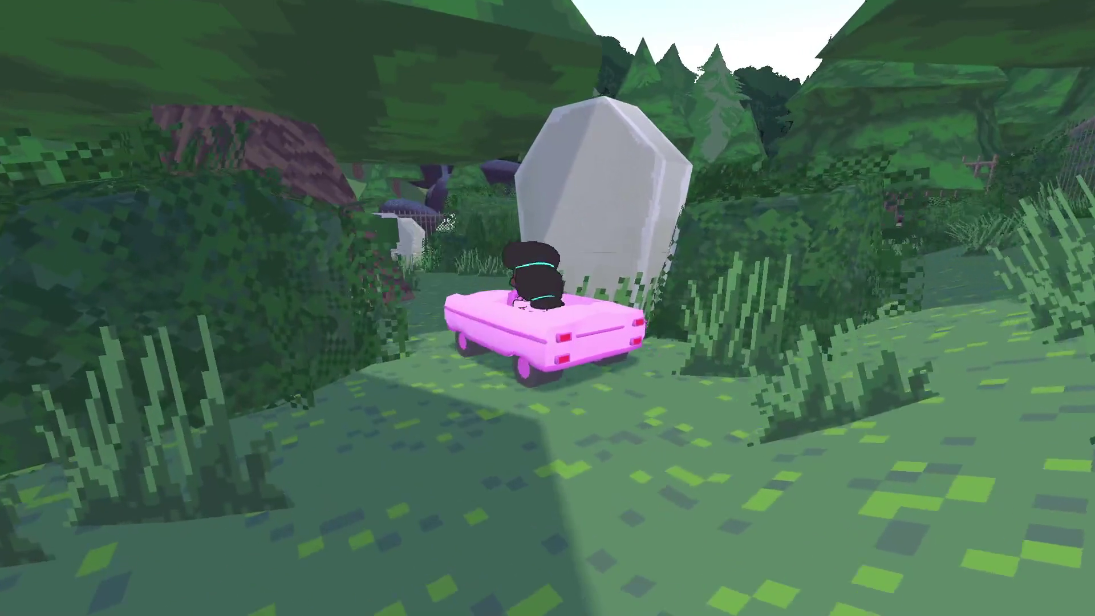
pyautogui.press('w')
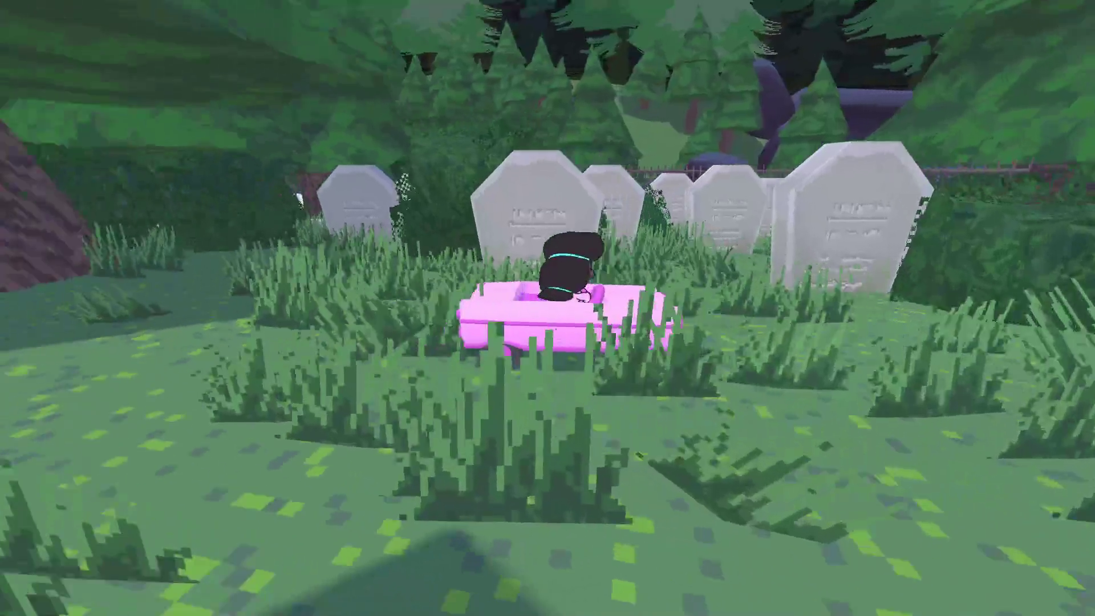
pyautogui.press('2')
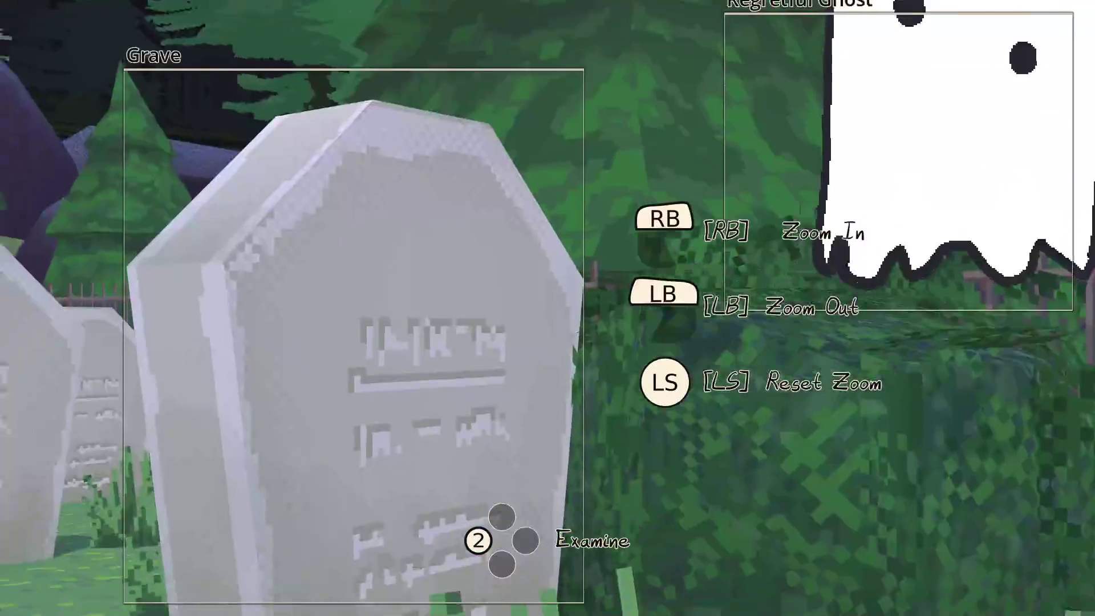
pyautogui.press('2')
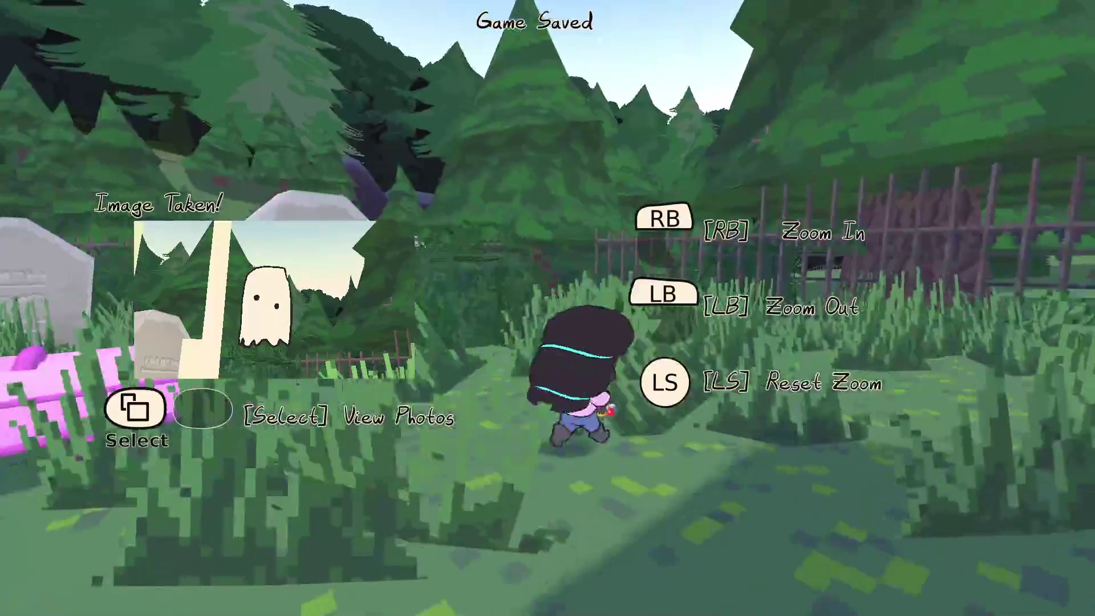
# - Walk past the big tree and riverbank back to the pink car and drive toward the gravestones
pyautogui.press('w')
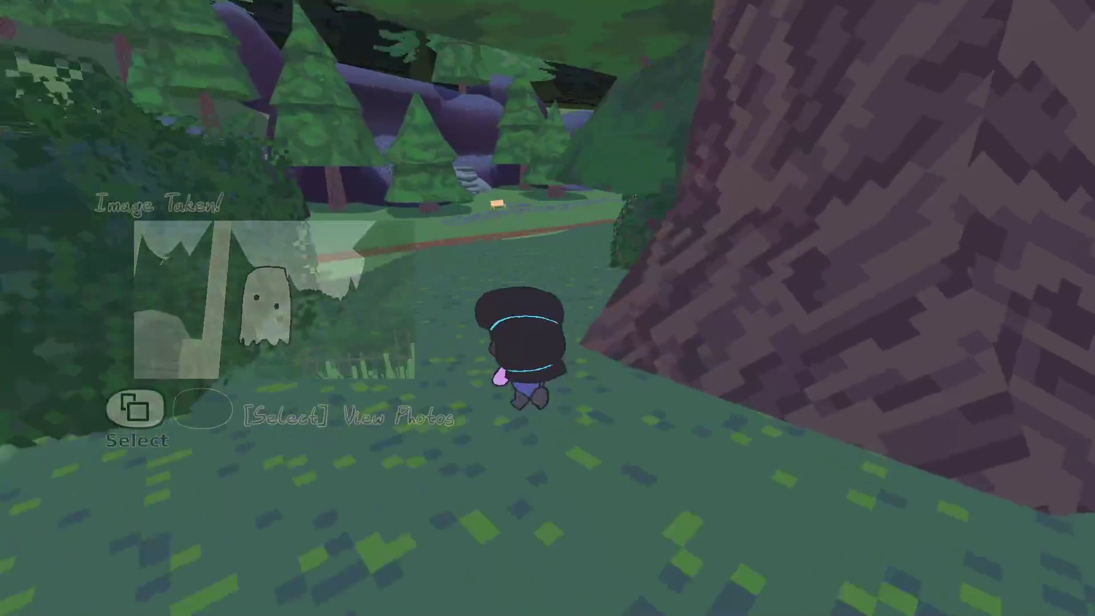
pyautogui.press('w')
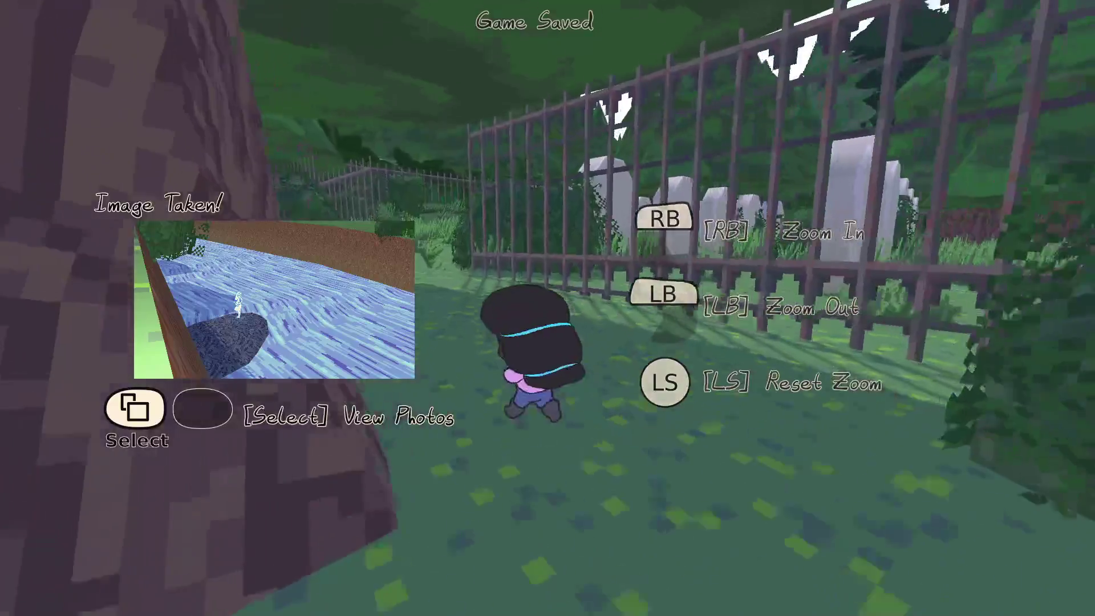
pyautogui.press('w')
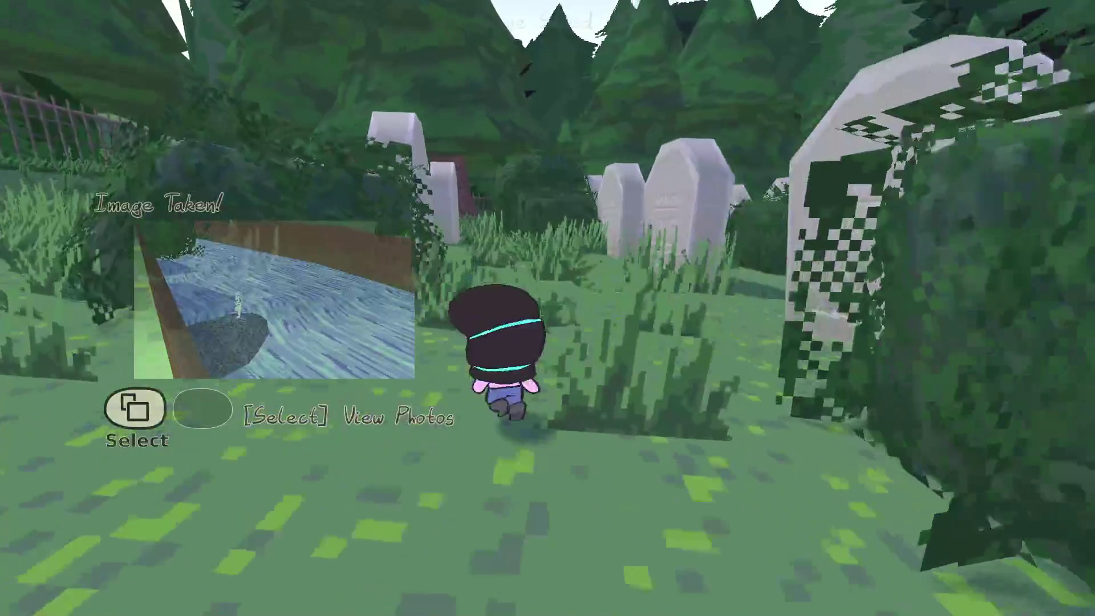
pyautogui.press('w')
pyautogui.press('z')
pyautogui.press('w')
pyautogui.press('w')
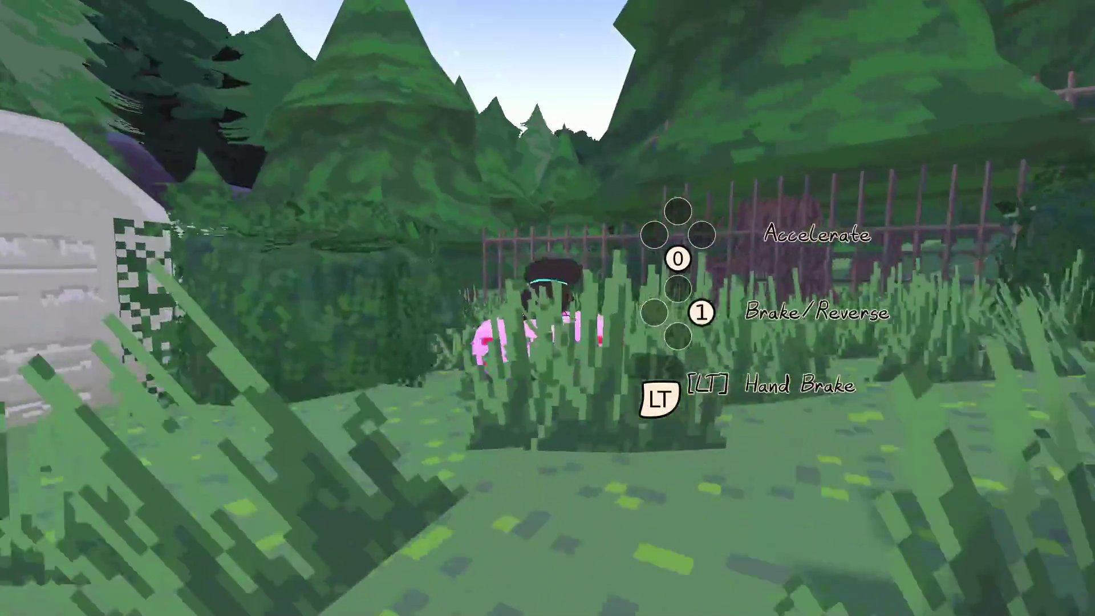
pyautogui.press('w')
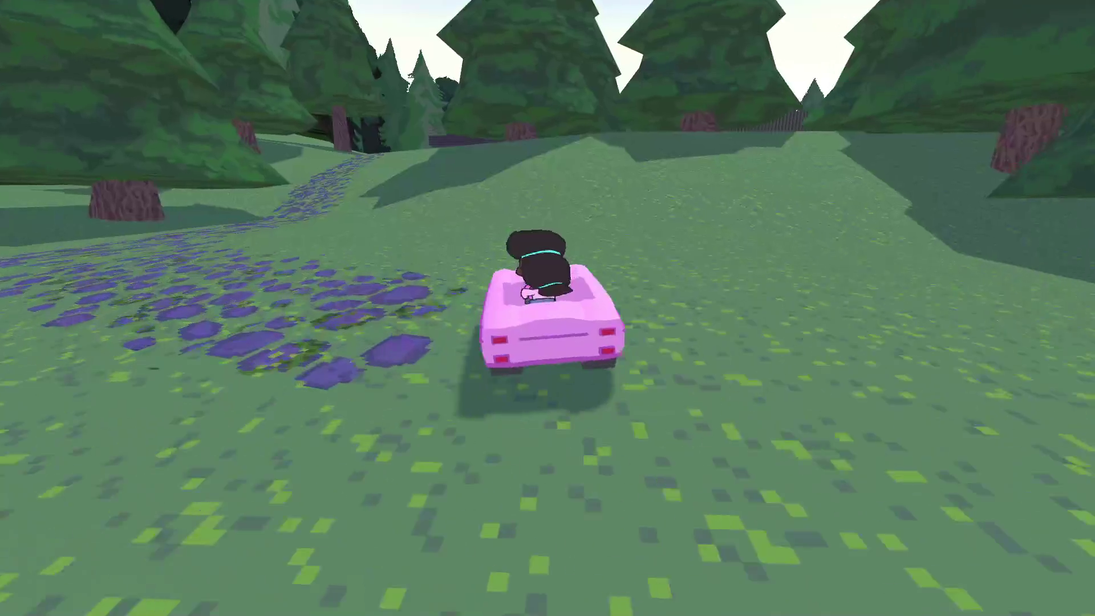
# - Drive across the meadow, past the house wall and through the trees onto the flower-patch path
pyautogui.press('w')
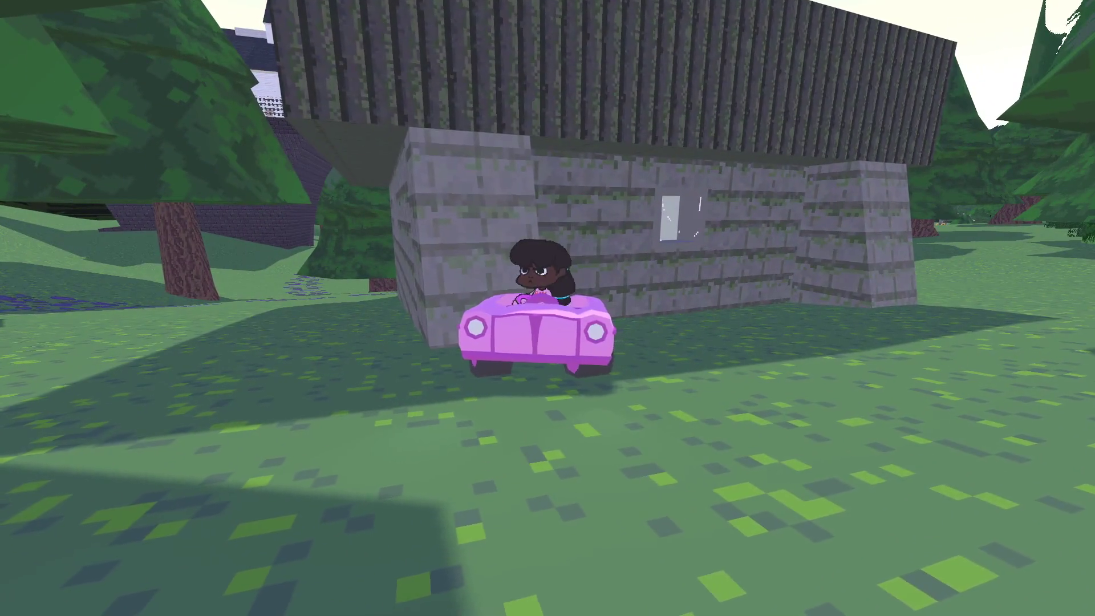
pyautogui.press('w')
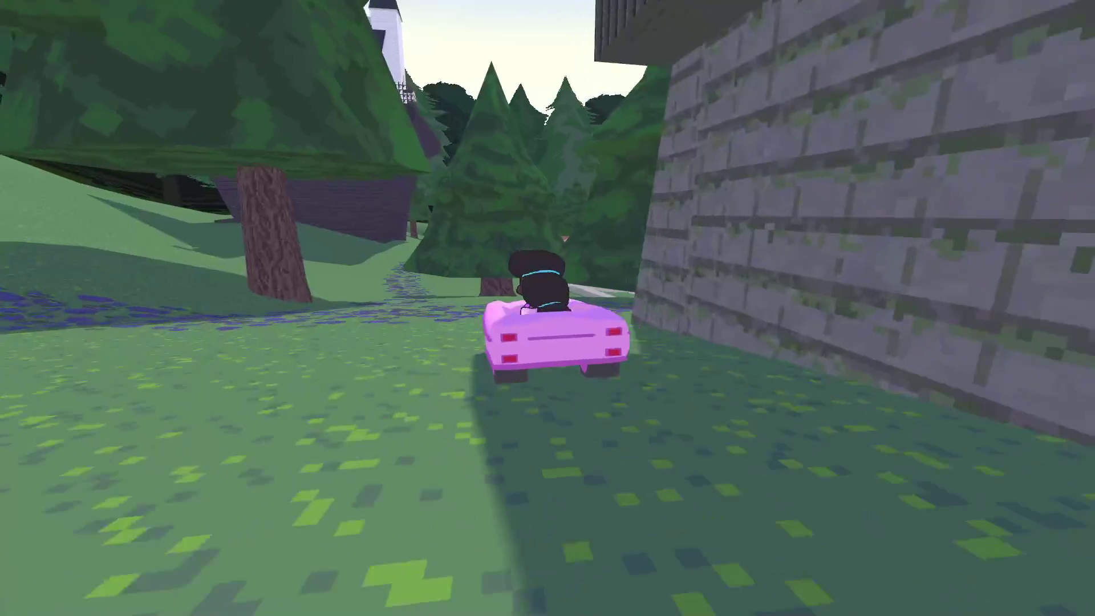
pyautogui.press('w')
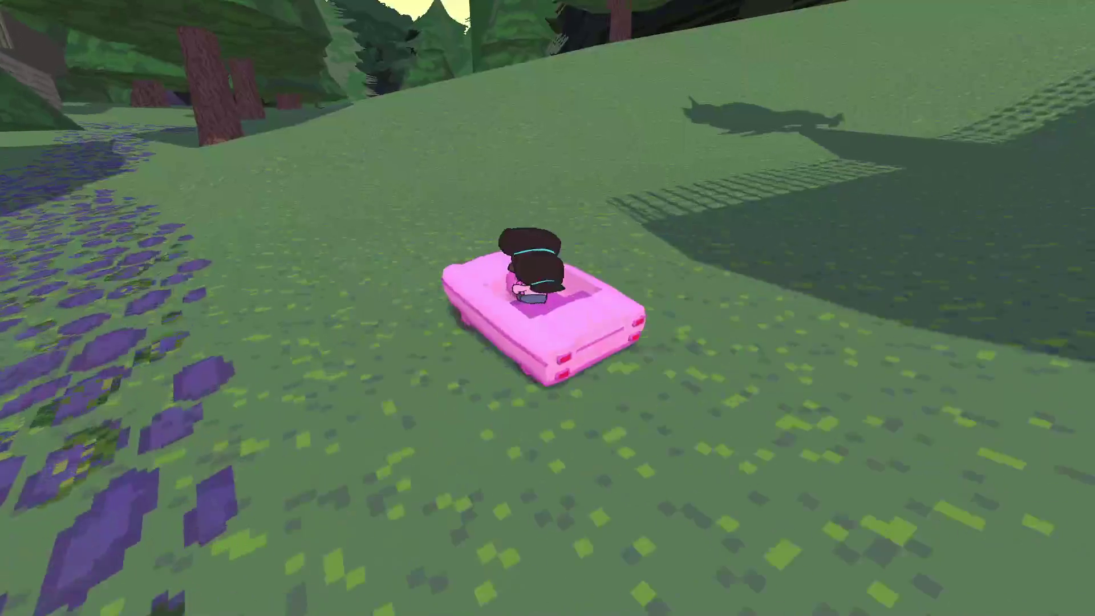
pyautogui.press('w')
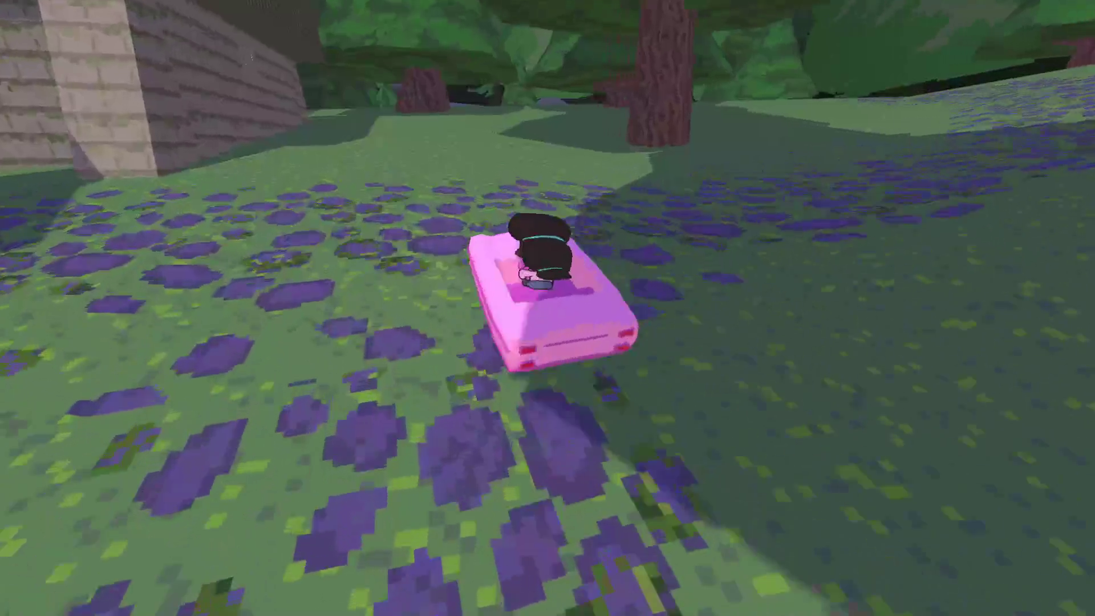
# - Steer through the fenced graveyard opening, across the tall grass and down the forest slope
pyautogui.press('d')
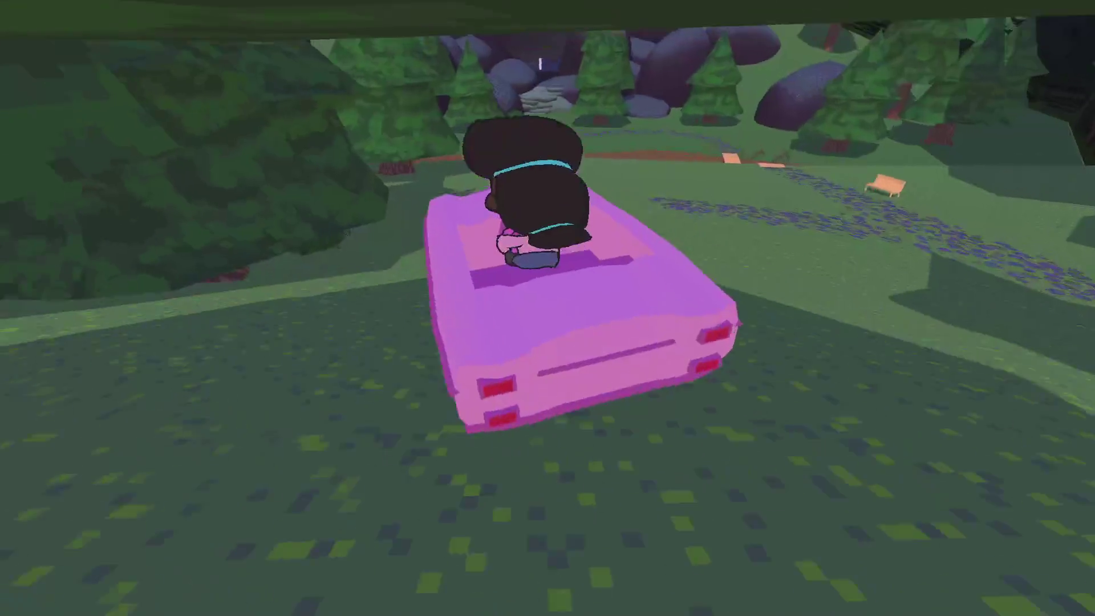
pyautogui.press('a')
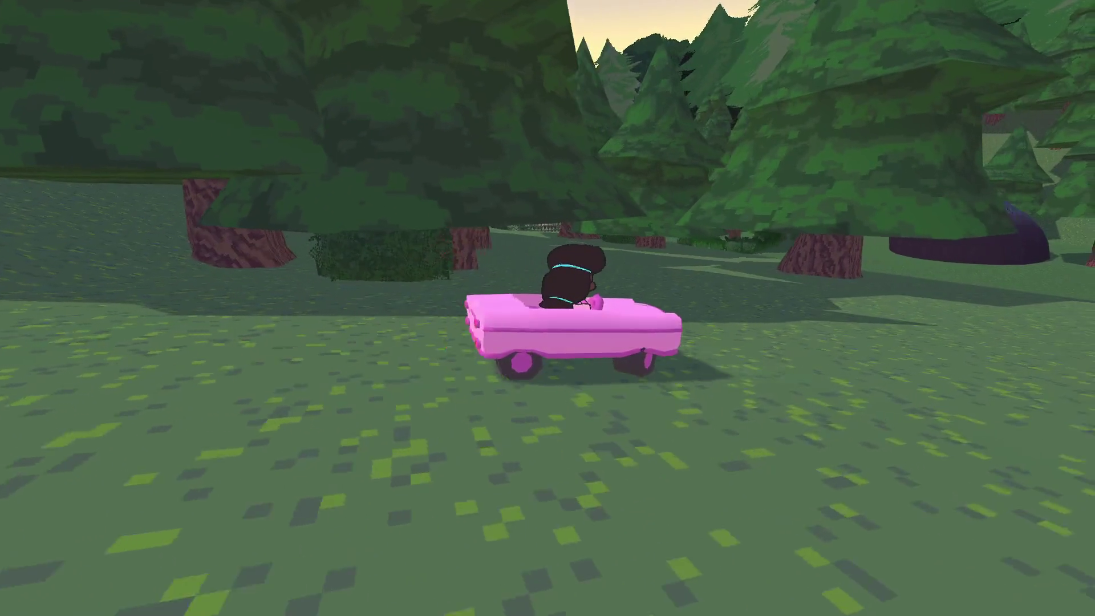
pyautogui.press('w')
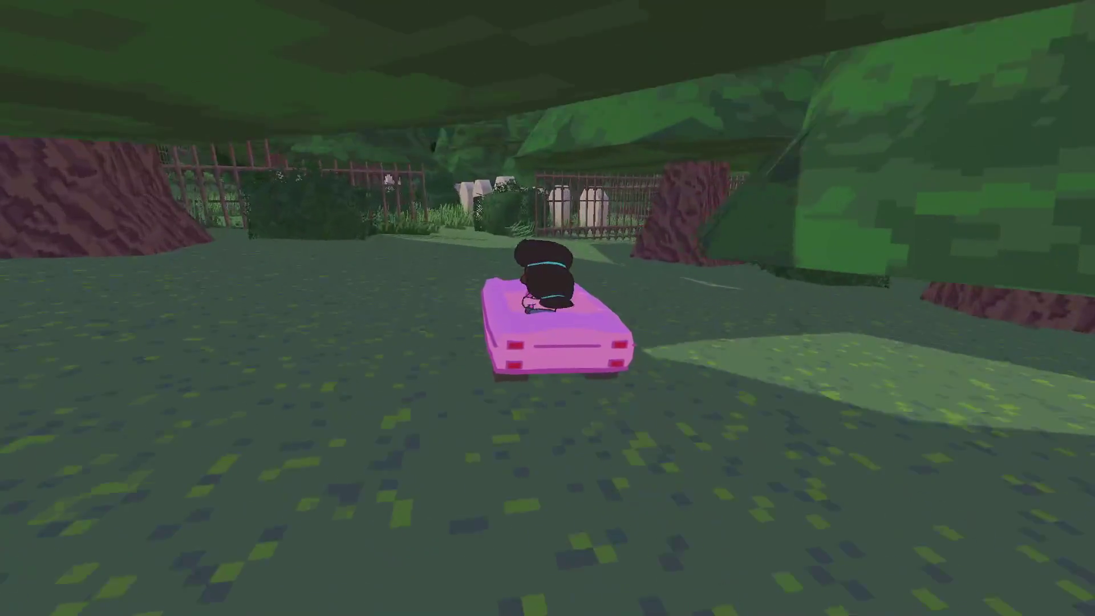
pyautogui.press('a')
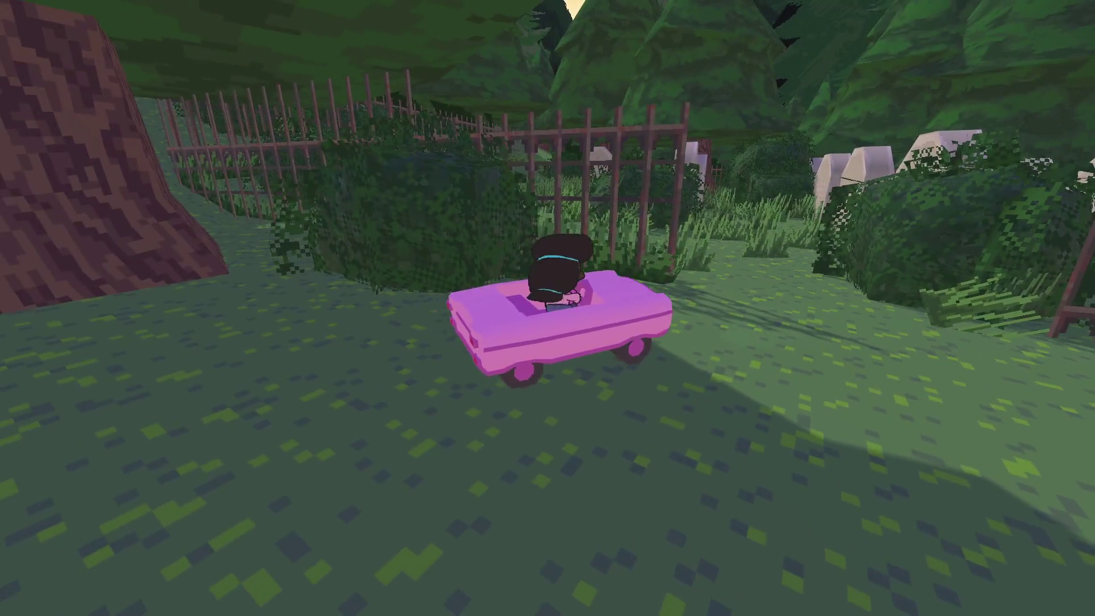
pyautogui.press('d')
pyautogui.press('a')
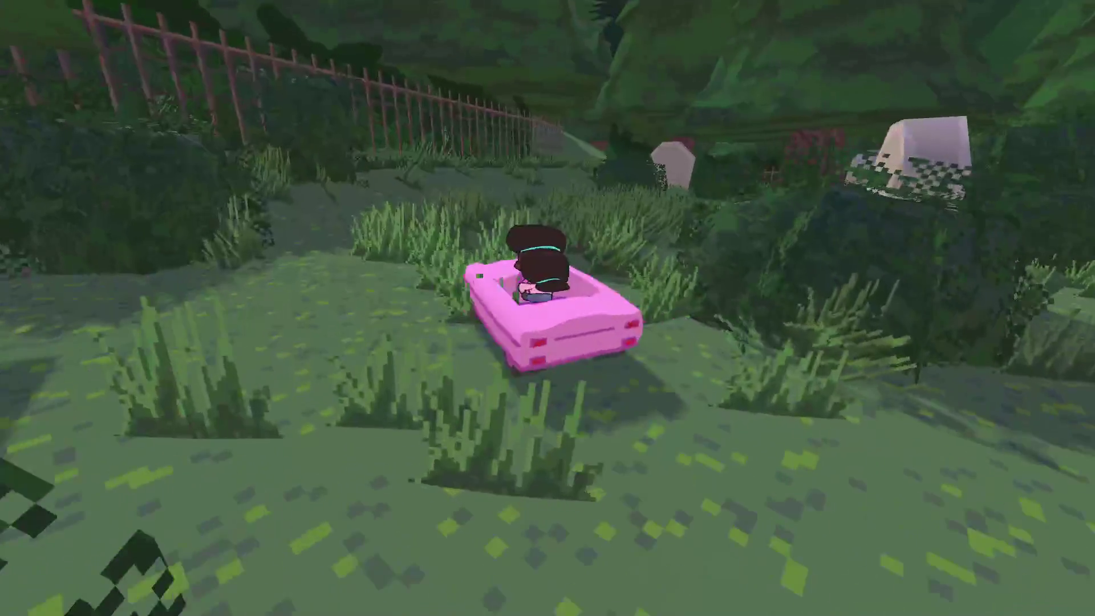
pyautogui.press('w')
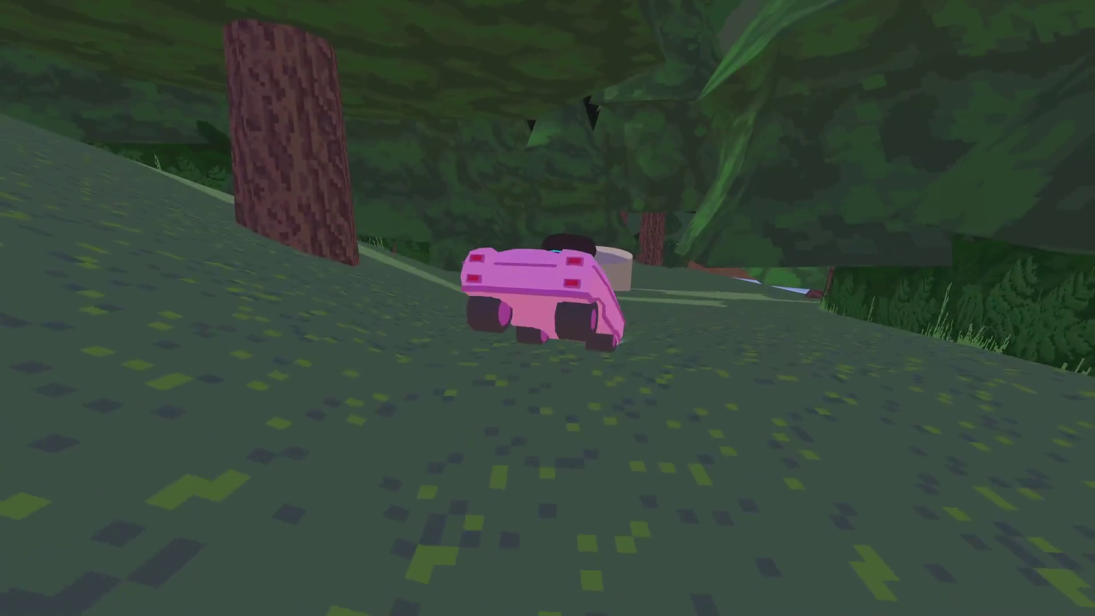
# - Leave the car, show the girl at the stump the ghost photo, and finish the conversation
pyautogui.press('e')
pyautogui.press('w')
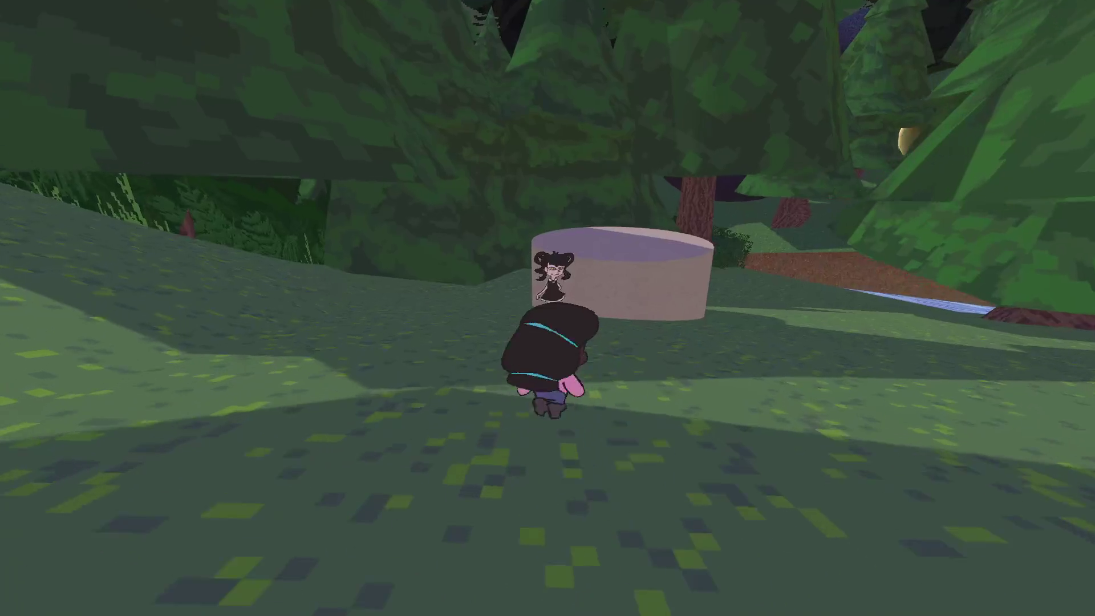
pyautogui.press('Tab')
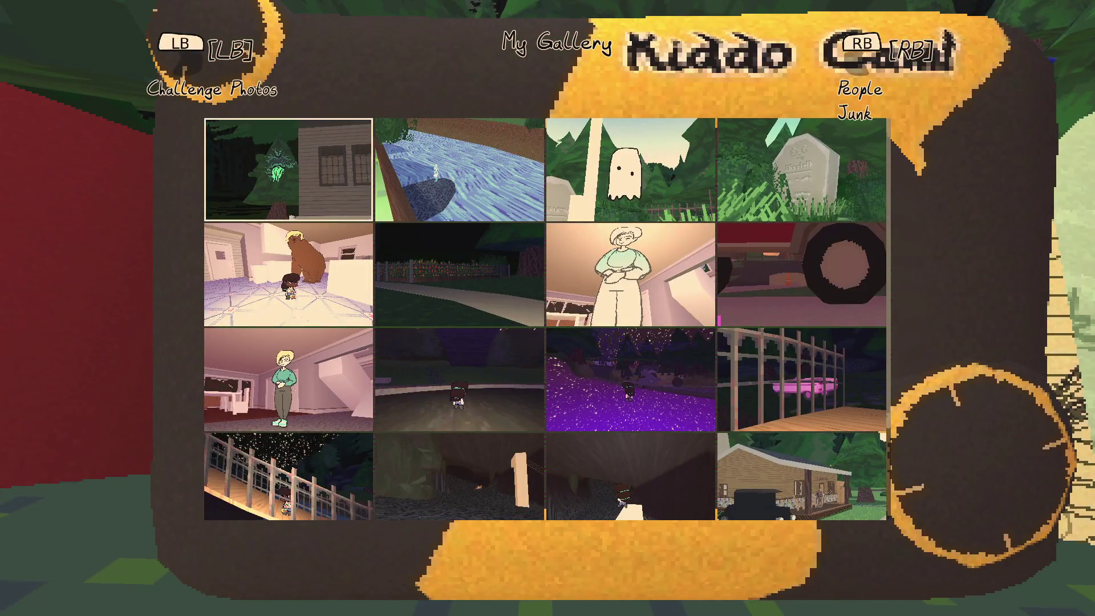
pyautogui.press('Return')
pyautogui.press('Return')
pyautogui.press('Return')
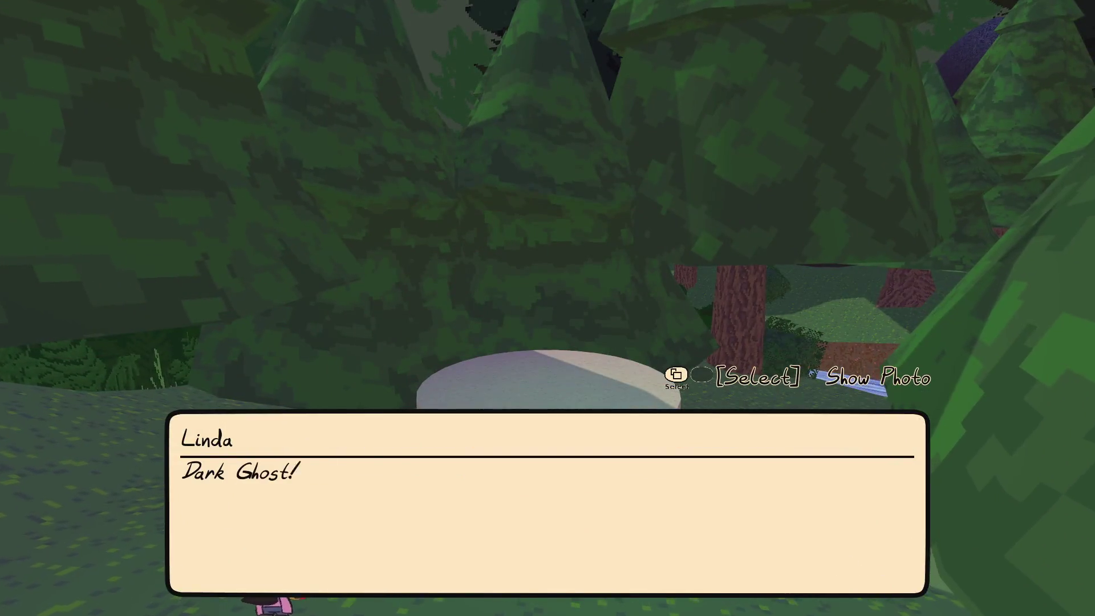
pyautogui.press('Return')
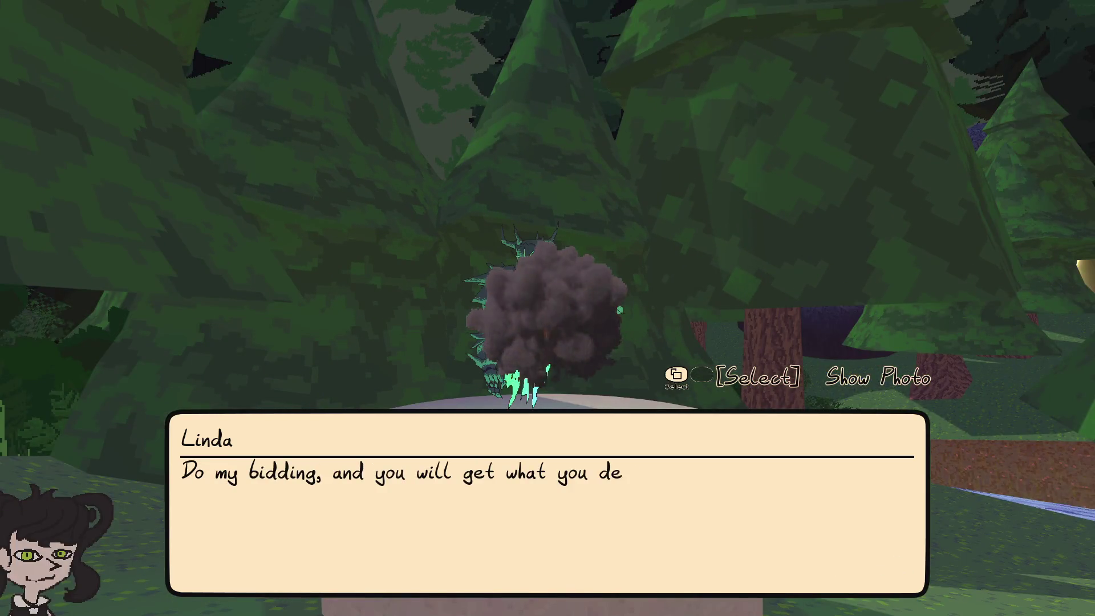
pyautogui.press('Return')
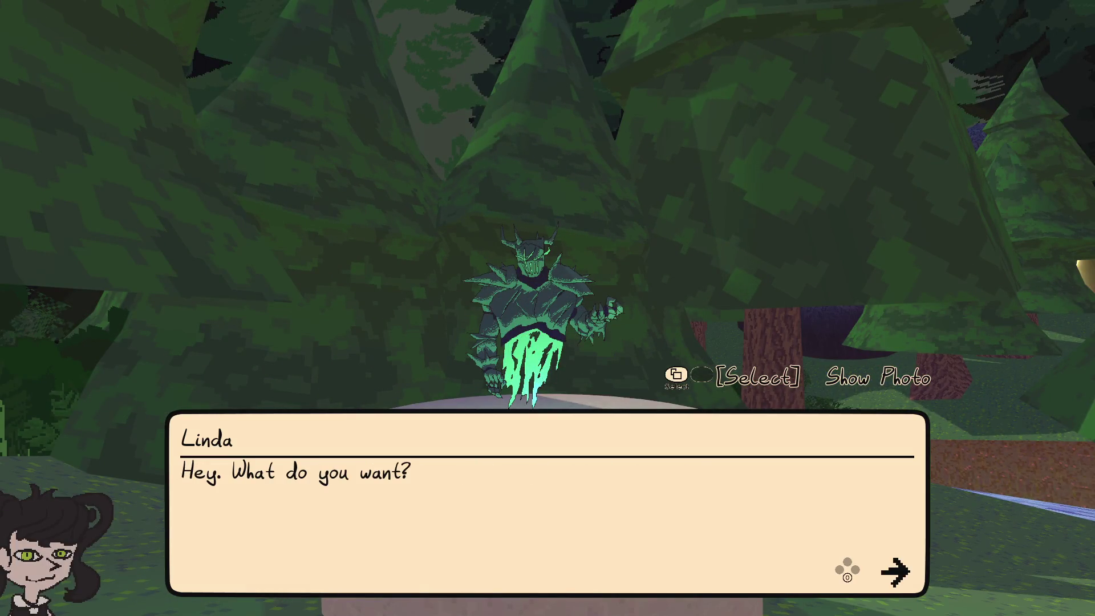
pyautogui.press('Return')
pyautogui.press('Return')
pyautogui.press('Return')
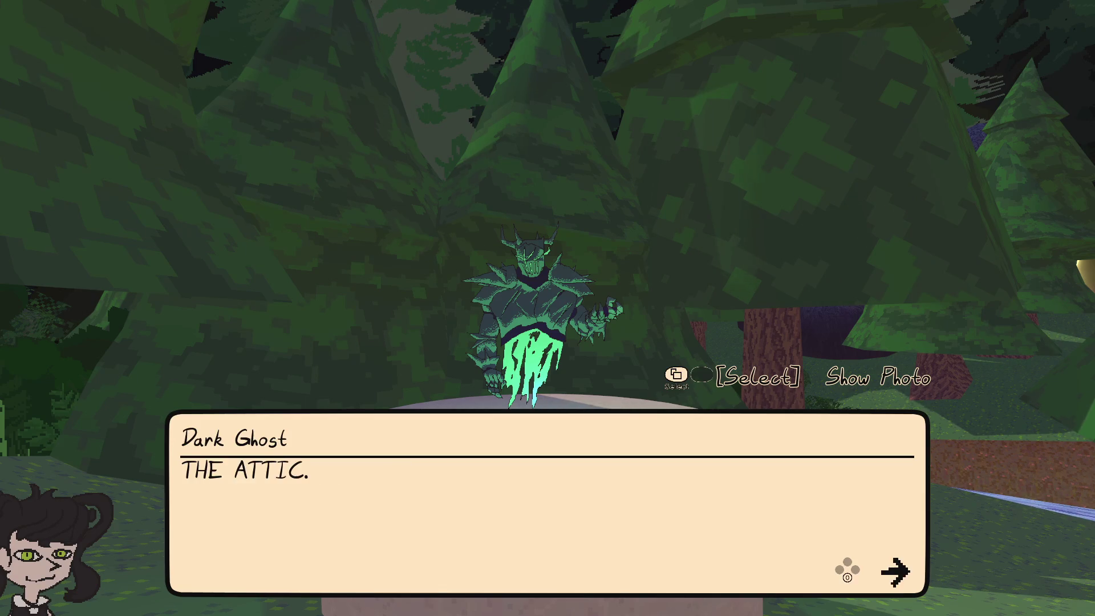
pyautogui.press('Return')
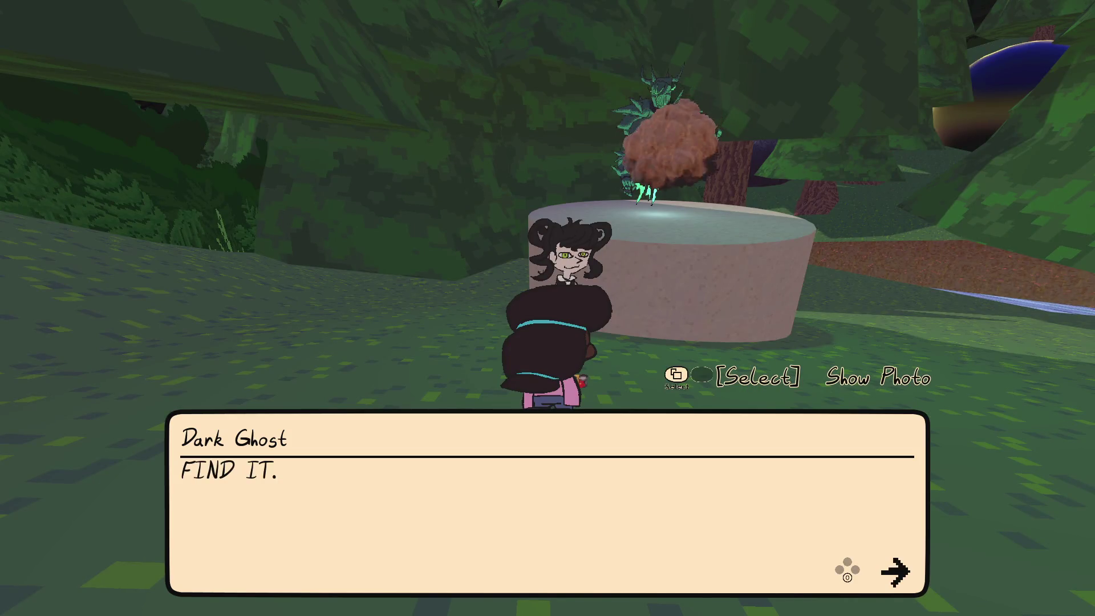
pyautogui.press('Return')
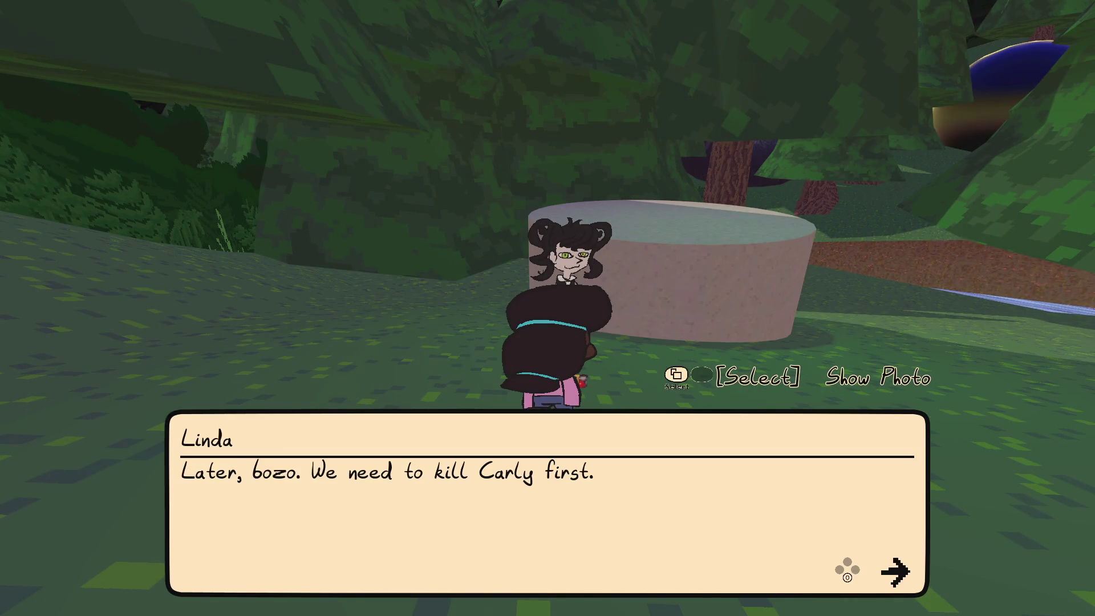
pyautogui.press('Return')
# - Show her the graveyard ghost photo from the gallery, advance the dialogue, and pause the game
pyautogui.press('2')
pyautogui.press('Right')
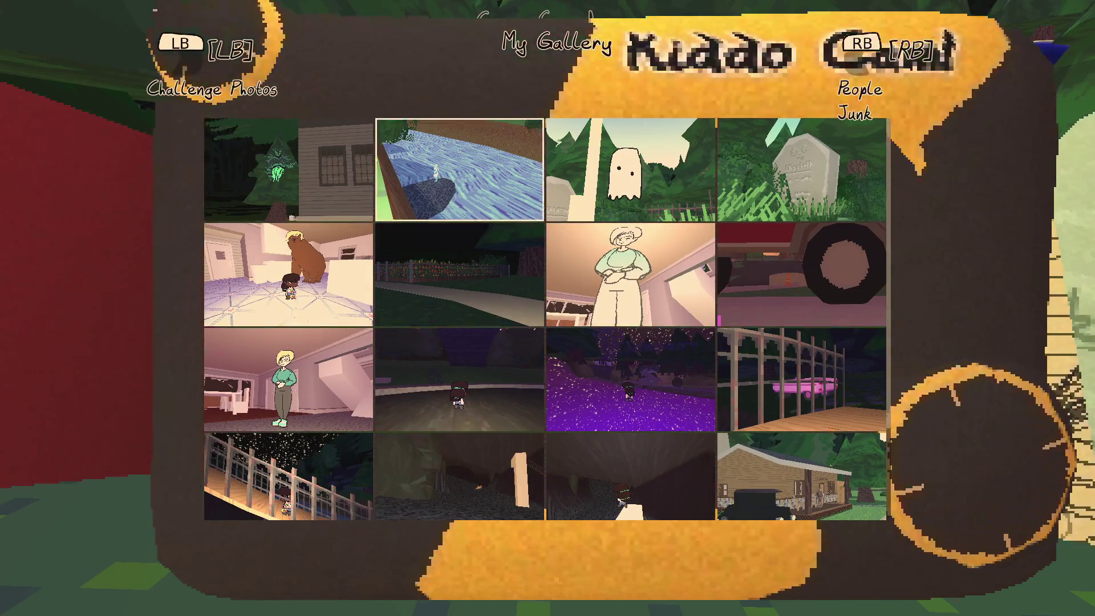
pyautogui.press('Right')
pyautogui.press('Return')
pyautogui.press('Return')
pyautogui.press('Return')
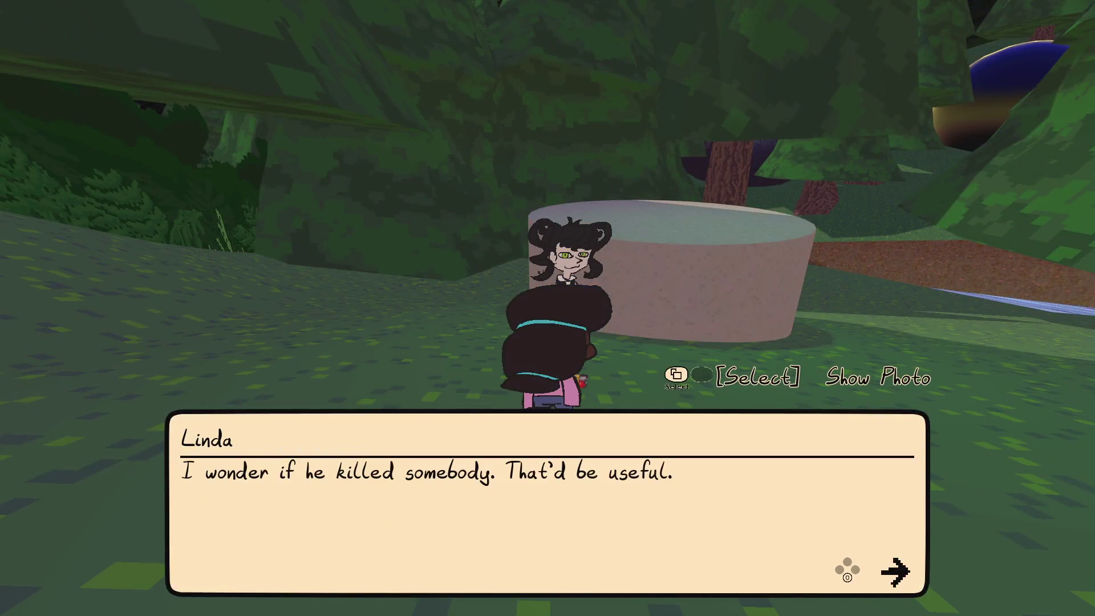
pyautogui.press('Return')
pyautogui.press('Return')
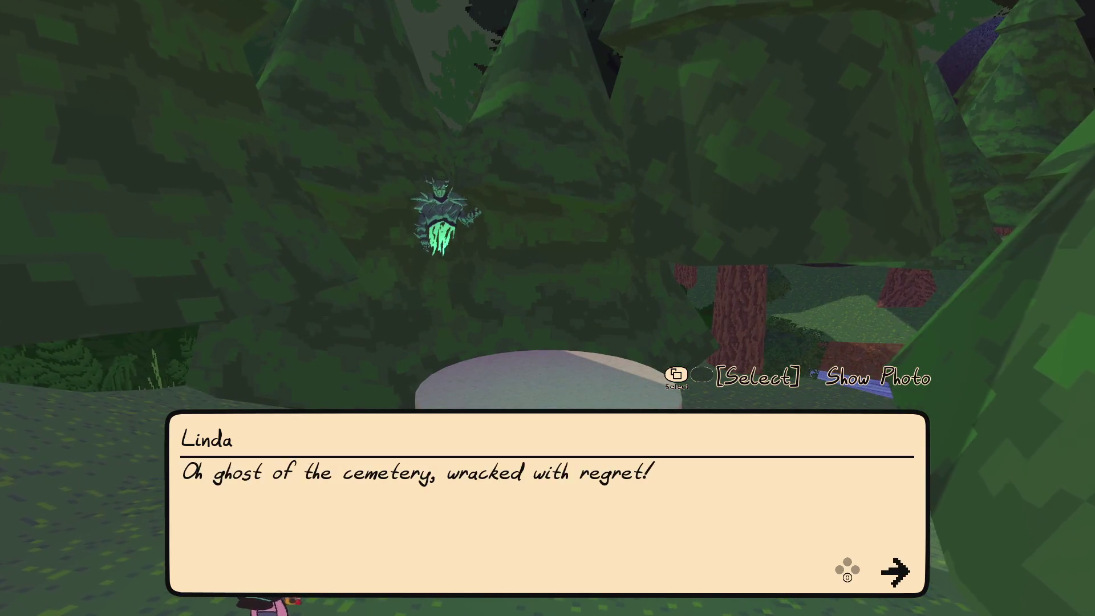
pyautogui.press('Escape')
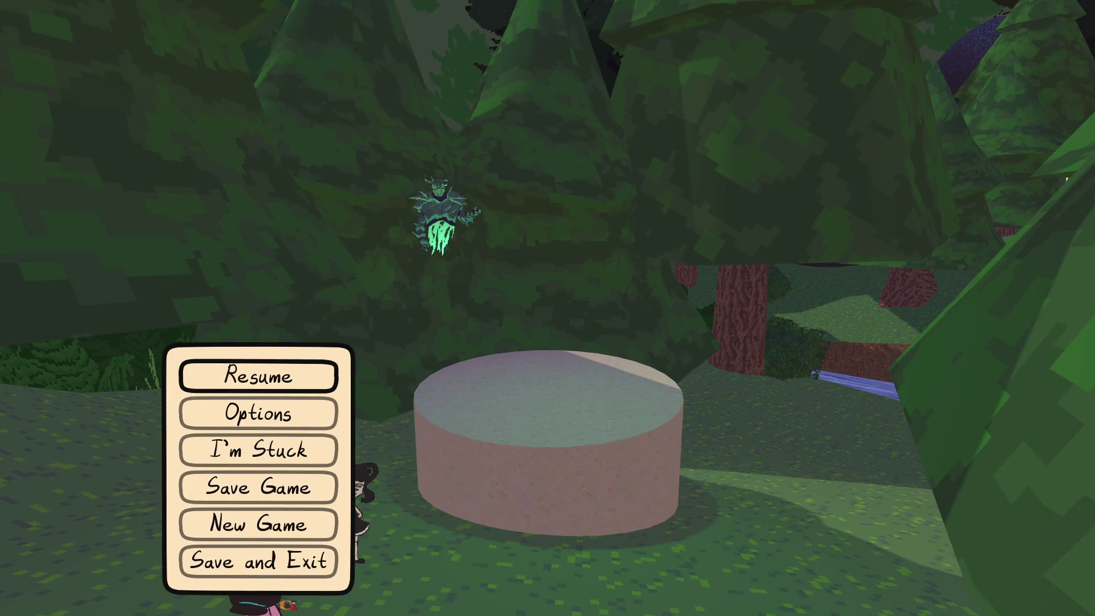
# - Close the game and filter the Scene tree by 'camera', inspecting startup_camera
pyautogui.hotkey('alt', 'F4')
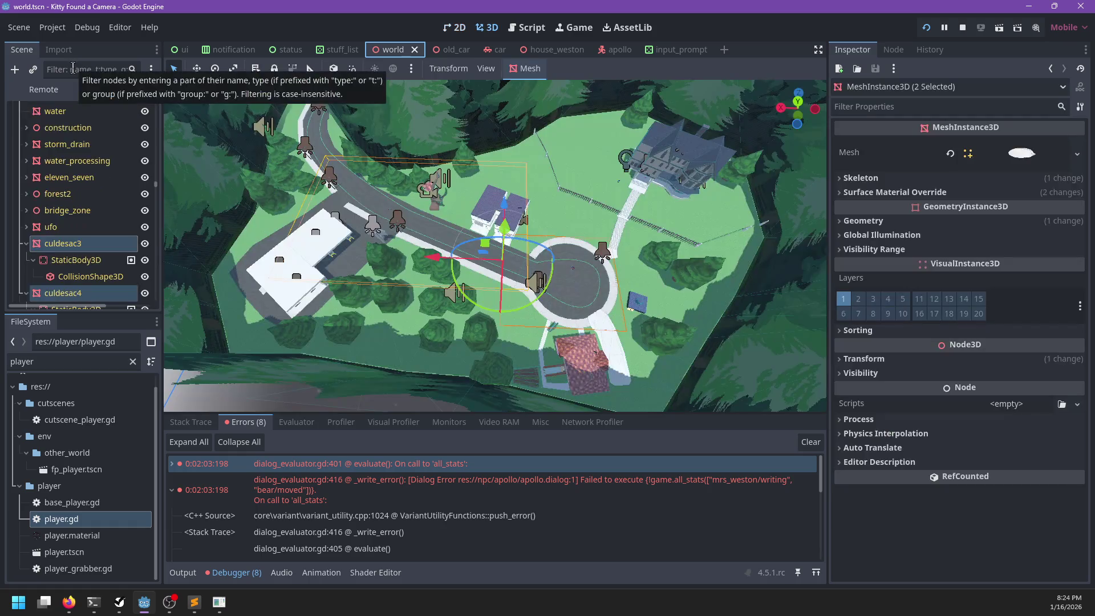
pyautogui.click(74, 69)
pyautogui.write('camera')
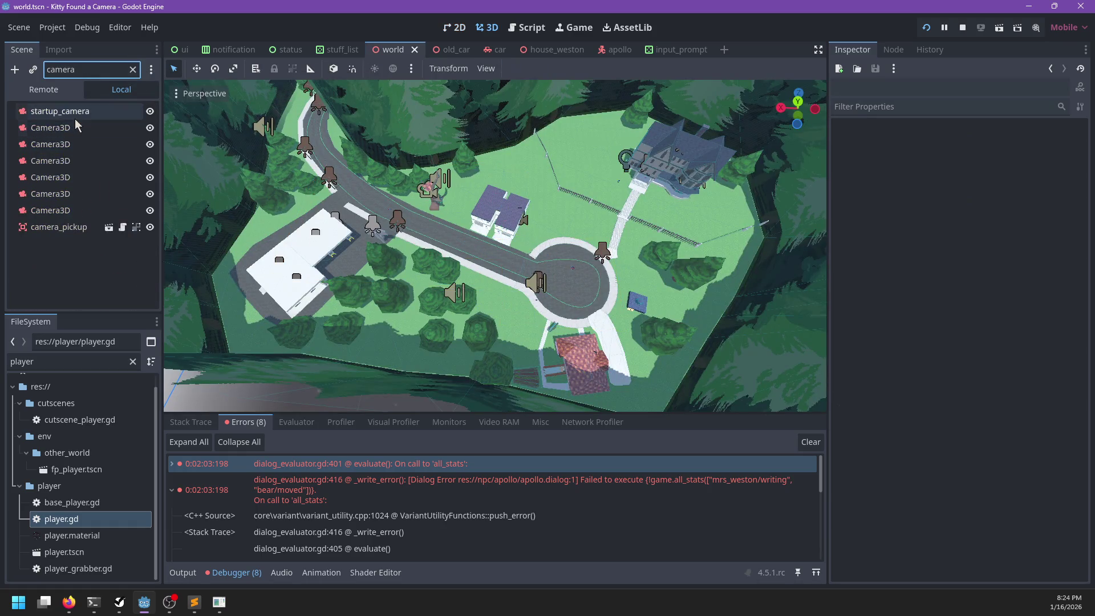
pyautogui.click(74, 111)
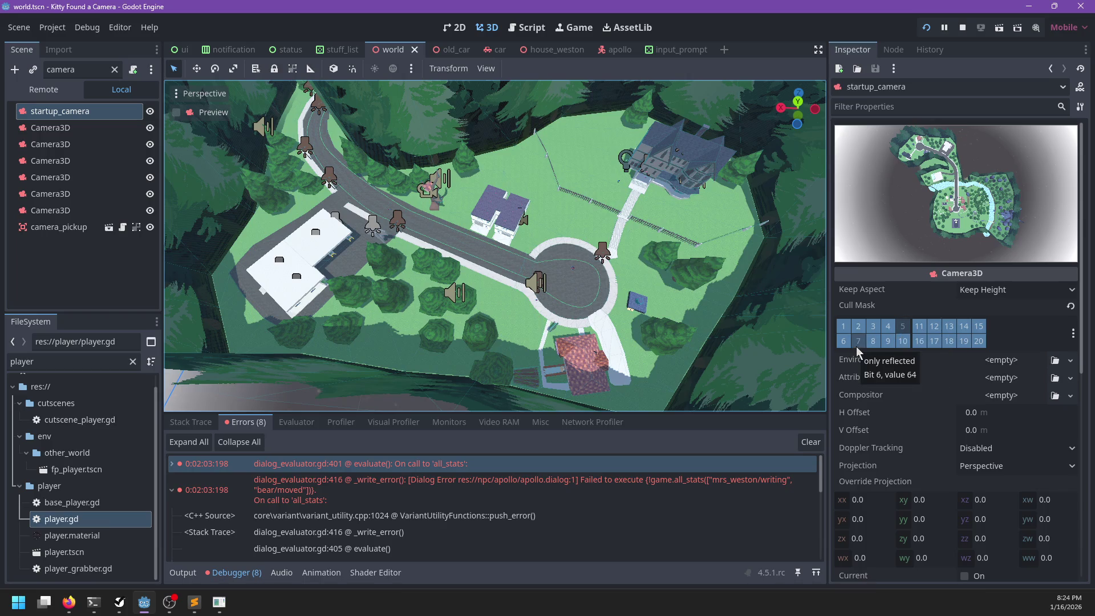
# - Select all six Camera3D nodes, disable Cull Mask layer 5, and save world.tscn
pyautogui.click(57, 128)
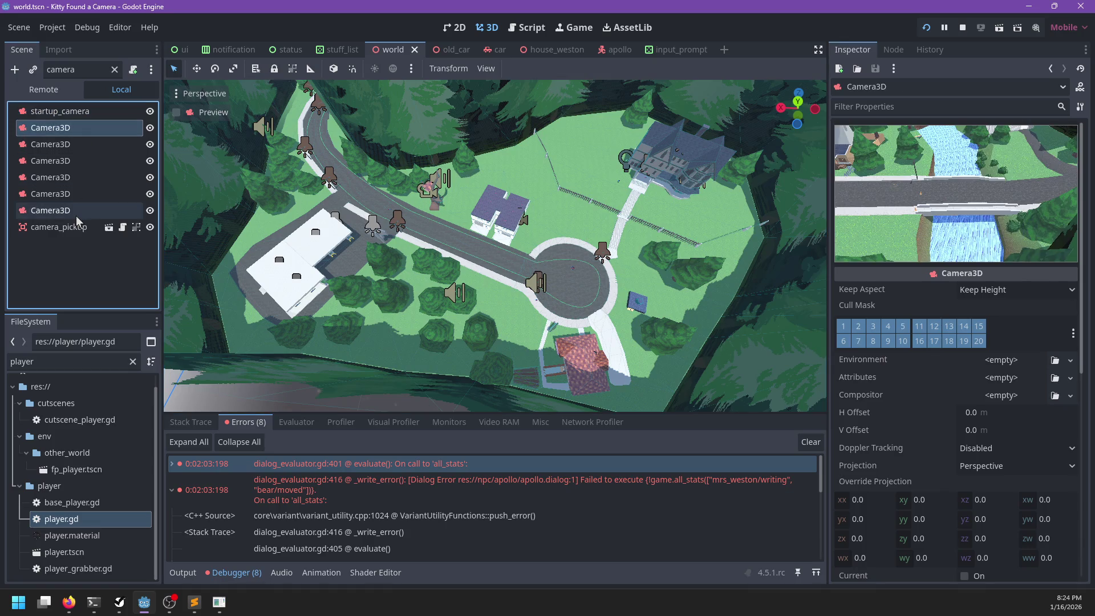
pyautogui.keyDown('shift'); pyautogui.click(57, 210); pyautogui.keyUp('shift')
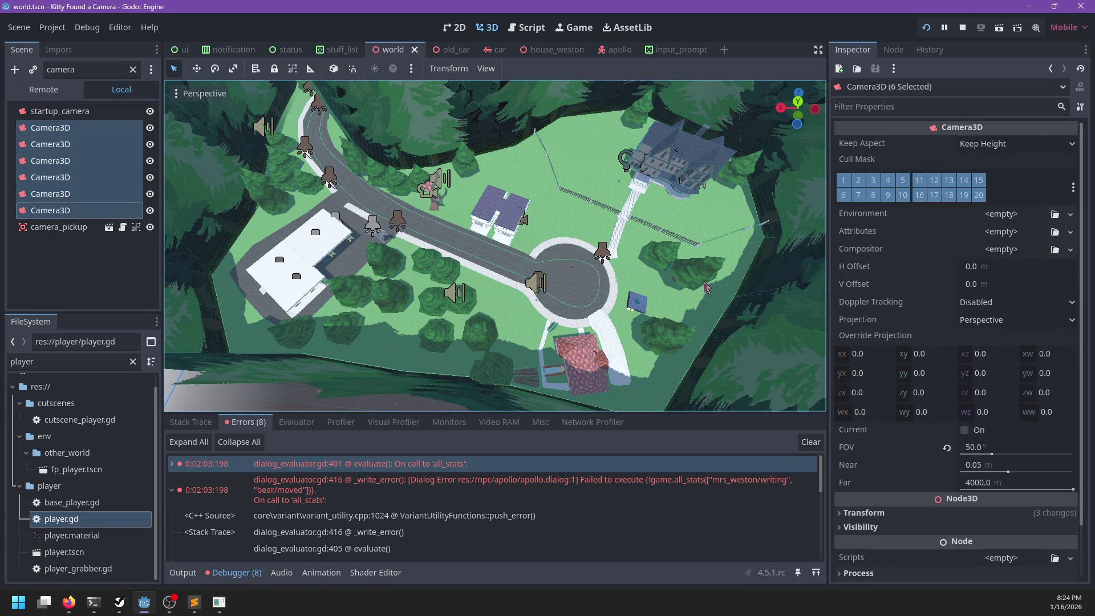
pyautogui.click(902, 185)
pyautogui.click(859, 182)
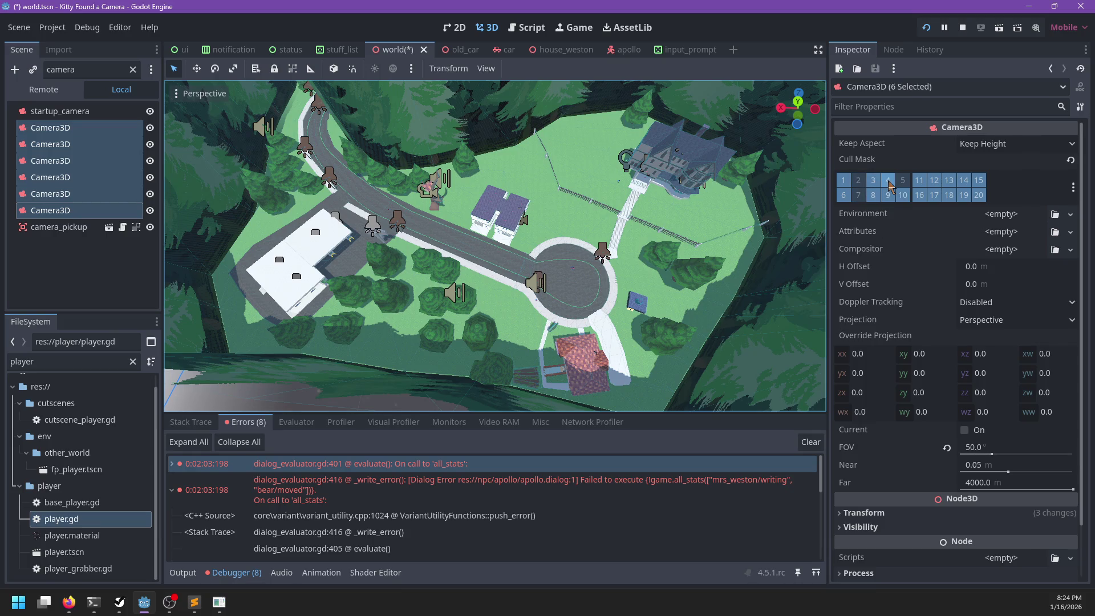
pyautogui.hotkey('ctrl', 's')
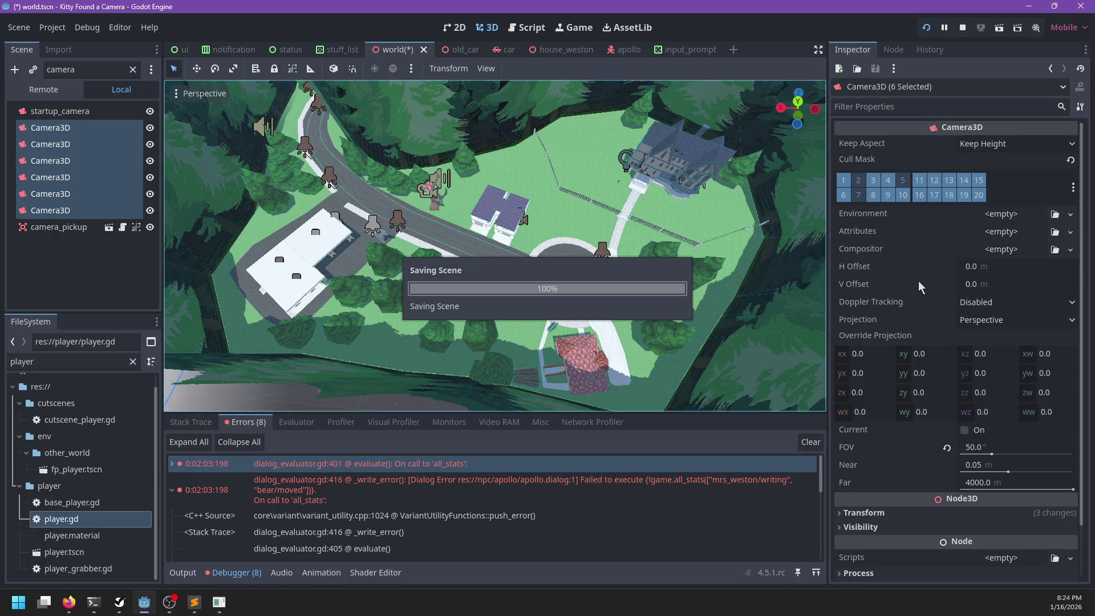
# - Resume the game and advance the Regretful Ghost dialogue until it joins Linda's army
pyautogui.hotkey('alt', 'Tab')
pyautogui.press('Escape')
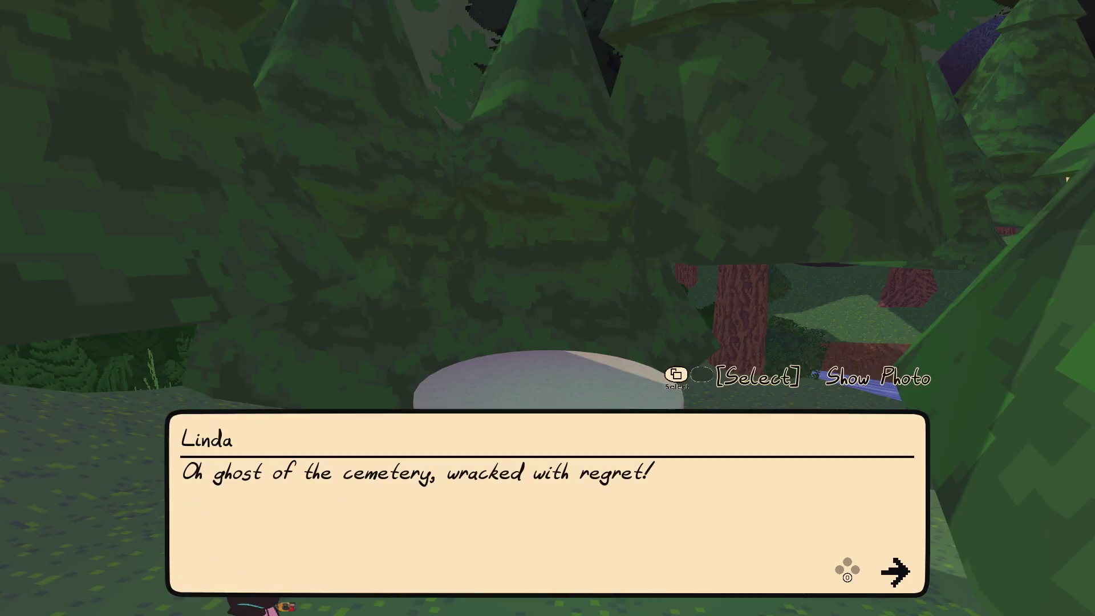
pyautogui.press('space')
pyautogui.press('space')
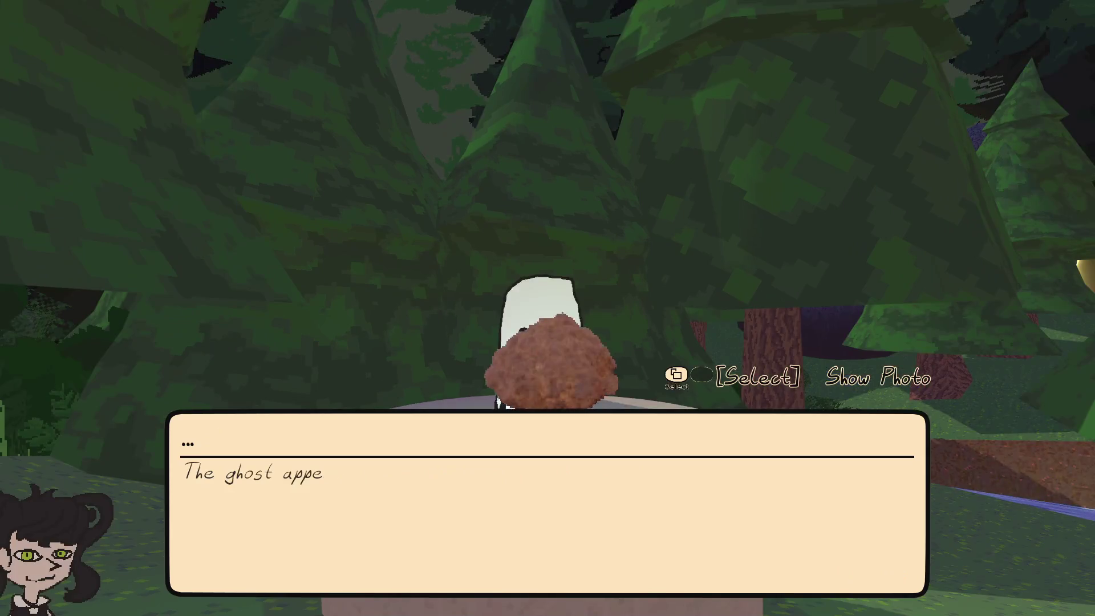
pyautogui.press('space')
pyautogui.press('space')
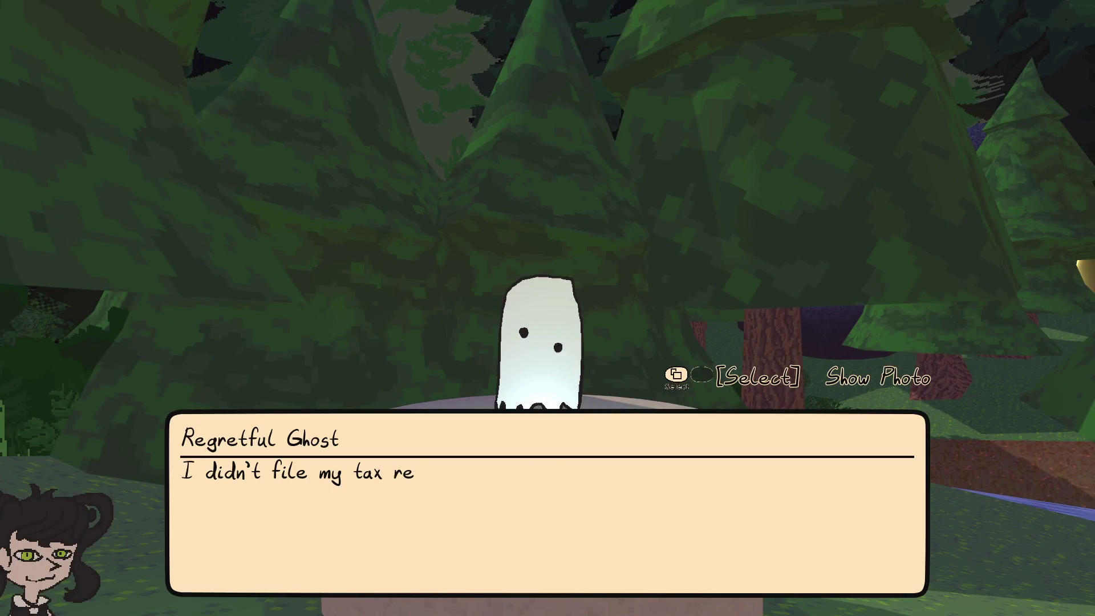
pyautogui.press('space')
pyautogui.press('space')
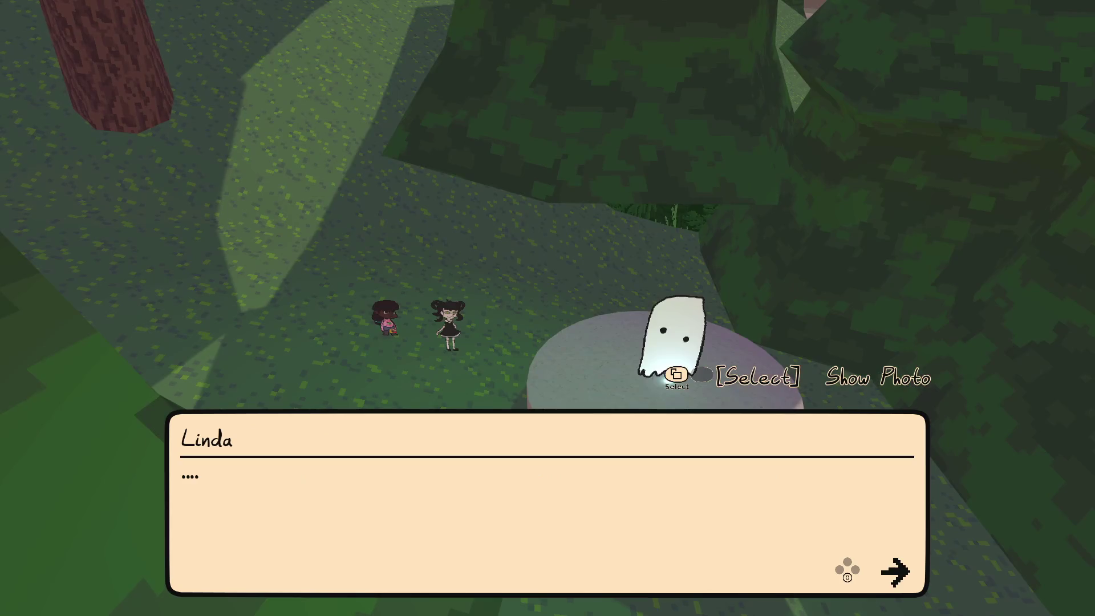
pyautogui.press('space')
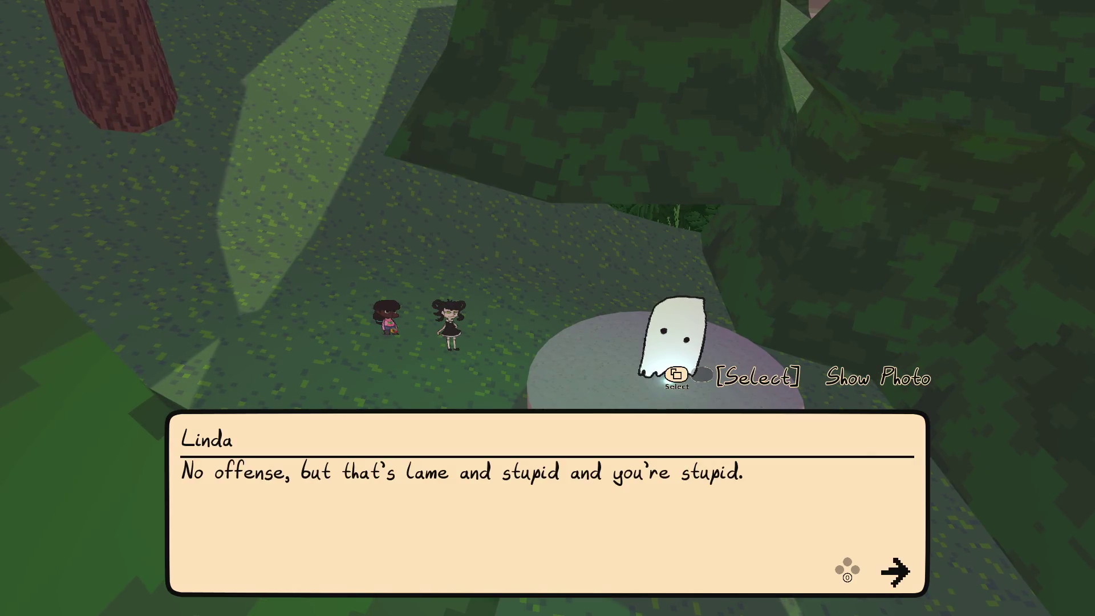
pyautogui.press('space')
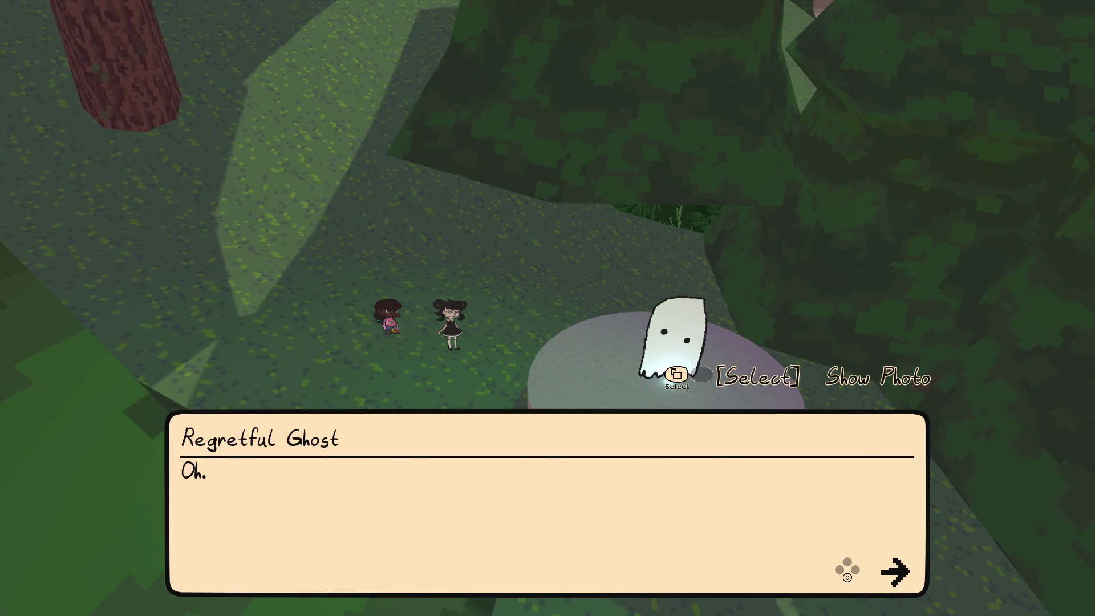
pyautogui.press('space')
pyautogui.press('space')
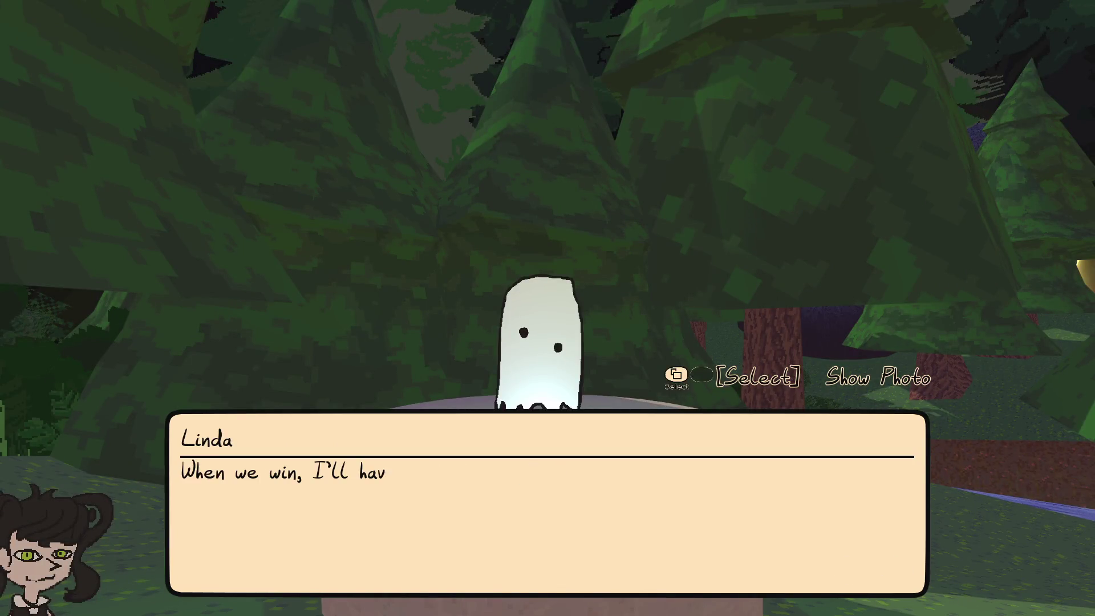
pyautogui.press('space')
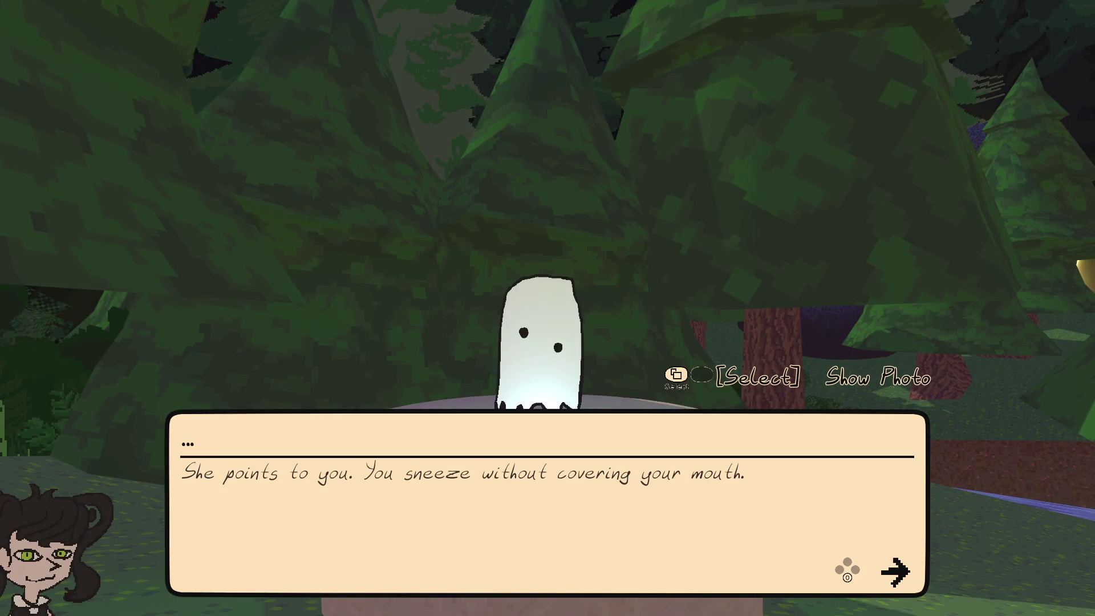
pyautogui.press('space')
pyautogui.press('space')
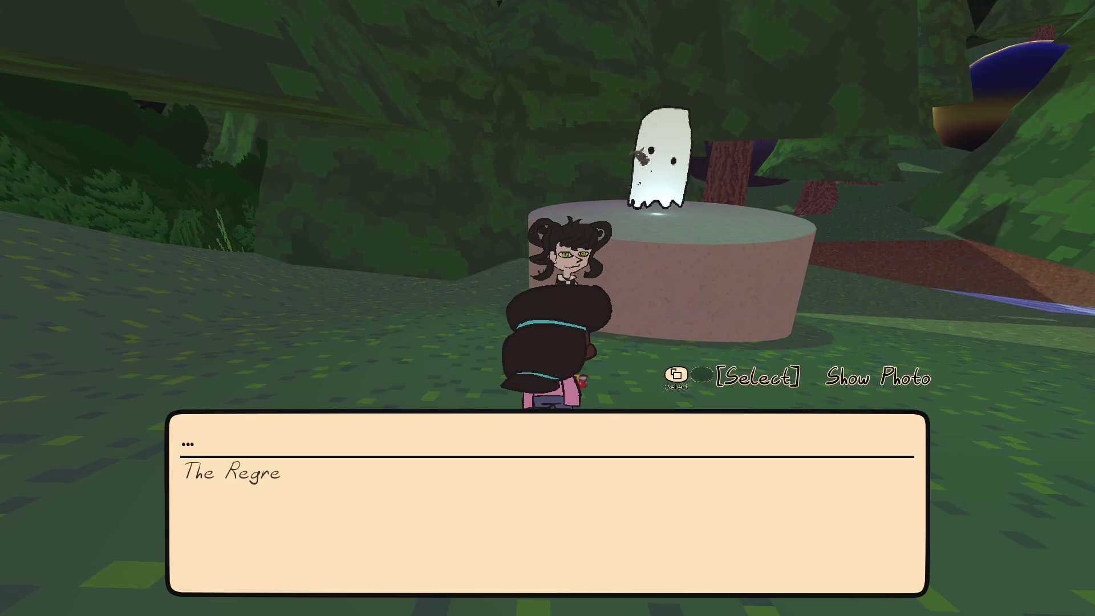
pyautogui.press('space')
pyautogui.press('space')
# - Show Linda the River Woman photo and advance her reaction until the River Woman appears
pyautogui.press('Tab')
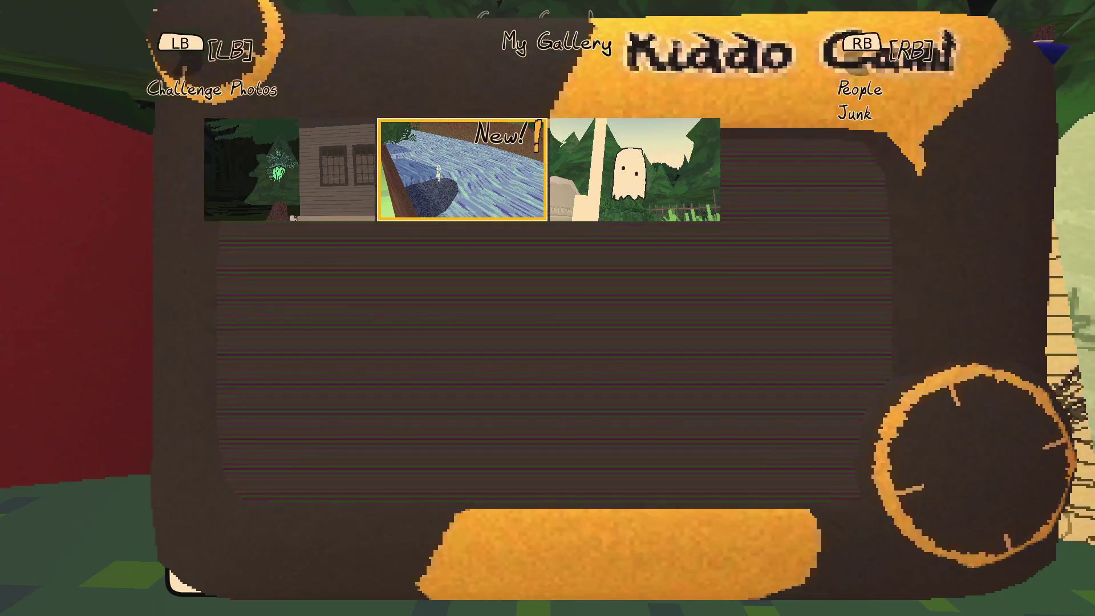
pyautogui.press('space')
pyautogui.press('space')
pyautogui.press('space')
pyautogui.press('space')
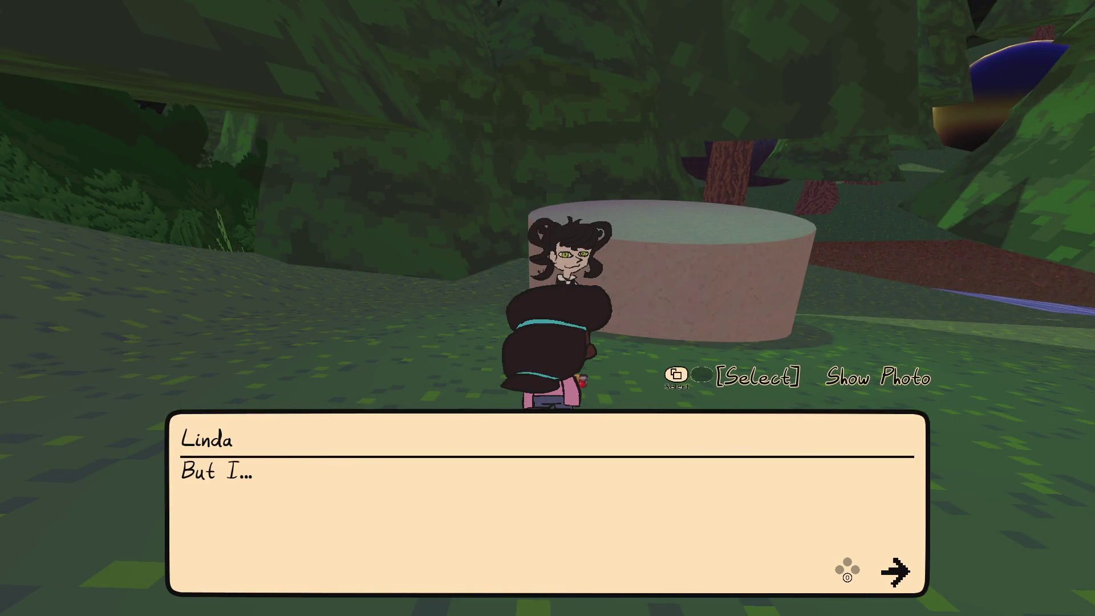
pyautogui.press('space')
pyautogui.press('space')
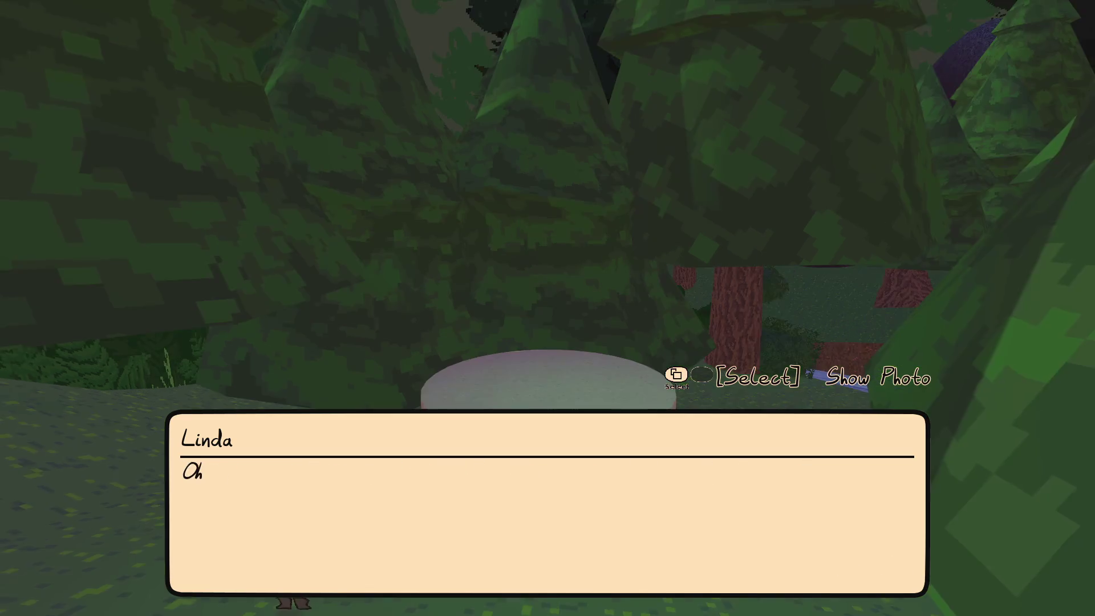
pyautogui.press('space')
pyautogui.press('space')
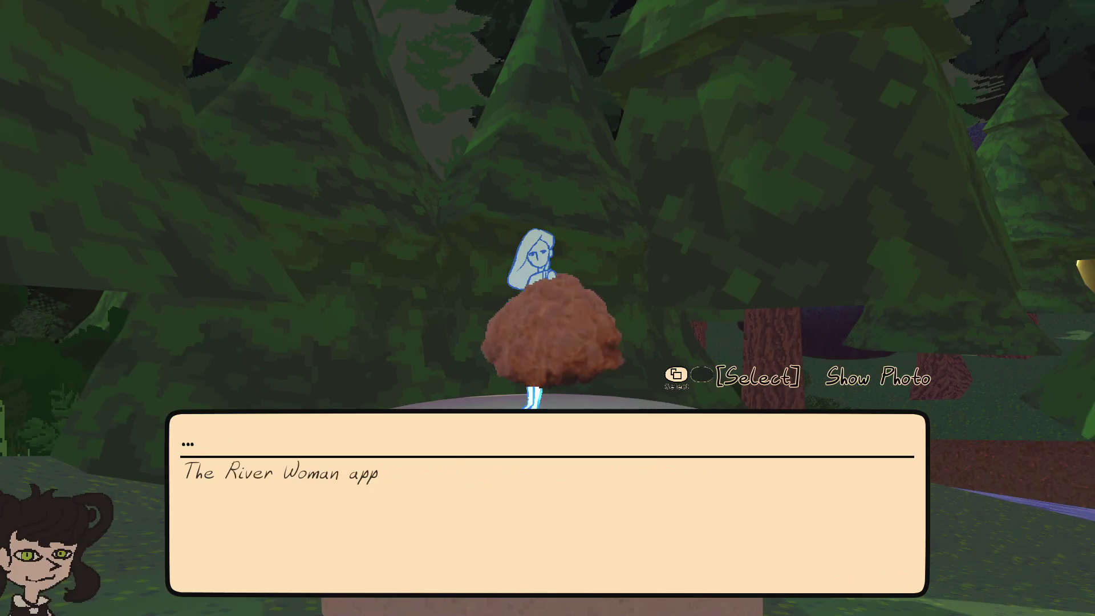
pyautogui.press('space')
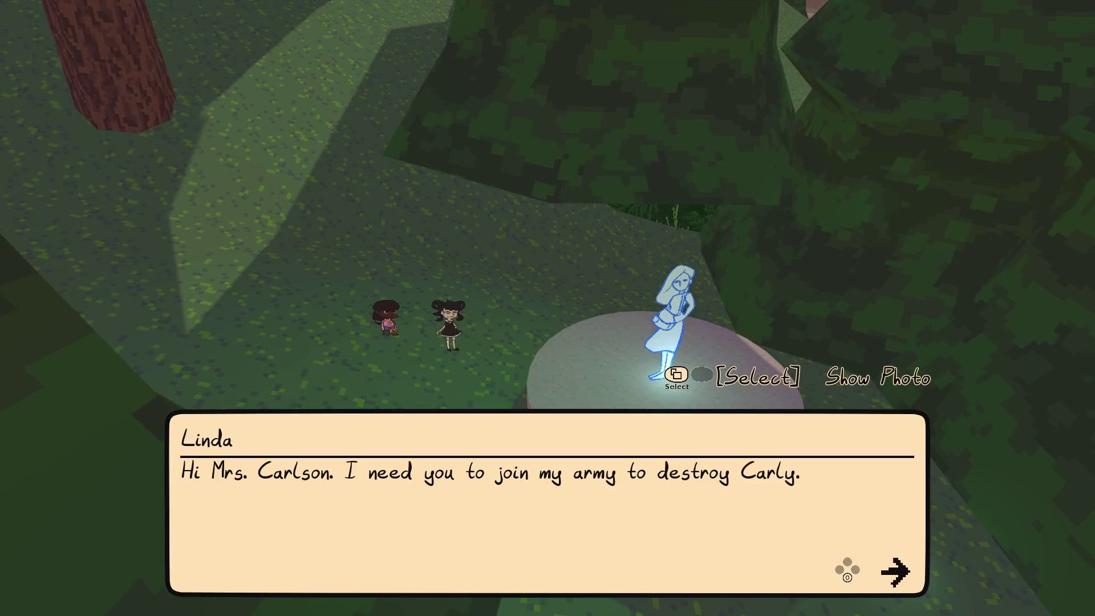
# - Finish recruiting Mrs. Carlson into the ghost army and talk to Linda again
pyautogui.press('space')
pyautogui.press('space')
pyautogui.press('space')
pyautogui.press('space')
pyautogui.press('space')
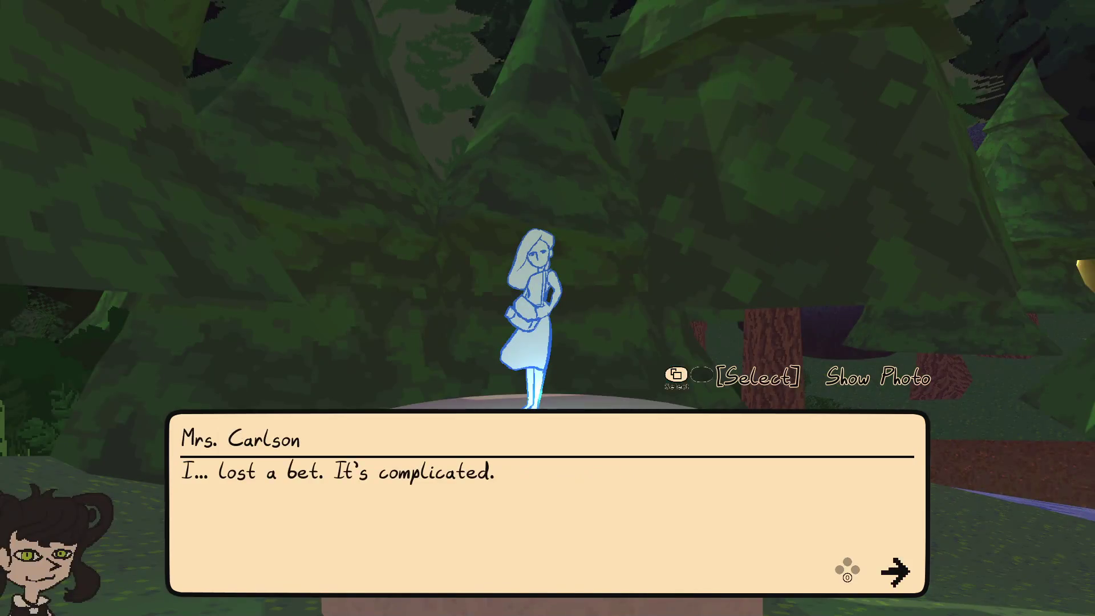
pyautogui.press('space')
pyautogui.press('space')
pyautogui.press('space')
pyautogui.press('space')
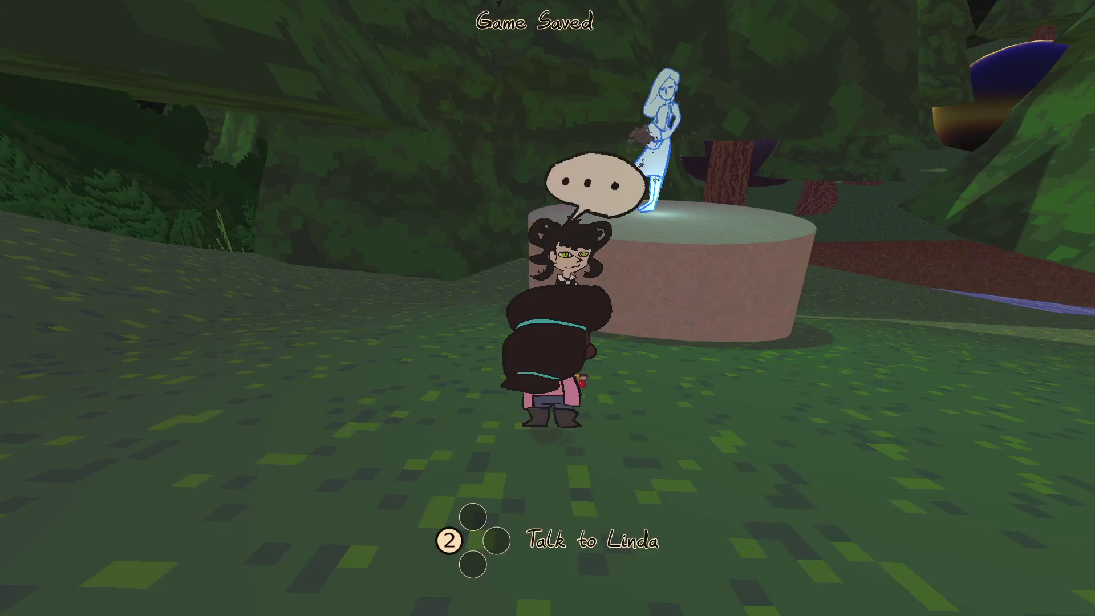
pyautogui.press('space')
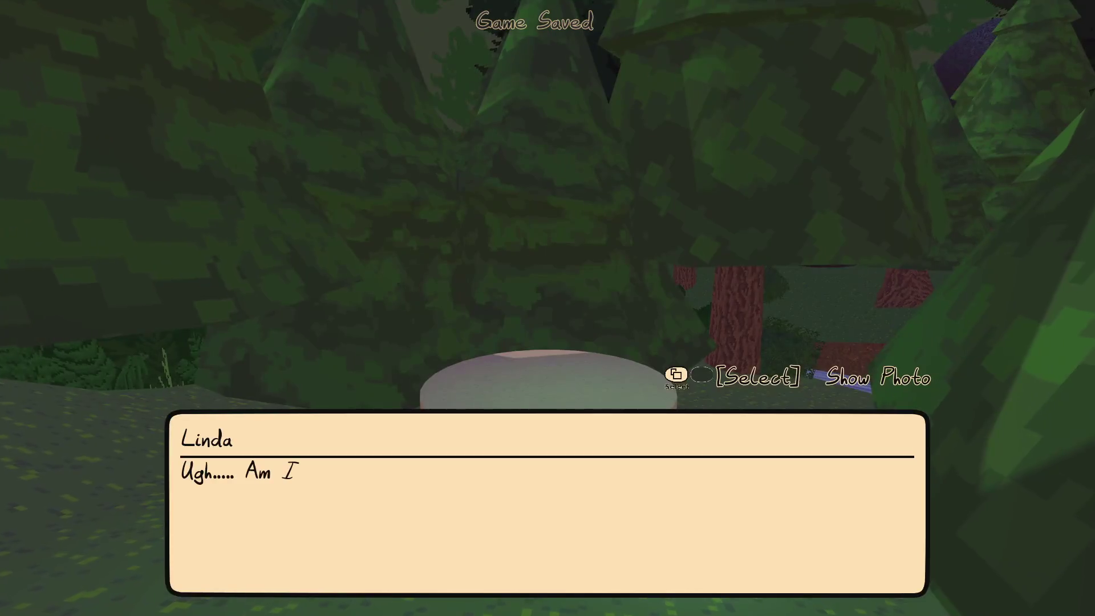
pyautogui.press('space')
pyautogui.press('space')
pyautogui.press('space')
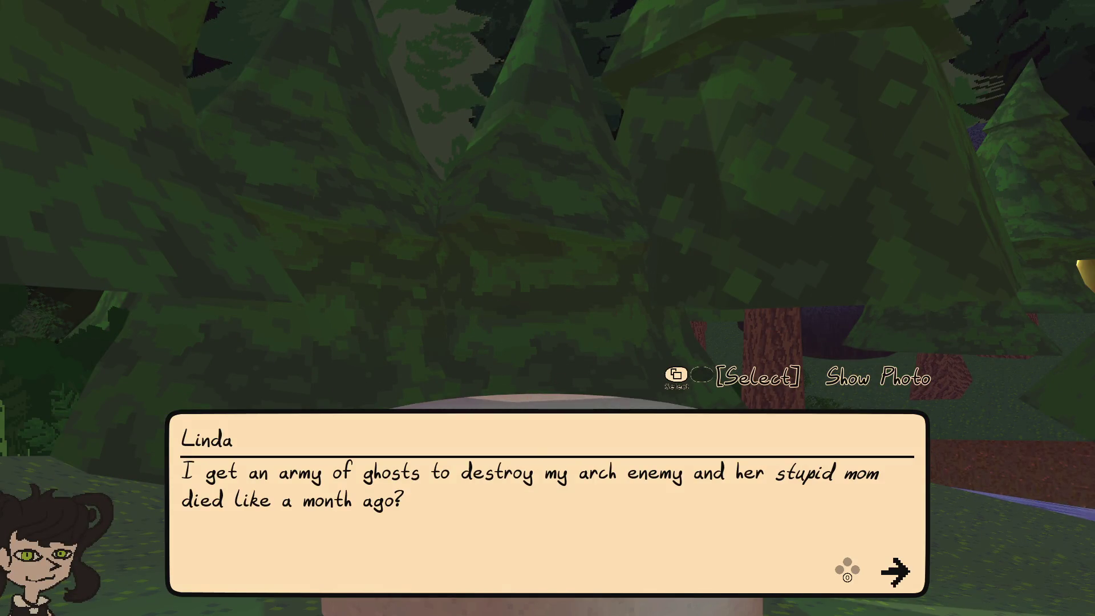
# - Check the Godot debugger errors, return to the game, and continue Linda's talk about Mrs. Carlson
pyautogui.hotkey('alt', 'Tab')
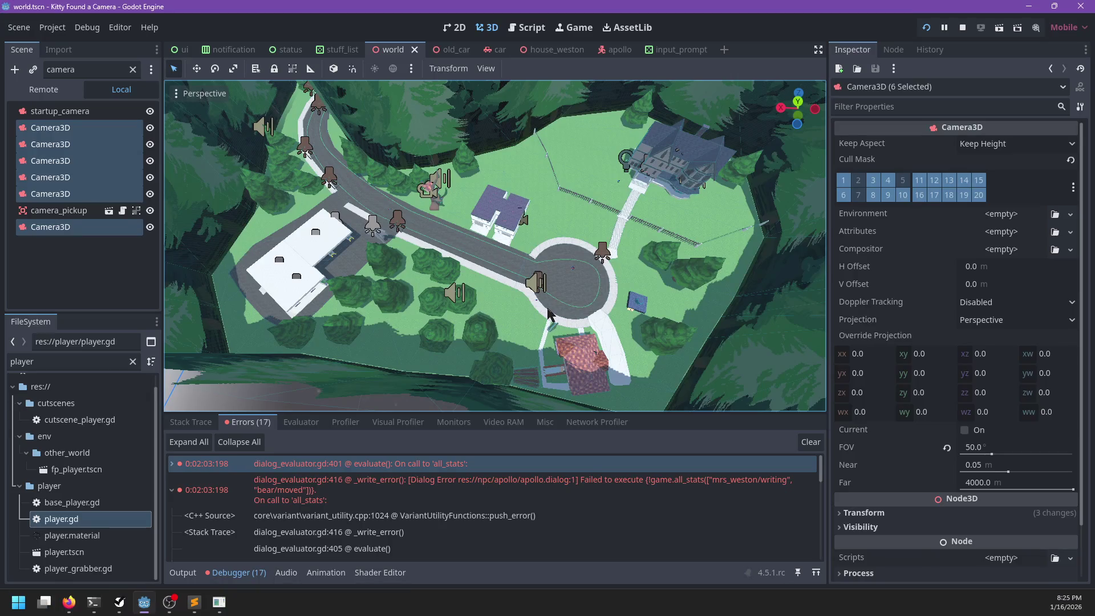
pyautogui.scroll(-10, 502, 487)
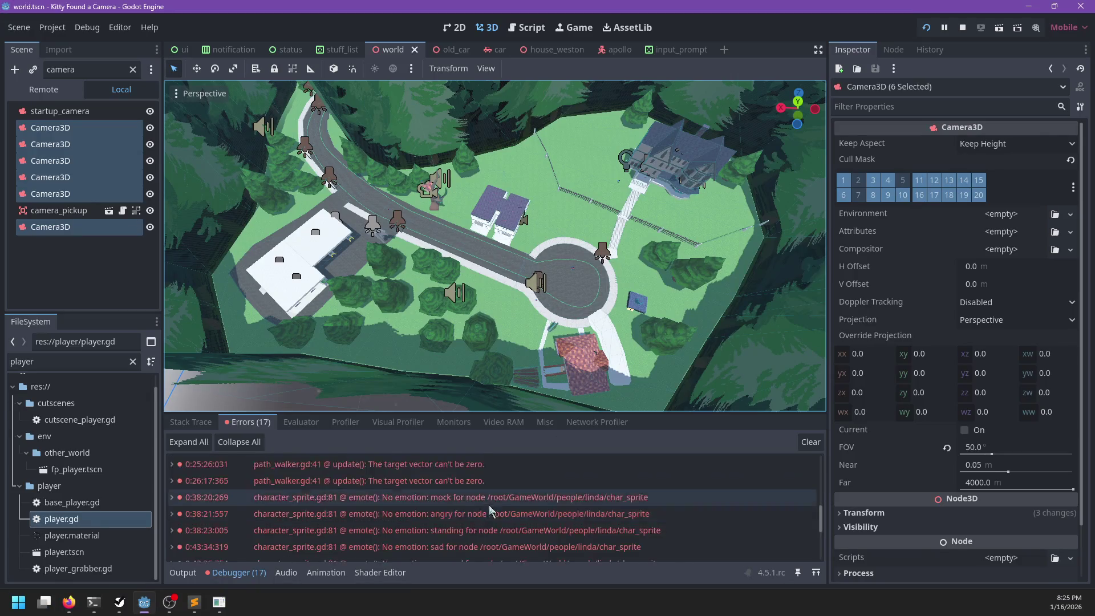
pyautogui.hotkey('alt', 'Tab')
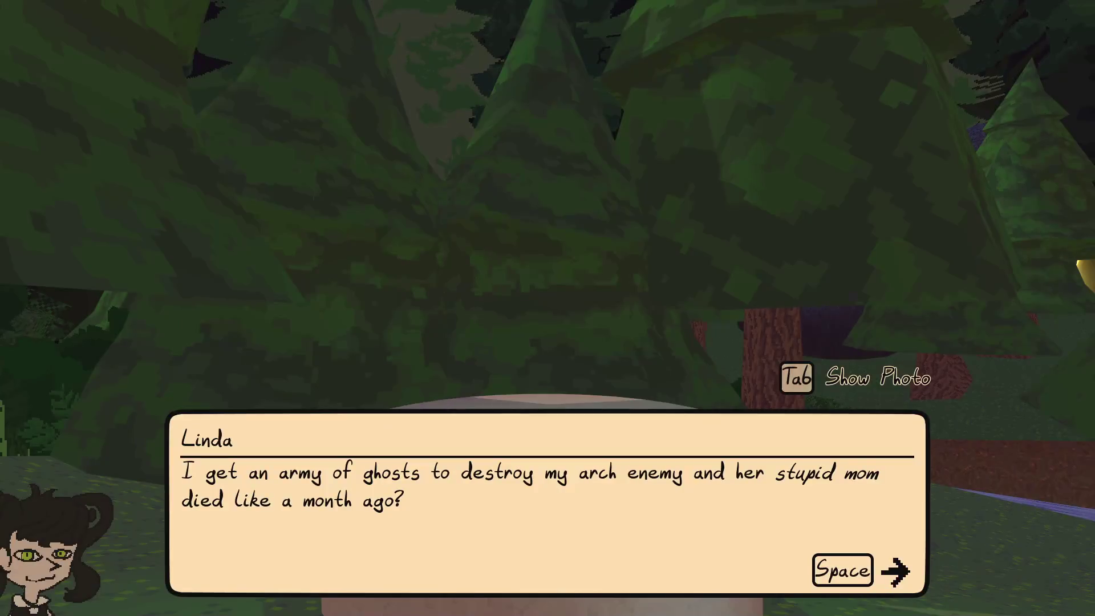
pyautogui.hotkey('alt', 'Tab')
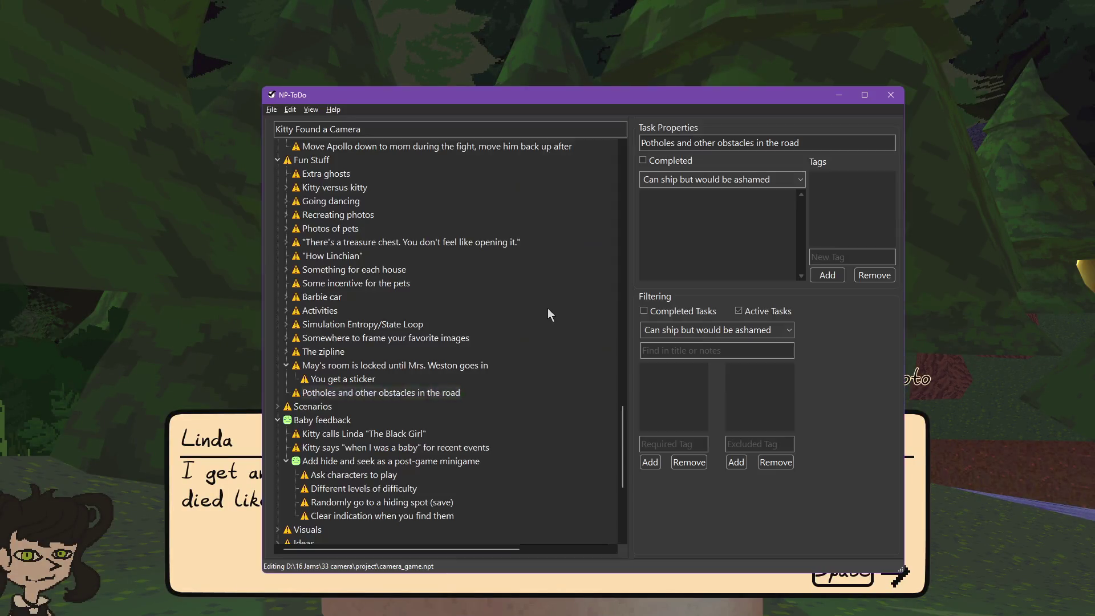
pyautogui.hotkey('alt', 'Tab')
pyautogui.press('space')
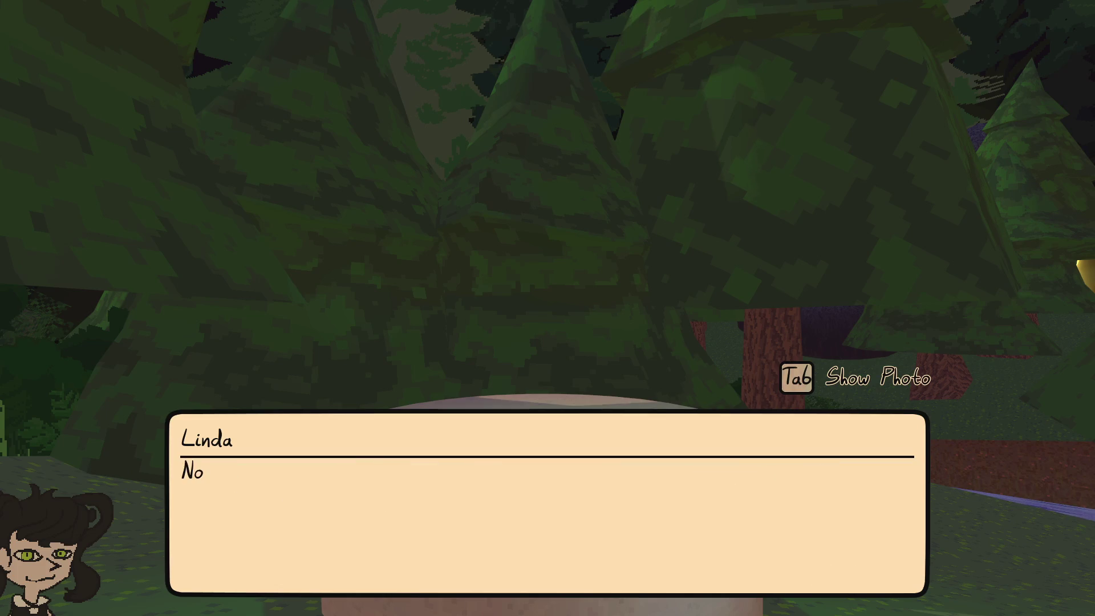
pyautogui.press('space')
pyautogui.press('space')
pyautogui.press('space')
pyautogui.press('space')
# - Advance Mrs. Carlson and Linda's exchange up to Linda asking if they're ready
pyautogui.press('space')
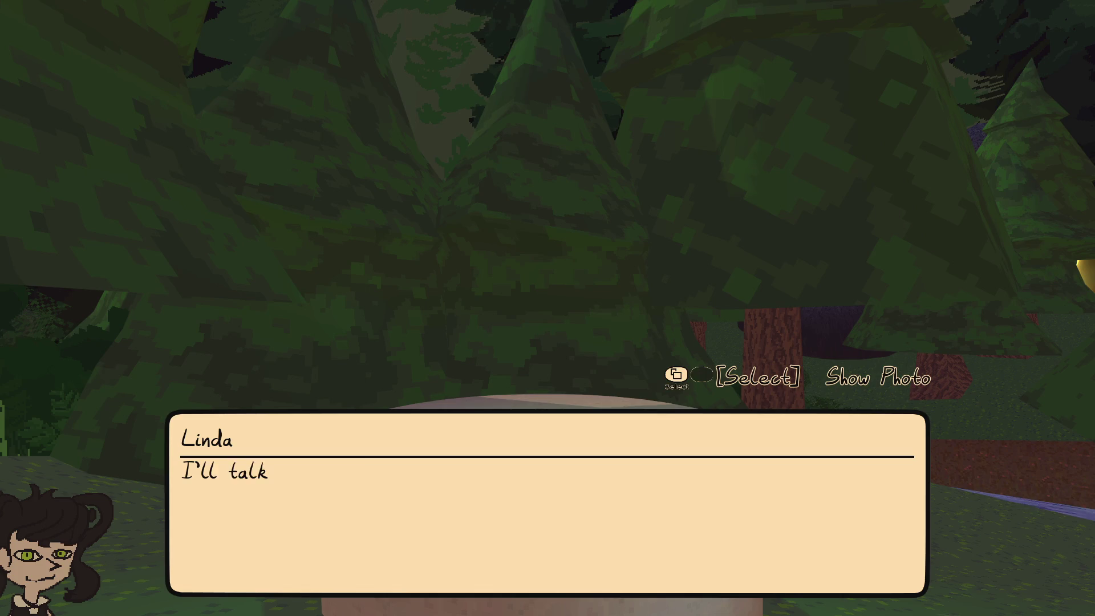
pyautogui.press('space')
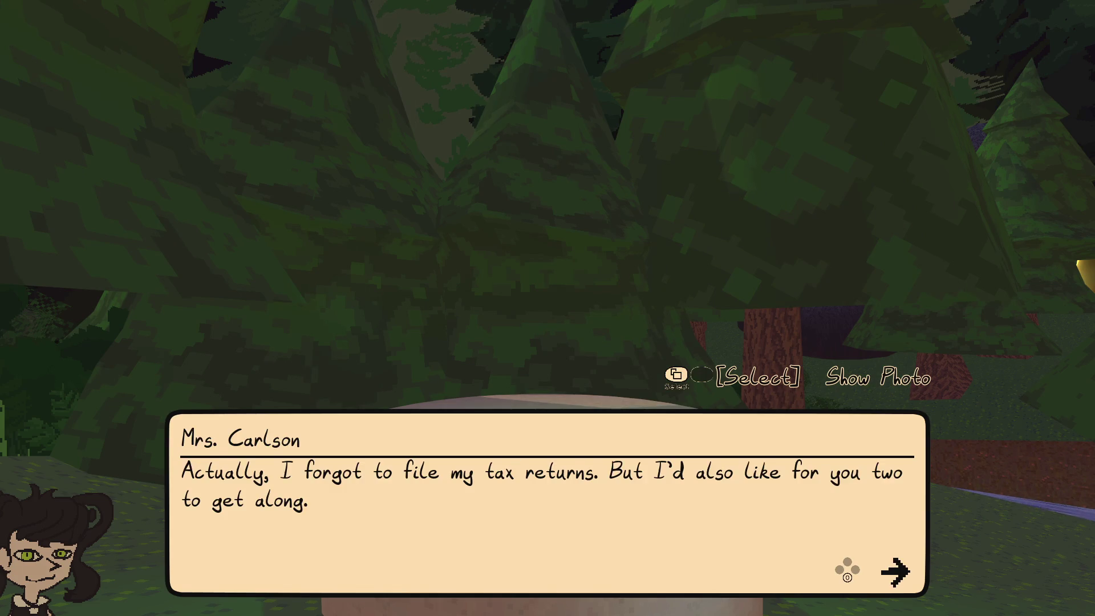
pyautogui.press('space')
pyautogui.press('space')
pyautogui.press('space')
pyautogui.press('space')
pyautogui.press('space')
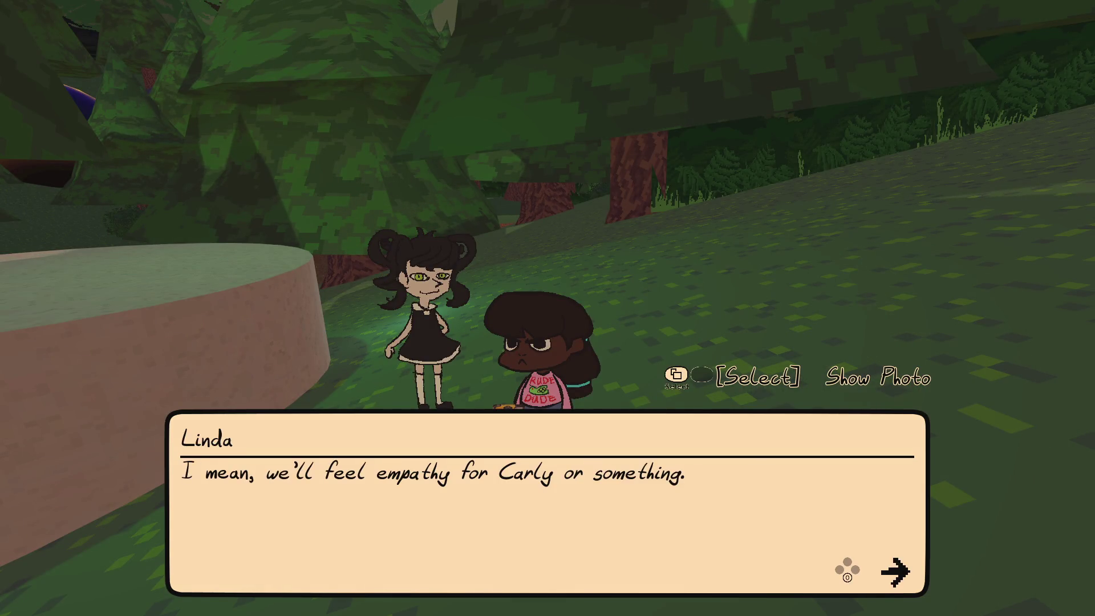
pyautogui.press('space')
pyautogui.press('space')
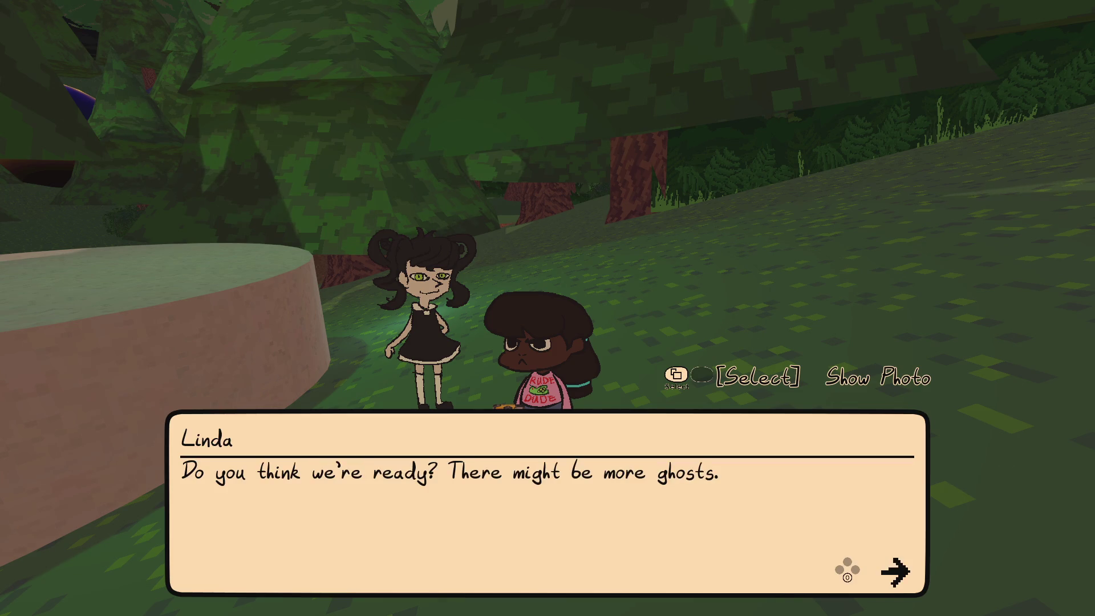
pyautogui.press('space')
pyautogui.press('space')
pyautogui.press('space')
# - Answer "Let's kill her." and finish the dialogue so Linda charges off
pyautogui.press('space')
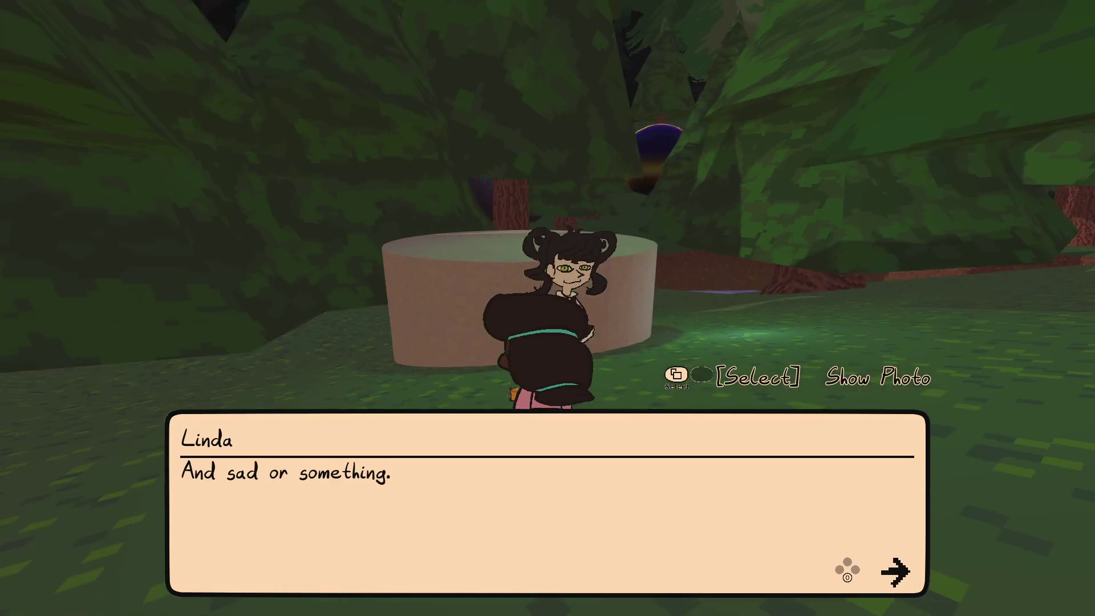
pyautogui.press('space')
pyautogui.press('space')
pyautogui.press('space')
pyautogui.press('Down')
pyautogui.press('space')
pyautogui.press('space')
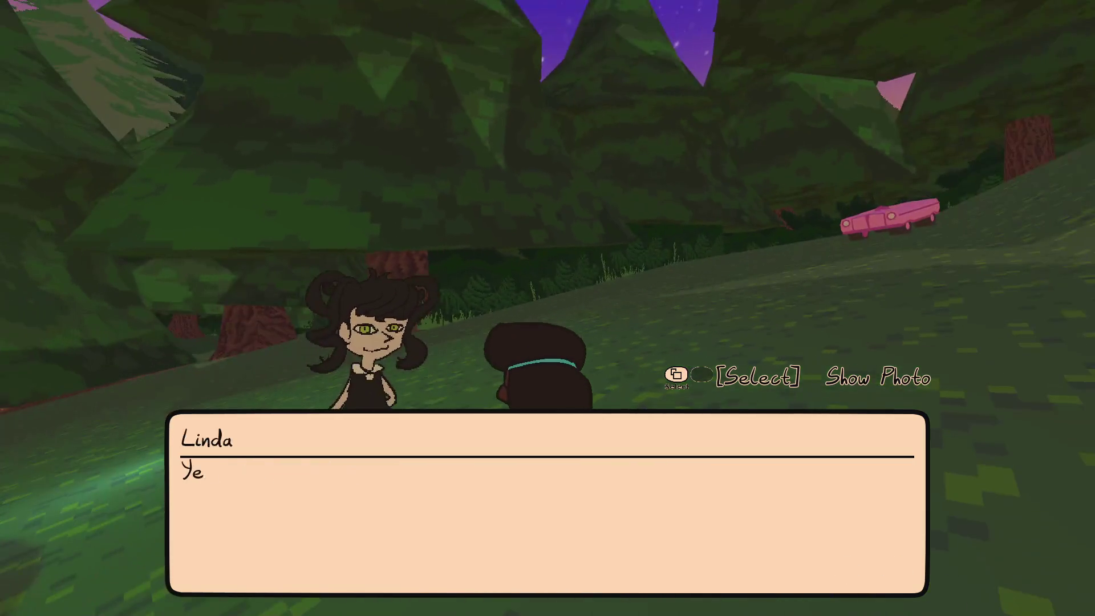
pyautogui.press('space')
pyautogui.press('space')
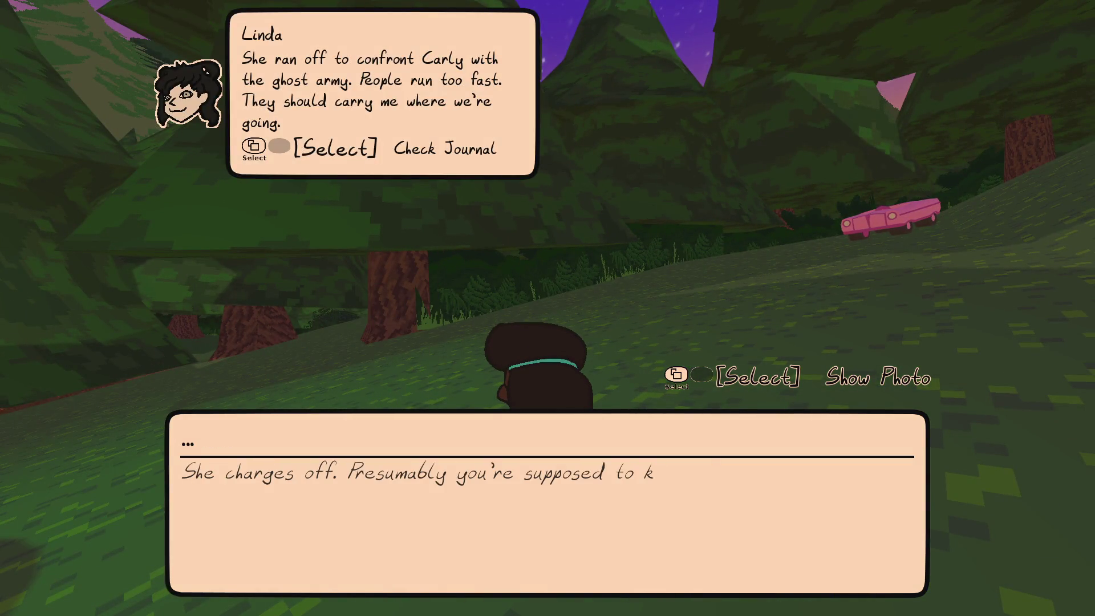
pyautogui.press('space')
pyautogui.press('w')
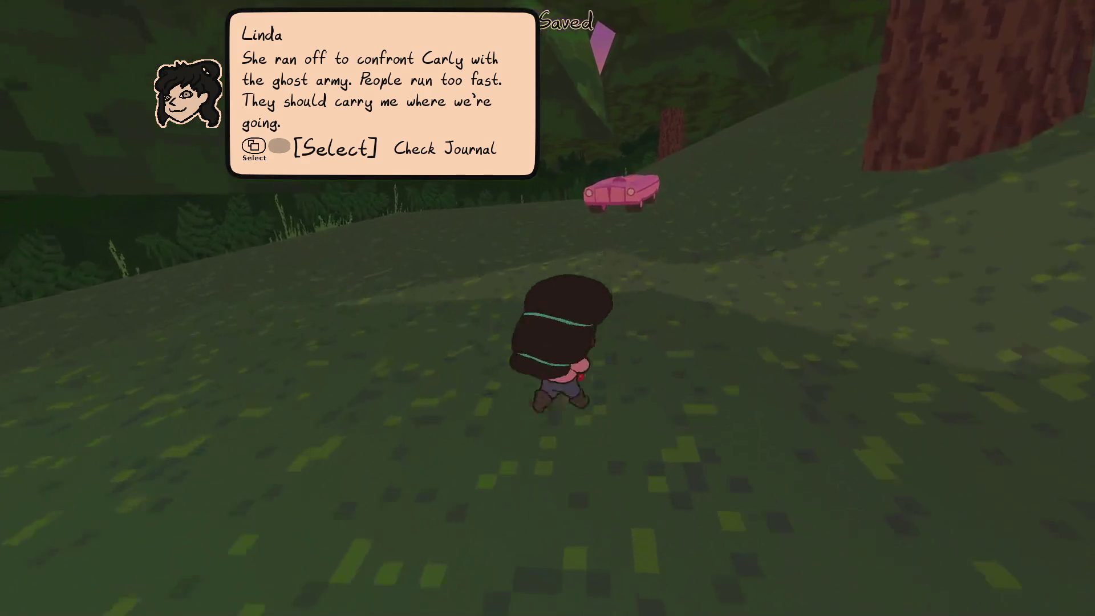
# - Drive to the cabin, step out, and talk to Linda
pyautogui.press('e')
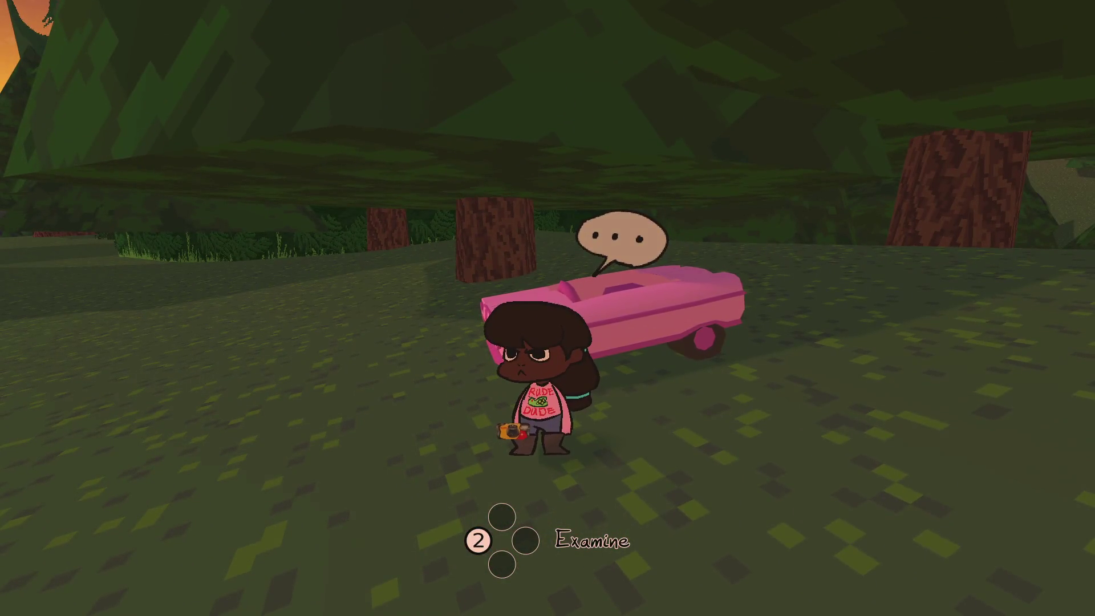
pyautogui.press('w')
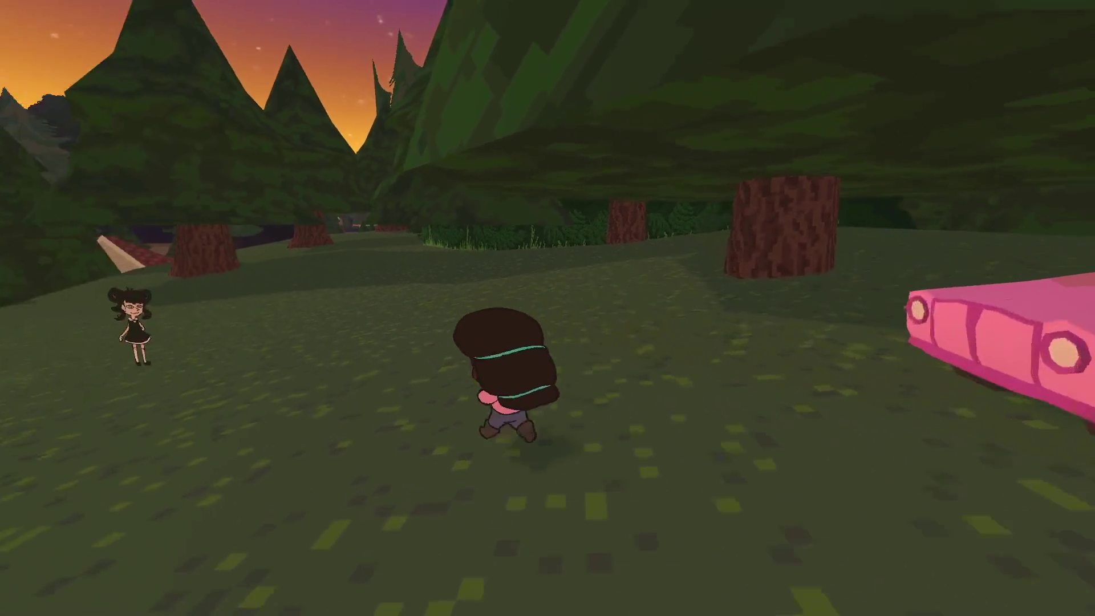
pyautogui.press('2')
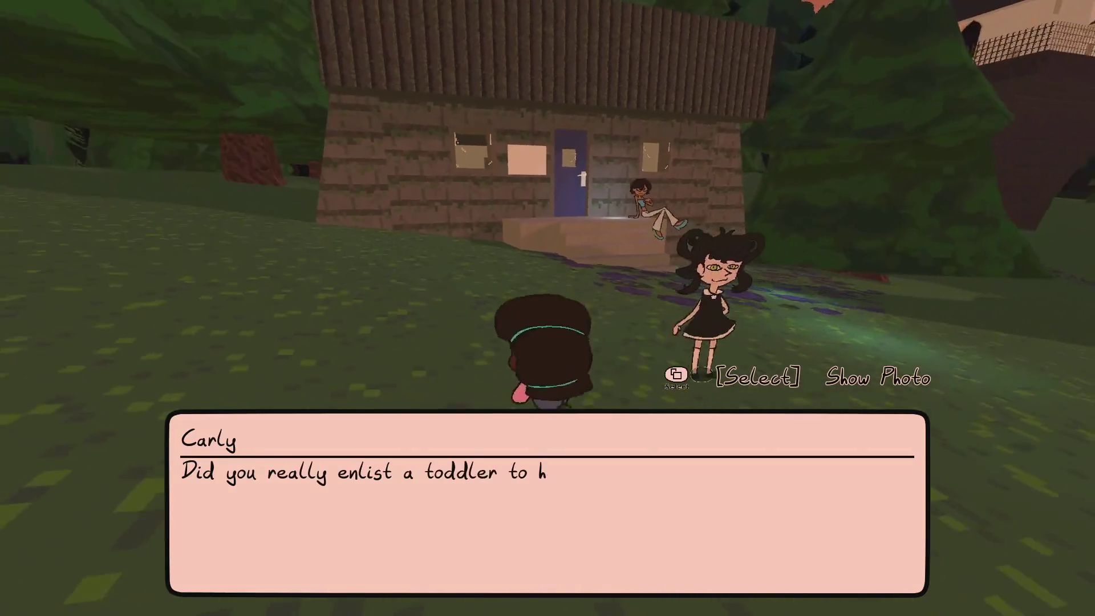
# - Advance the confrontation with Carly until she leaves and Linda says her parting lines
pyautogui.press('space')
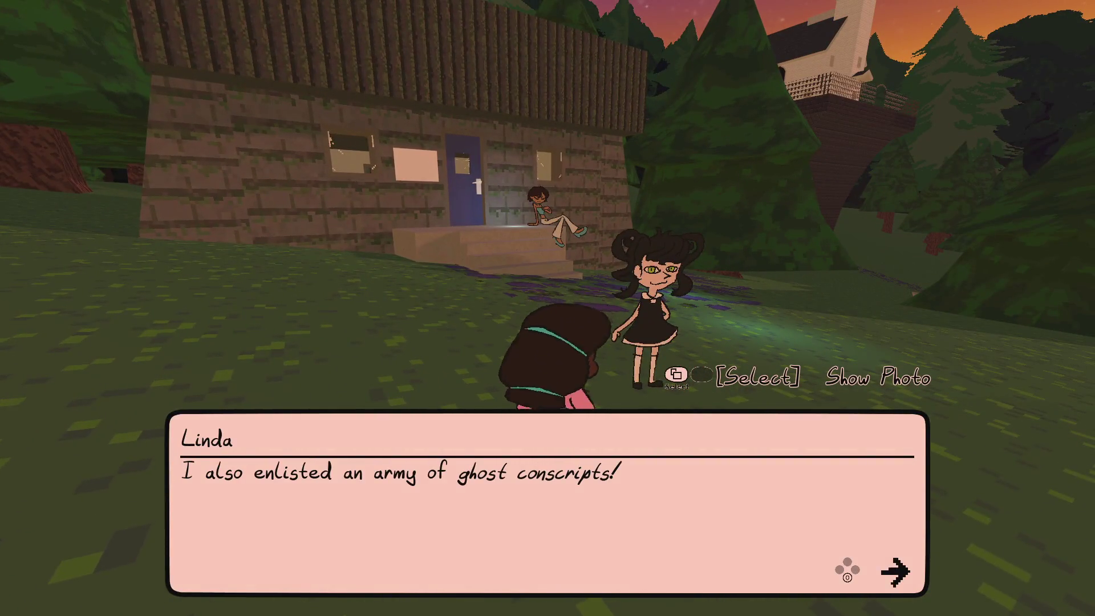
pyautogui.press('space')
pyautogui.press('space')
pyautogui.press('space')
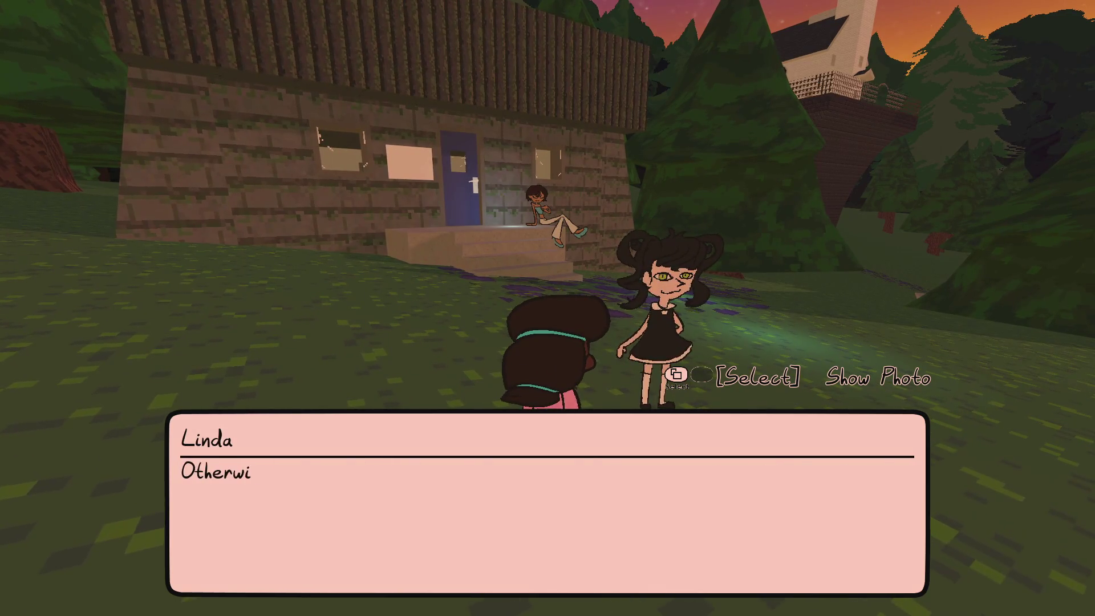
pyautogui.press('space')
pyautogui.press('space')
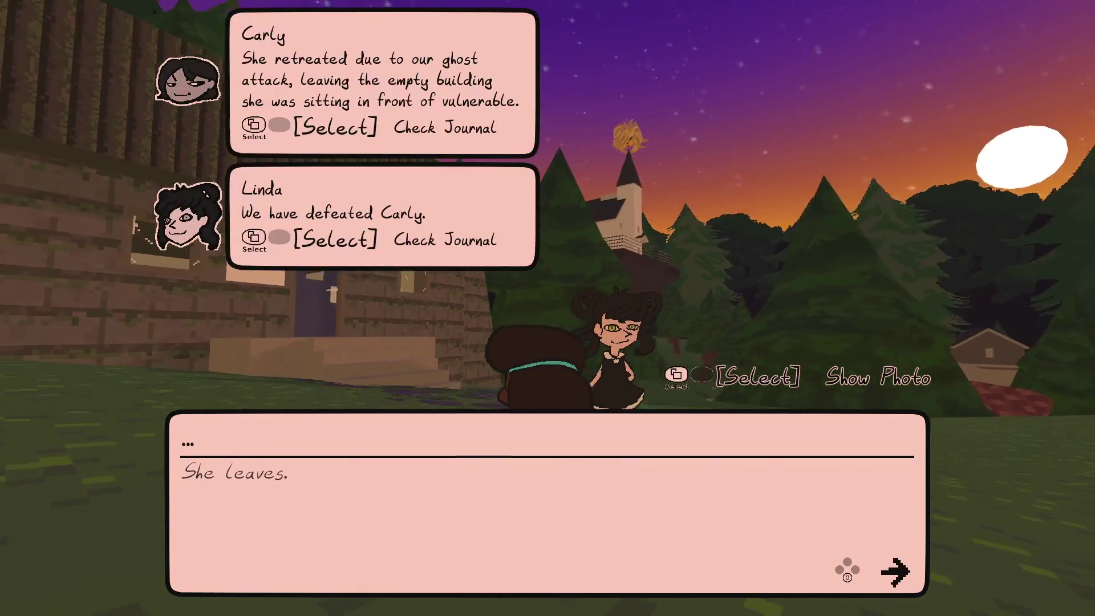
pyautogui.press('space')
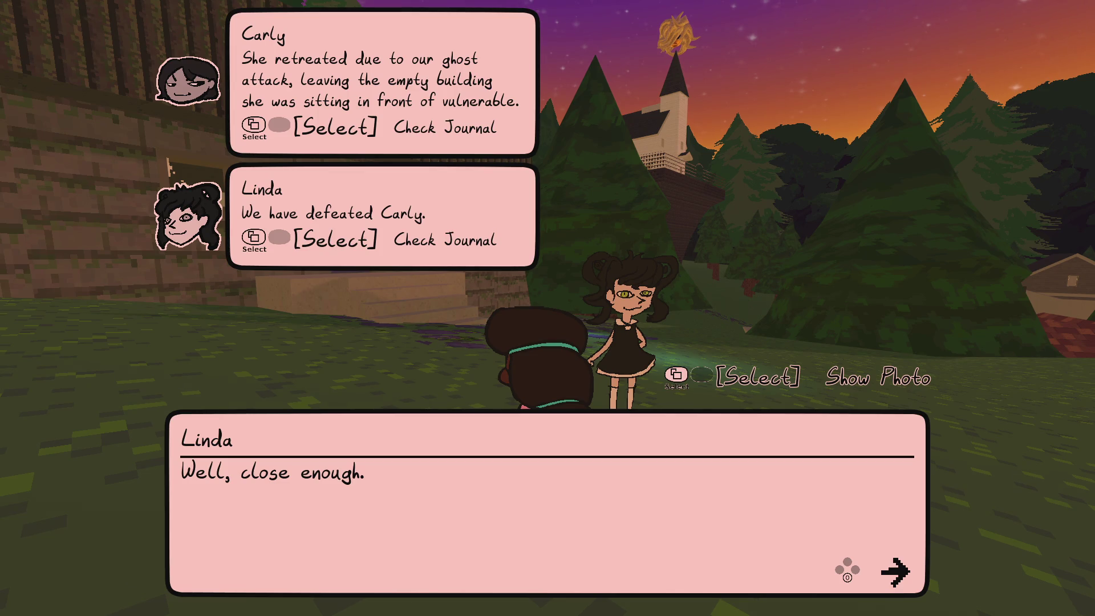
pyautogui.press('space')
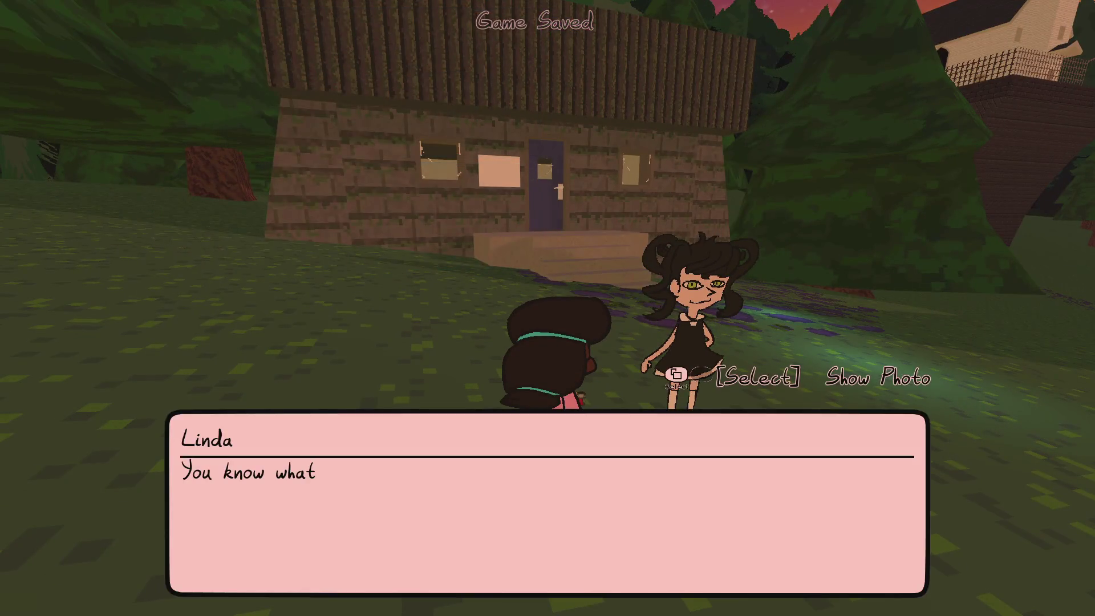
pyautogui.press('space')
pyautogui.press('space')
pyautogui.press('space')
pyautogui.press('space')
pyautogui.press('space')
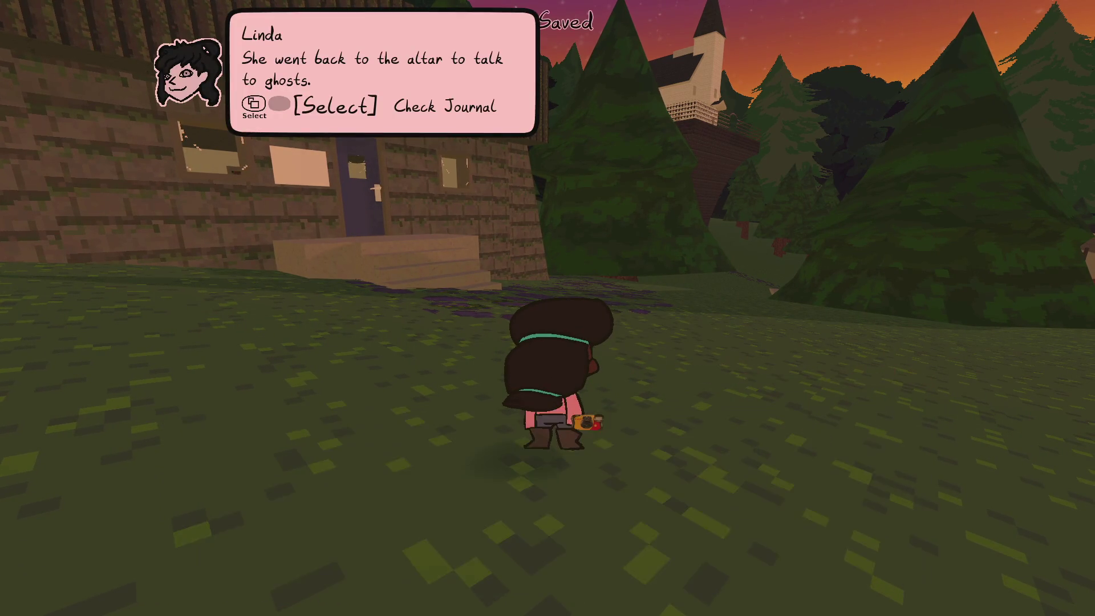
# - Walk up the steps into the cabin and inspect the red box in the barred room
pyautogui.press('w')
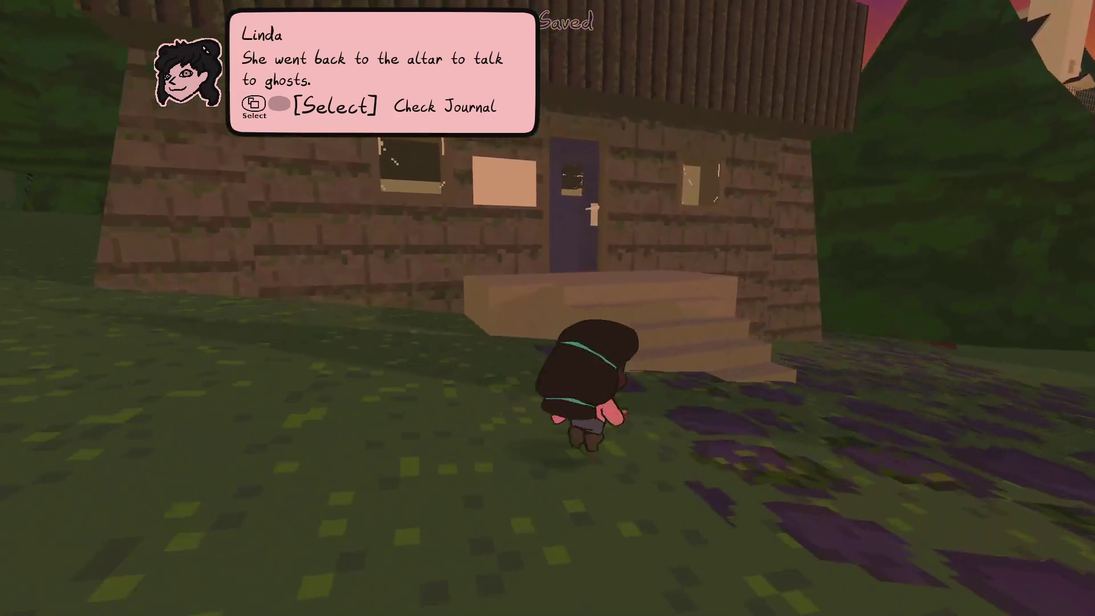
pyautogui.press('w')
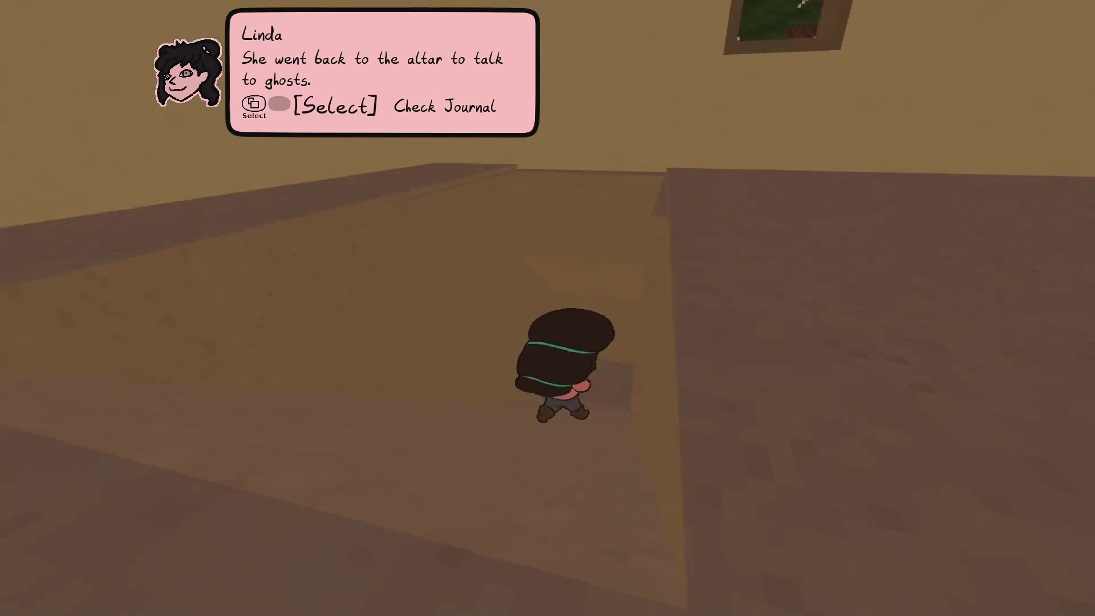
pyautogui.press('w')
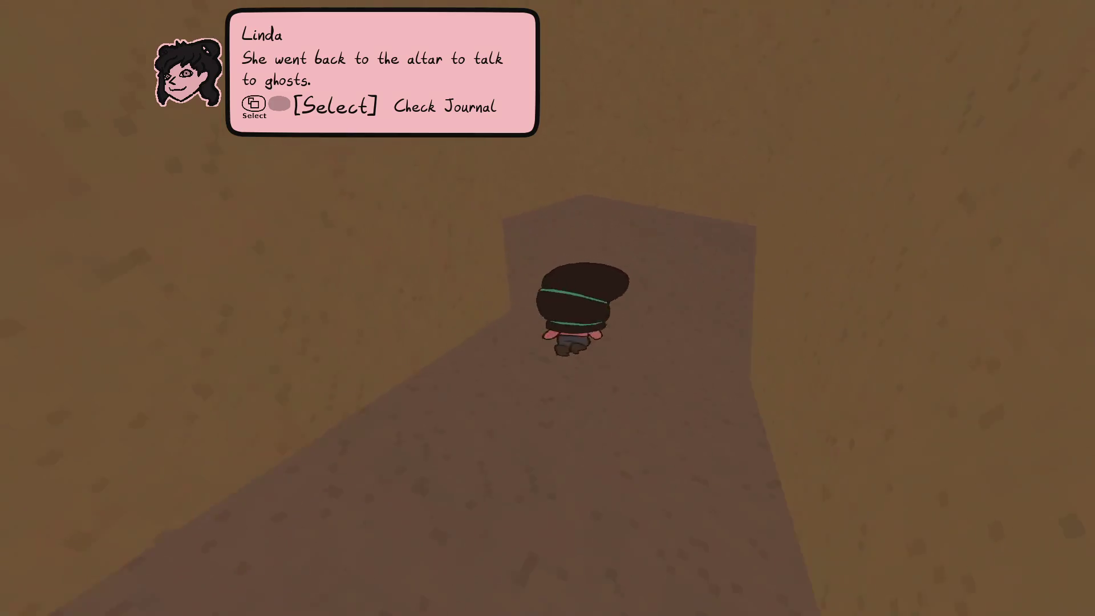
pyautogui.press('w')
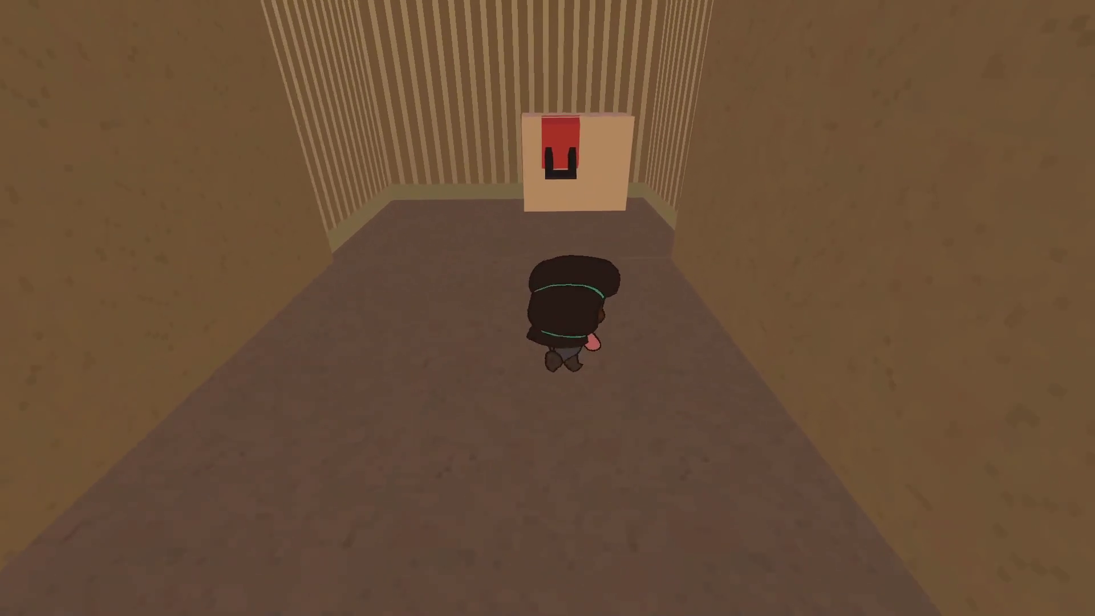
pyautogui.press('w')
# - Cross the room, exit through the purple door, and walk along the cabin wall outside
pyautogui.press('w')
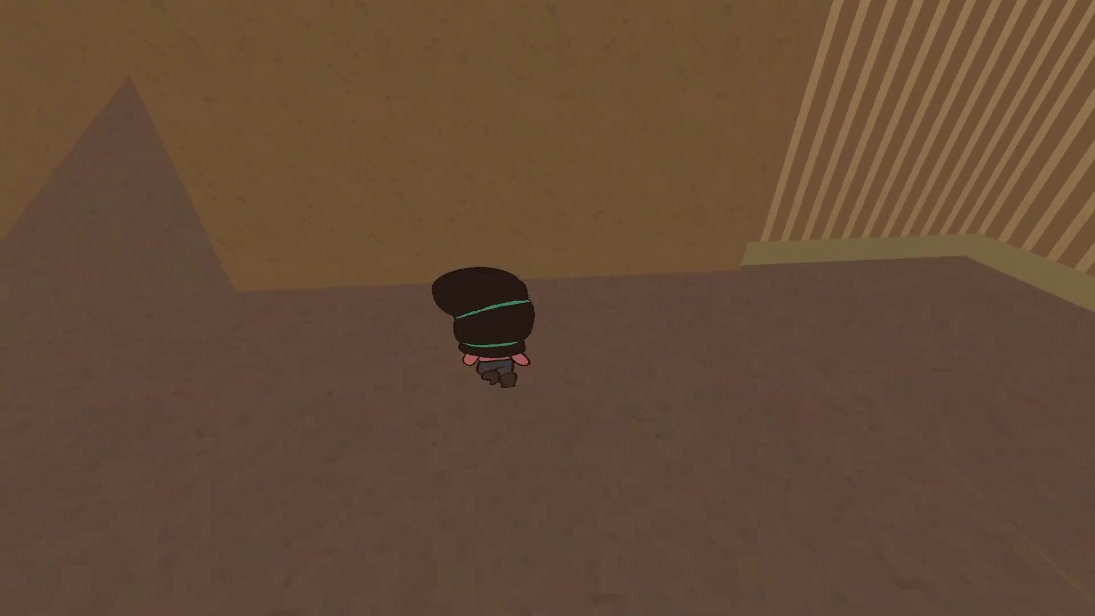
pyautogui.press('w')
pyautogui.press('w')
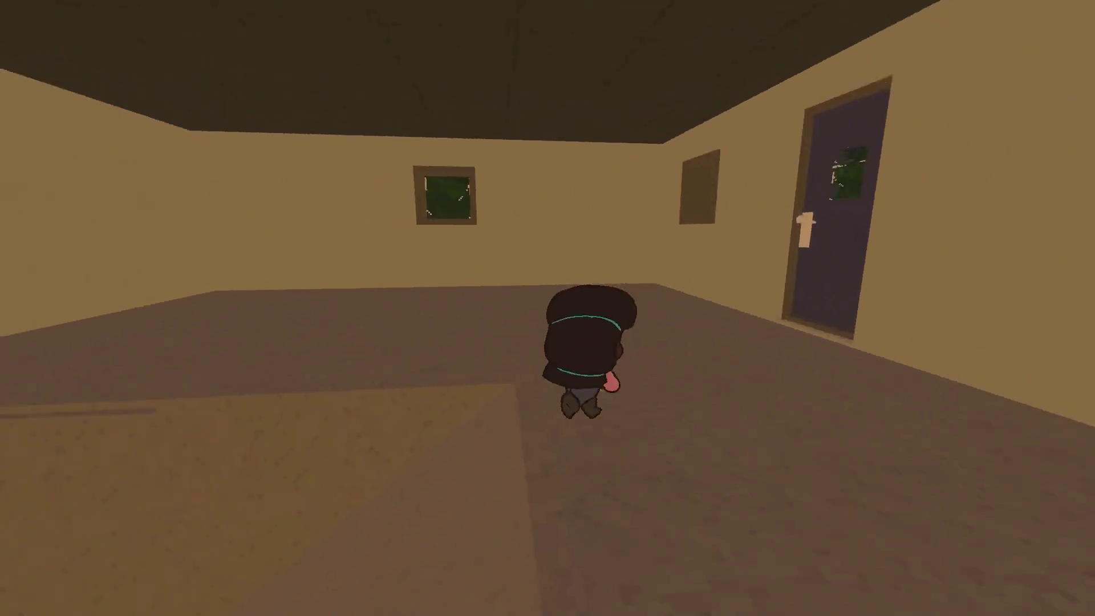
pyautogui.press('w')
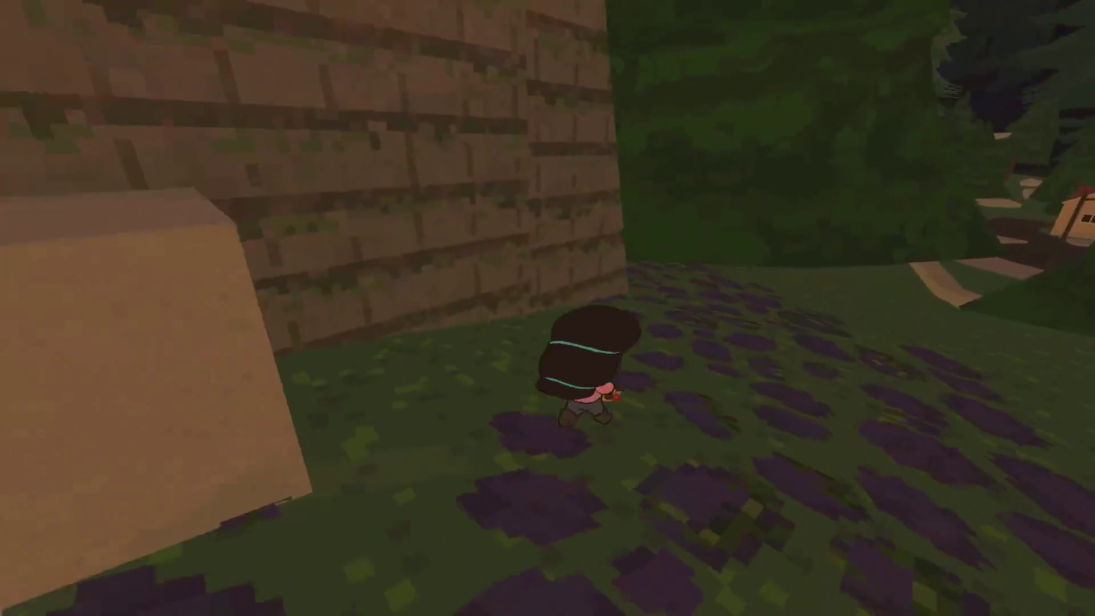
pyautogui.press('w')
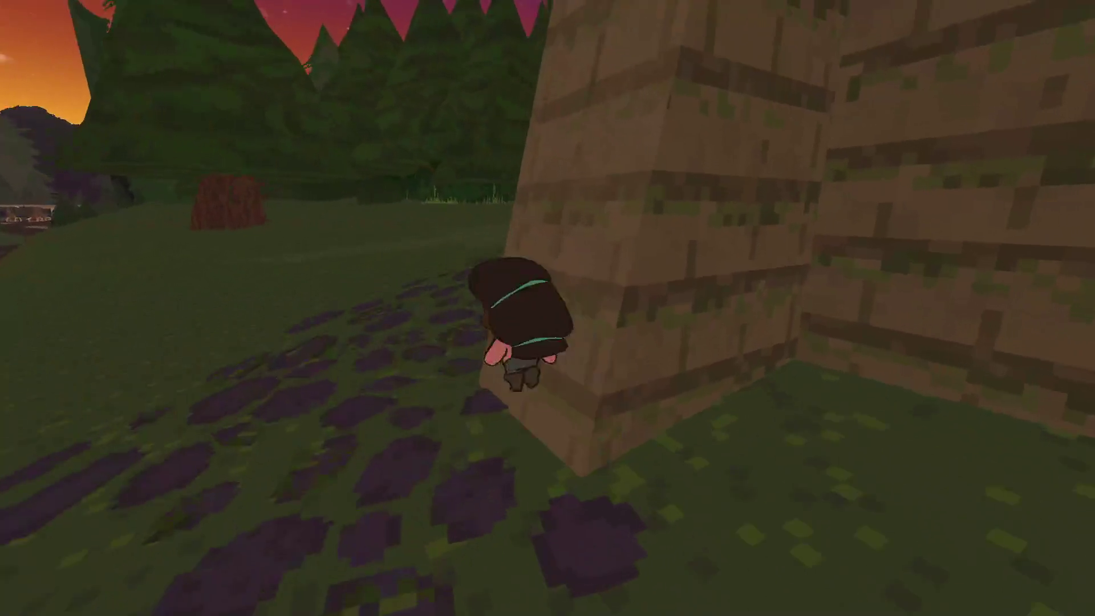
pyautogui.press('w')
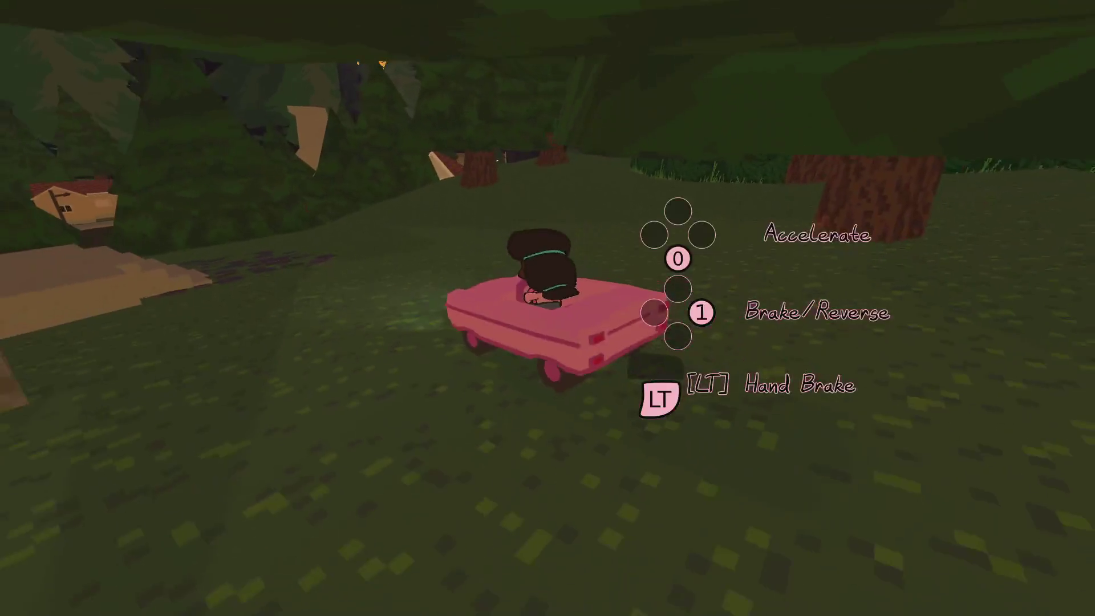
# - Drive the pink car toward the cabins, then turn sharply around across the grass
pyautogui.press('w')
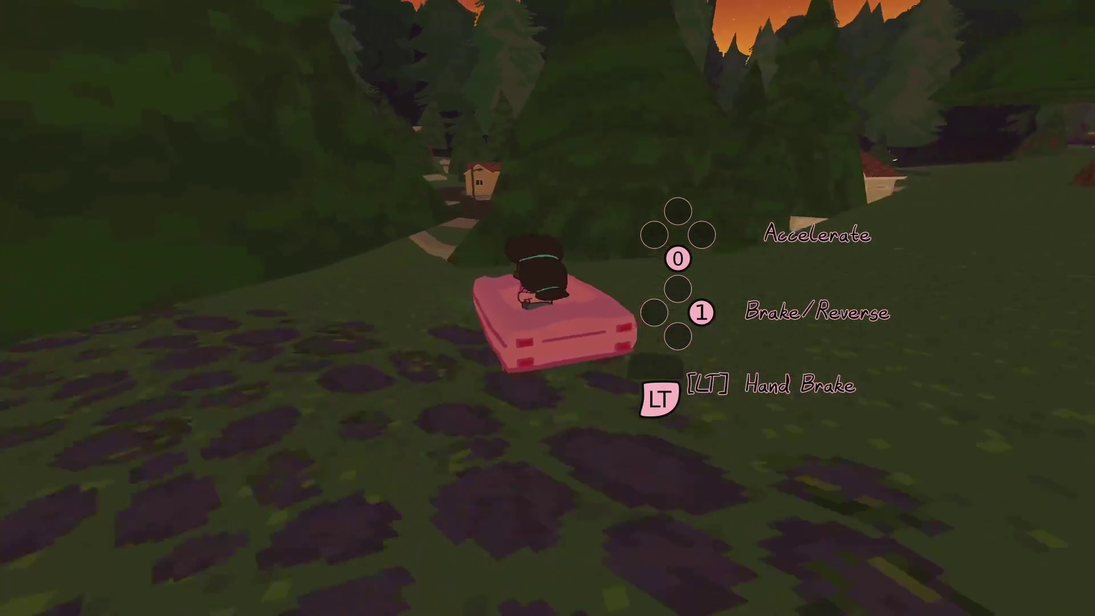
pyautogui.press('w')
pyautogui.press('w')
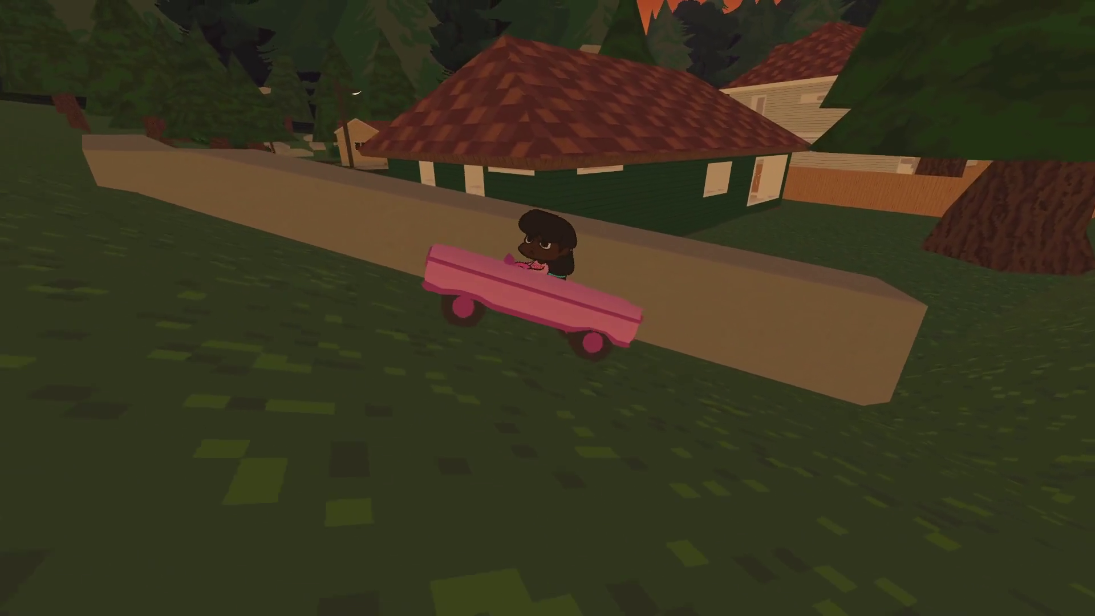
pyautogui.press('w')
pyautogui.press('w')
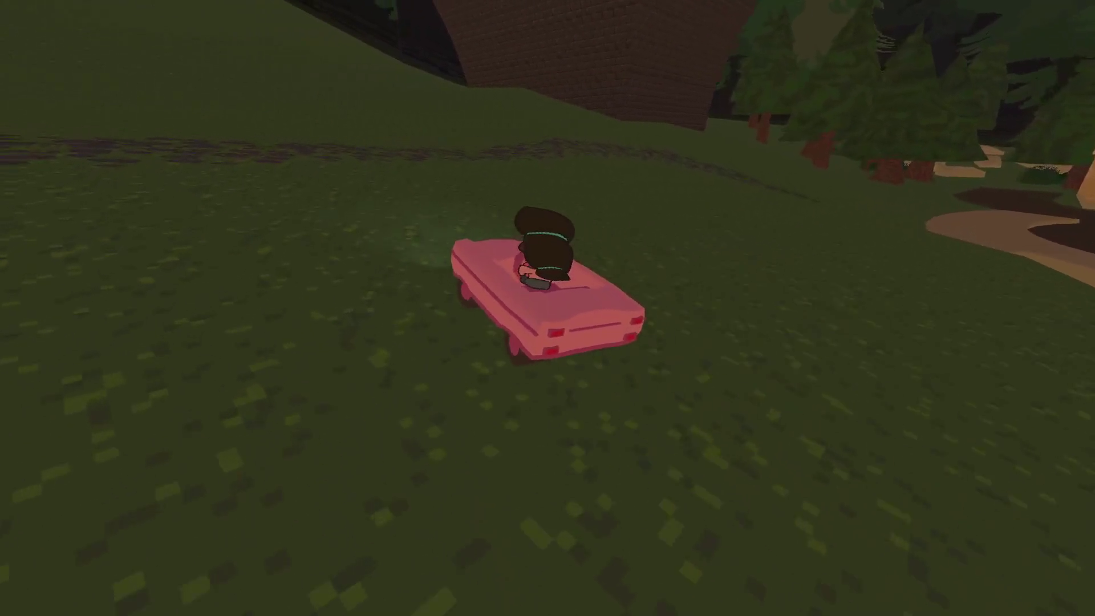
pyautogui.press('w')
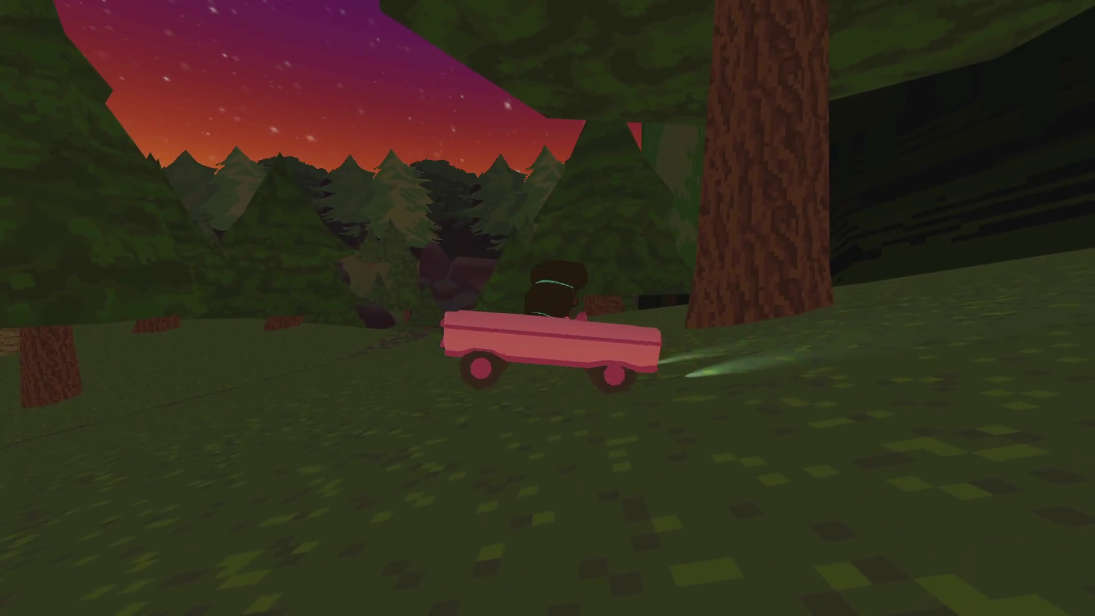
pyautogui.press('w')
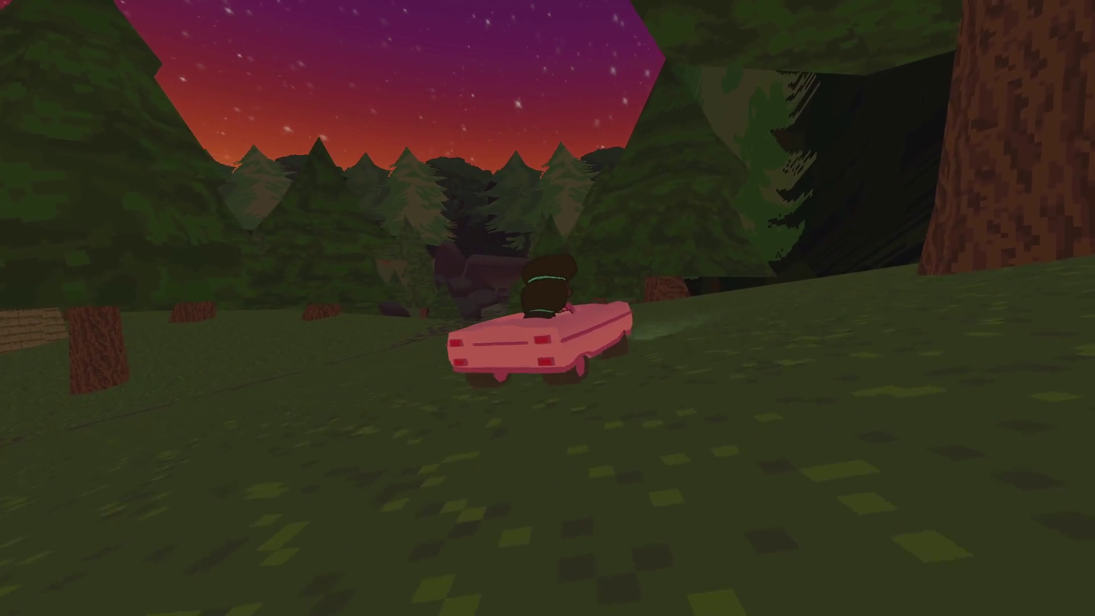
pyautogui.press('a')
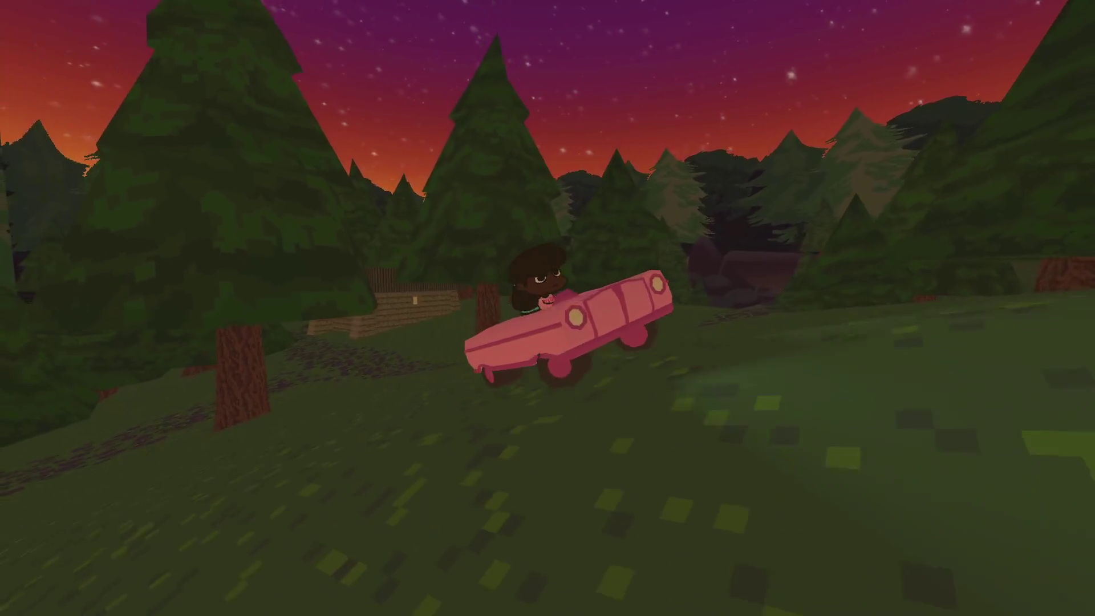
pyautogui.press('w')
pyautogui.press('w')
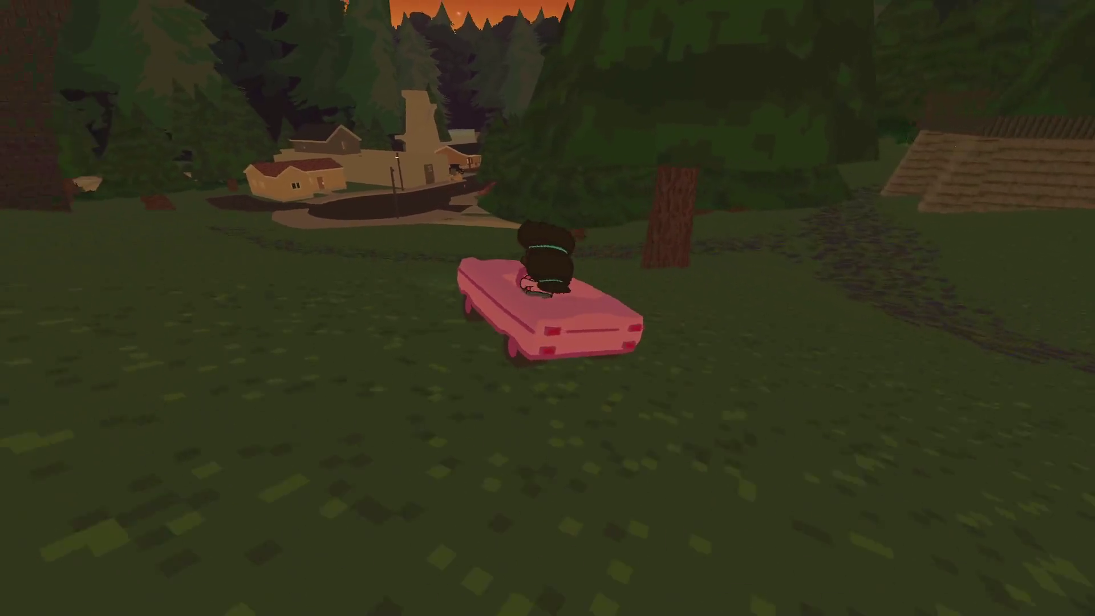
# - Drive into town onto the road and pause the game
pyautogui.press('w')
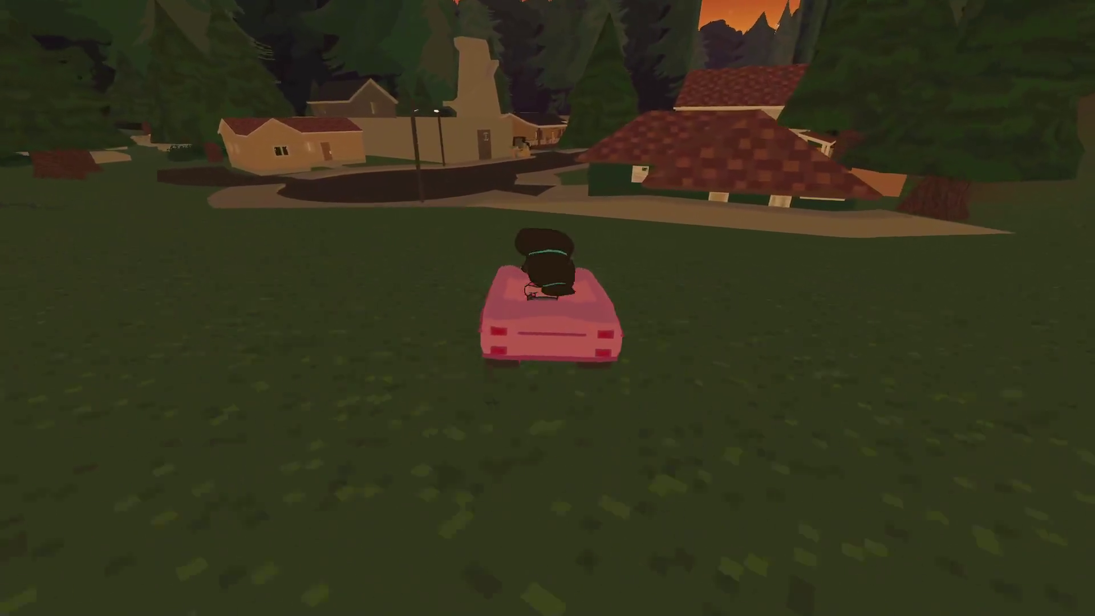
pyautogui.press('w')
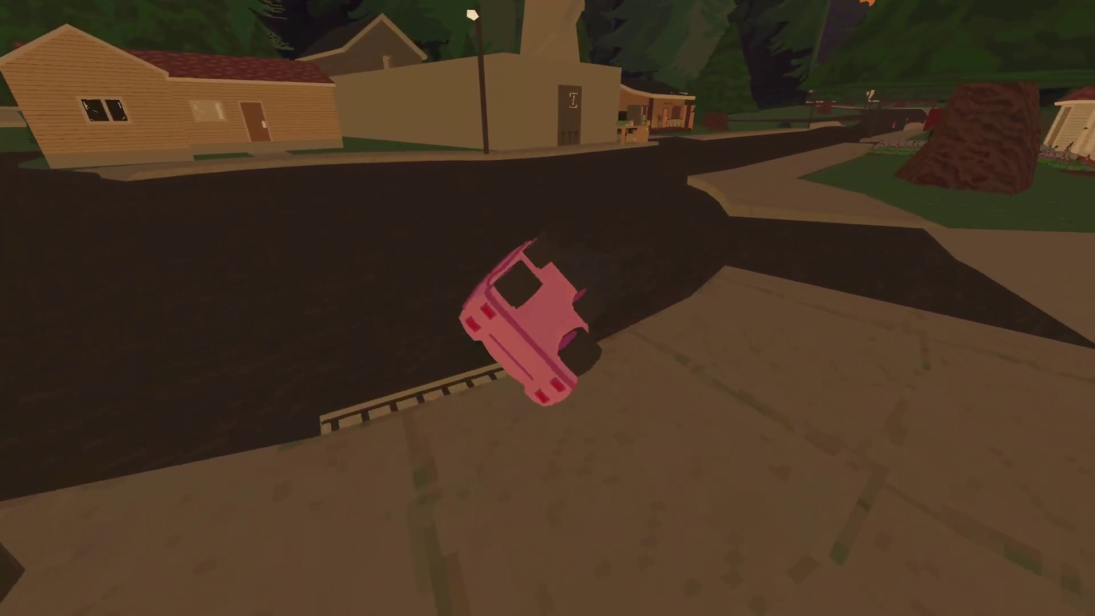
pyautogui.press('Escape')
pyautogui.press('Down')
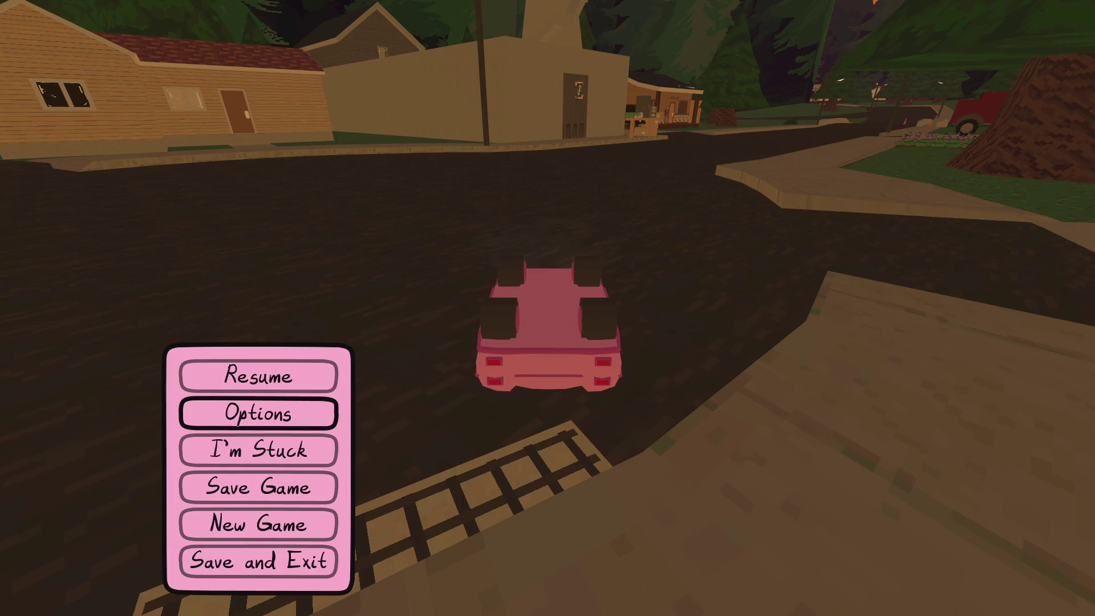
# - Choose I'm Stuck to reset the car, then walk to the corner of the house
pyautogui.press('Down')
pyautogui.press('Return')
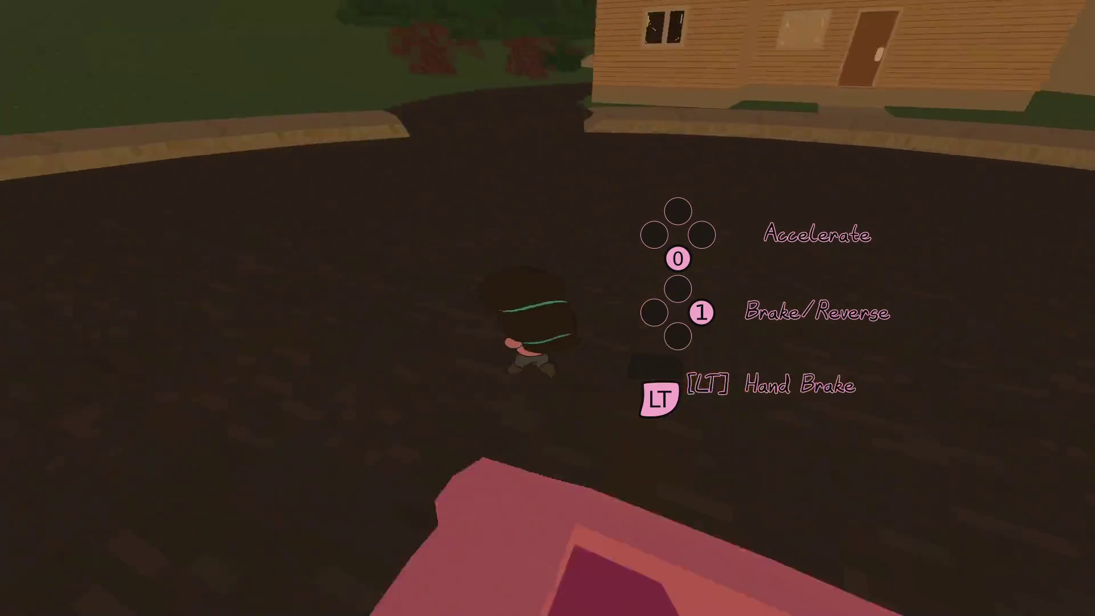
pyautogui.press('w')
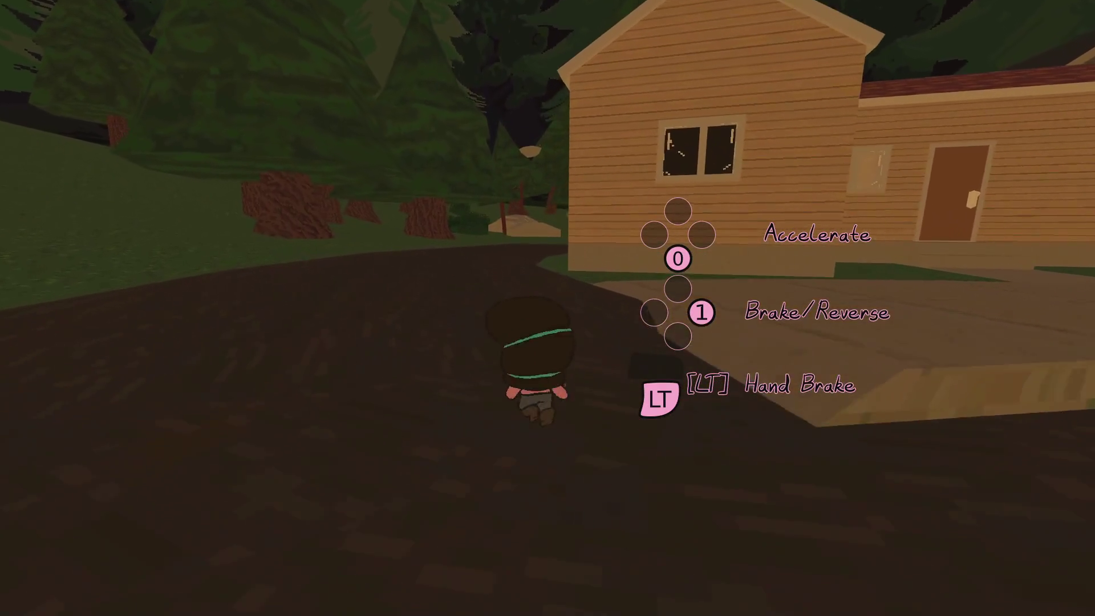
pyautogui.press('w')
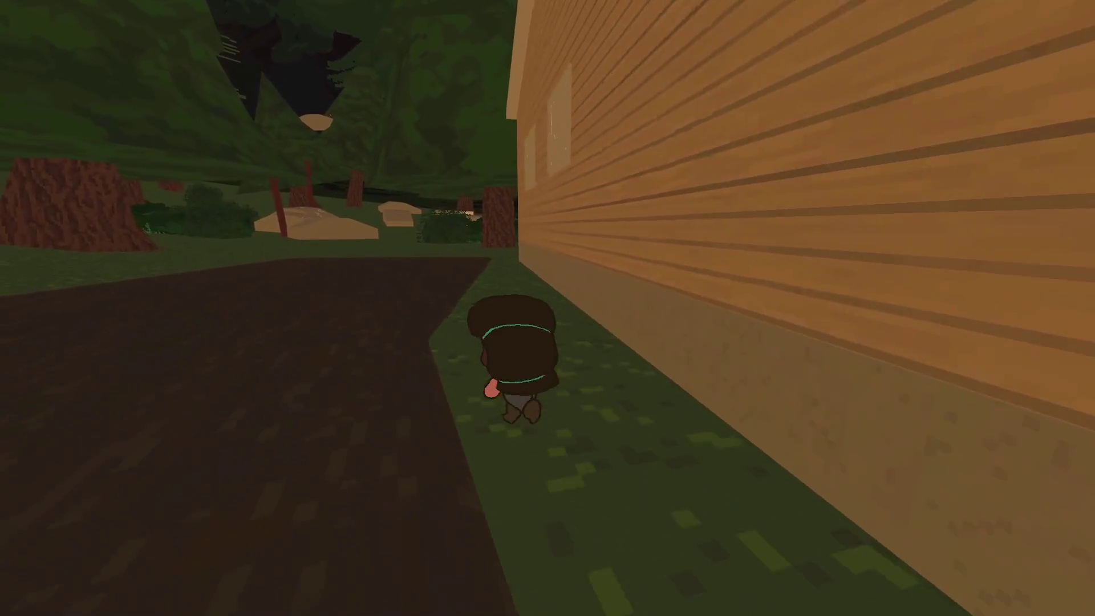
pyautogui.press('w')
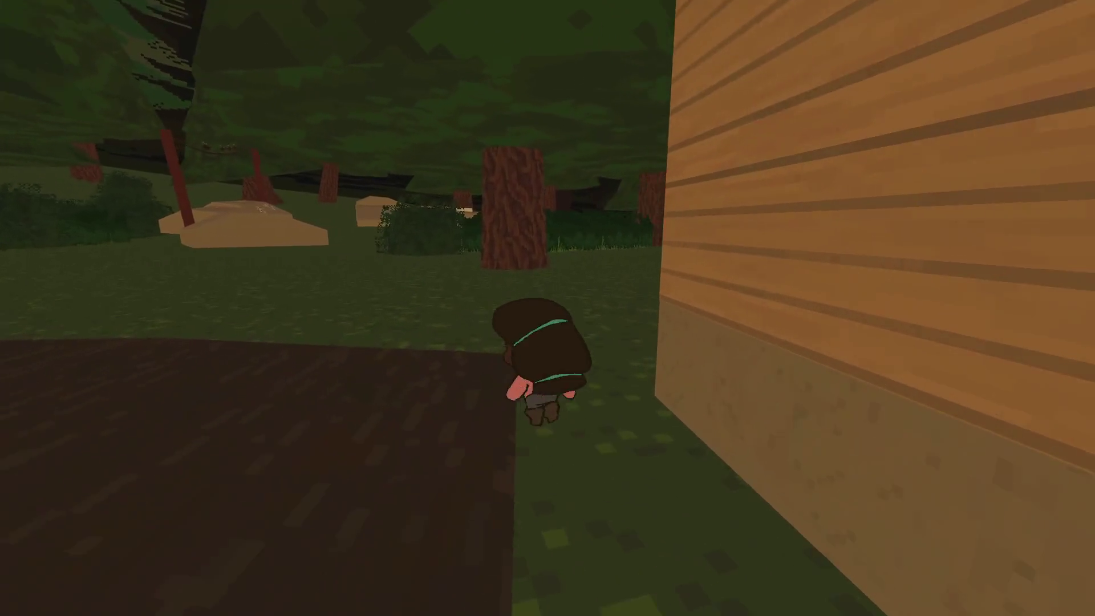
# - Walk across the yard toward the tree, pause, and return to the editor with F8
pyautogui.press('w')
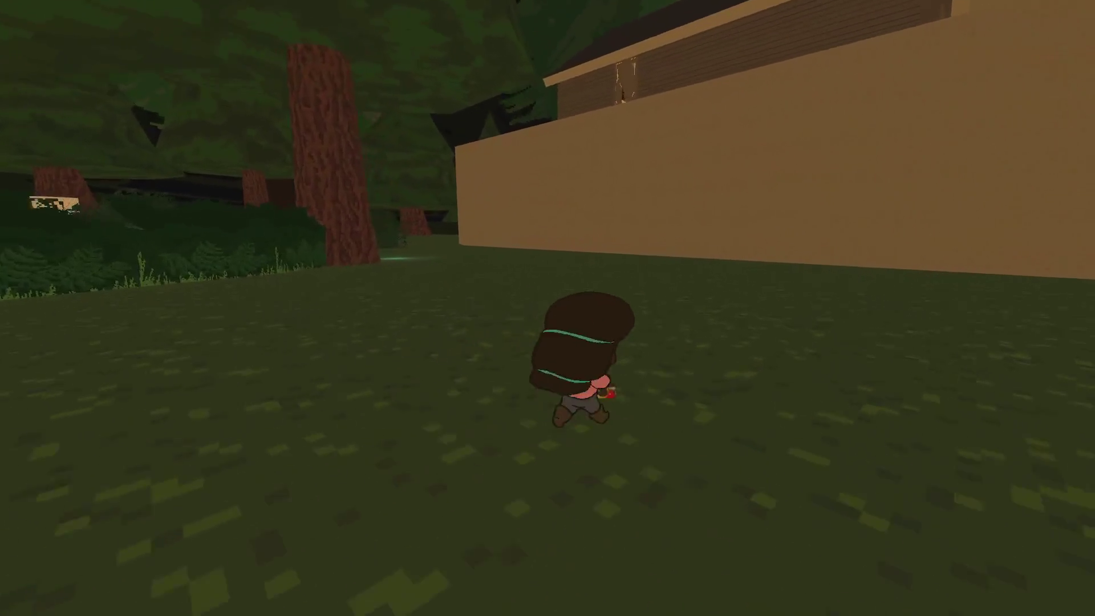
pyautogui.press('w')
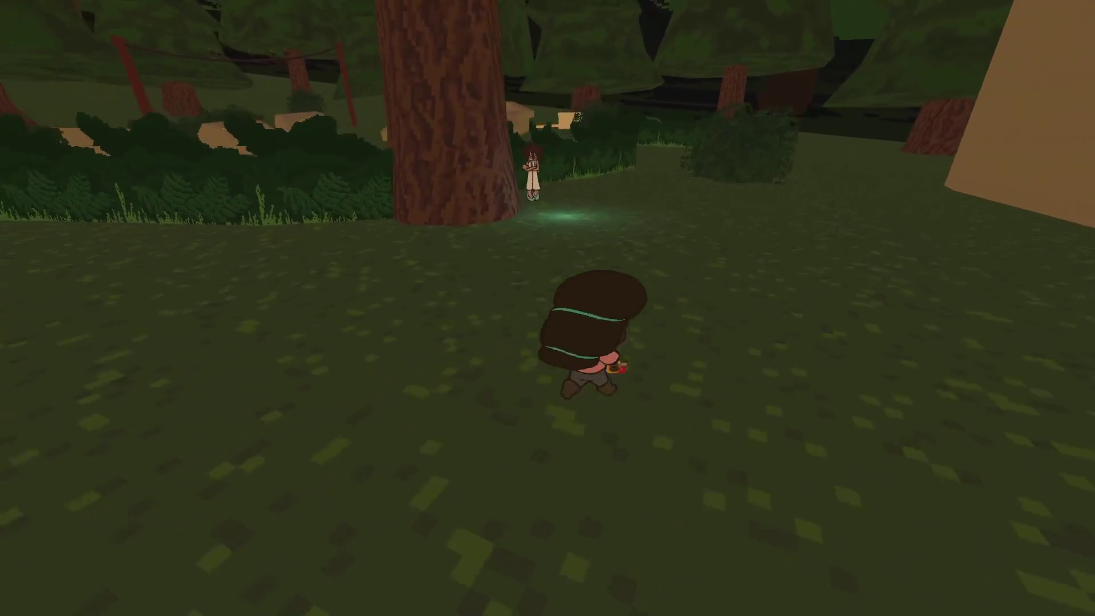
pyautogui.press('Escape')
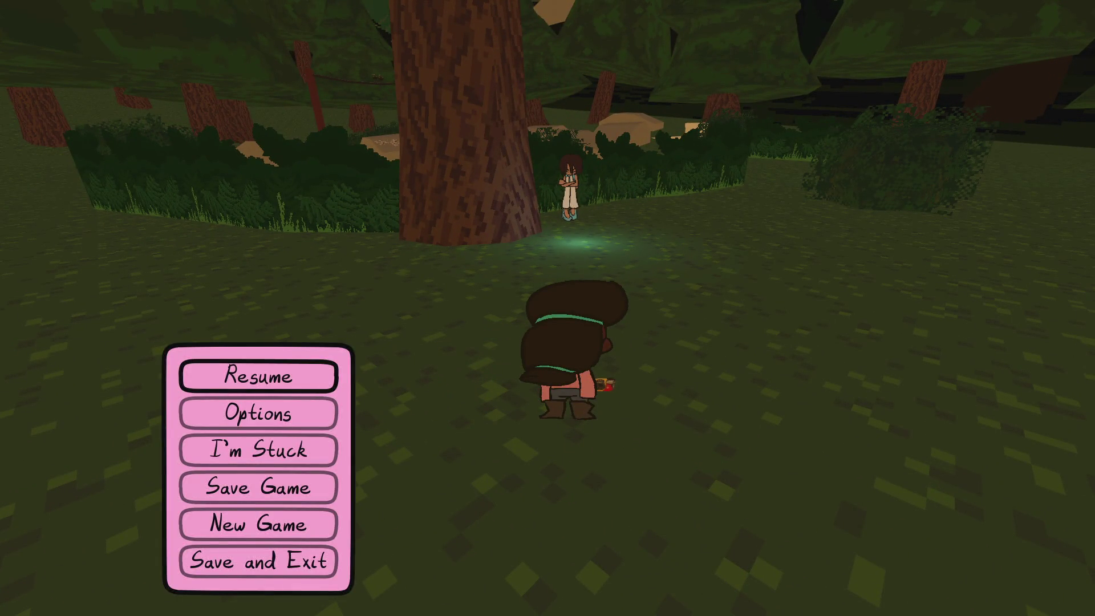
pyautogui.press('F8')
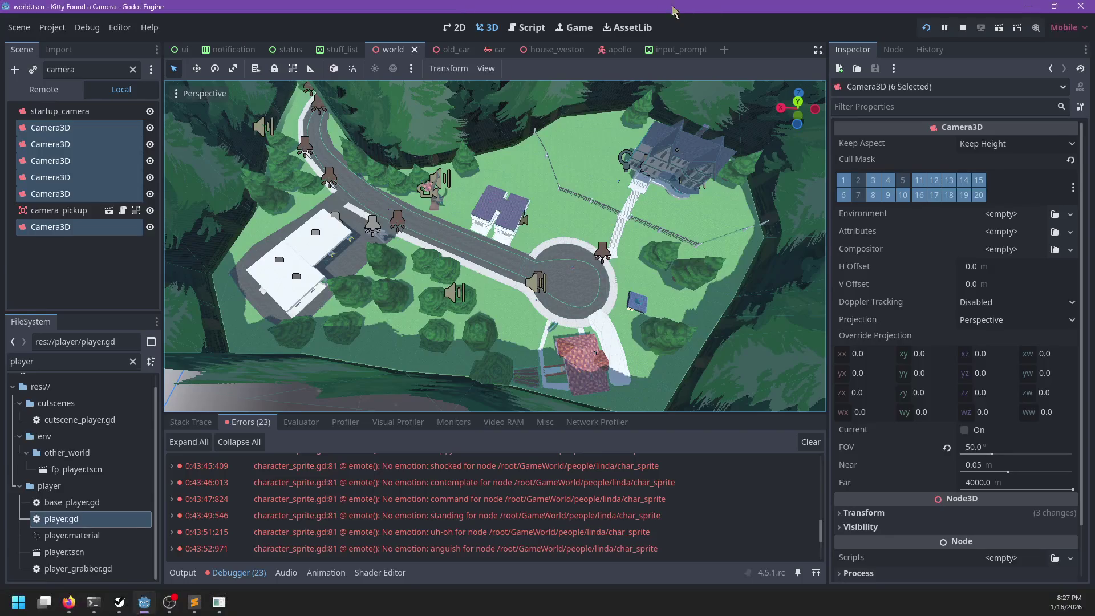
# - Find the join_with function in player.gd by searching for 'func jo'
pyautogui.click(527, 28)
pyautogui.hotkey('ctrl', 'f')
pyautogui.write('player')
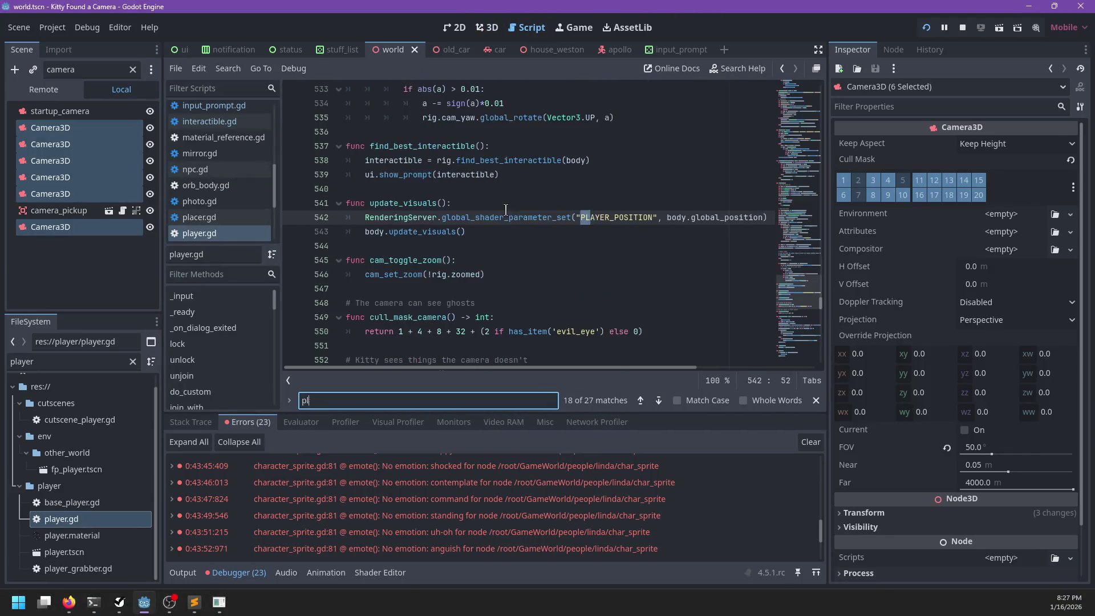
pyautogui.hotkey('ctrl', 'a')
pyautogui.write('func jo')
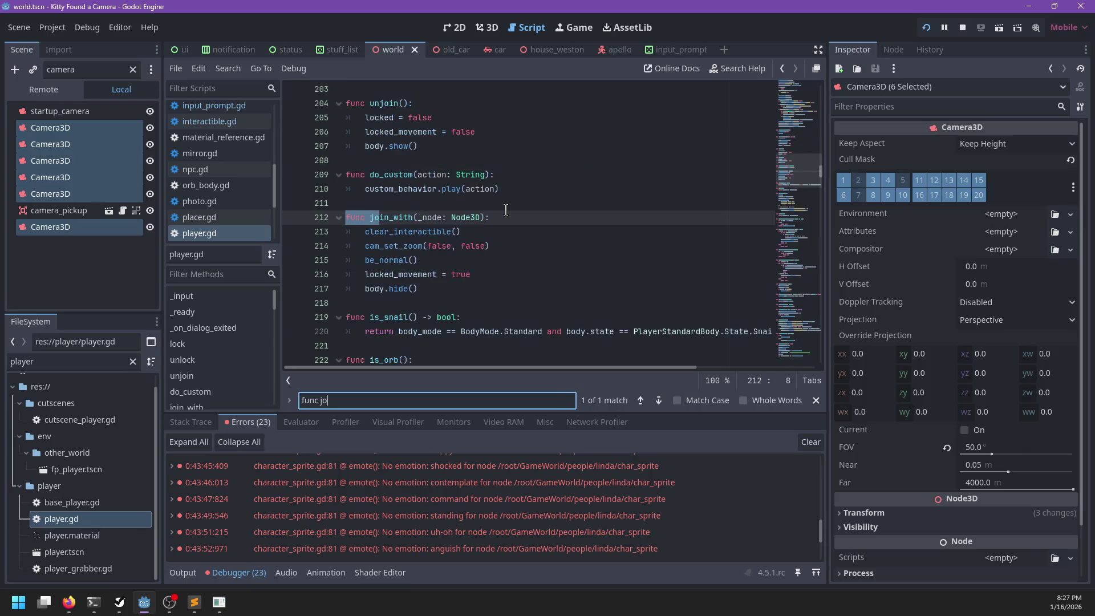
pyautogui.press('Escape')
# - Collapse the Debugger panel and jump to the be_normal() definition from join_with
pyautogui.click(494, 248)
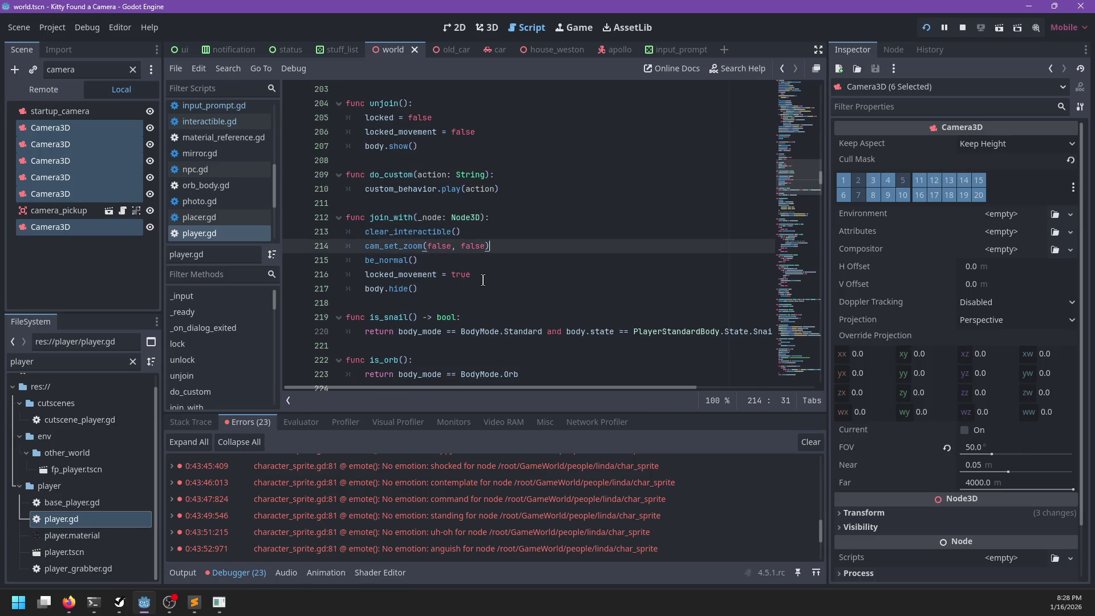
pyautogui.click(457, 284)
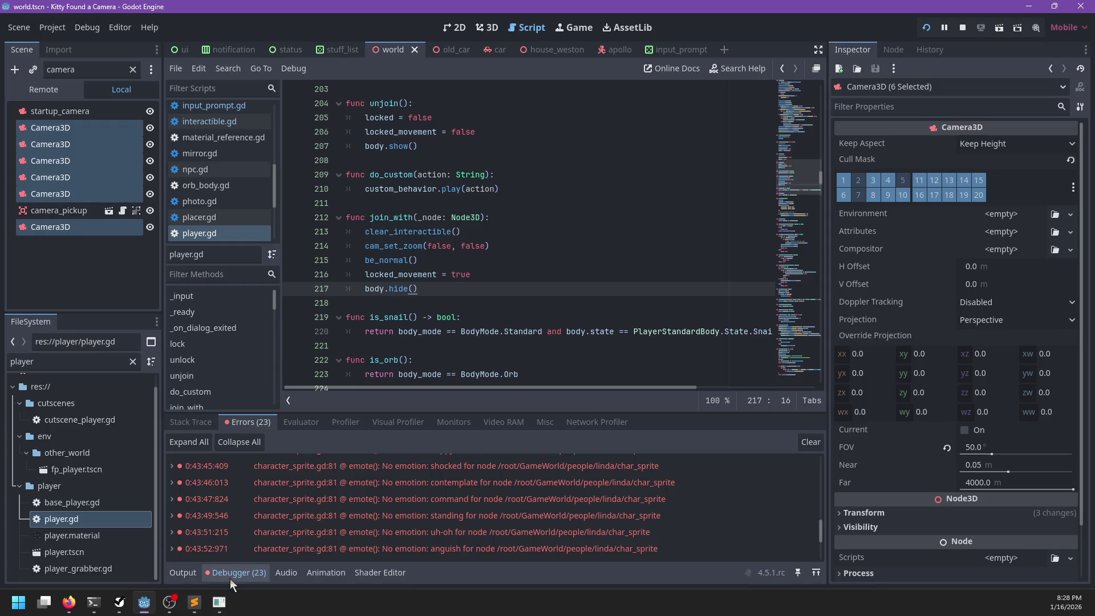
pyautogui.click(230, 576)
pyautogui.click(406, 274)
pyautogui.click(398, 289)
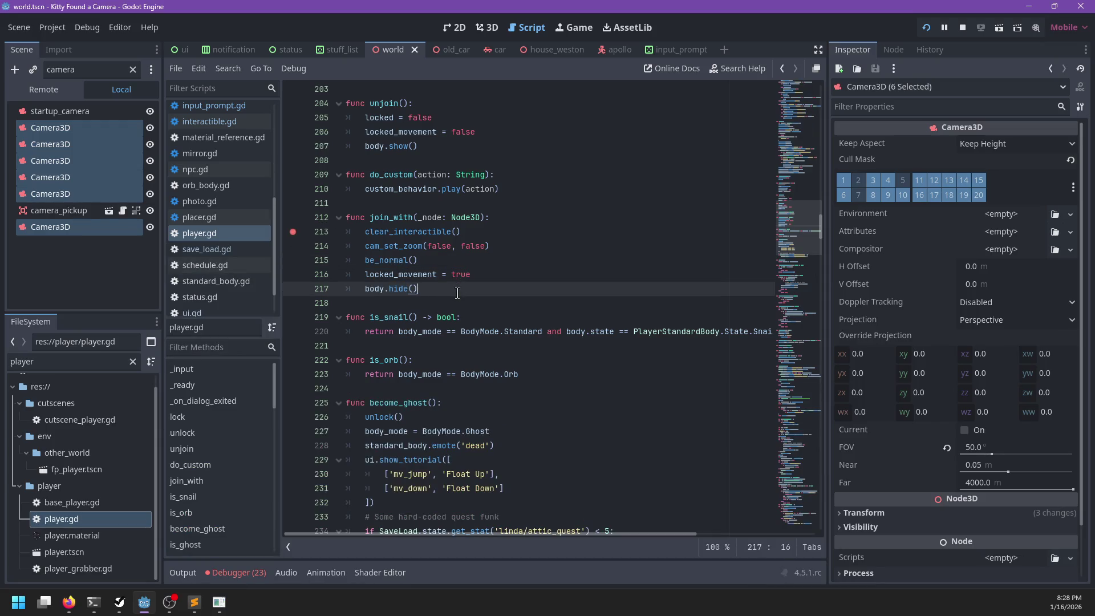
pyautogui.keyDown('ctrl'); pyautogui.click(395, 257); pyautogui.keyUp('ctrl')
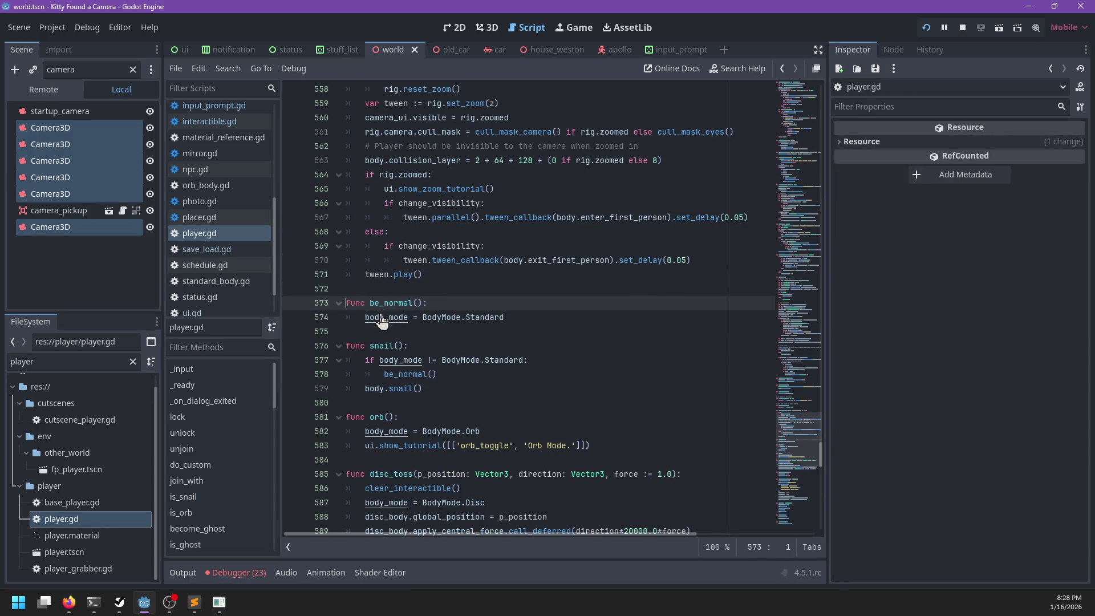
# - Follow body_mode to its setter, then jump to cam_set_zoom's definition at line 556
pyautogui.keyDown('ctrl'); pyautogui.click(382, 322); pyautogui.keyUp('ctrl')
pyautogui.scroll(-9, 573, 248)
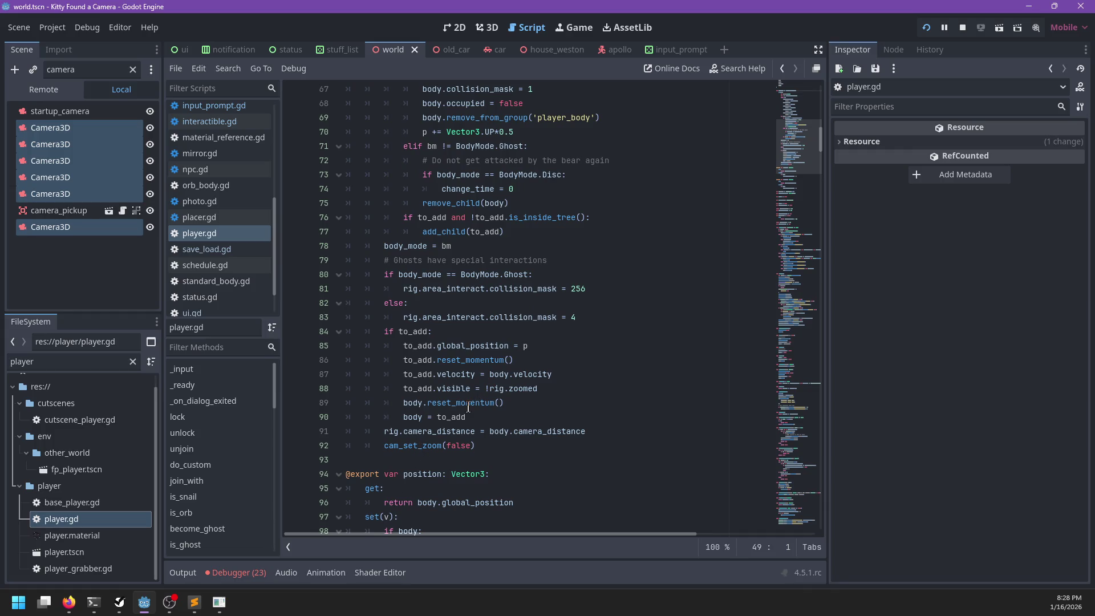
pyautogui.keyDown('ctrl'); pyautogui.click(413, 446); pyautogui.keyUp('ctrl')
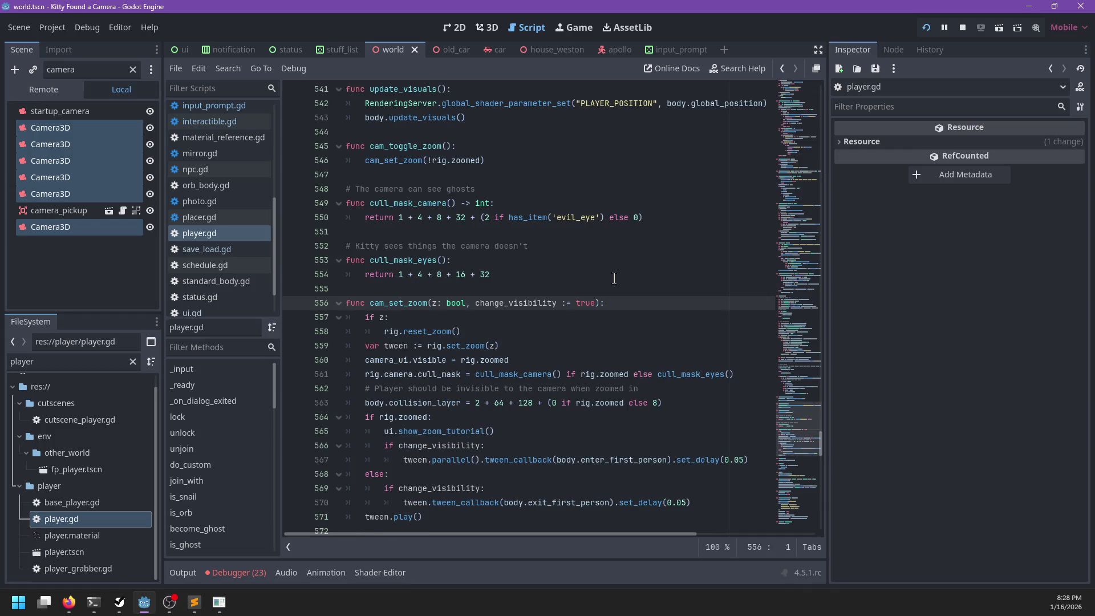
pyautogui.scroll(-3, 614, 277)
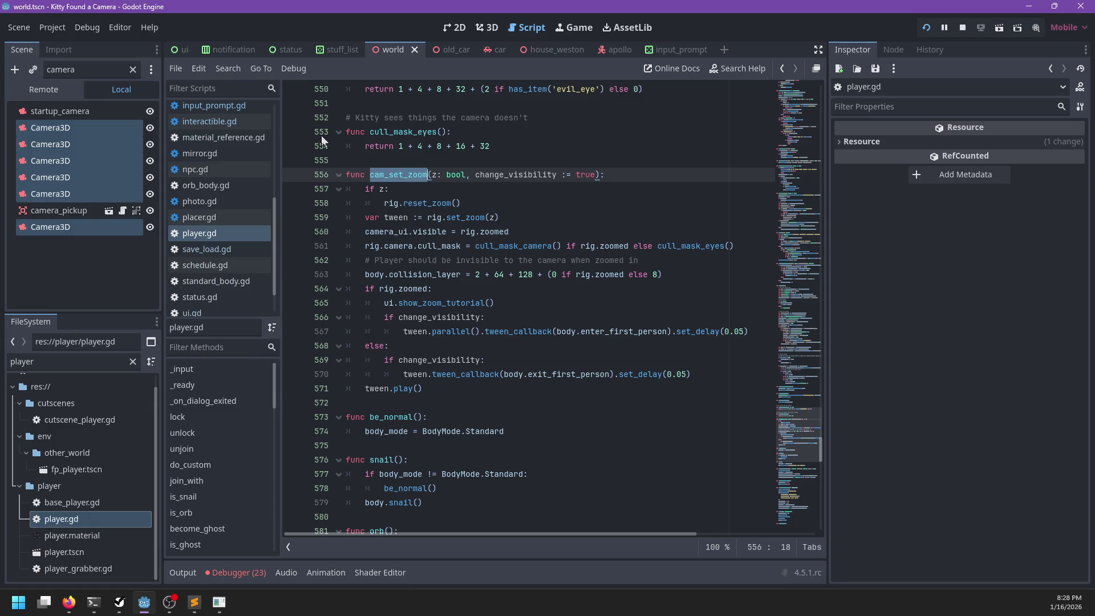
# - Highlight rig and exit_first_person in cam_set_zoom, then add a blank line after rig.reset_zoom()
pyautogui.doubleClick(390, 204)
pyautogui.doubleClick(435, 217)
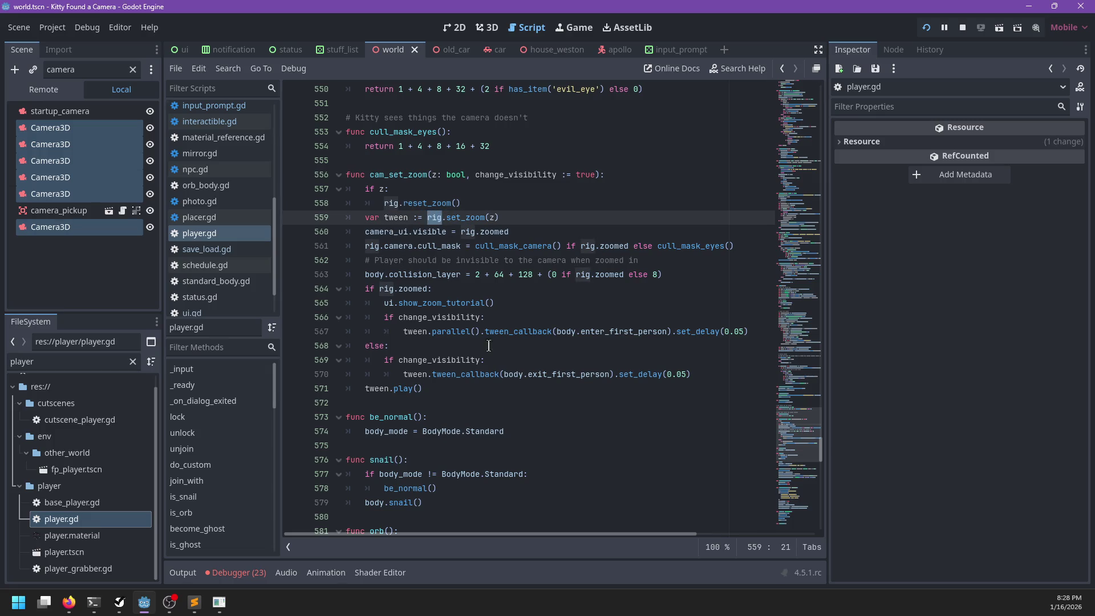
pyautogui.doubleClick(529, 374)
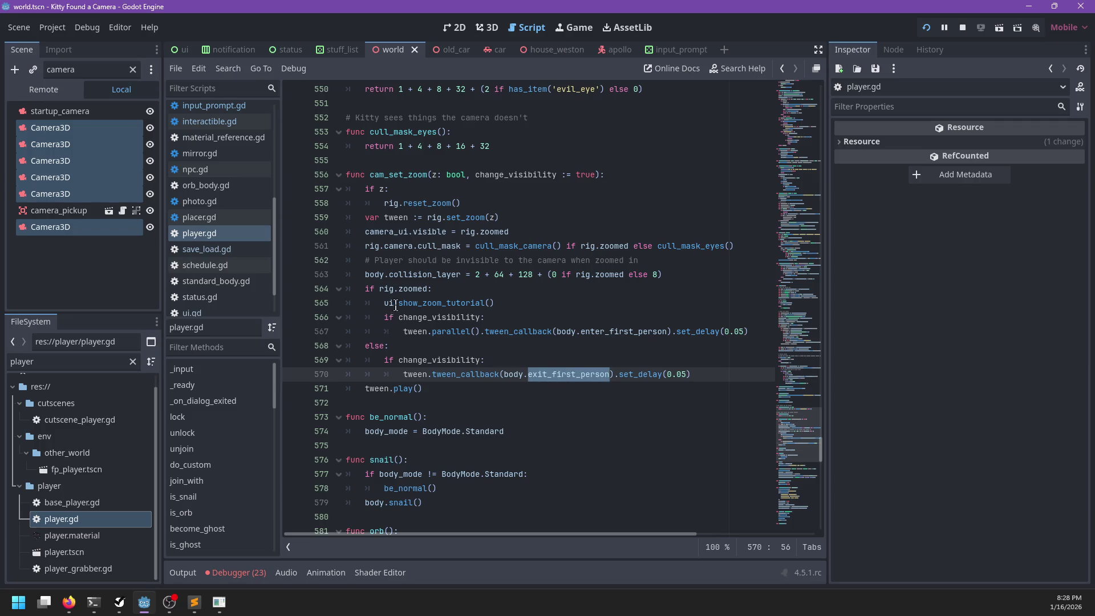
pyautogui.click(384, 346)
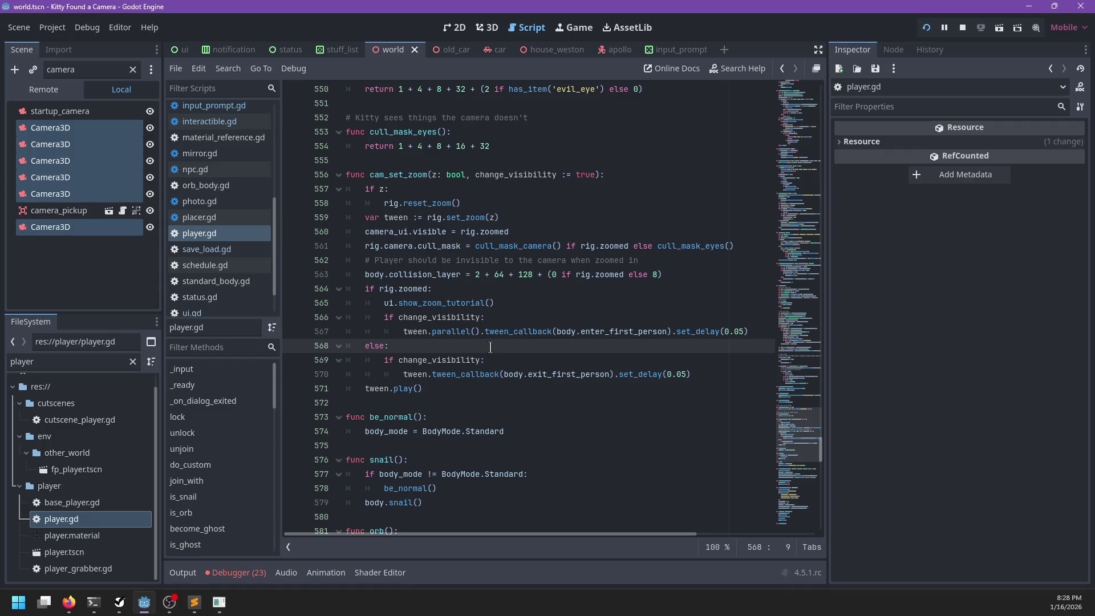
pyautogui.click(516, 209)
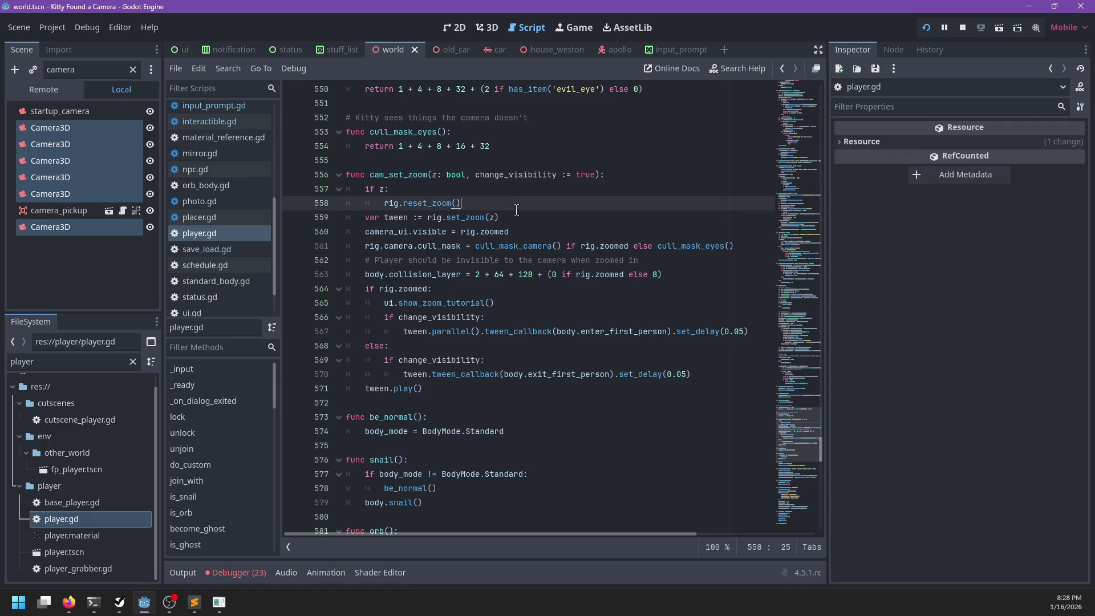
pyautogui.press('Return')
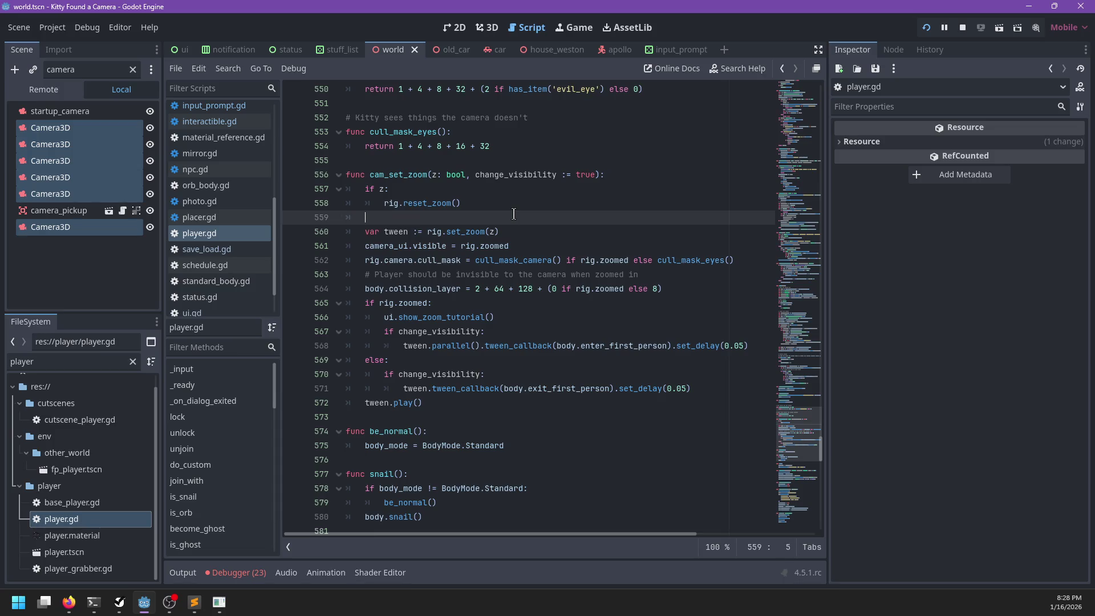
# - Add 'if rig.zoomed == z: return' after rig.reset_zoom() and save player.gd
pyautogui.write('if rig.zoomed == ')
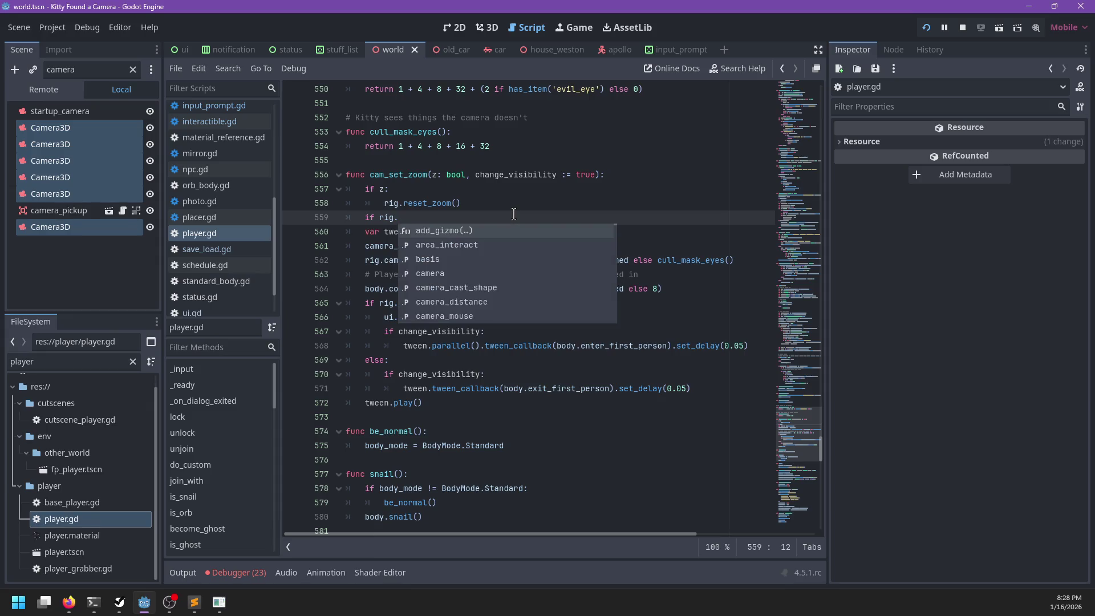
pyautogui.write('z:')
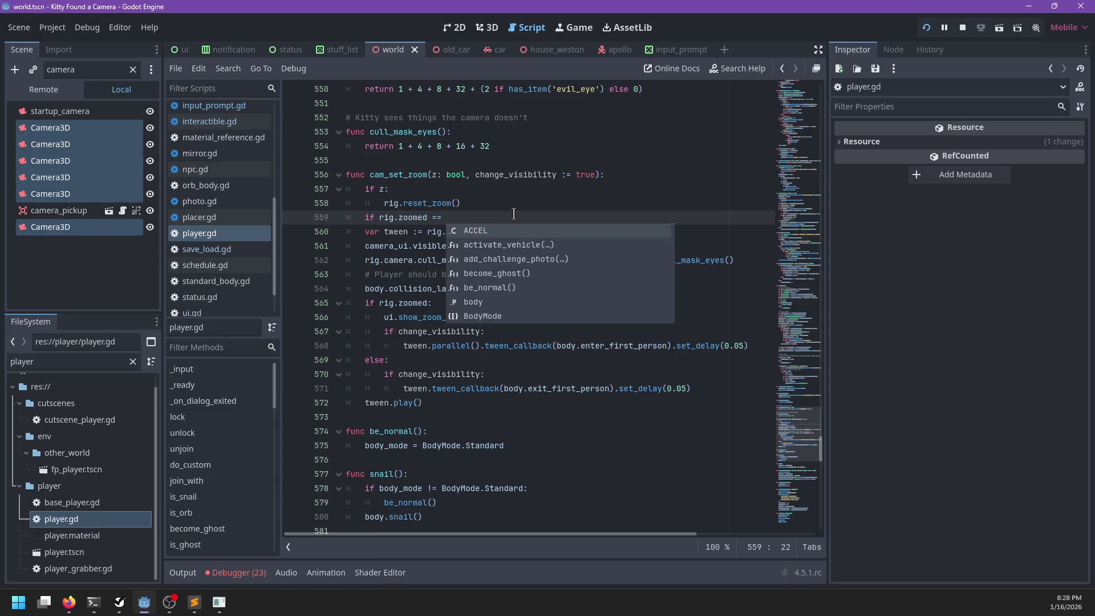
pyautogui.press('Return')
pyautogui.write('return')
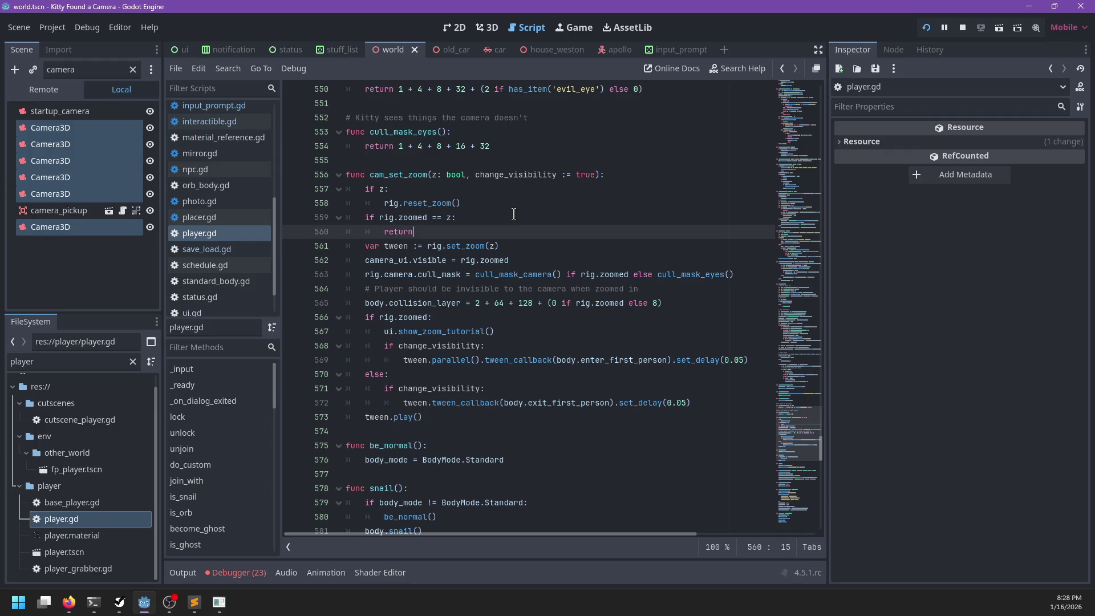
pyautogui.hotkey('ctrl', 's')
# - Walk to Carly, frame her with the camera, start talking, and resume past the join_with breakpoint
pyautogui.press('w')
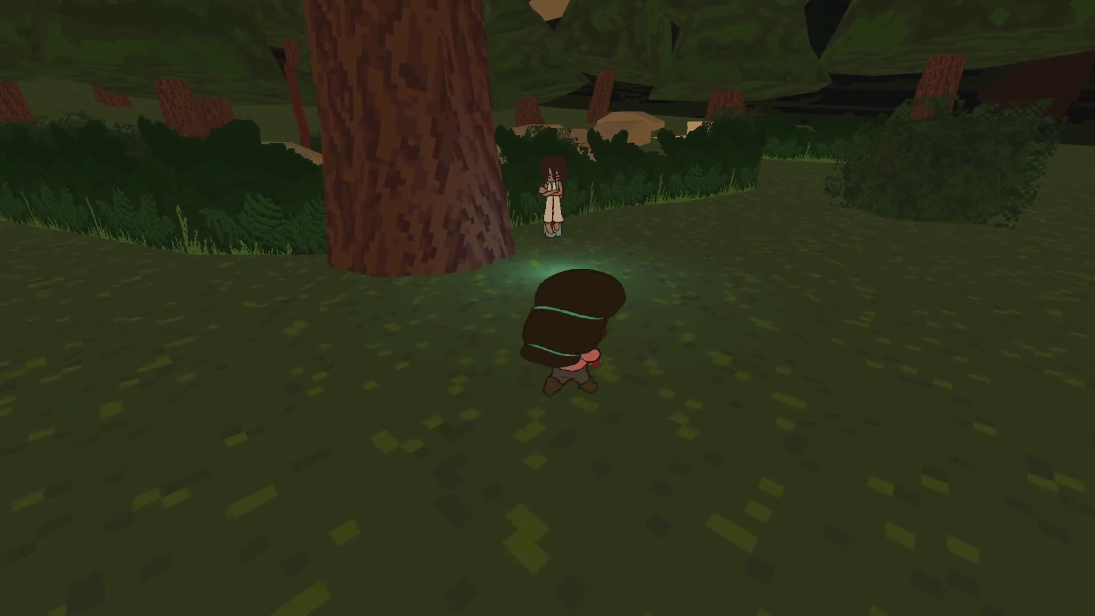
pyautogui.press('c')
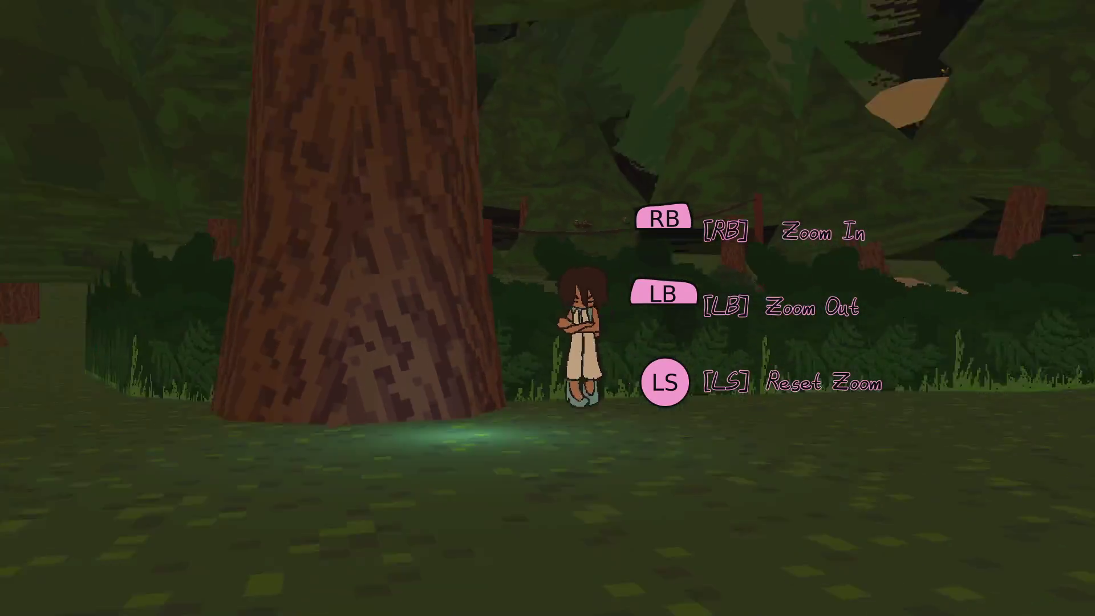
pyautogui.press('2')
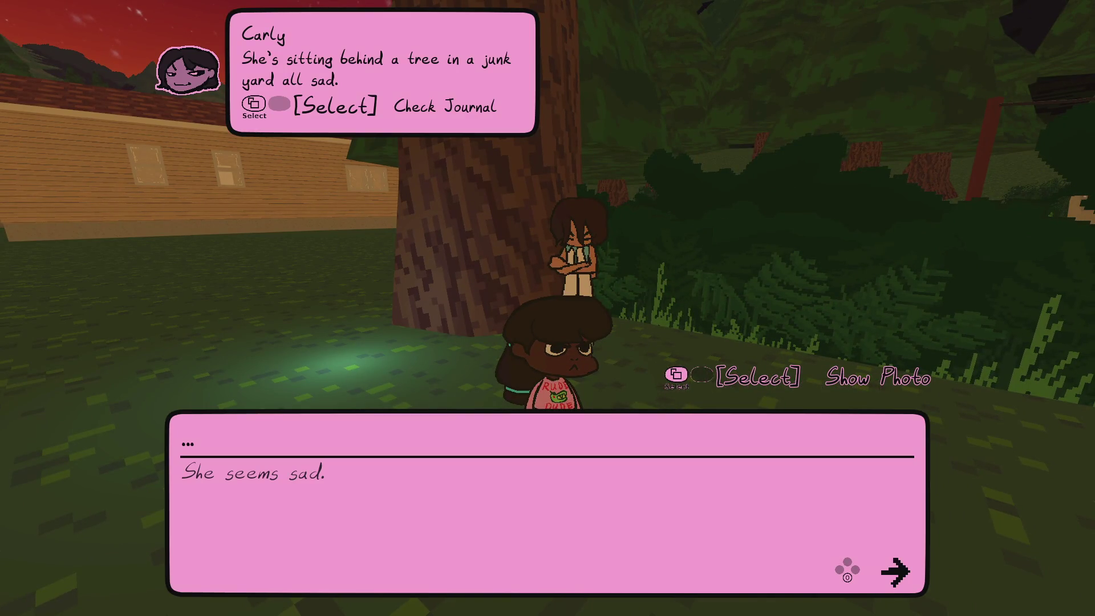
pyautogui.press('space')
pyautogui.press('space')
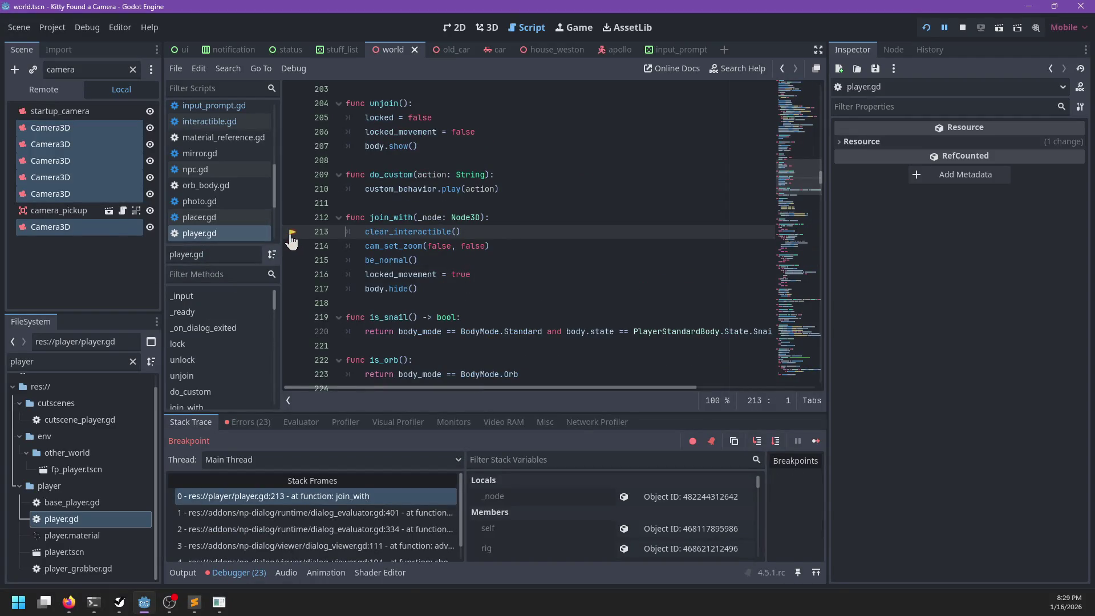
pyautogui.press('F12')
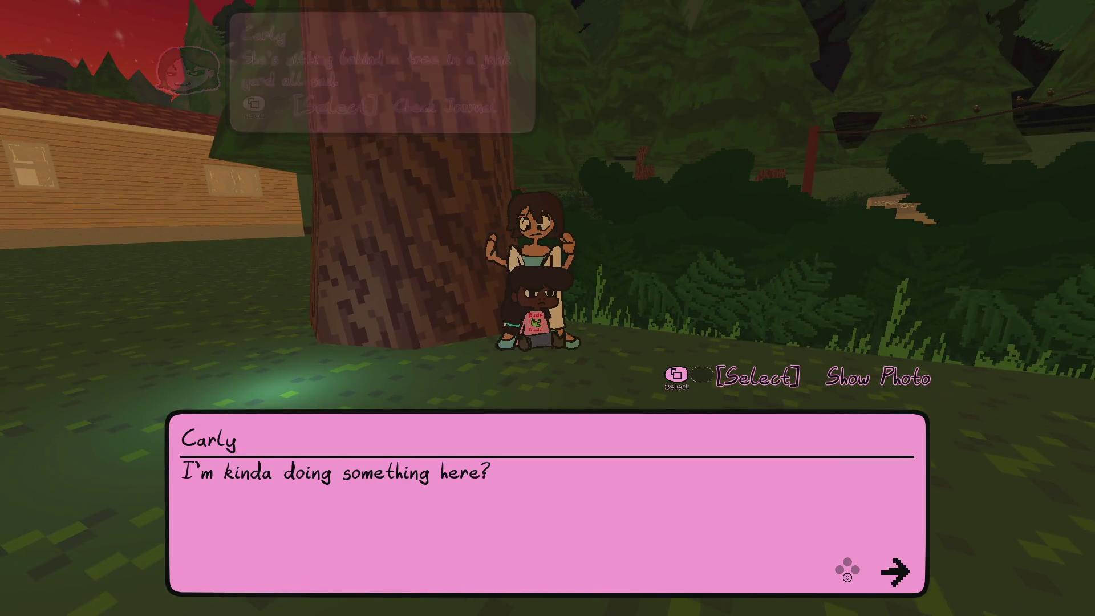
# - Advance Carly's dialogue and pick (Continue sitting) twice
pyautogui.press('space')
pyautogui.press('Down')
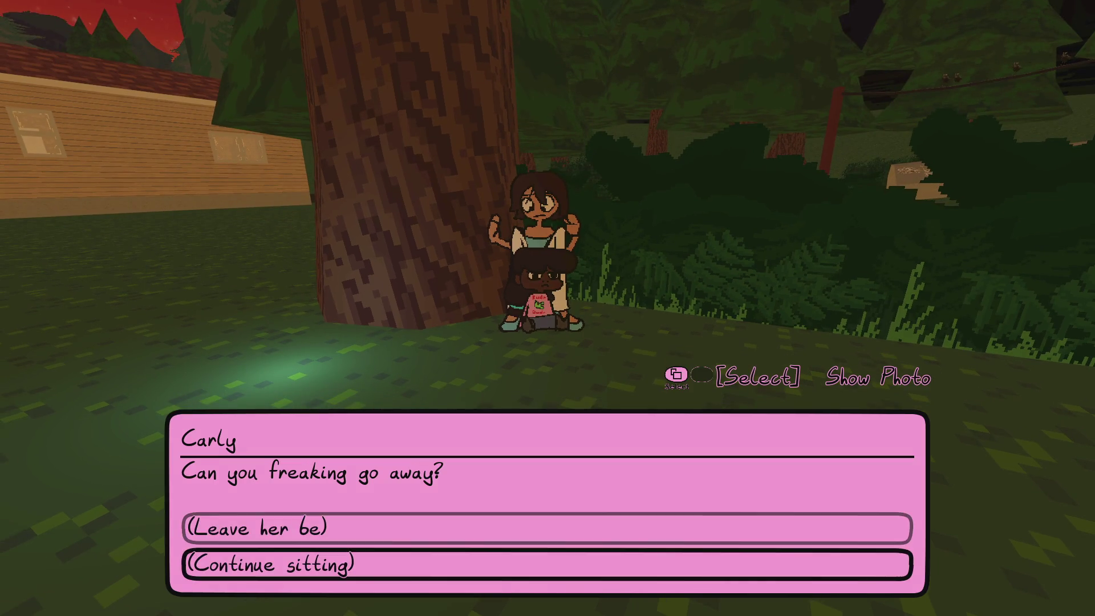
pyautogui.press('space')
pyautogui.press('space')
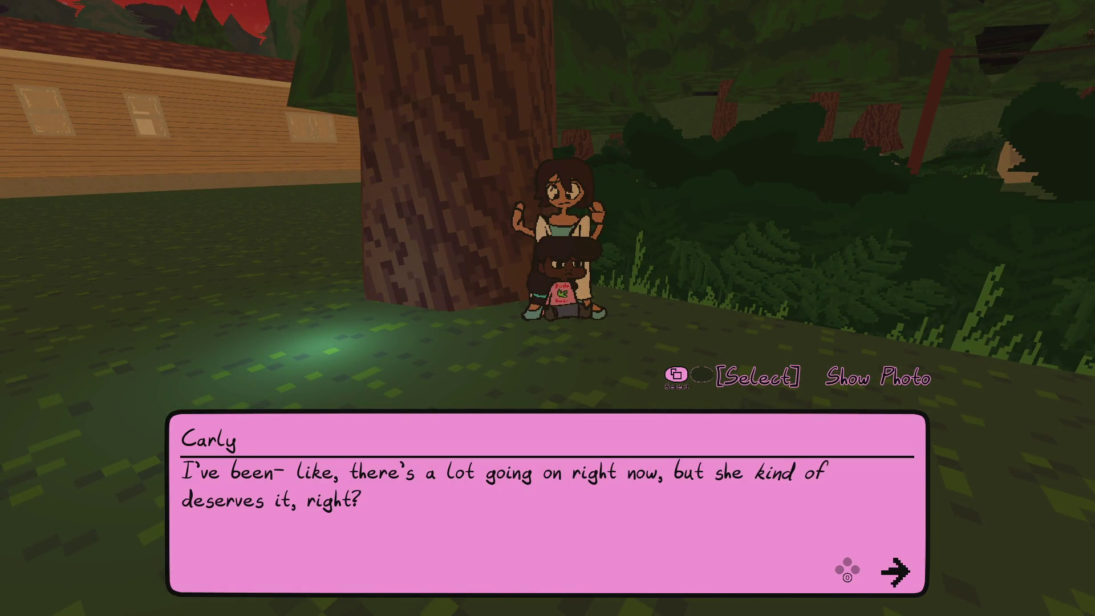
pyautogui.press('space')
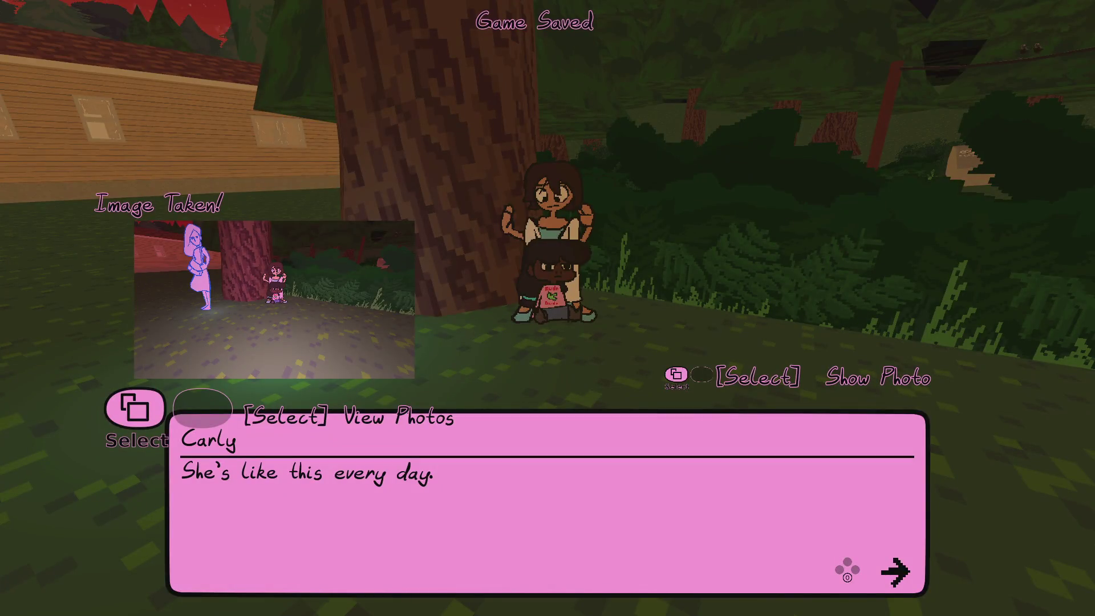
pyautogui.press('space')
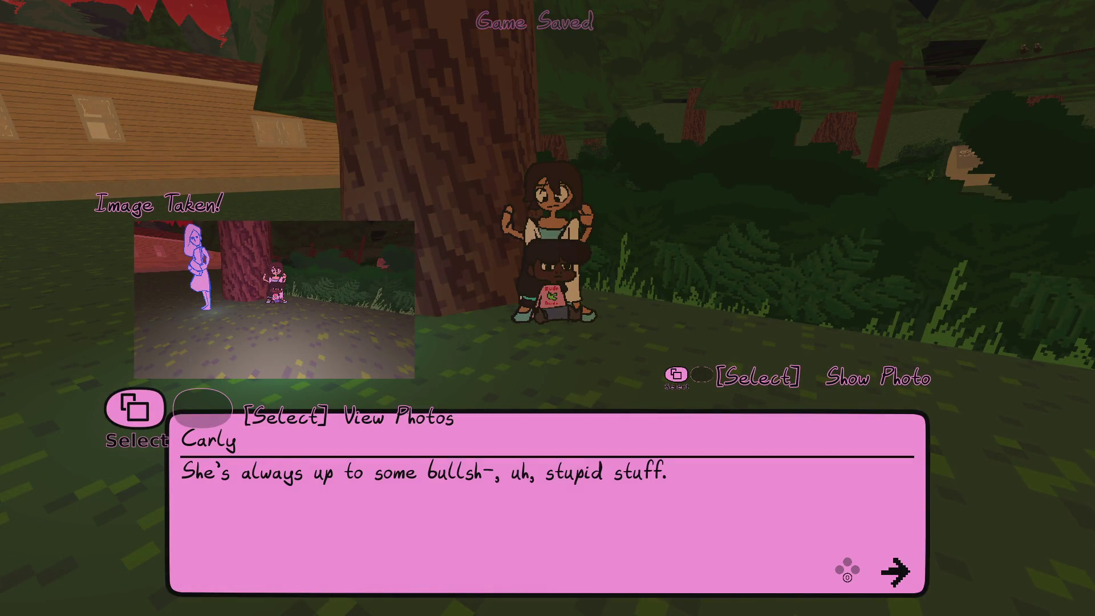
pyautogui.press('space')
pyautogui.press('Down')
pyautogui.press('space')
# - Advance to Carly's questions and answer "I've never not been lost."
pyautogui.press('space')
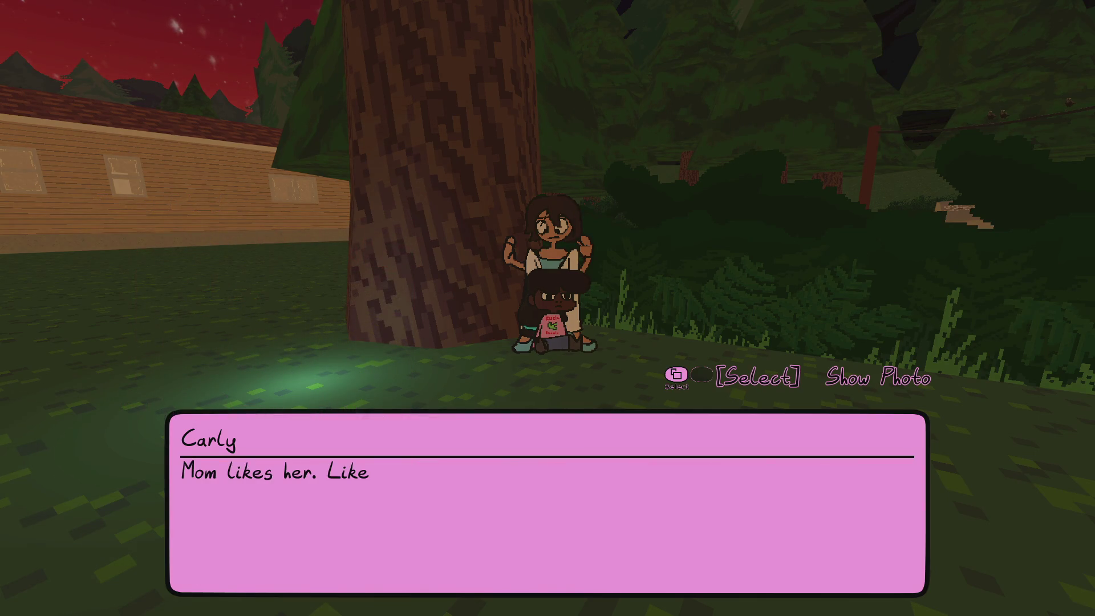
pyautogui.press('space')
pyautogui.press('space')
pyautogui.press('space')
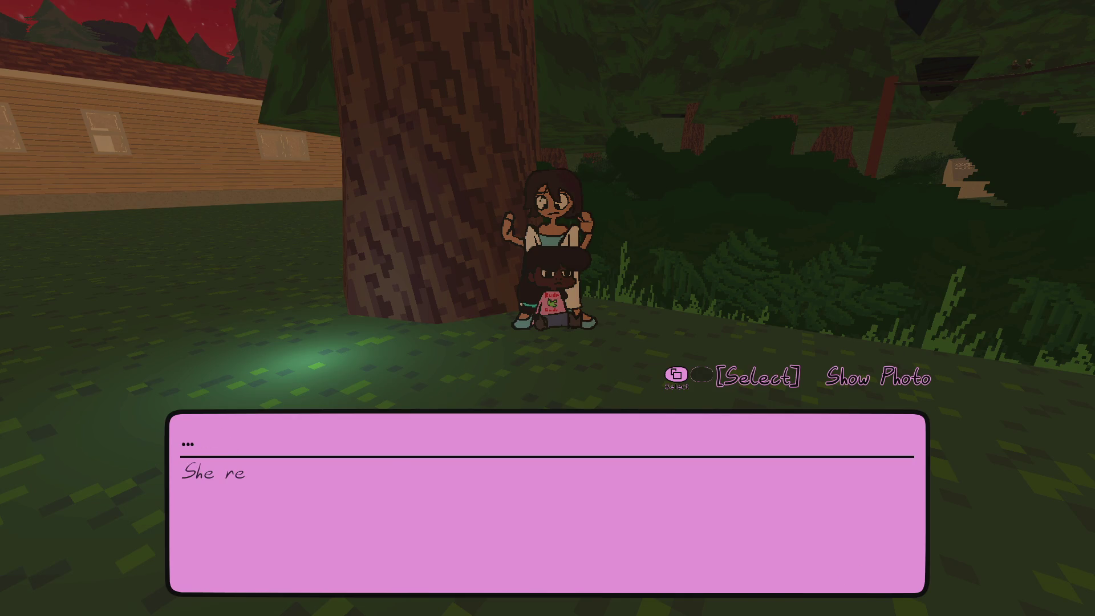
pyautogui.press('space')
pyautogui.press('space')
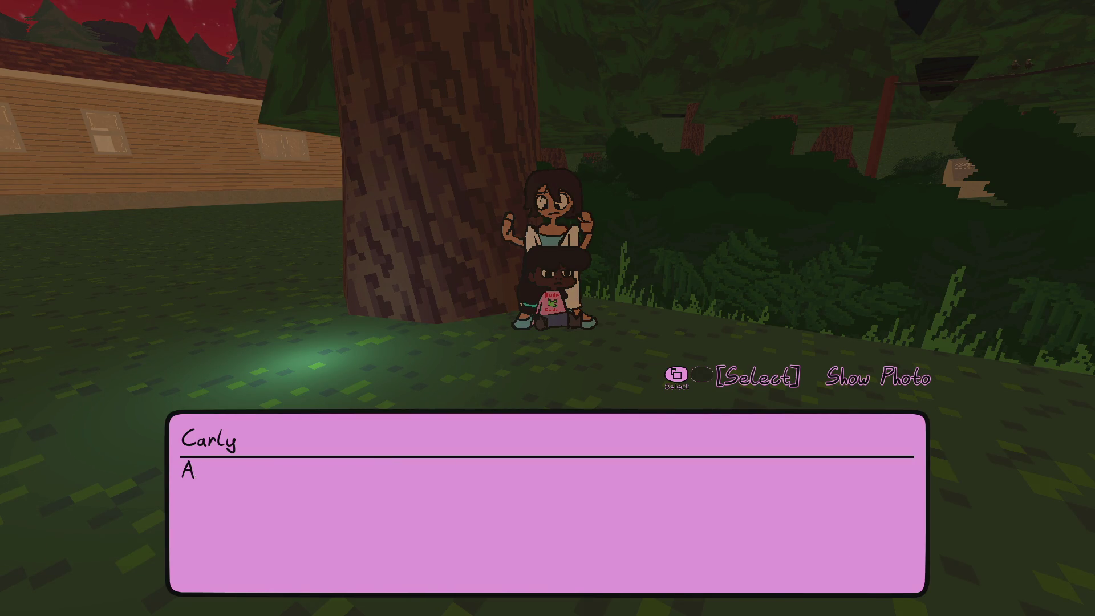
pyautogui.press('space')
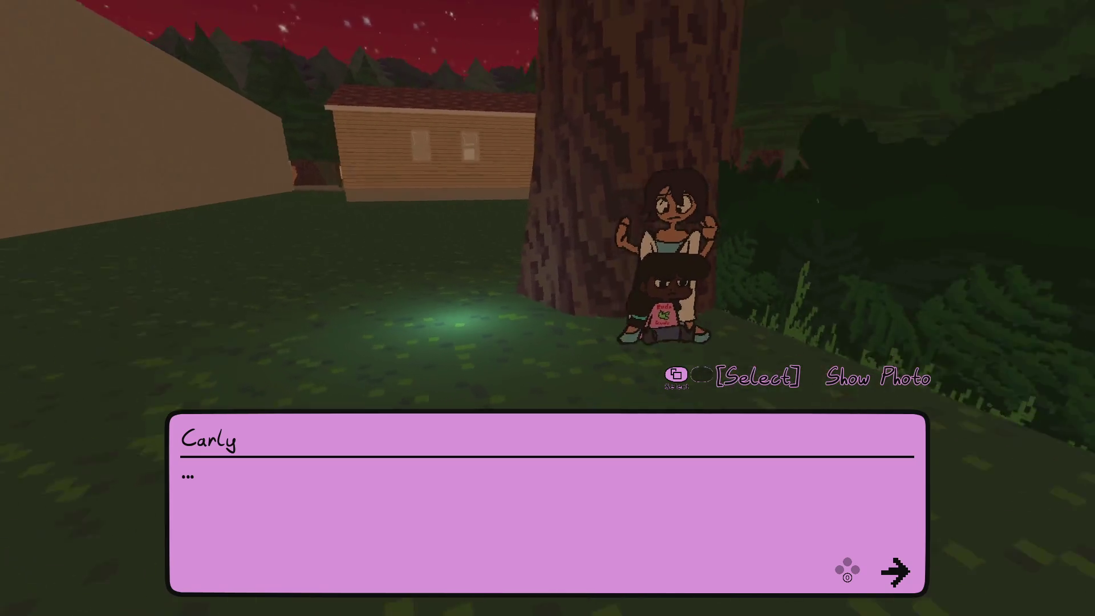
pyautogui.press('space')
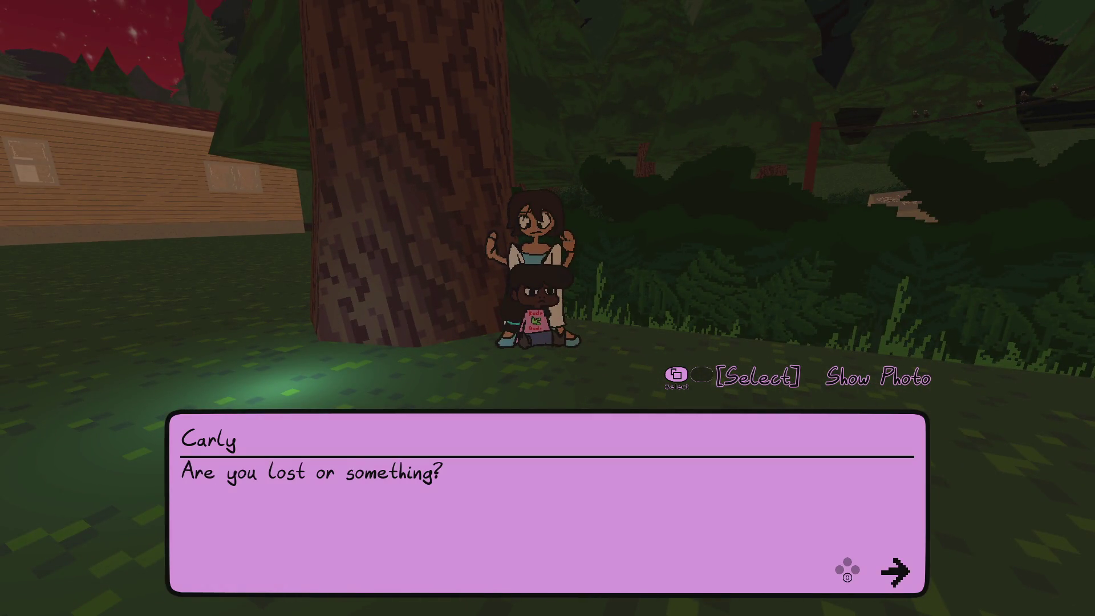
pyautogui.press('space')
pyautogui.press('Down')
pyautogui.press('space')
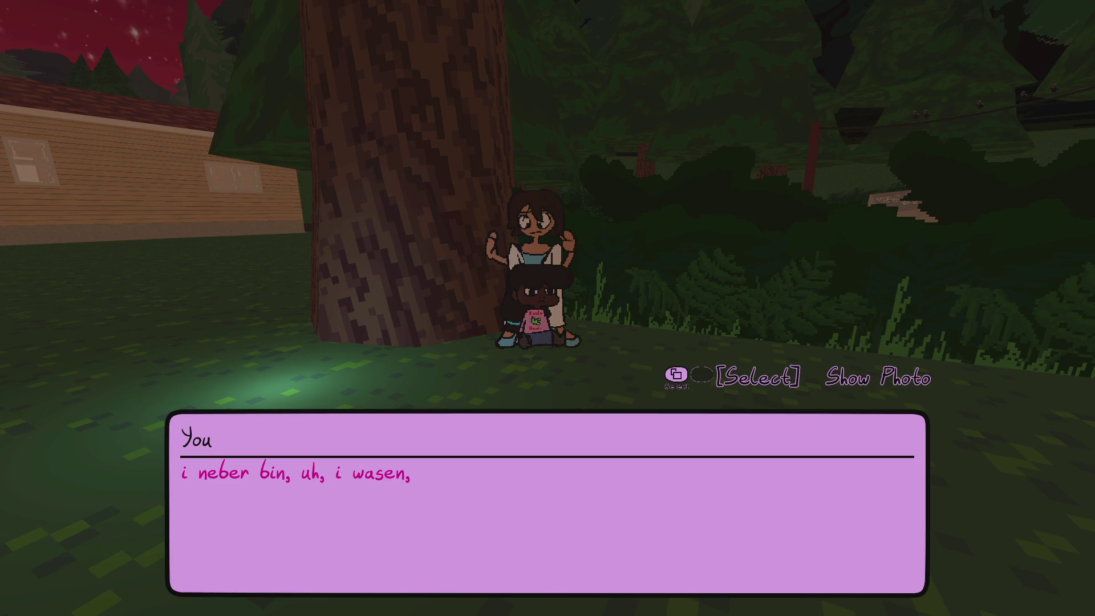
# - Finish her lines about Linda, talk to Carly again, and pick (Sit with her.)
pyautogui.press('space')
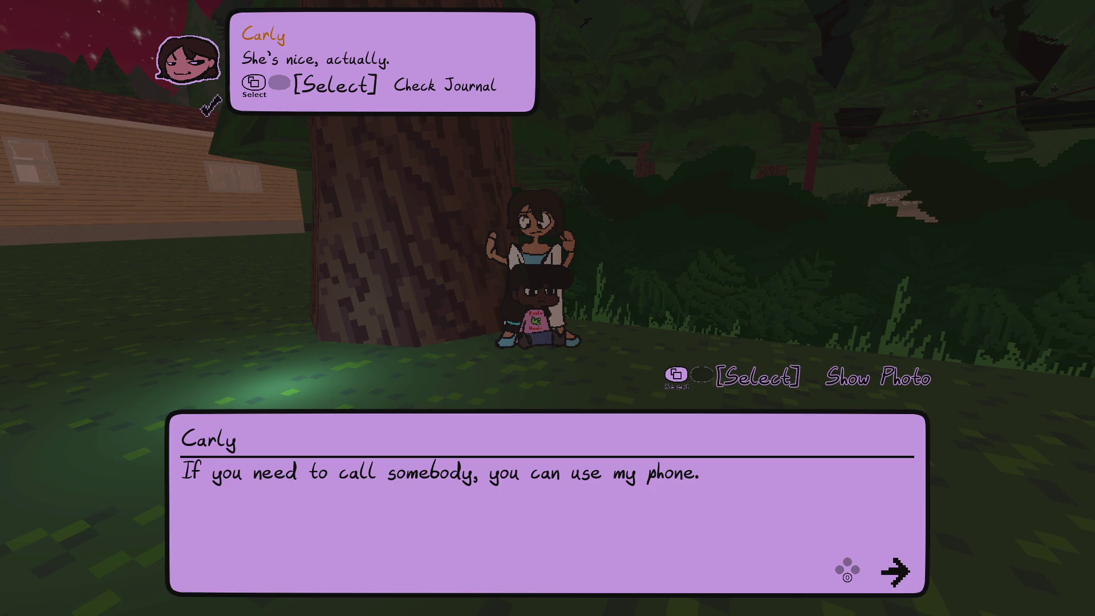
pyautogui.press('space')
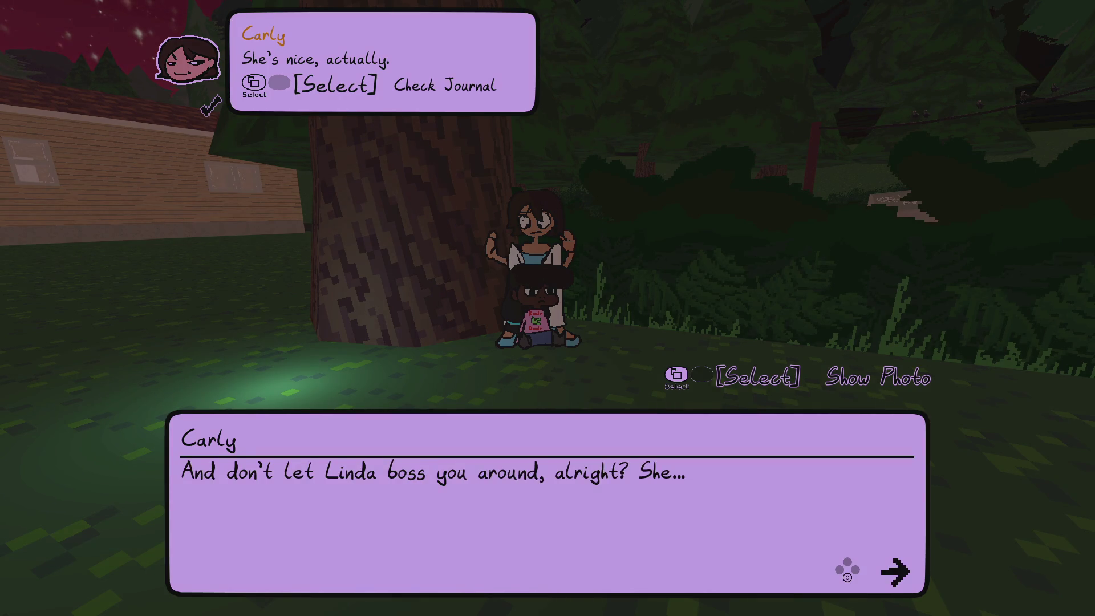
pyautogui.press('space')
pyautogui.press('space')
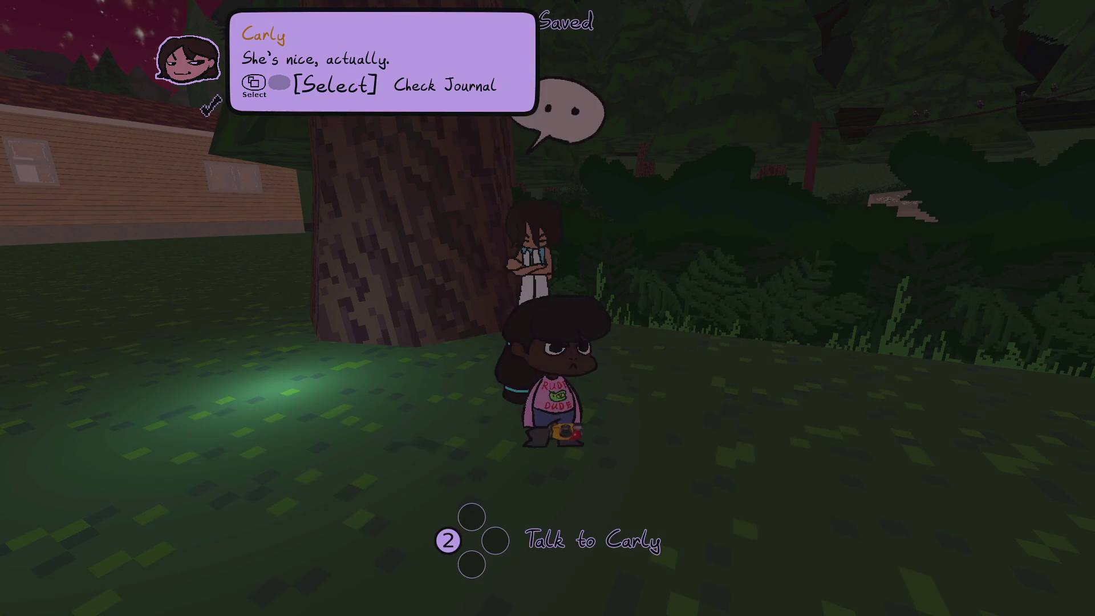
pyautogui.press('w')
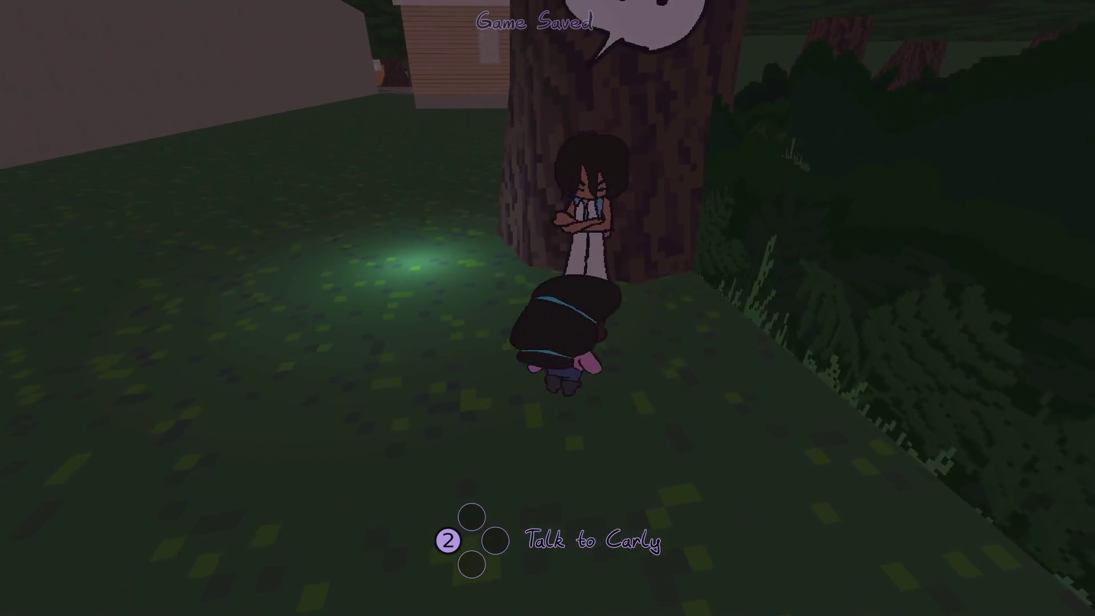
pyautogui.press('2')
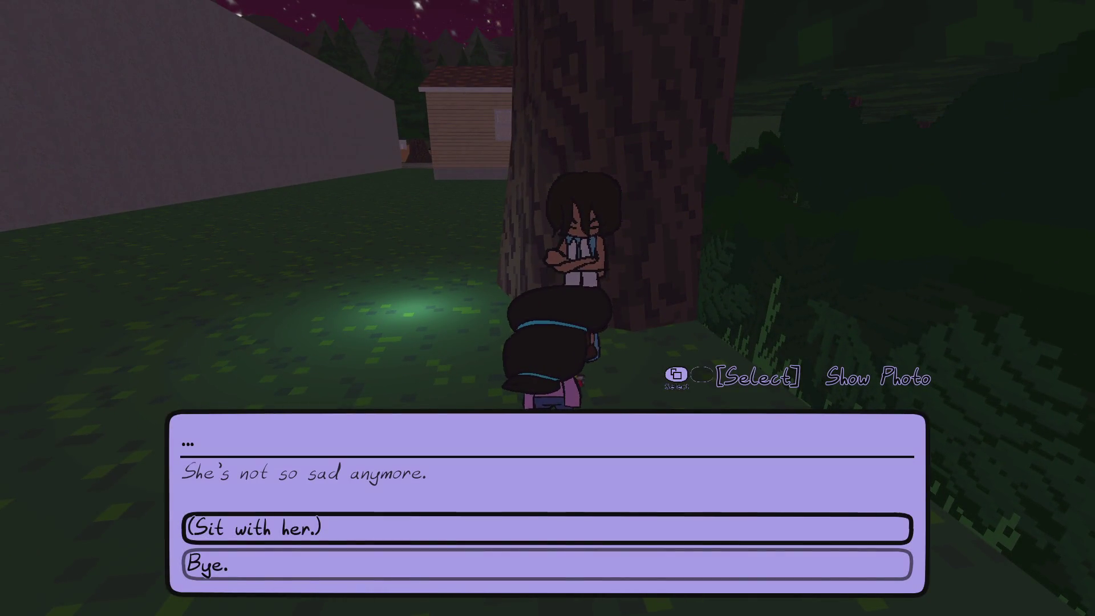
pyautogui.press('space')
pyautogui.press('space')
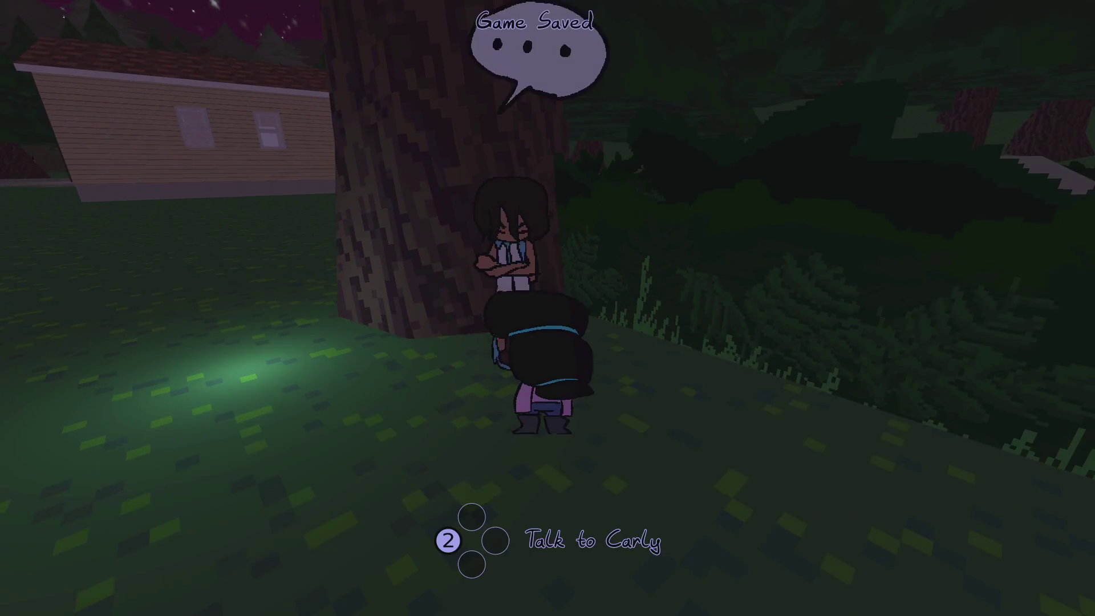
# - End the conversation with Carly, try the camera's zoom view, and turn back toward the house
pyautogui.press('w')
pyautogui.press('s')
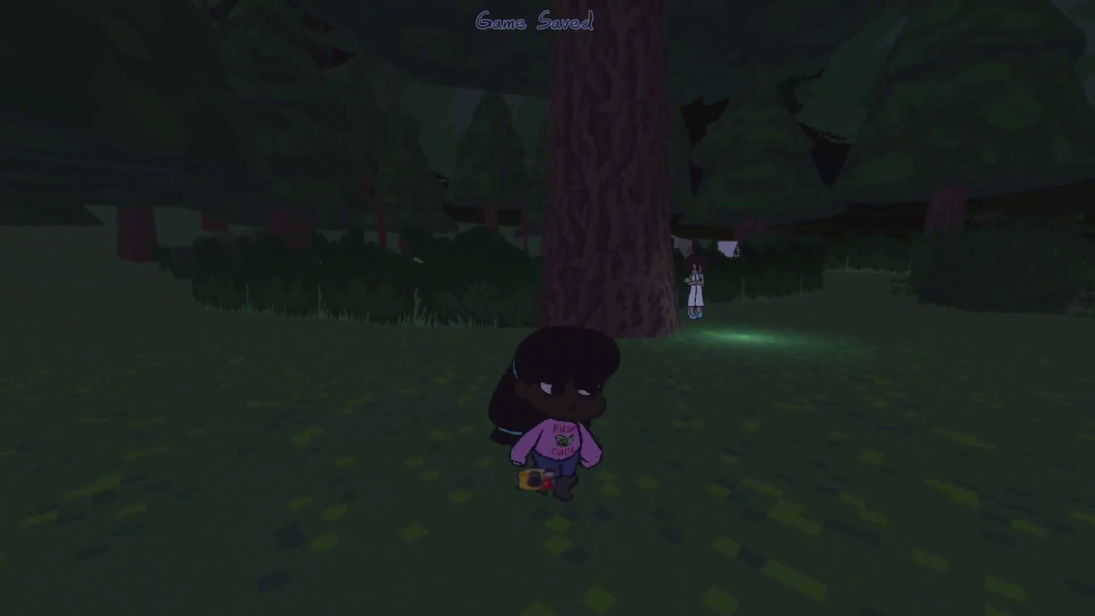
pyautogui.press('s')
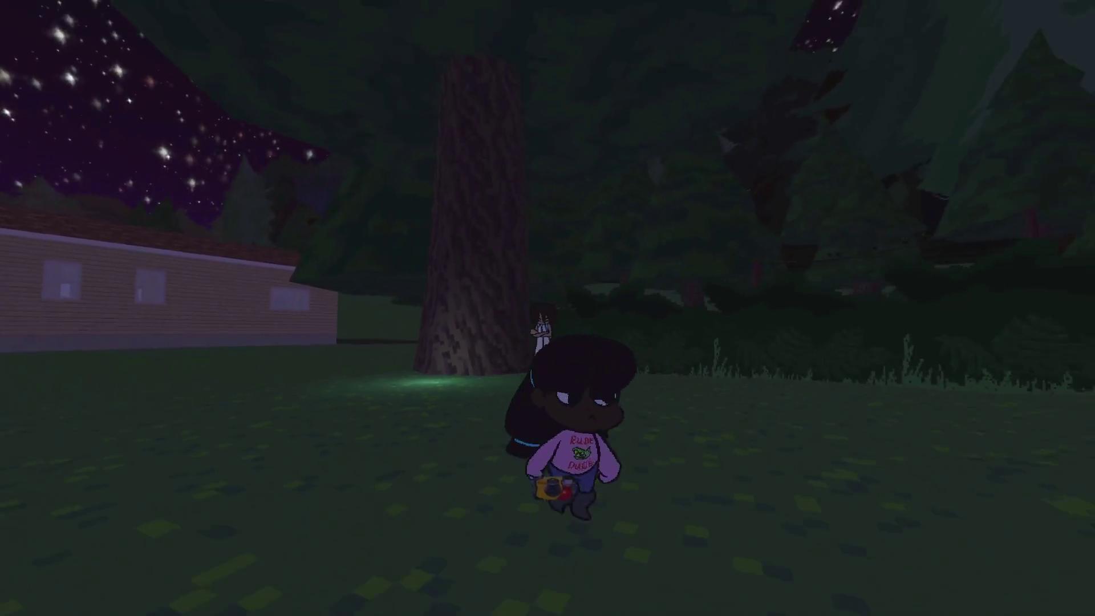
pyautogui.press('c')
pyautogui.press('w')
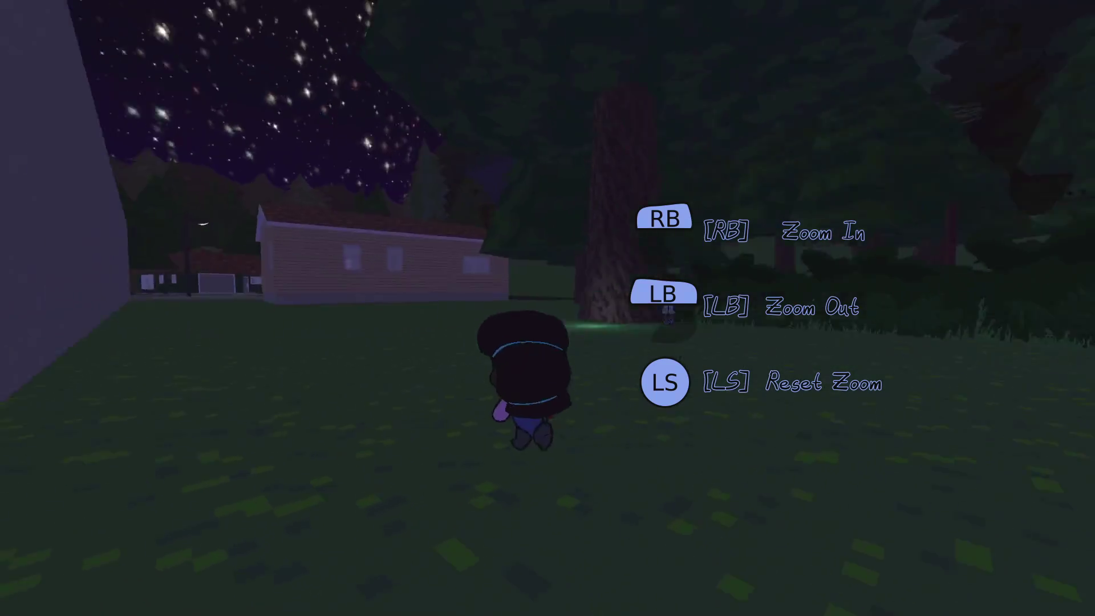
pyautogui.press('s')
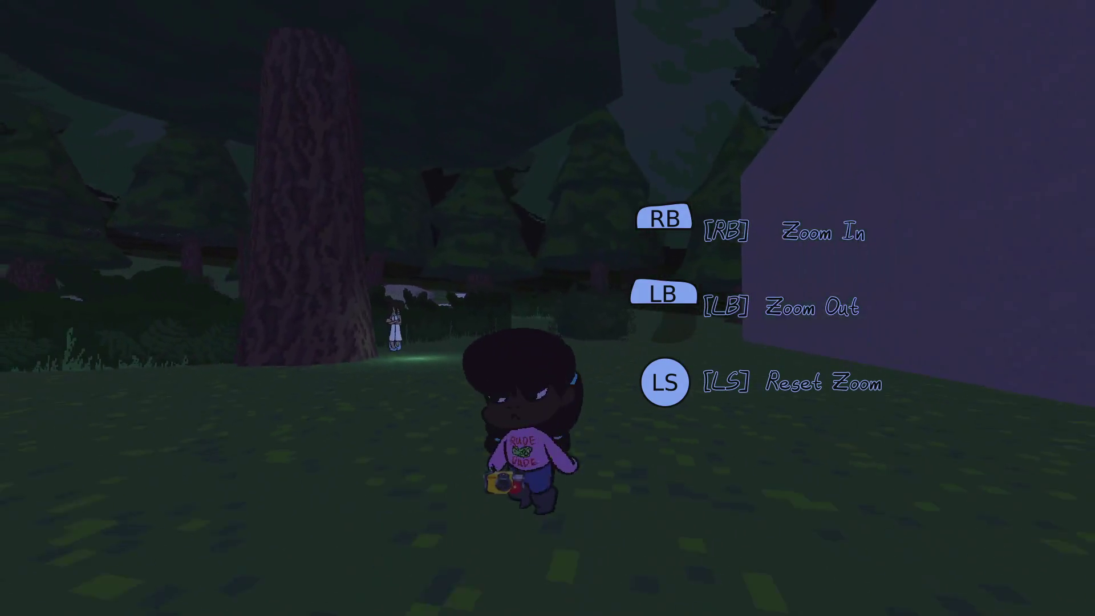
pyautogui.press('w')
# - Pause and resume, walk out onto the street, and zoom in on the purple Tiny Car
pyautogui.press('Escape')
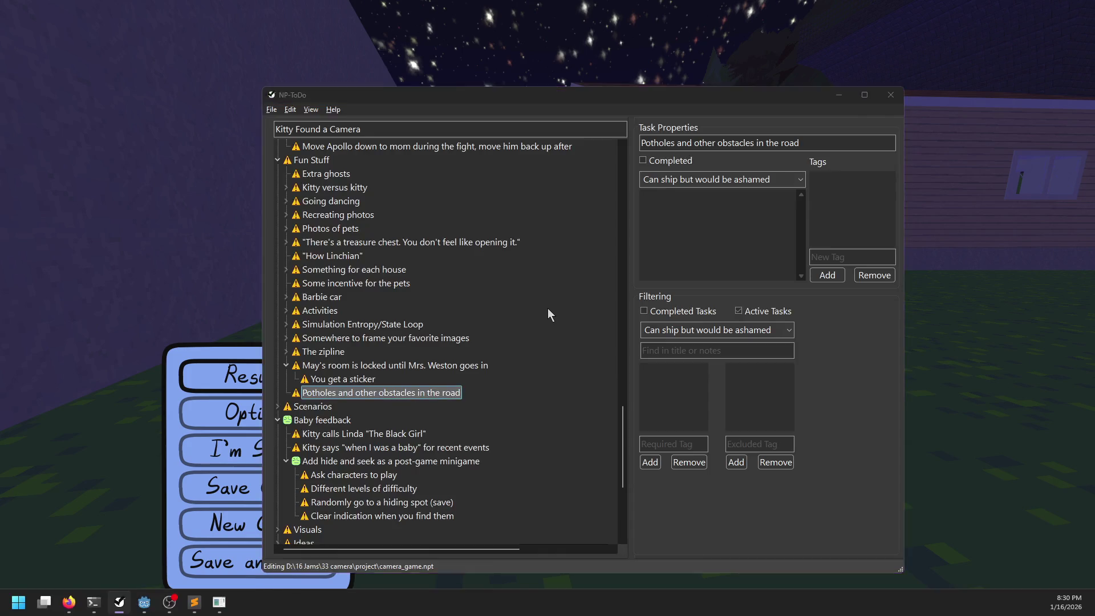
pyautogui.press('Escape')
pyautogui.press('w')
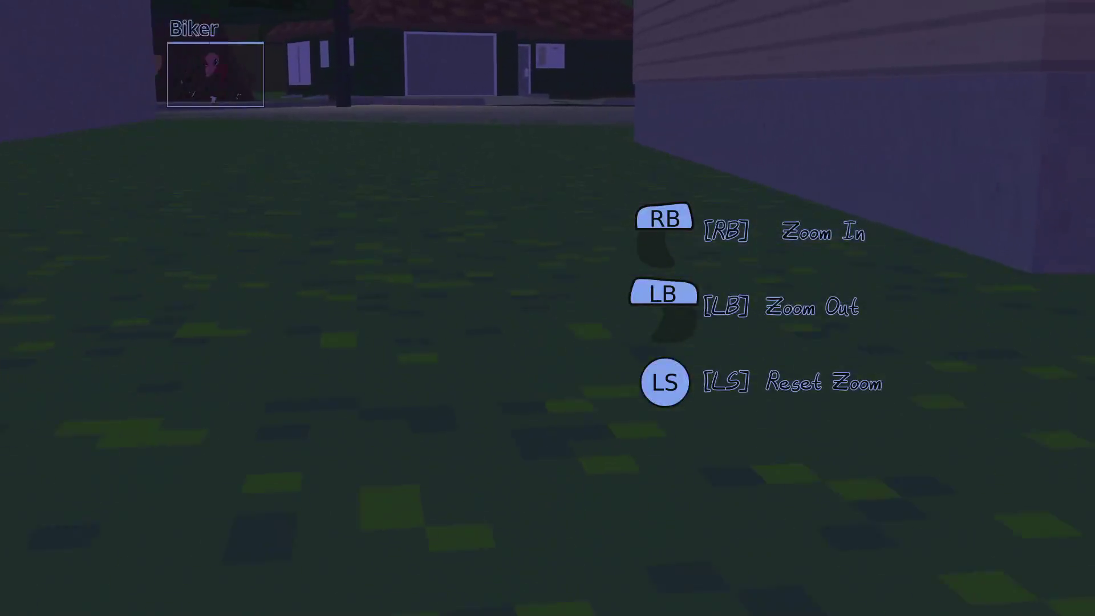
pyautogui.scroll(-5, 547, 308)
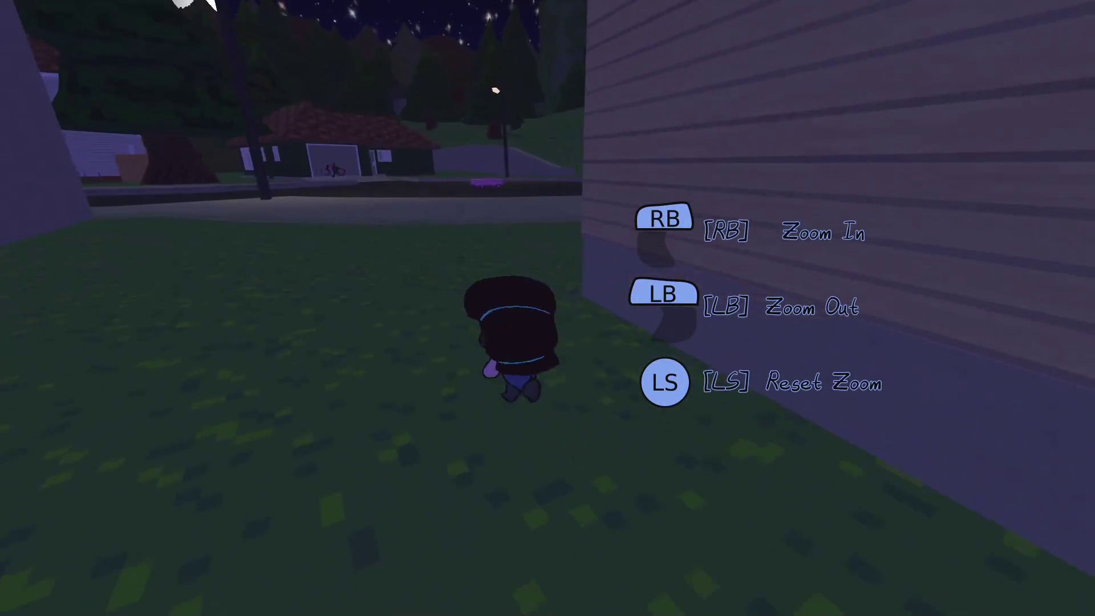
pyautogui.press('w')
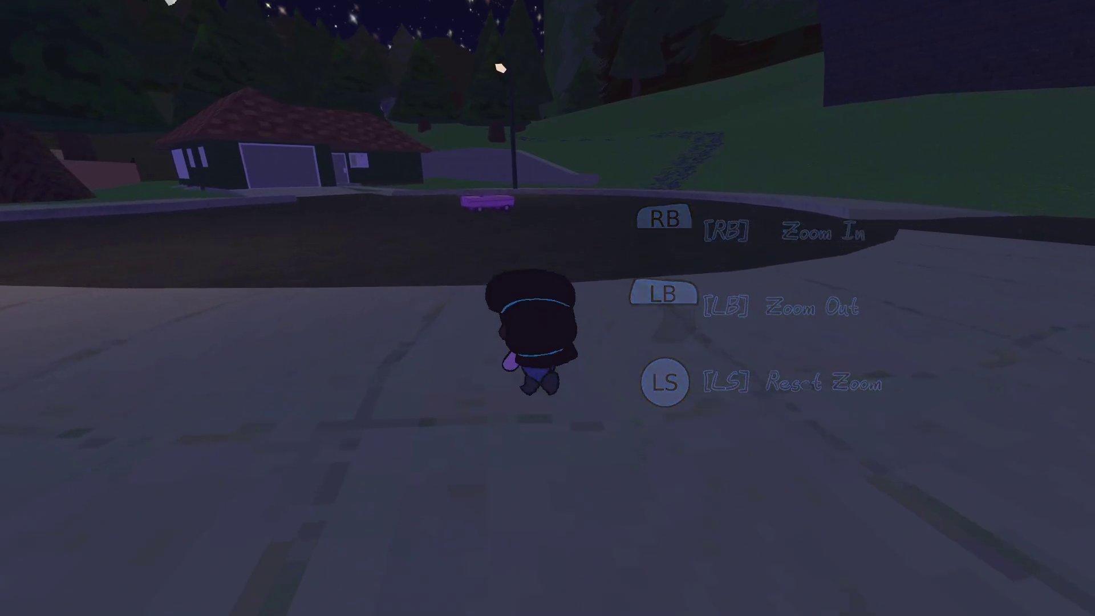
pyautogui.scroll(8, 547, 308)
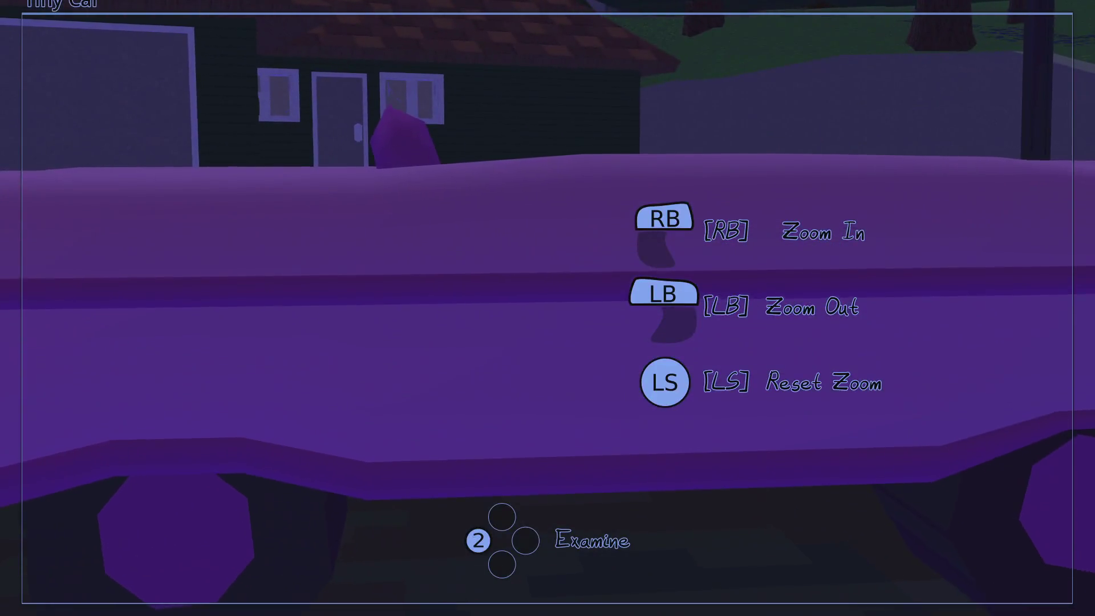
# - Board the Tiny Car, drive it, reset it with I'm Stuck, and drive down the street
pyautogui.press('e')
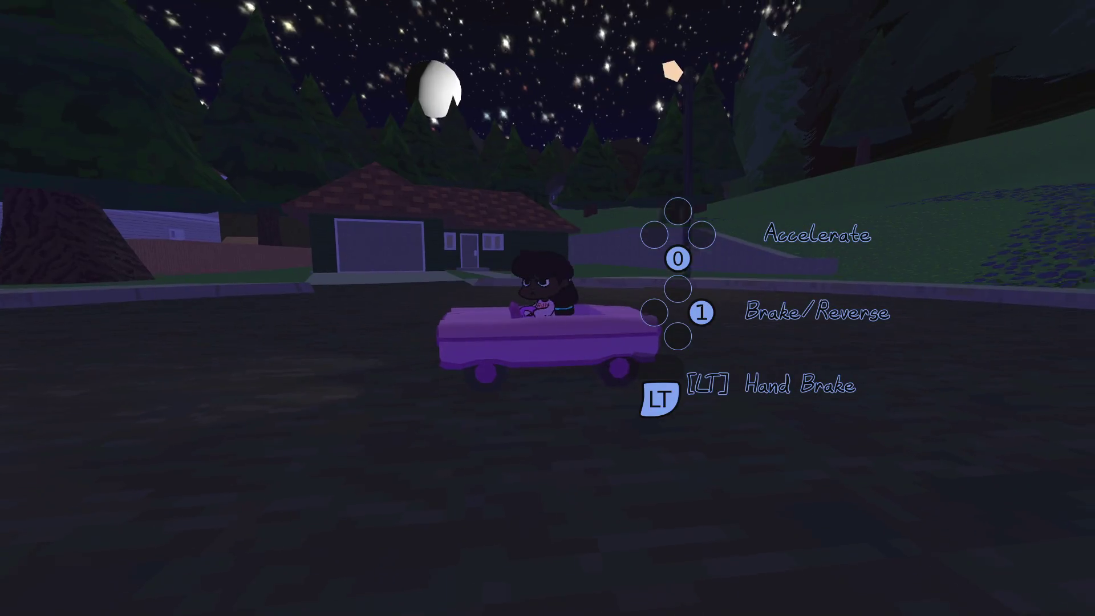
pyautogui.press('w')
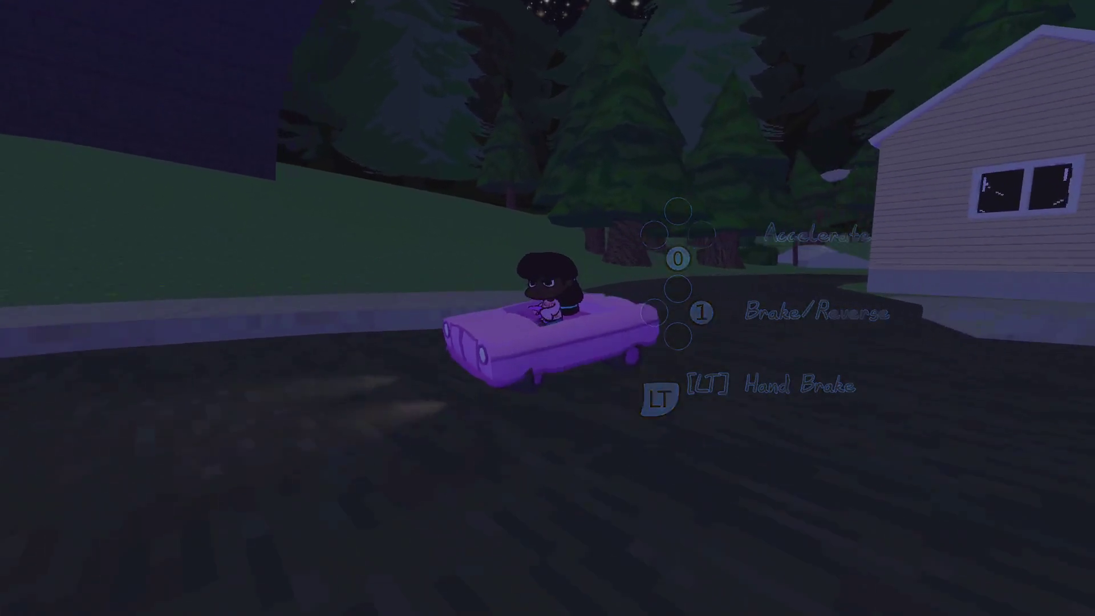
pyautogui.press('a')
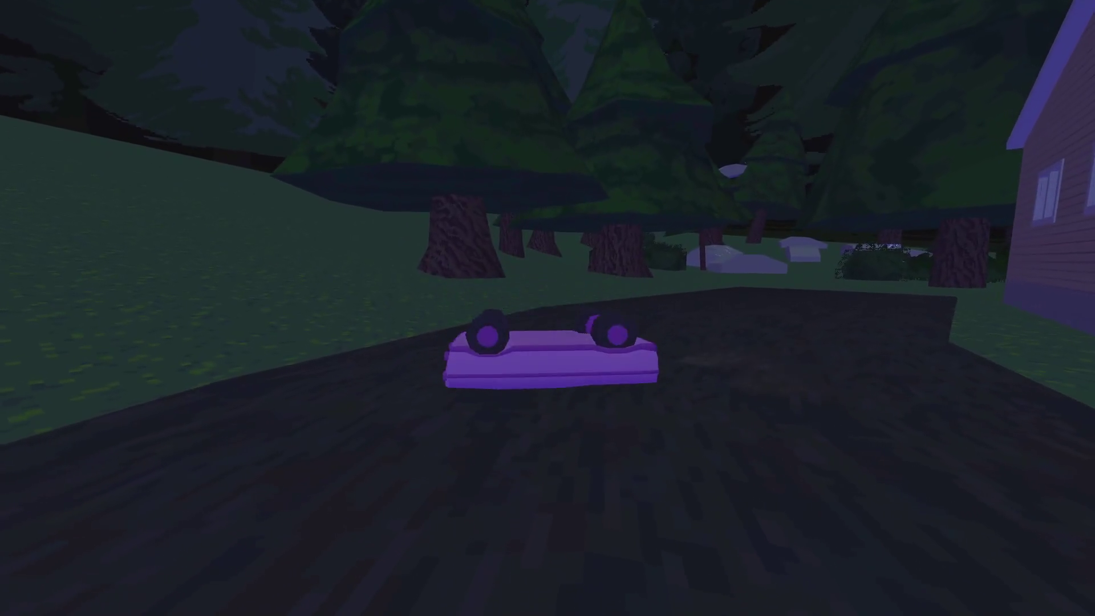
pyautogui.press('Escape')
pyautogui.press('Down')
pyautogui.press('Down')
pyautogui.press('Return')
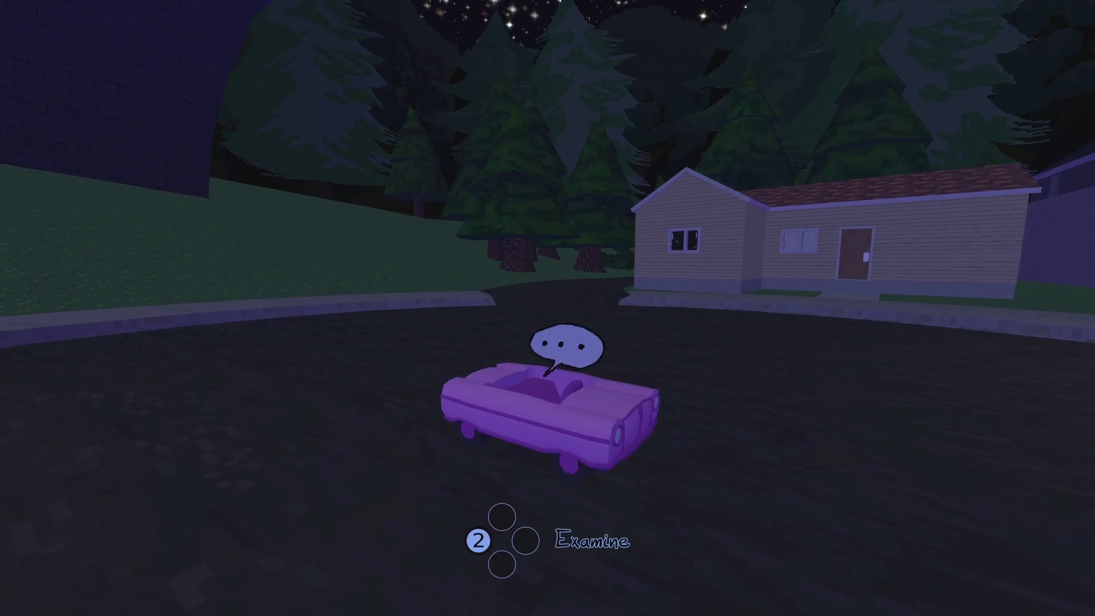
pyautogui.press('w')
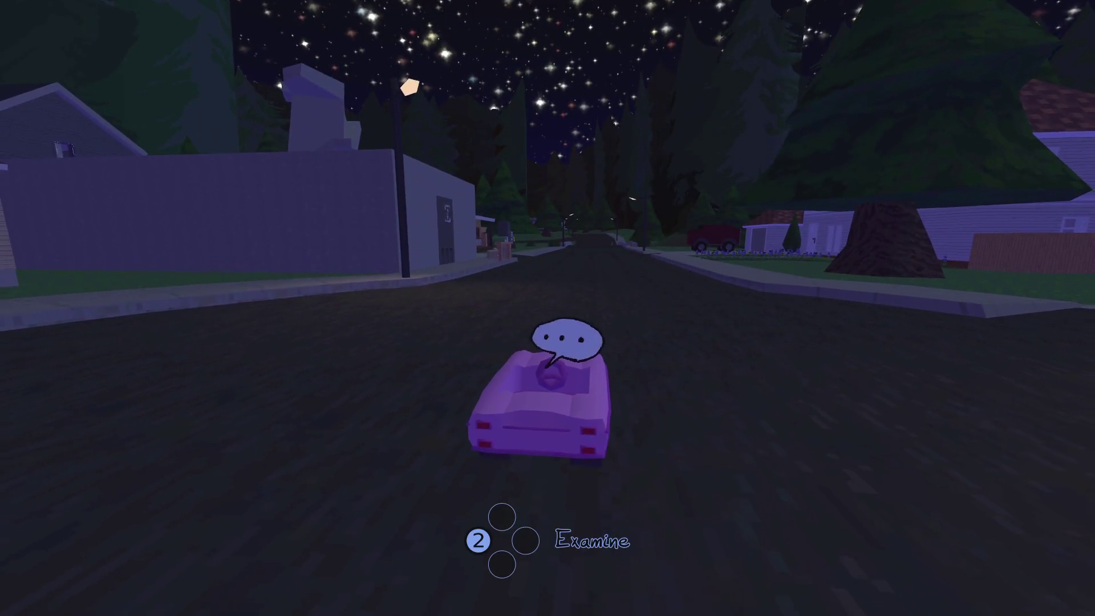
# - Hop out and back in, drive onto the grass, pause, and switch back to Godot
pyautogui.press('e')
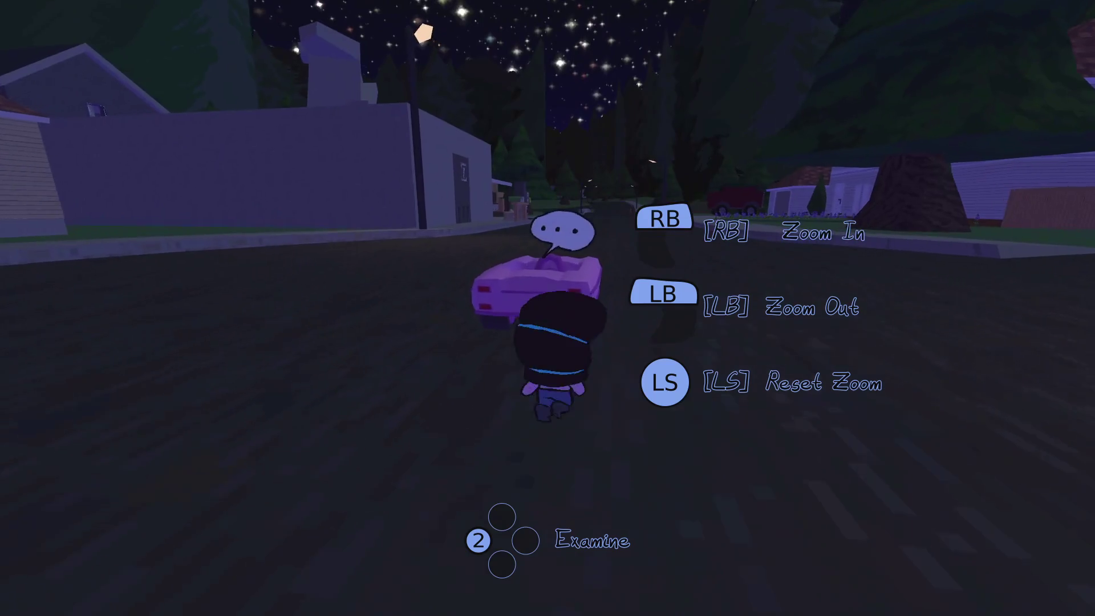
pyautogui.press('e')
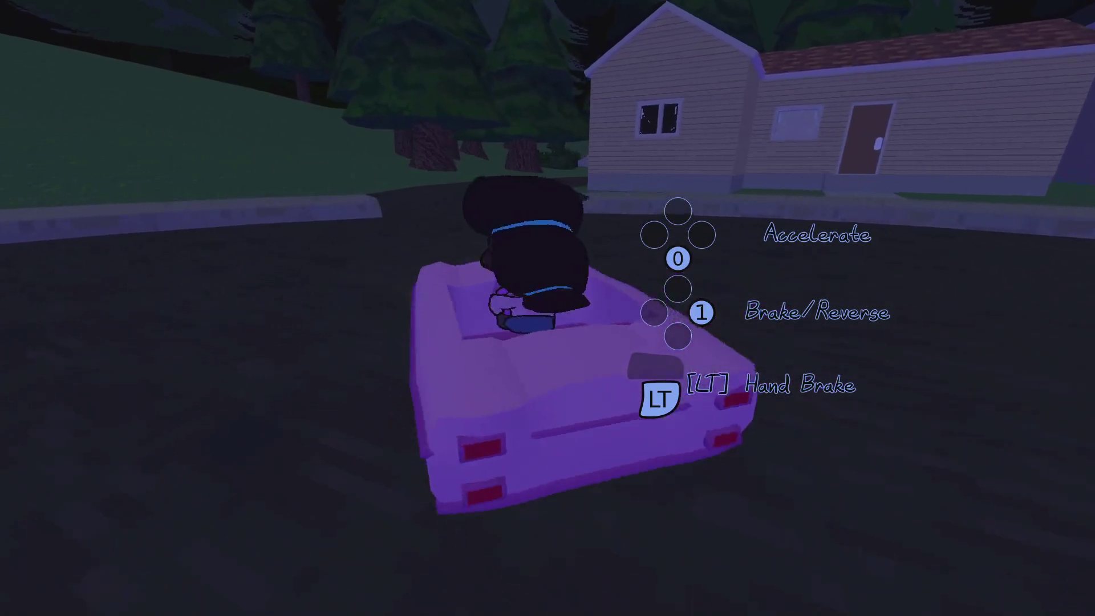
pyautogui.press('w')
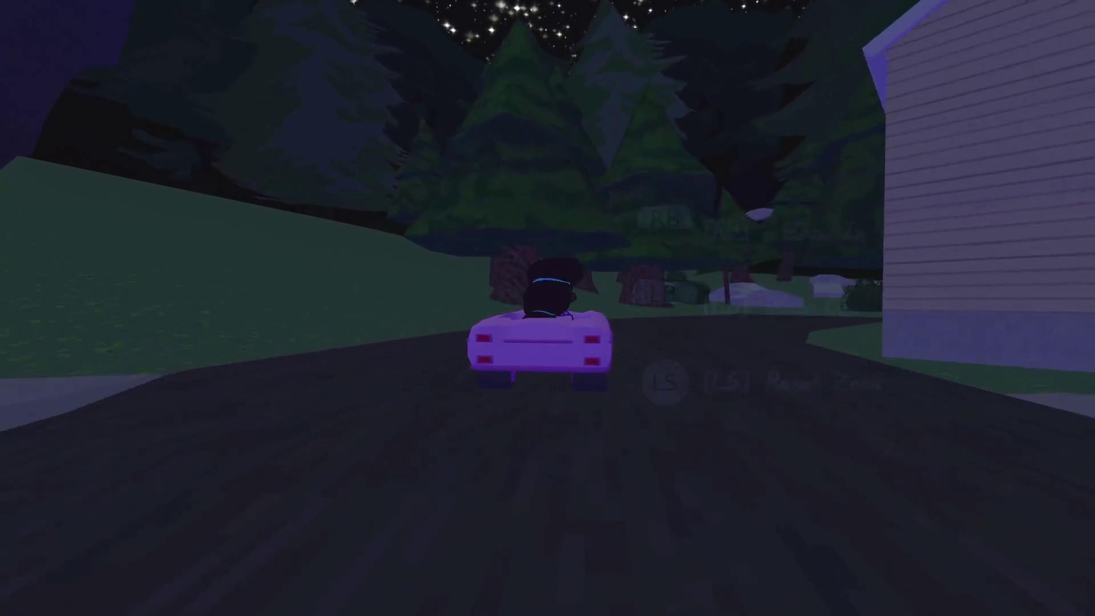
pyautogui.press('a')
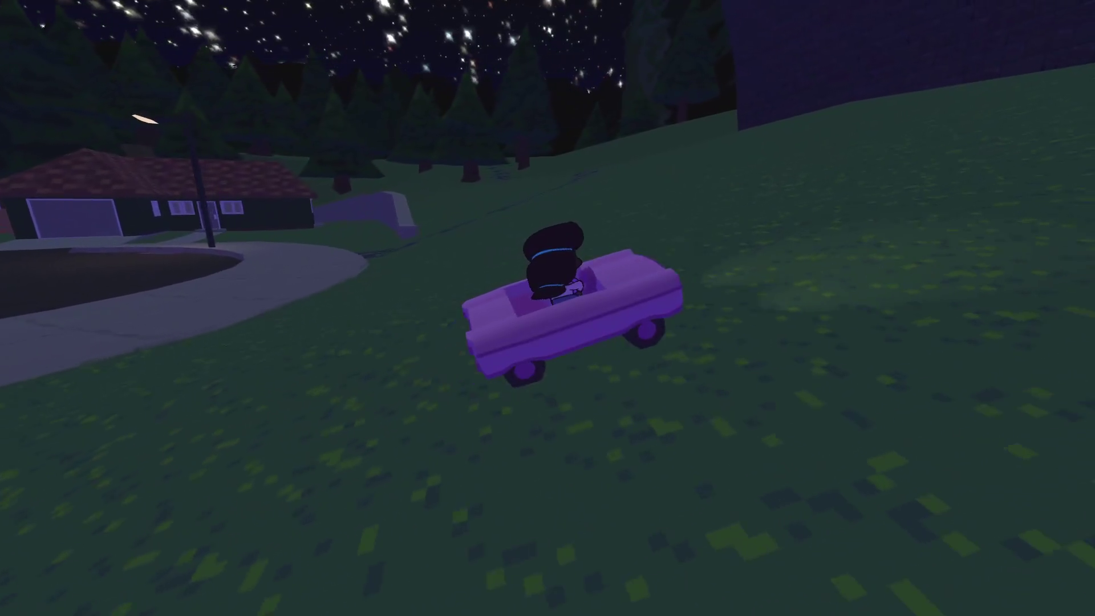
pyautogui.press('Escape')
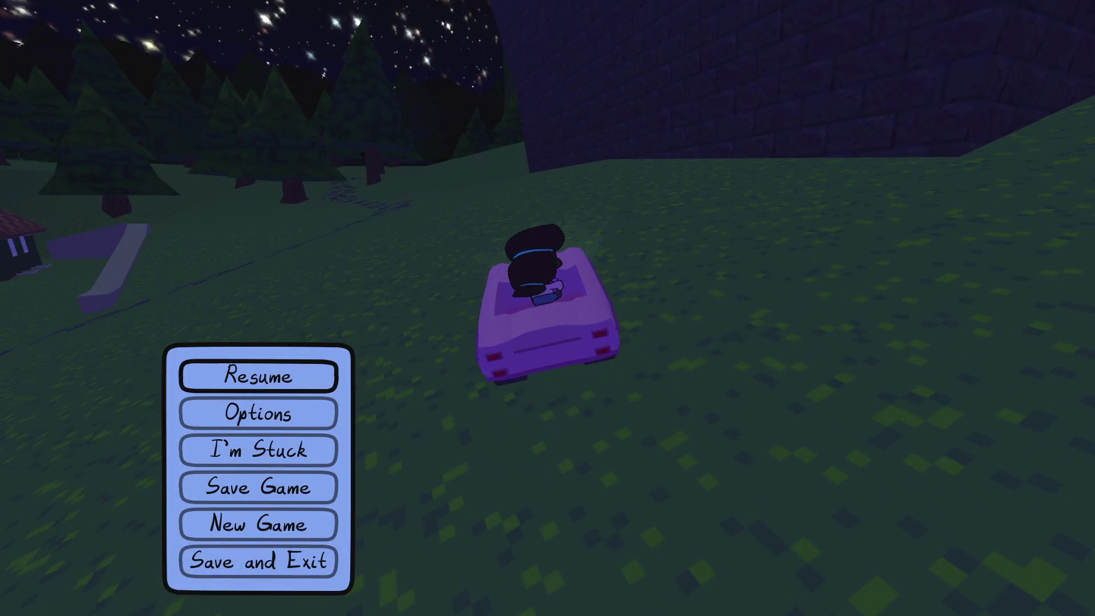
pyautogui.hotkey('alt', 'Tab')
pyautogui.hotkey('alt', 'Tab')
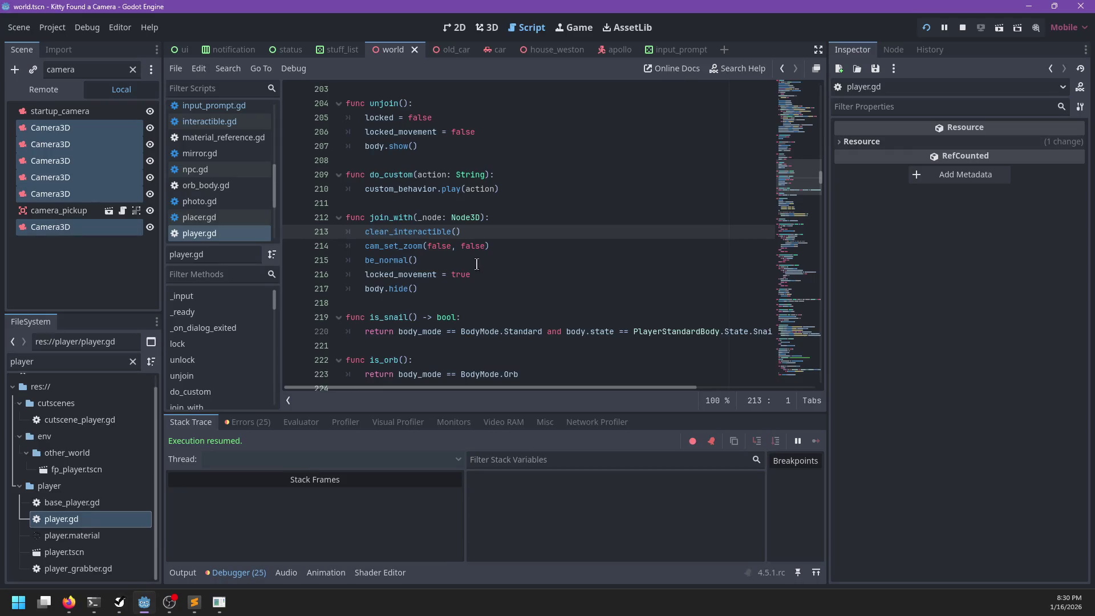
# - Search player.gd for 'zoomed =' to locate the early-return check in cam_set_zoom
pyautogui.click(491, 288)
pyautogui.hotkey('ctrl', 'f')
pyautogui.write('re')
pyautogui.press('BackSpace')
pyautogui.press('BackSpace')
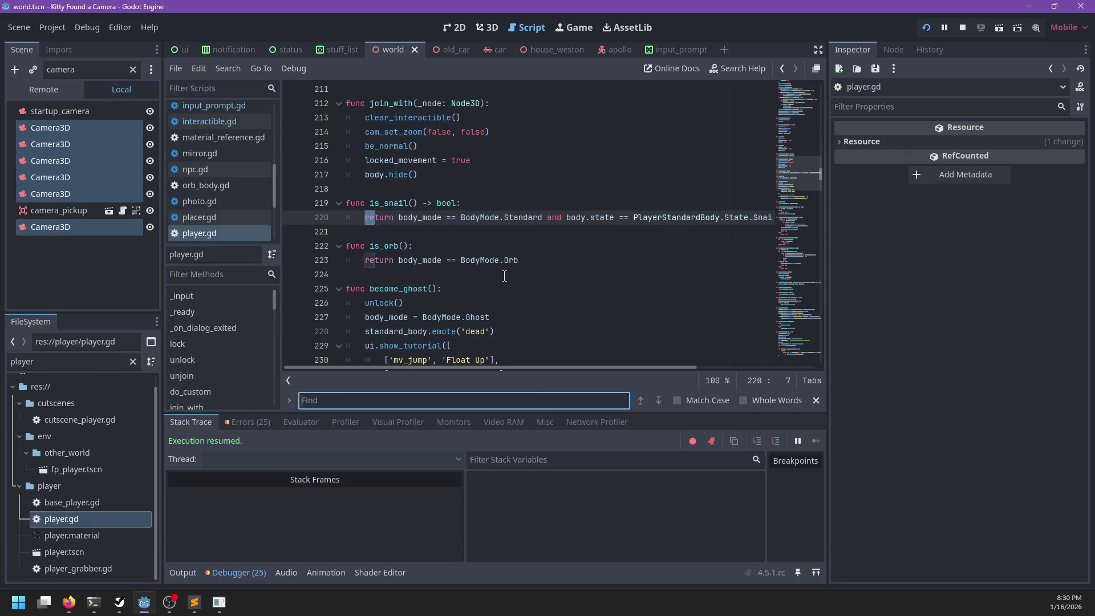
pyautogui.write('z')
pyautogui.press('BackSpace')
pyautogui.press('BackSpace')
pyautogui.press('BackSpace')
pyautogui.write('oomed == z')
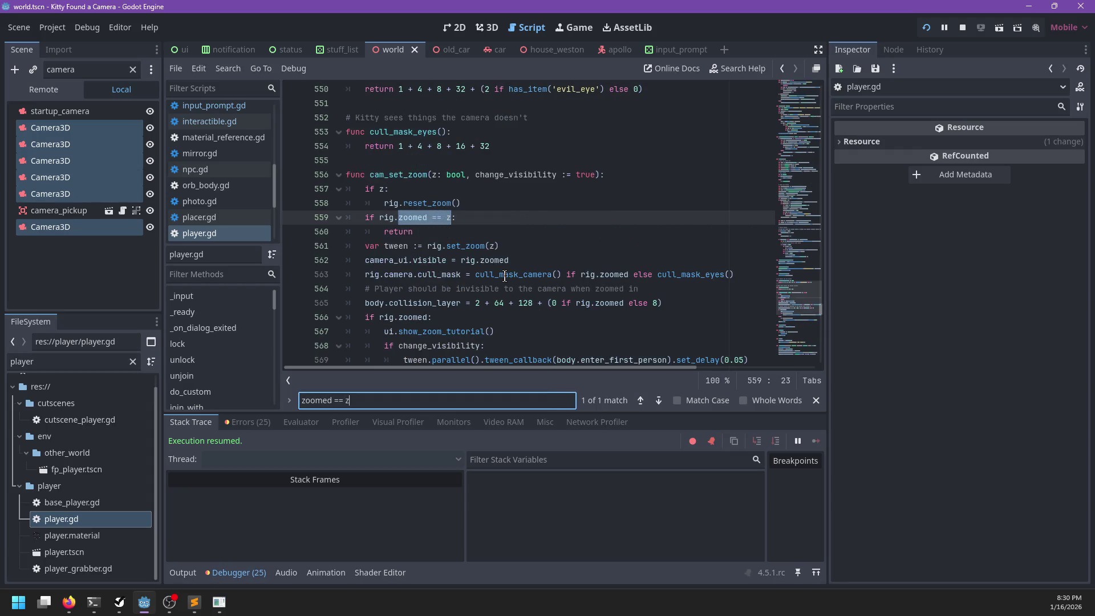
pyautogui.press('Escape')
# - Add 'var change_zoom := rig.zoomed != z' after rig.reset_zoom() and delete the old early return
pyautogui.moveTo(426, 231); pyautogui.dragTo(476, 205)
pyautogui.click(492, 202)
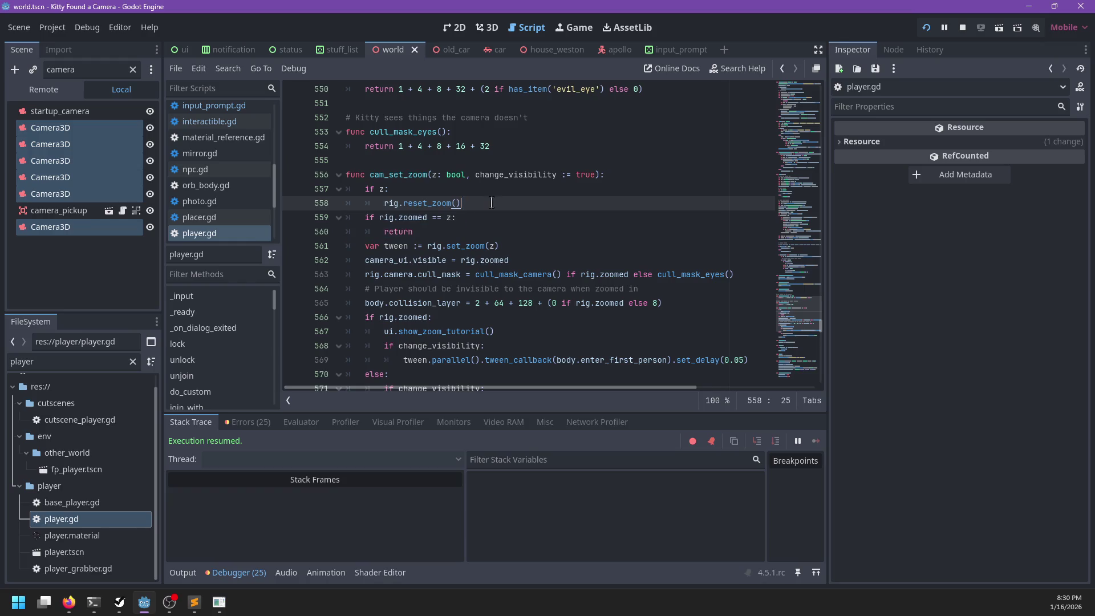
pyautogui.press('Return')
pyautogui.write('var change_zoom :=')
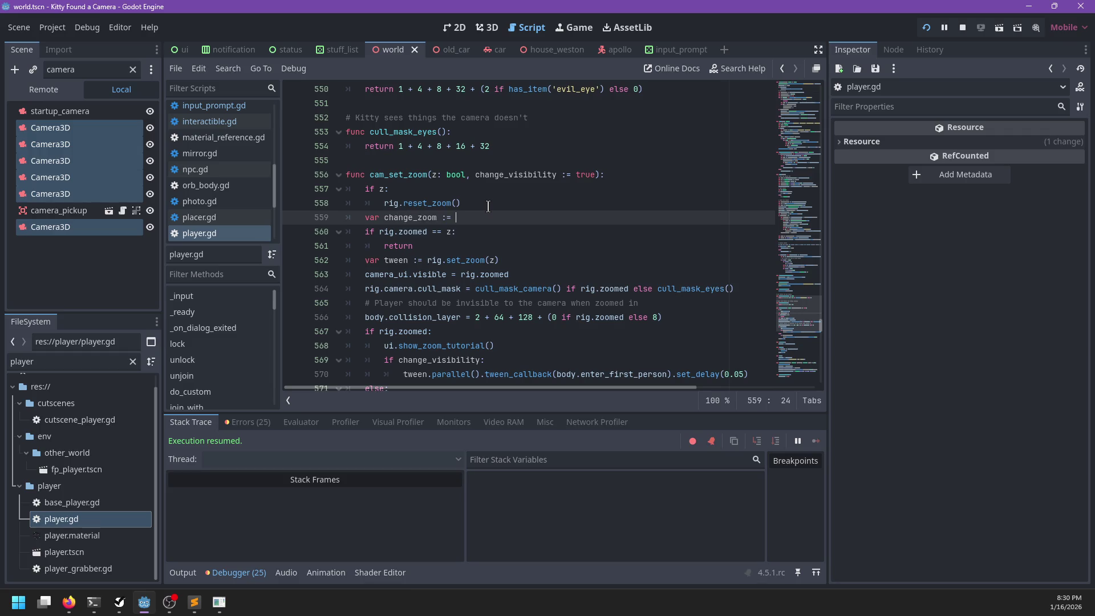
pyautogui.write('rig.zoomed')
pyautogui.press('Down')
pyautogui.press('Down')
pyautogui.hotkey('shift', 'Up')
pyautogui.hotkey('shift', 'Up')
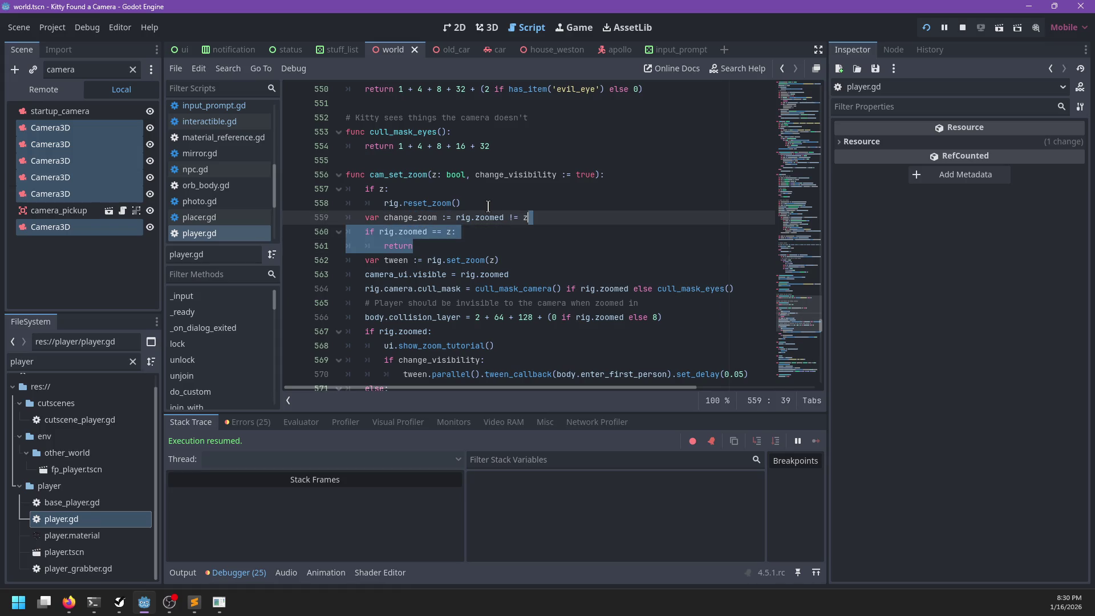
pyautogui.press('Delete')
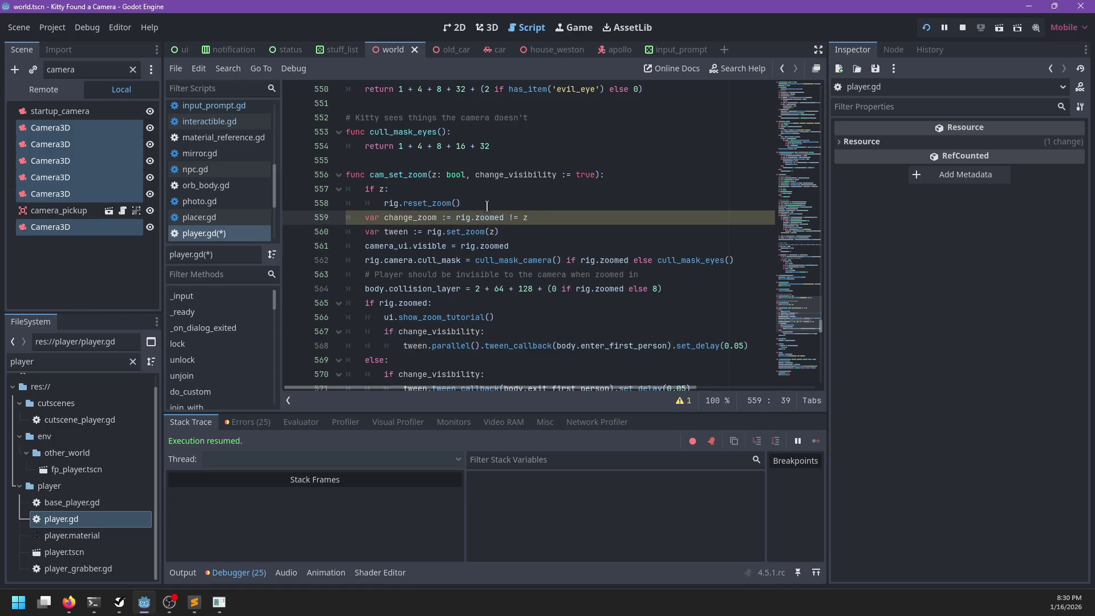
# - Wrap the zoom tutorial and visibility block under 'if change_zoom:' and save player.gd
pyautogui.scroll(-1, 398, 227)
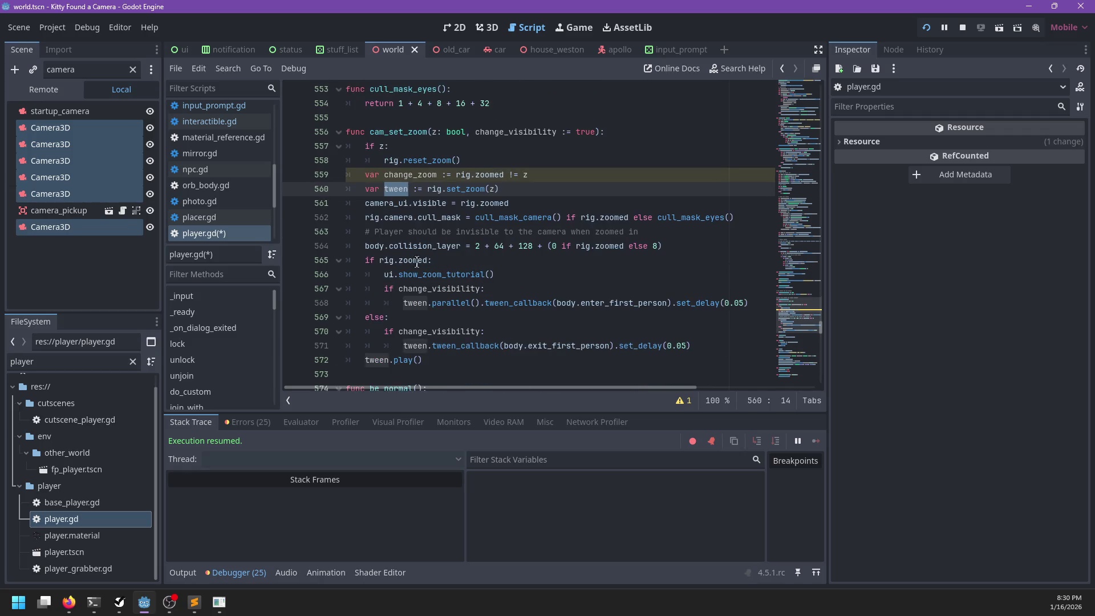
pyautogui.click(445, 260)
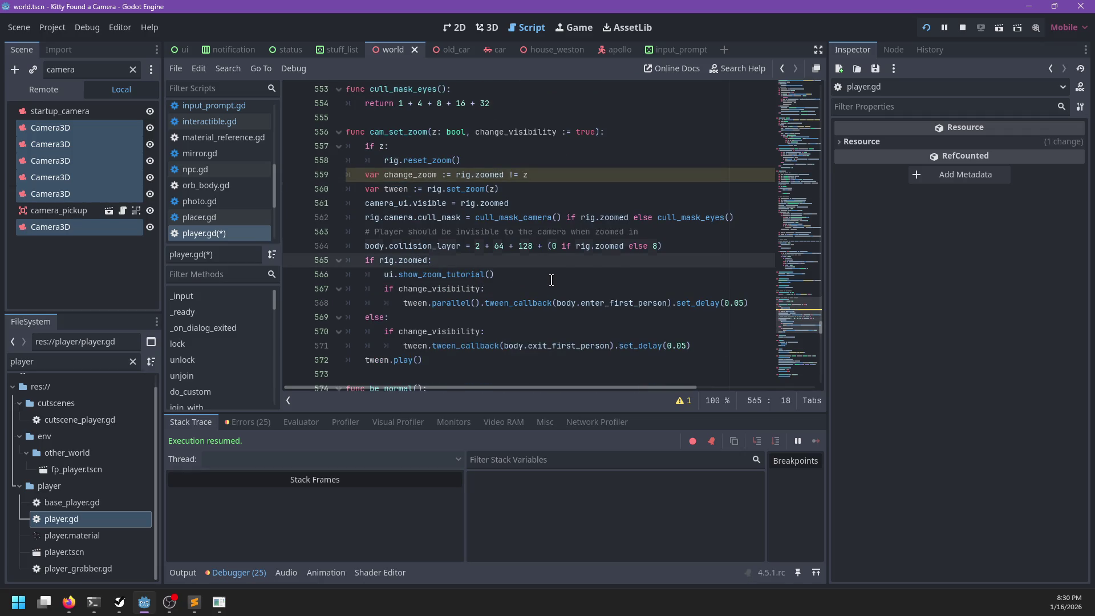
pyautogui.hotkey('ctrl', 'shift', 'Return')
pyautogui.write('e')
pyautogui.press('Return')
pyautogui.moveTo(356, 274); pyautogui.dragTo(434, 360)
pyautogui.press('Tab')
pyautogui.click(469, 250)
pyautogui.hotkey('ctrl', 's')
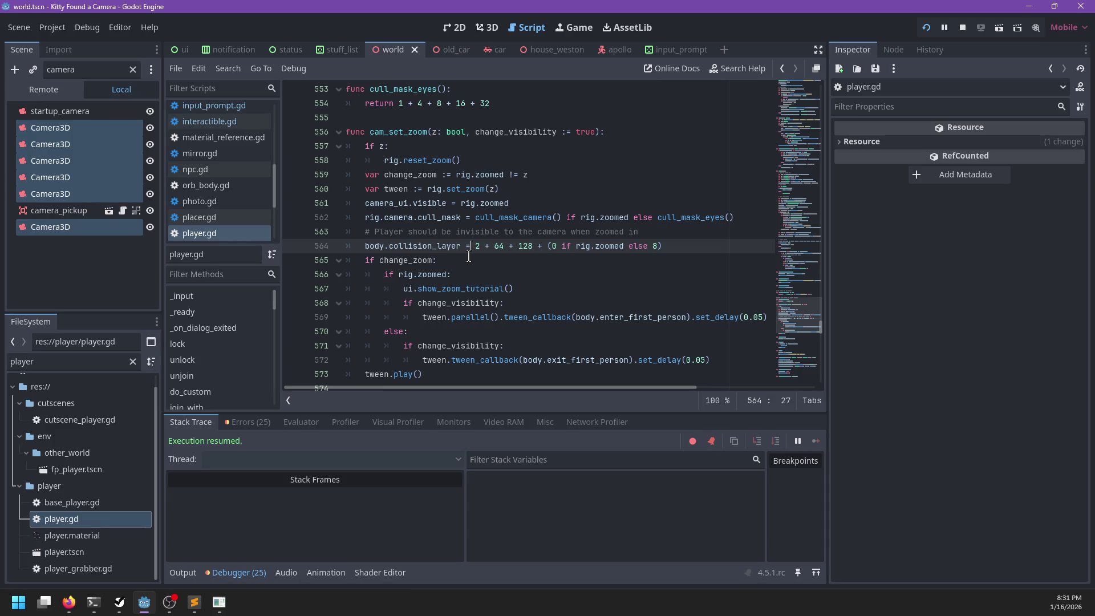
# - Unindent and re-indent the change_zoom block to compare, then save player.gd
pyautogui.press('Down')
pyautogui.press('Down')
pyautogui.press('Home')
pyautogui.hotkey('shift', 'Down')
pyautogui.hotkey('shift', 'Down')
pyautogui.hotkey('shift', 'Down')
pyautogui.hotkey('shift', 'Tab')
pyautogui.press('Tab')
pyautogui.click(470, 265)
pyautogui.hotkey('ctrl', 's')
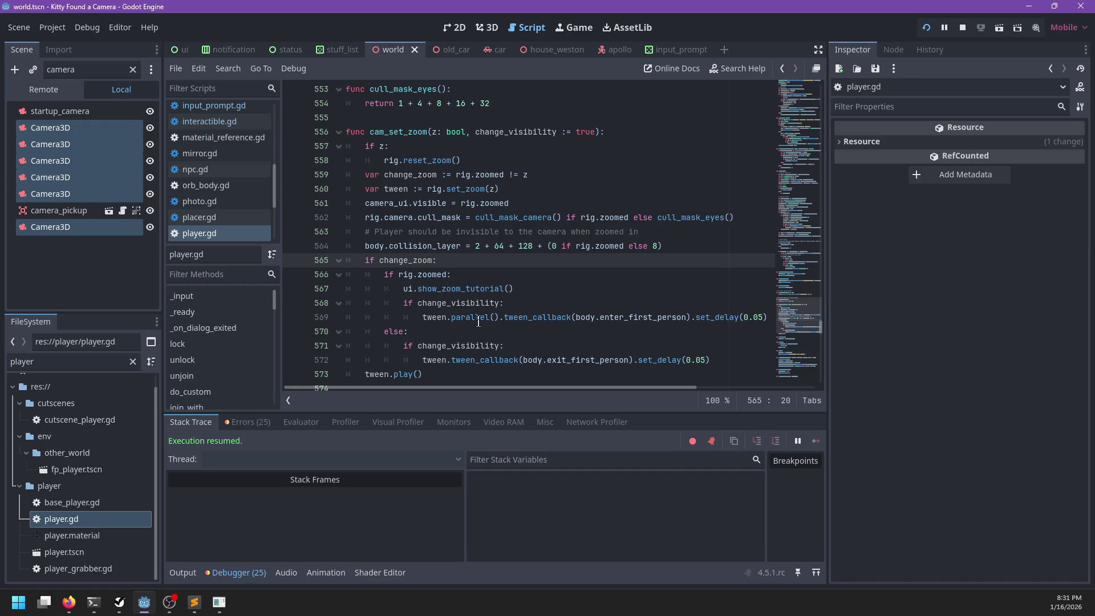
# - Review the exit_first_person call on line 572 of cam_set_zoom
pyautogui.hscroll(3, 478, 322)
pyautogui.hscroll(-3, 476, 329)
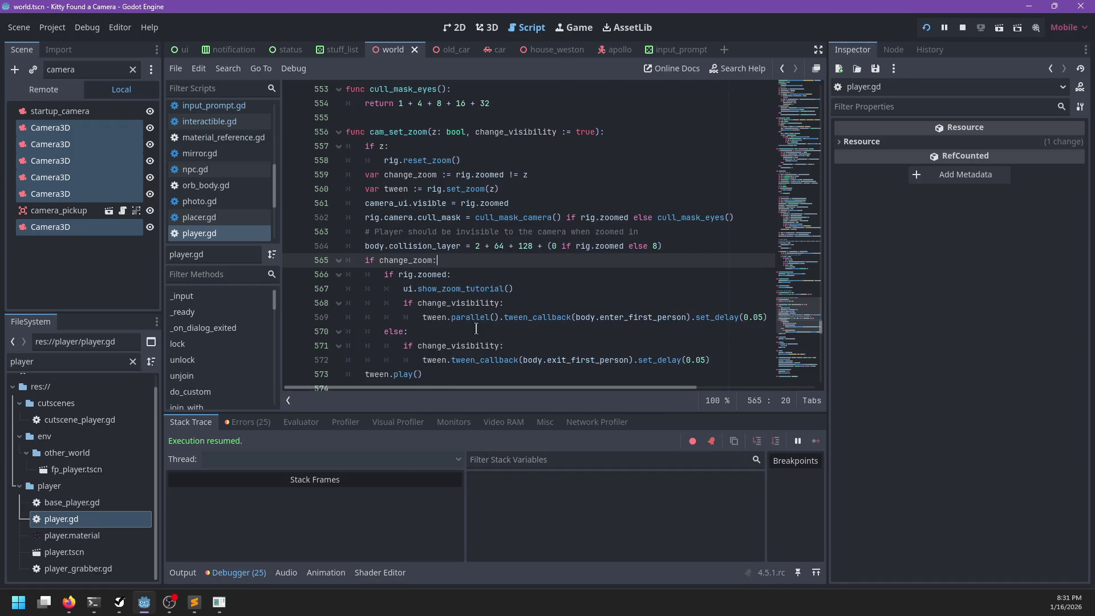
pyautogui.doubleClick(560, 366)
pyautogui.scroll(-1, 549, 340)
pyautogui.scroll(1, 522, 334)
pyautogui.scroll(-1, 519, 330)
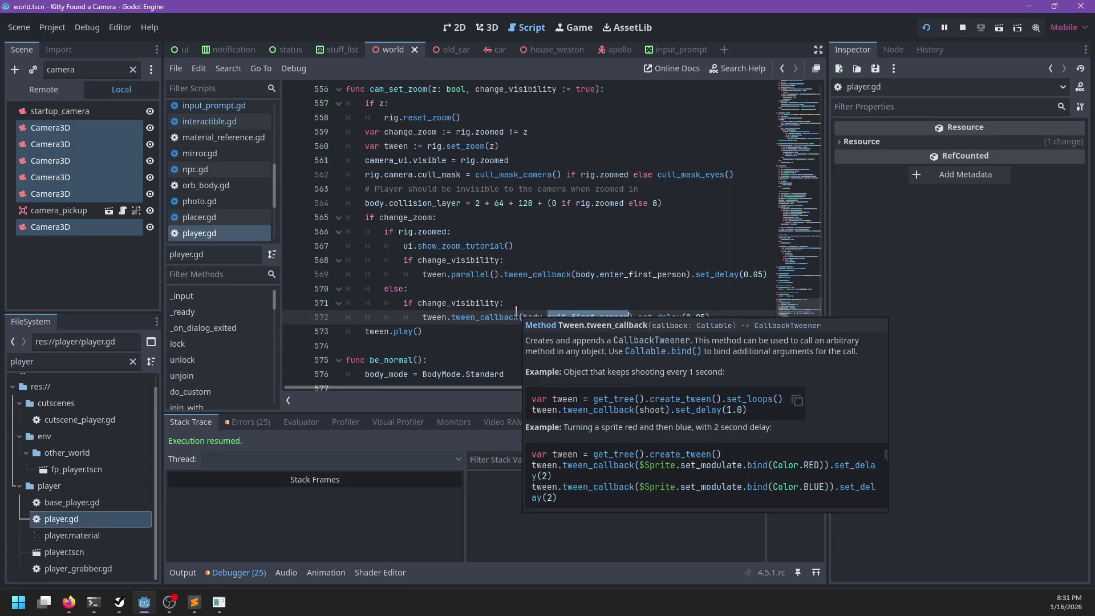
pyautogui.click(494, 204)
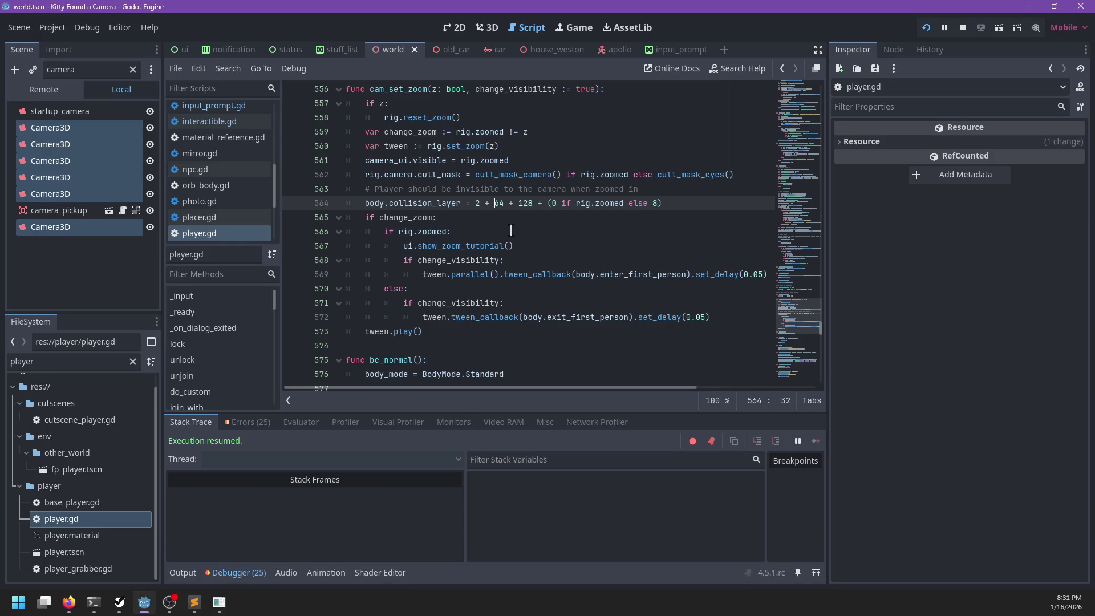
# - Inspect set_zoom in camera_rig.gd, glance at NP-ToDo, and run the project with F5
pyautogui.keyDown('ctrl'); pyautogui.click(452, 147); pyautogui.keyUp('ctrl')
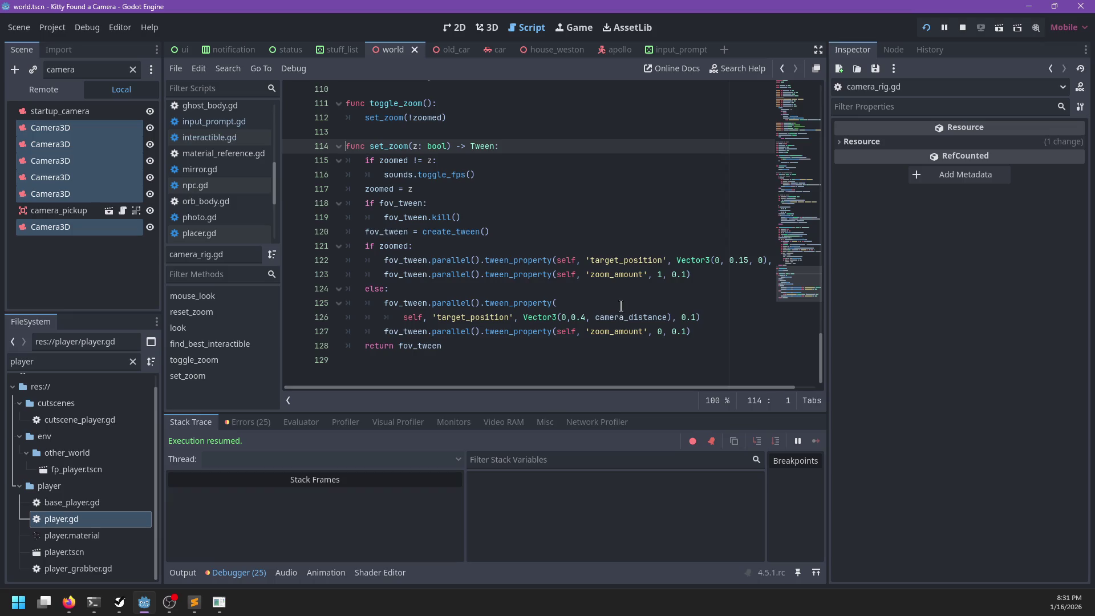
pyautogui.moveTo(510, 266)
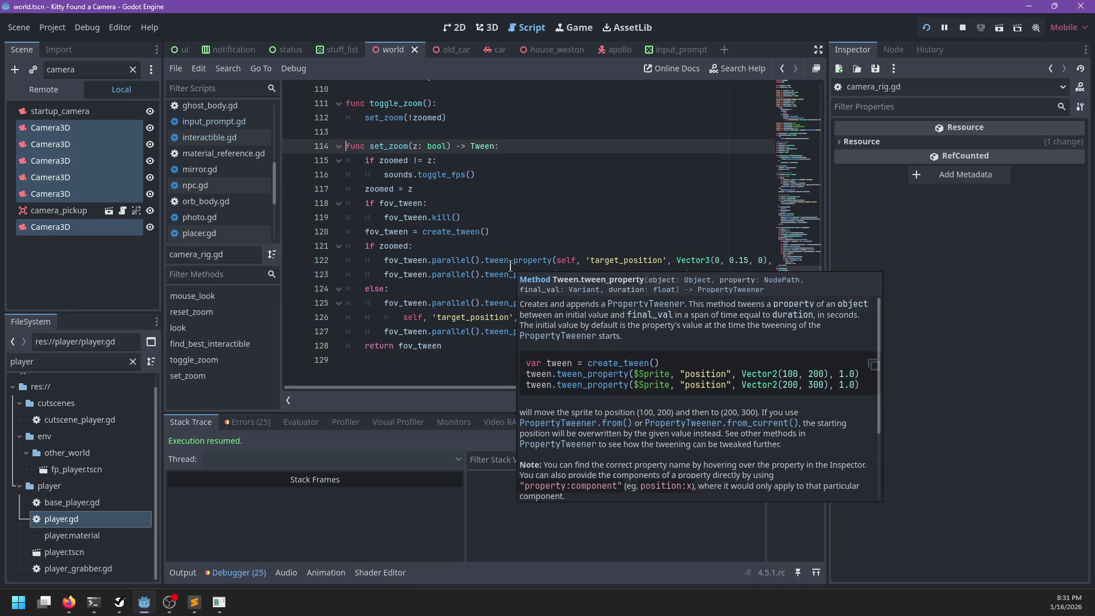
pyautogui.hotkey('alt', 'Tab')
pyautogui.hotkey('alt', 'Tab')
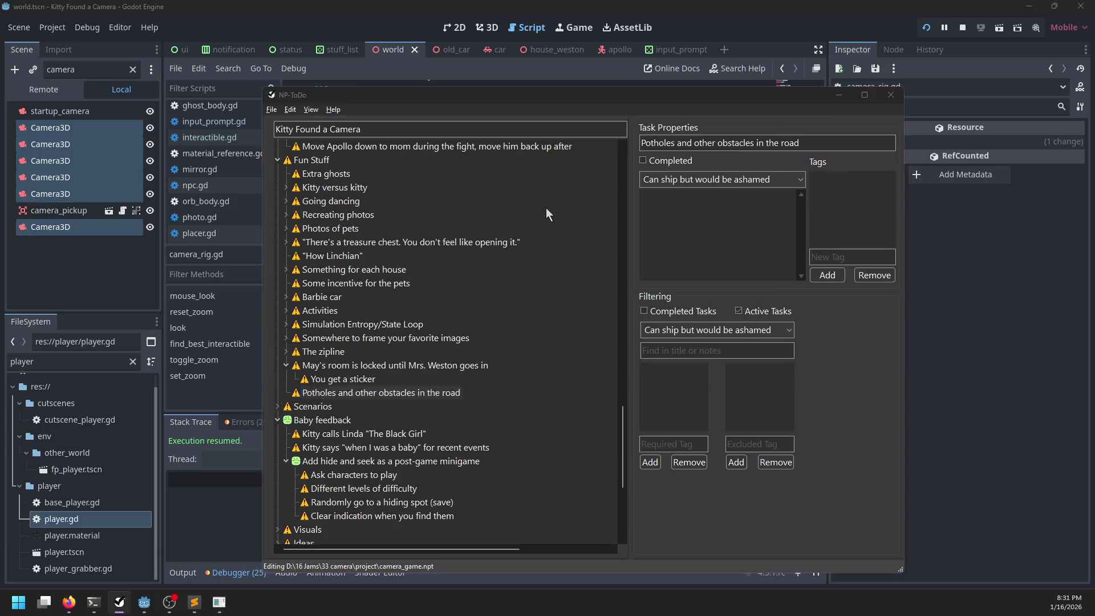
pyautogui.hotkey('ctrl', 'F2')
pyautogui.press('F5')
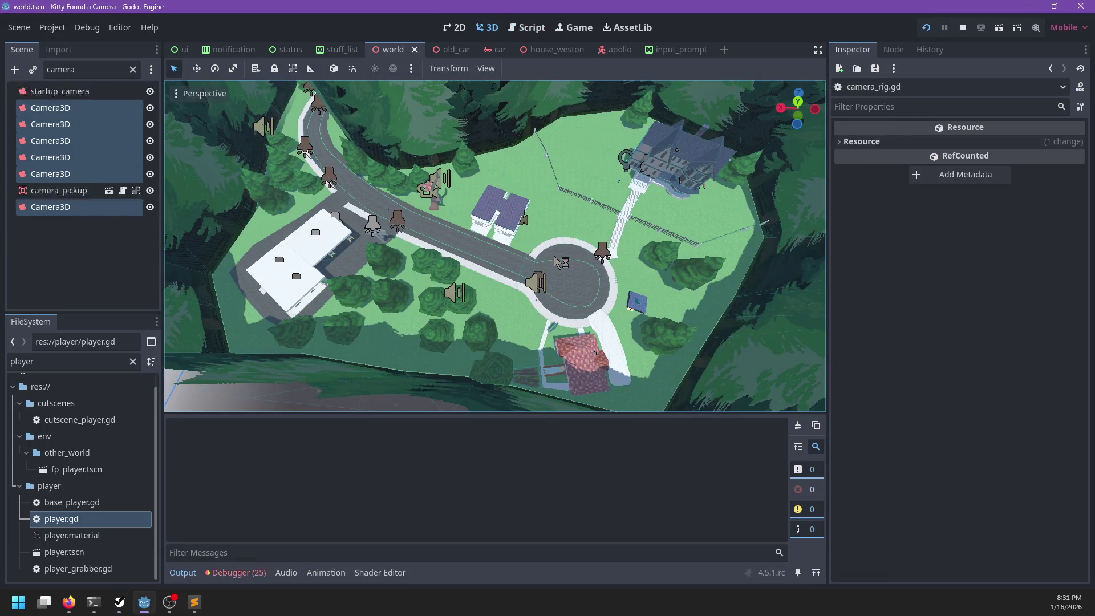
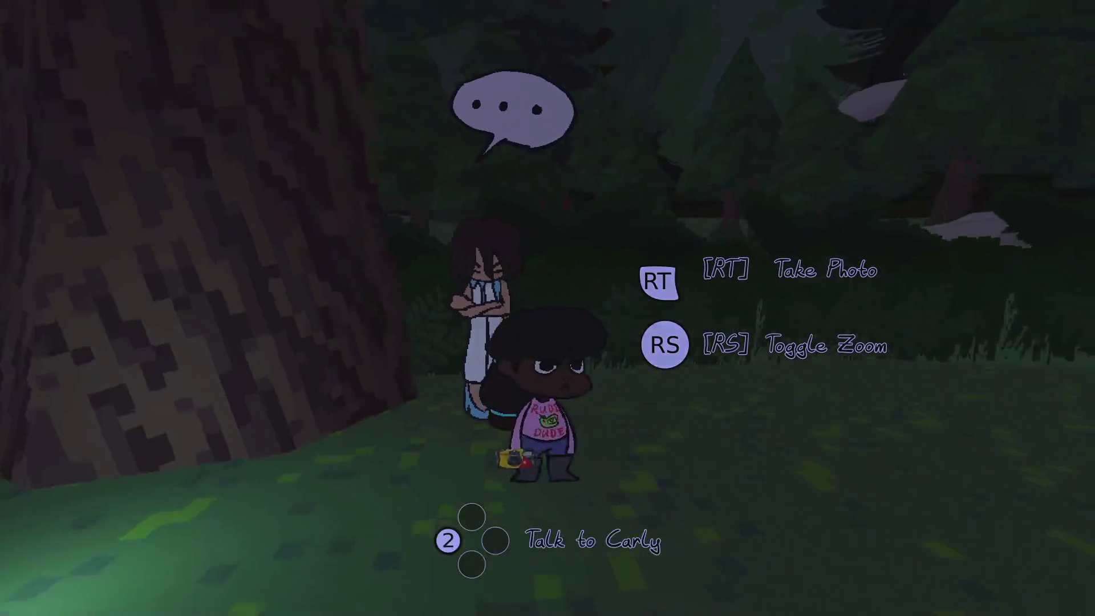
# - Talk to Carly, then walk past the house along the sidewalk toward the boxes
pyautogui.press('2')
pyautogui.press('2')
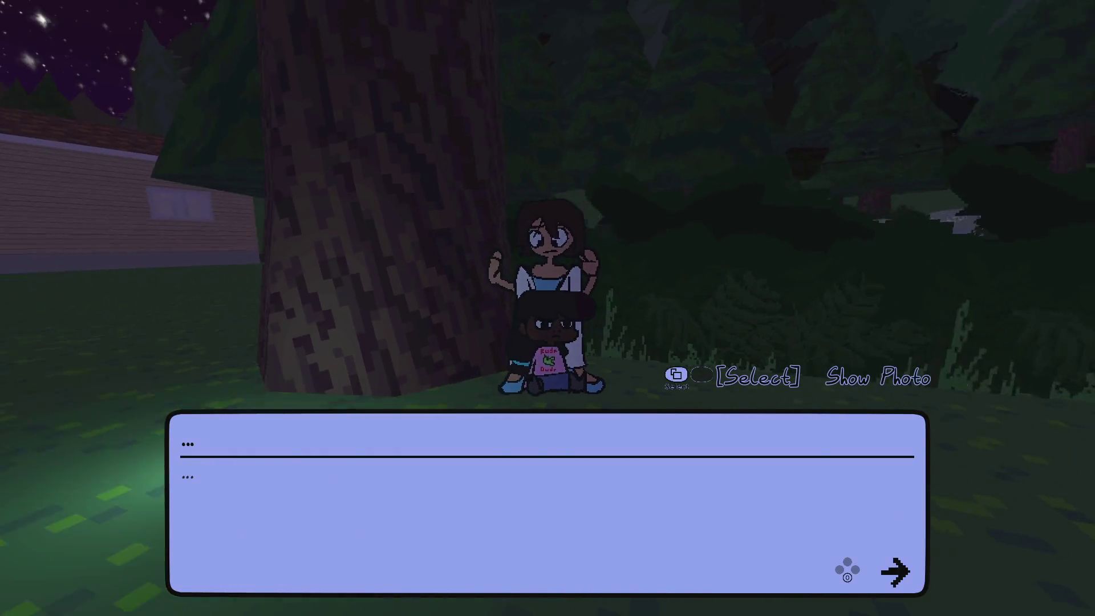
pyautogui.press('2')
pyautogui.press('2')
pyautogui.press('w')
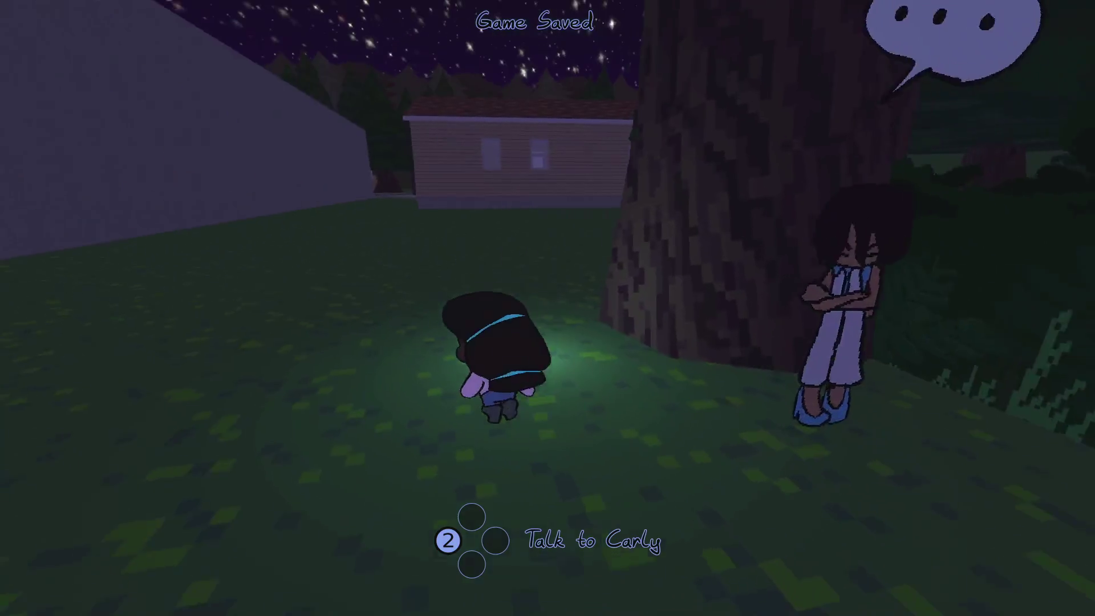
pyautogui.press('w')
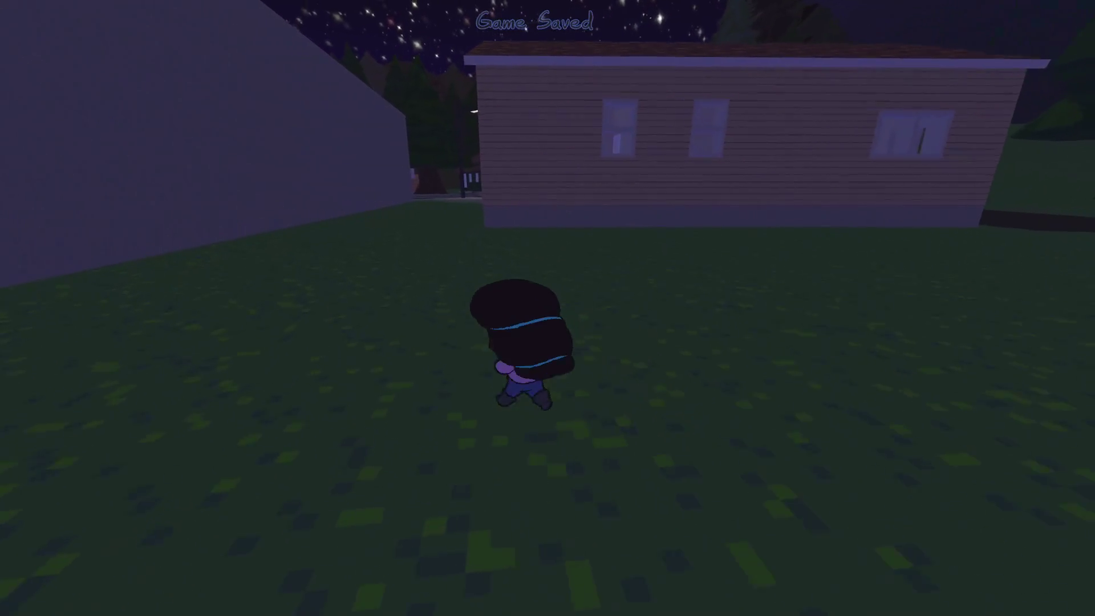
pyautogui.press('w')
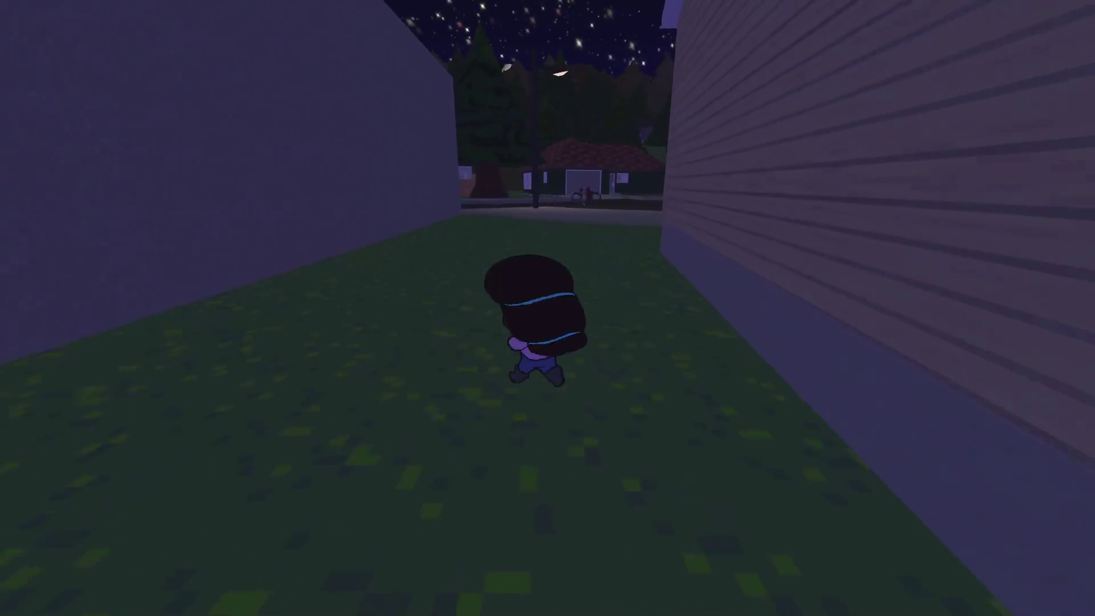
pyautogui.press('w')
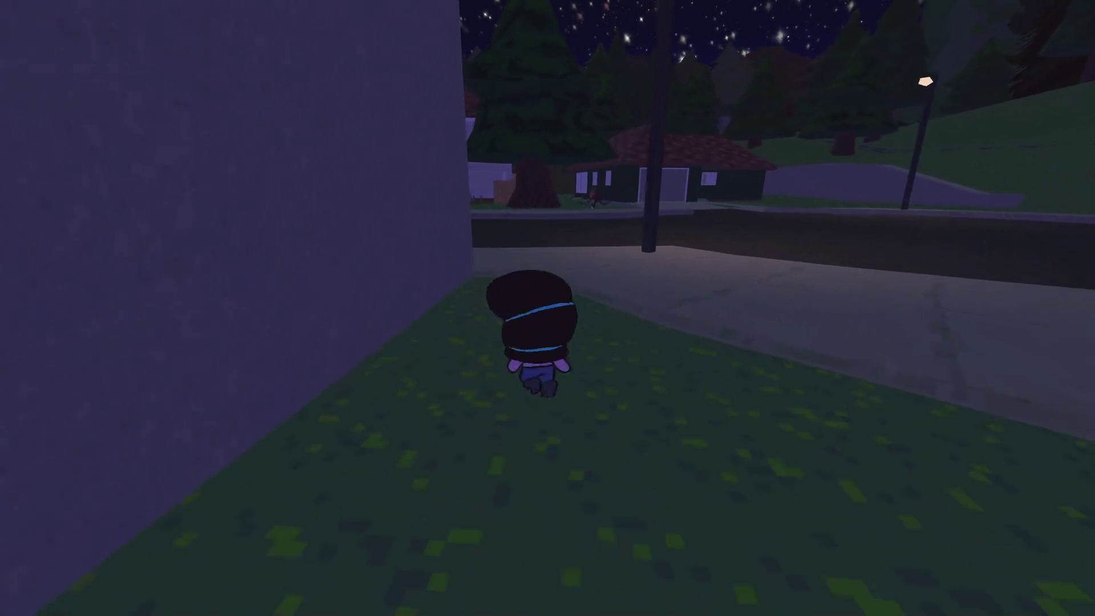
pyautogui.press('w')
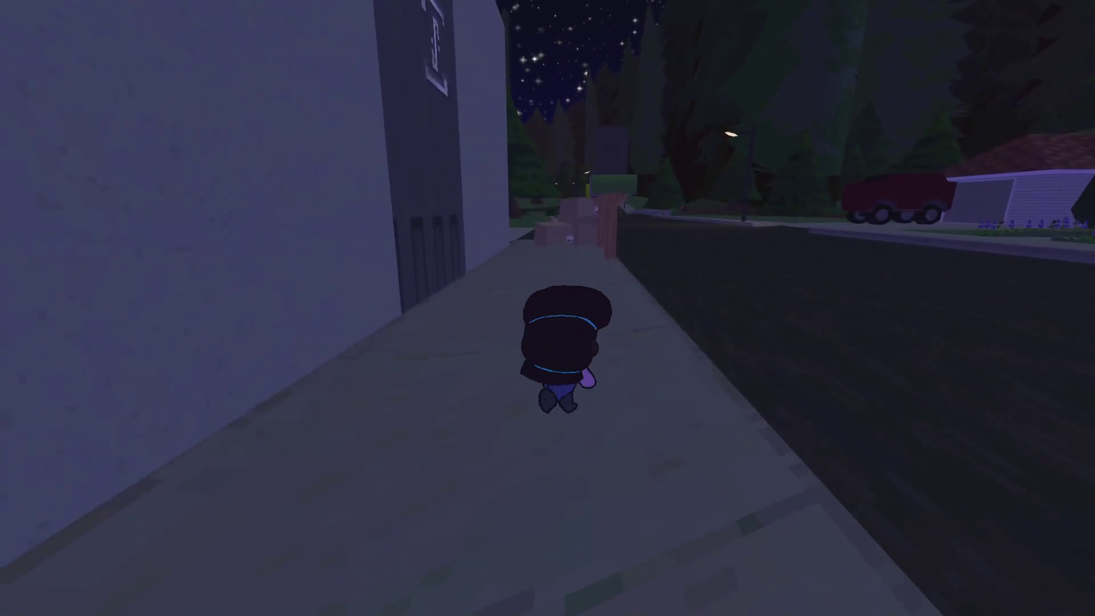
# - Examine the tiny purple car, climb into it, and pause the game
pyautogui.press('w')
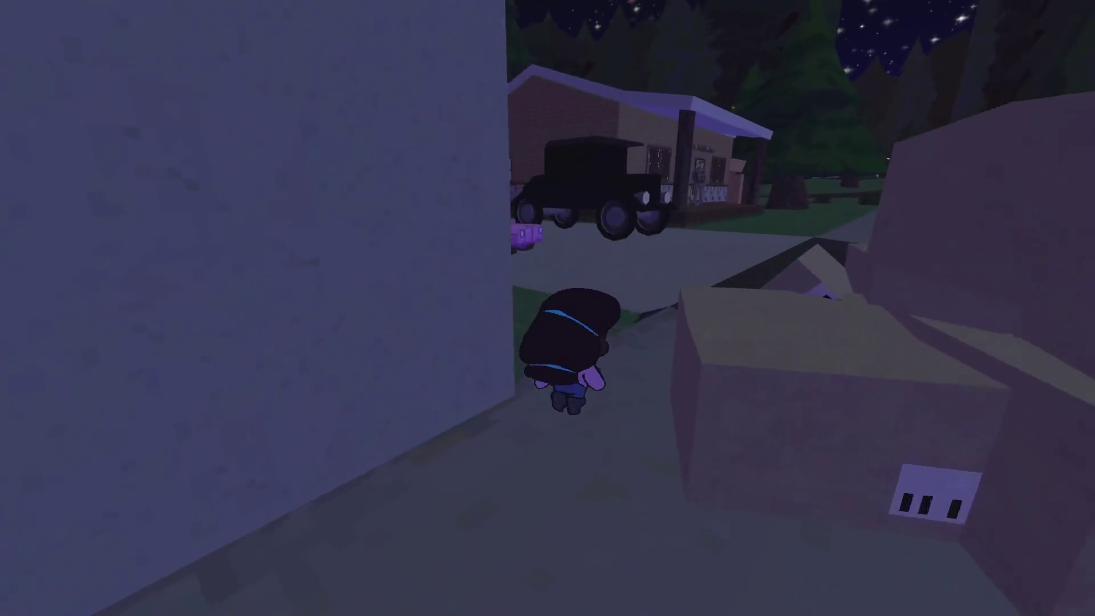
pyautogui.press('e')
pyautogui.scroll(5, 548, 308)
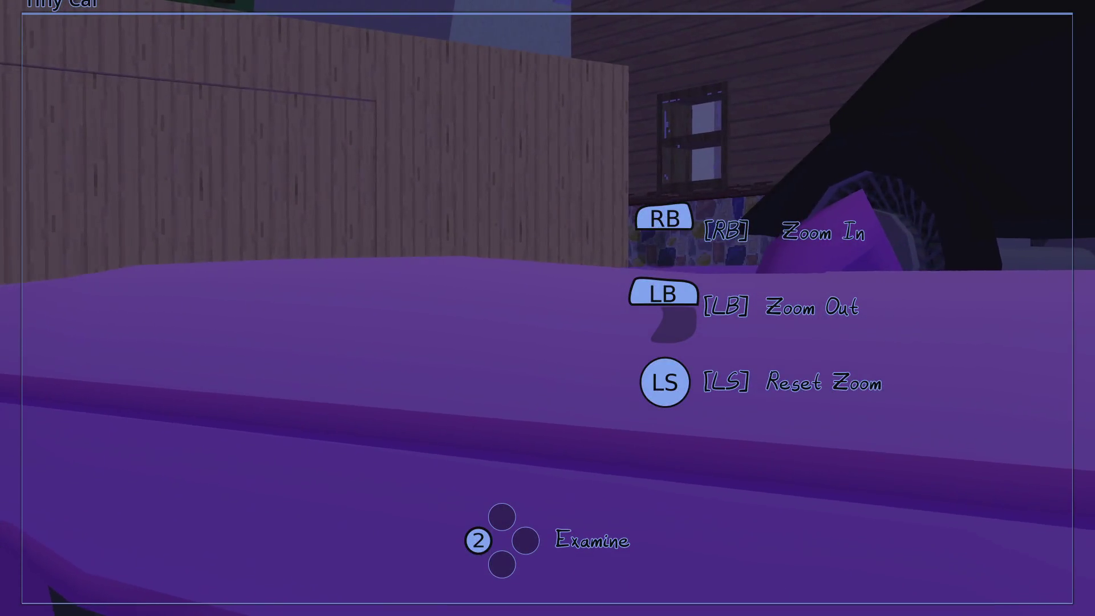
pyautogui.press('e')
pyautogui.press('e')
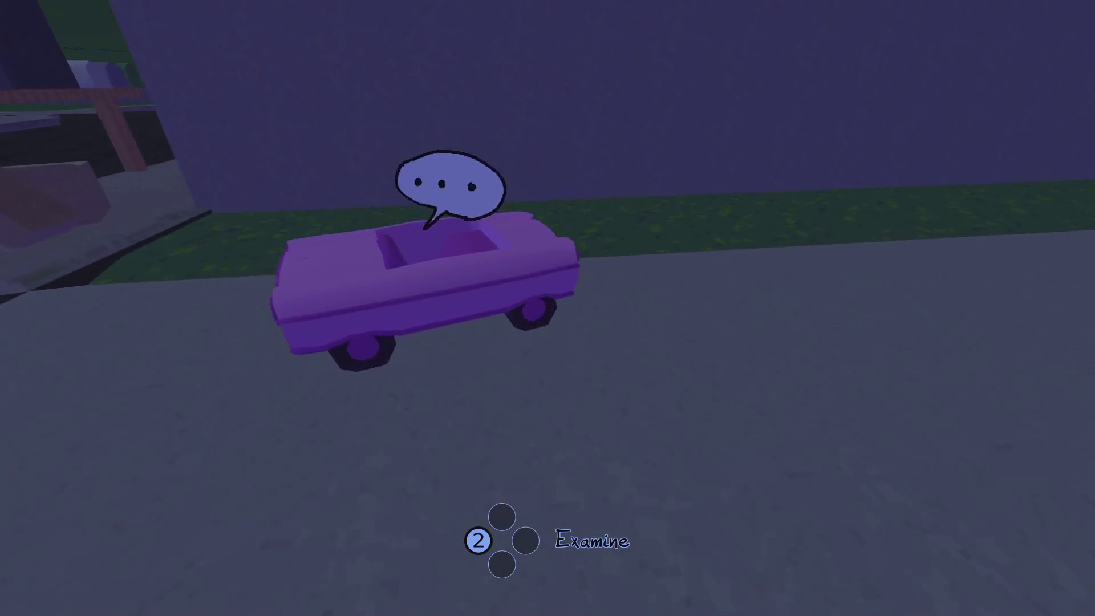
pyautogui.press('e')
pyautogui.press('Escape')
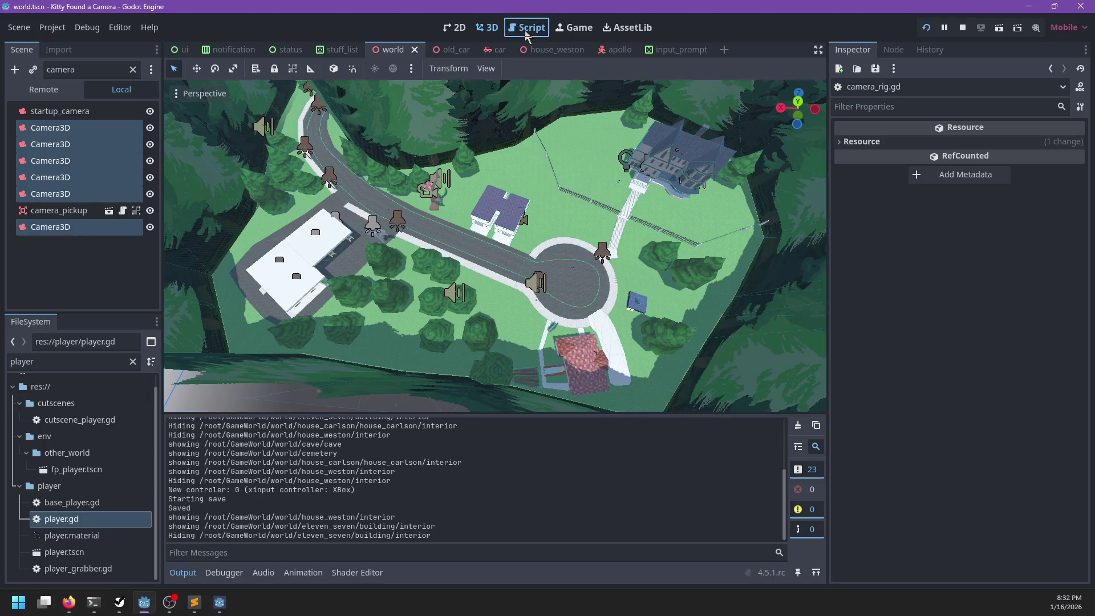
# - Open player.gd in the Script workspace and search it for be_normal
pyautogui.click(526, 27)
pyautogui.hotkey('ctrl', 'f')
pyautogui.write('be_')
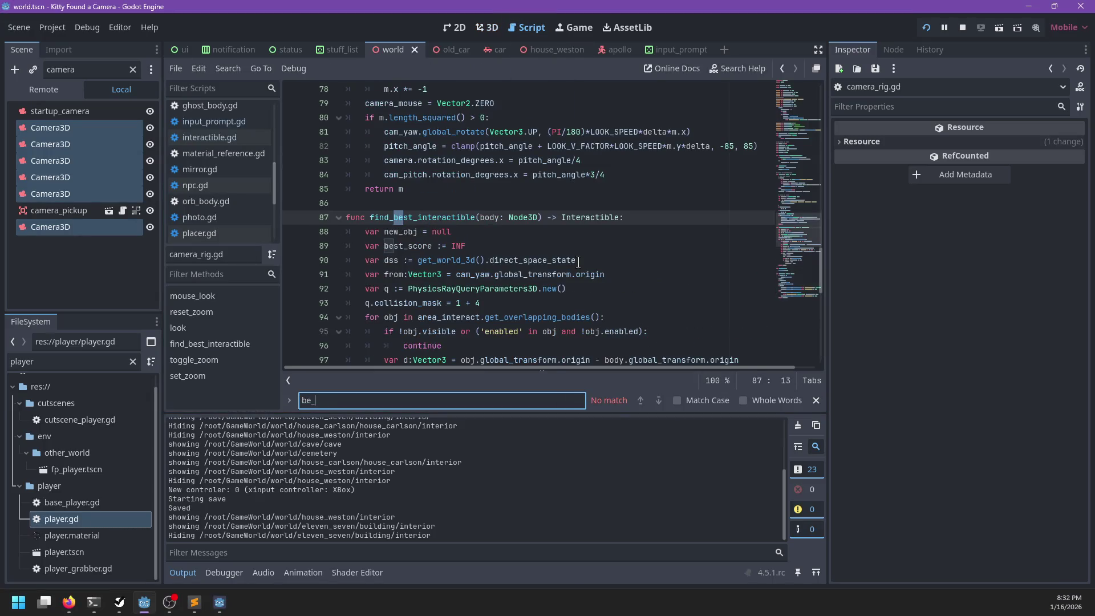
pyautogui.press('BackSpace')
pyautogui.press('BackSpace')
pyautogui.press('BackSpace')
pyautogui.press('Escape')
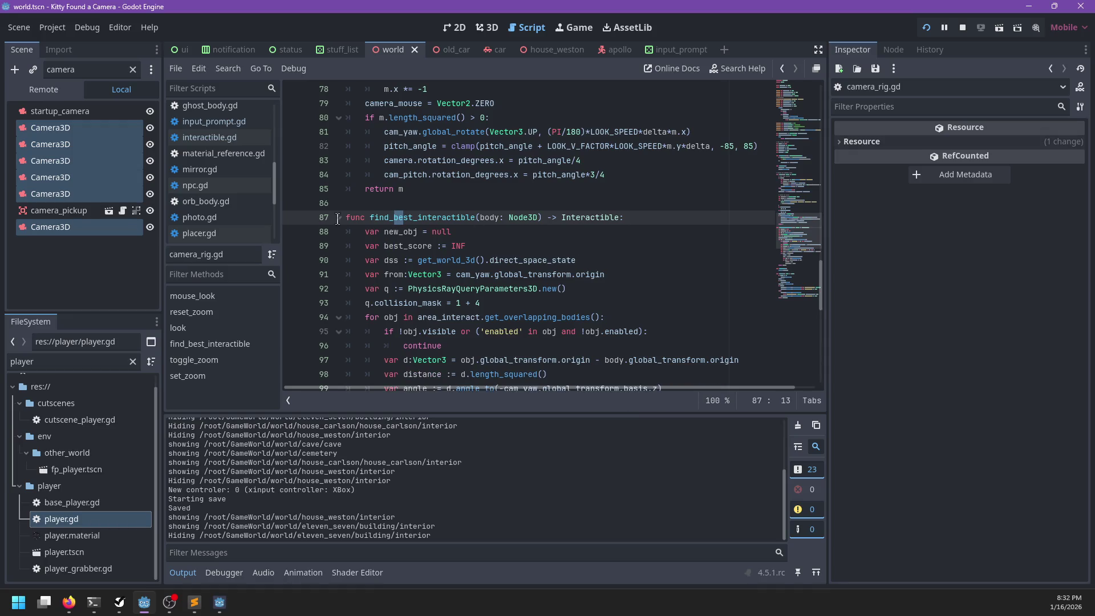
pyautogui.click(199, 233)
pyautogui.click(199, 180)
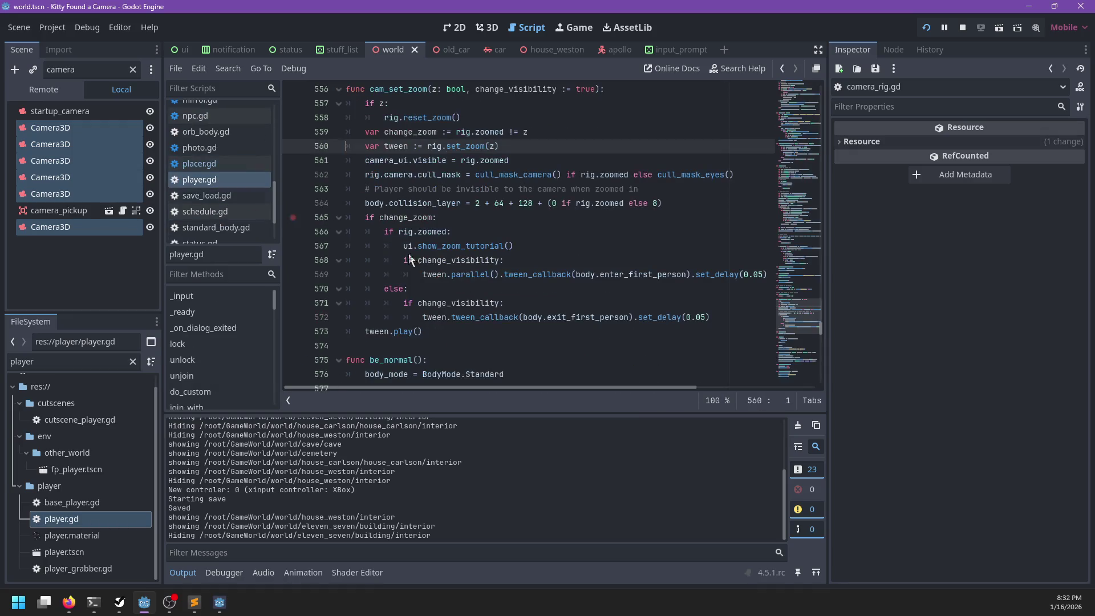
pyautogui.hotkey('ctrl', 'f')
pyautogui.write('be_normal')
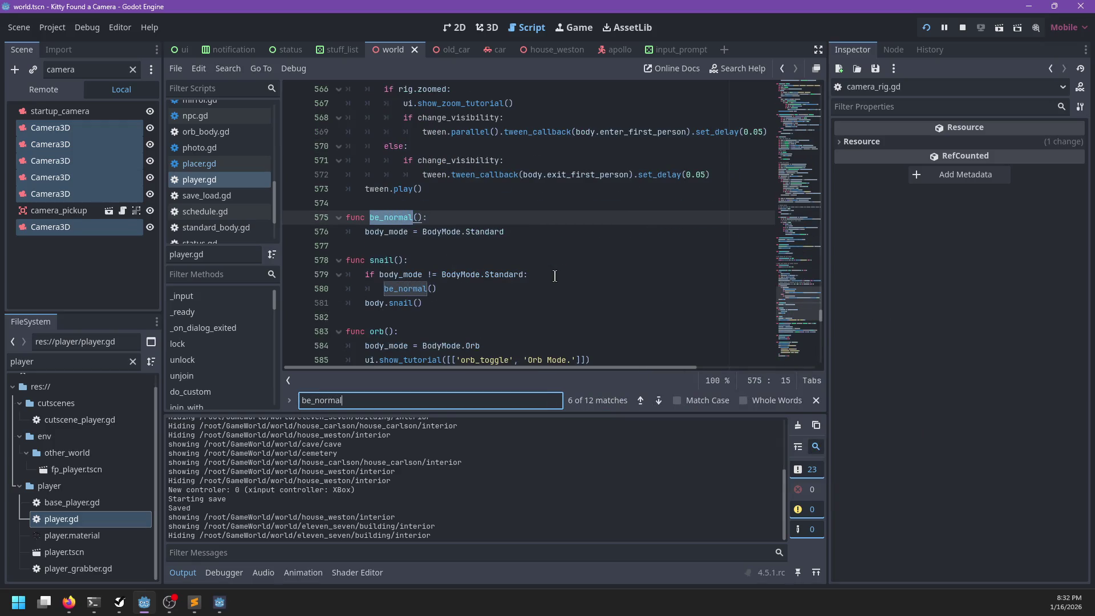
pyautogui.press('Escape')
pyautogui.press('Down')
# - Jump to the body_mode definition and look over the code around line 91
pyautogui.keyDown('ctrl'); pyautogui.click(393, 275); pyautogui.keyUp('ctrl')
pyautogui.scroll(-9, 444, 260)
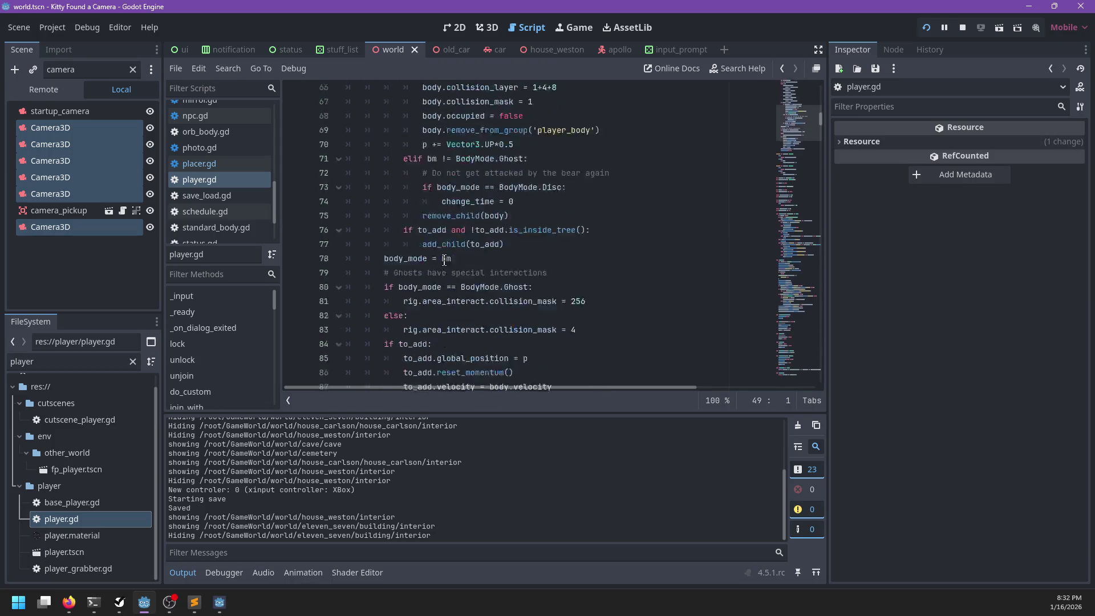
pyautogui.scroll(-3, 444, 260)
pyautogui.click(500, 302)
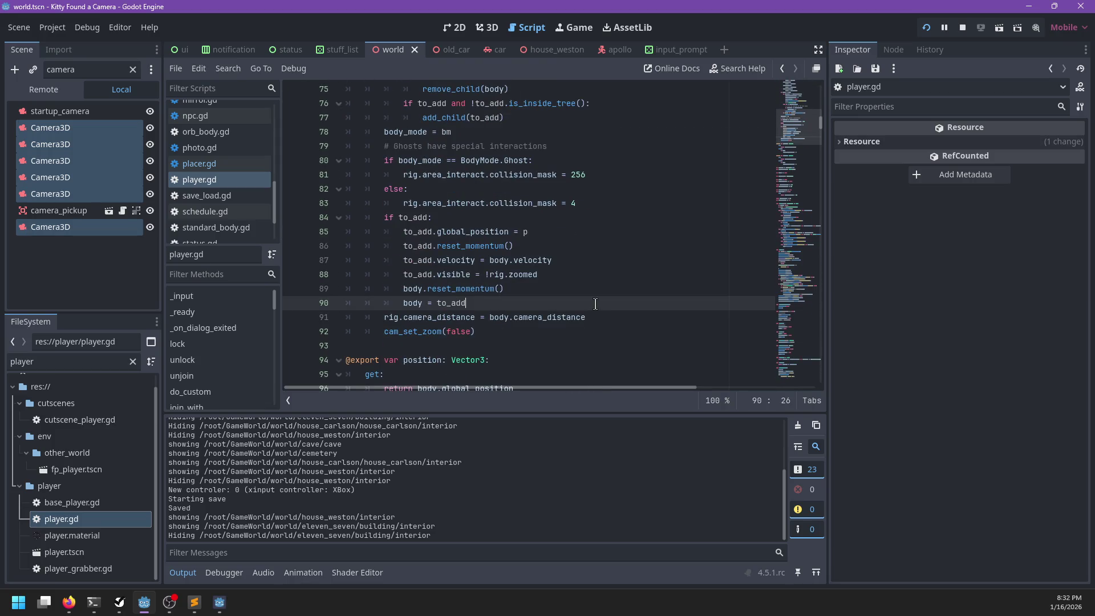
pyautogui.press('Down')
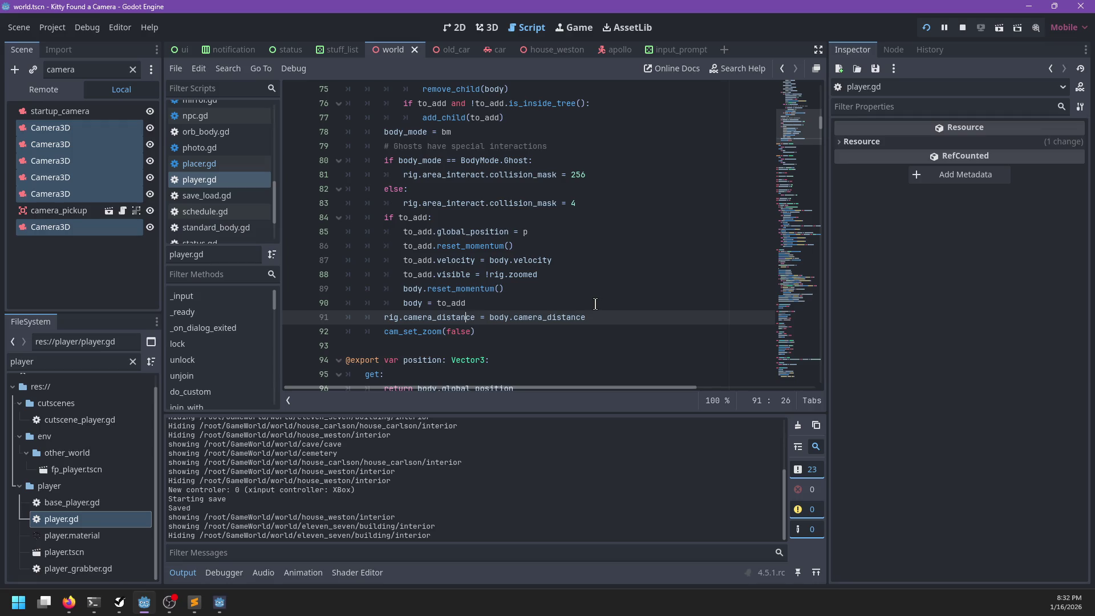
pyautogui.scroll(10, 593, 299)
pyautogui.scroll(-7, 576, 281)
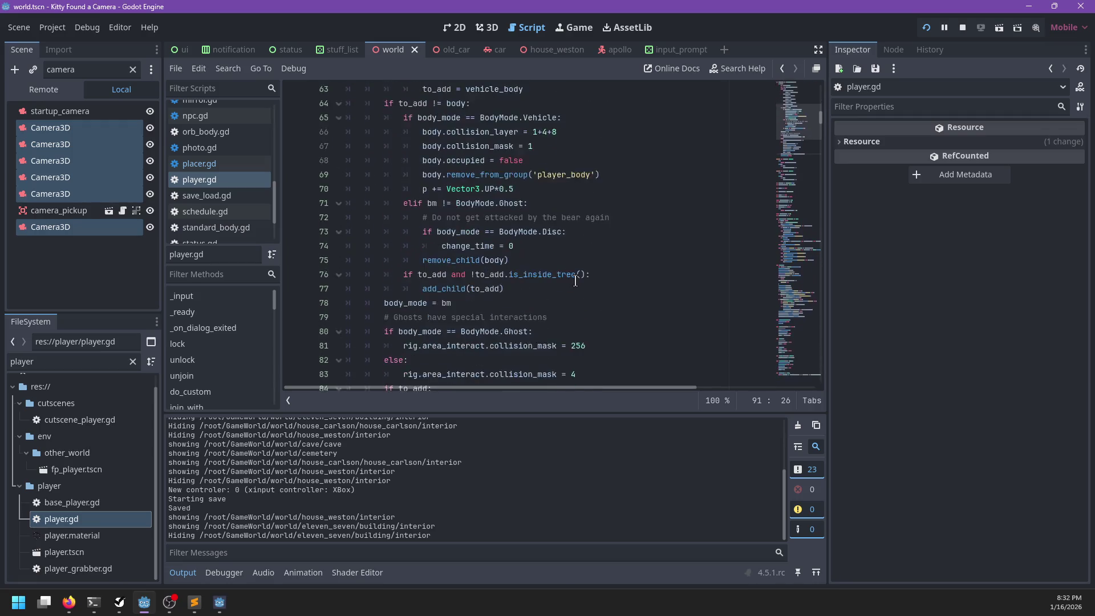
pyautogui.scroll(-5, 575, 282)
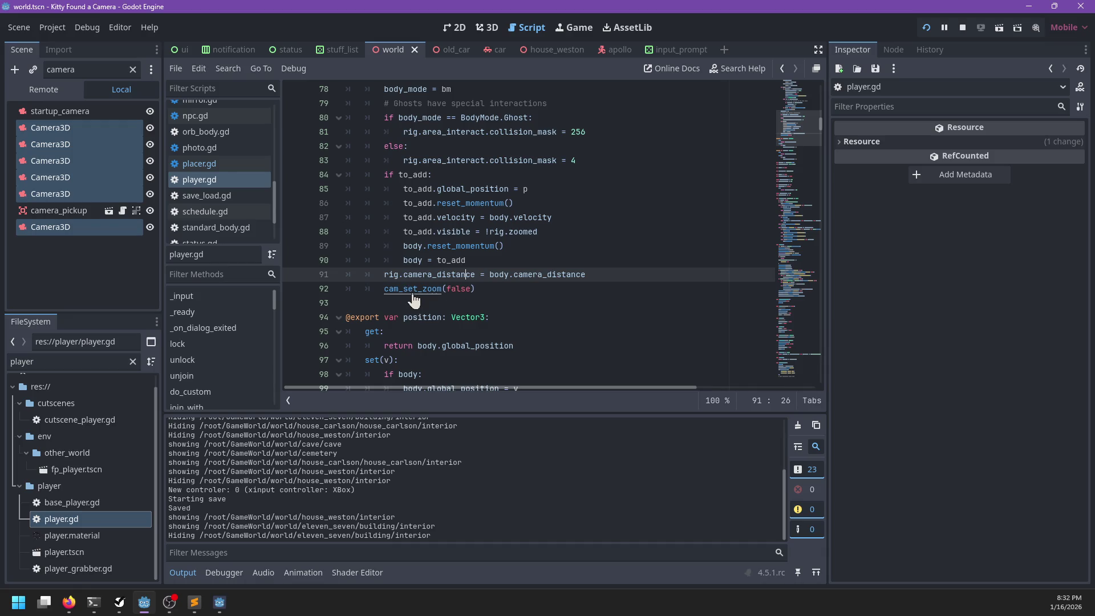
# - In cam_set_zoom, add 'else: body.visible = !z' after line 572, save, and resume the game
pyautogui.keyDown('ctrl'); pyautogui.click(413, 289); pyautogui.keyUp('ctrl')
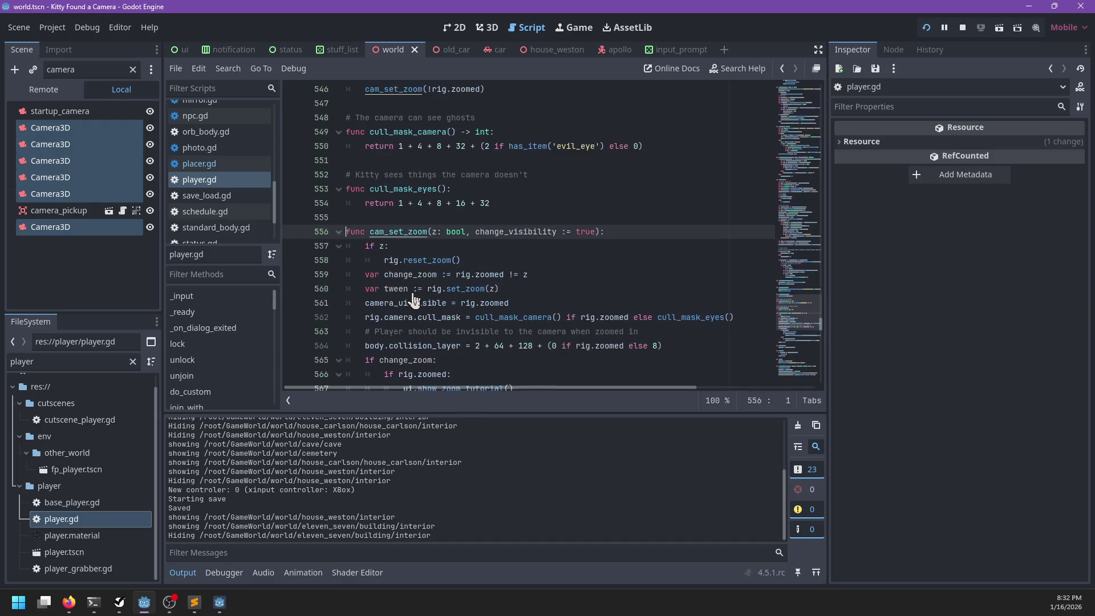
pyautogui.scroll(-2, 565, 254)
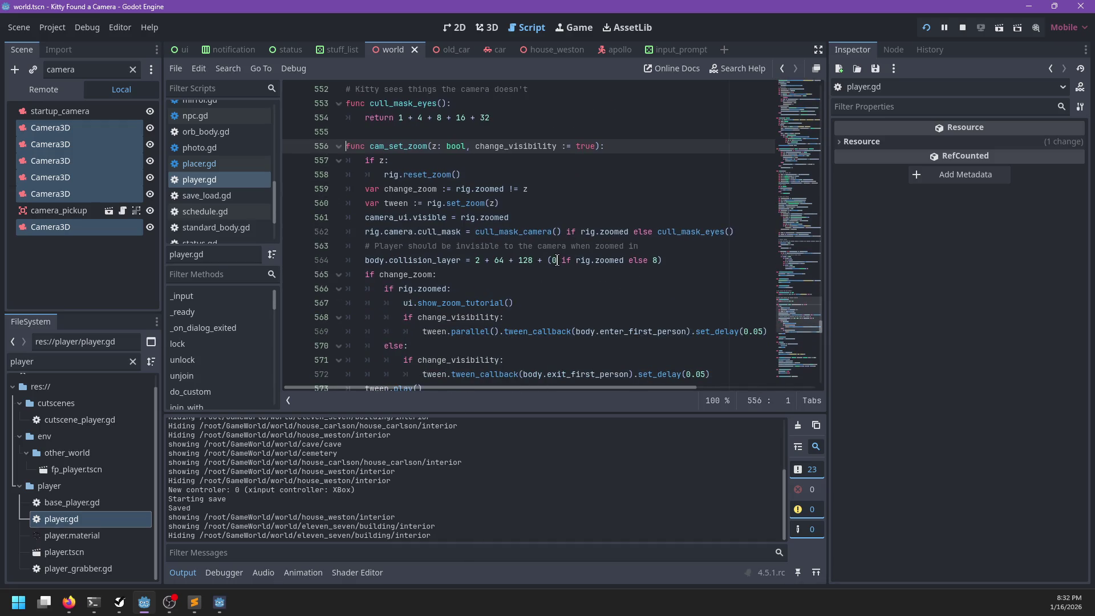
pyautogui.scroll(-2, 556, 259)
pyautogui.click(455, 290)
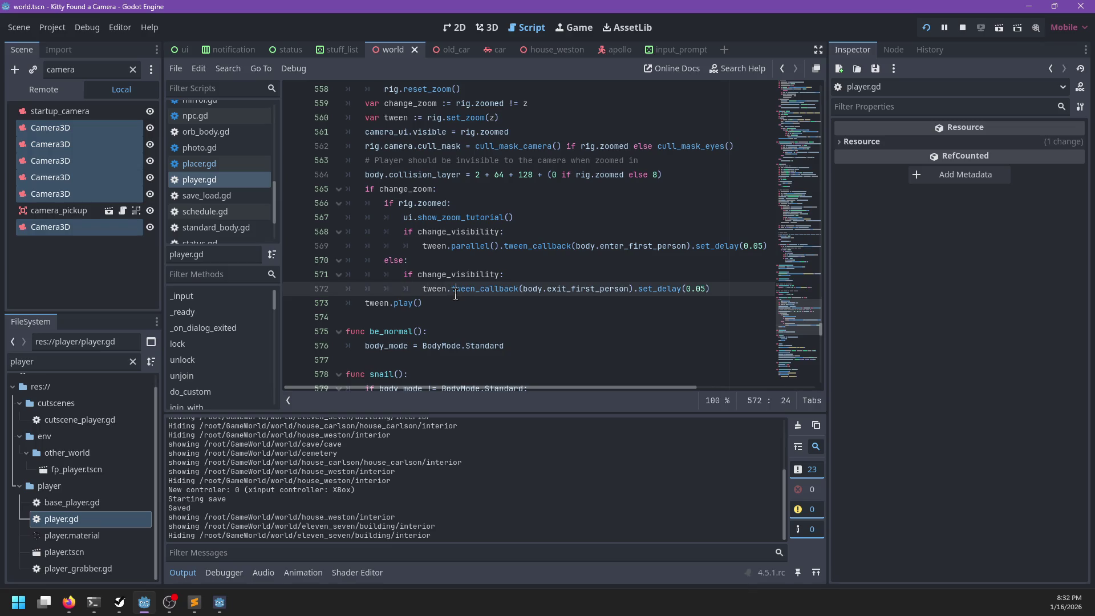
pyautogui.press('End')
pyautogui.press('Return')
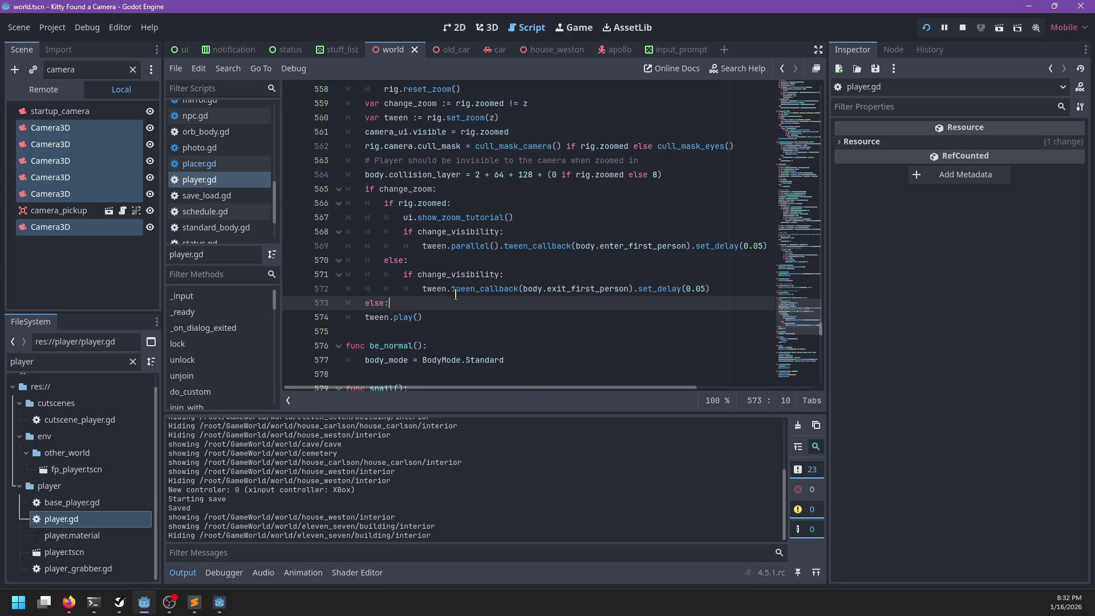
pyautogui.press('Return')
pyautogui.write('body.v')
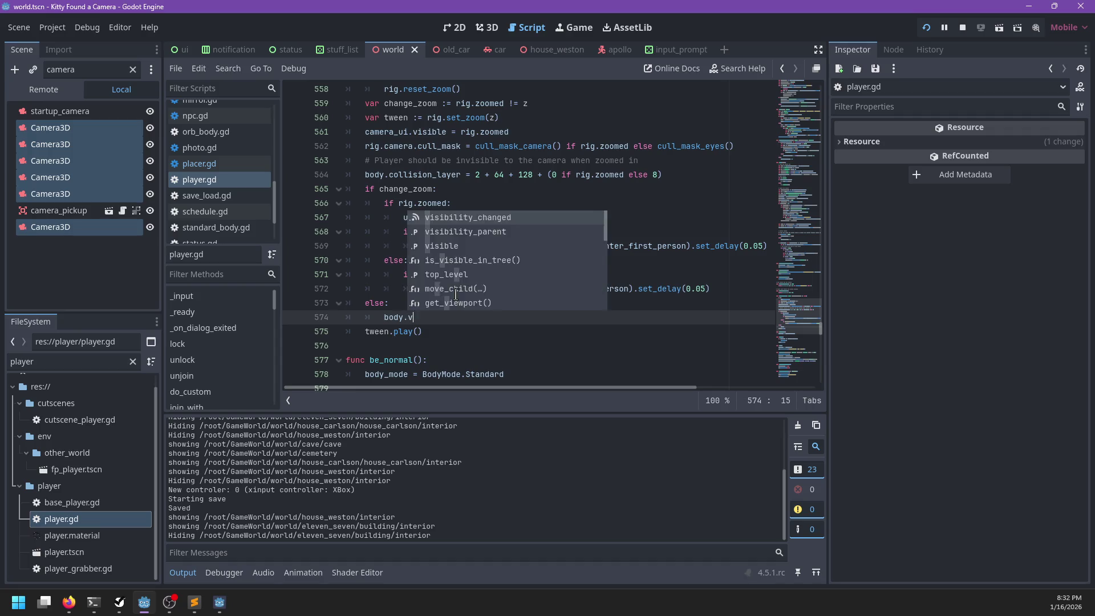
pyautogui.write('isible = !z')
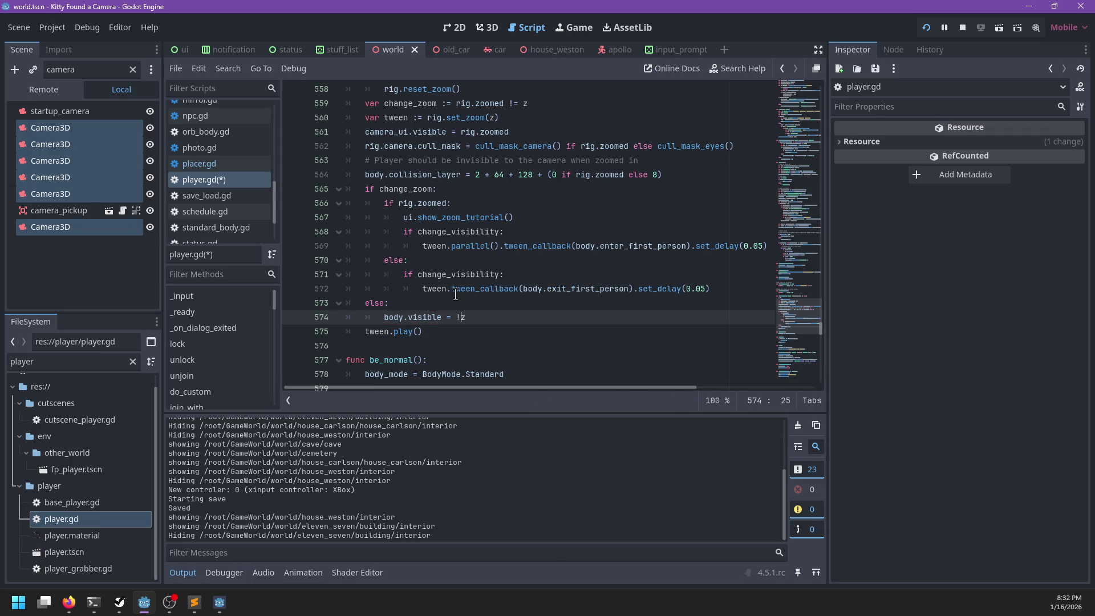
pyautogui.hotkey('ctrl', 's')
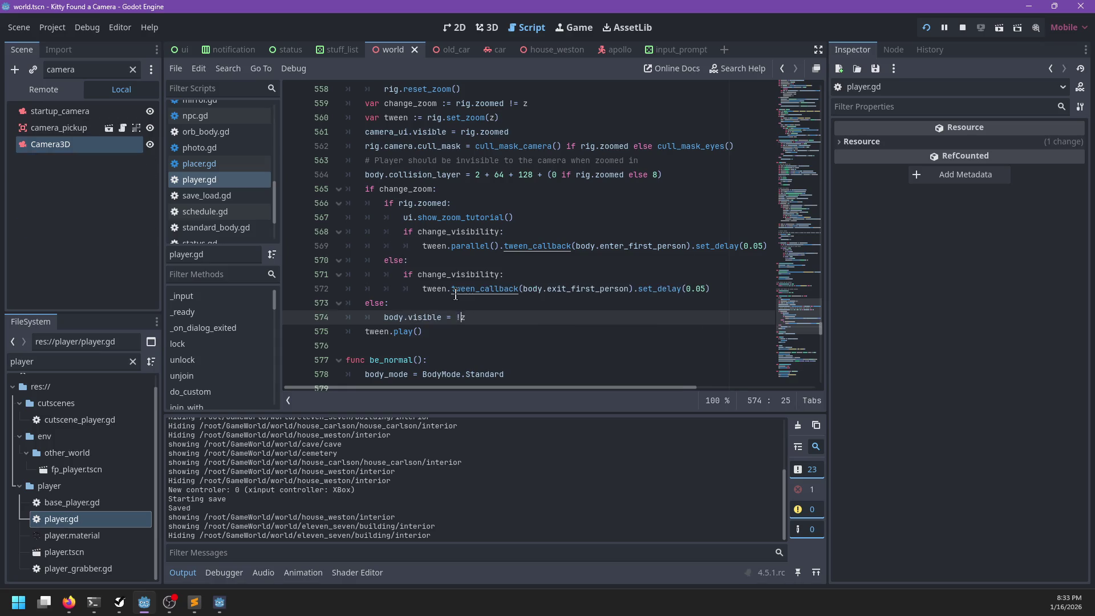
pyautogui.hotkey('alt', 'Tab')
pyautogui.press('s')
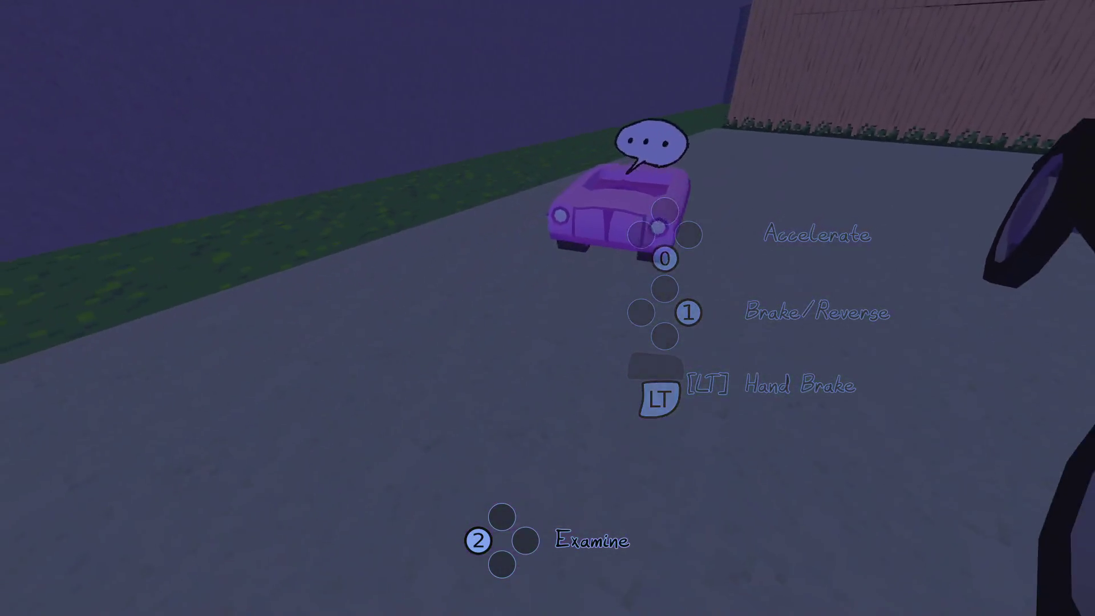
# - Exit and re-enter the car, pause, then resume and get out to hit the line 574 breakpoint
pyautogui.press('e')
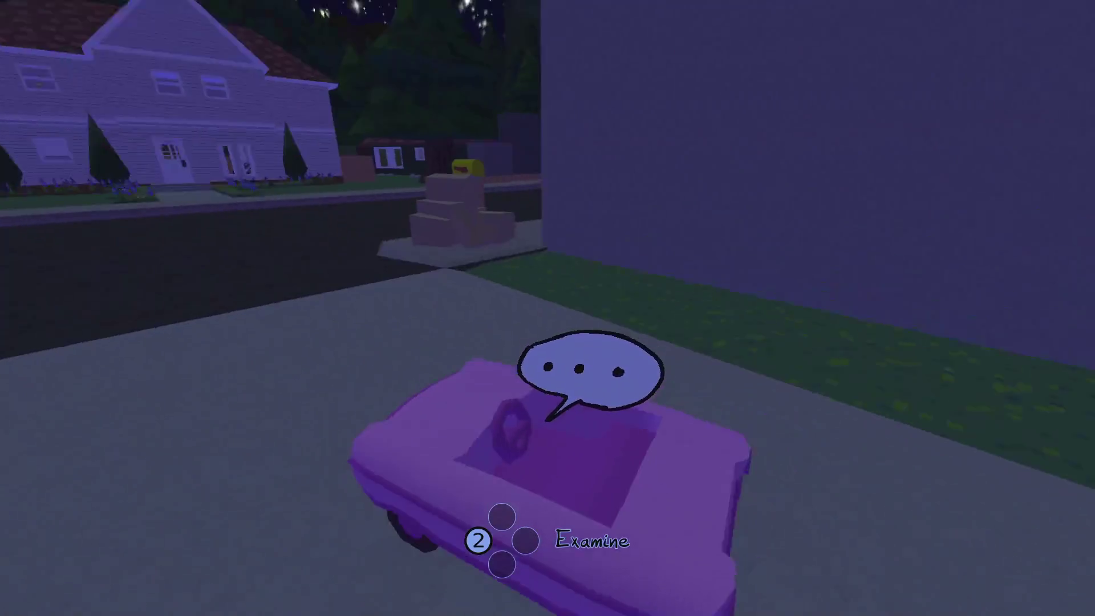
pyautogui.press('e')
pyautogui.press('Escape')
pyautogui.hotkey('alt', 'Tab')
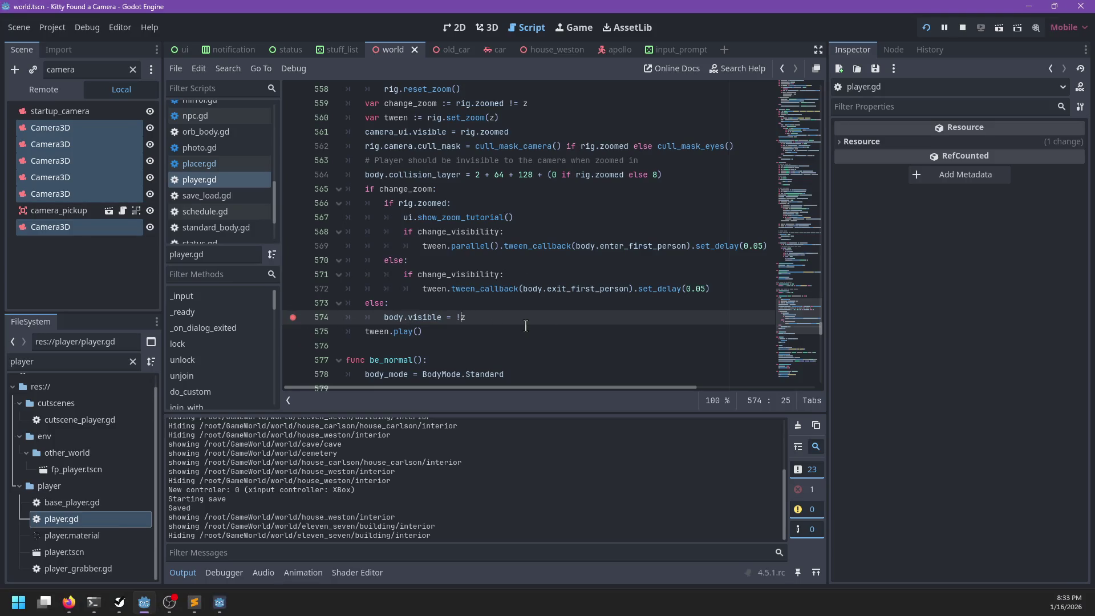
pyautogui.hotkey('alt', 'Tab')
pyautogui.press('Escape')
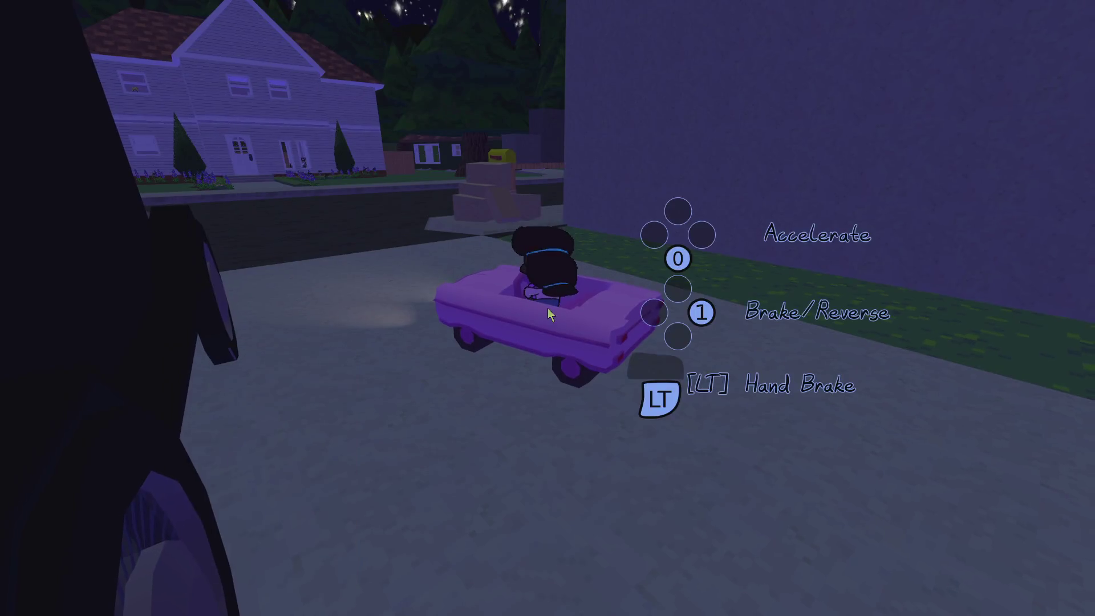
pyautogui.press('e')
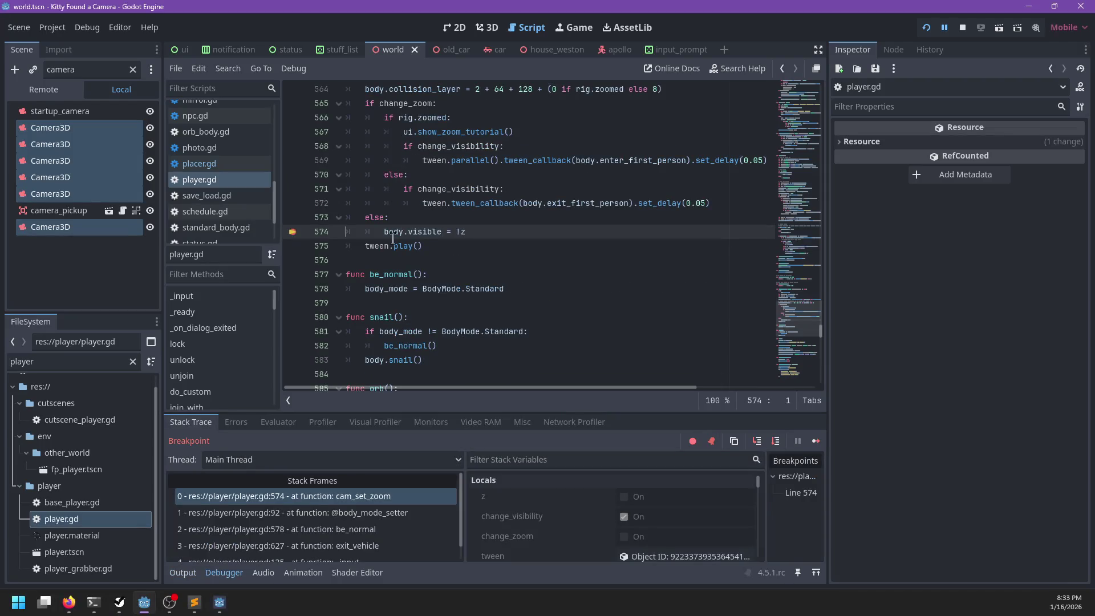
# - Select the 'body.visible = !z' statement under else: for replacement
pyautogui.moveTo(393, 233)
pyautogui.moveTo(427, 232)
pyautogui.moveTo(477, 233); pyautogui.dragTo(383, 234)
pyautogui.doubleClick(423, 233)
pyautogui.click(484, 222)
pyautogui.press('Return')
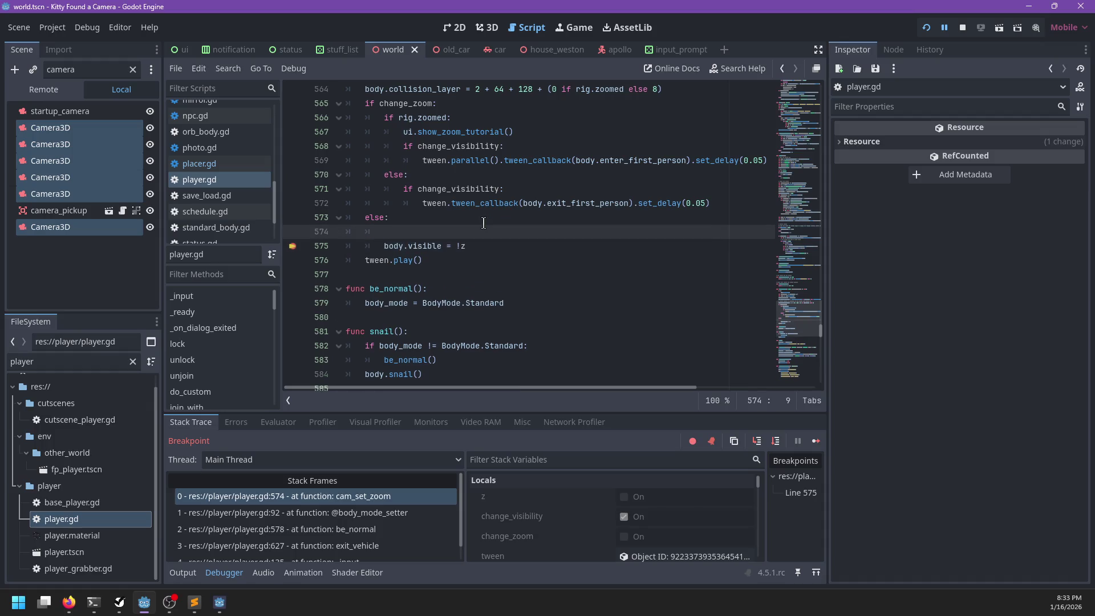
pyautogui.hotkey('ctrl', 'z')
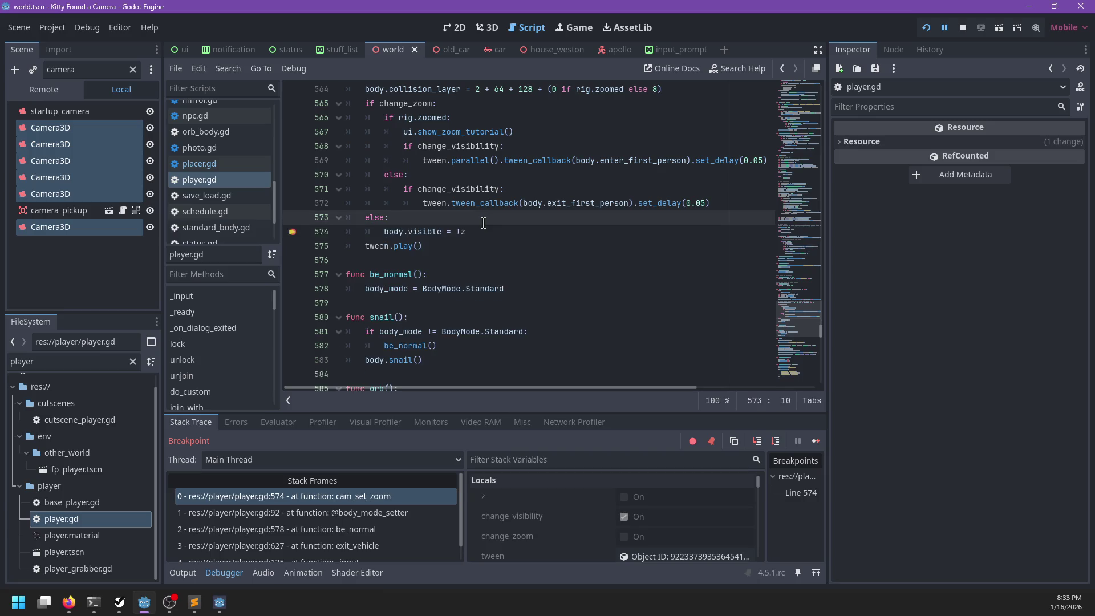
pyautogui.press('Down')
pyautogui.press('Down')
pyautogui.press('Up')
pyautogui.press('End')
pyautogui.hotkey('shift', 'Home')
# - Replace it with 'if z: body.enter_first_person() else: body.exit_first_person()'
pyautogui.write('if')
pyautogui.press('Return')
pyautogui.write('b')
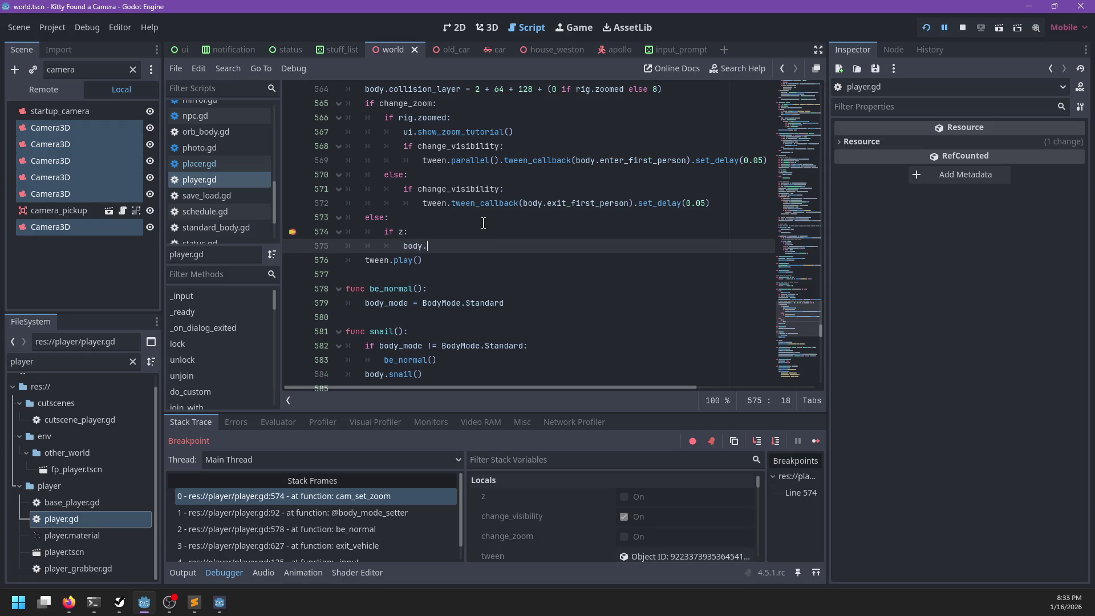
pyautogui.write('enter')
pyautogui.write('_fir')
pyautogui.write('xit_')
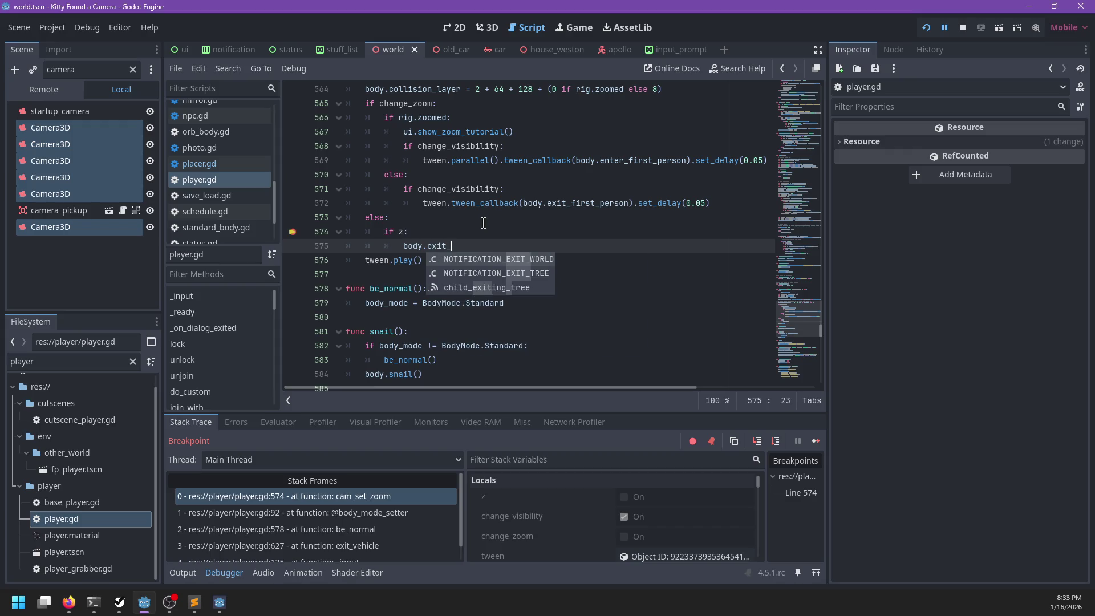
pyautogui.hotkey('ctrl', 'BackSpace')
pyautogui.hotkey('ctrl', 'BackSpace')
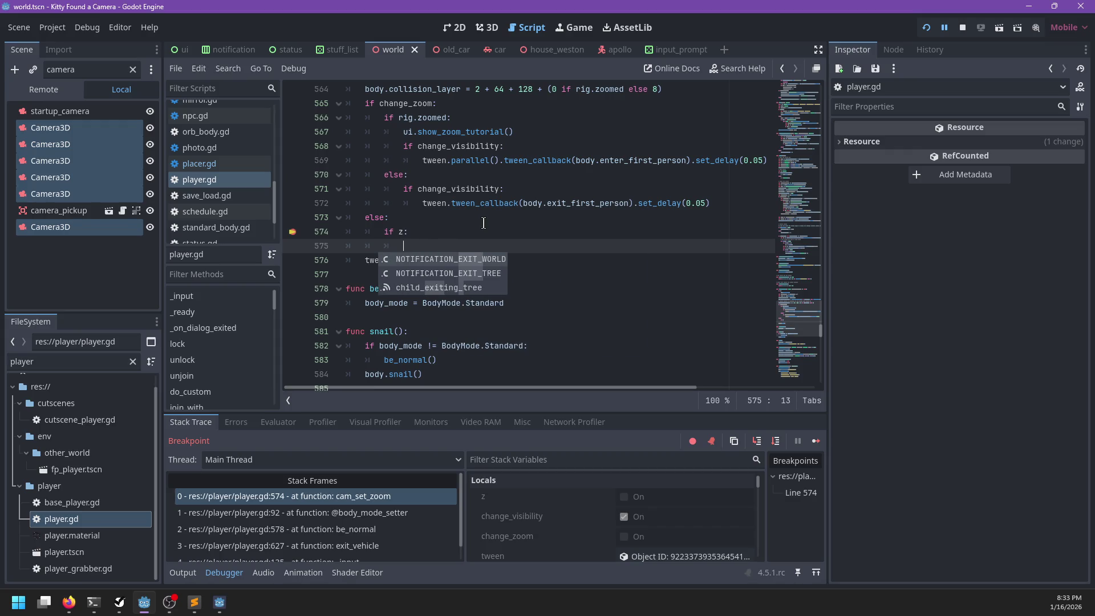
pyautogui.write('bodt.')
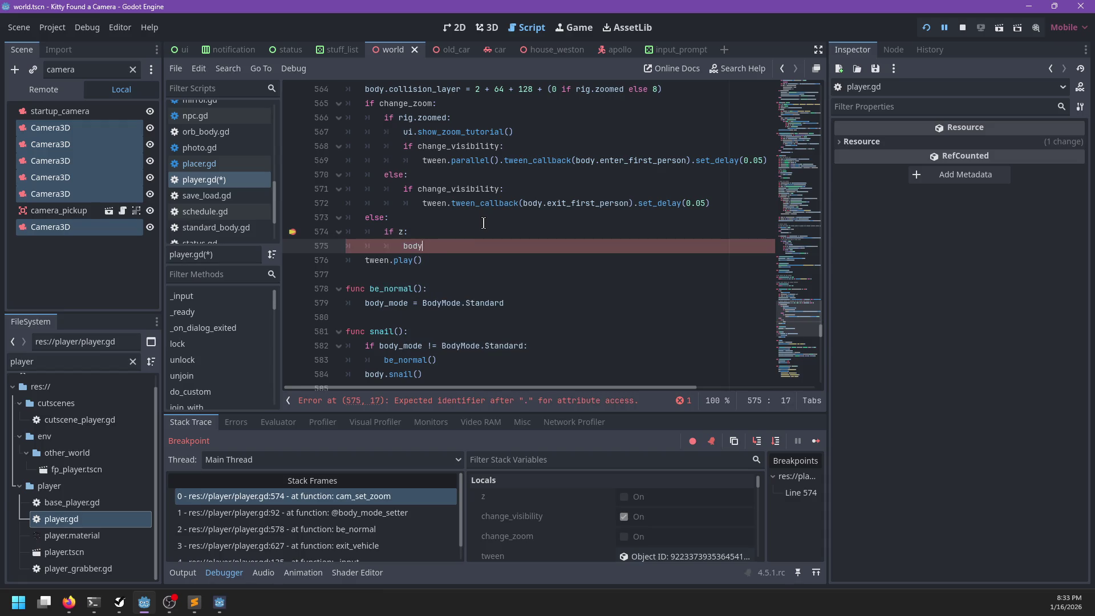
pyautogui.write('.enter_firs')
pyautogui.press('Return')
pyautogui.write('else:')
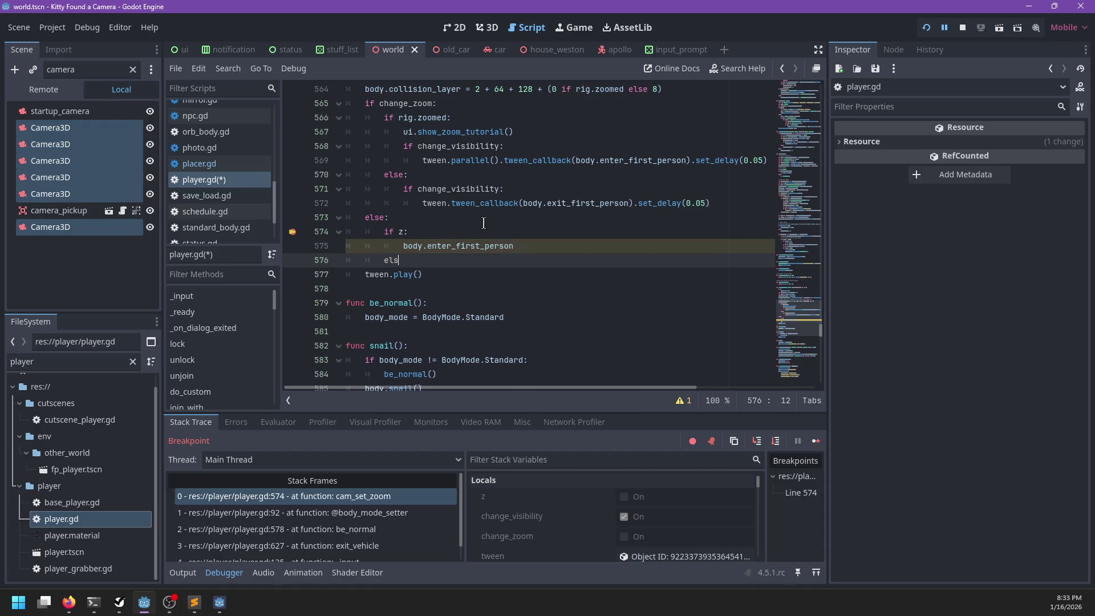
pyautogui.press('Return')
pyautogui.write('body.exit_first_per')
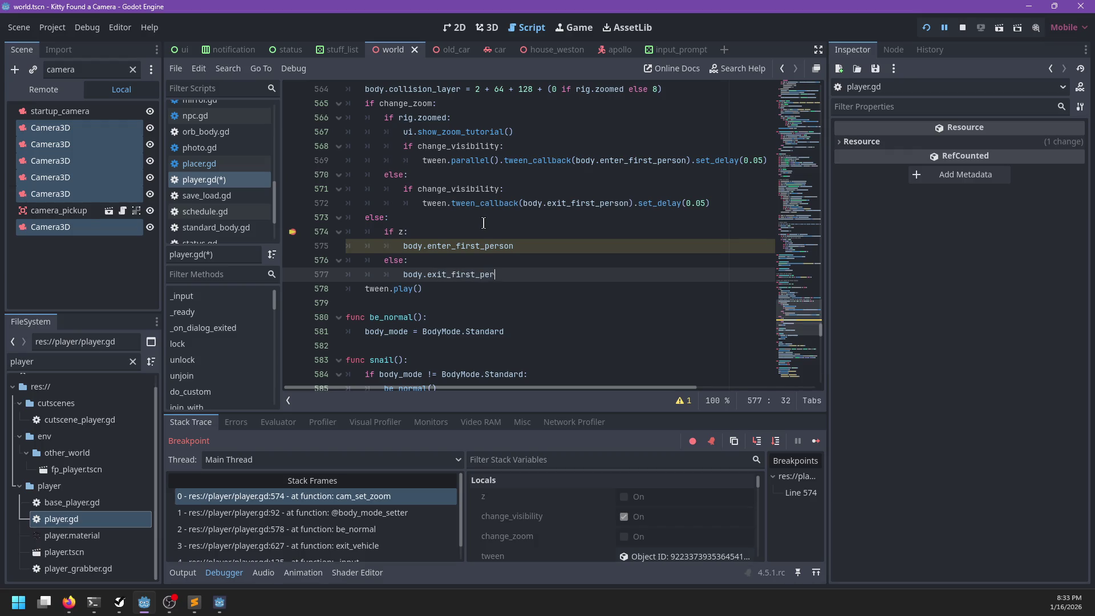
pyautogui.write('son')
pyautogui.hotkey('ctrl', 's')
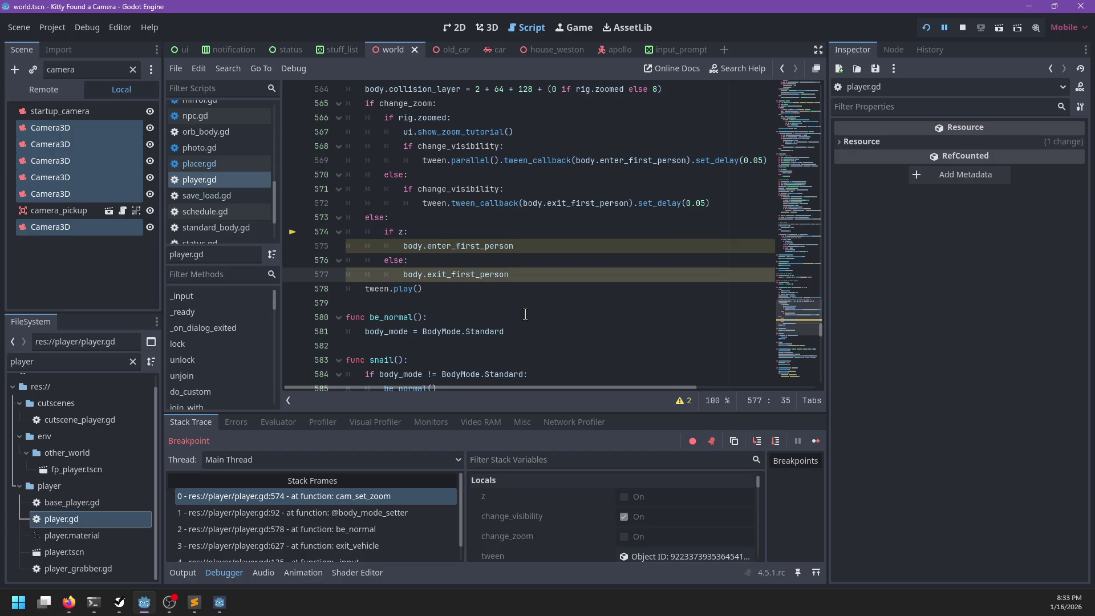
# - Check both first-person call lines, save player.gd, and continue from the breakpoint
pyautogui.press('Up')
pyautogui.press('Up')
pyautogui.press('End')
pyautogui.press('Down')
pyautogui.press('Down')
pyautogui.hotkey('ctrl', 's')
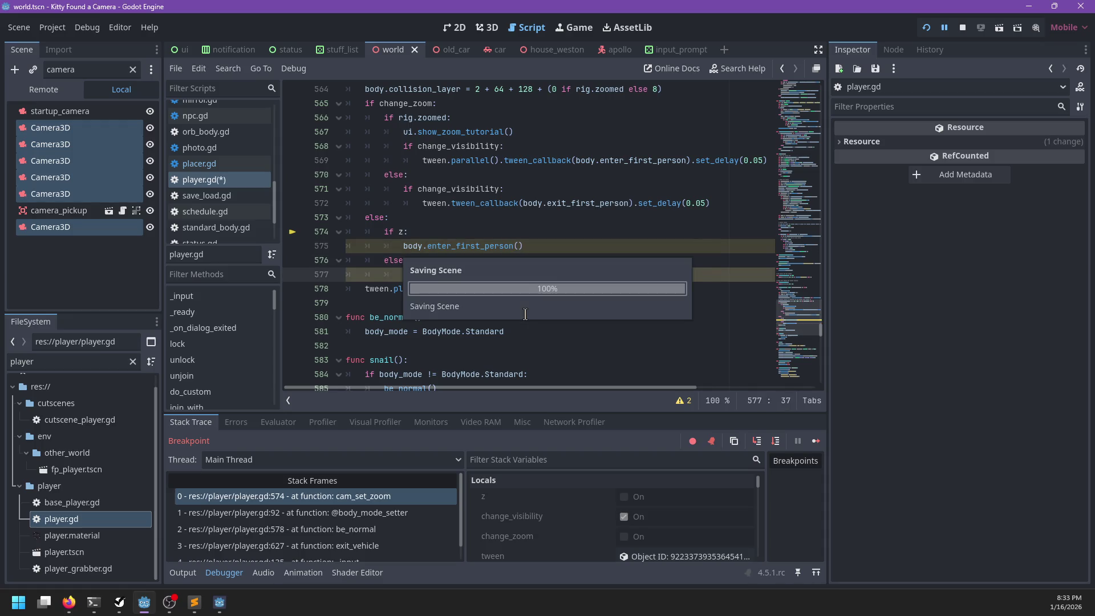
pyautogui.press('F12')
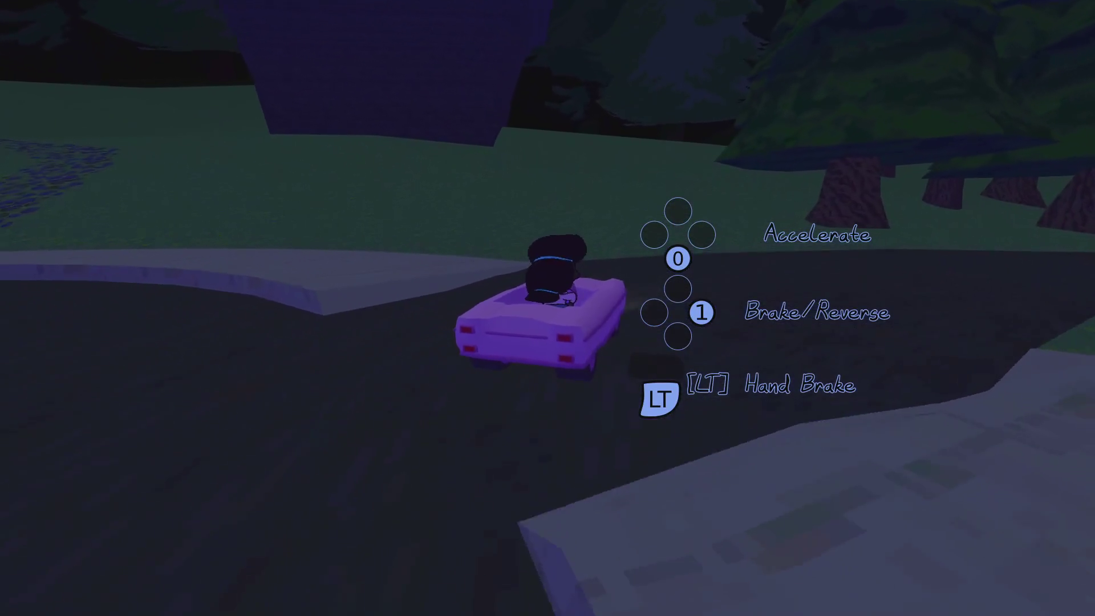
# - Reset the stuck car with I'm Stuck, then drive to the house and get out
pyautogui.press('Escape')
pyautogui.press('Down')
pyautogui.press('Down')
pyautogui.press('Return')
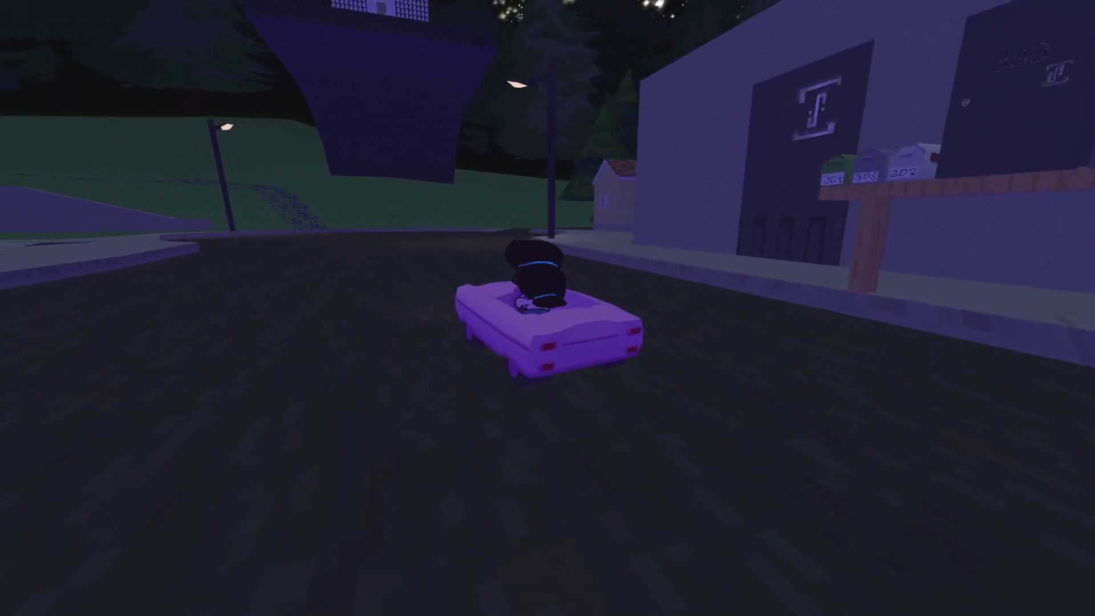
pyautogui.press('e')
# - Walk around the house to Carly, talk to her, and choose to sit with her
pyautogui.press('w')
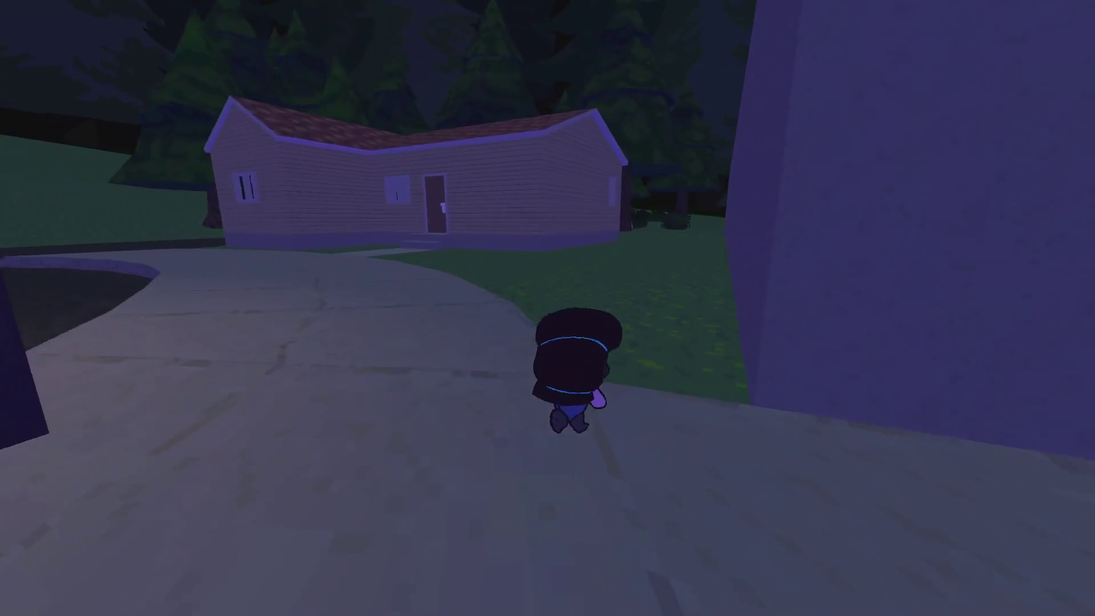
pyautogui.press('w')
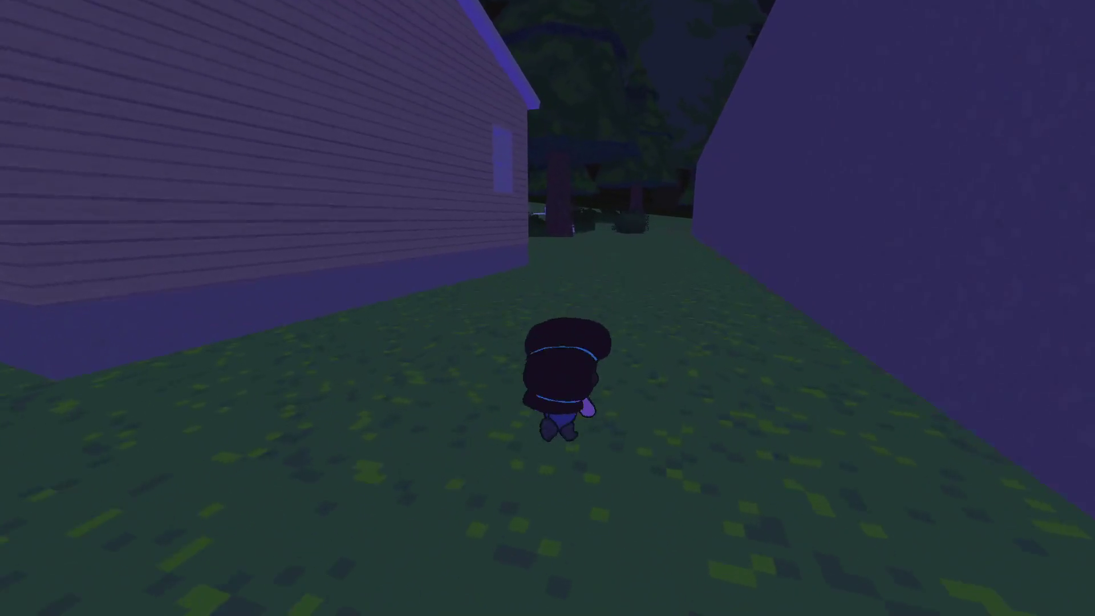
pyautogui.press('w')
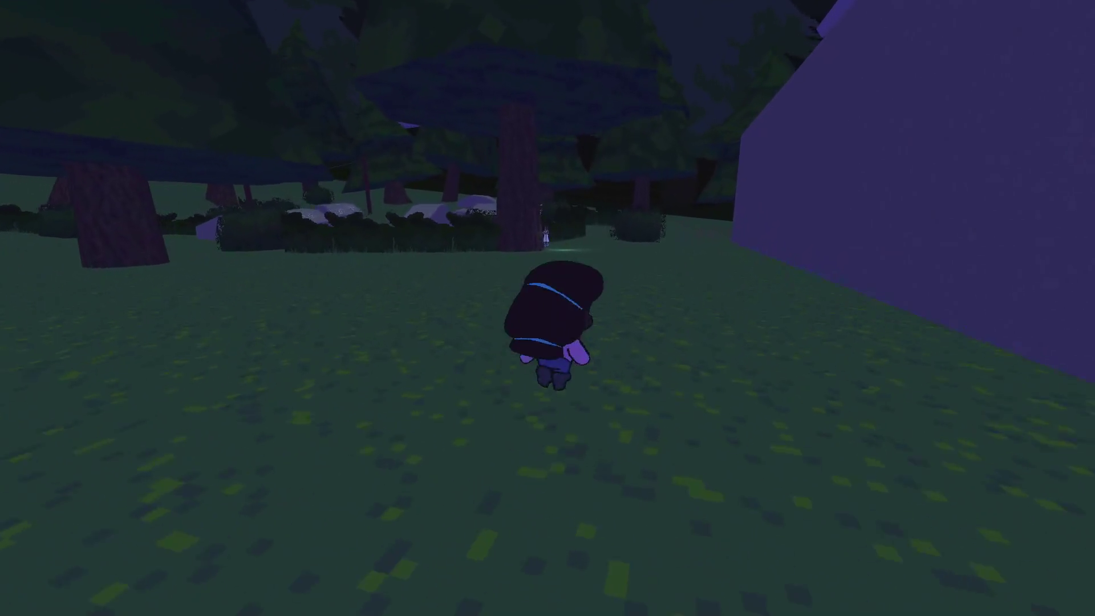
pyautogui.press('w')
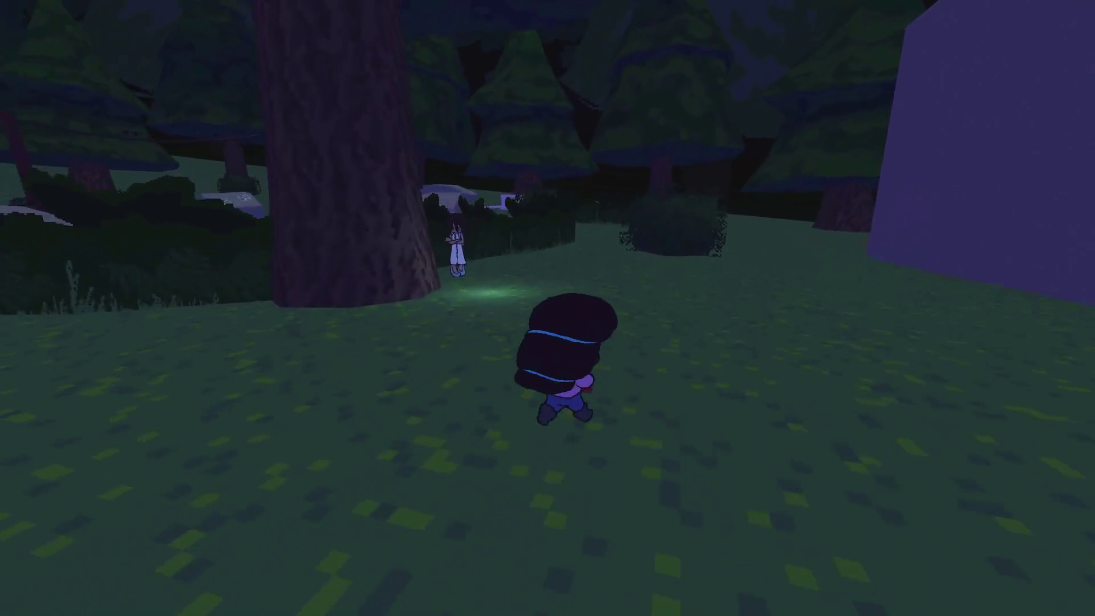
pyautogui.press('2')
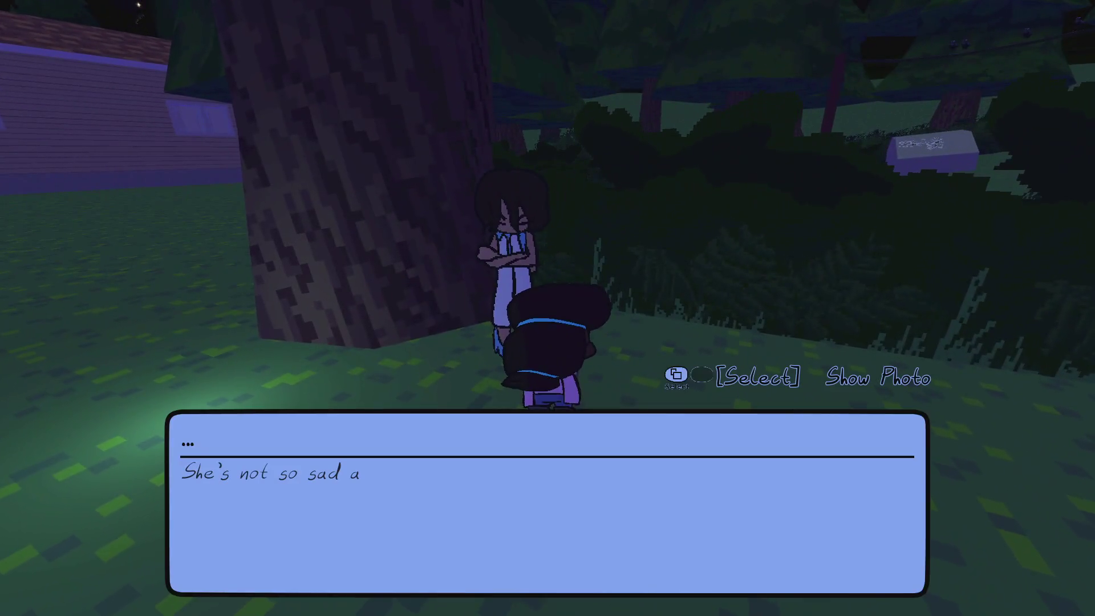
pyautogui.press('0')
pyautogui.press('0')
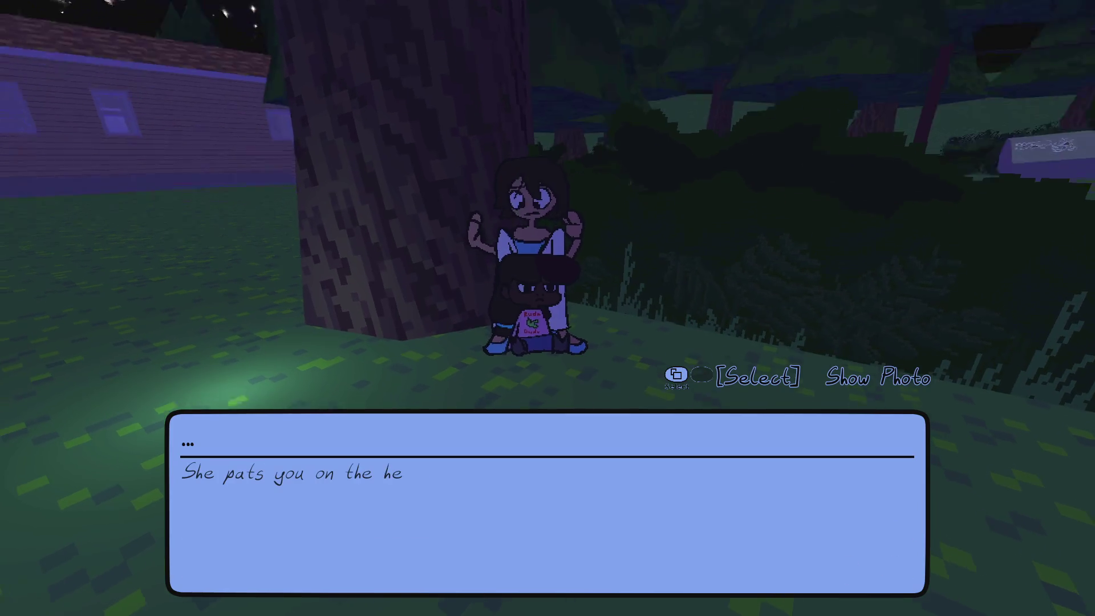
pyautogui.press('0')
# - Walk back along the wall toward the street, pause the game, and switch to the to-do list
pyautogui.press('w')
pyautogui.press('w')
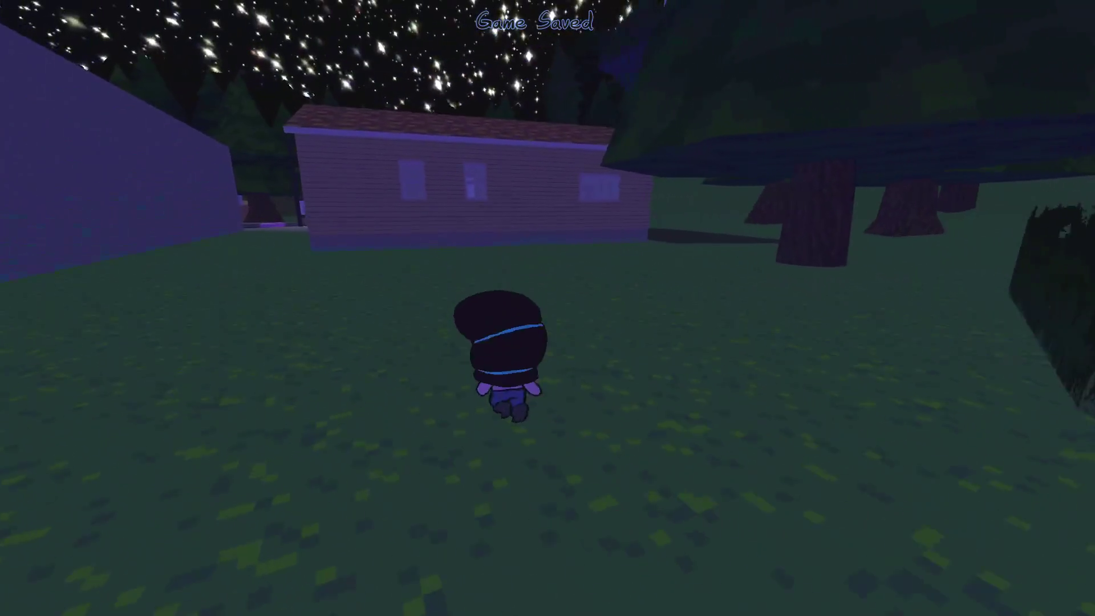
pyautogui.press('w')
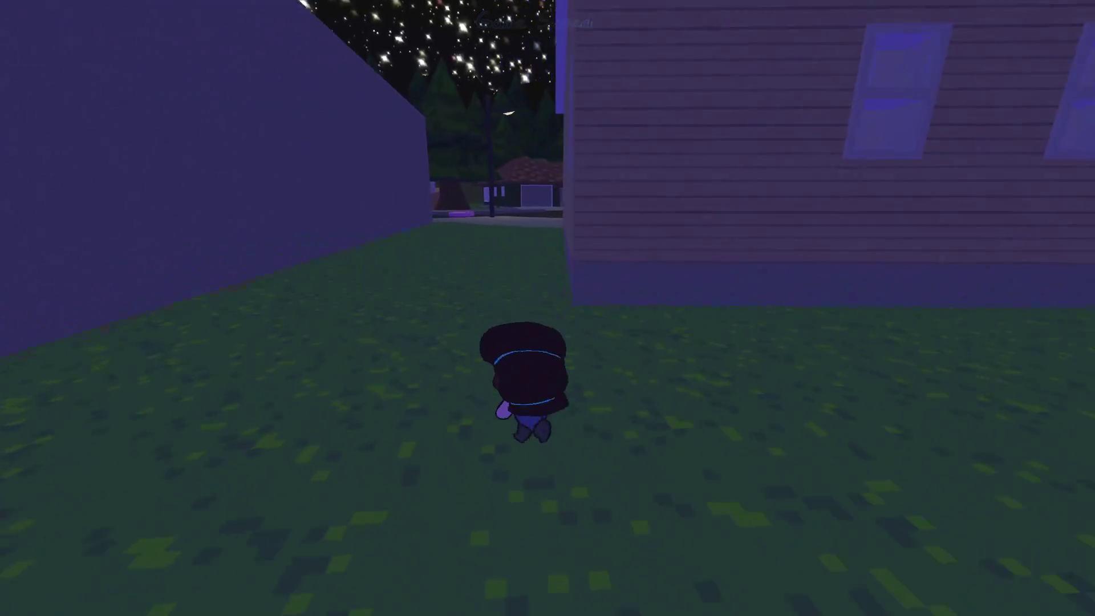
pyautogui.press('w')
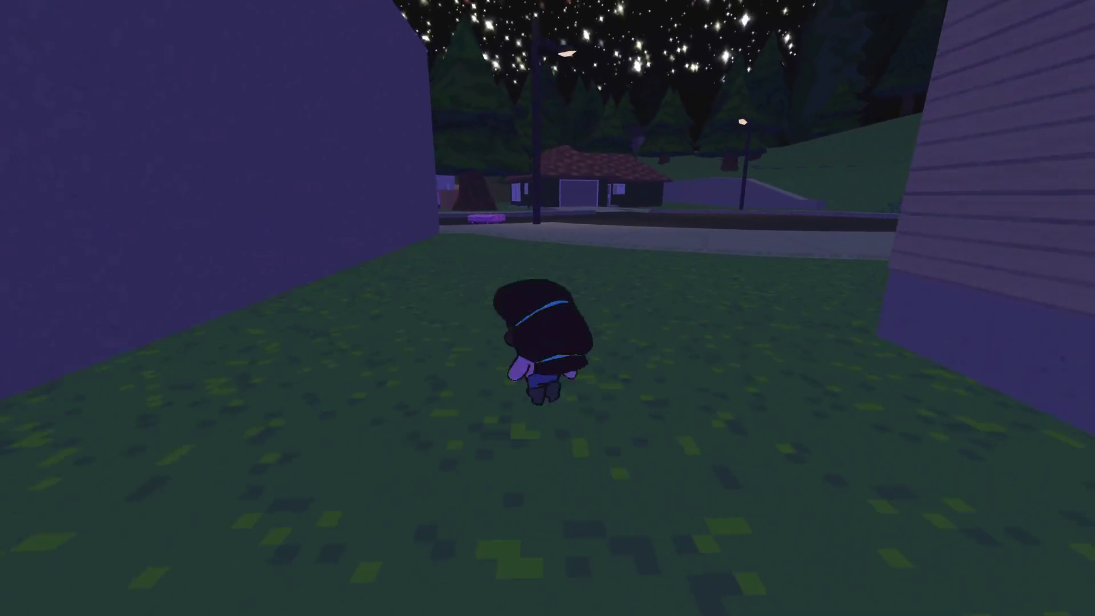
pyautogui.press('w')
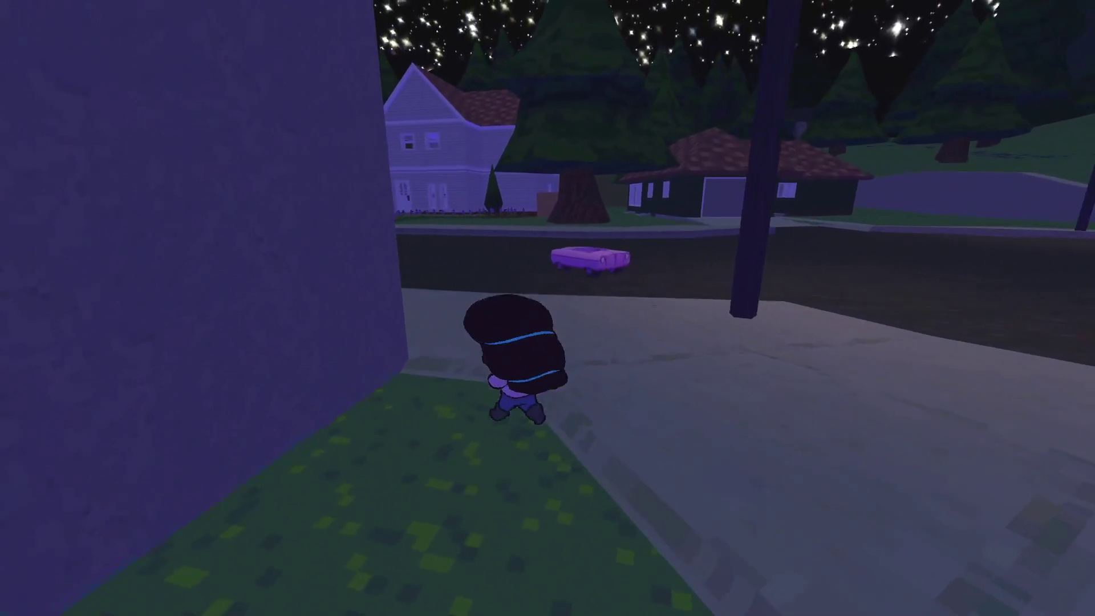
pyautogui.press('Escape')
pyautogui.hotkey('alt', 'Tab')
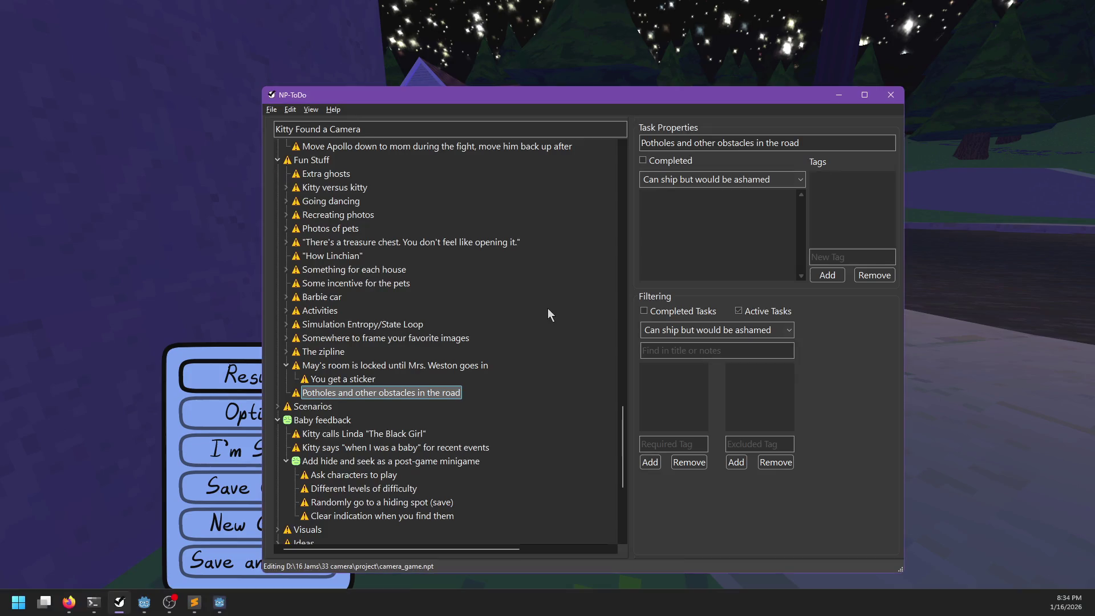
# - Filter NP-ToDo to Won't ship, complete the Kitty invisibility task, and select the ghost-doors task
pyautogui.scroll(10, 474, 314)
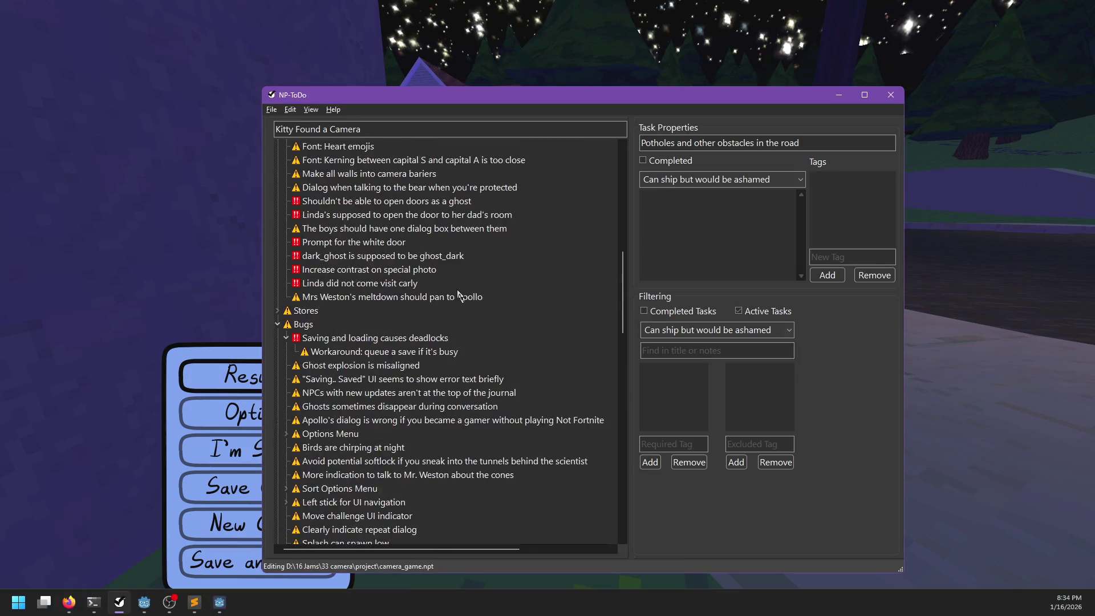
pyautogui.click(788, 329)
pyautogui.click(684, 339)
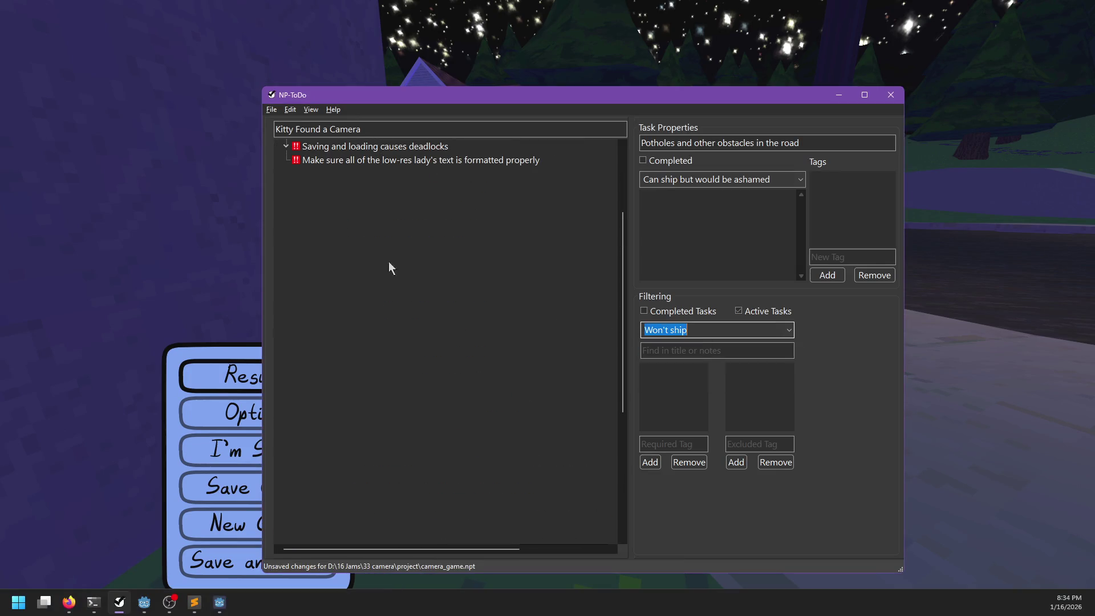
pyautogui.click(314, 161)
pyautogui.press('space')
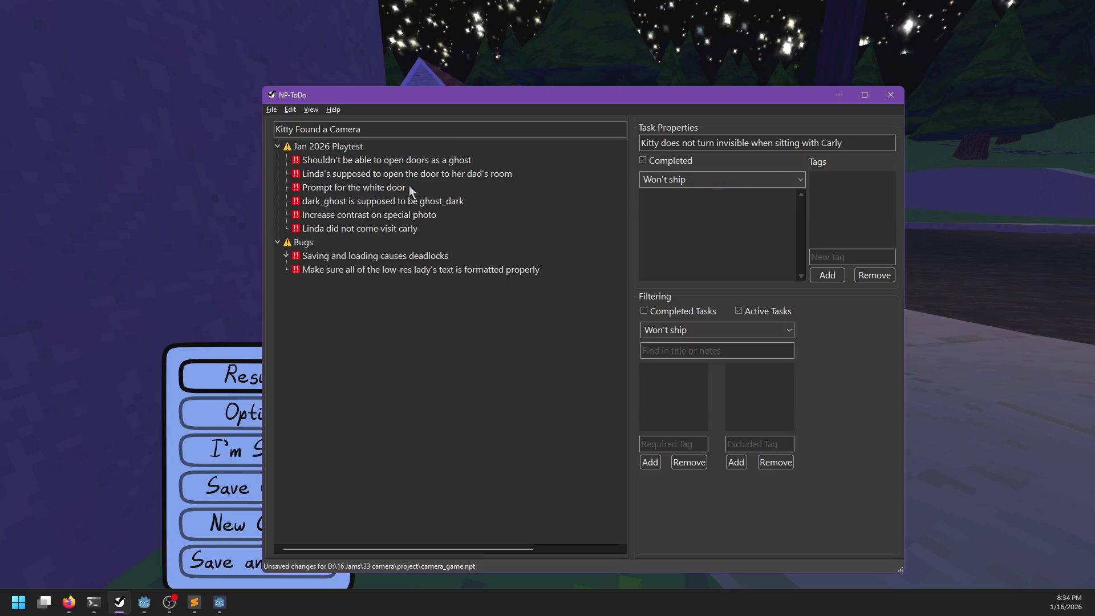
pyautogui.click(360, 162)
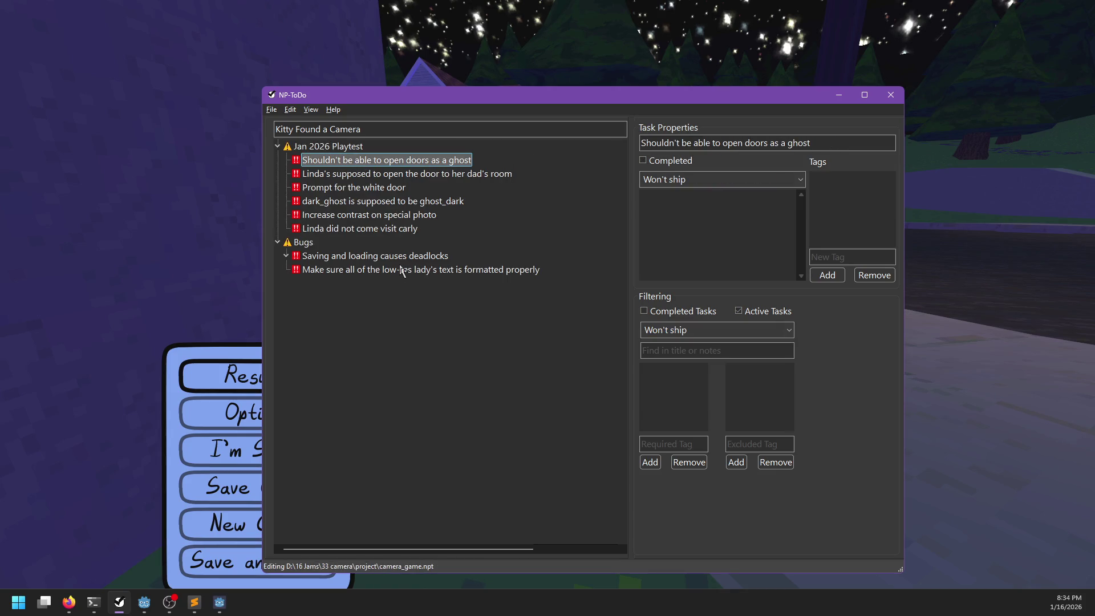
pyautogui.hotkey('alt', 'Tab')
pyautogui.hotkey('alt', 'Tab')
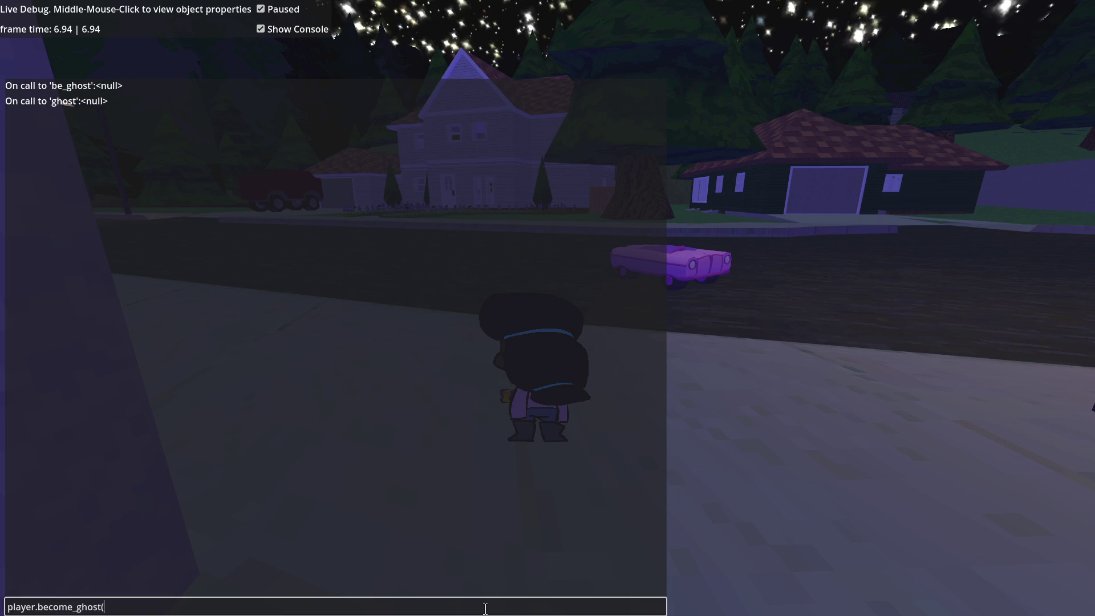
# - Run player.become_ghost() in the debug console, float to the door, pause, and return to Godot
pyautogui.write(')')
pyautogui.press('Return')
pyautogui.press('Escape')
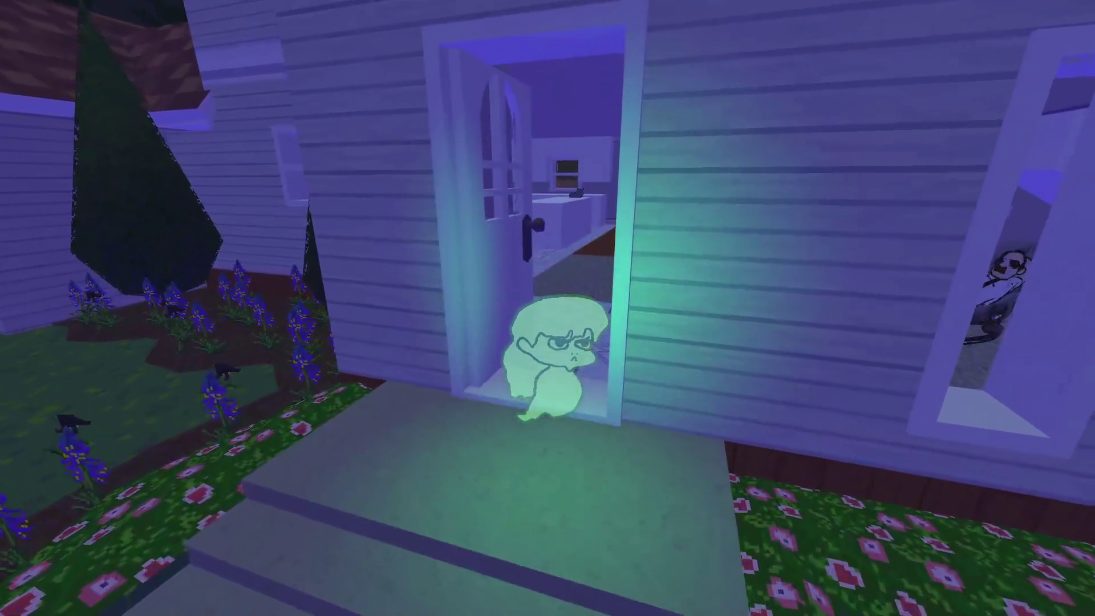
pyautogui.press('Escape')
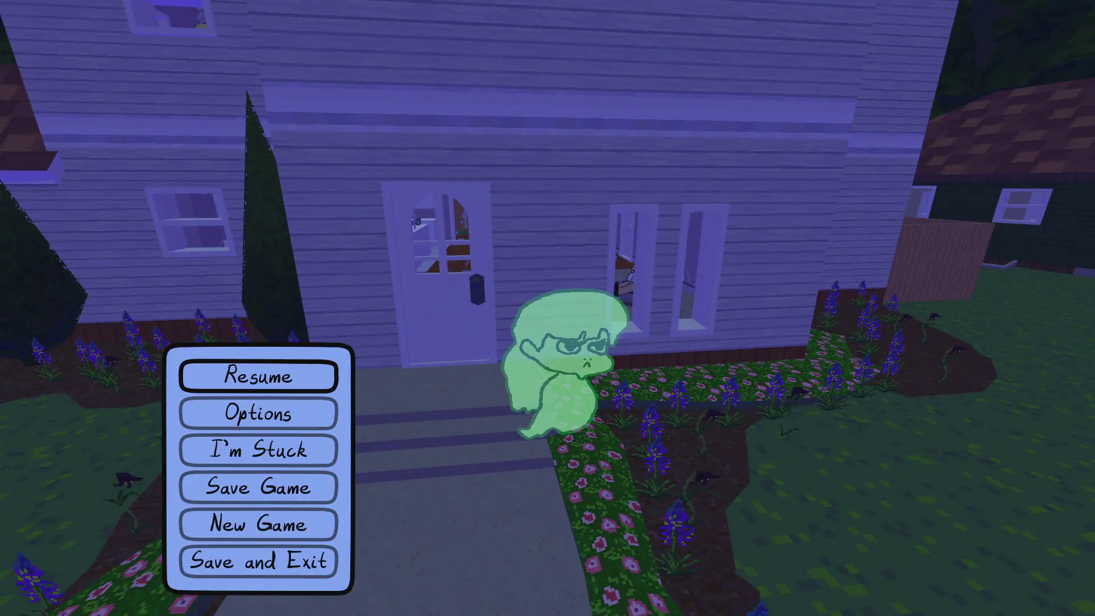
pyautogui.hotkey('alt', 'Tab')
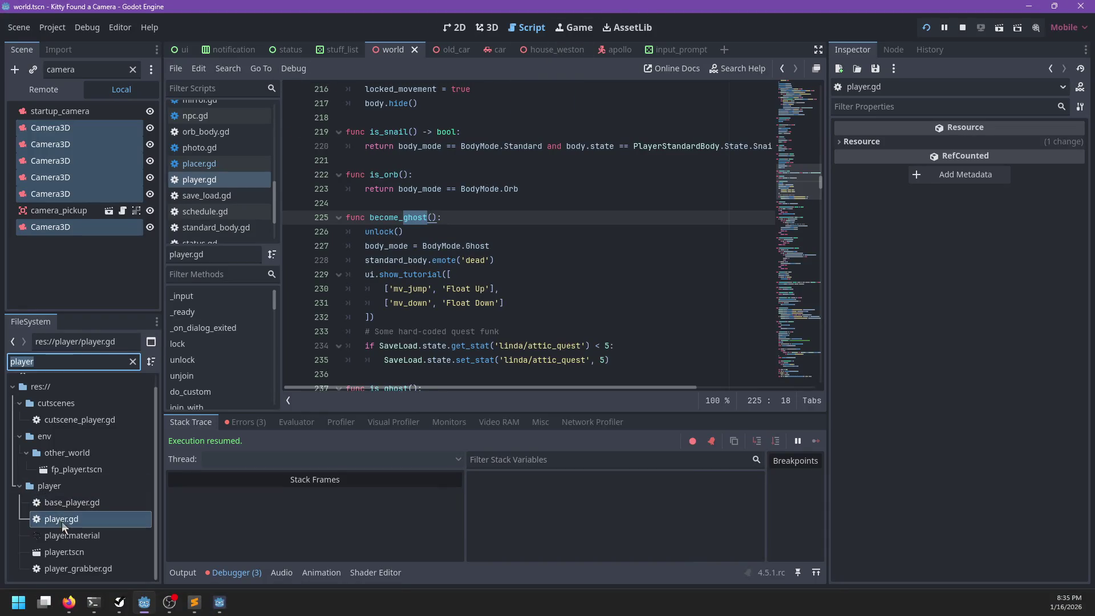
# - Open player.tscn, inspect GhostBody's collision layer 10 in 3D, and filter files by 'door'
pyautogui.doubleClick(59, 551)
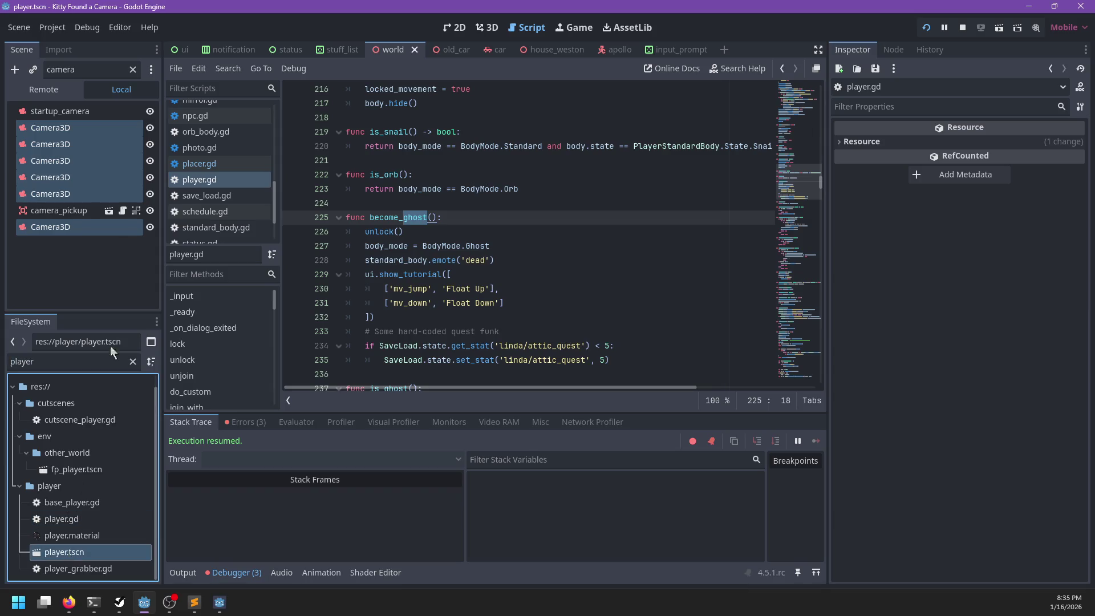
pyautogui.click(132, 70)
pyautogui.click(54, 177)
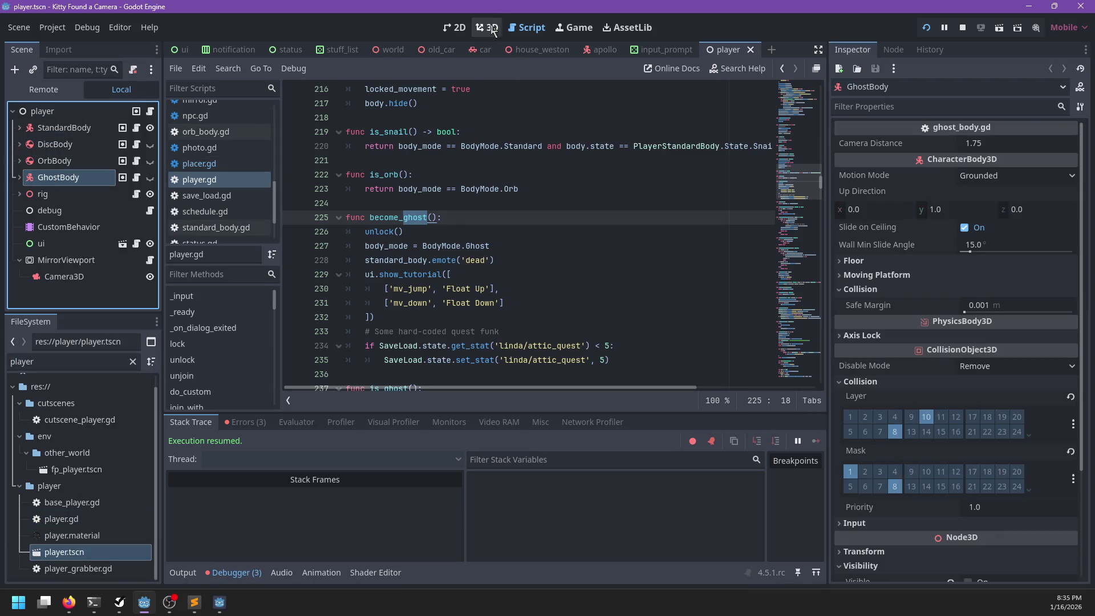
pyautogui.click(486, 28)
pyautogui.moveTo(606, 200); pyautogui.dragTo(672, 239)
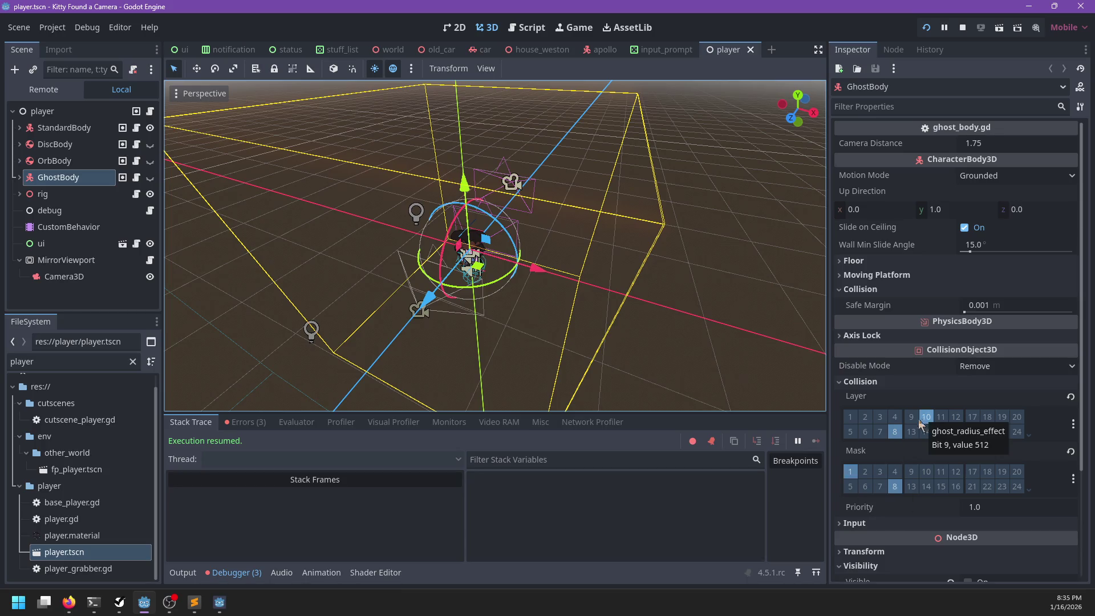
pyautogui.click(62, 366)
pyautogui.write('door')
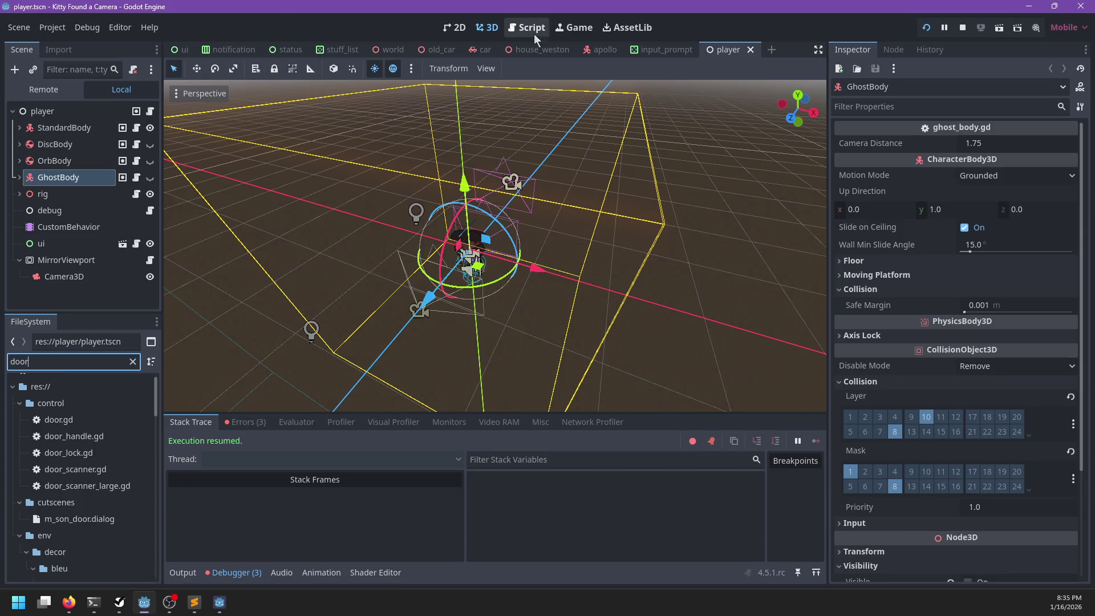
# - In house_weston, select the front door's DoorScanner Area3D and view its collision mask bits
pyautogui.click(545, 50)
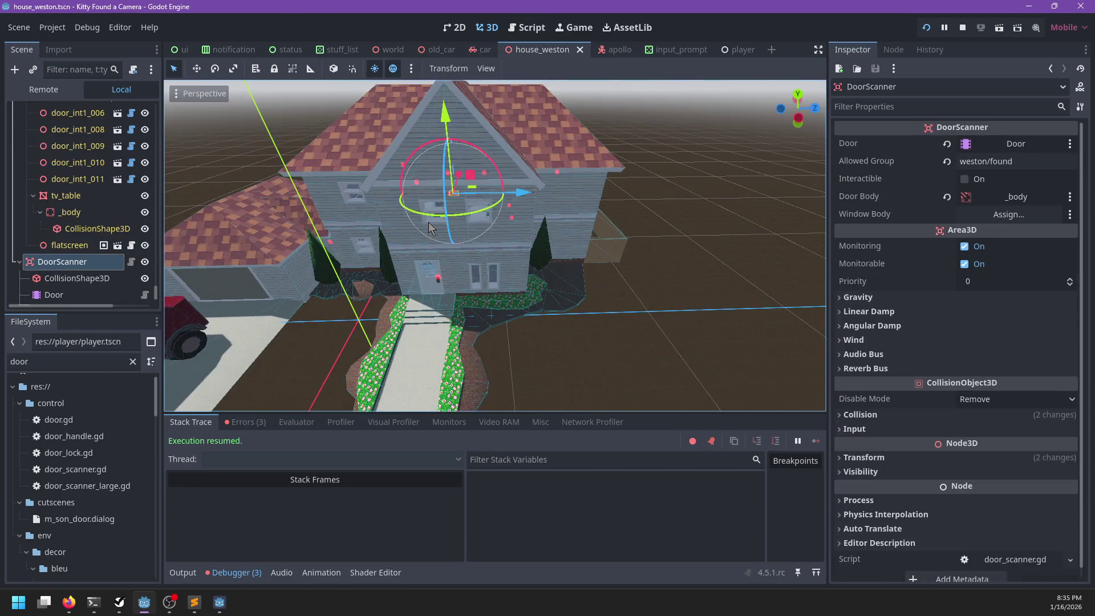
pyautogui.scroll(3, 429, 222)
pyautogui.click(402, 323)
pyautogui.scroll(-2, 114, 238)
pyautogui.click(90, 231)
pyautogui.click(91, 260)
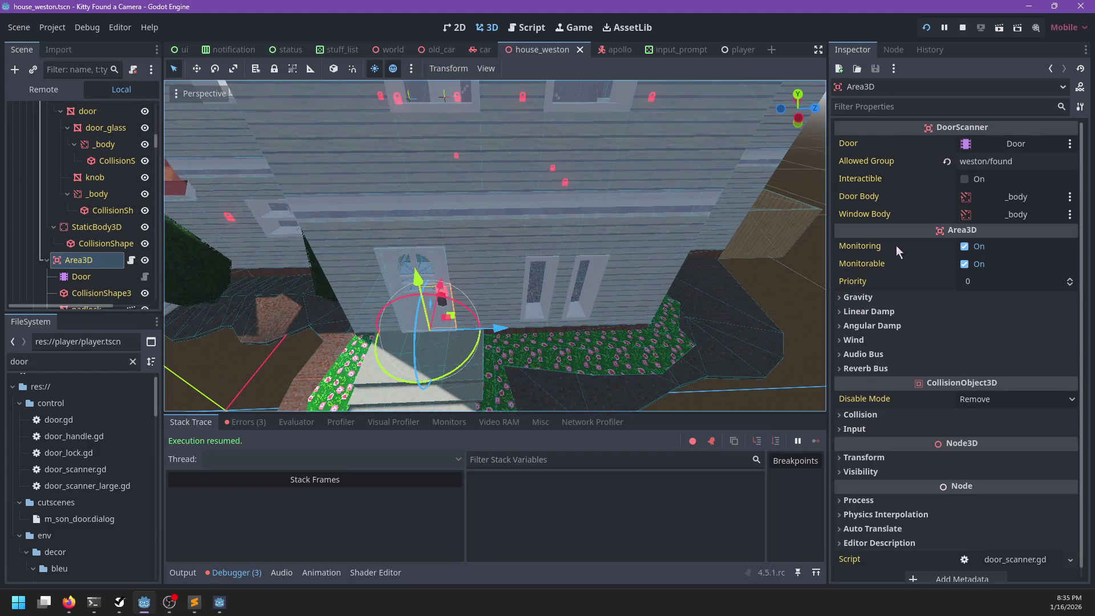
pyautogui.click(864, 415)
pyautogui.click(865, 504)
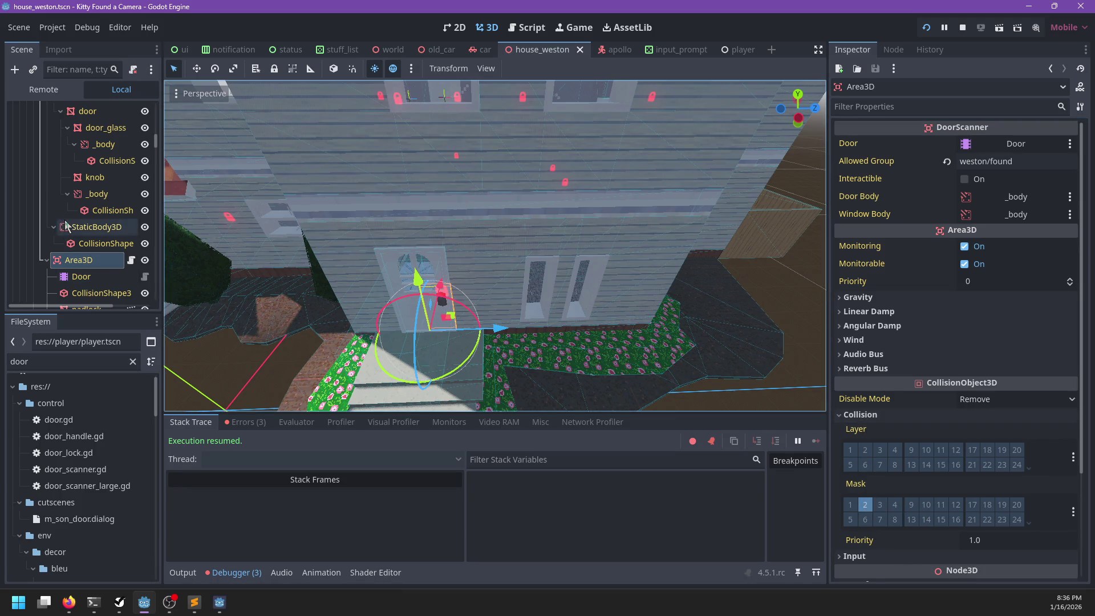
# - Collapse the door frame node, then return to the player scene's script in Godot
pyautogui.scroll(-5, 66, 223)
pyautogui.click(48, 226)
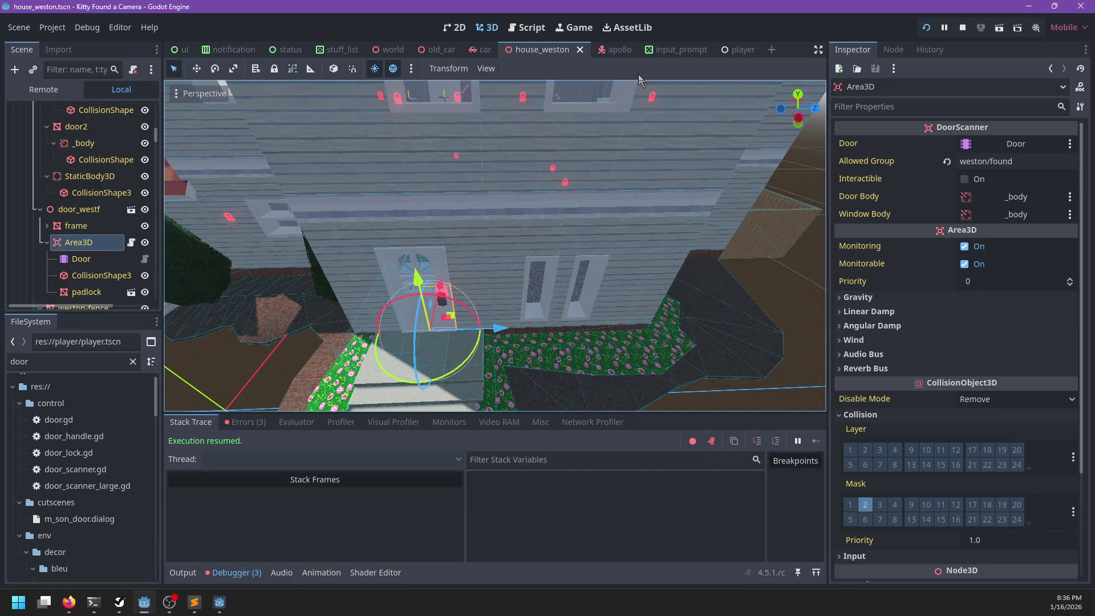
pyautogui.click(740, 49)
pyautogui.hotkey('alt', 'Tab')
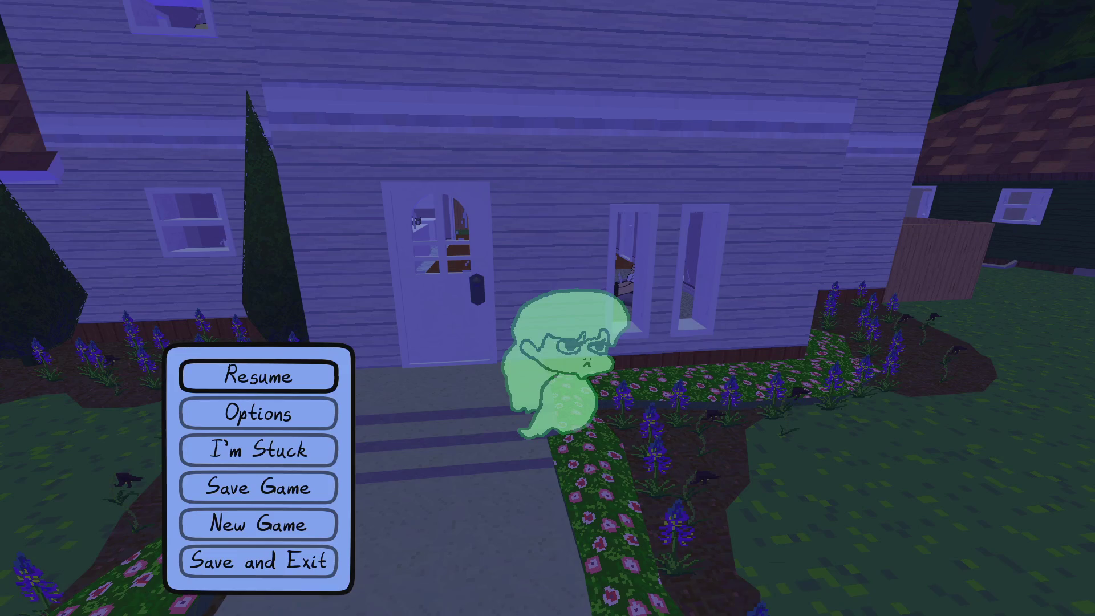
pyautogui.hotkey('alt', 'Tab')
# - Search player.gd for 'collision_mask' and jump to its first match
pyautogui.click(150, 111)
pyautogui.click(534, 237)
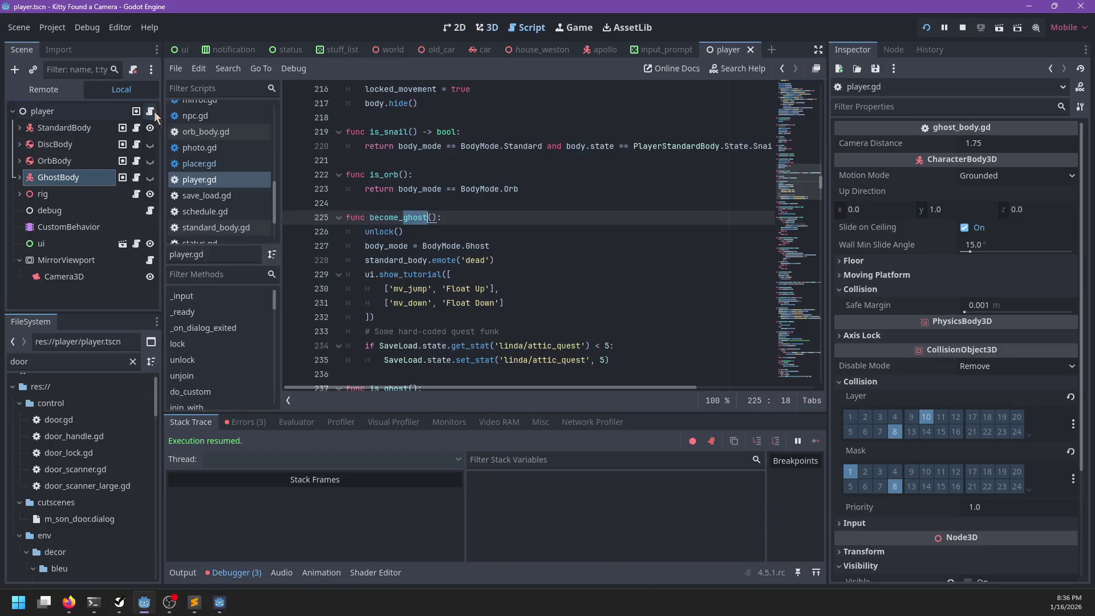
pyautogui.hotkey('ctrl', 'f')
pyautogui.write('zoom')
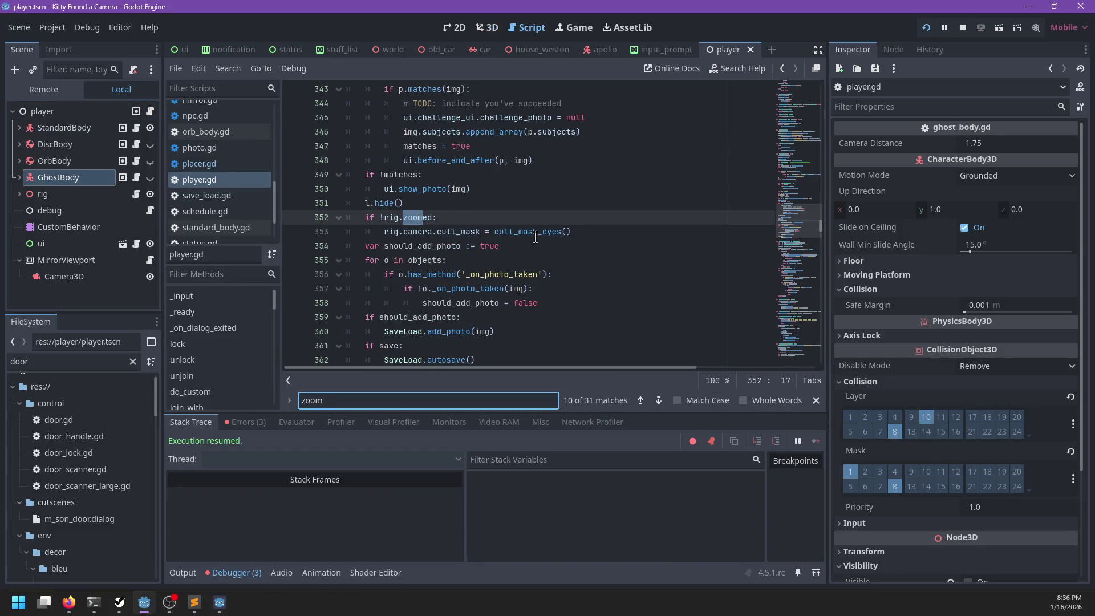
pyautogui.hotkey('ctrl', 'a')
pyautogui.write('collision_mask')
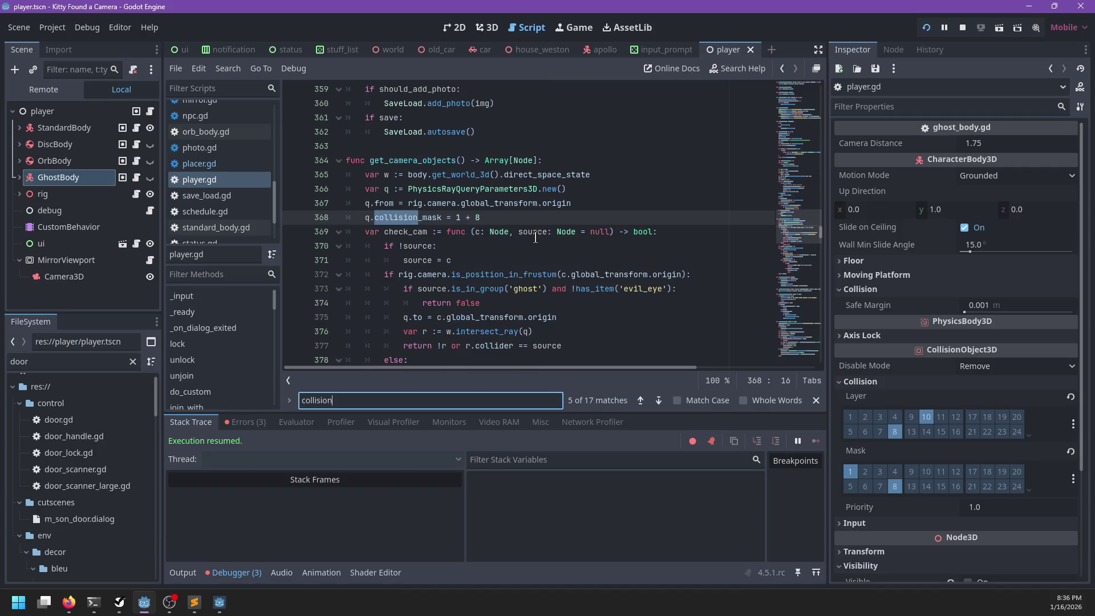
pyautogui.press('Return')
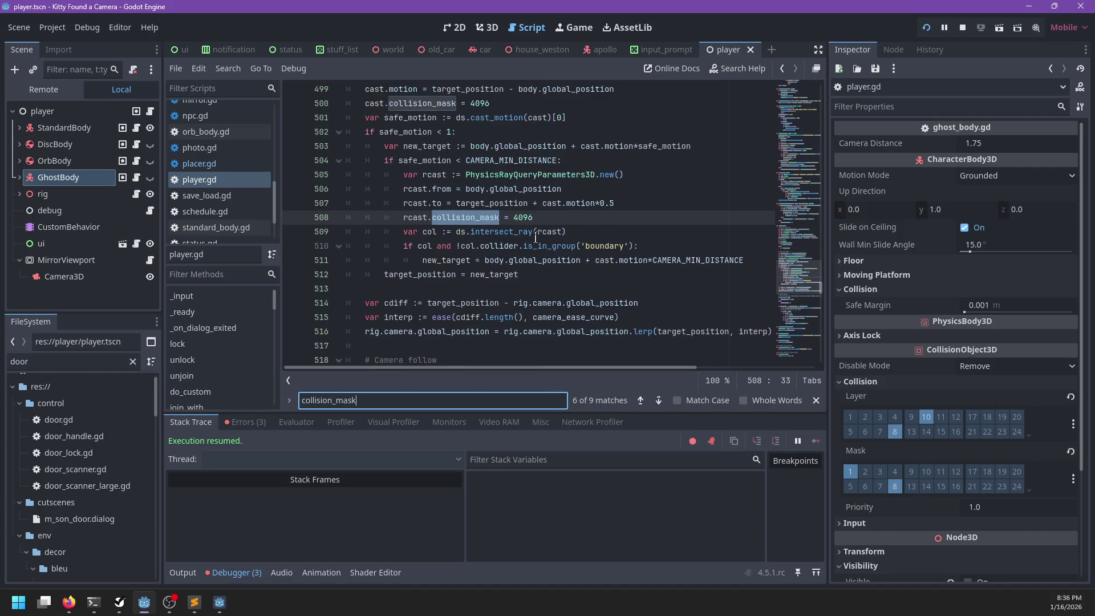
# - Narrow the search to 'body.collision_mask' and step through matches to line 67
pyautogui.press('Home')
pyautogui.write('body.')
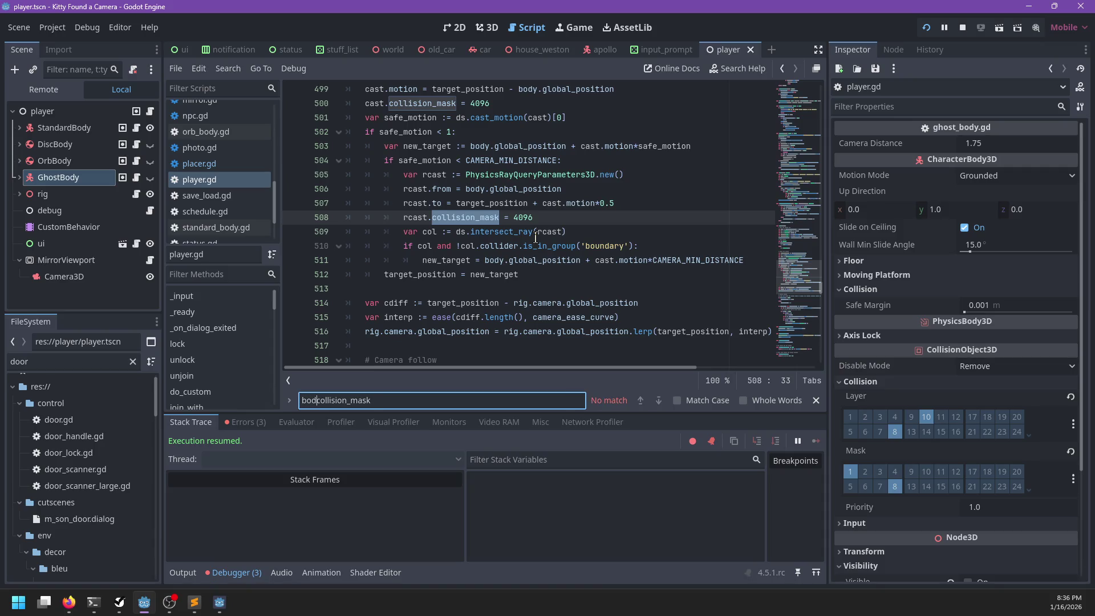
pyautogui.press('Escape')
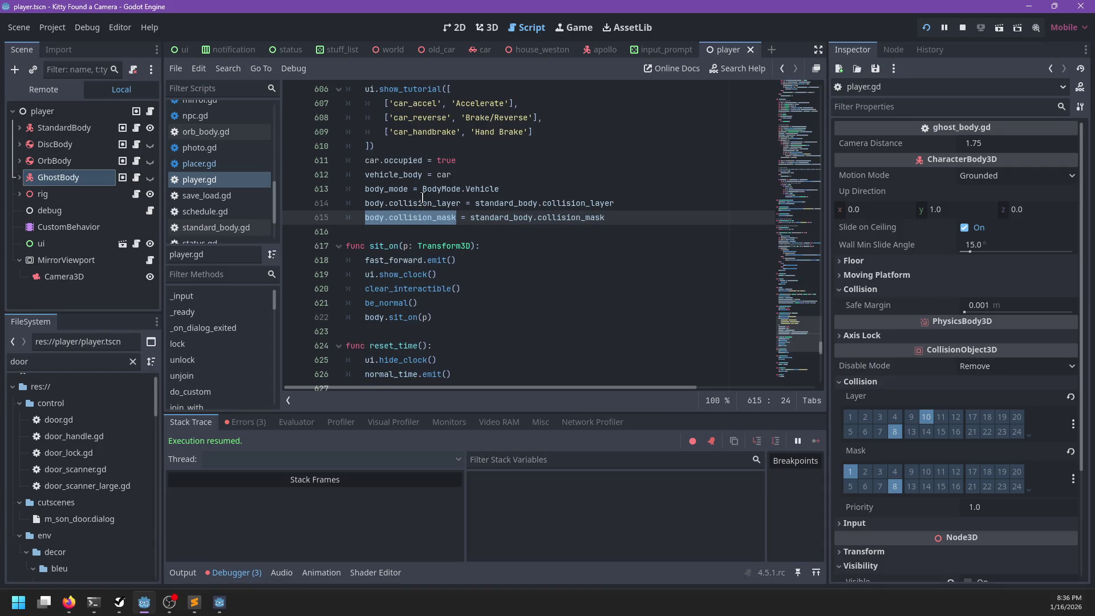
pyautogui.doubleClick(577, 203)
pyautogui.scroll(3, 497, 222)
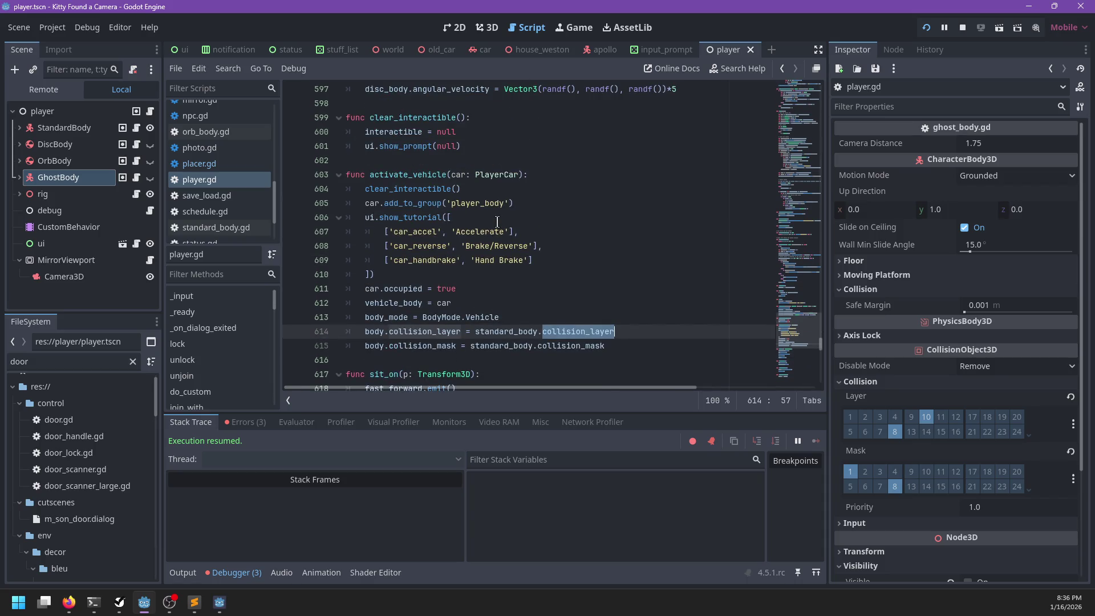
pyautogui.scroll(-1, 497, 222)
pyautogui.click(418, 130)
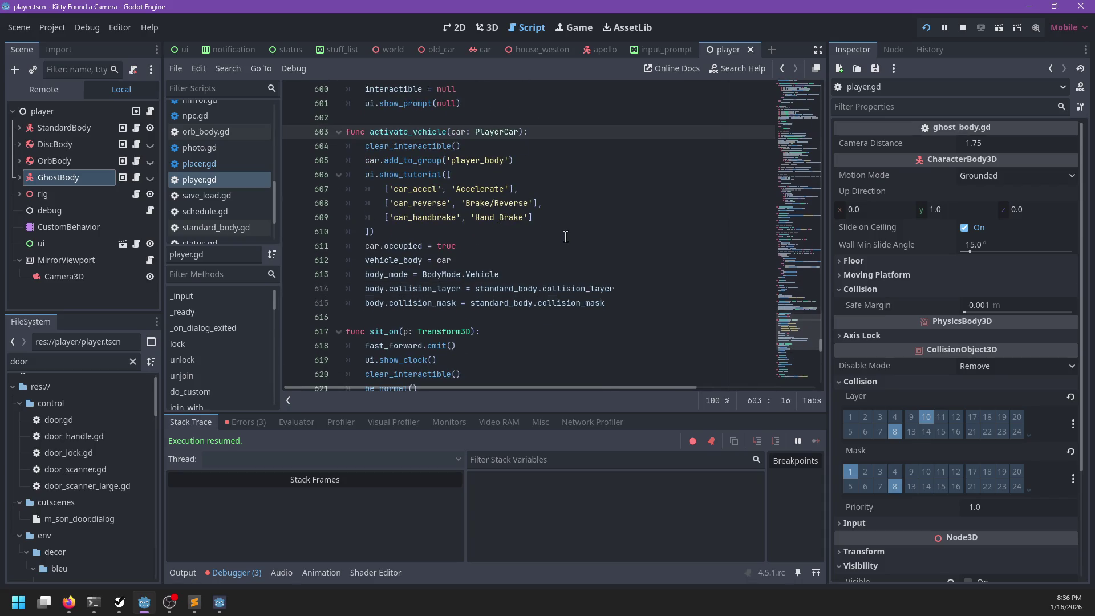
pyautogui.hotkey('ctrl', 'f')
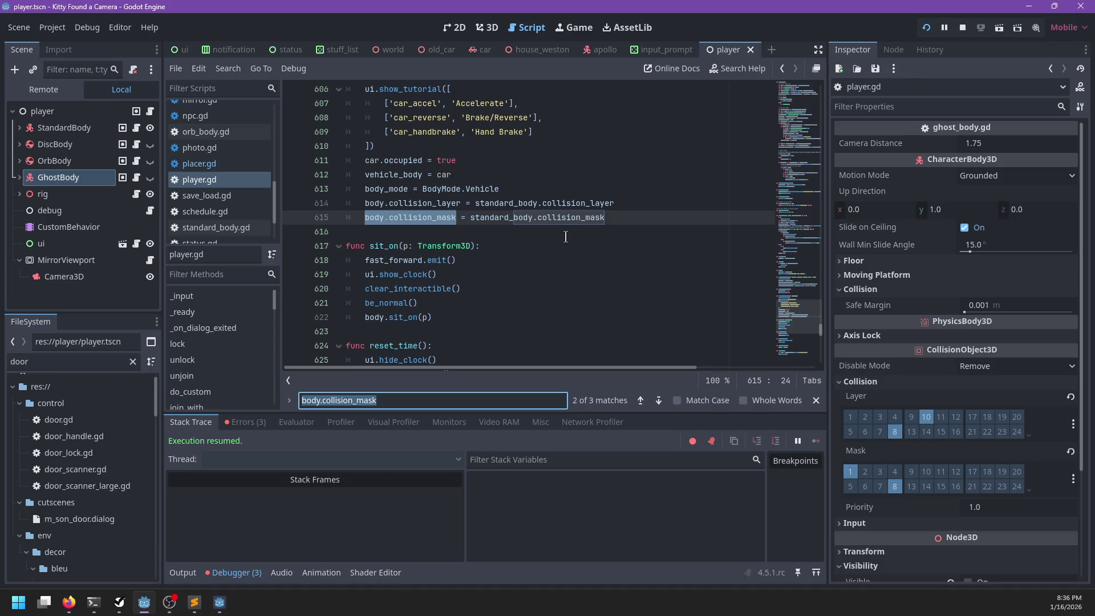
pyautogui.scroll(3, 565, 236)
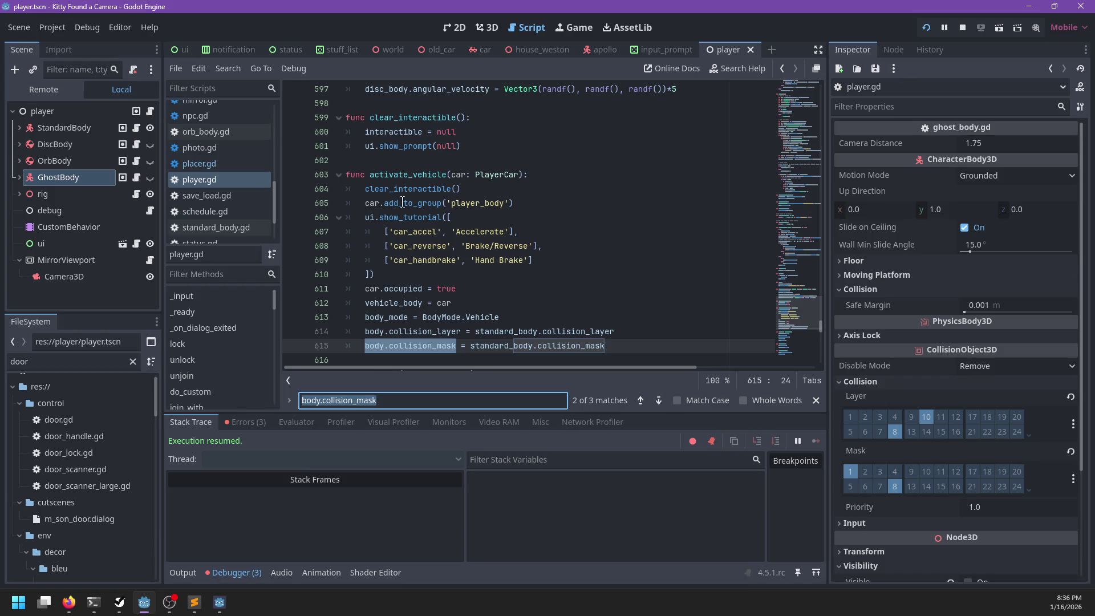
pyautogui.press('Return')
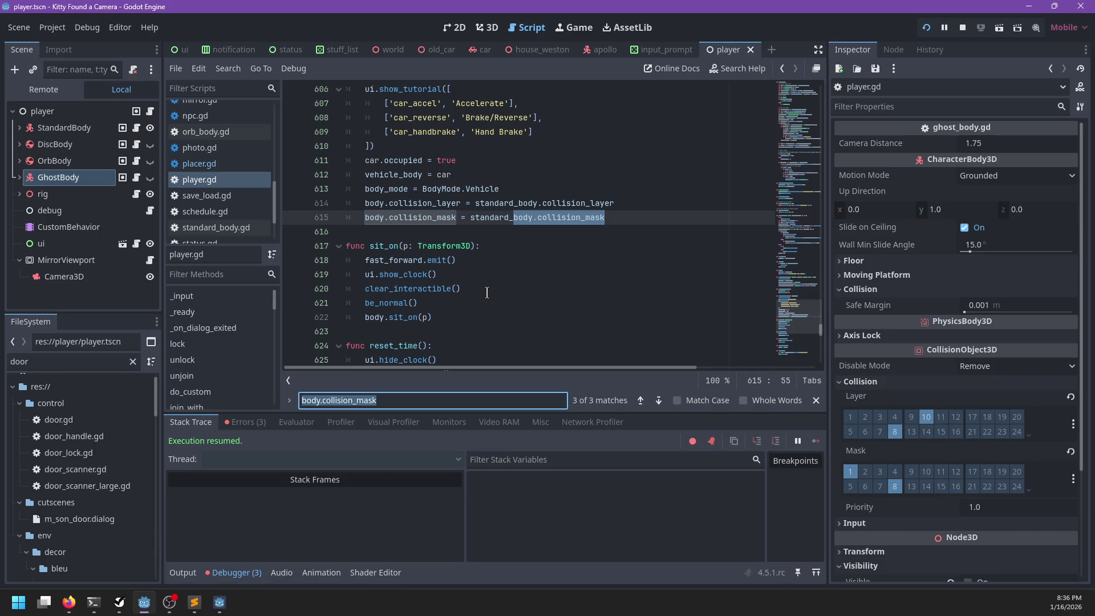
pyautogui.press('Return')
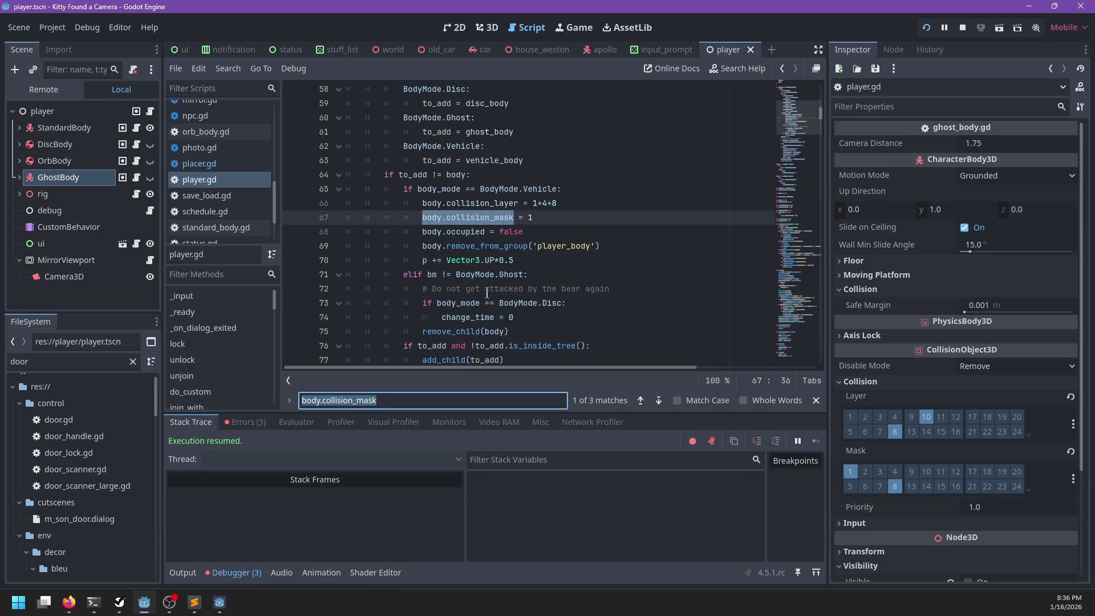
# - Highlight the other uses of body_mode around the line 66 body-swap code
pyautogui.press('Return')
pyautogui.press('Return')
pyautogui.press('Return')
pyautogui.press('Escape')
pyautogui.doubleClick(469, 204)
pyautogui.scroll(1, 509, 195)
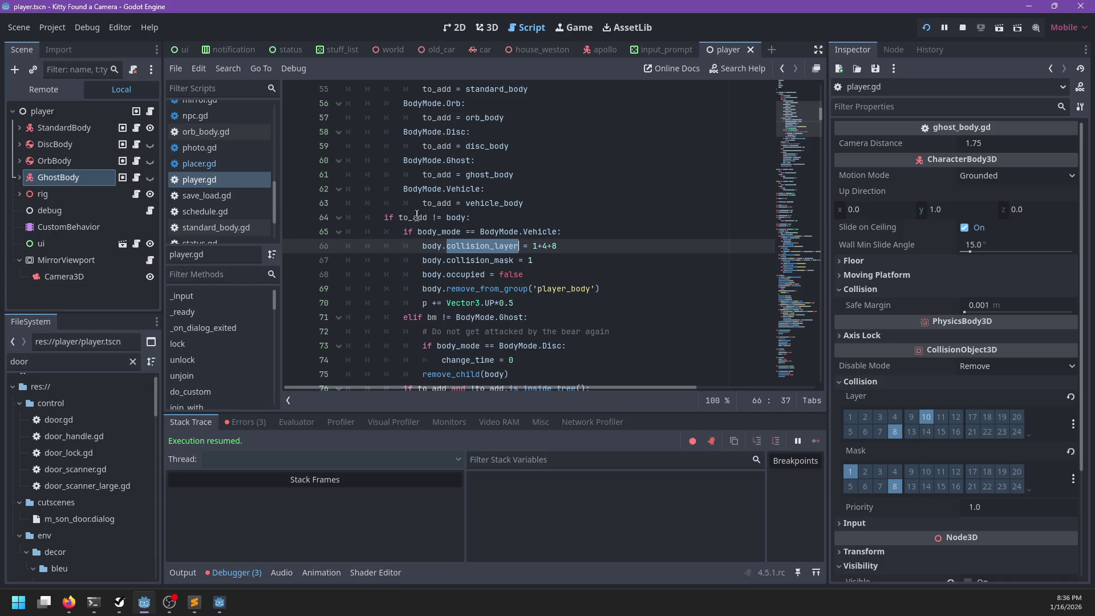
pyautogui.click(422, 244)
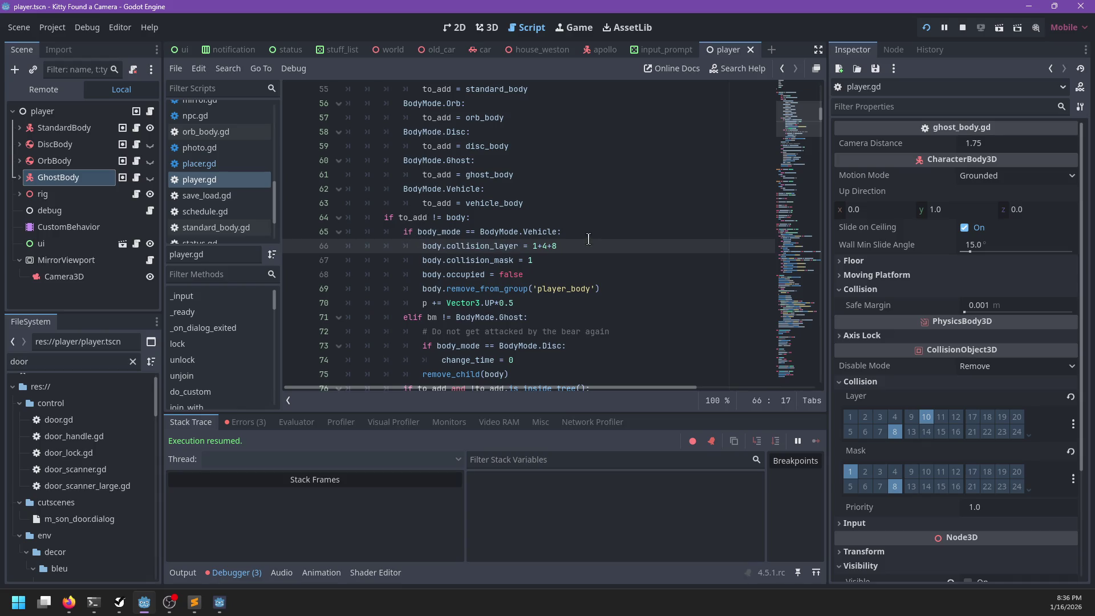
pyautogui.click(429, 233)
pyautogui.doubleClick(429, 233)
pyautogui.scroll(4, 429, 232)
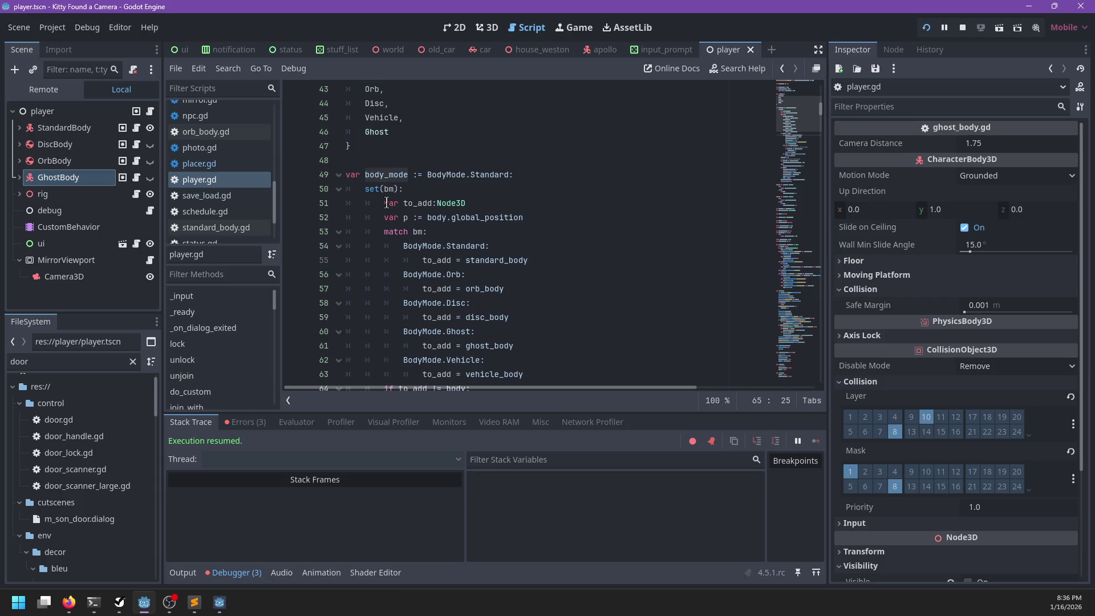
pyautogui.scroll(-5, 387, 202)
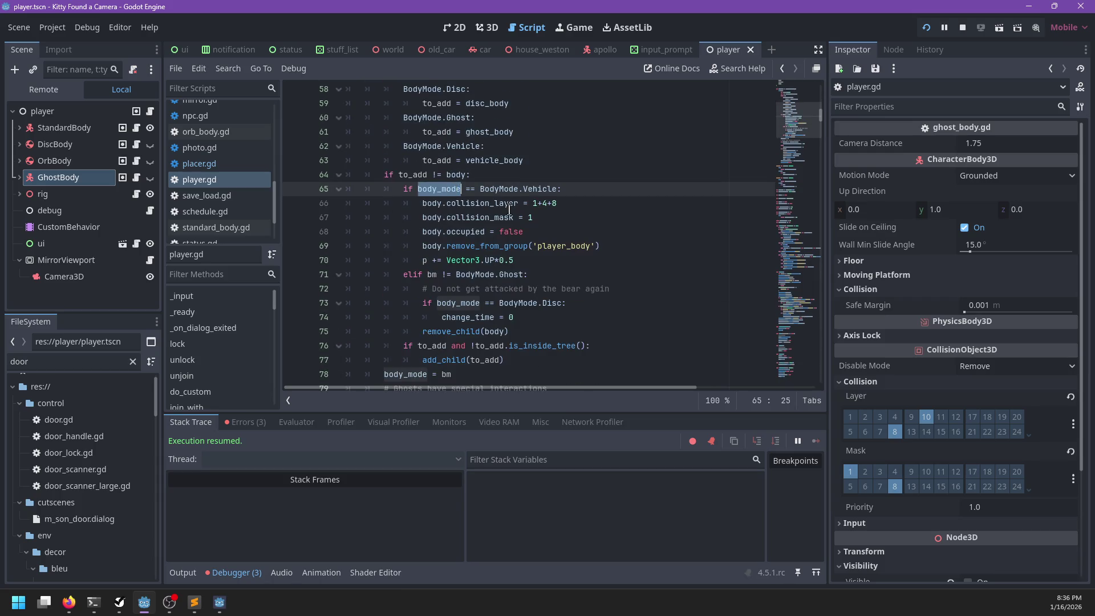
pyautogui.click(556, 189)
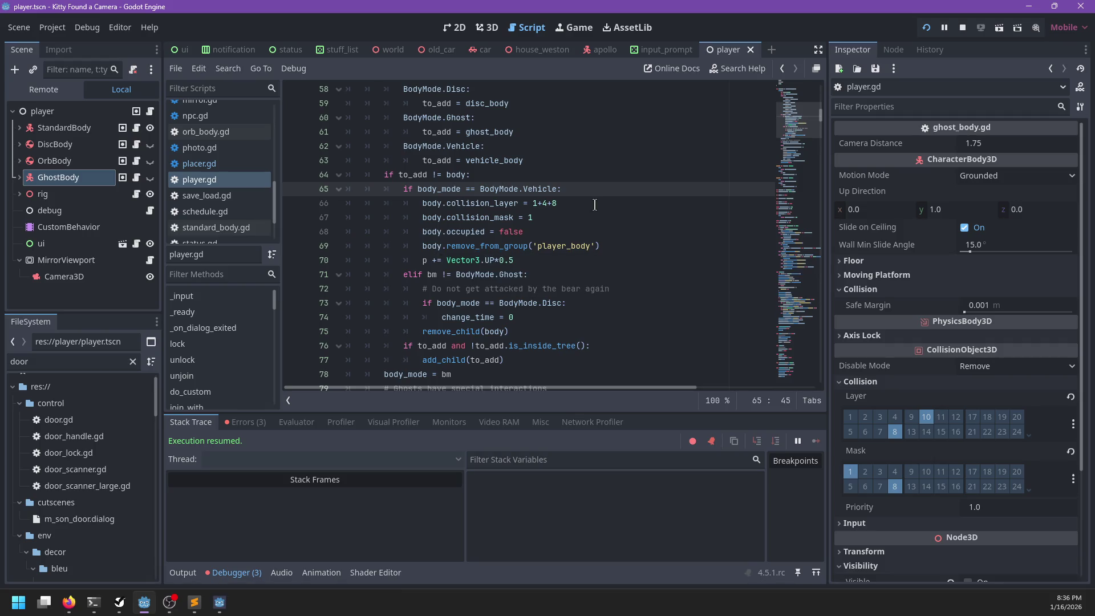
# - Search collision_layer to reach the cam_set_zoom line 564 setting body.collision_layer
pyautogui.doubleClick(432, 203)
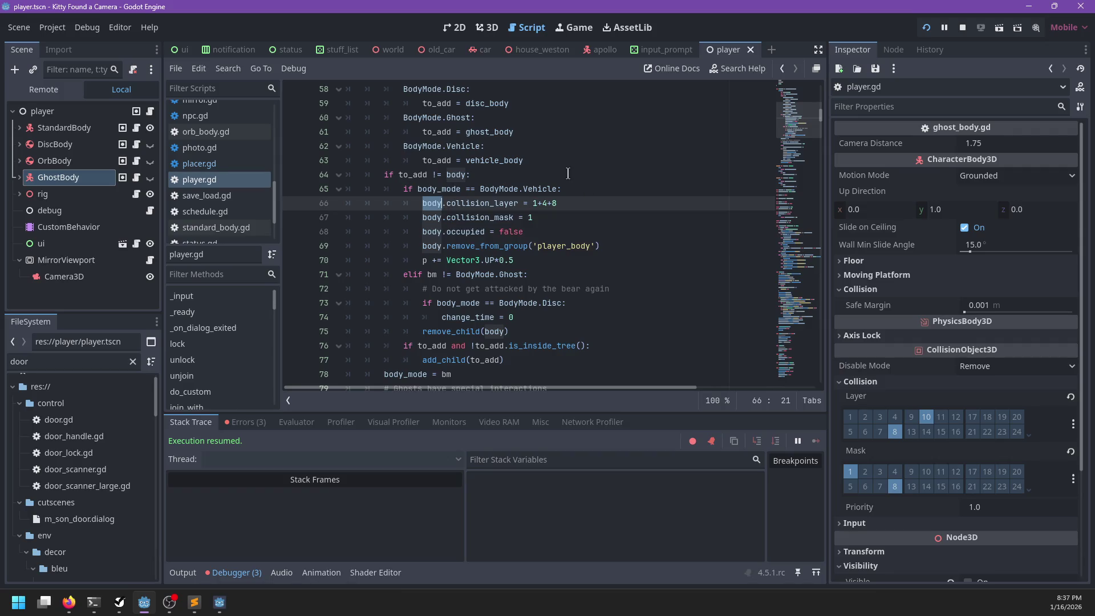
pyautogui.scroll(3, 565, 174)
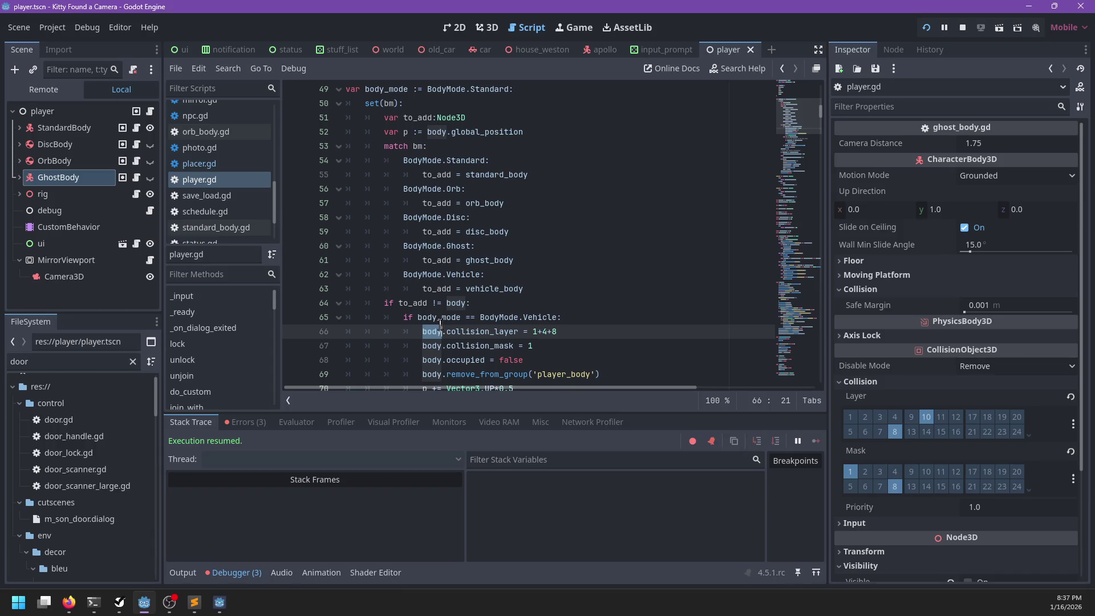
pyautogui.doubleClick(456, 303)
pyautogui.scroll(-3, 445, 312)
pyautogui.scroll(-1, 445, 311)
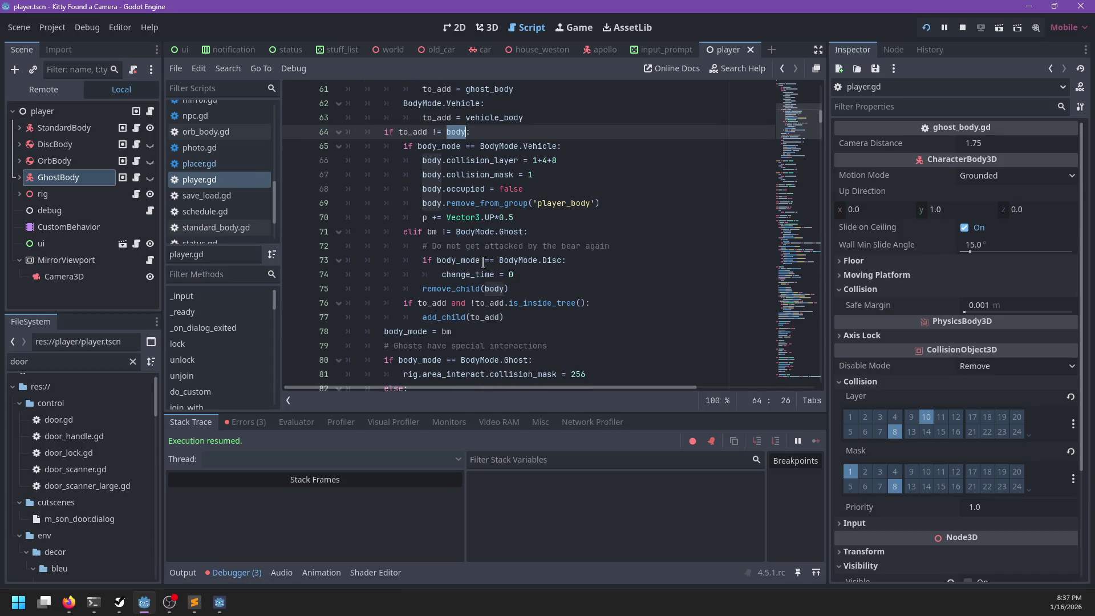
pyautogui.click(460, 162)
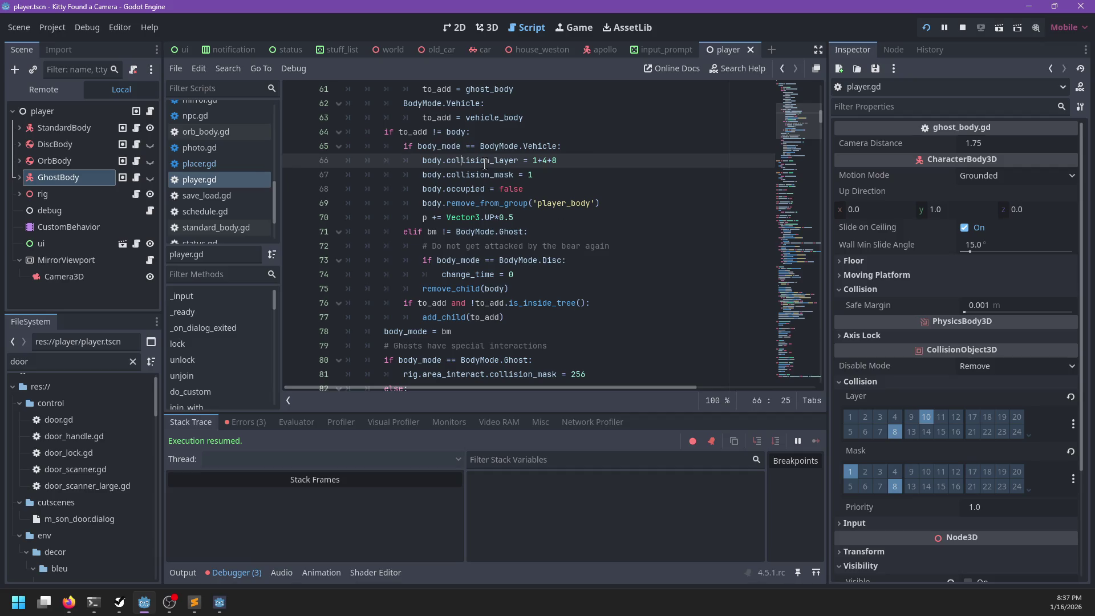
pyautogui.doubleClick(485, 161)
pyautogui.scroll(-4, 551, 224)
pyautogui.hotkey('ctrl', 'f')
pyautogui.press('Return')
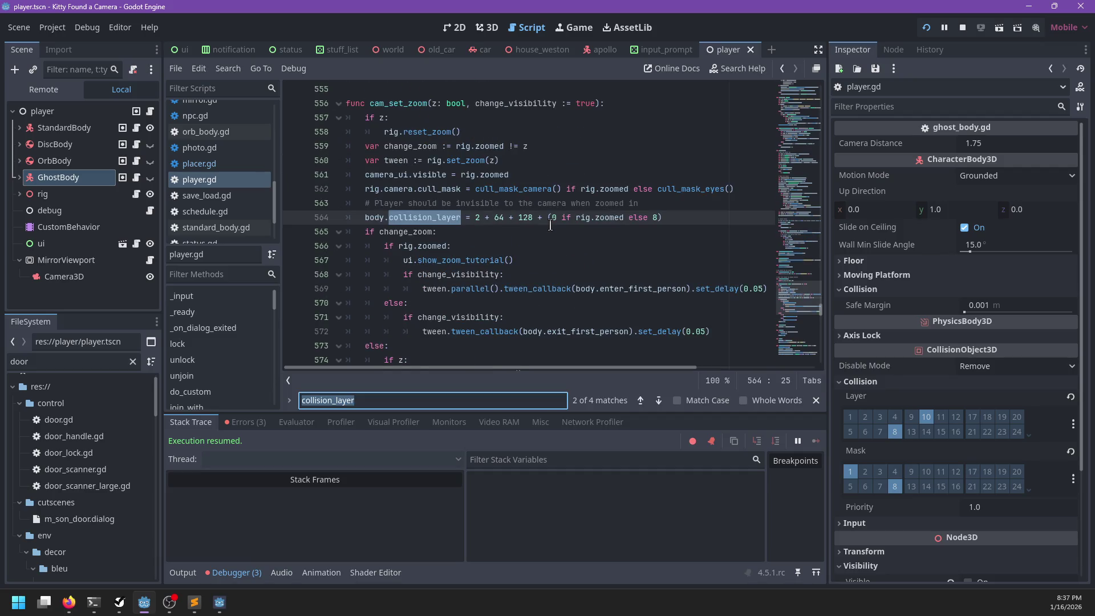
# - Break line 564 after 2 + 64 + 128, removing the ternary zoom term
pyautogui.press('Escape')
pyautogui.click(478, 219)
pyautogui.click(466, 218)
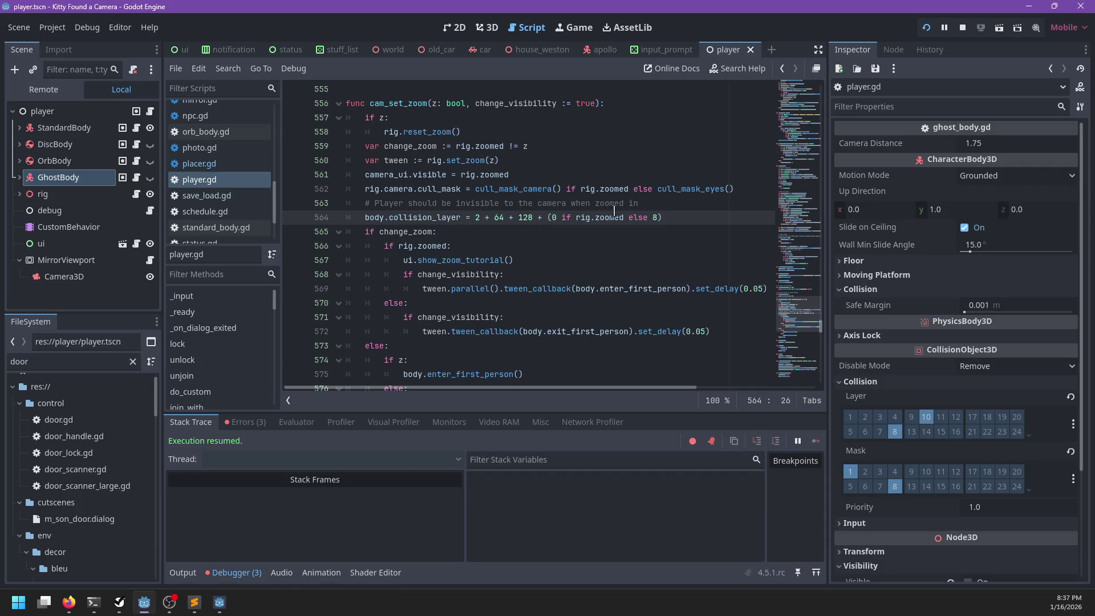
pyautogui.click(665, 200)
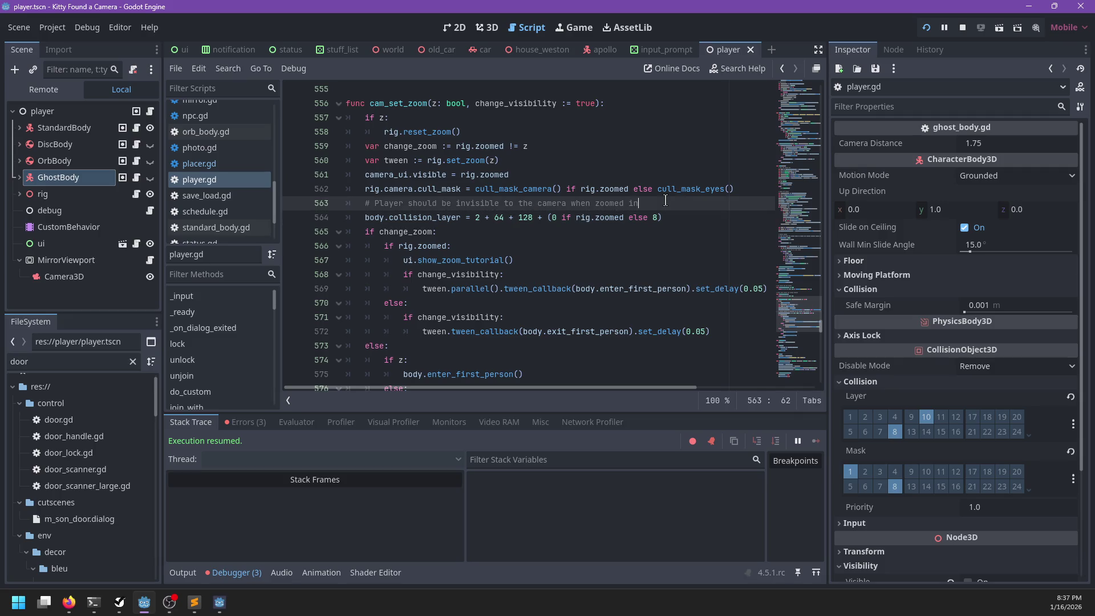
pyautogui.click(554, 218)
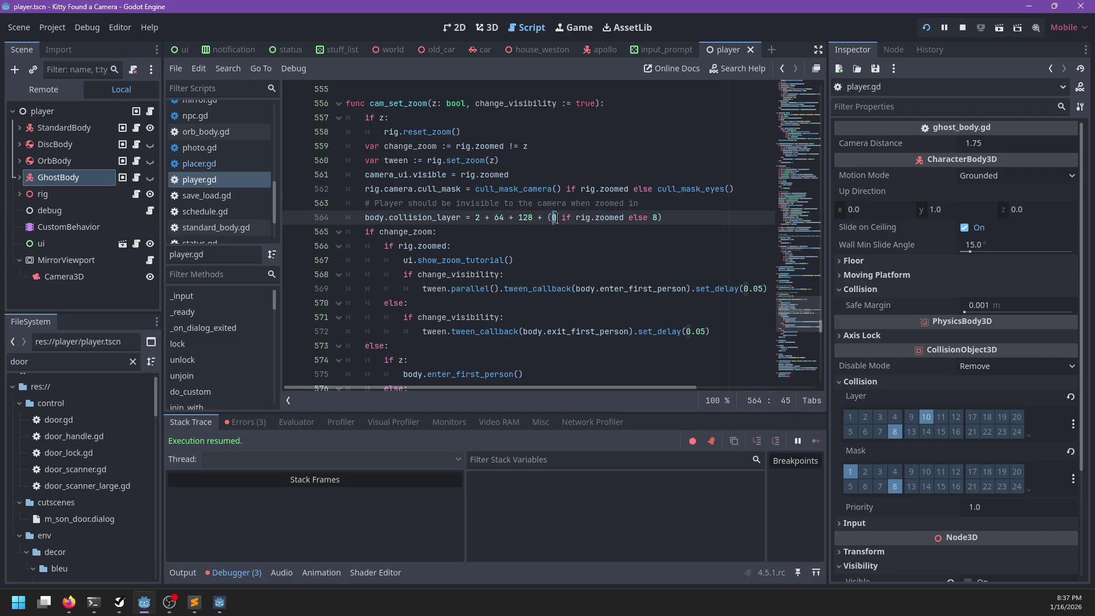
pyautogui.click(653, 204)
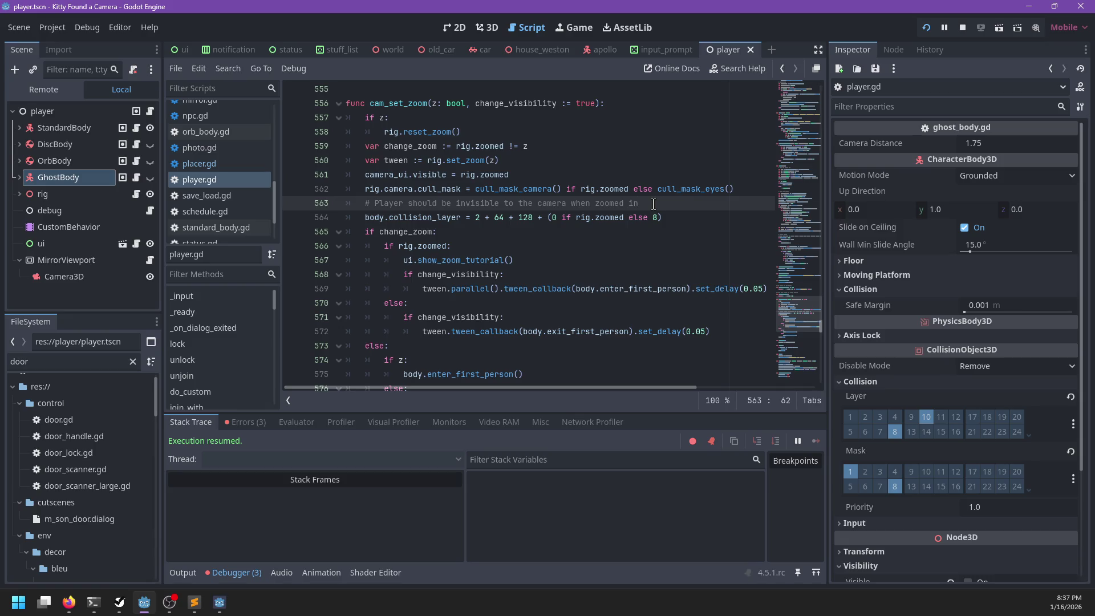
pyautogui.hotkey('ctrl', 'z')
pyautogui.press('Left')
pyautogui.press('Left')
pyautogui.press('Left')
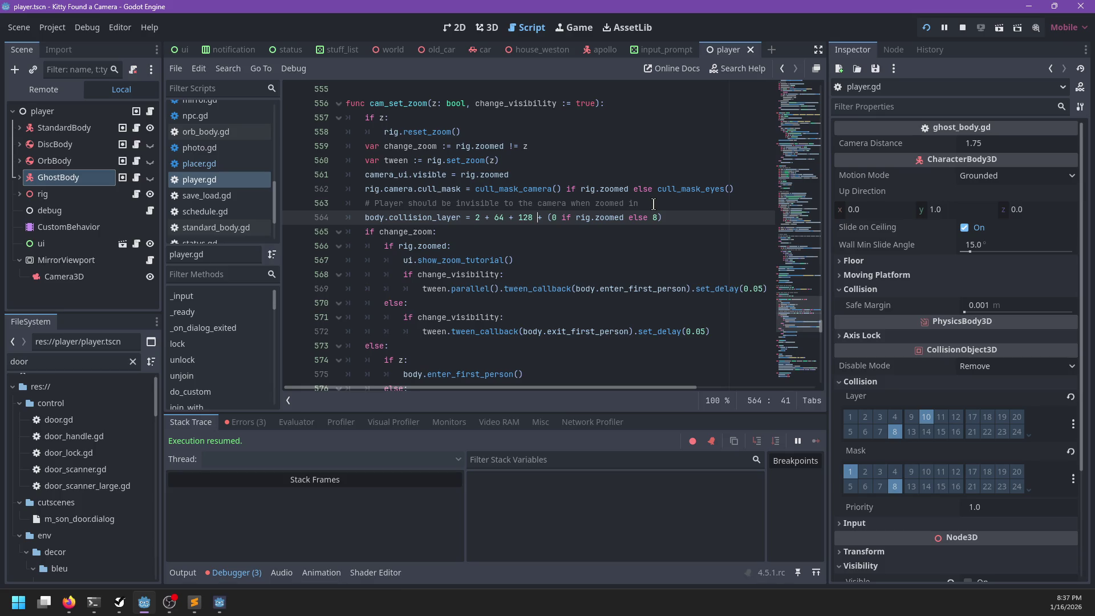
pyautogui.press('Return')
pyautogui.write('body.collision_layer + (0 if rig.zoomed else 8')
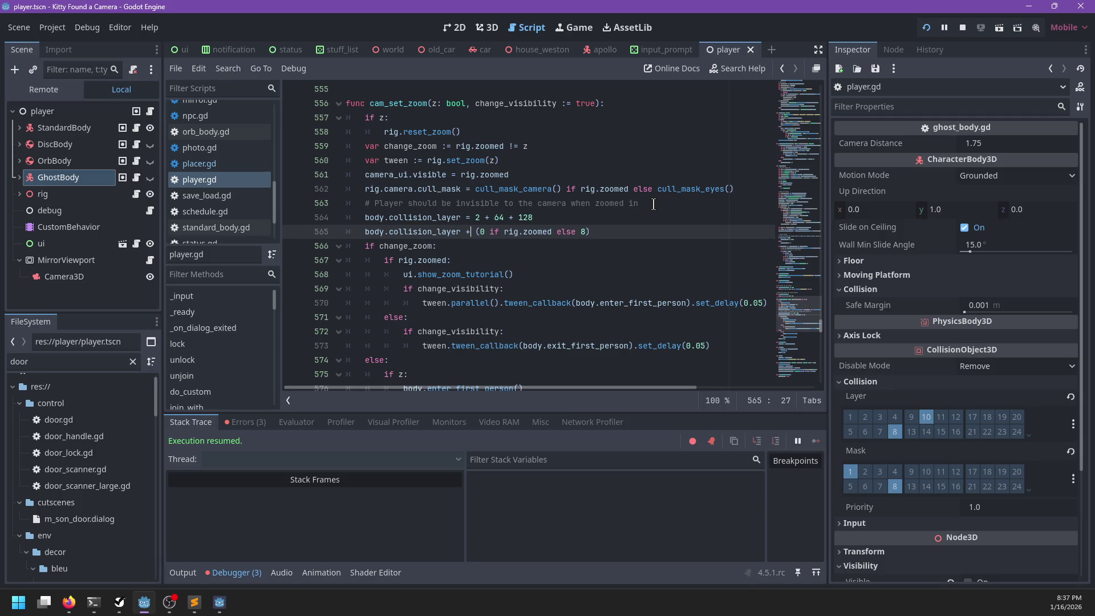
pyautogui.write('=')
pyautogui.press('Right')
pyautogui.press('Right')
pyautogui.press('Right')
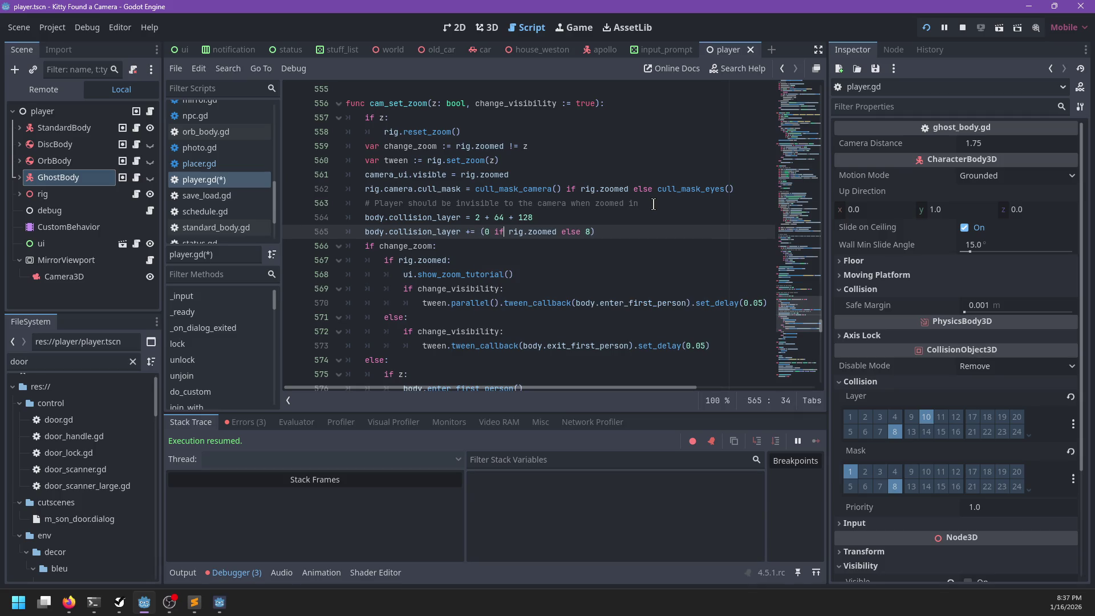
pyautogui.press('BackSpace')
# - Replace the new line with 'if z:' and an indented 'body.collision_layer += 8'
pyautogui.hotkey('ctrl', 'shift', 'Left')
pyautogui.hotkey('ctrl', 'shift', 'Left')
pyautogui.hotkey('ctrl', 'shift', 'Left')
pyautogui.hotkey('shift', 'Home')
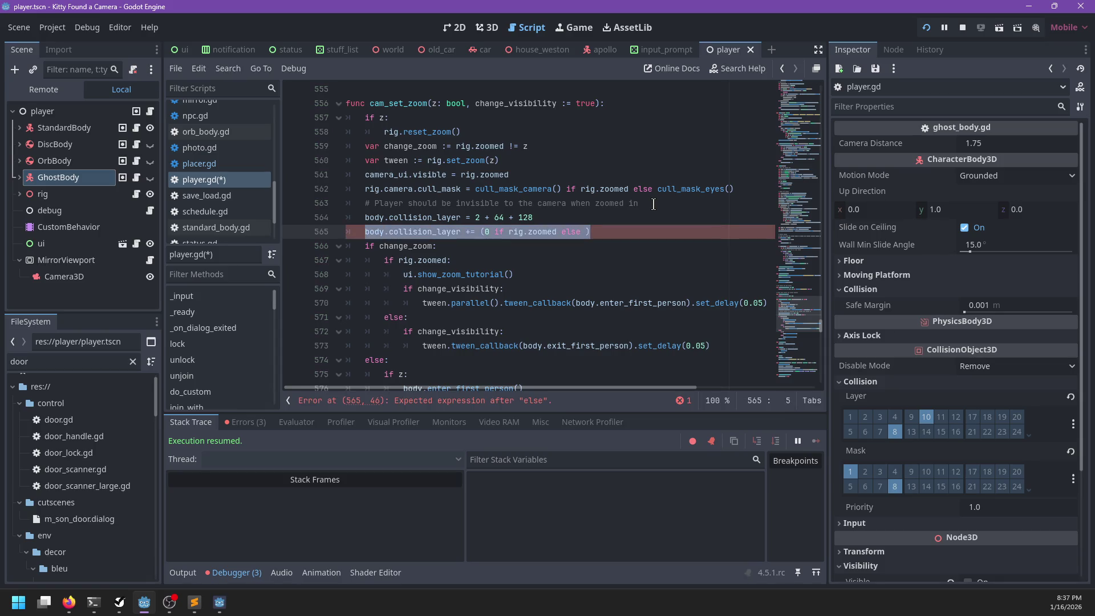
pyautogui.write('if z:')
pyautogui.press('Return')
pyautogui.write('body')
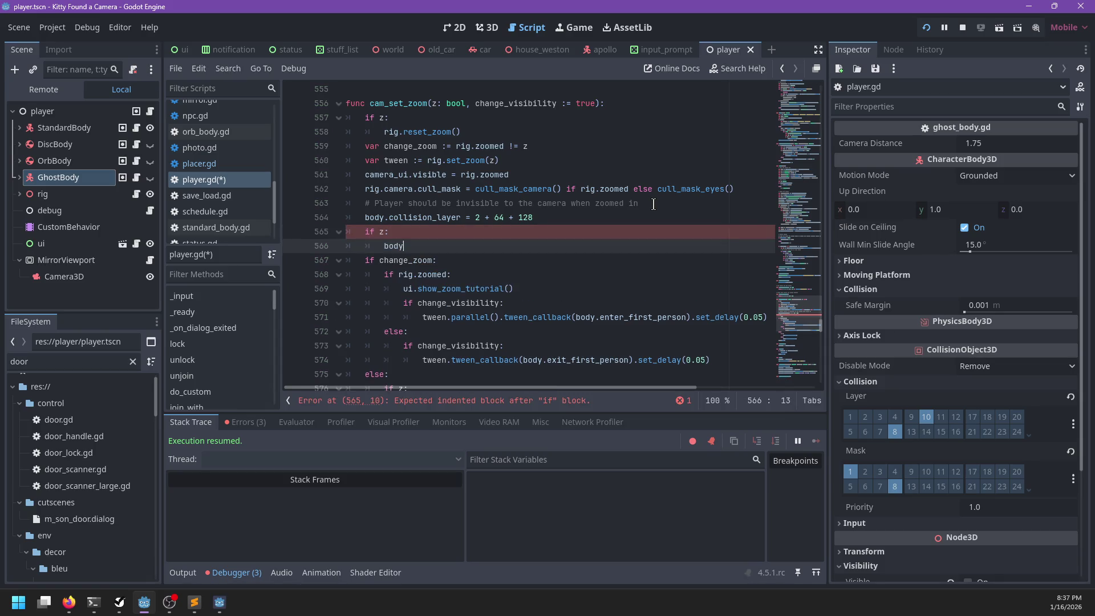
pyautogui.write('.collision_layer += ')
pyautogui.write('8')
pyautogui.press('Up')
pyautogui.press('Up')
pyautogui.press('End')
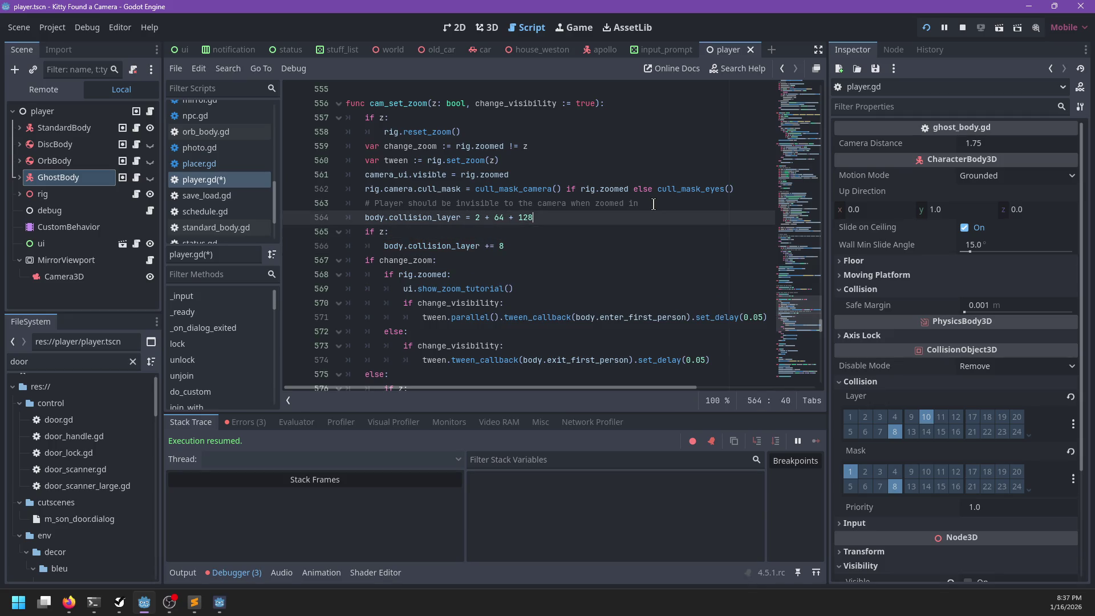
# - Add an 'if body_mode == BodyMode.Ghost' condition to line 564
pyautogui.write(' if body_mode == ')
pyautogui.write('body')
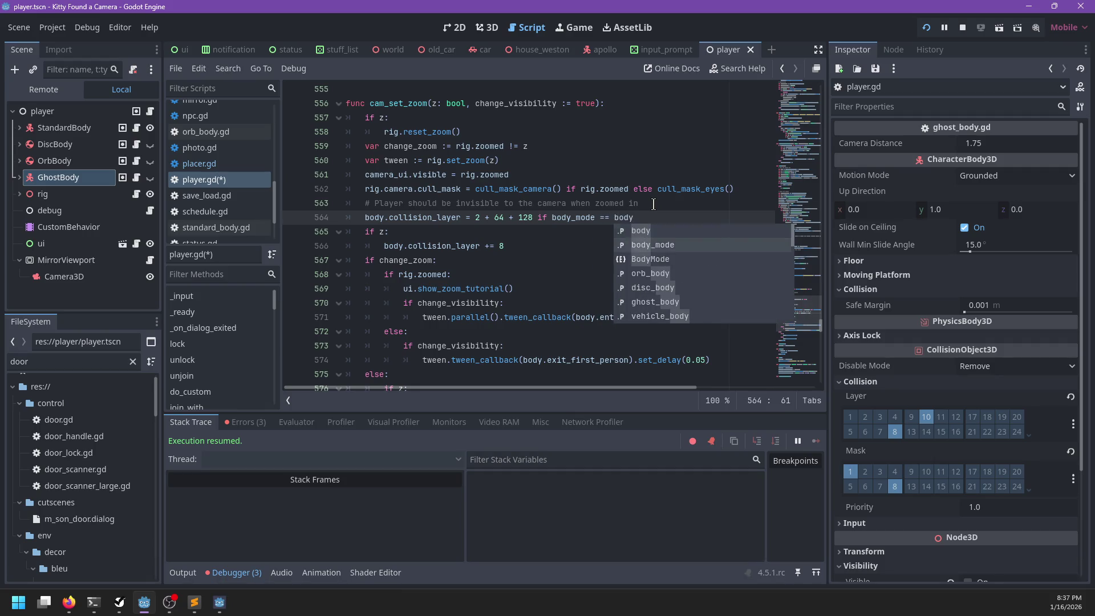
pyautogui.press('Return')
pyautogui.write('.')
pyautogui.press('BackSpace')
pyautogui.press('BackSpace')
pyautogui.press('BackSpace')
pyautogui.write('Bo')
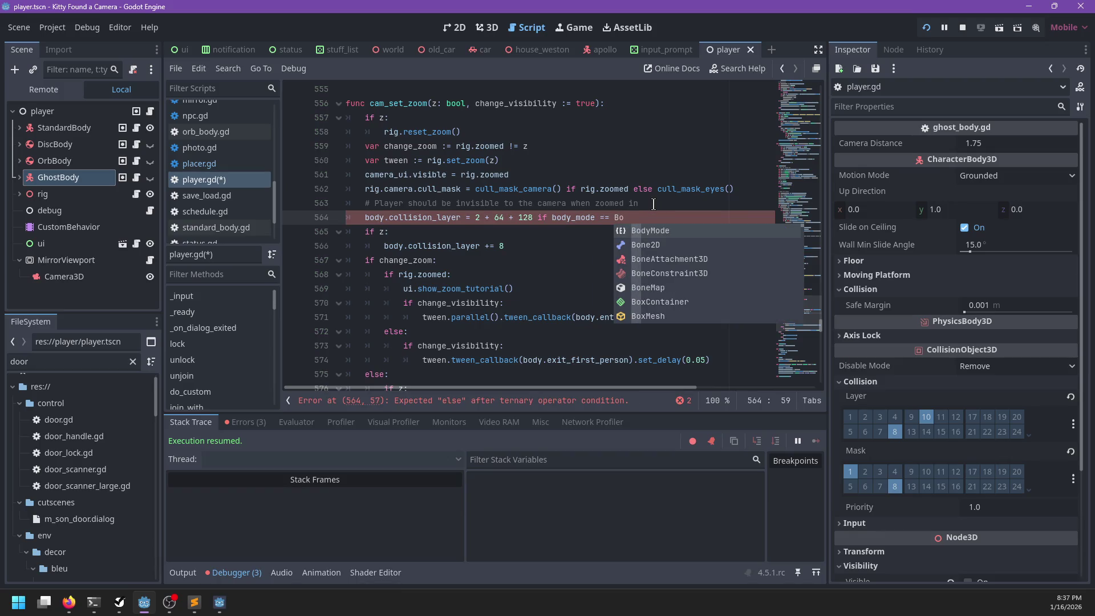
pyautogui.write('dyMode.Ghost')
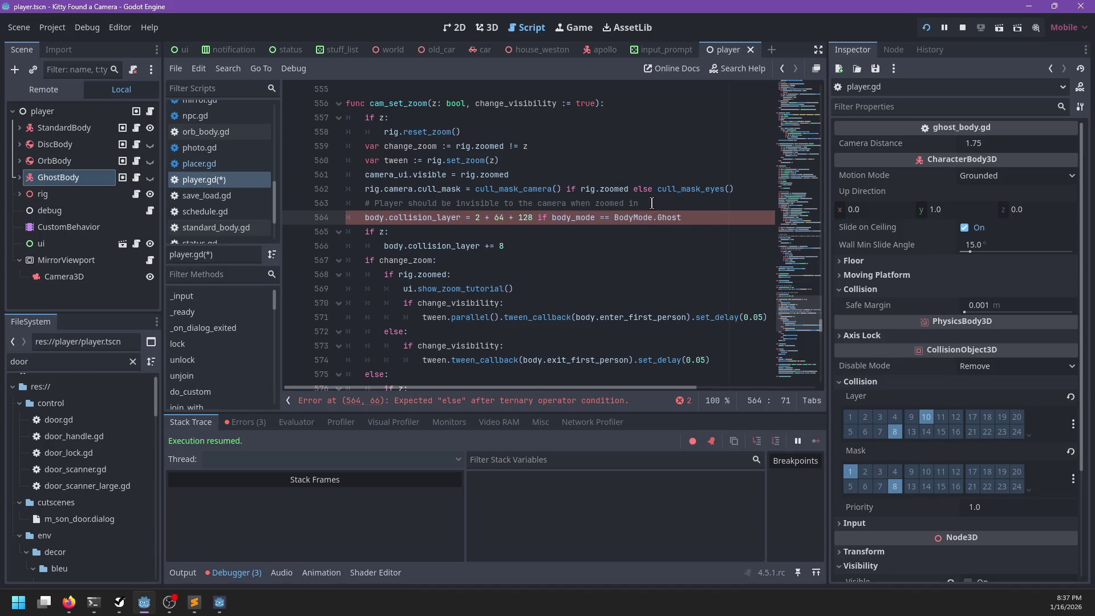
pyautogui.click(895, 432)
# - Wrap the layer sum in parentheses and change the Ghost check to '!='
pyautogui.moveTo(536, 217); pyautogui.dragTo(480, 218)
pyautogui.click(475, 217)
pyautogui.write('(')
pyautogui.press('Right')
pyautogui.press('Right')
pyautogui.press('Right')
pyautogui.press('Right')
pyautogui.press('Right')
pyautogui.press('Right')
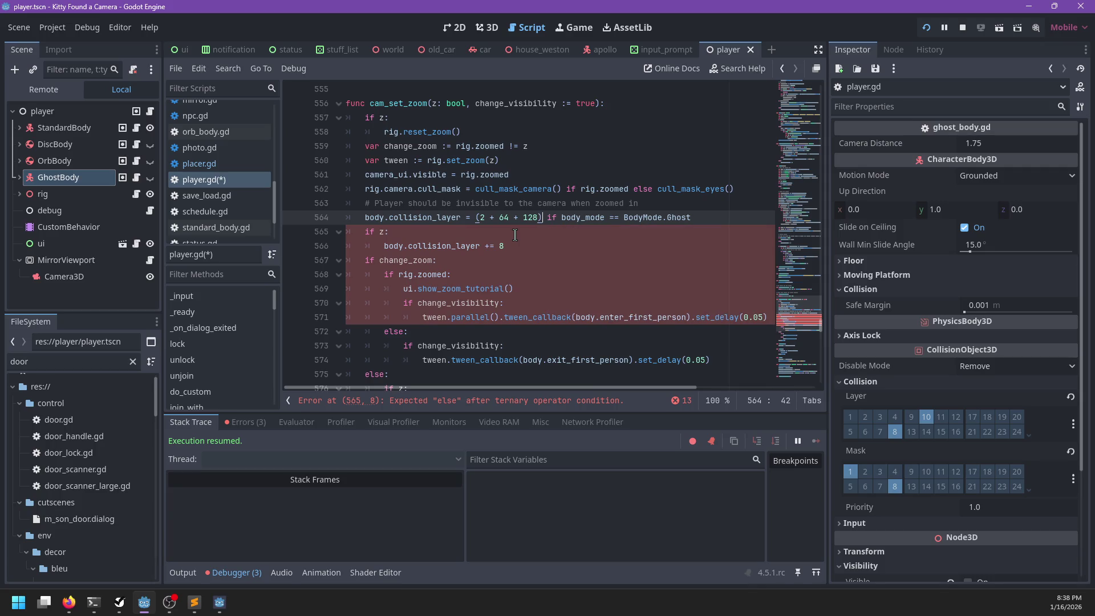
pyautogui.write(')')
pyautogui.press('Left')
pyautogui.press('Left')
pyautogui.press('Left')
pyautogui.hotkey('ctrl', 'Right')
pyautogui.hotkey('ctrl', 'Right')
pyautogui.hotkey('ctrl', 'Right')
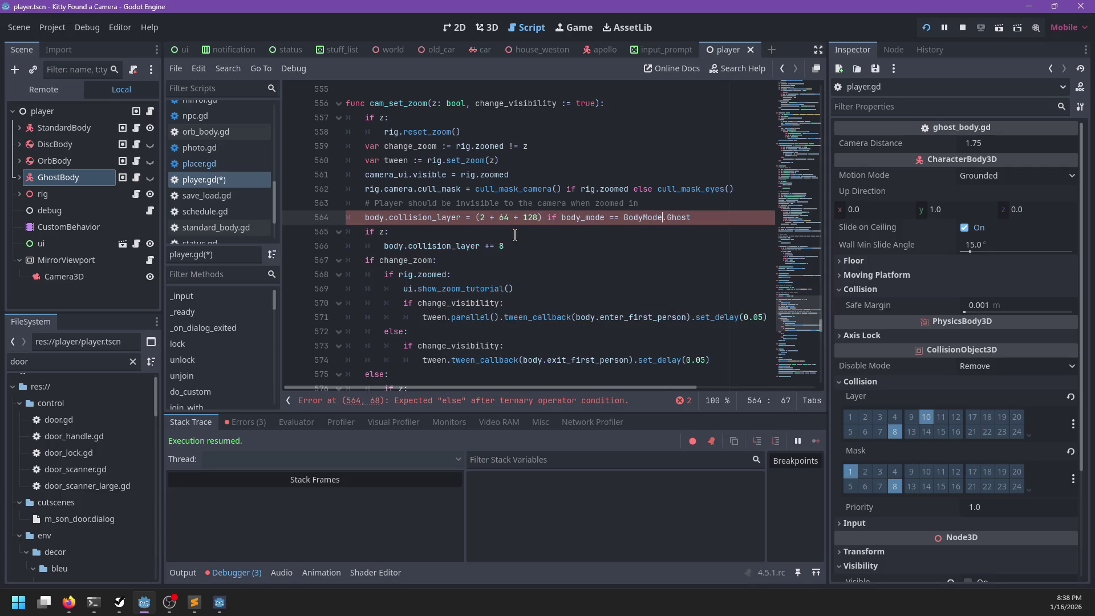
pyautogui.press('BackSpace')
pyautogui.press('BackSpace')
pyautogui.write('!=')
# - Append 'else (128 + 512)' to line 564 and save player.gd
pyautogui.press('End')
pyautogui.write('els')
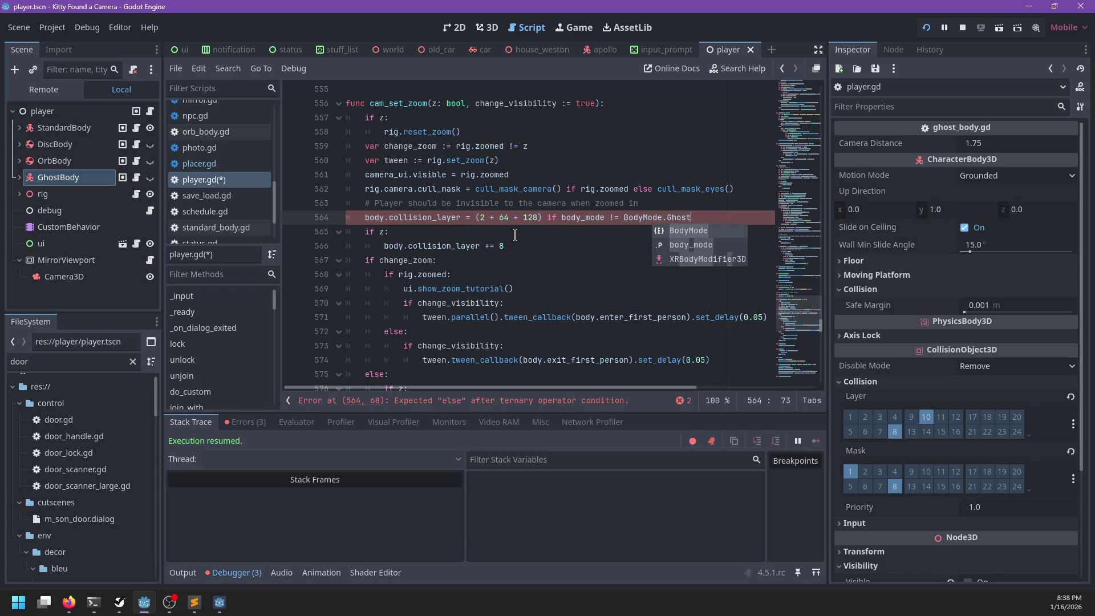
pyautogui.write('e (12')
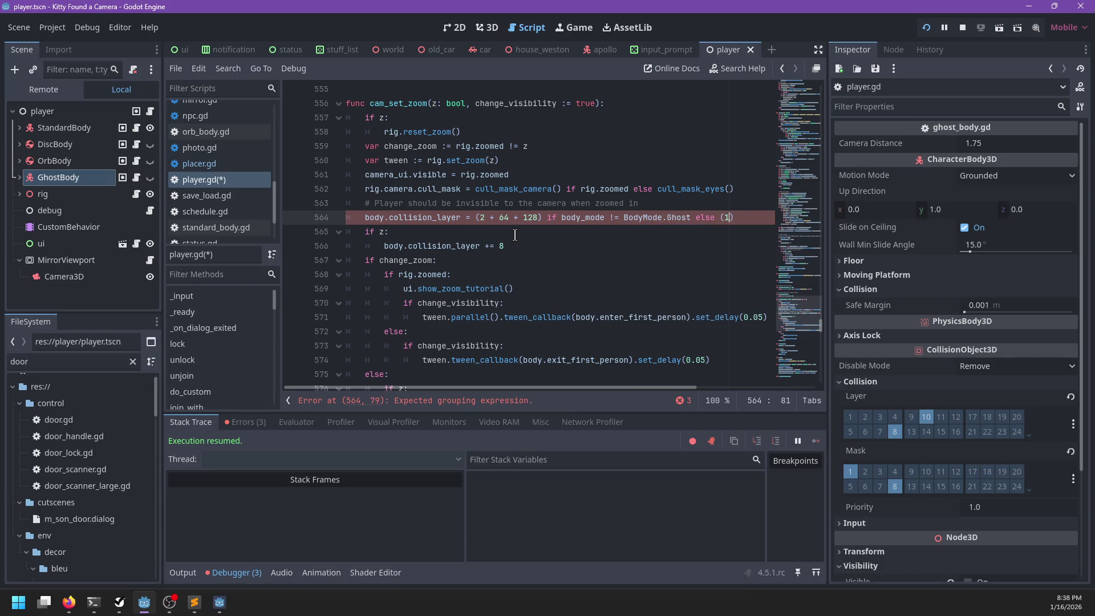
pyautogui.write('8 + 512')
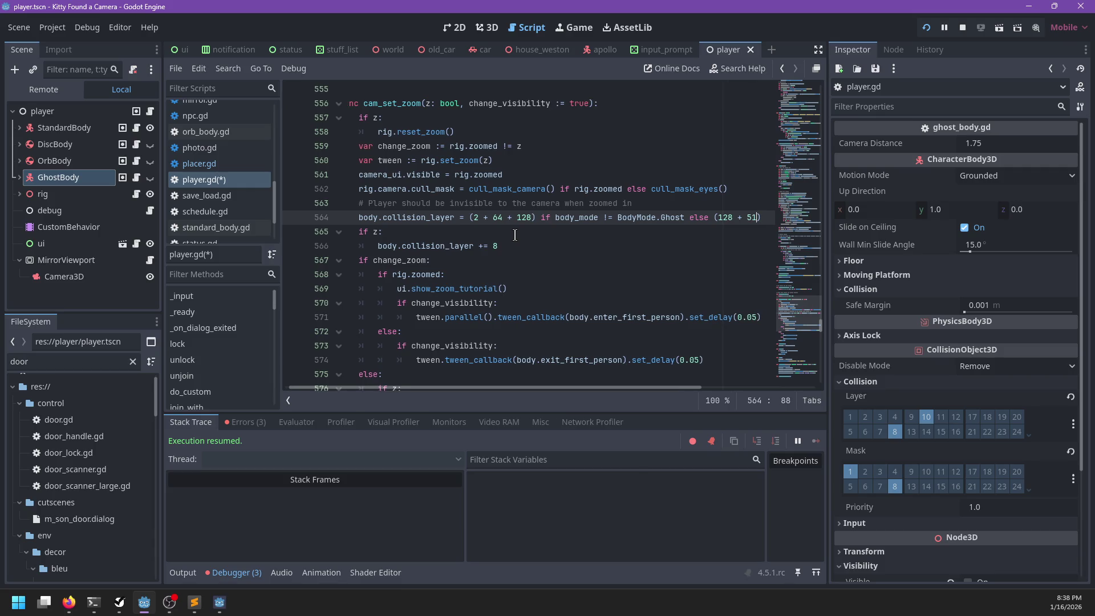
pyautogui.hotkey('ctrl', 's')
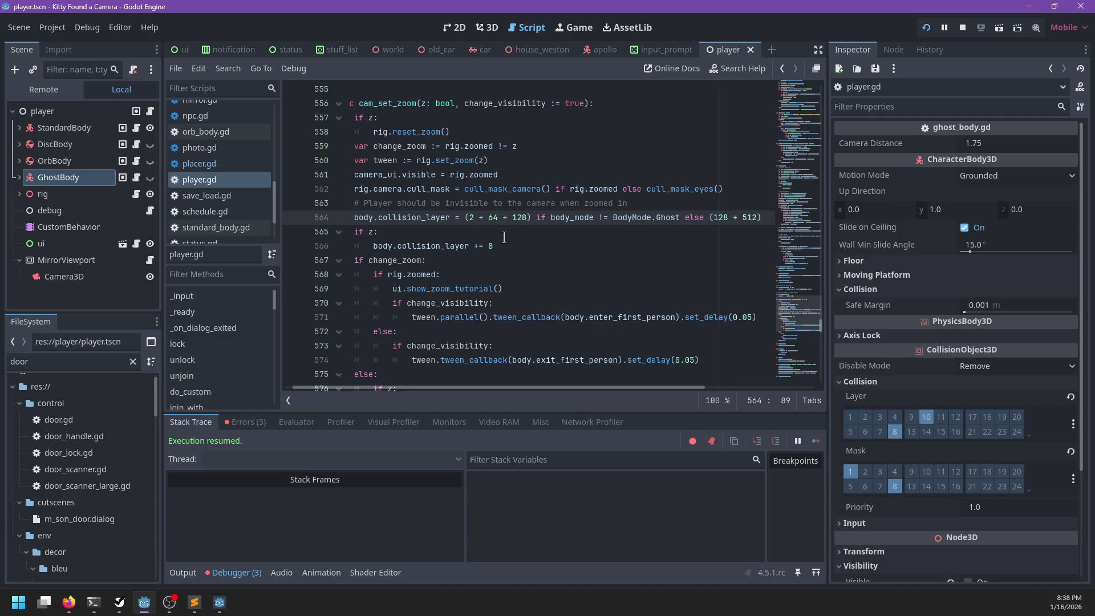
pyautogui.hscroll(-1, 503, 237)
pyautogui.click(382, 233)
# - Launch the game with F5, run player.be_normal, then rerun the ghost command
pyautogui.press('F5')
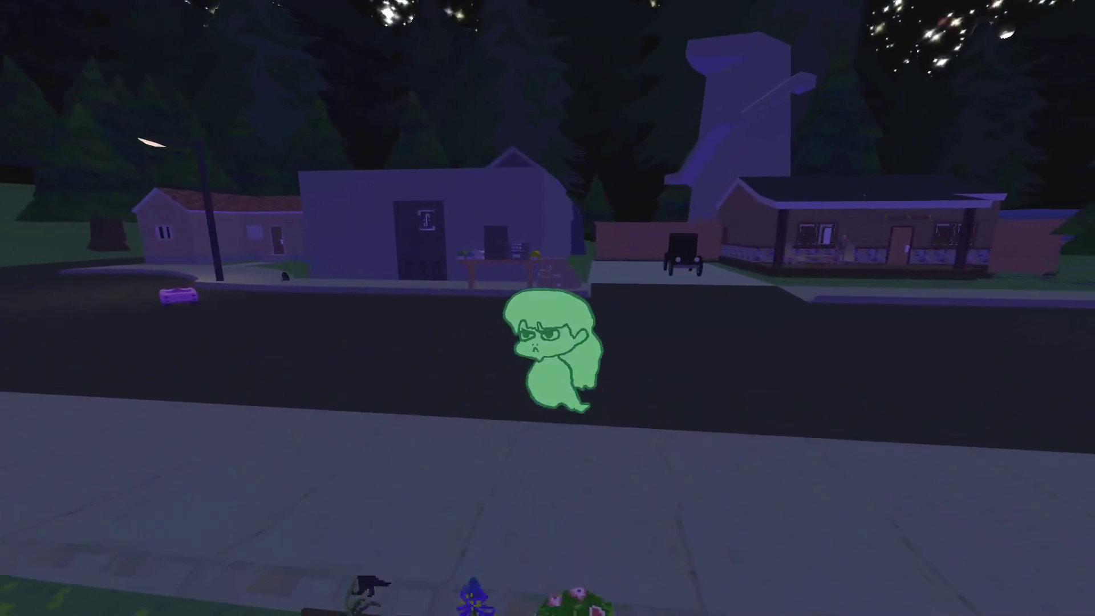
pyautogui.press('`')
pyautogui.write('p;alye')
pyautogui.press('BackSpace')
pyautogui.press('BackSpace')
pyautogui.press('BackSpace')
pyautogui.write('layer.be_normal(')
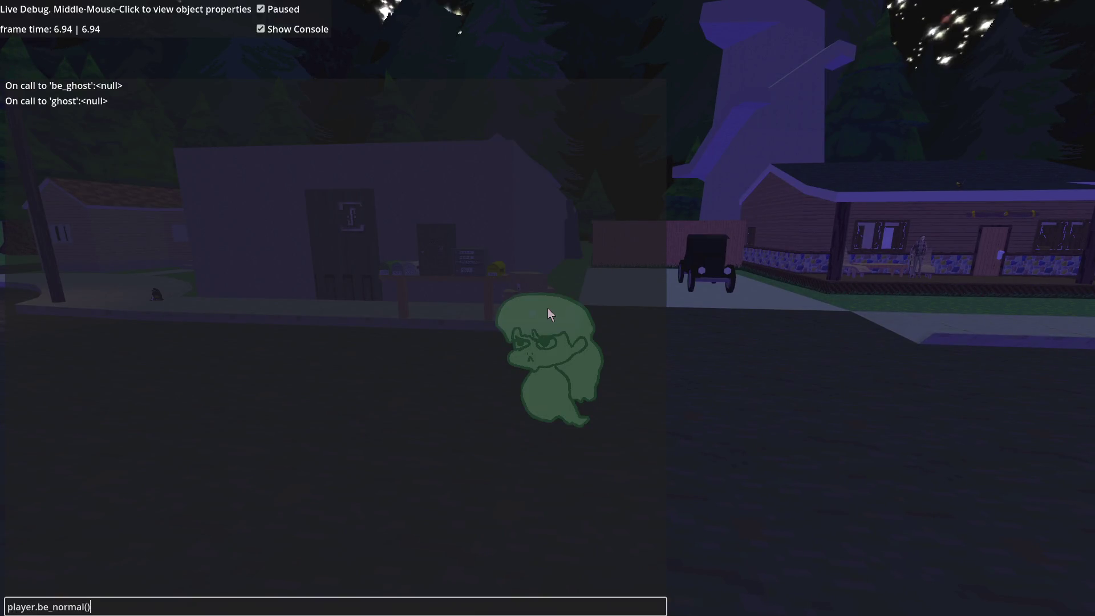
pyautogui.press('Return')
pyautogui.press('`')
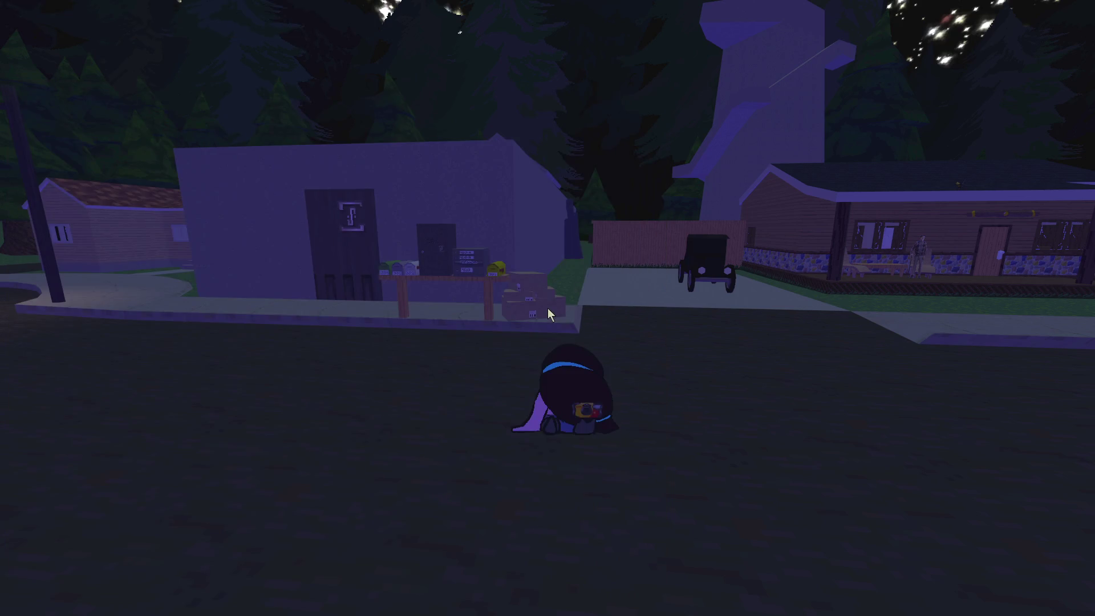
pyautogui.press('`')
pyautogui.press('Up')
pyautogui.press('Up')
pyautogui.press('Return')
pyautogui.press('`')
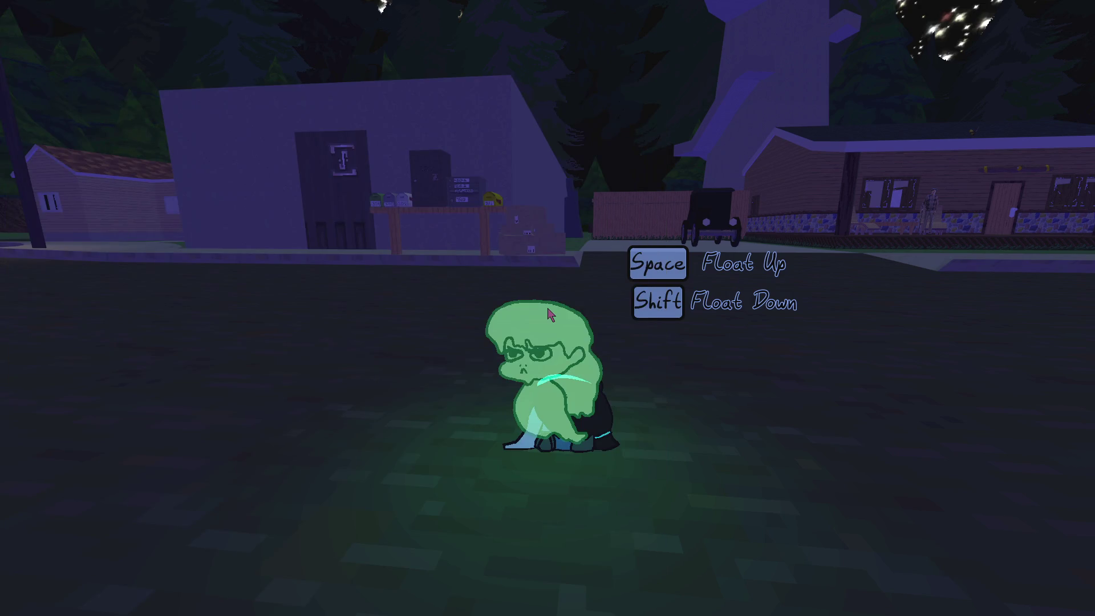
# - Fly the ghost into the front door, up to a window, and past the statue toward the river
pyautogui.press('w')
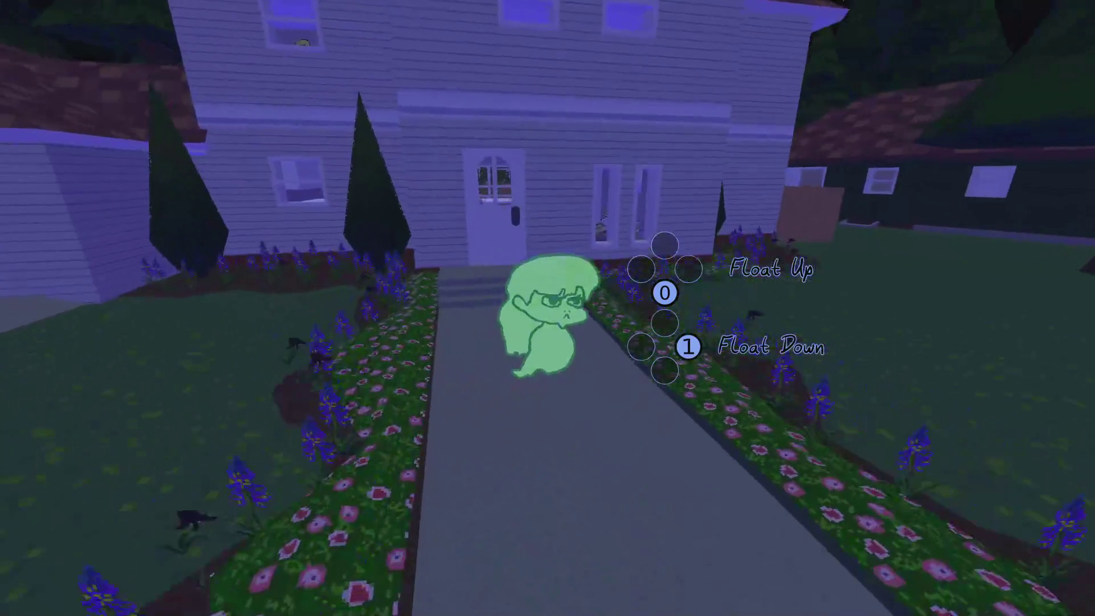
pyautogui.press('w')
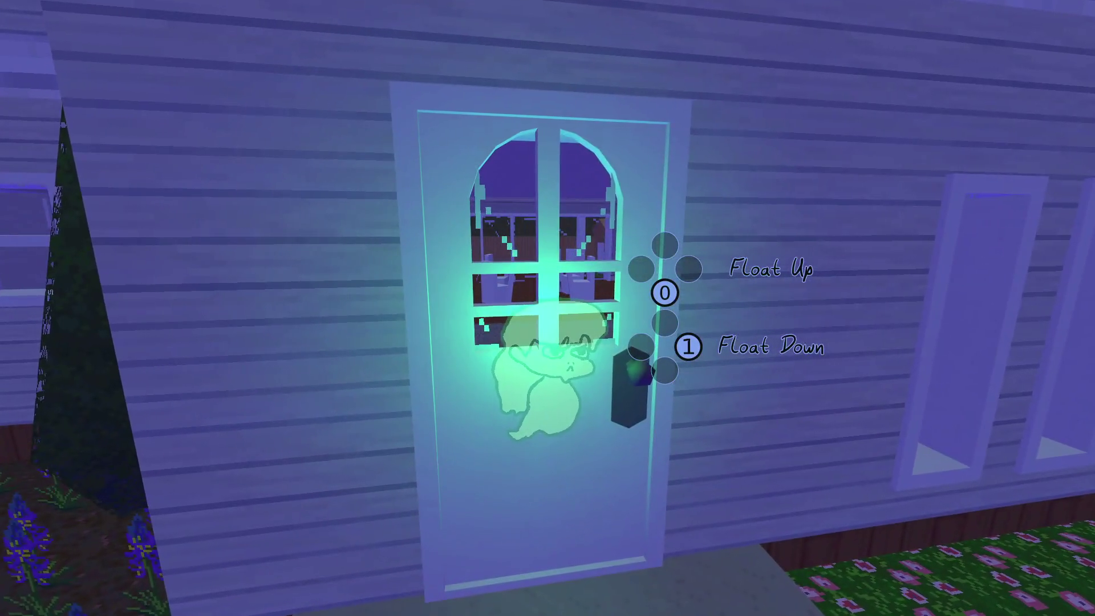
pyautogui.press('s')
pyautogui.press('a')
pyautogui.press('space')
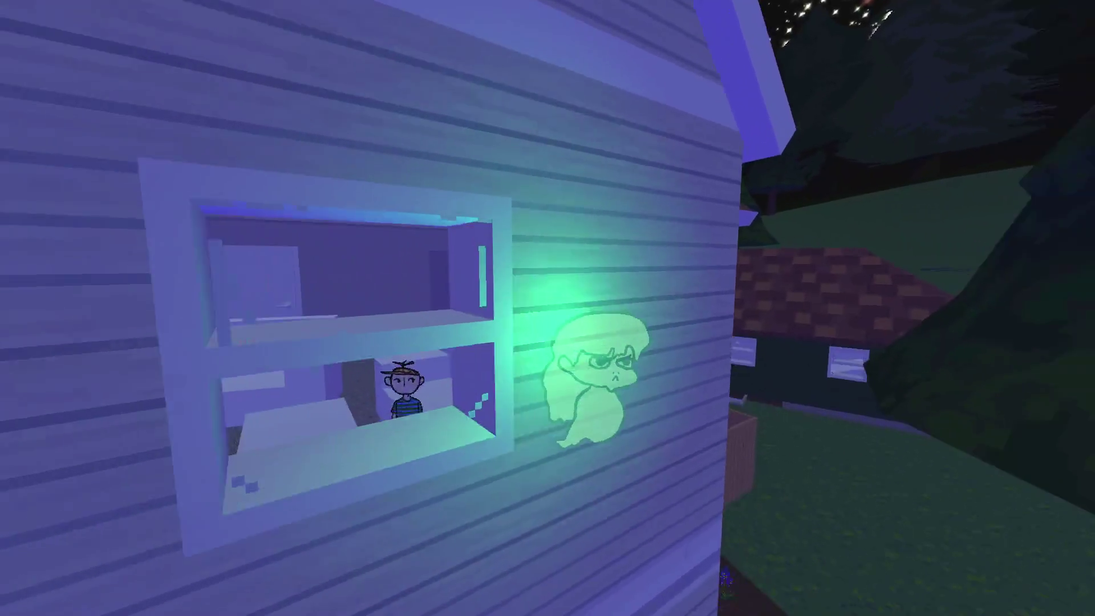
pyautogui.press('d')
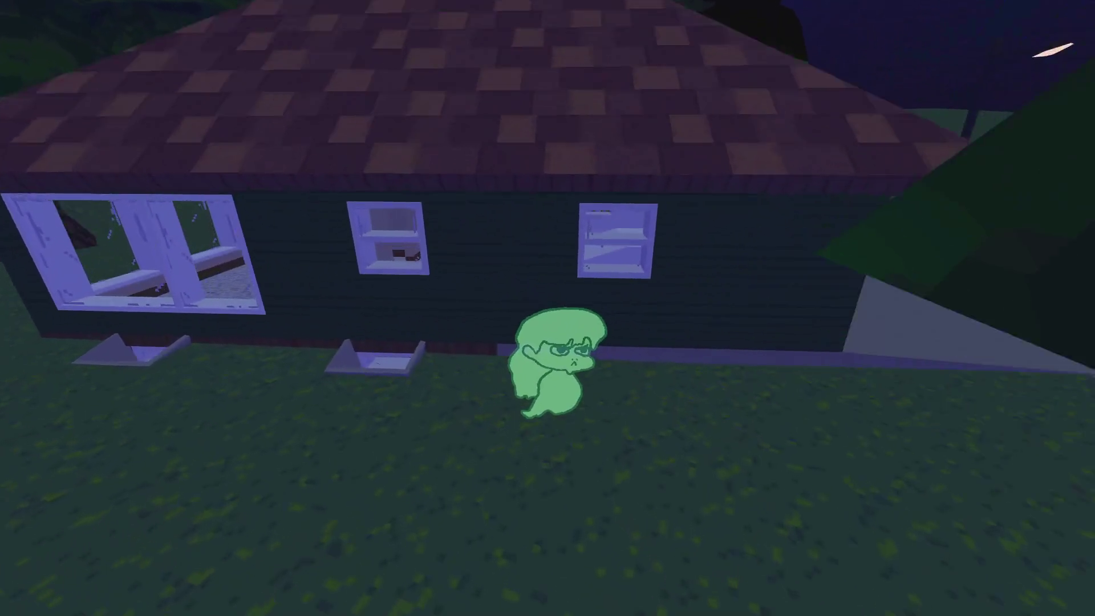
pyautogui.press('d')
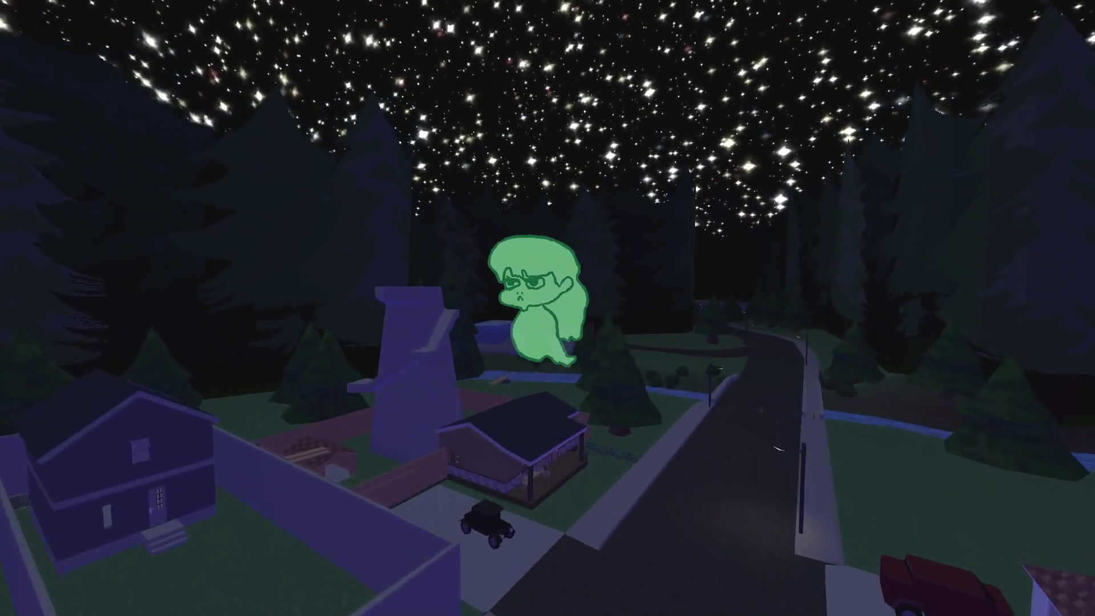
pyautogui.press('w')
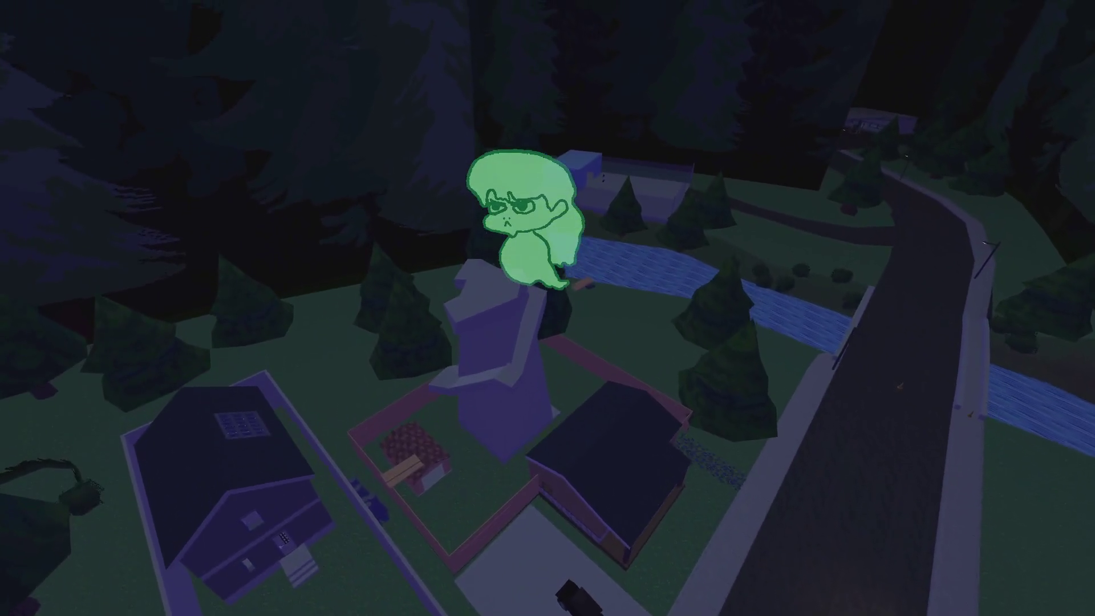
pyautogui.press('w')
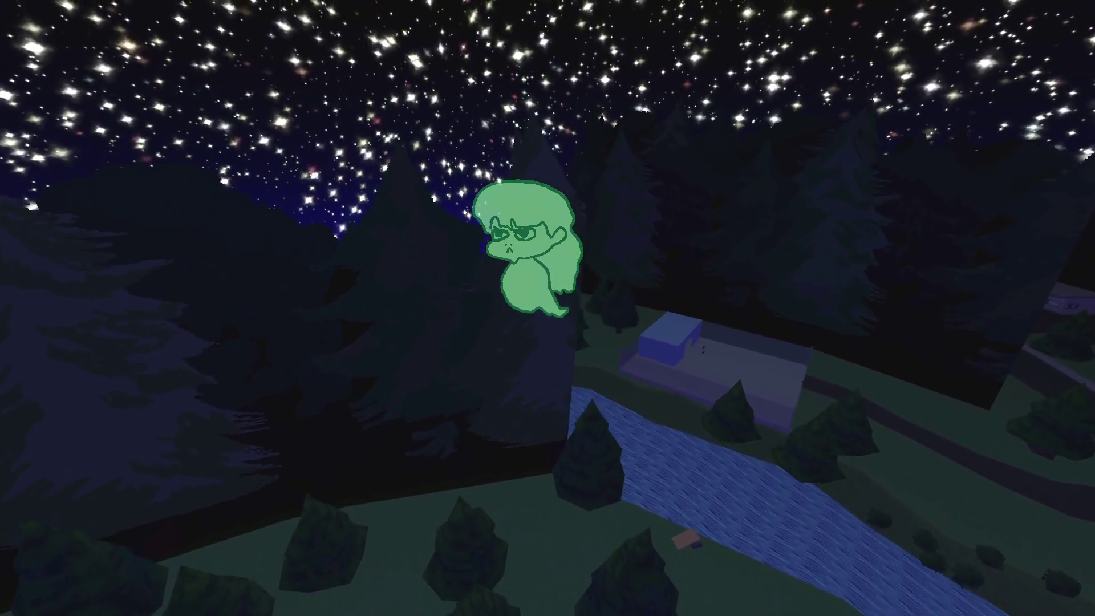
pyautogui.press('w')
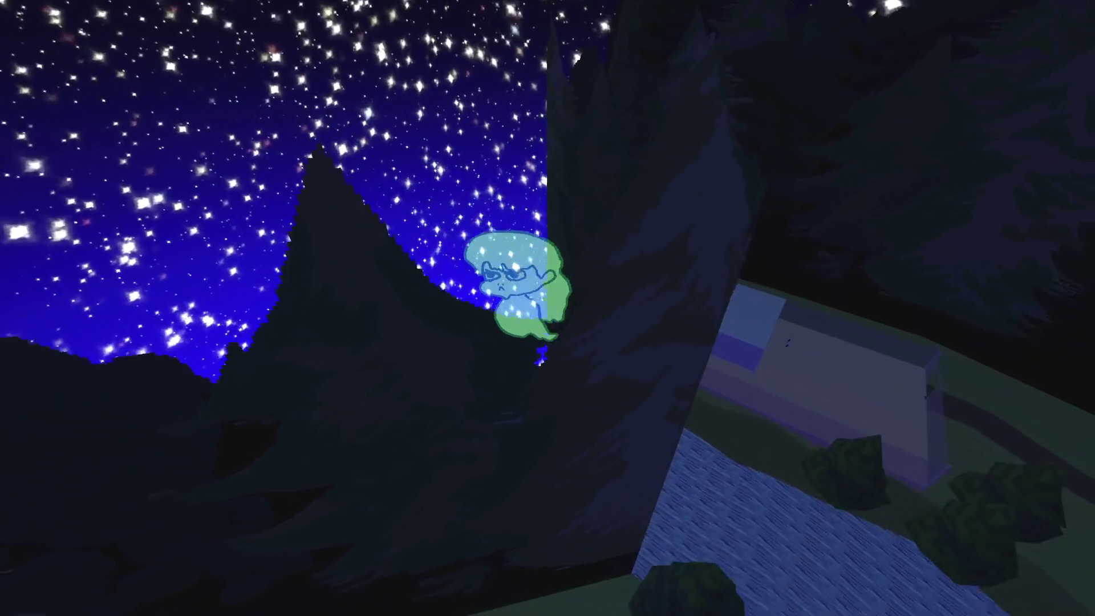
# - Fly the ghost across the rooftops and over the cul-de-sac down onto the street
pyautogui.press('w')
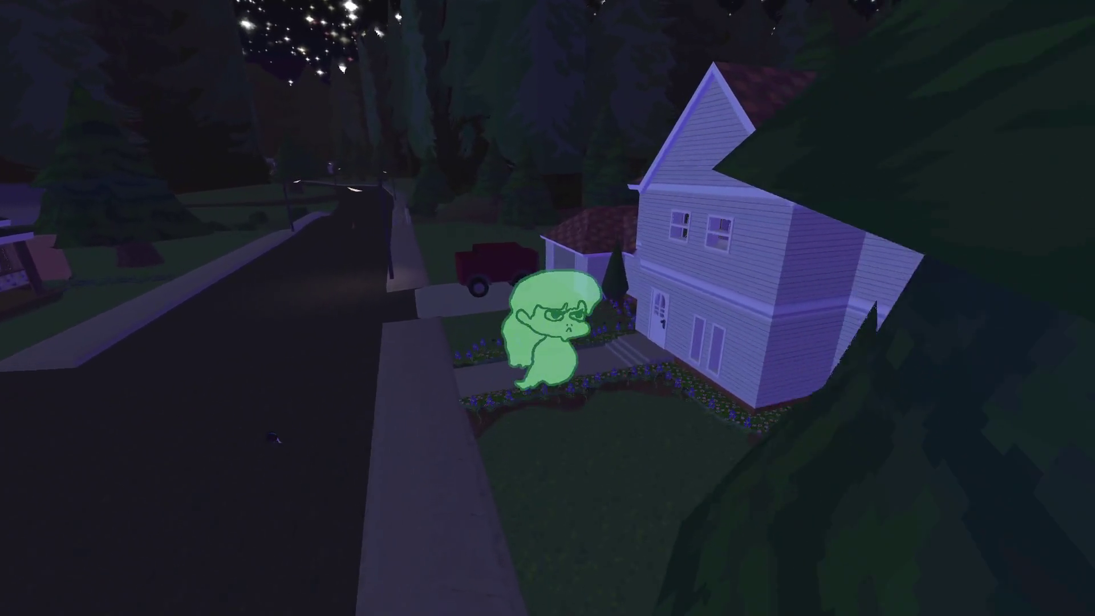
pyautogui.press('w')
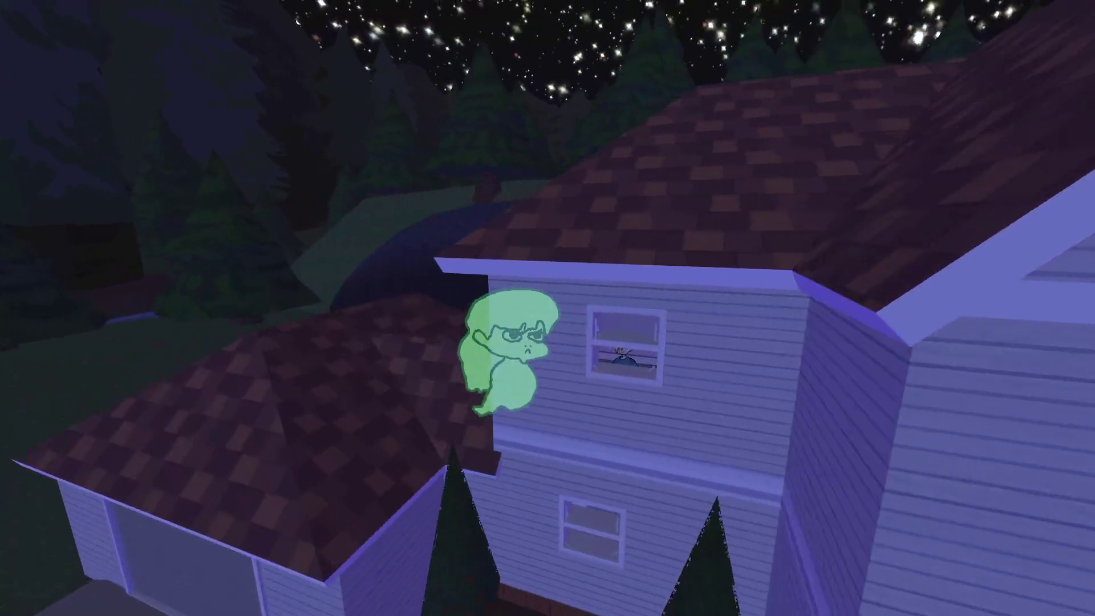
pyautogui.press('w')
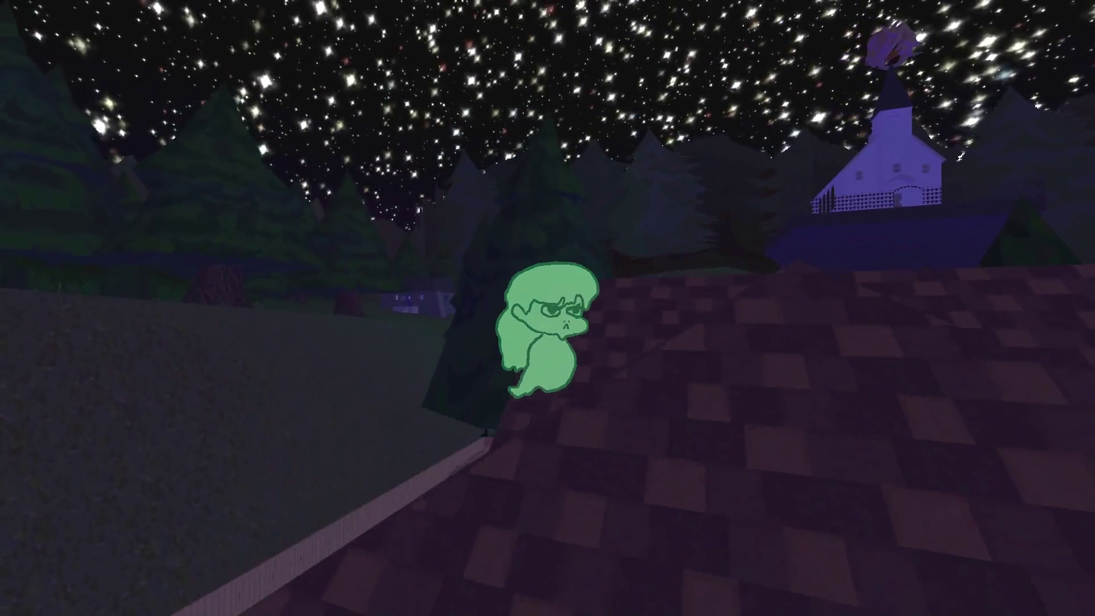
pyautogui.press('w')
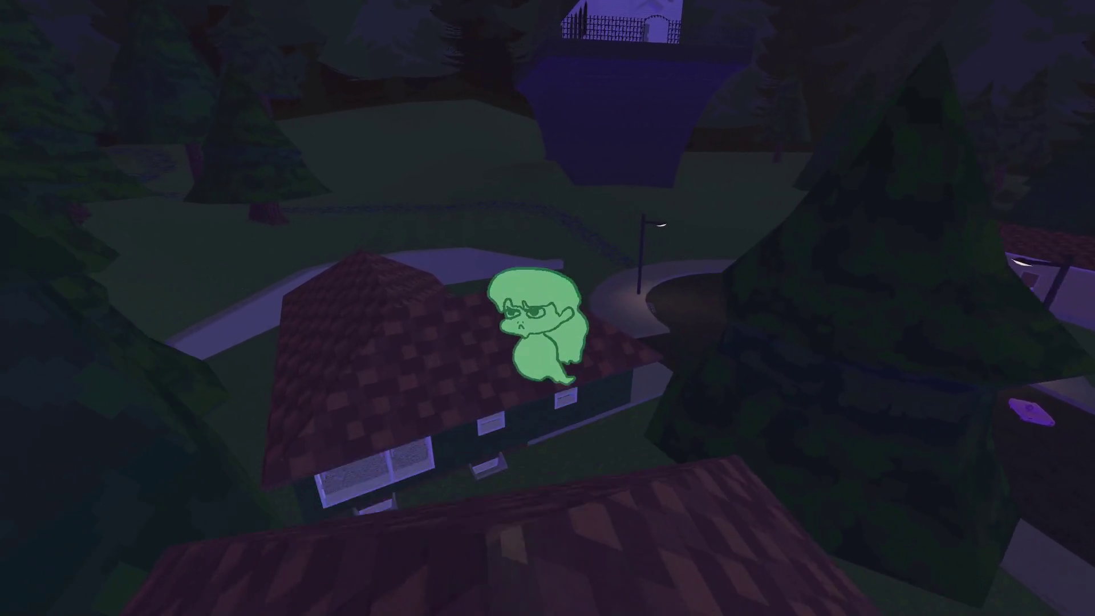
pyautogui.press('w')
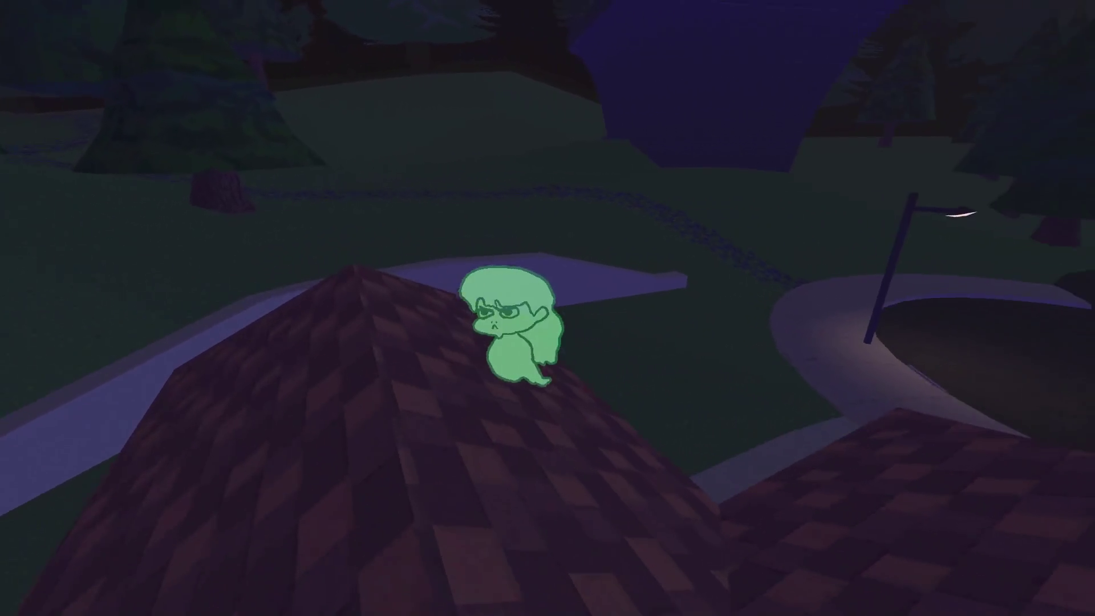
pyautogui.press('w')
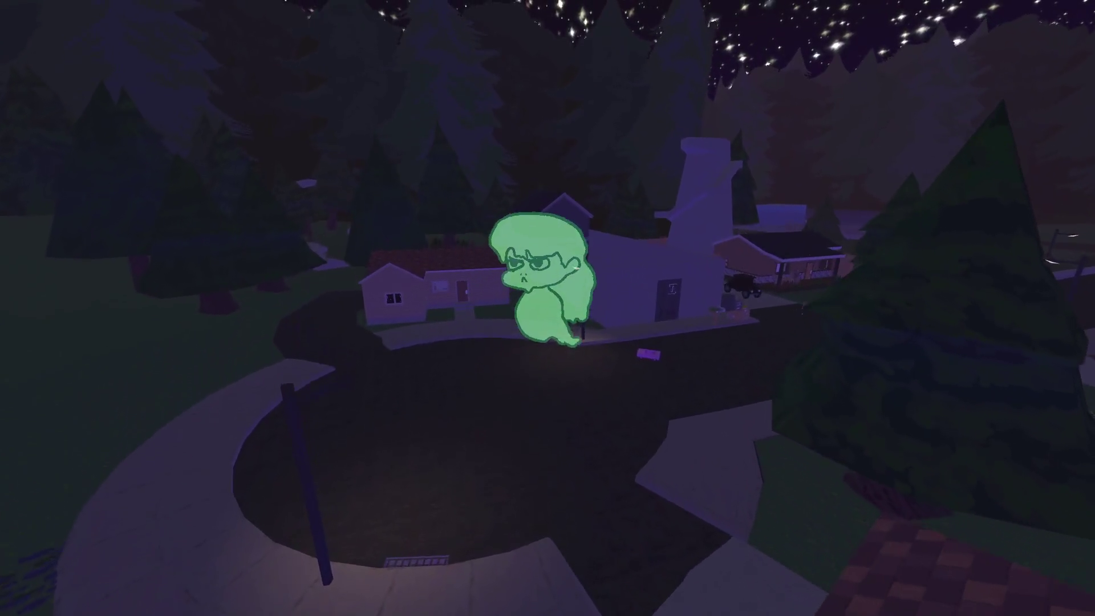
pyautogui.press('w')
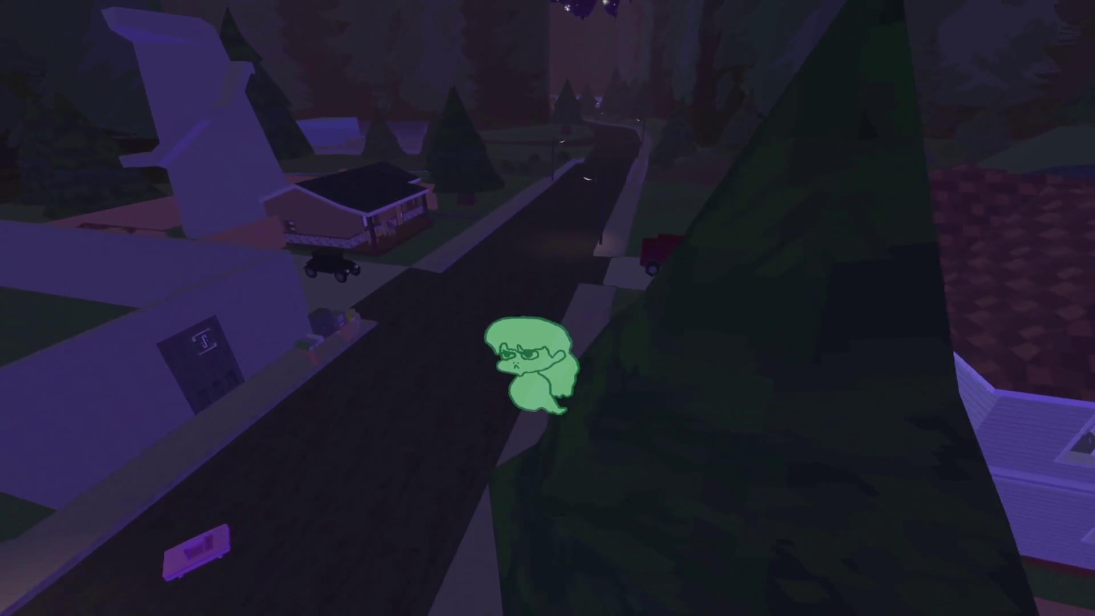
pyautogui.press('w')
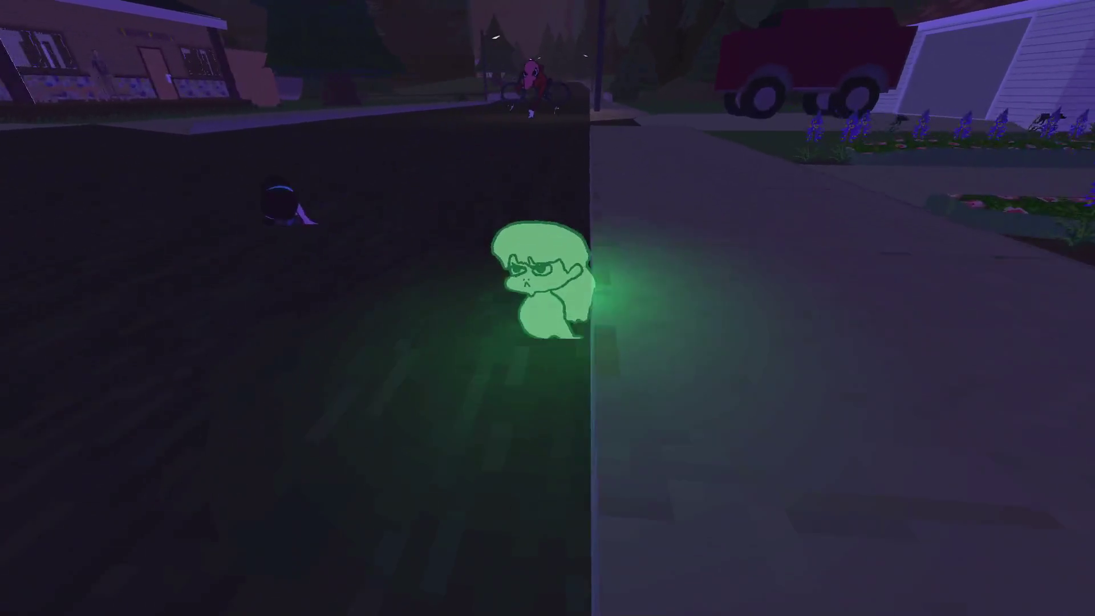
# - Run 'player be normal' in the debug console, pause, and switch to NP-ToDo
pyautogui.press('`')
pyautogui.write('player be normal')
pyautogui.press('Return')
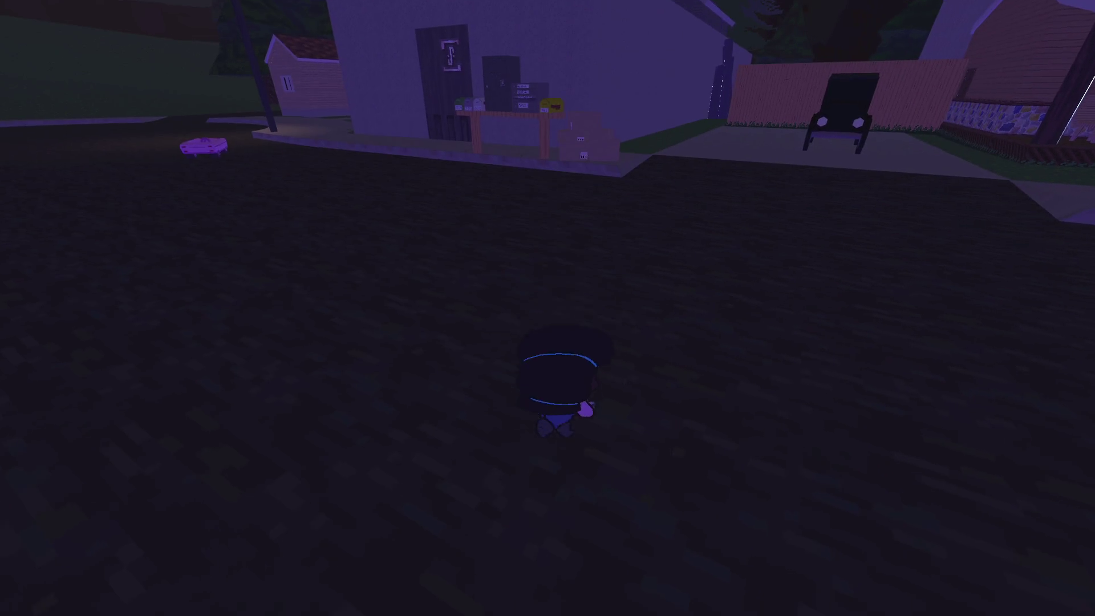
pyautogui.press('Escape')
pyautogui.hotkey('alt', 'Tab')
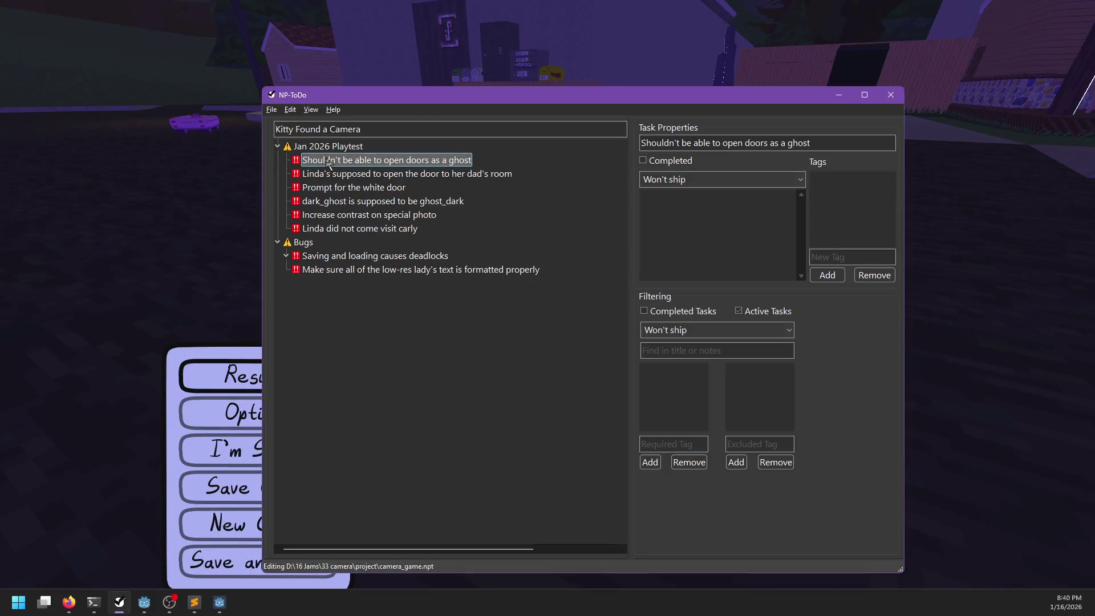
# - Complete the ghost door task, filter to 'Can ship but would be ashamed', and collapse Jan 2026 Playtest and Bugs
pyautogui.click(362, 168)
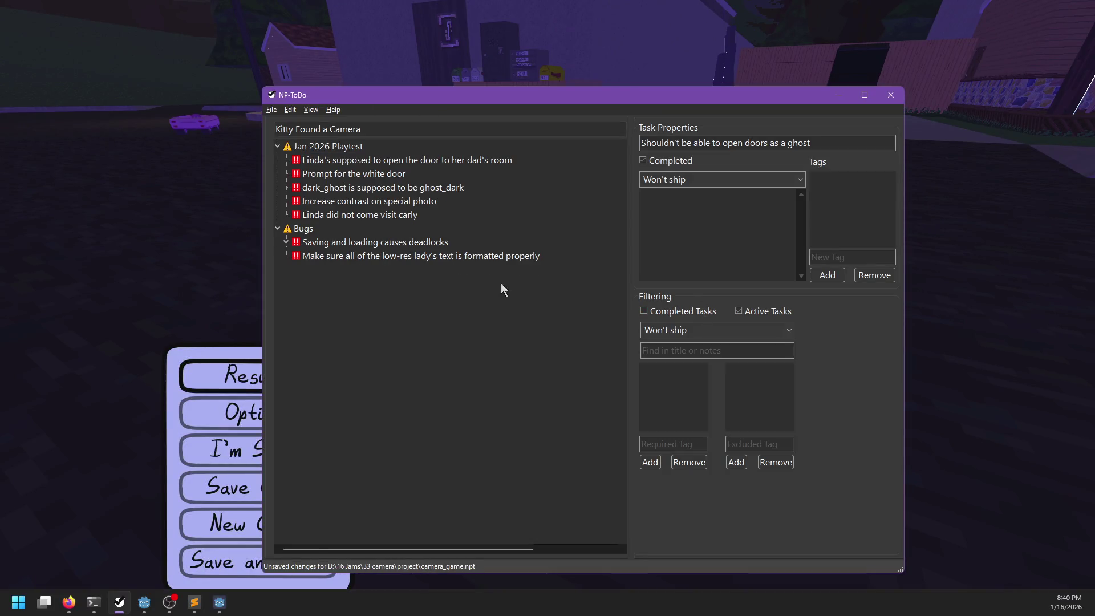
pyautogui.click(786, 328)
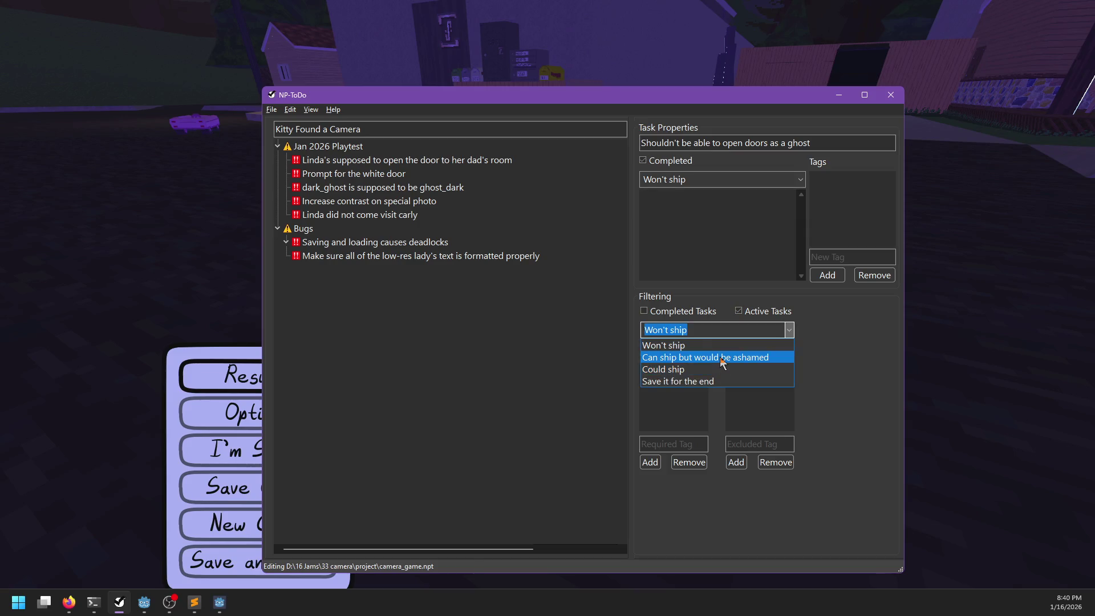
pyautogui.click(707, 356)
pyautogui.click(279, 160)
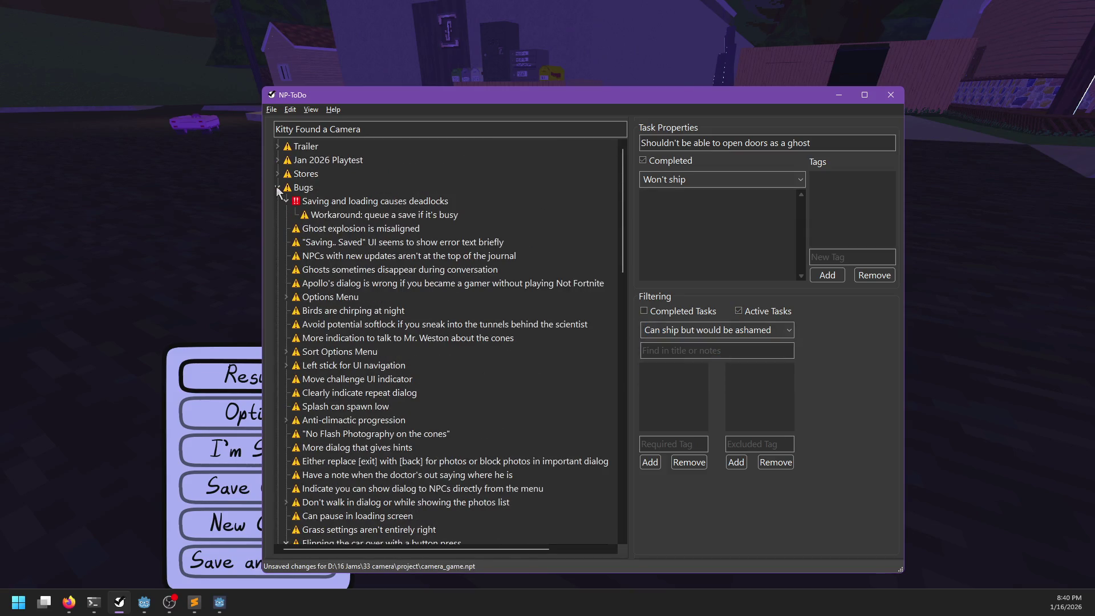
pyautogui.click(277, 188)
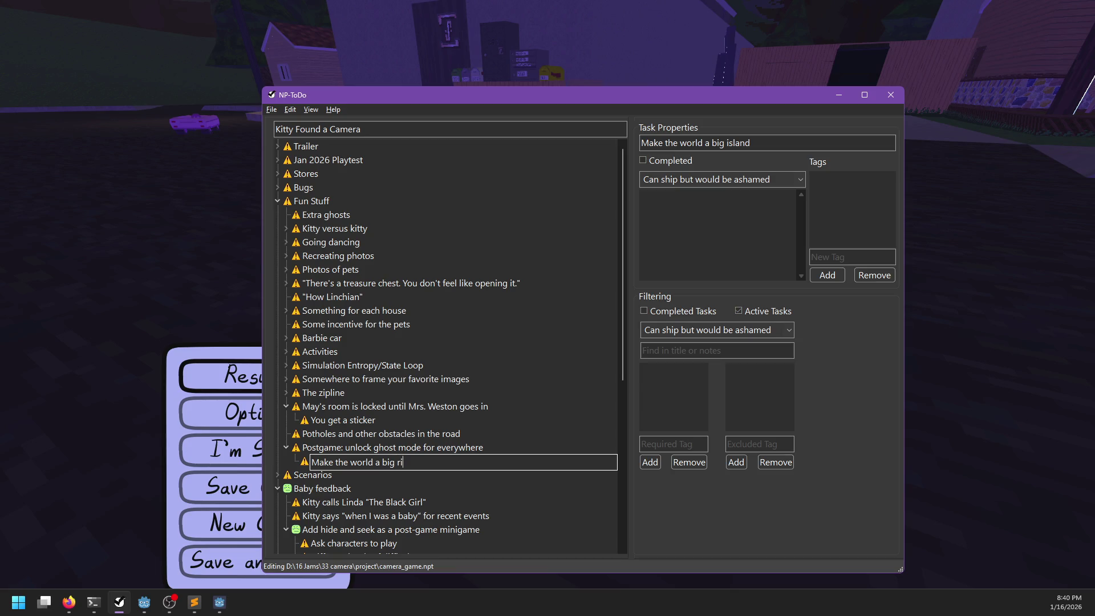
pyautogui.write('ock')
# - Commit the 'Make the world a big rock' subtask and resume the game
pyautogui.press('Return')
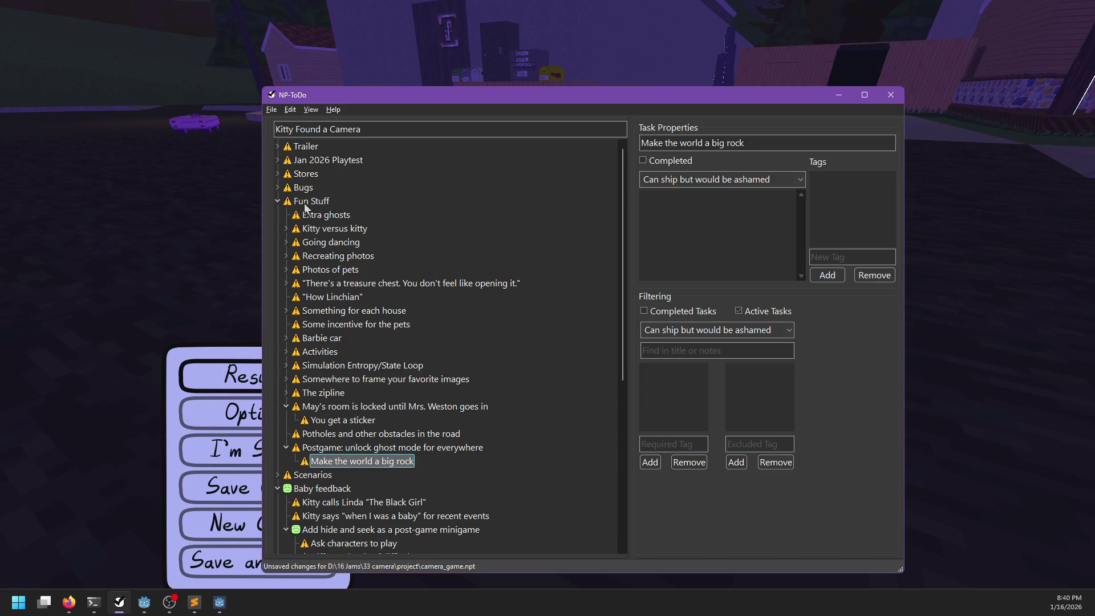
pyautogui.hotkey('alt', 'Tab')
pyautogui.press('Escape')
# - Pause the game and go back to Godot's 3D view, framed on the house roof
pyautogui.press('s')
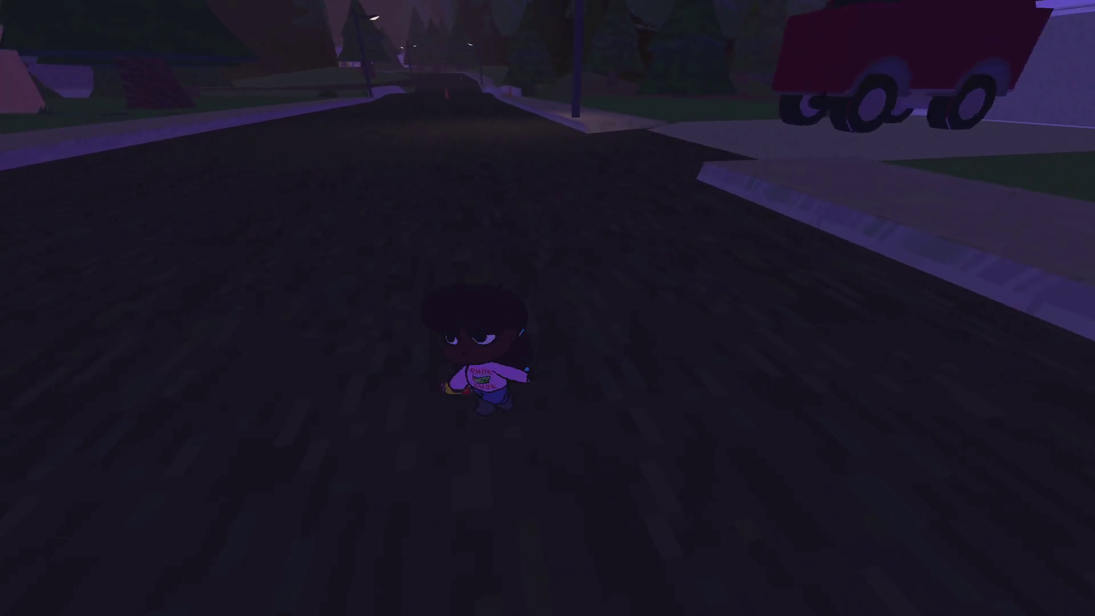
pyautogui.press('Escape')
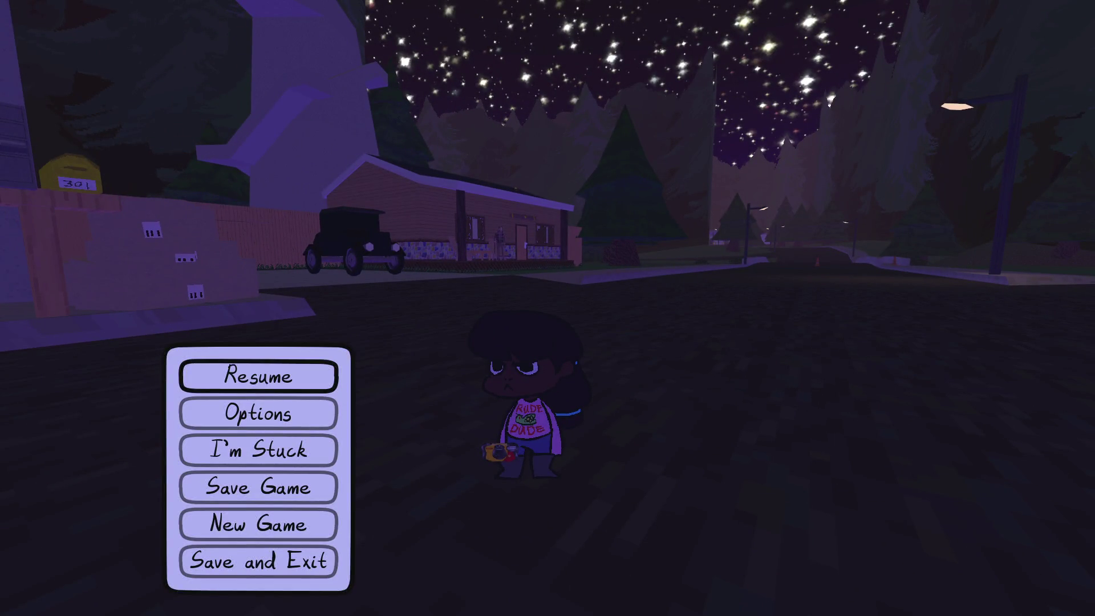
pyautogui.hotkey('alt', 'Tab')
pyautogui.click(486, 28)
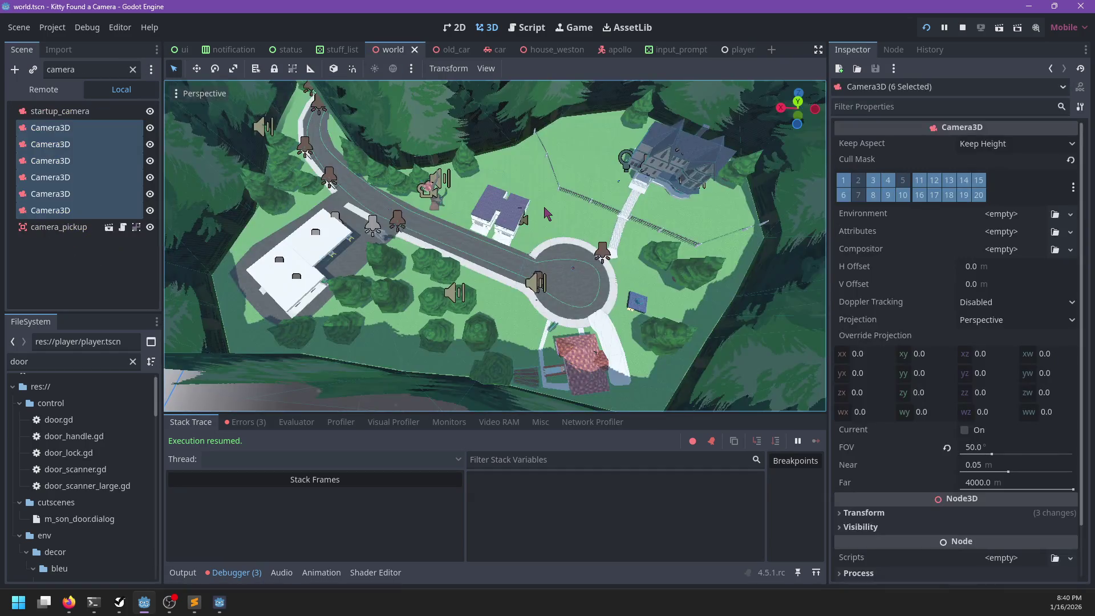
pyautogui.click(515, 240)
pyautogui.press('f')
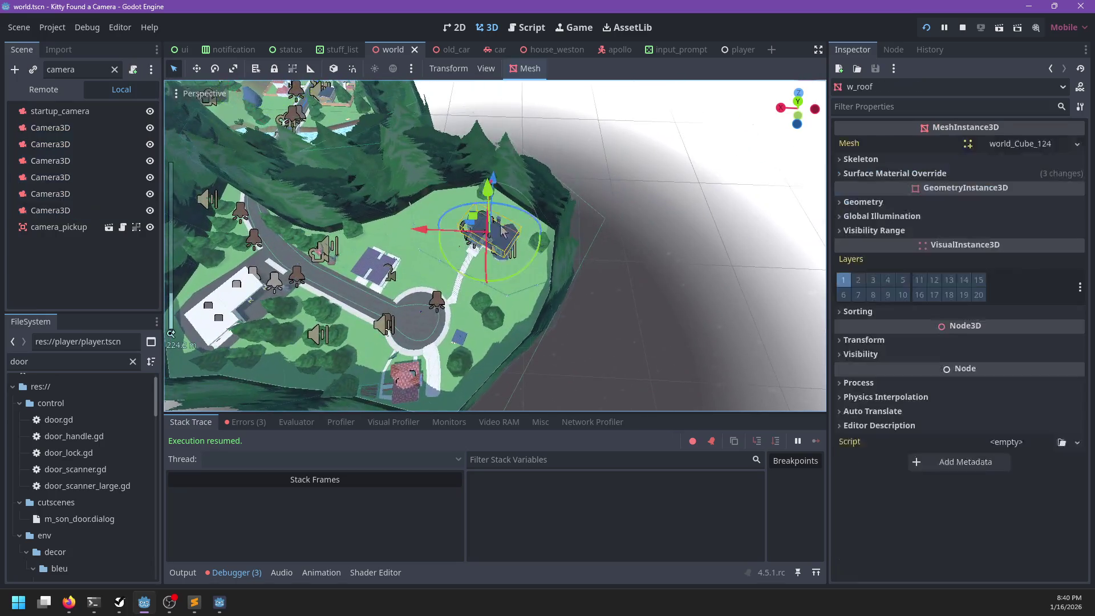
pyautogui.moveTo(471, 251)
pyautogui.mouseDown()
pyautogui.moveTo(483, 199)
pyautogui.moveTo(596, 201)
pyautogui.moveTo(484, 158)
pyautogui.moveTo(595, 232)
pyautogui.moveTo(402, 120)
pyautogui.moveTo(502, 197)
pyautogui.moveTo(456, 269)
pyautogui.moveTo(394, 258)
pyautogui.moveTo(569, 172)
pyautogui.moveTo(615, 221)
pyautogui.moveTo(418, 238)
pyautogui.moveTo(563, 233)
pyautogui.moveTo(431, 262)
pyautogui.moveTo(460, 292)
pyautogui.moveTo(503, 281)
pyautogui.mouseUp()
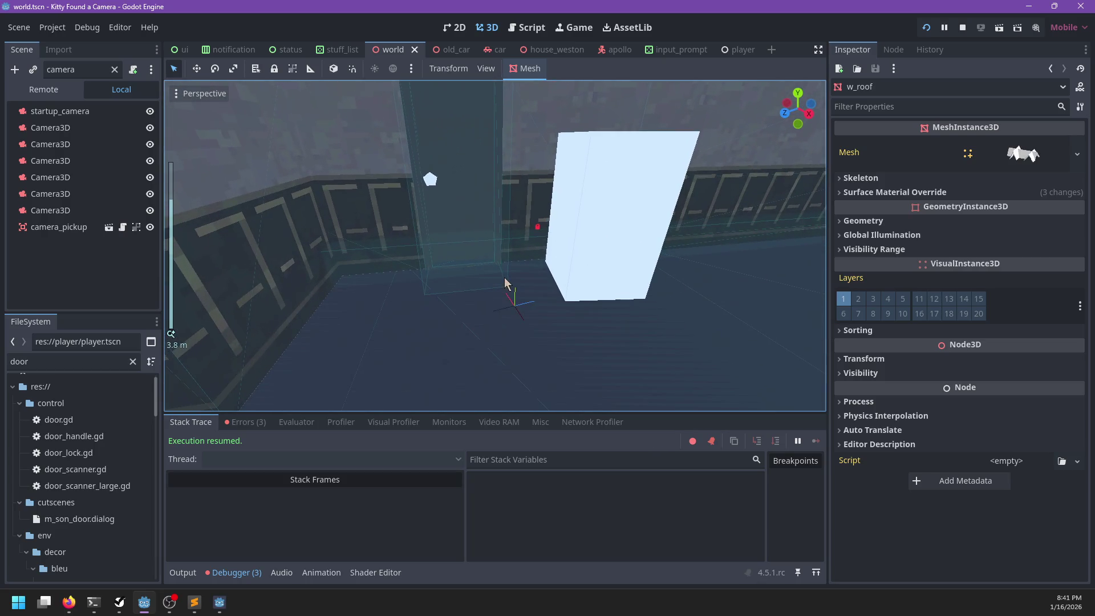
# - Make the shape of the door's CollisionShape3D unique so it can be resized on its own
pyautogui.click(506, 282)
pyautogui.click(504, 334)
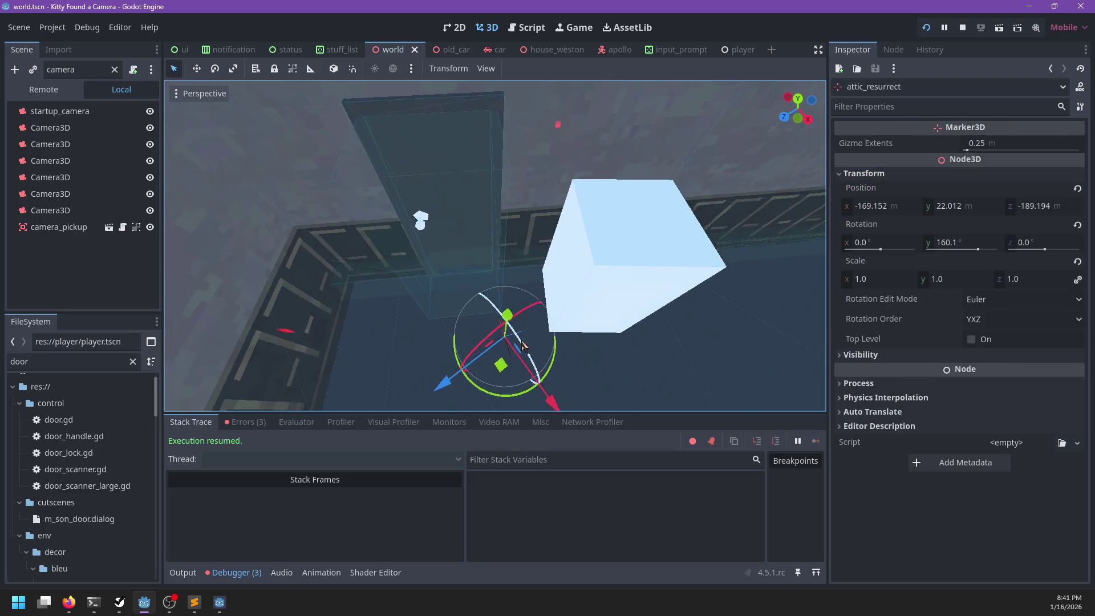
pyautogui.moveTo(499, 342)
pyautogui.mouseDown()
pyautogui.moveTo(484, 343)
pyautogui.moveTo(484, 319)
pyautogui.moveTo(533, 311)
pyautogui.moveTo(598, 365)
pyautogui.mouseUp()
pyautogui.click(494, 344)
pyautogui.click(538, 319)
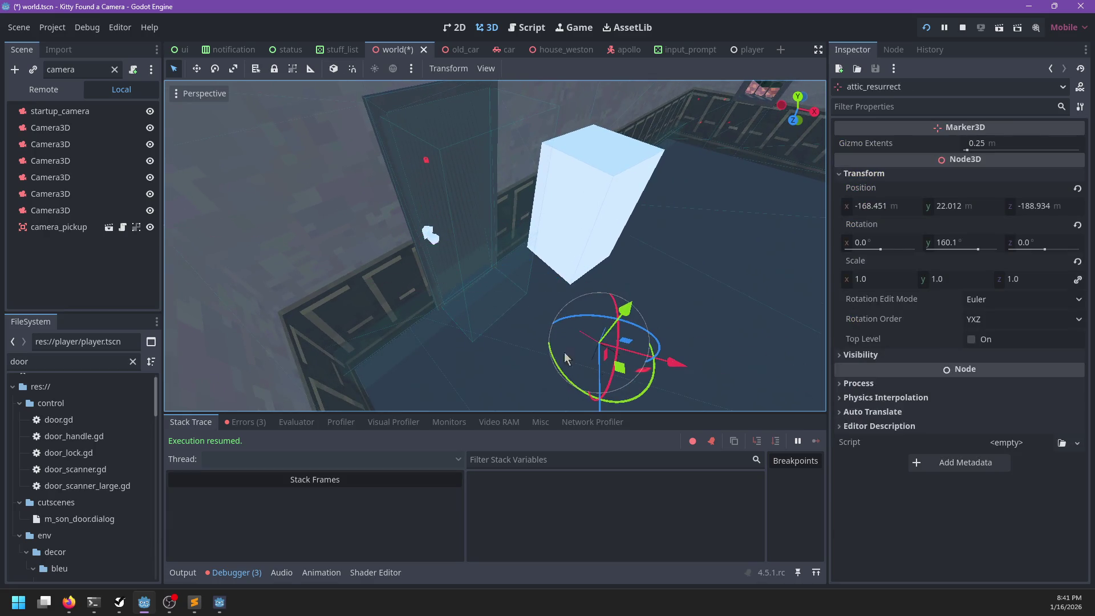
pyautogui.click(464, 306)
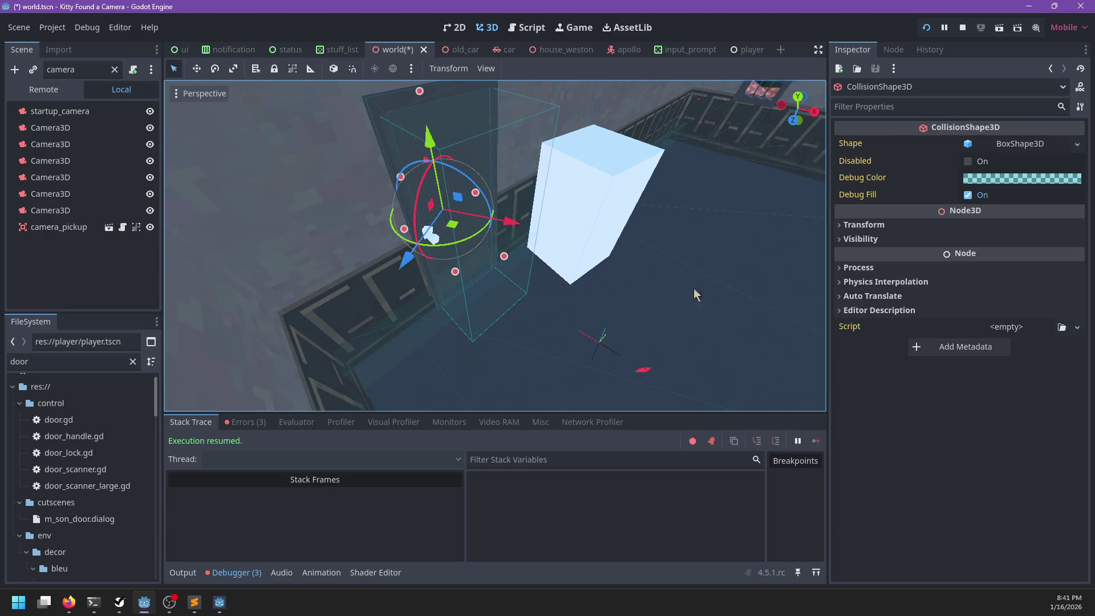
pyautogui.click(1078, 144)
pyautogui.click(1008, 395)
pyautogui.click(509, 258)
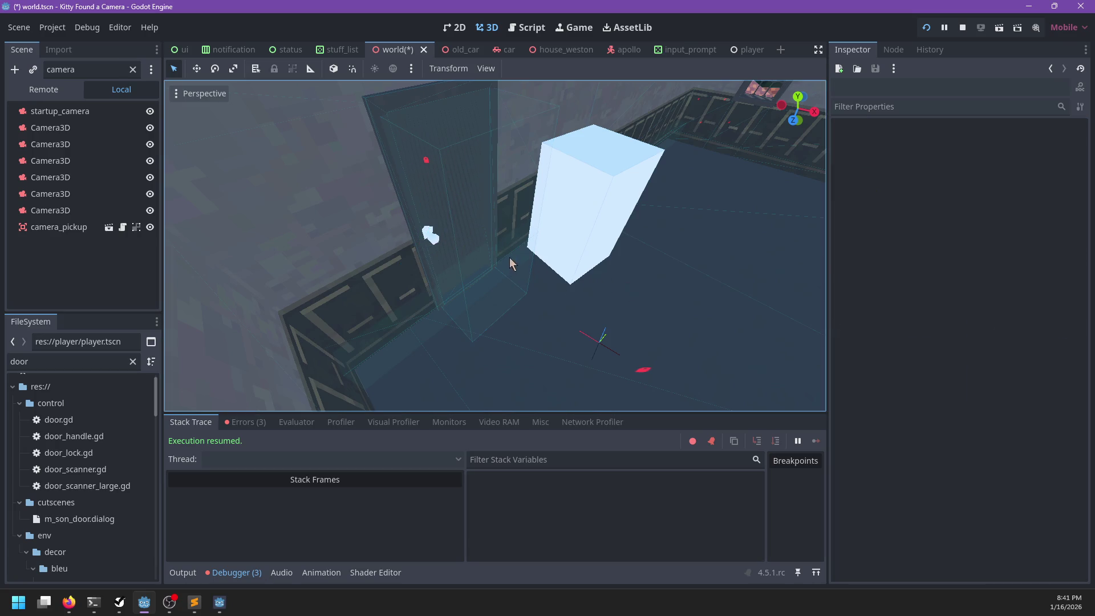
pyautogui.click(533, 267)
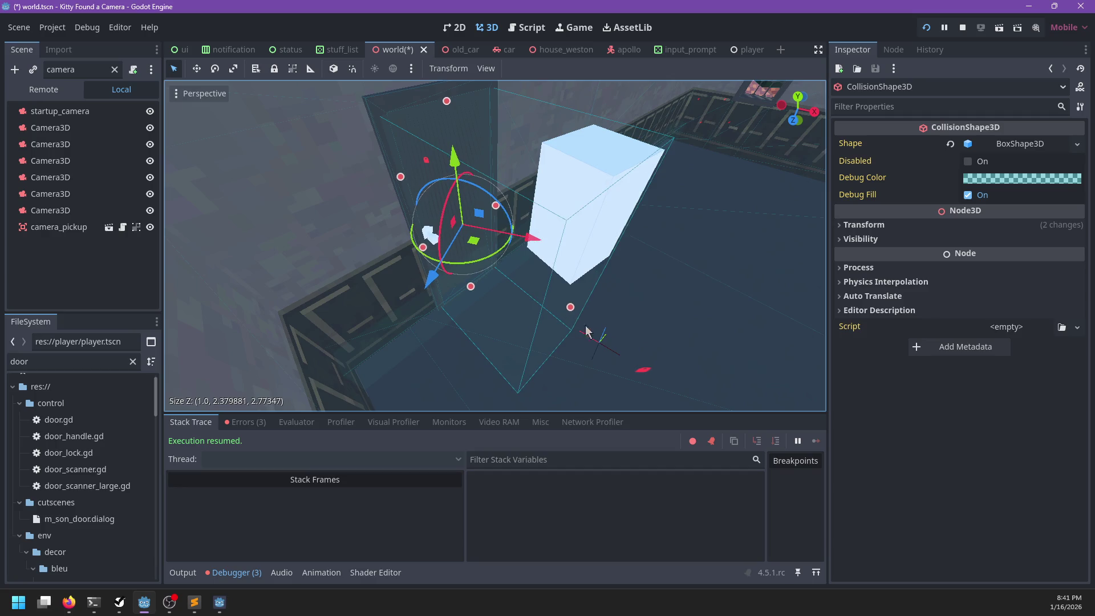
# - Nudge the attic_resurrect marker, save the world scene, and relaunch the game with F5
pyautogui.click(600, 342)
pyautogui.click(599, 342)
pyautogui.scroll(3, 577, 342)
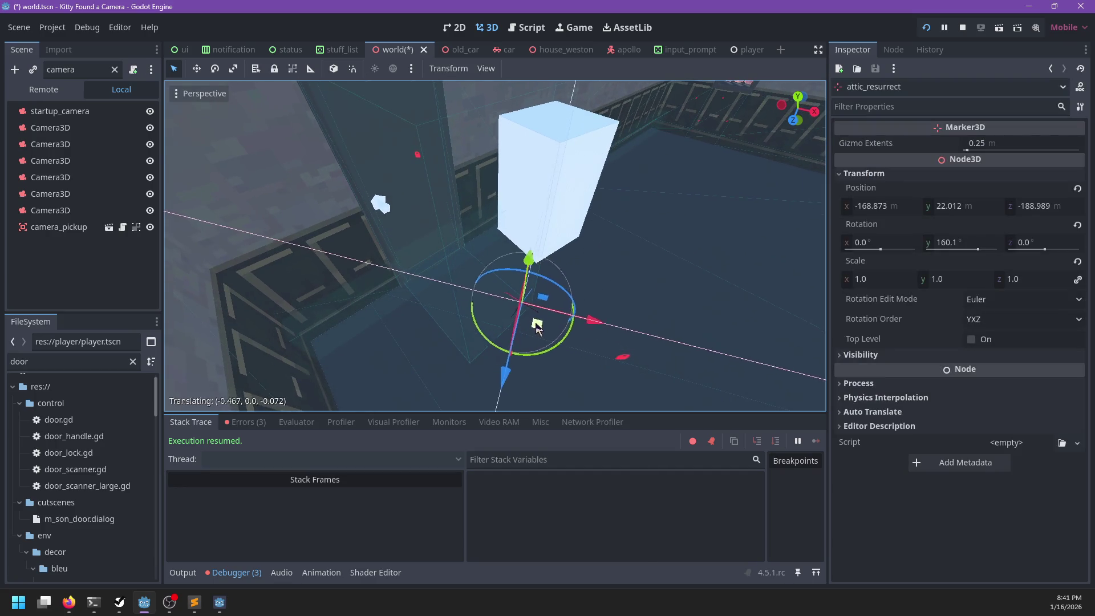
pyautogui.moveTo(682, 343); pyautogui.dragTo(608, 302)
pyautogui.hotkey('ctrl', 's')
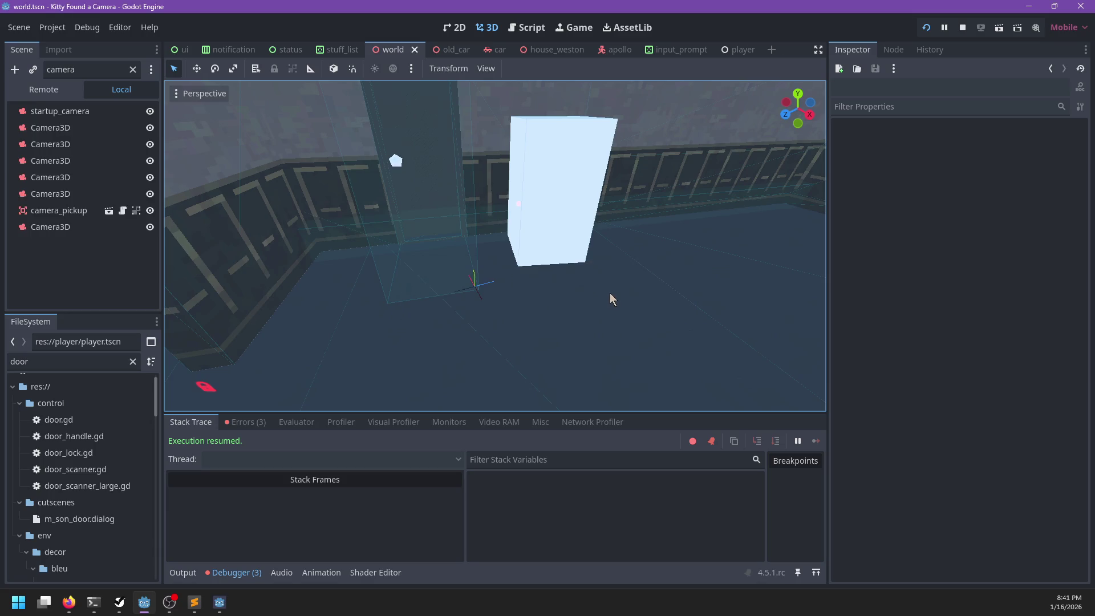
pyautogui.press('F5')
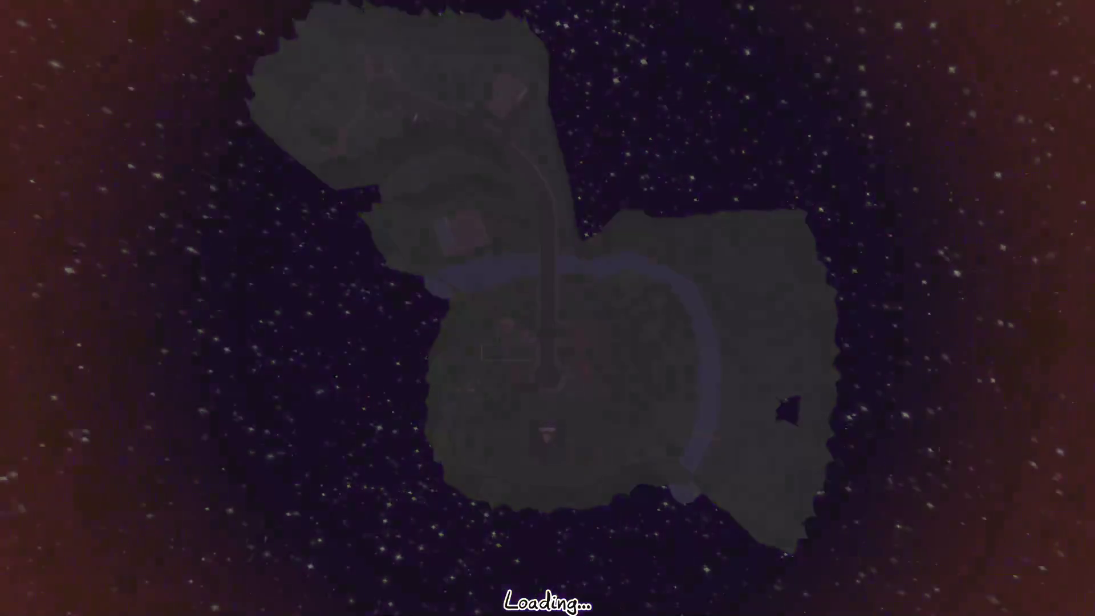
# - Open the live debug console once the game loads, then close it to resume play
pyautogui.press('`')
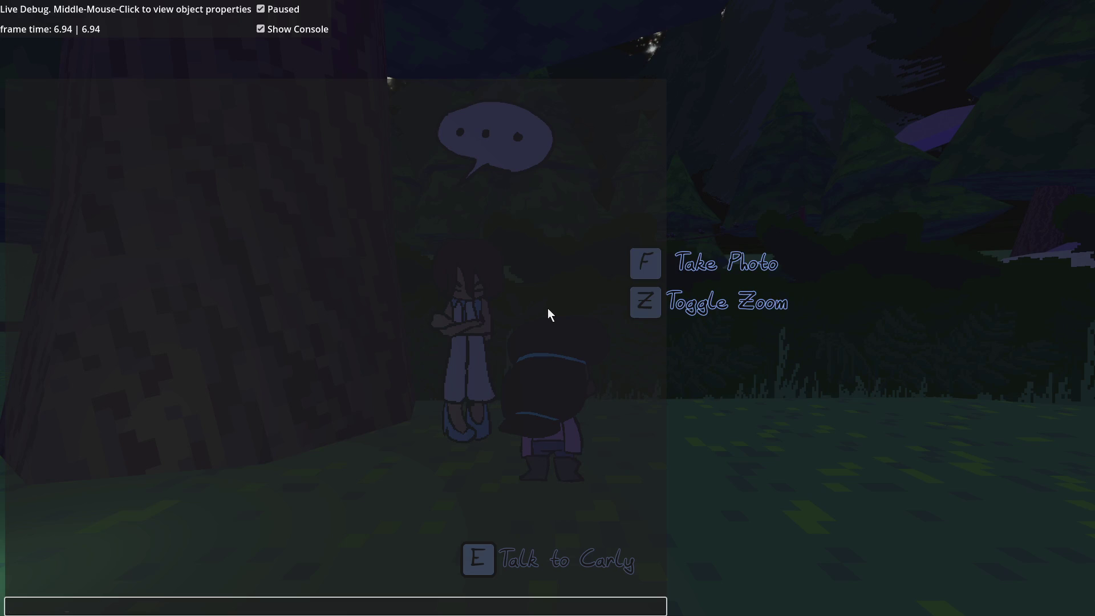
pyautogui.press('`')
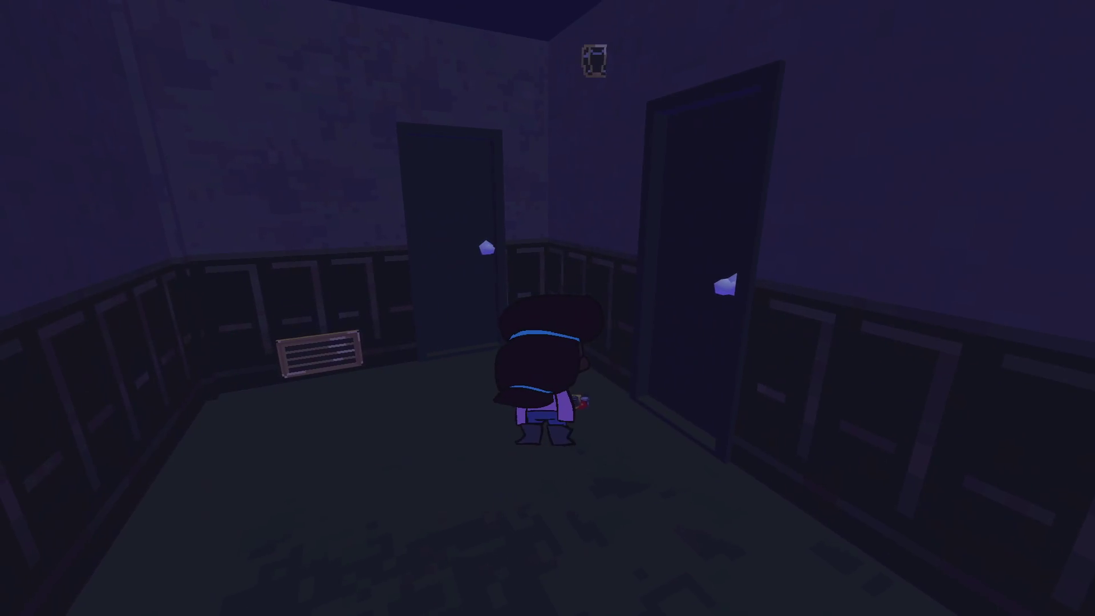
# - Walk into the lab, drink the Delicious Juice at the desk, and talk to The Ghost Hunters
pyautogui.press('`')
pyautogui.press('`')
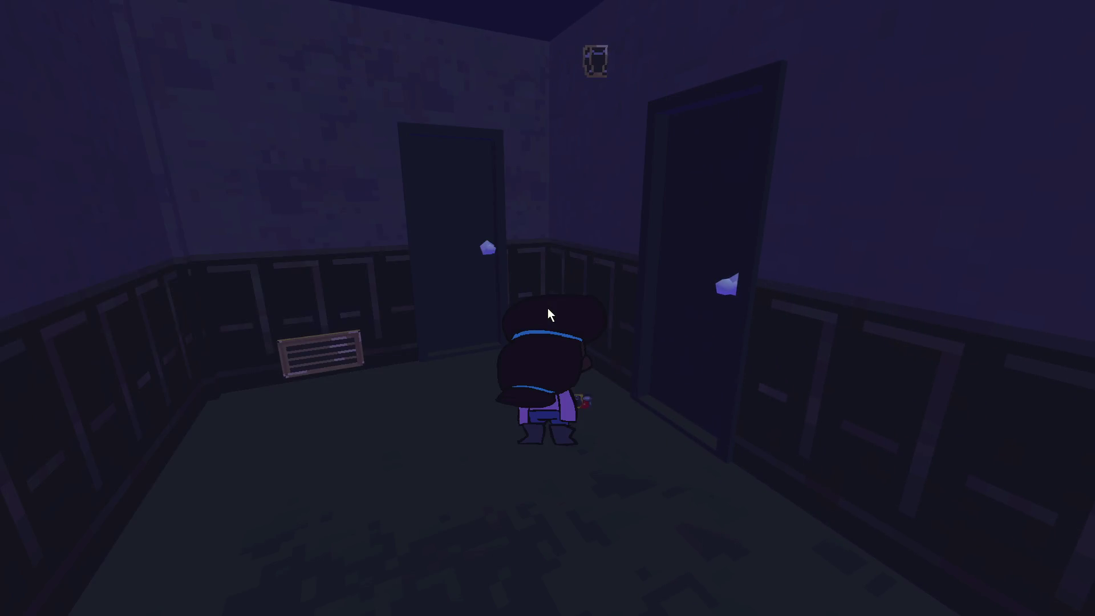
pyautogui.press('w')
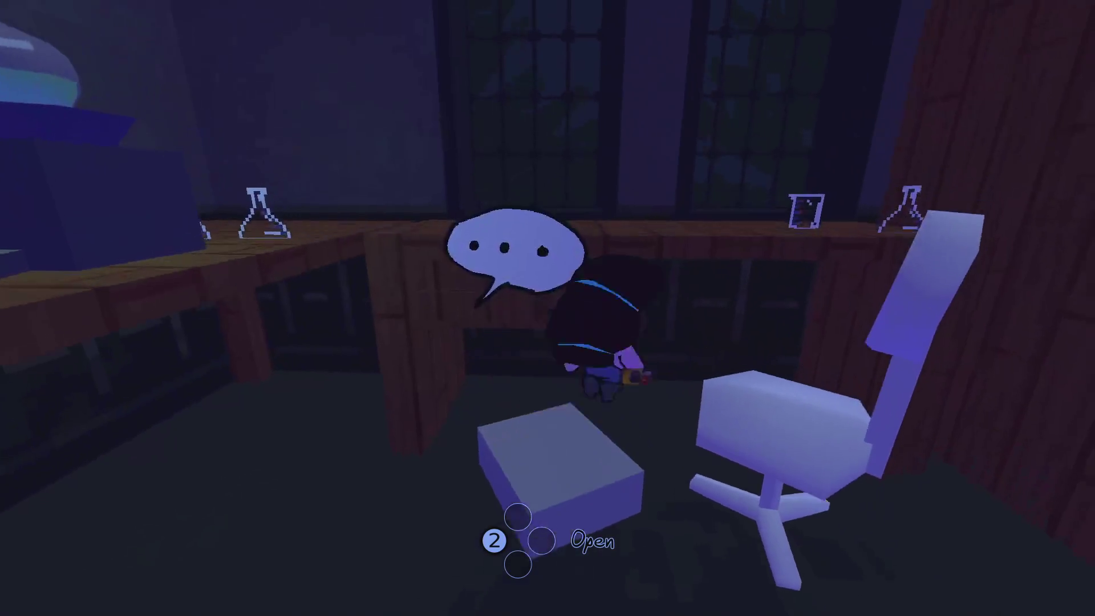
pyautogui.press('s')
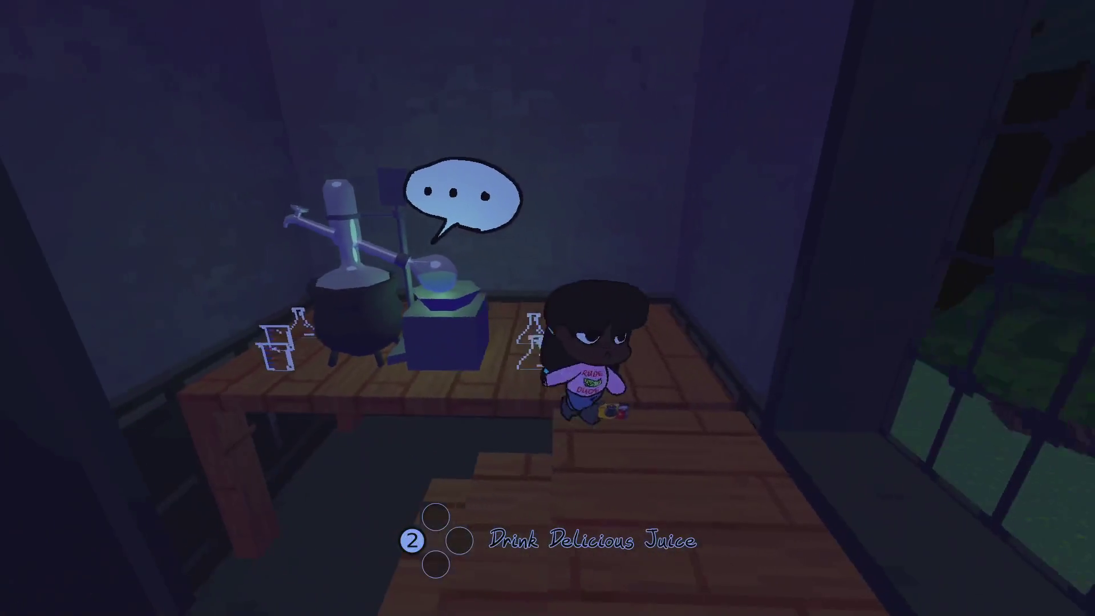
pyautogui.press('w')
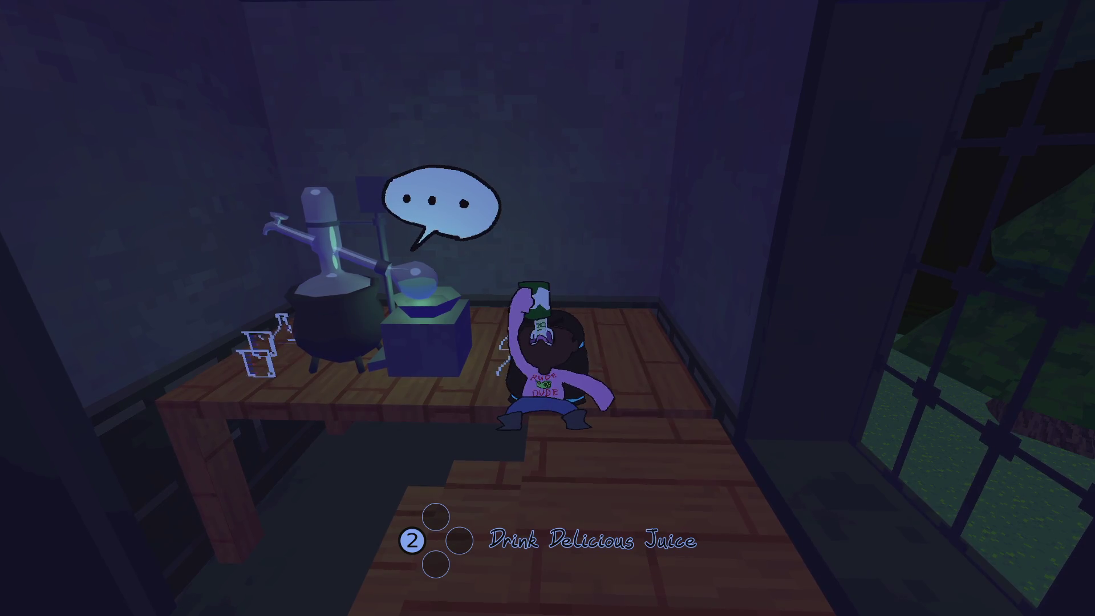
pyautogui.press('2')
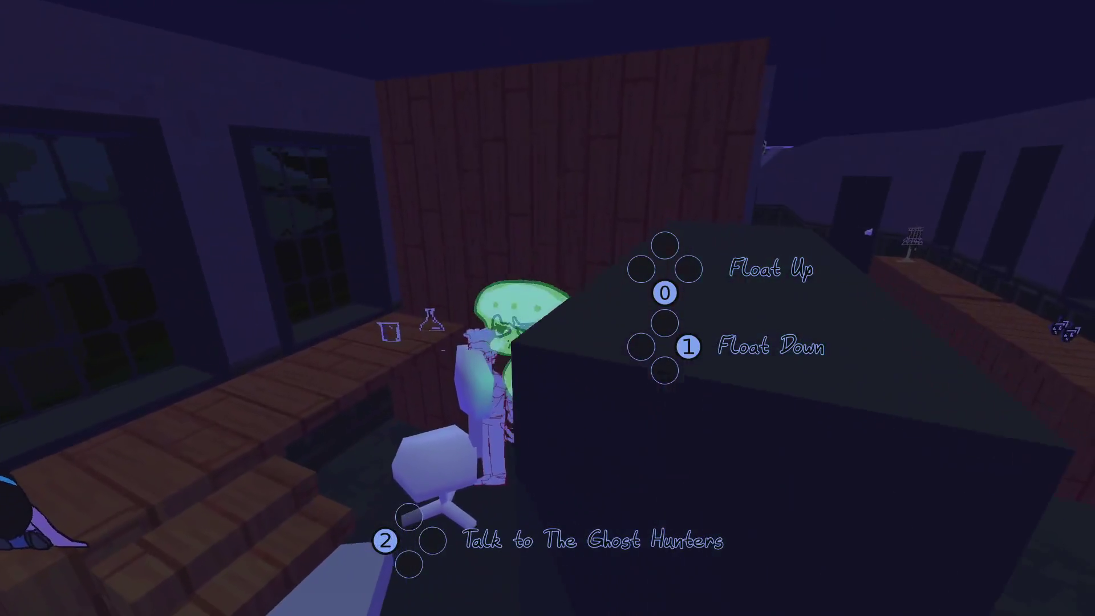
pyautogui.press('2')
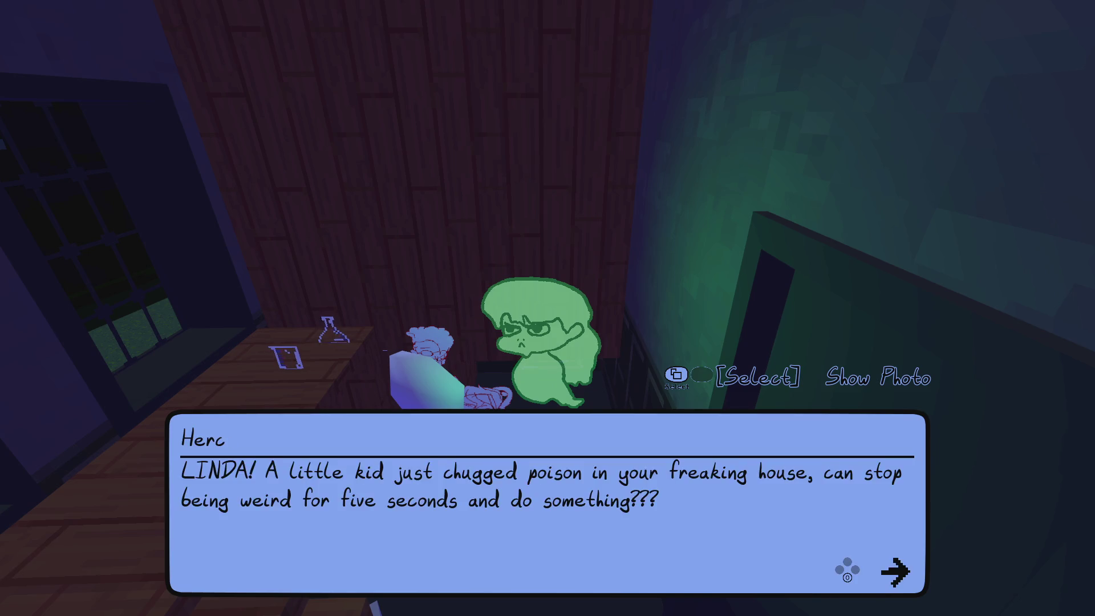
# - Ask the girl in the black dress 'How do I stop being a ghost?' after an insulting reply
pyautogui.press('2')
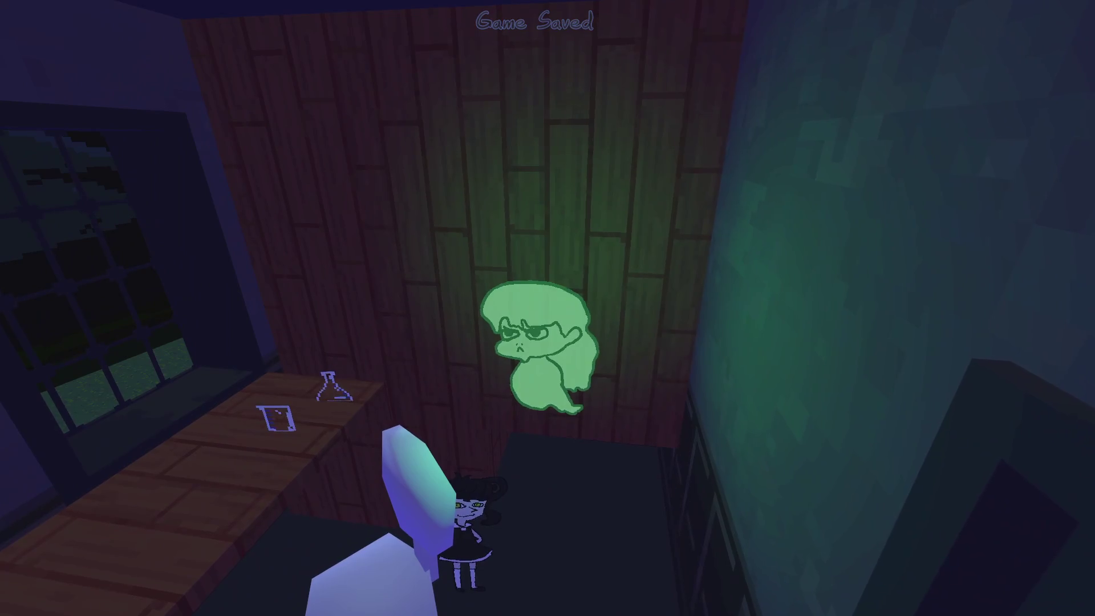
pyautogui.press('2')
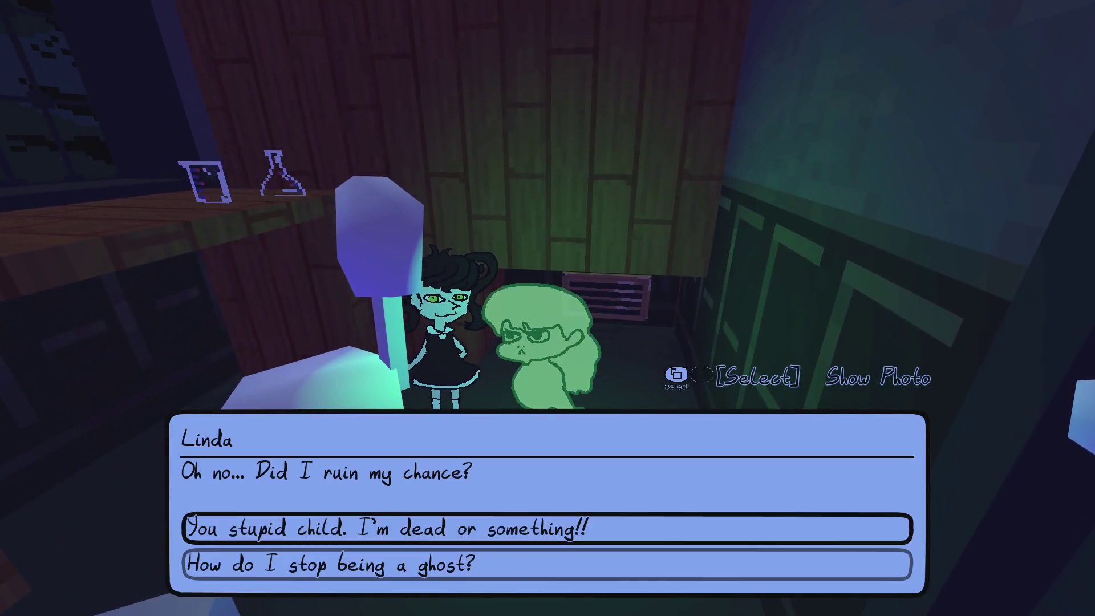
pyautogui.press('2')
pyautogui.press('2')
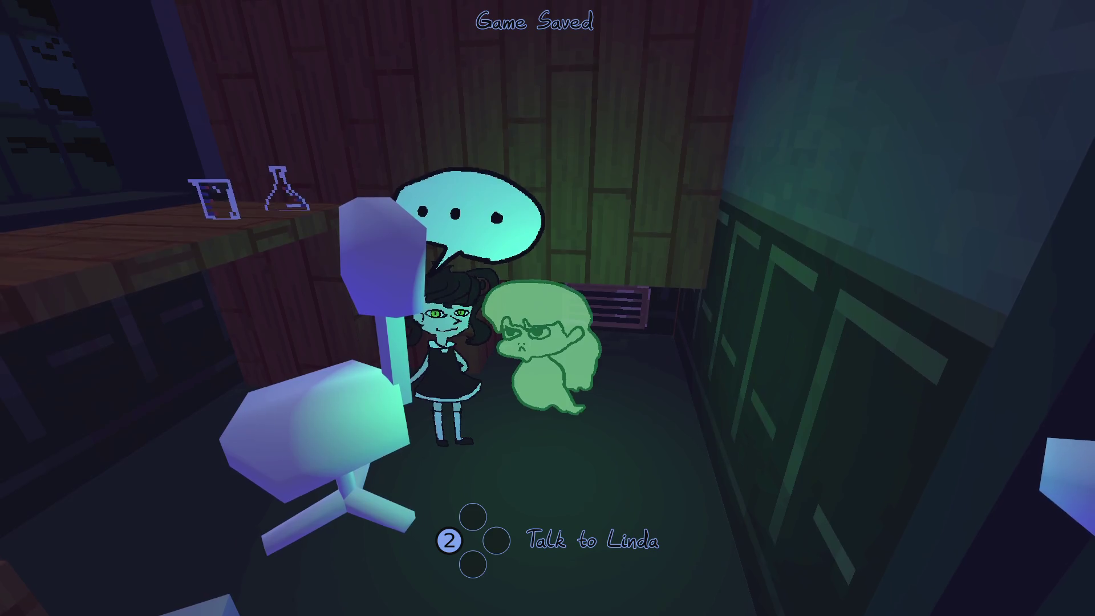
pyautogui.press('2')
pyautogui.press('Down')
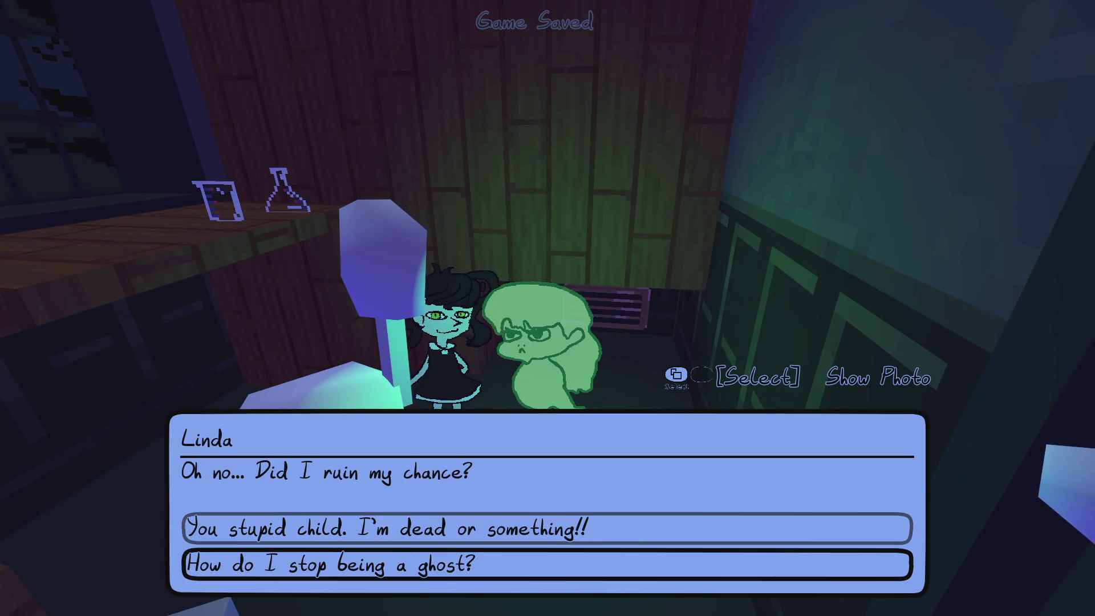
pyautogui.press('Return')
pyautogui.press('2')
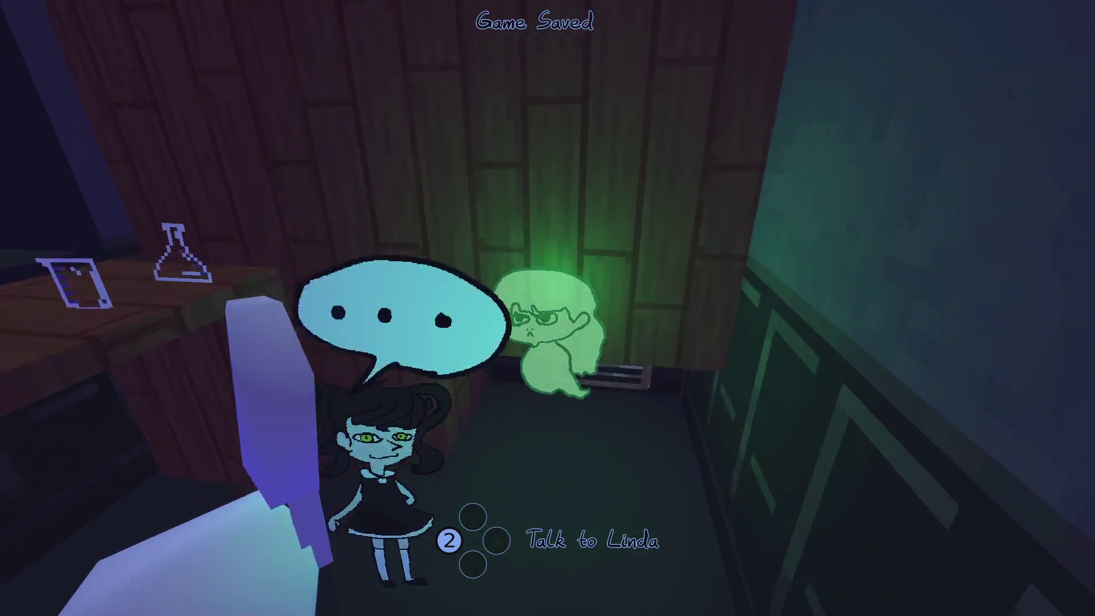
# - Float the ghost down through the levels to Linda and go through her dialogue
pyautogui.press('Up')
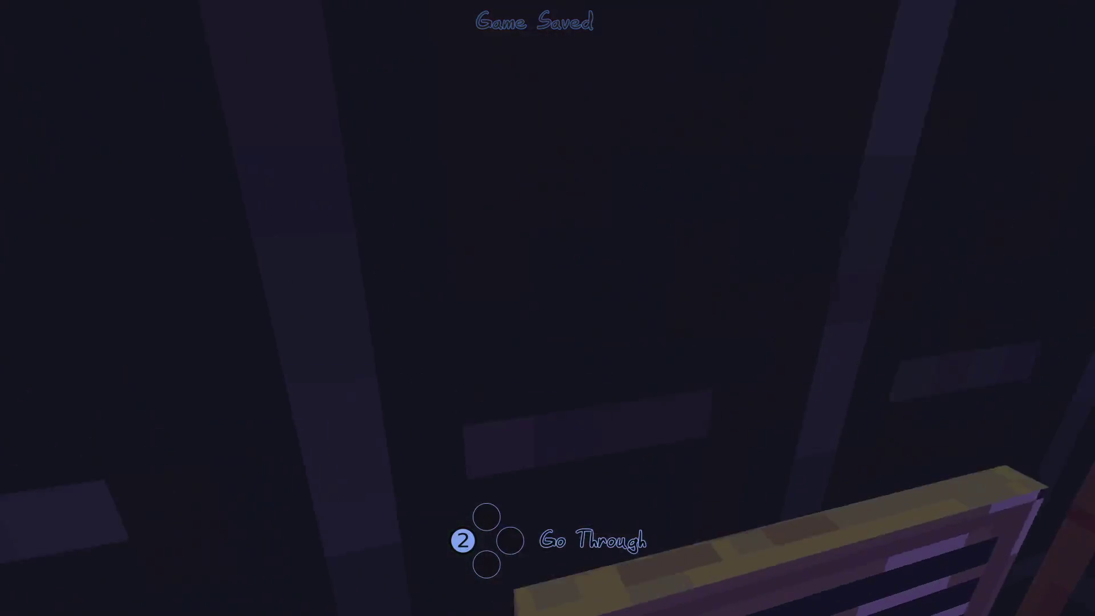
pyautogui.press('Up')
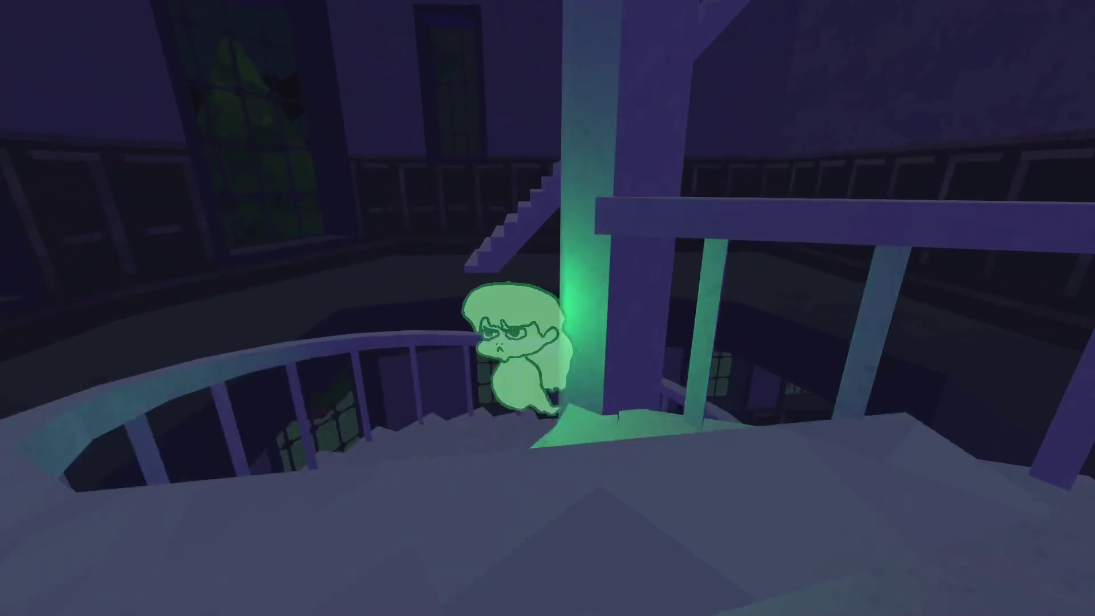
pyautogui.press('Up')
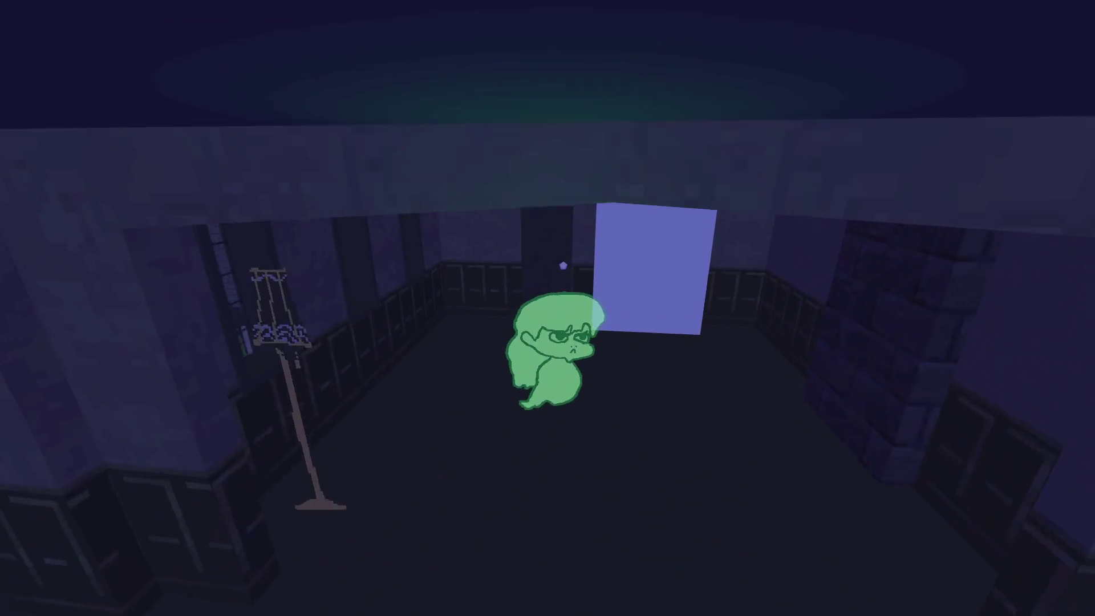
pyautogui.press('Up')
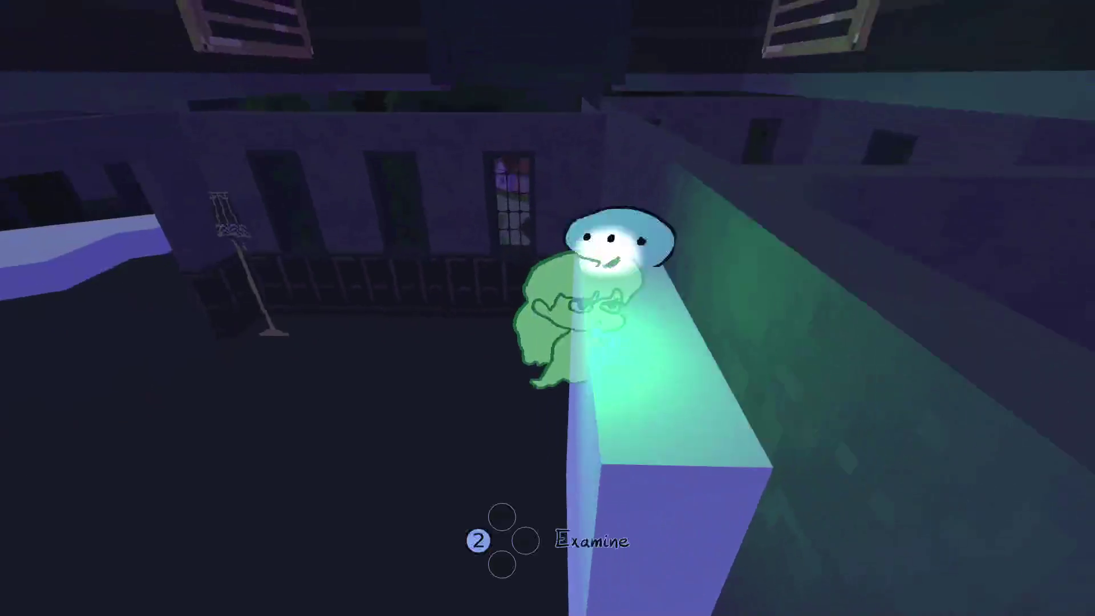
pyautogui.press('Up')
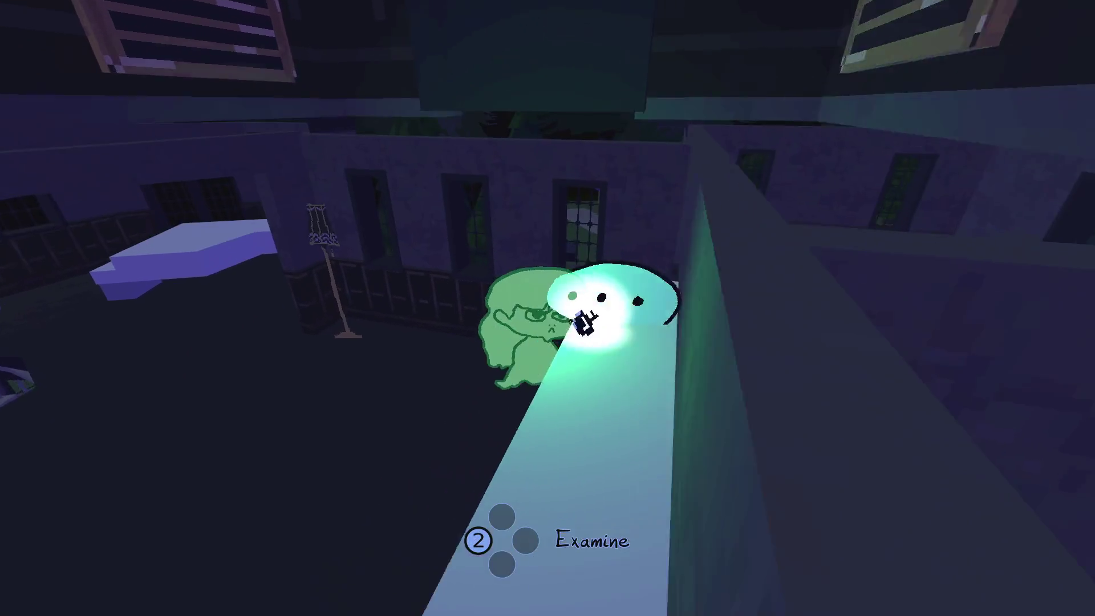
pyautogui.press('Up')
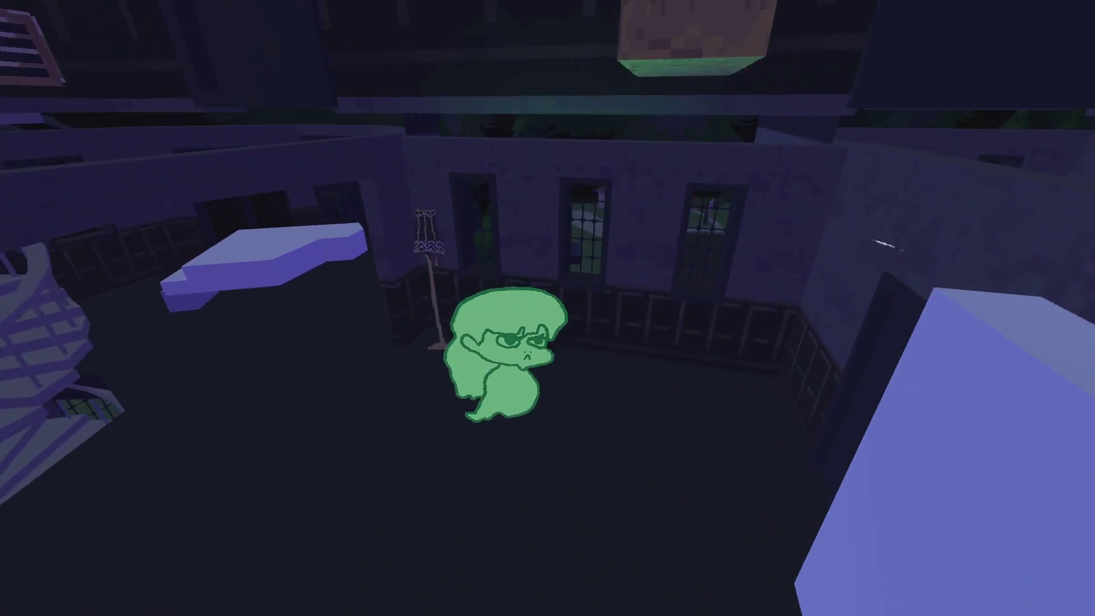
pyautogui.press('Up')
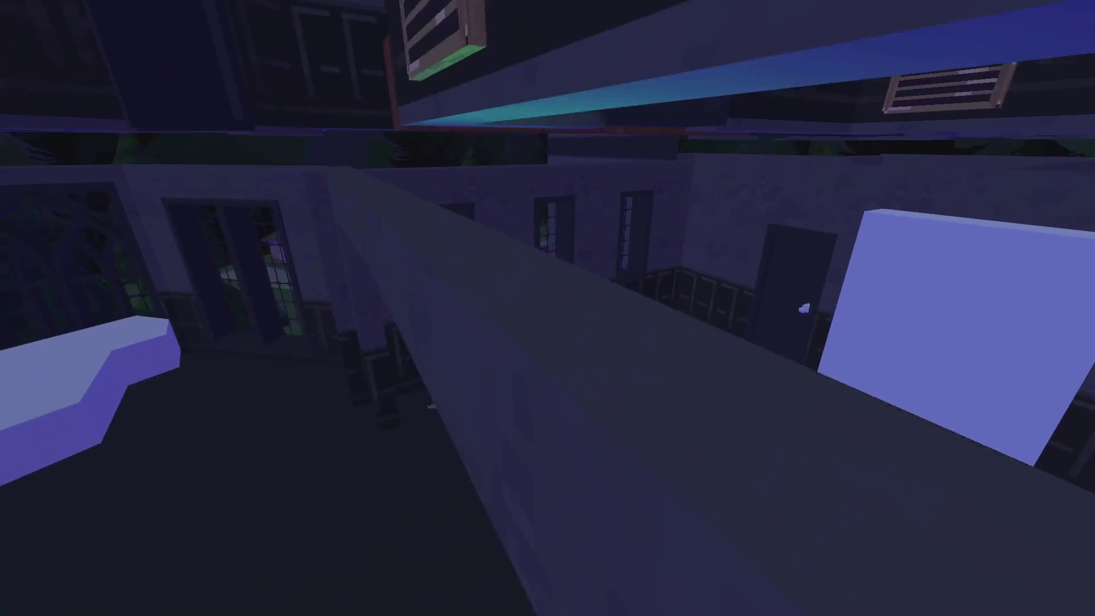
pyautogui.press('Up')
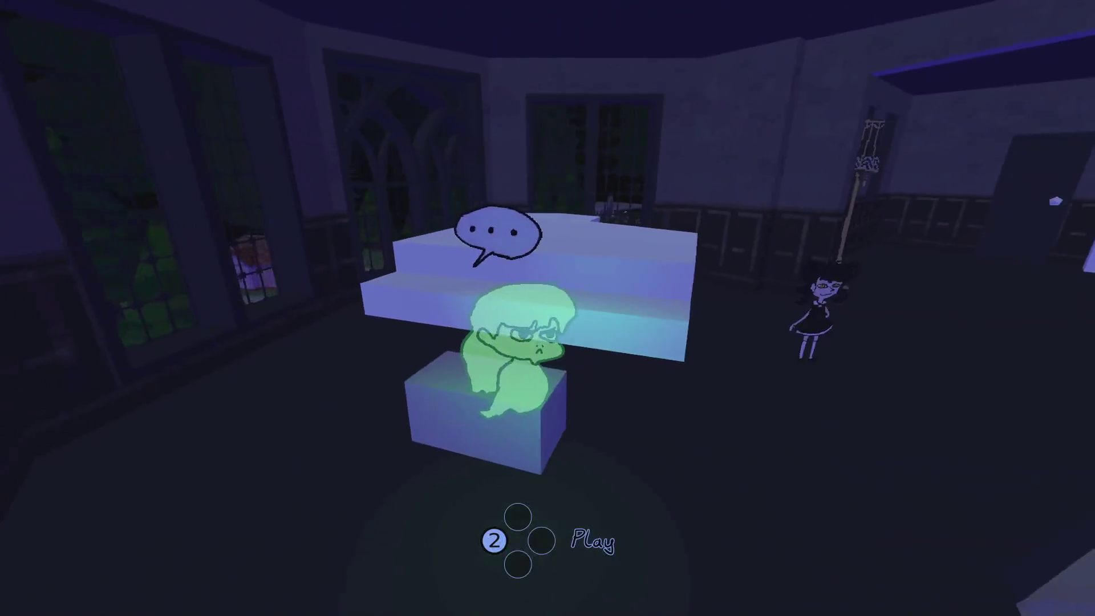
pyautogui.press('Up')
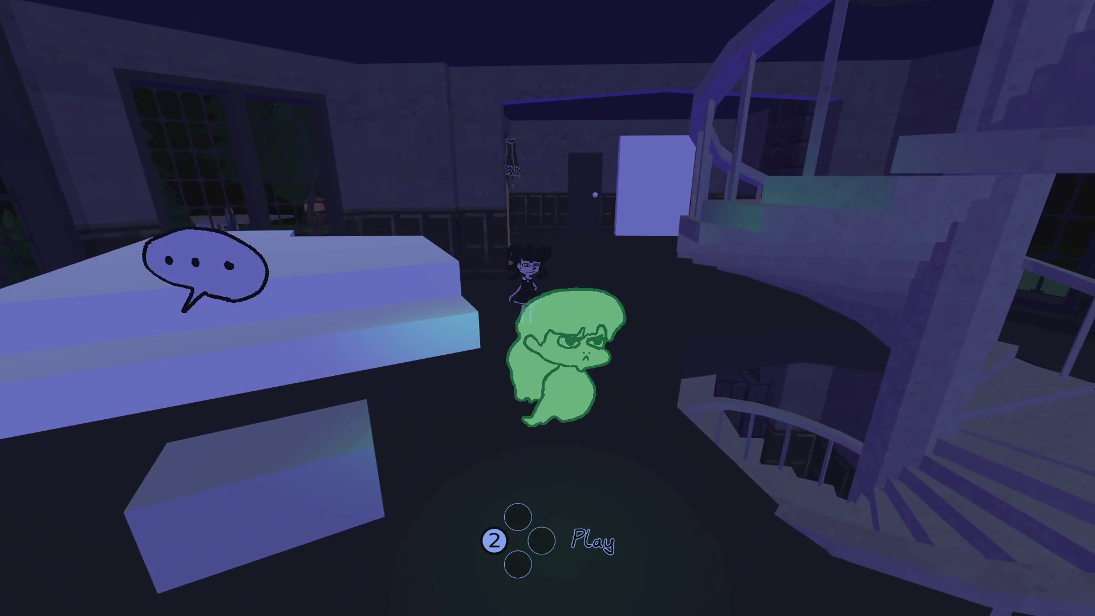
pyautogui.press('Up')
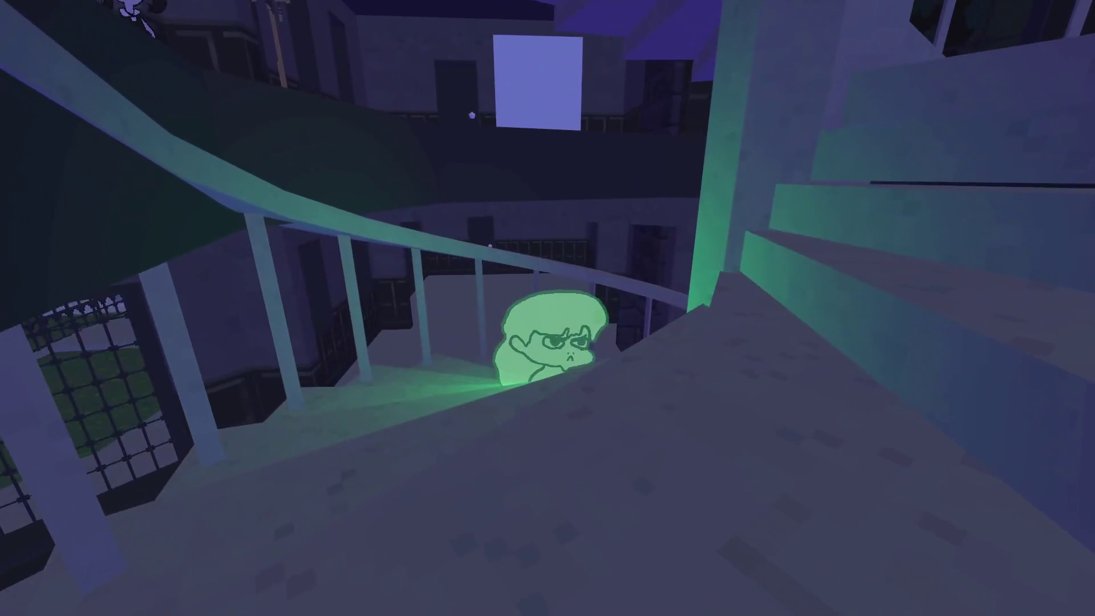
pyautogui.press('2')
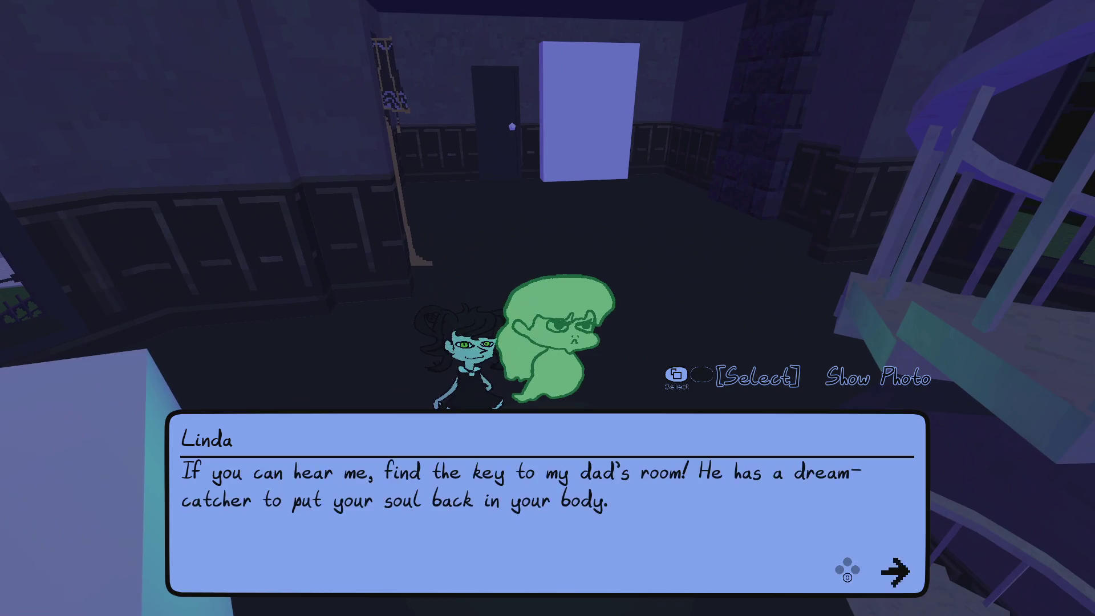
pyautogui.press('0')
pyautogui.press('Up')
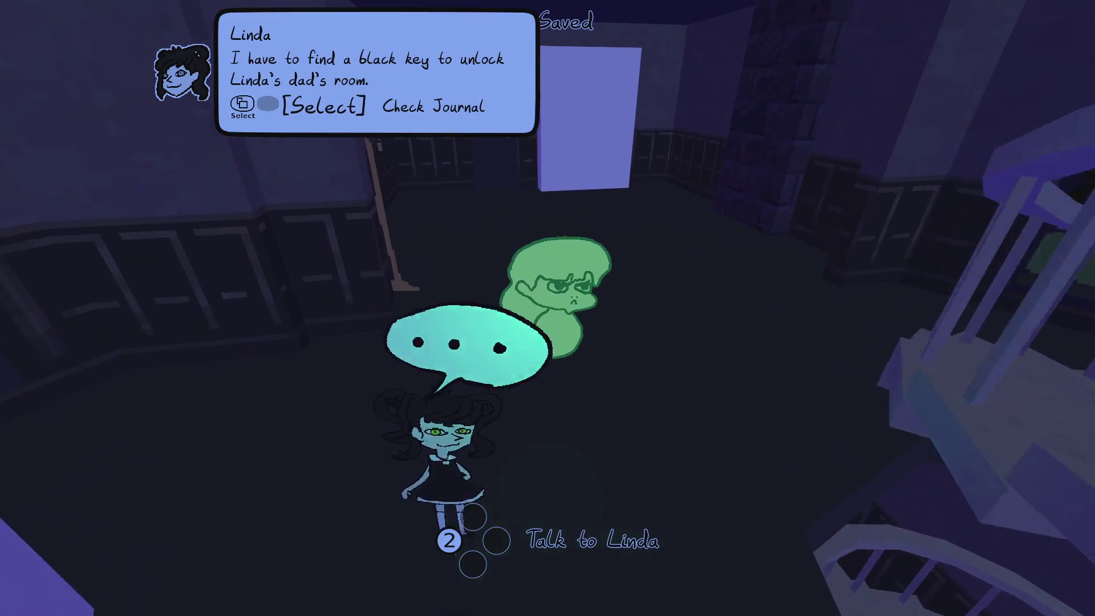
# - Walk back up the spiral staircase, then choose Save and Exit from the pause menu
pyautogui.press('Down')
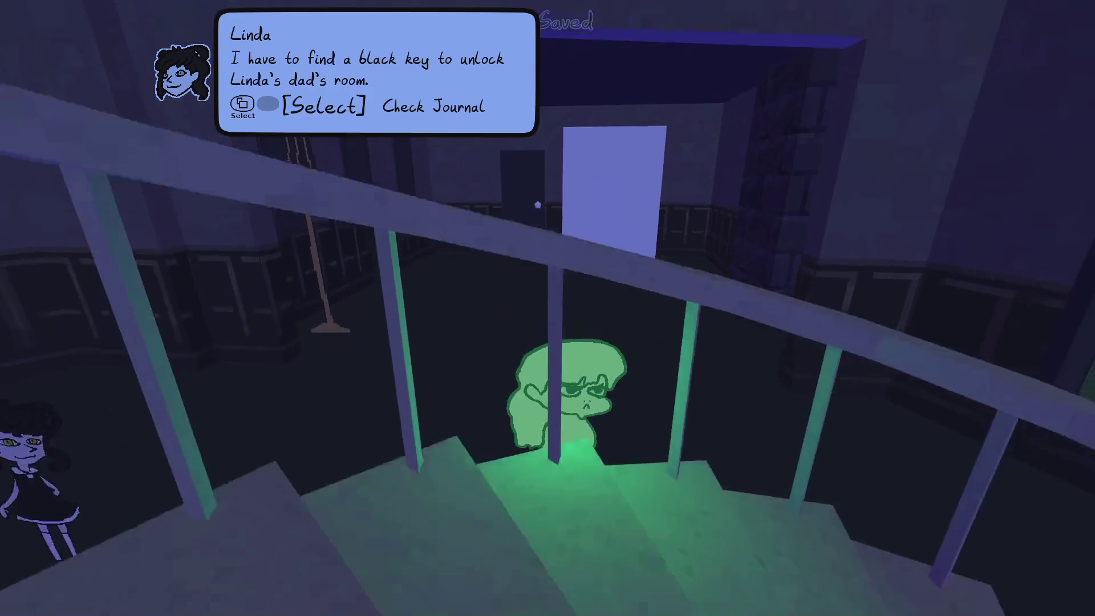
pyautogui.press('Down')
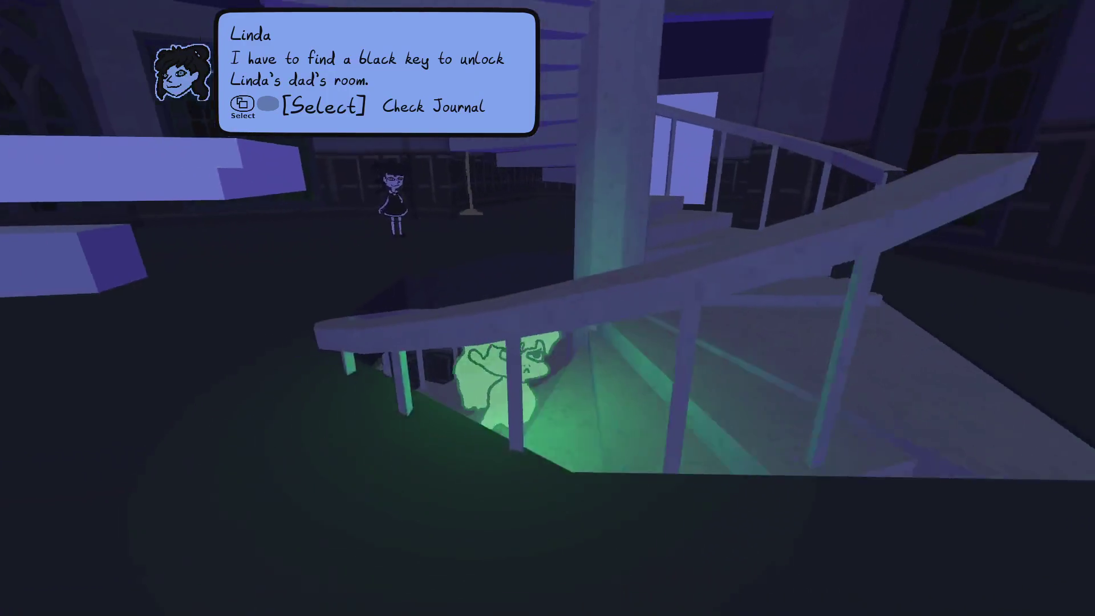
pyautogui.press('Down')
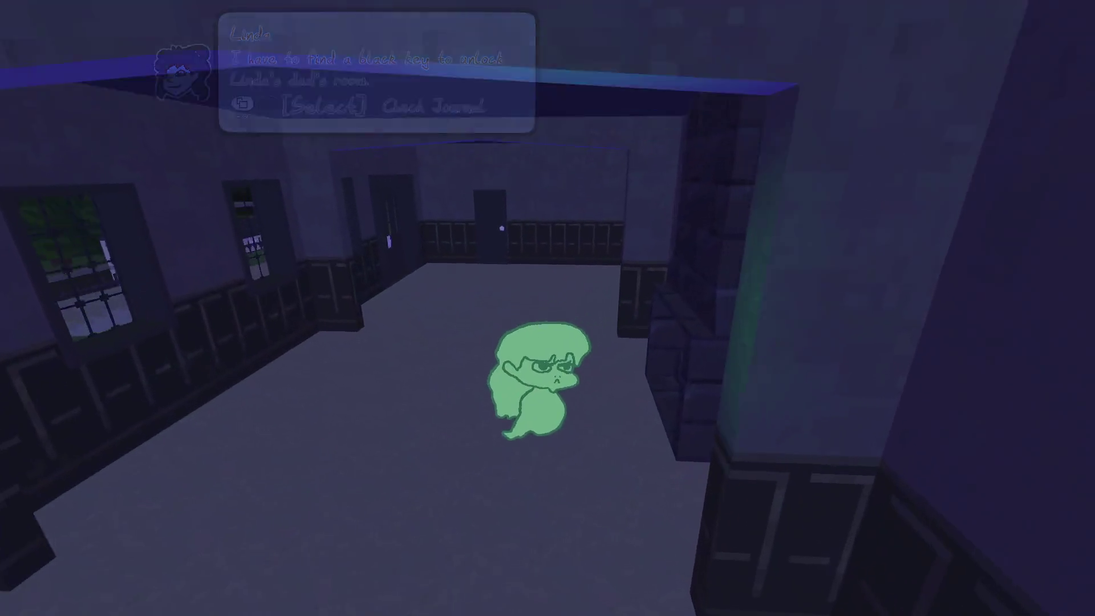
pyautogui.press('Down')
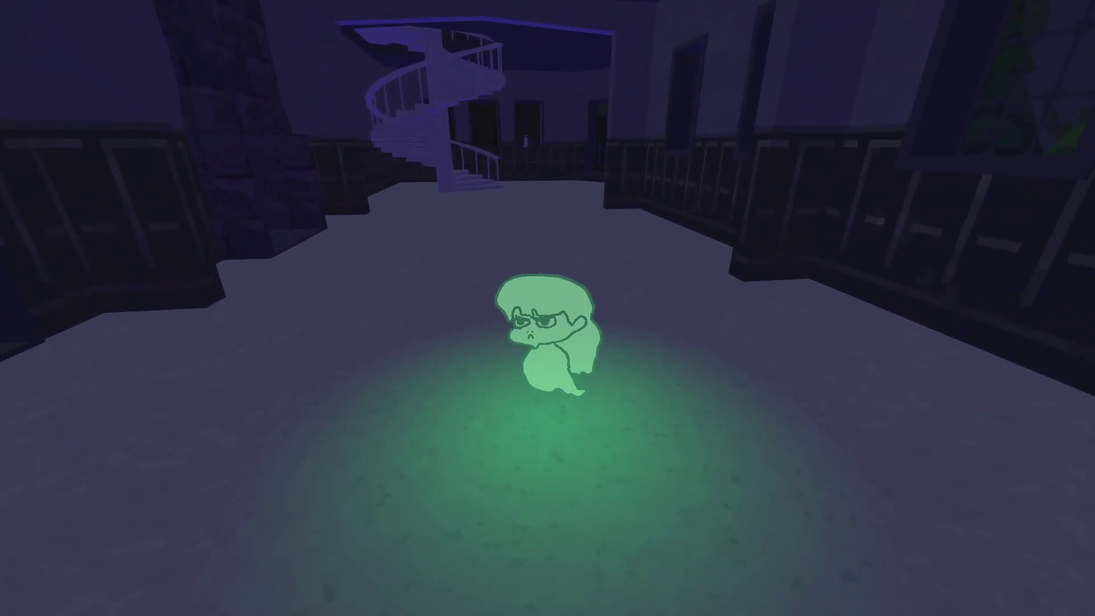
pyautogui.press('Up')
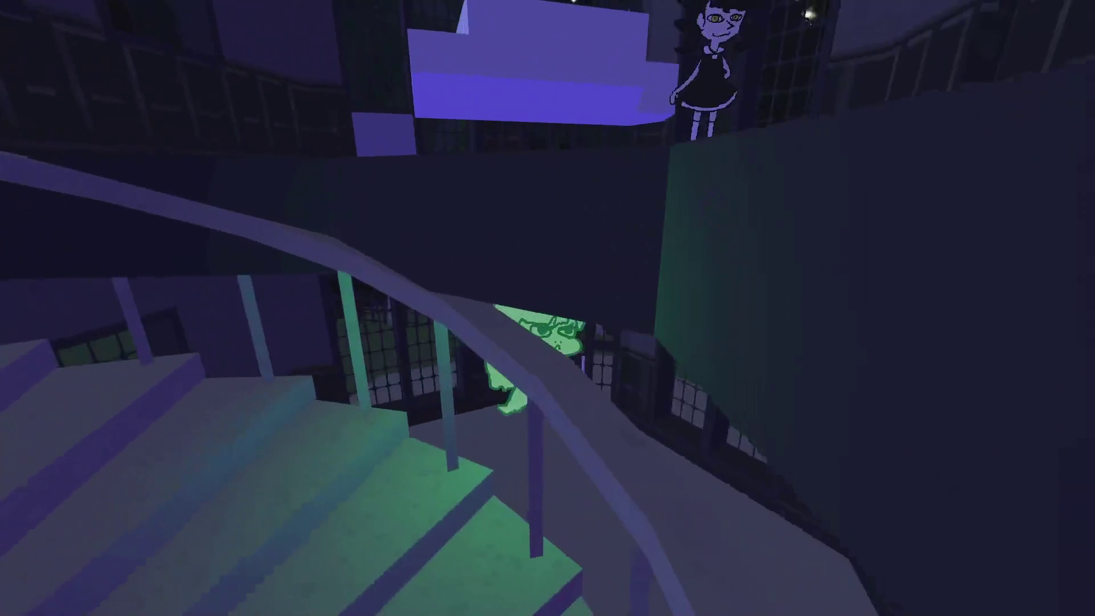
pyautogui.press('Up')
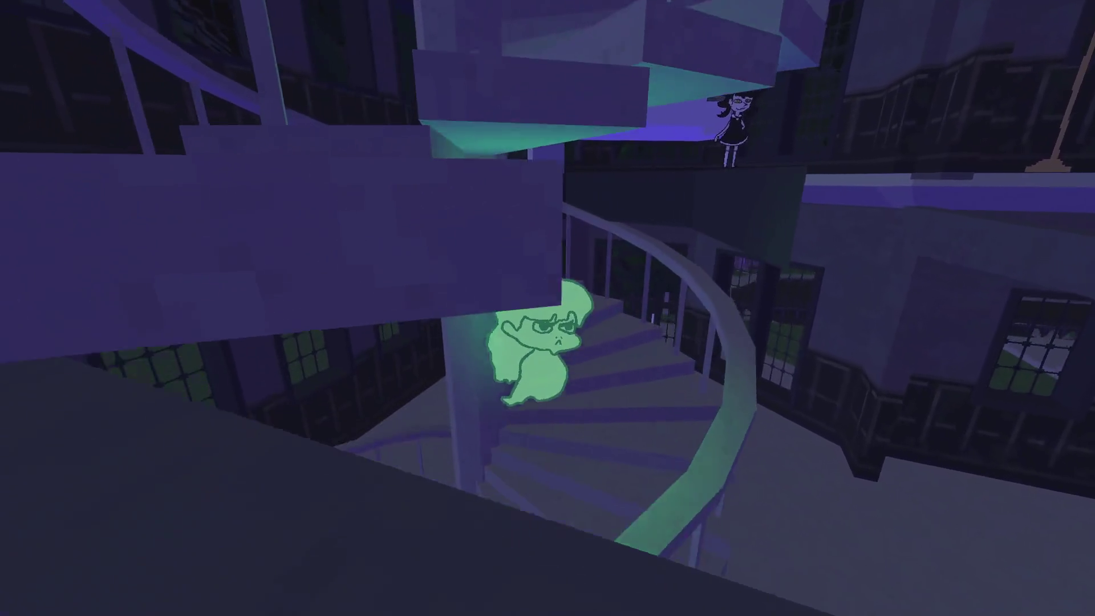
pyautogui.press('Escape')
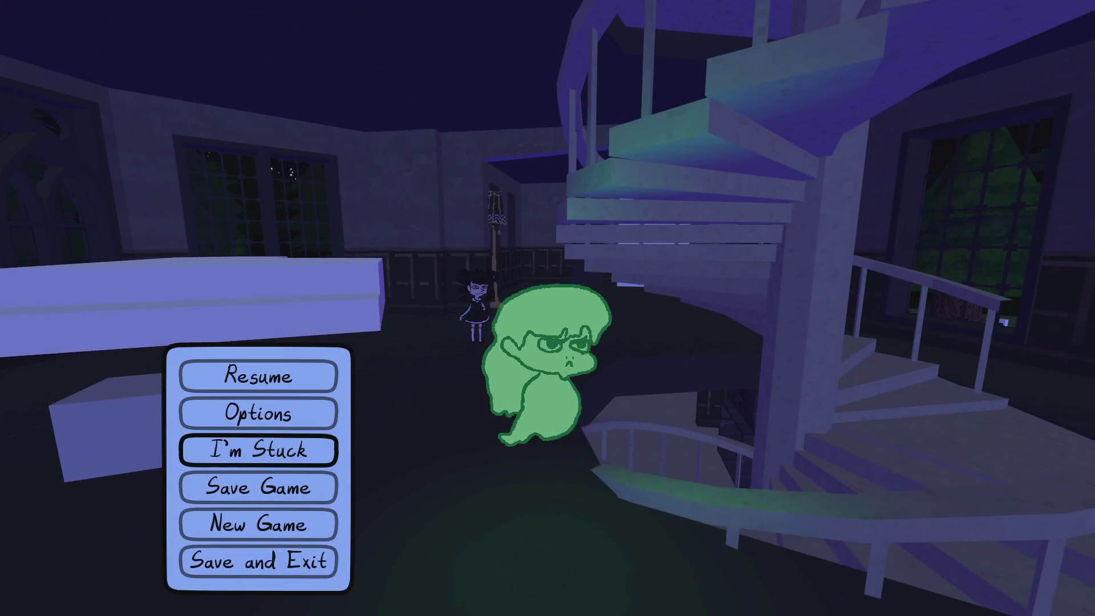
pyautogui.press('Return')
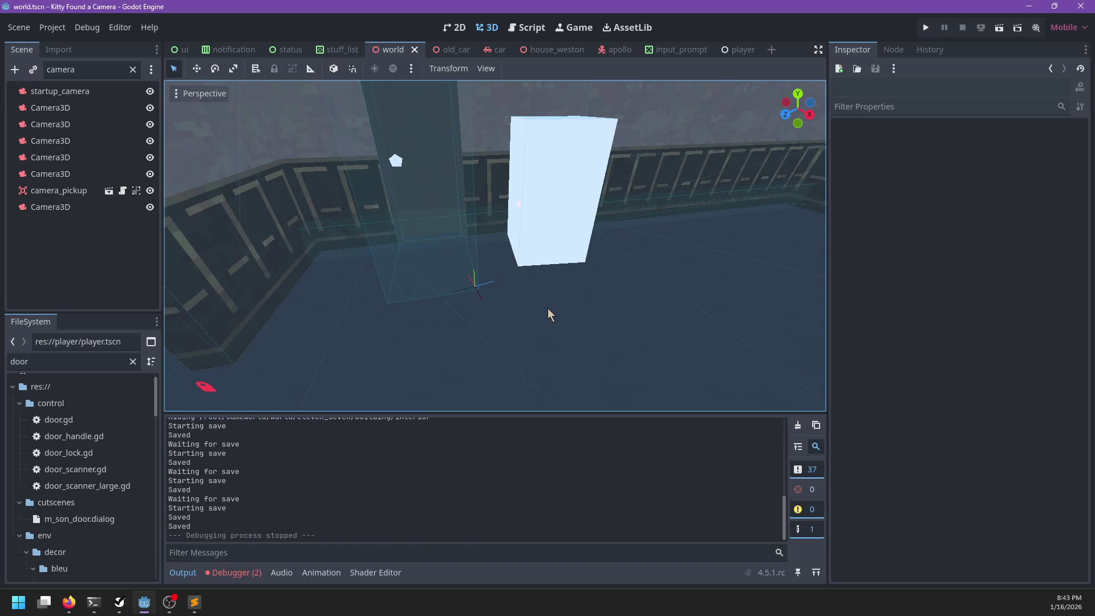
# - Zoom in on the white box, then select and frame the black key
pyautogui.scroll(5, 547, 308)
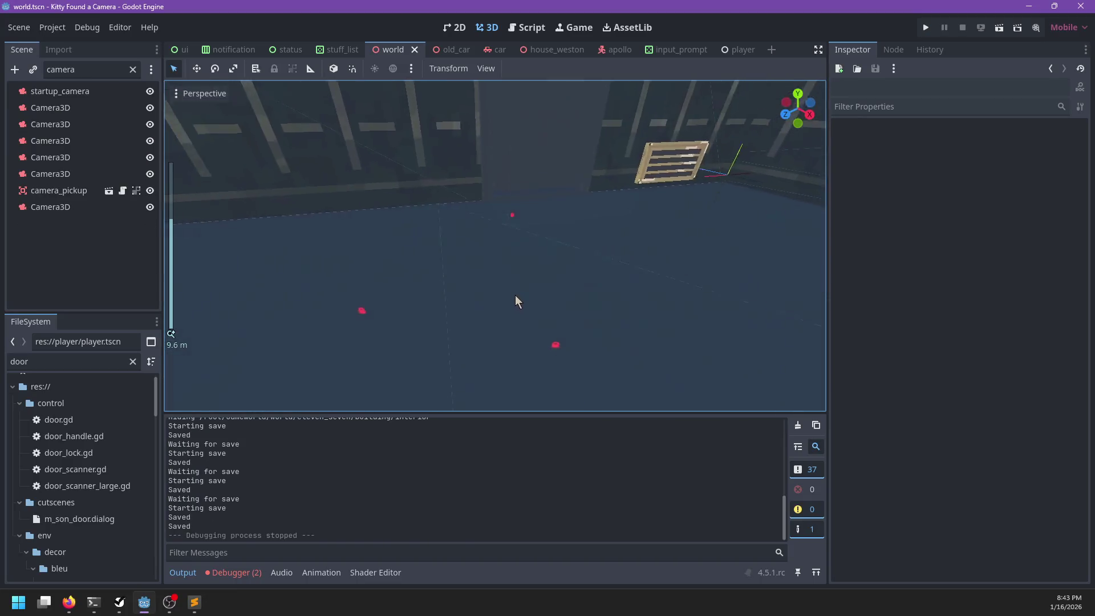
pyautogui.scroll(5, 526, 228)
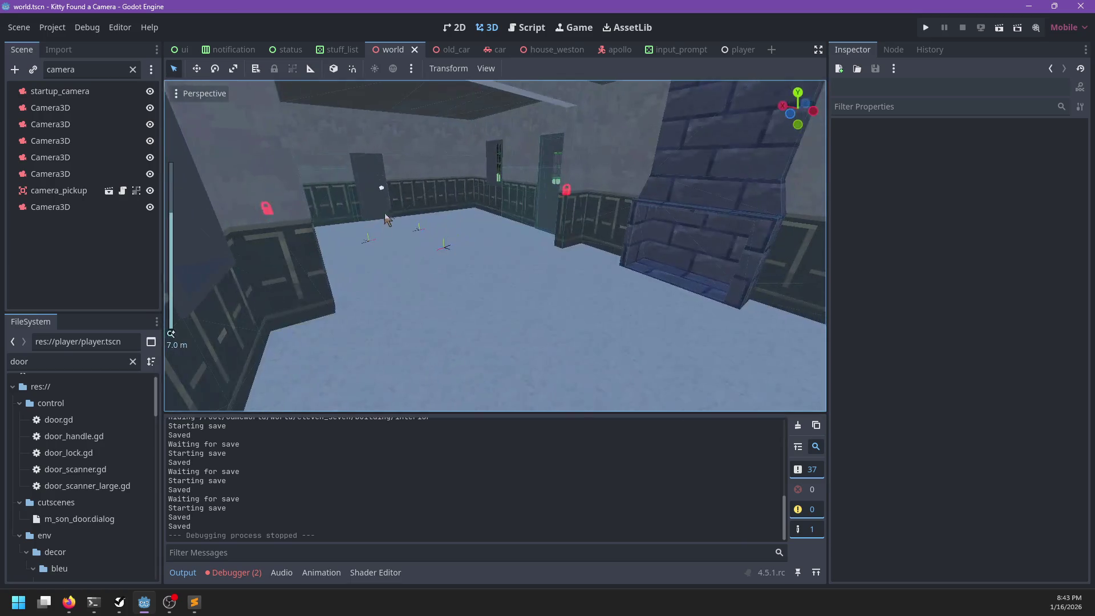
pyautogui.moveTo(387, 218)
pyautogui.mouseDown()
pyautogui.moveTo(579, 274)
pyautogui.moveTo(527, 276)
pyautogui.moveTo(538, 276)
pyautogui.moveTo(508, 259)
pyautogui.mouseUp()
pyautogui.scroll(3, 529, 202)
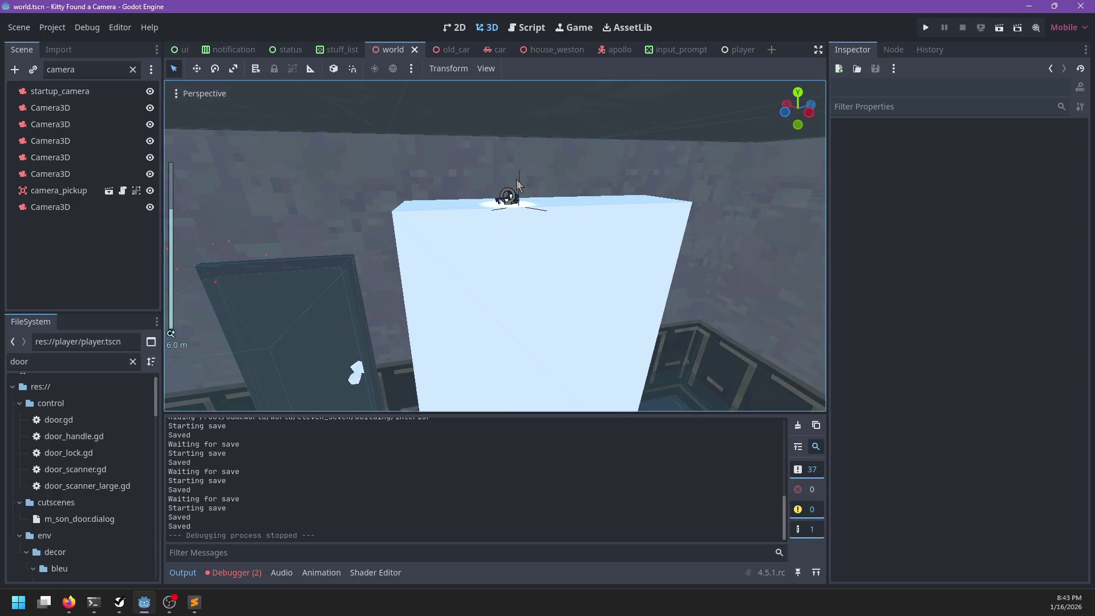
pyautogui.click(517, 183)
pyautogui.click(509, 200)
pyautogui.press('f')
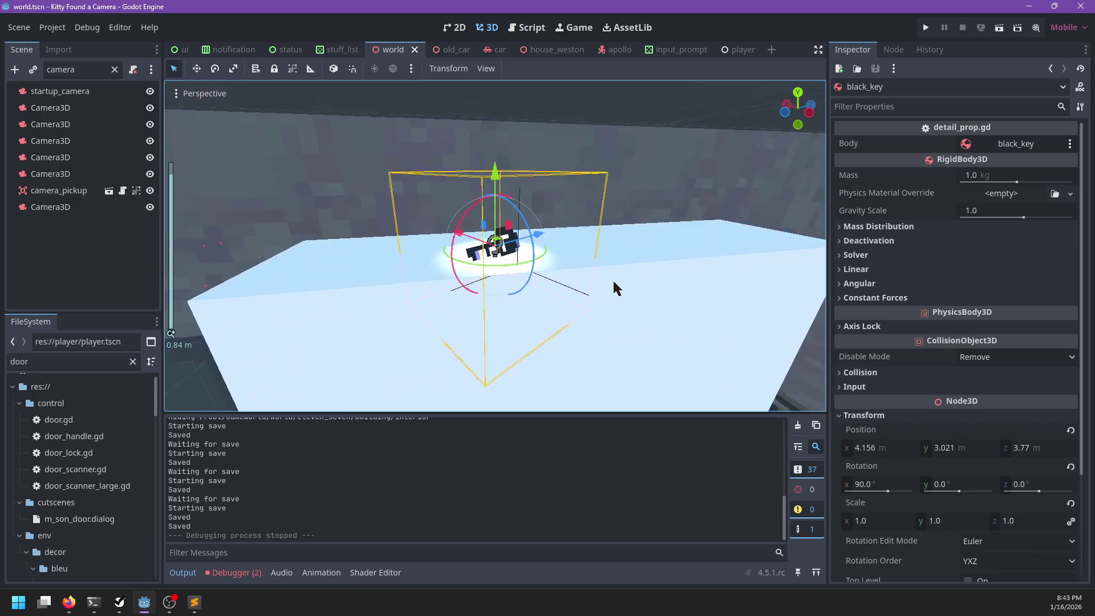
# - Add a Marker3D node and find it in the Scene tree with a 'mark' filter
pyautogui.hotkey('ctrl', 'a')
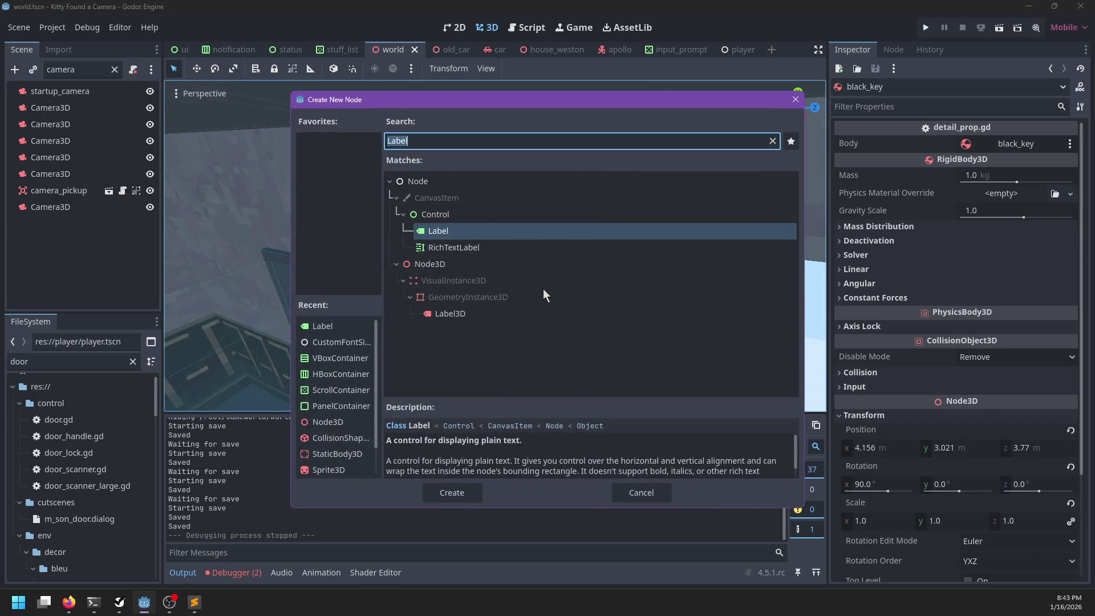
pyautogui.write('maer')
pyautogui.press('BackSpace')
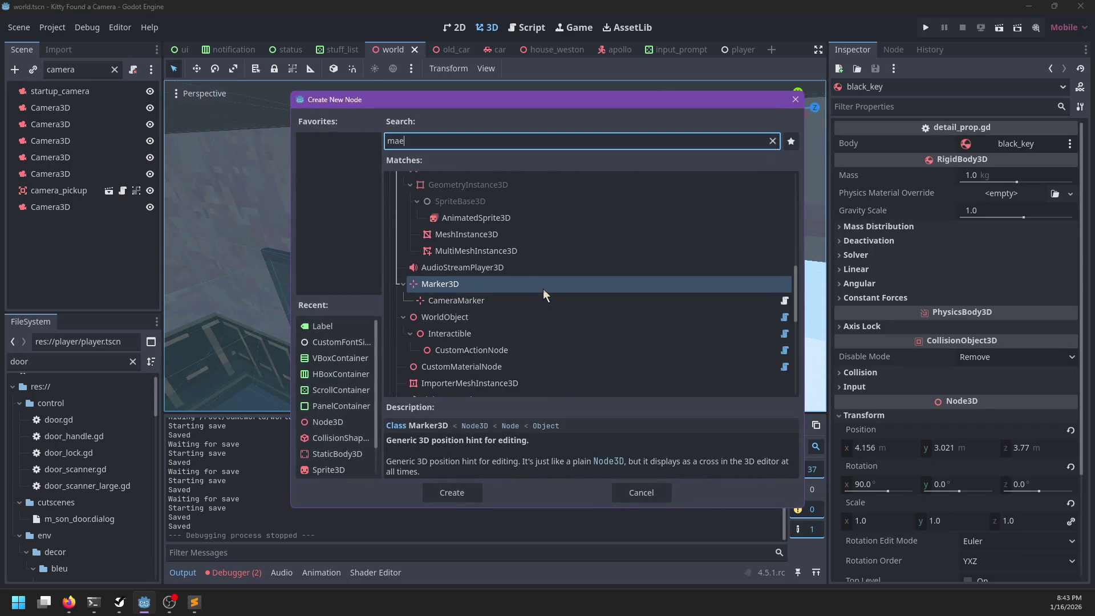
pyautogui.press('Return')
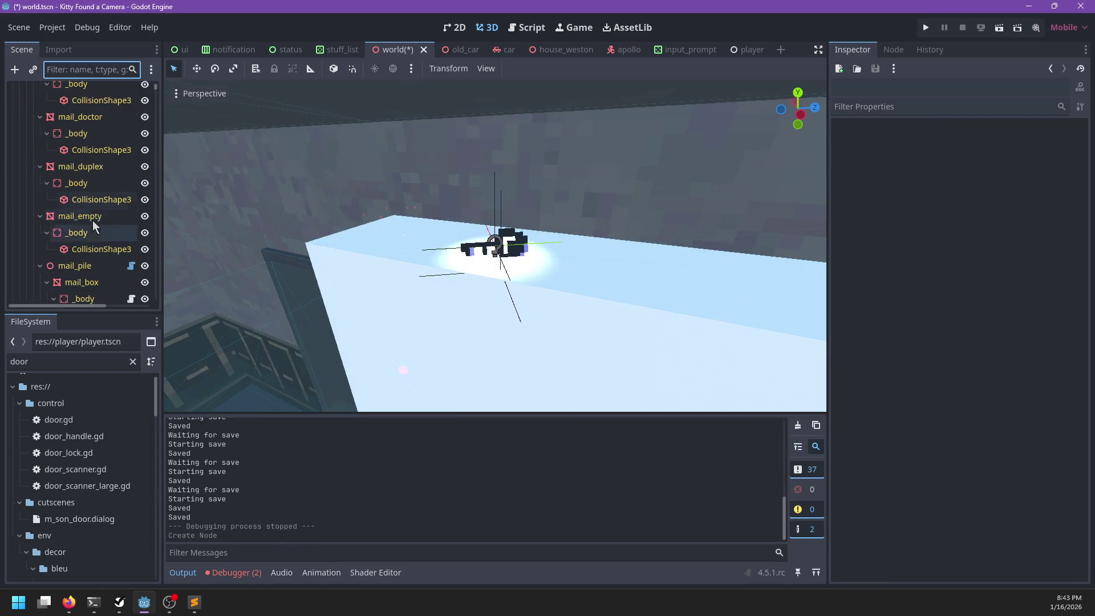
pyautogui.moveTo(156, 90); pyautogui.dragTo(156, 298)
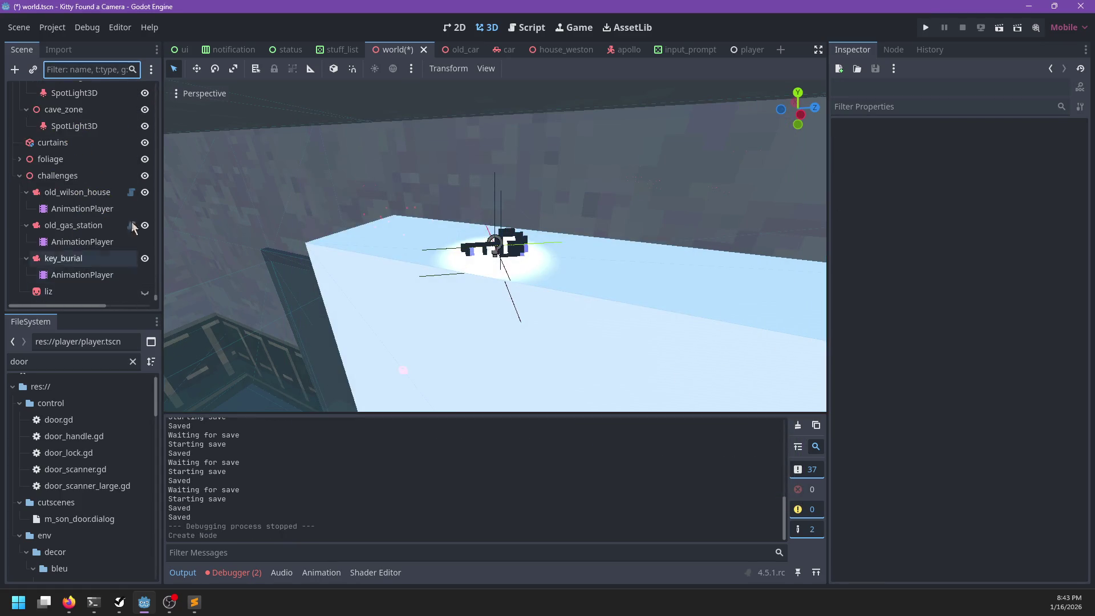
pyautogui.write('maer')
pyautogui.press('BackSpace')
pyautogui.press('BackSpace')
pyautogui.write('rk')
pyautogui.click(70, 98)
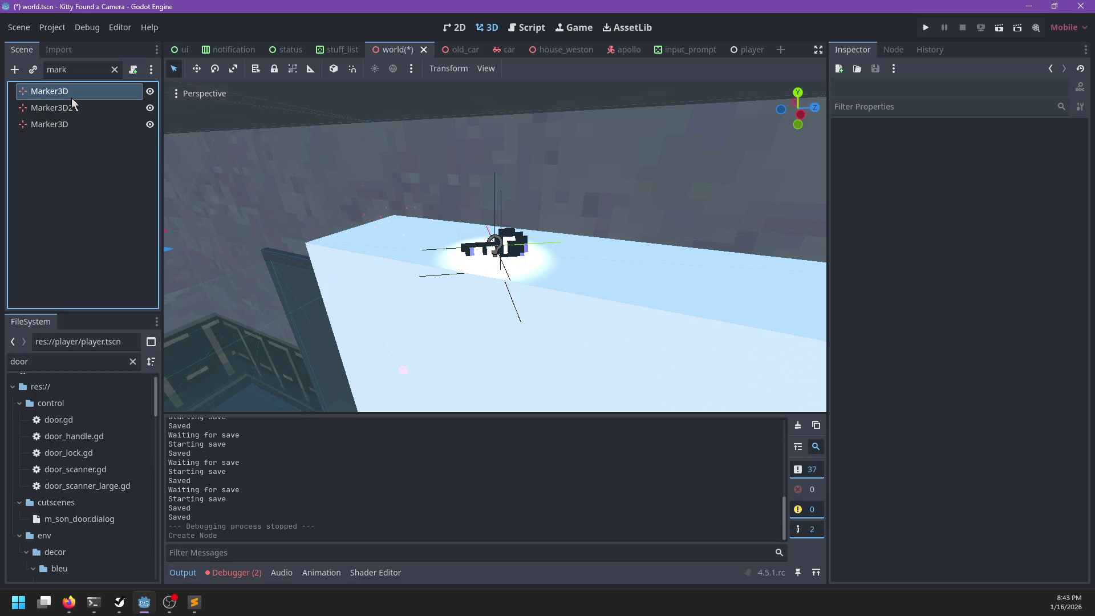
pyautogui.click(113, 70)
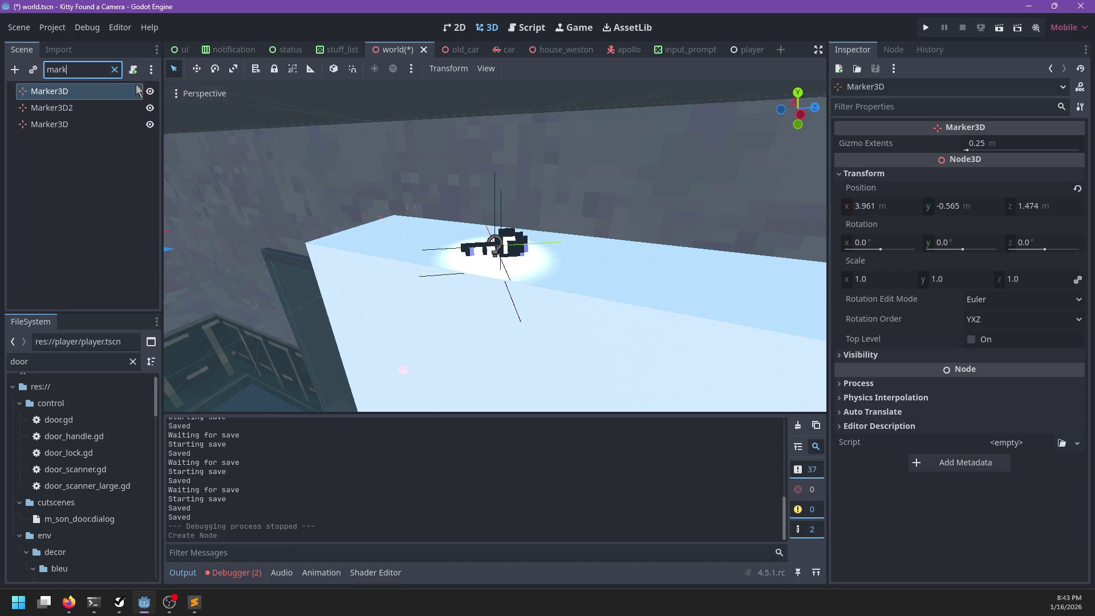
# - Orbit around the black key to find and select the new marker in the viewport
pyautogui.moveTo(505, 299)
pyautogui.mouseDown()
pyautogui.moveTo(501, 276)
pyautogui.moveTo(431, 277)
pyautogui.mouseUp()
pyautogui.click(444, 272)
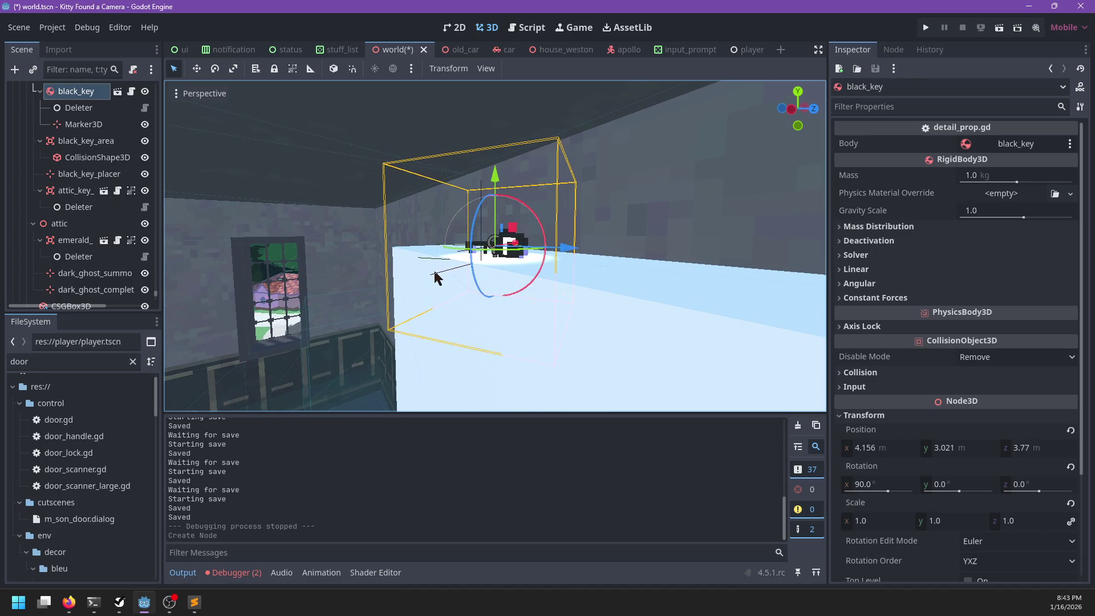
pyautogui.scroll(3, 452, 278)
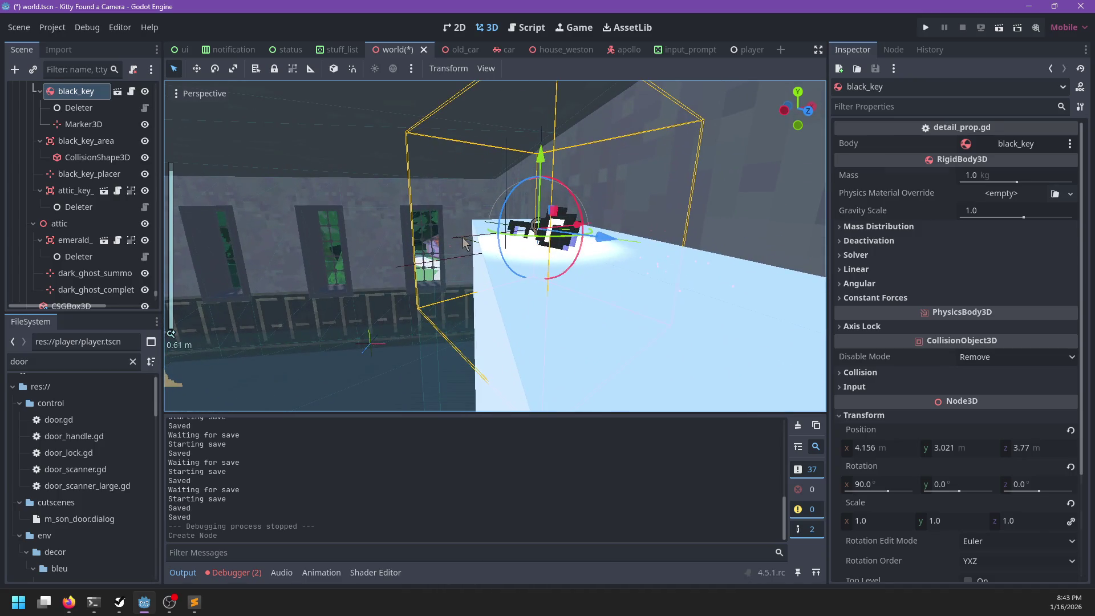
pyautogui.click(462, 244)
pyautogui.click(505, 155)
pyautogui.moveTo(505, 156); pyautogui.dragTo(536, 181)
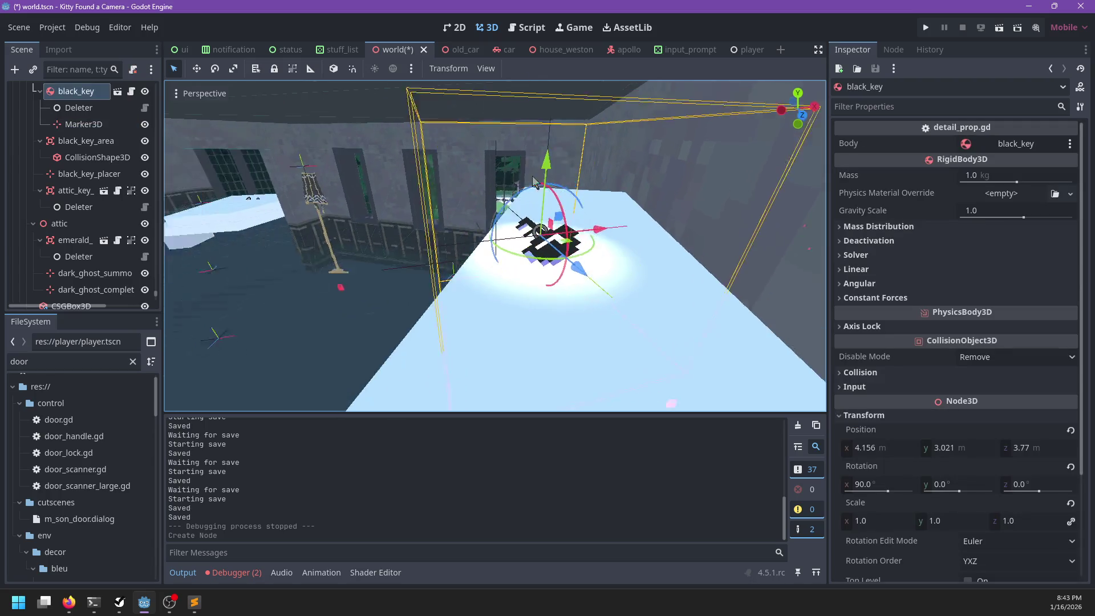
pyautogui.click(551, 144)
pyautogui.scroll(3, 551, 144)
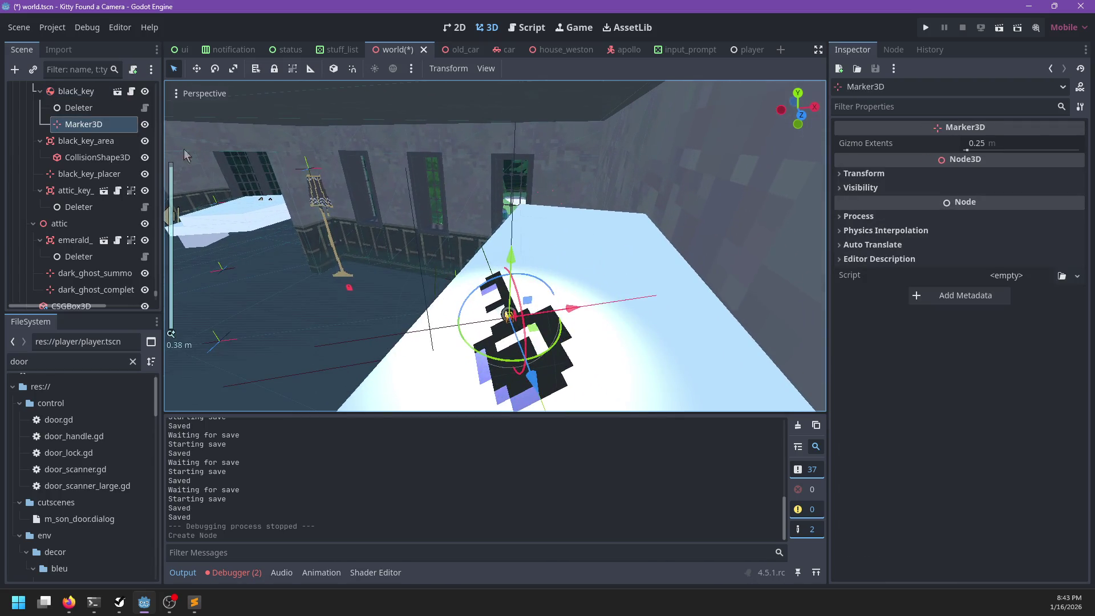
# - Move the marker under floor2 beside black_key, name it failsafe_move, and frame it
pyautogui.click(66, 129)
pyautogui.moveTo(89, 111)
pyautogui.mouseDown()
pyautogui.moveTo(63, 228)
pyautogui.moveTo(86, 296)
pyautogui.moveTo(93, 213)
pyautogui.moveTo(87, 244)
pyautogui.moveTo(74, 171)
pyautogui.mouseUp()
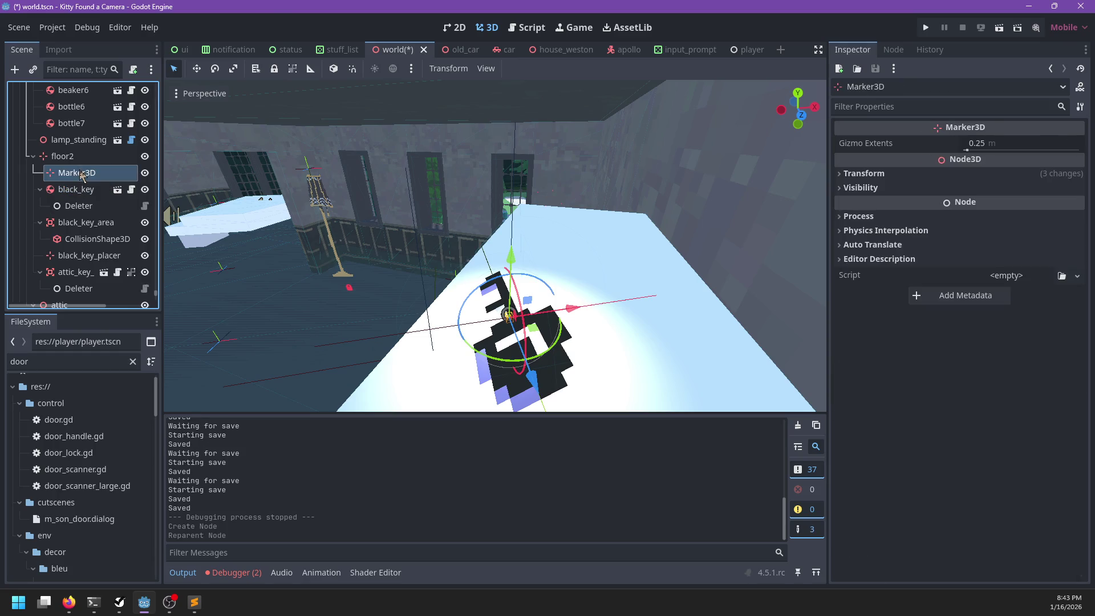
pyautogui.click(80, 172)
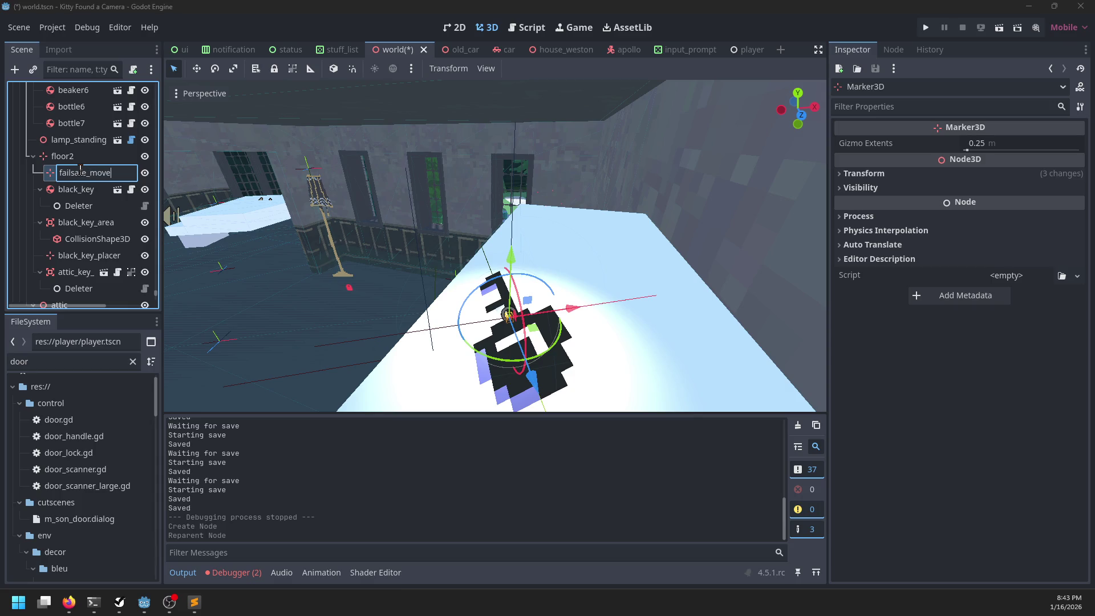
pyautogui.press('Return')
pyautogui.press('f')
pyautogui.scroll(-2, 131, 243)
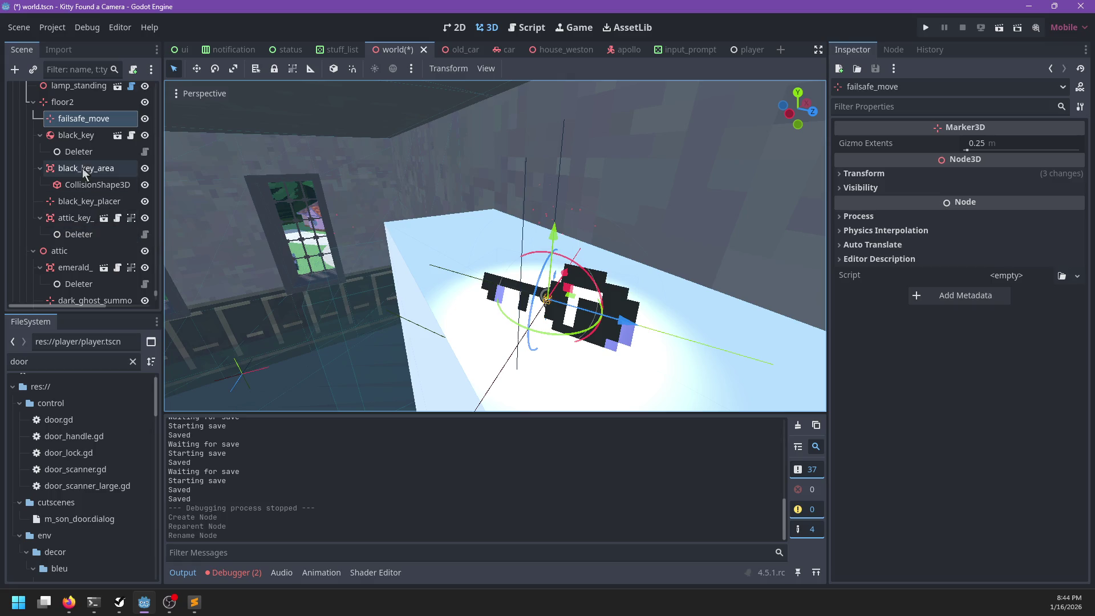
pyautogui.moveTo(415, 221); pyautogui.dragTo(421, 142)
pyautogui.scroll(-2, 420, 143)
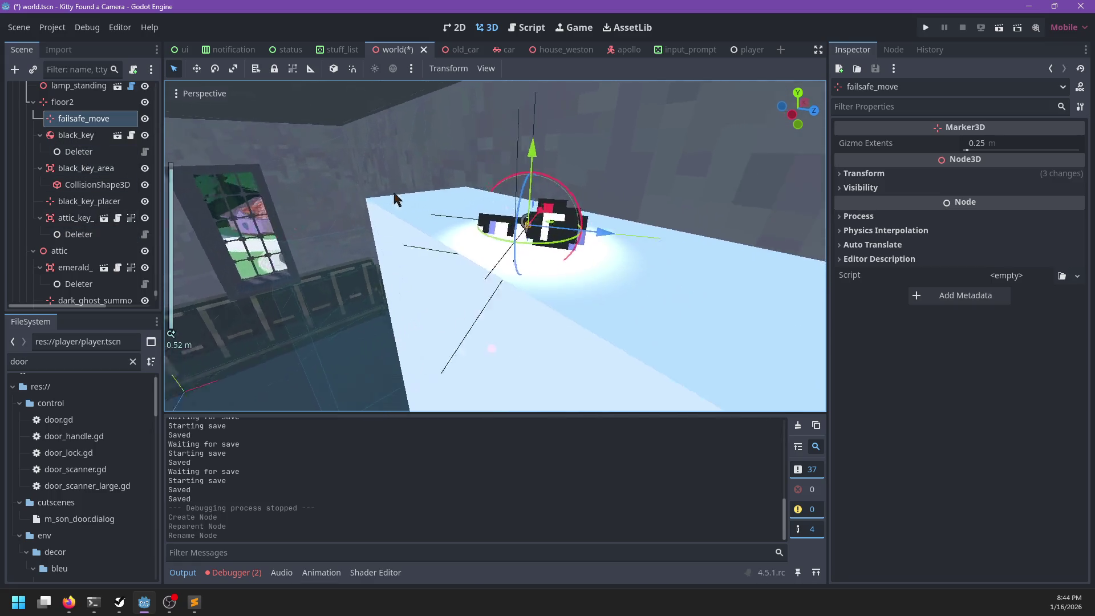
pyautogui.moveTo(445, 182); pyautogui.dragTo(492, 229)
# - Add a Placer child node to black_key
pyautogui.click(76, 139)
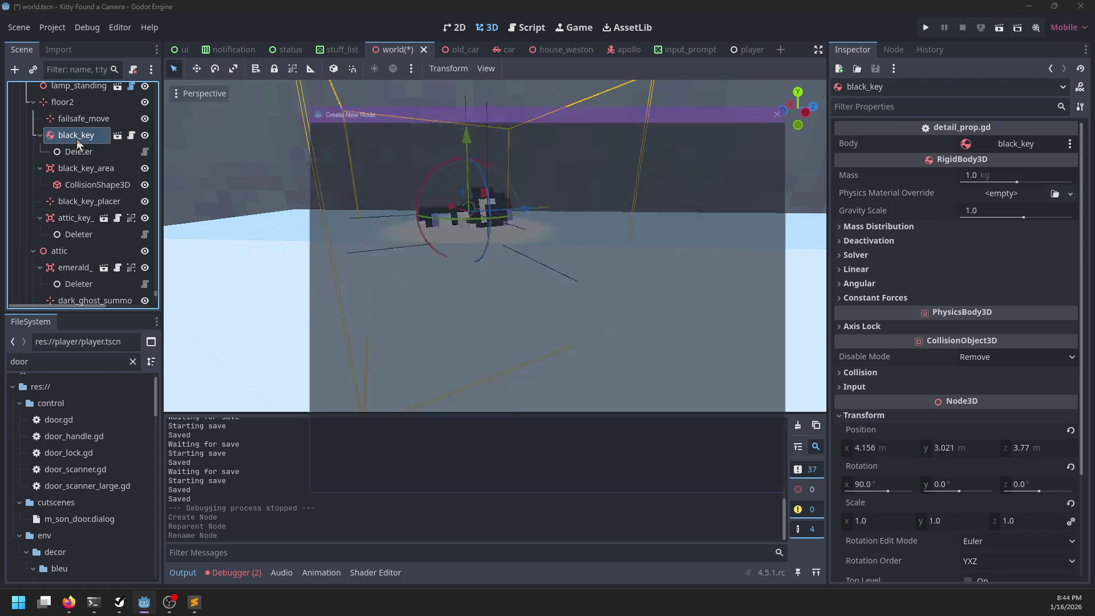
pyautogui.hotkey('ctrl', 'a')
pyautogui.write('placer')
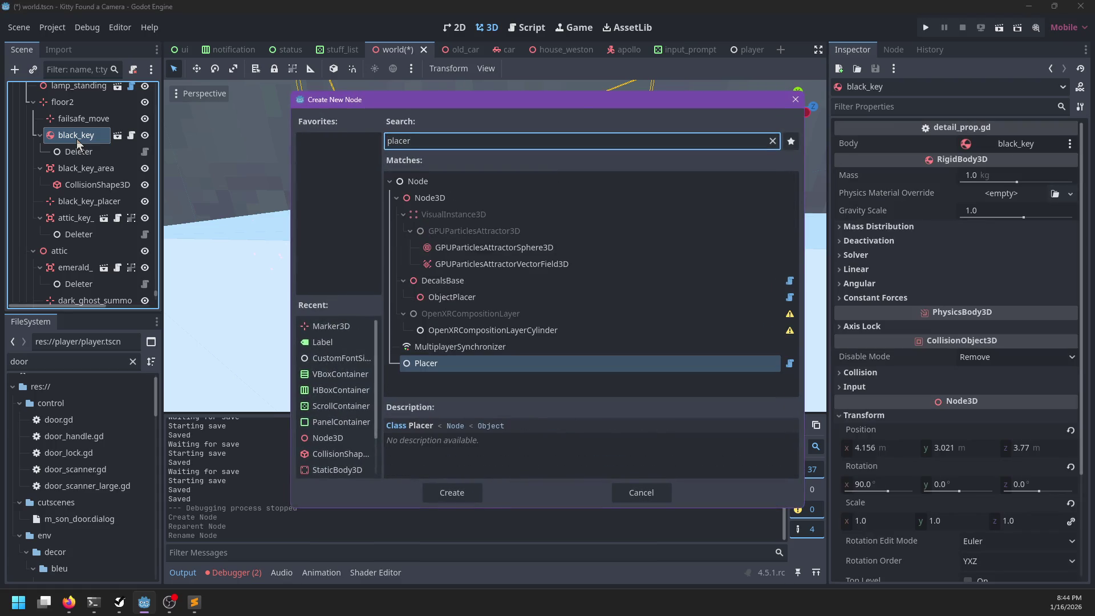
pyautogui.press('Return')
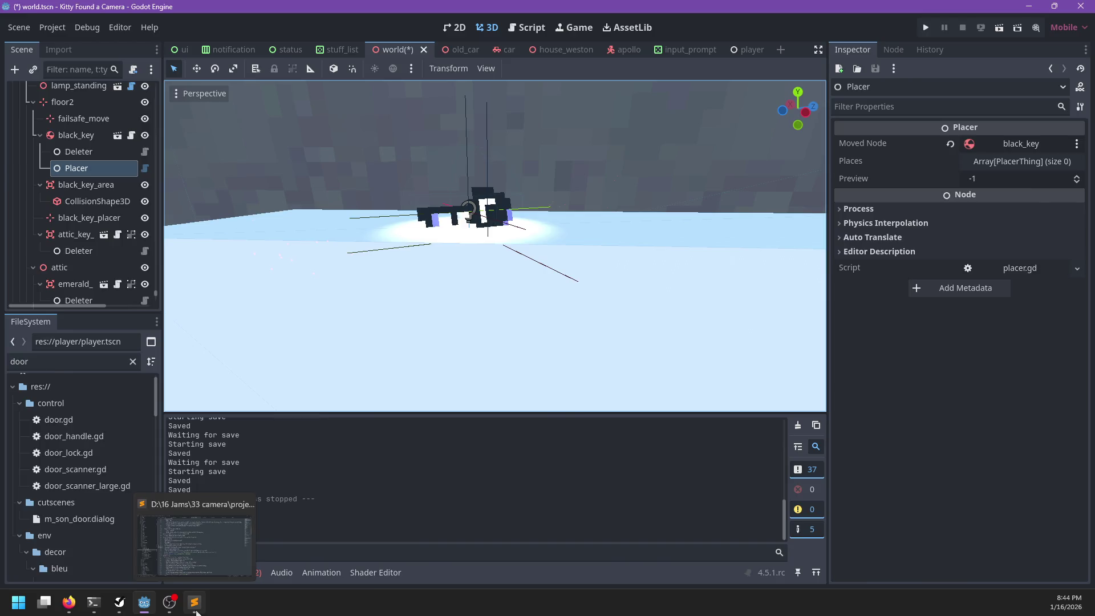
# - Open npc/linda/linda.dialog in Sublime Text and search it for 'black'
pyautogui.click(195, 606)
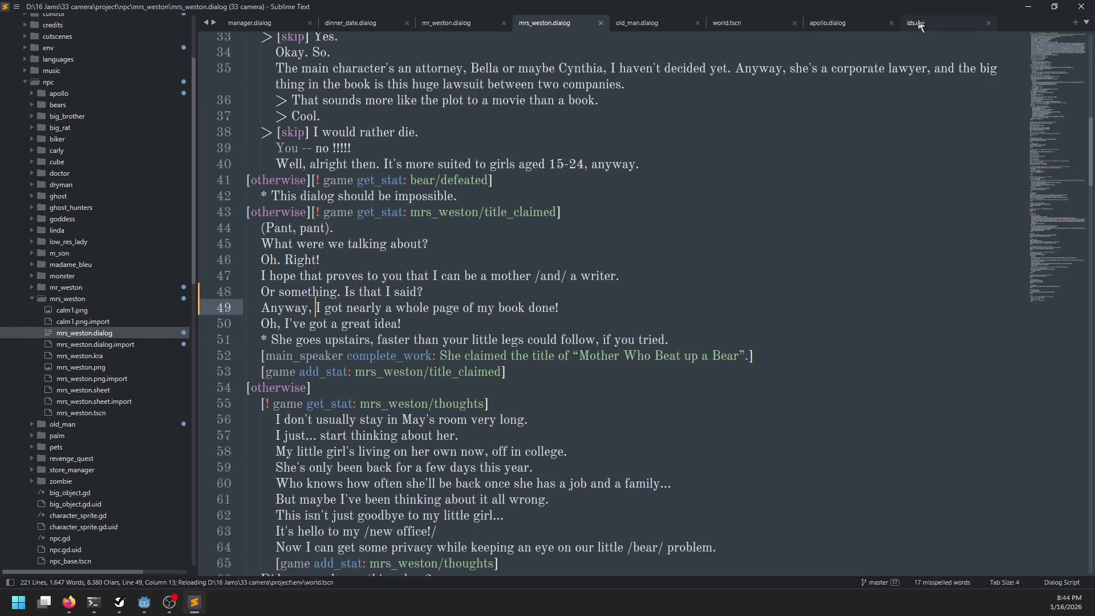
pyautogui.scroll(-6, 96, 145)
pyautogui.click(30, 93)
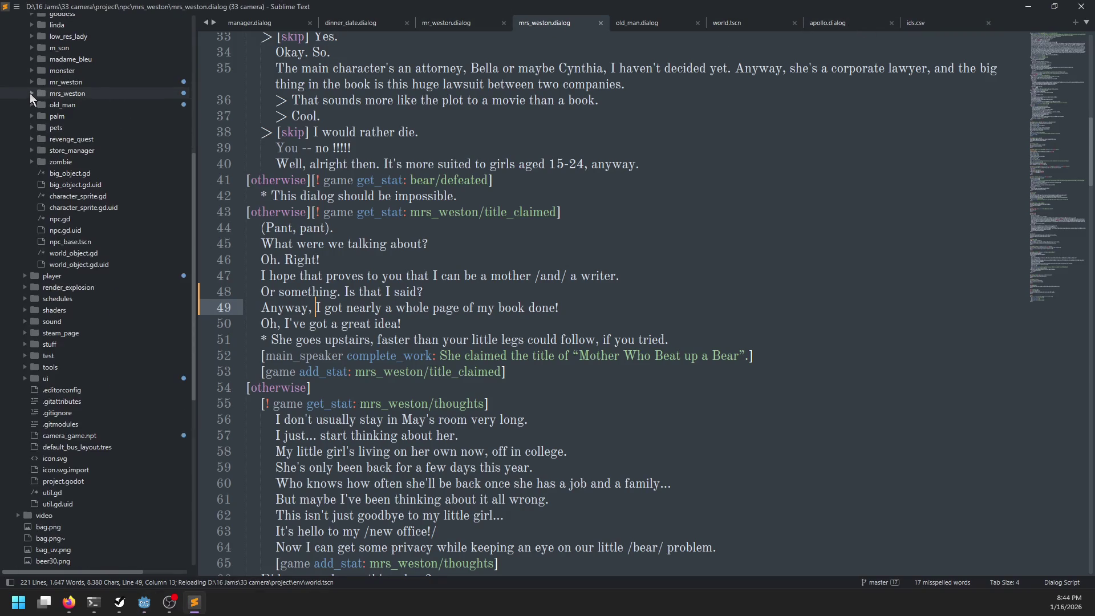
pyautogui.click(32, 25)
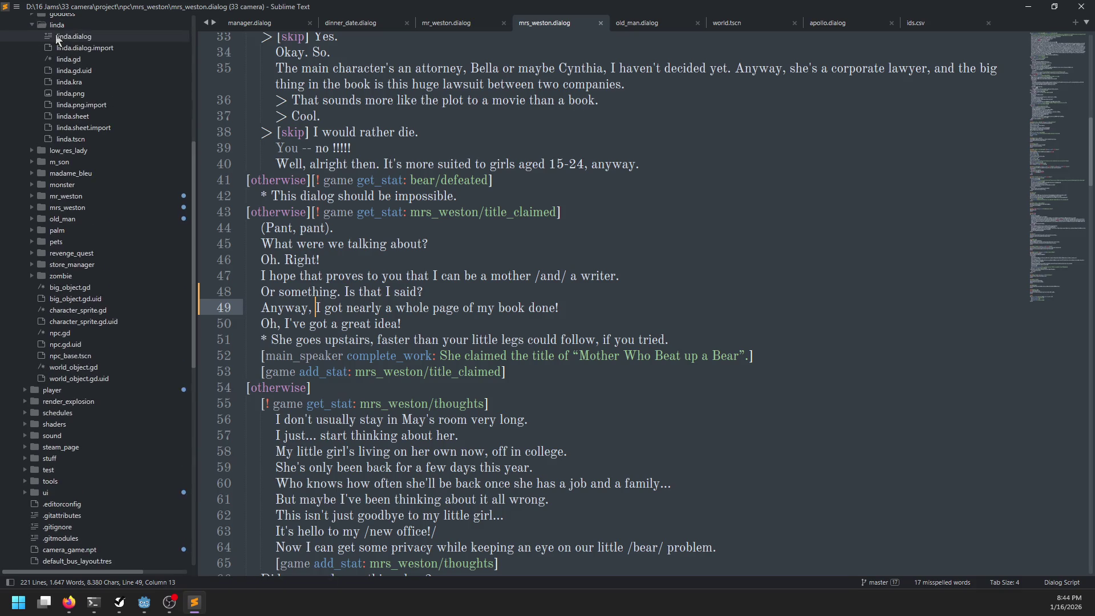
pyautogui.click(73, 36)
pyautogui.hotkey('ctrl', 'f')
pyautogui.write('black')
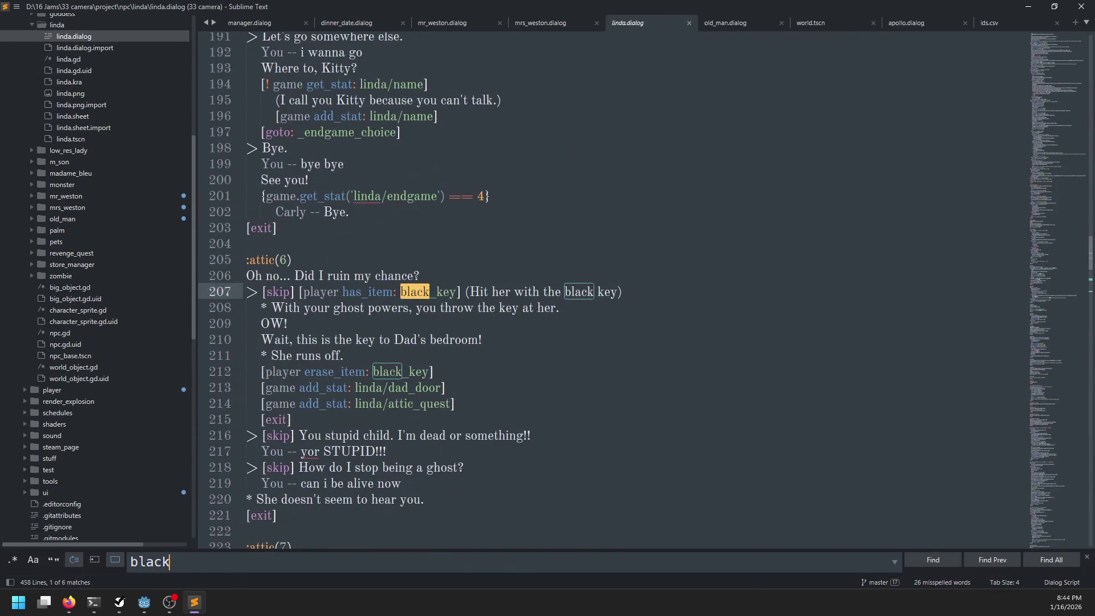
pyautogui.press('Escape')
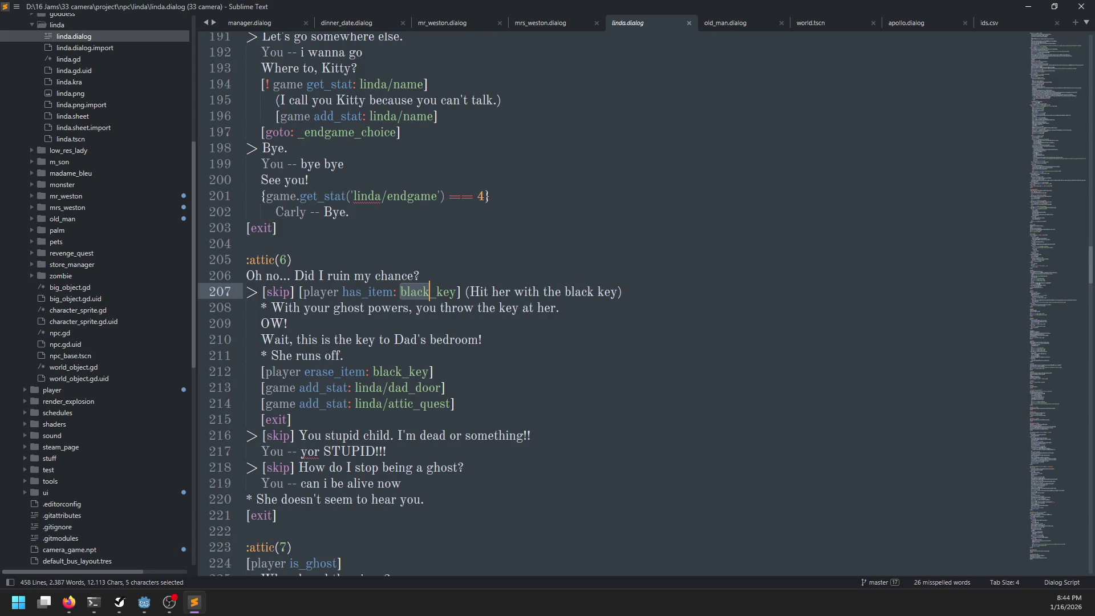
pyautogui.hotkey('ctrl', 'f')
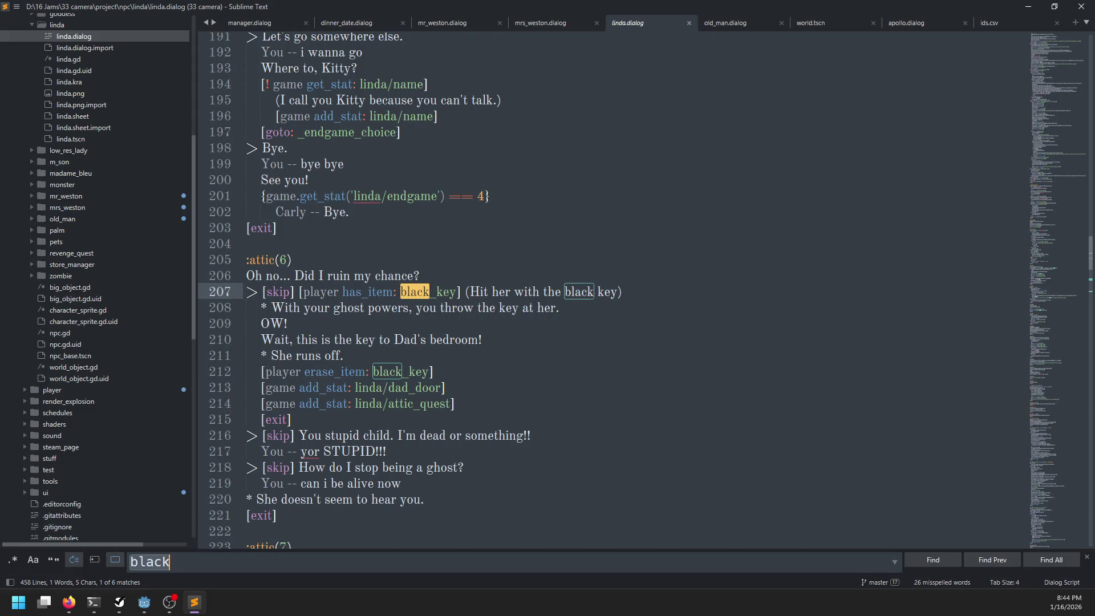
pyautogui.press('Escape')
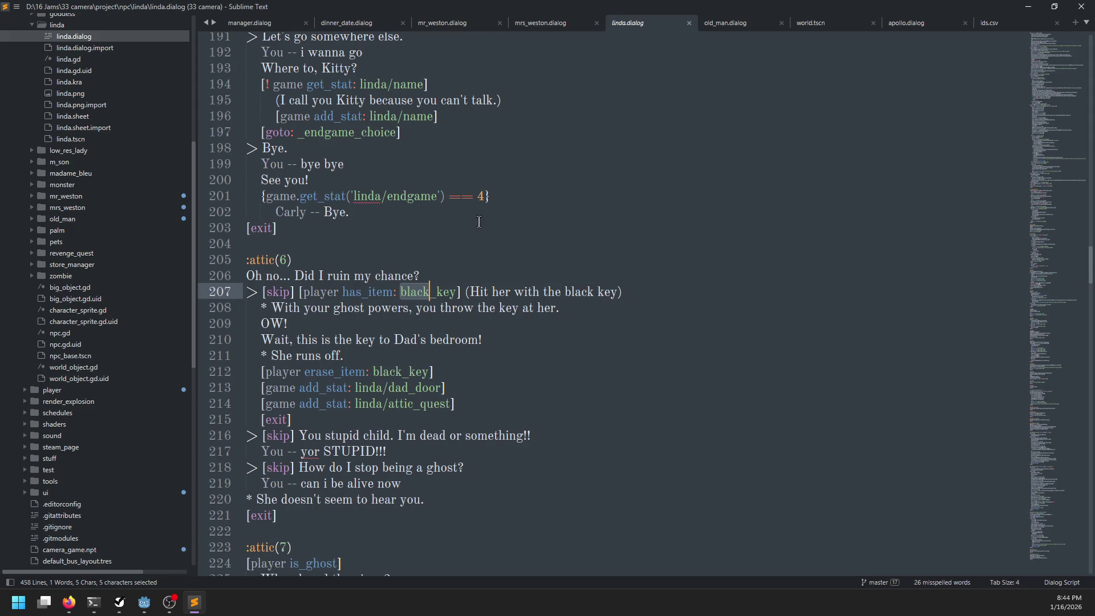
# - Select the attic(6) black key choice on lines 207–215, then look at the :attic(7) heading
pyautogui.click(292, 308)
pyautogui.moveTo(294, 417)
pyautogui.mouseDown()
pyautogui.moveTo(254, 311)
pyautogui.moveTo(231, 293)
pyautogui.mouseUp()
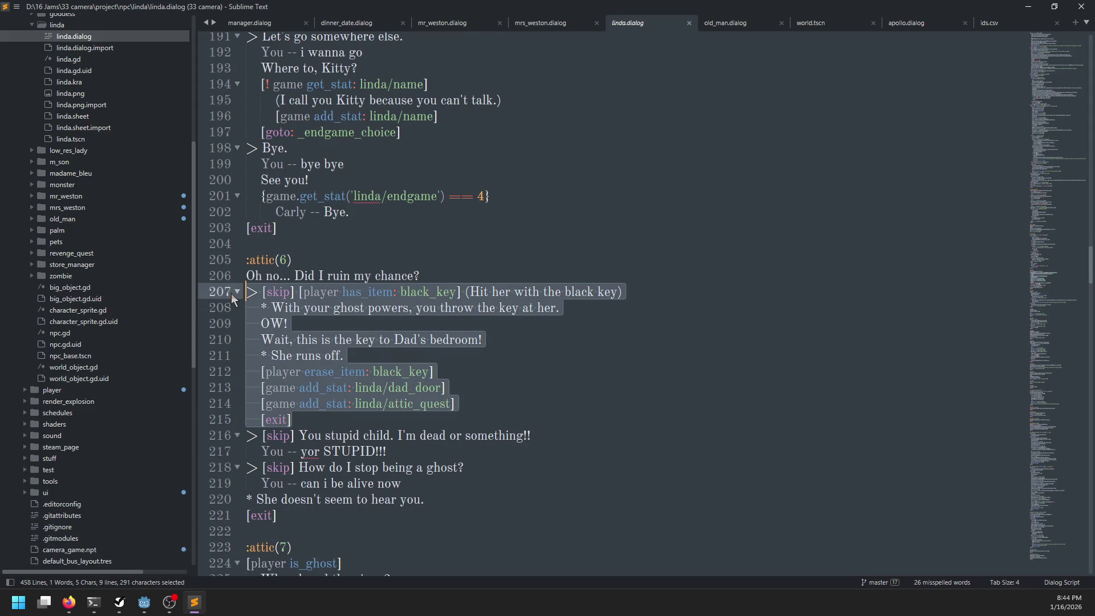
pyautogui.scroll(-6, 325, 285)
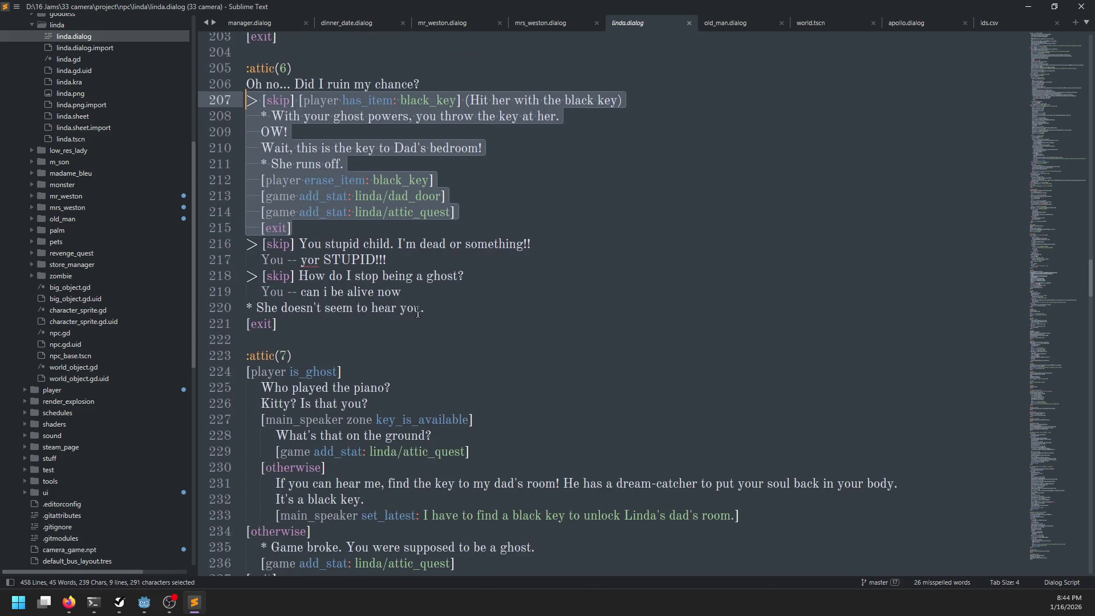
pyautogui.click(333, 260)
pyautogui.scroll(-7, 348, 267)
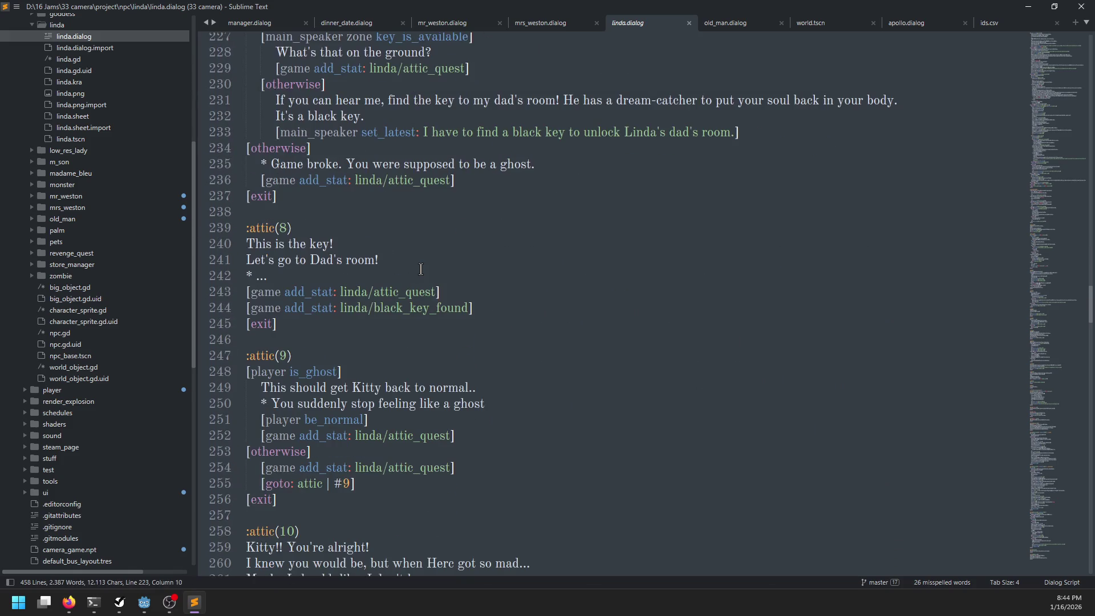
pyautogui.scroll(5, 416, 267)
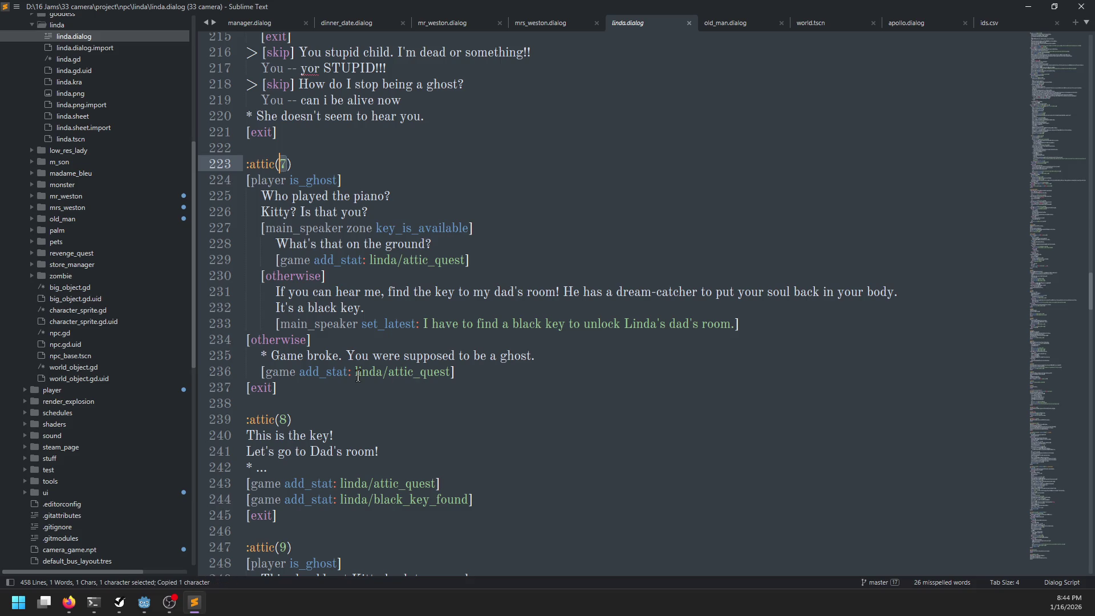
pyautogui.hotkey('alt', 'Tab')
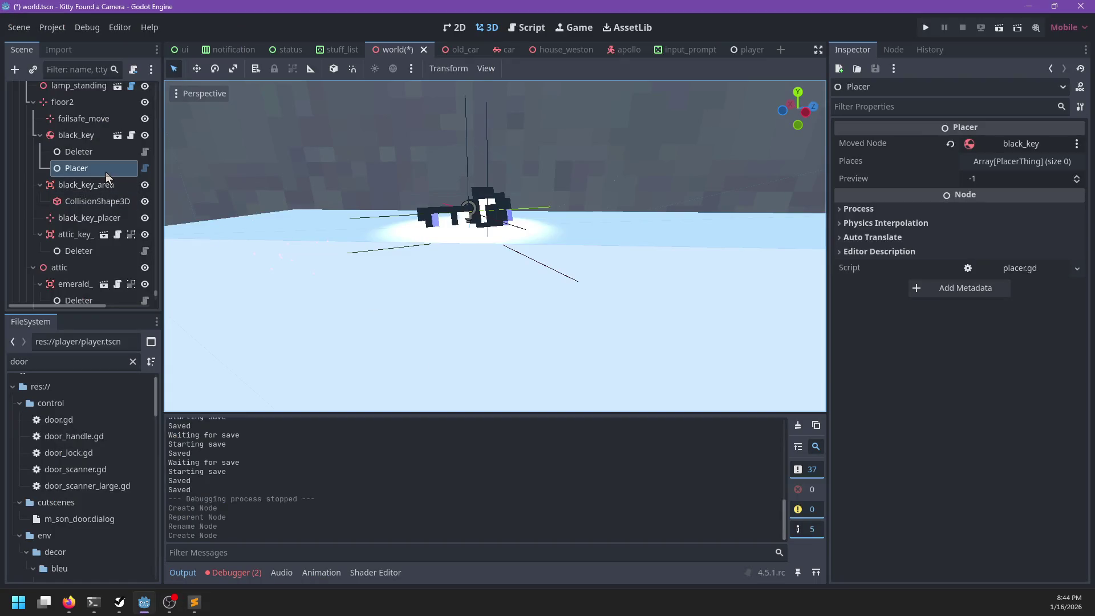
# - Add a PlacerThingQuest entry to the Placer's Places list
pyautogui.click(1032, 162)
pyautogui.click(1012, 200)
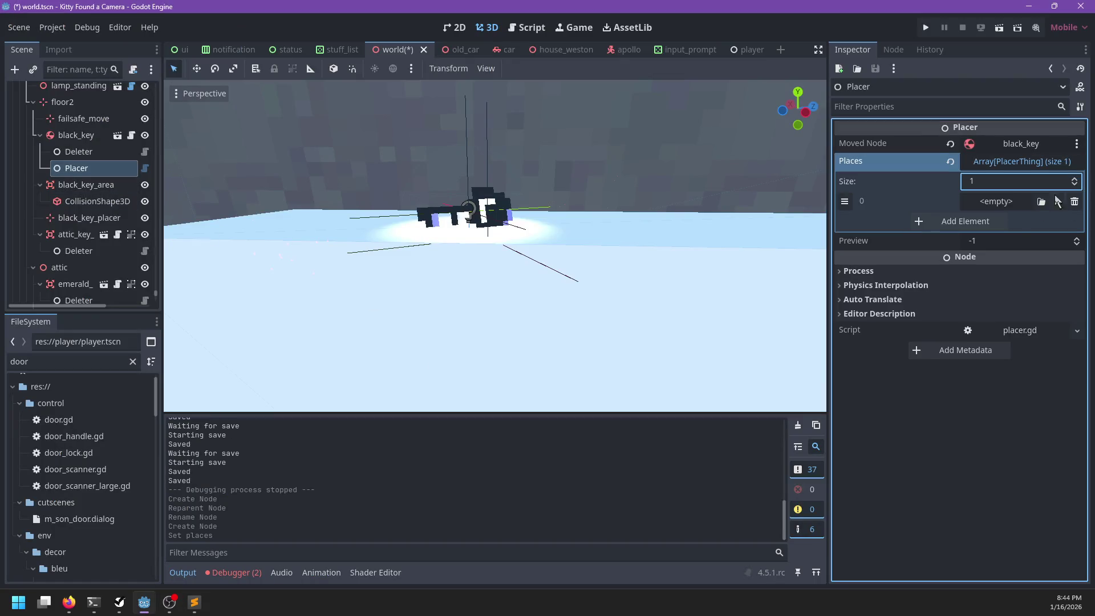
pyautogui.click(1012, 200)
pyautogui.click(1016, 267)
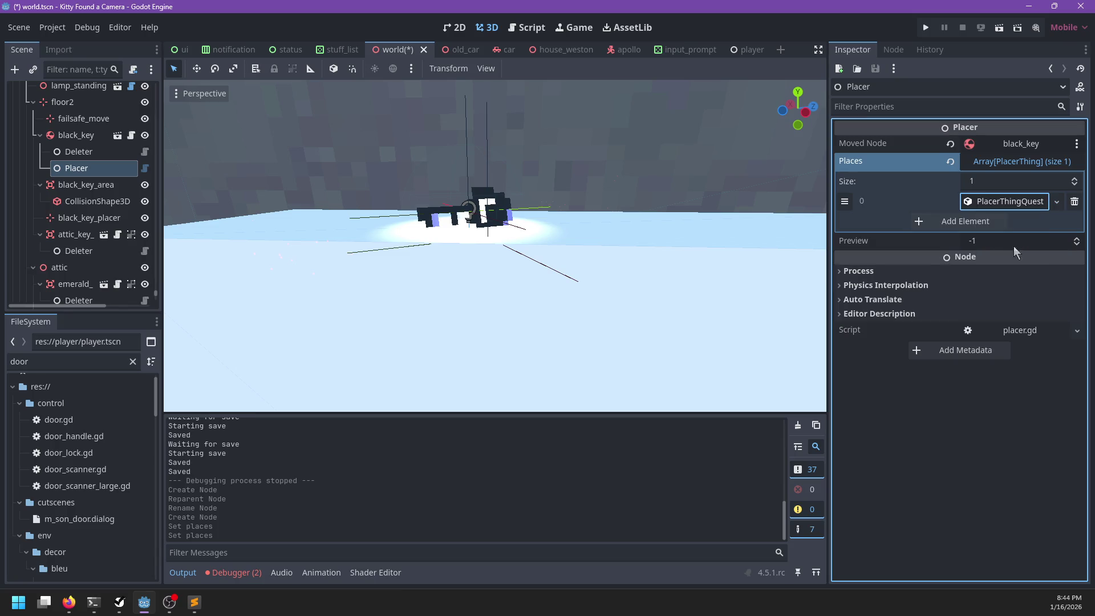
pyautogui.click(1003, 203)
# - Copy linda/attic_quest from the dialog file into the entry's Stat field
pyautogui.hotkey('alt', 'Tab')
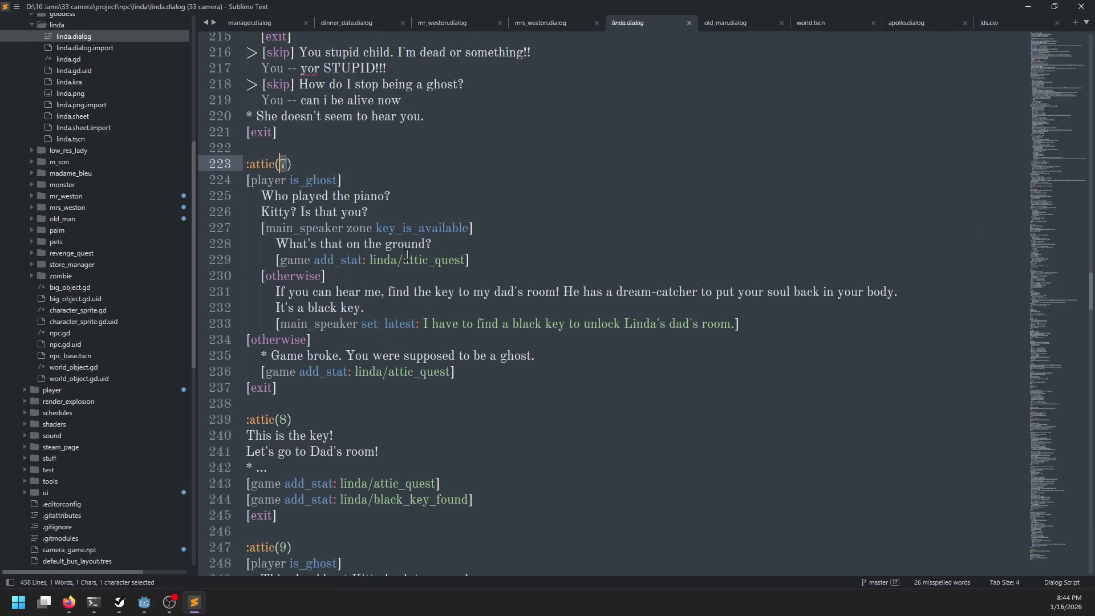
pyautogui.moveTo(374, 262); pyautogui.dragTo(456, 262)
pyautogui.hotkey('ctrl', 'c')
pyautogui.hotkey('alt', 'Tab')
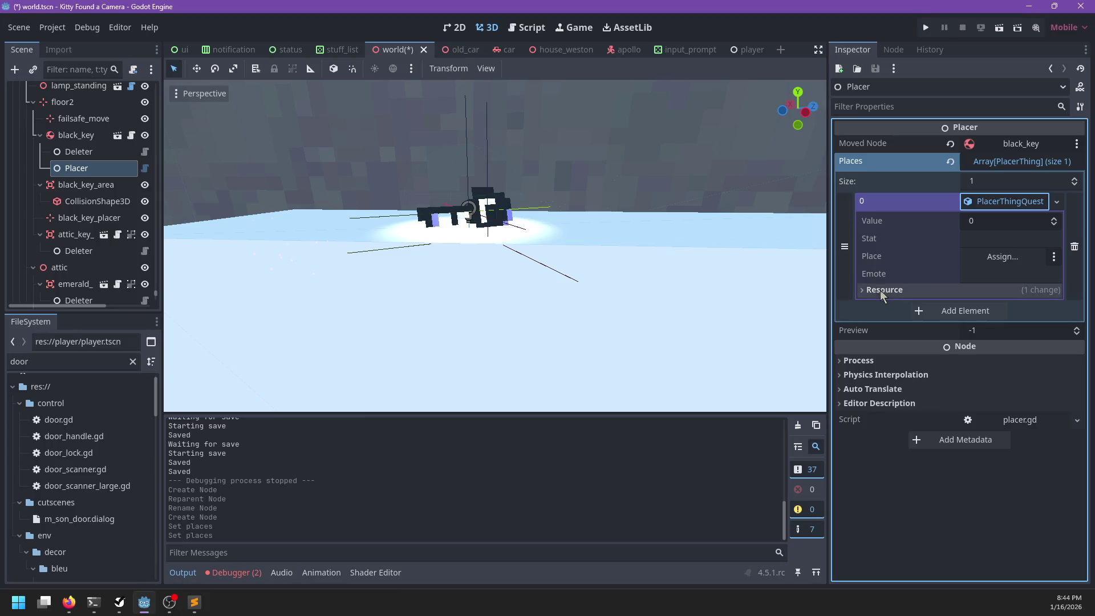
pyautogui.click(1009, 239)
pyautogui.hotkey('ctrl', 'v')
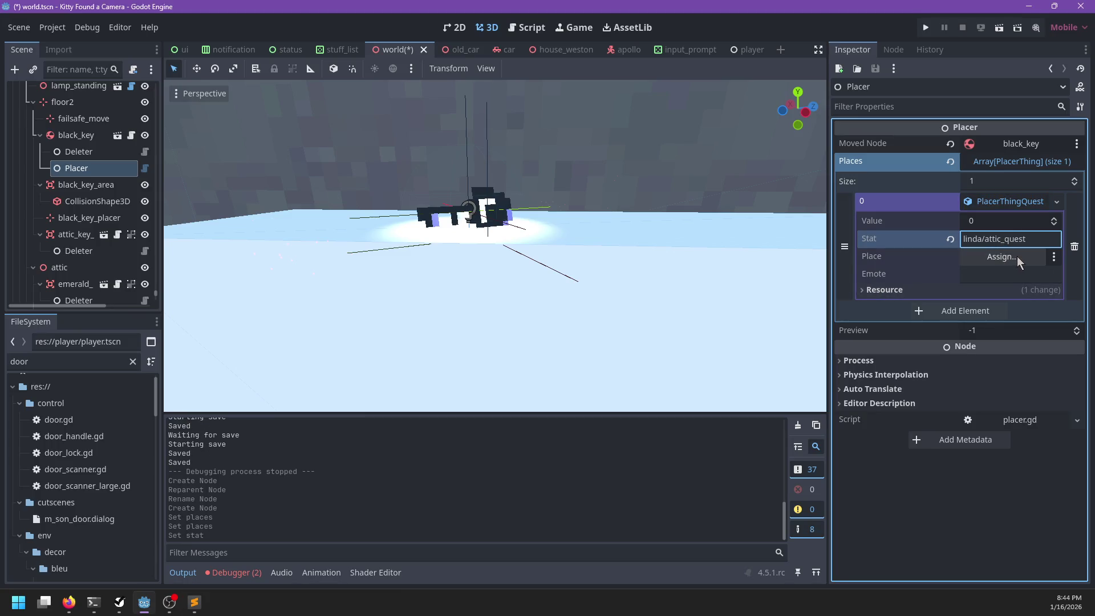
# - Set Place to failsafe_move and Value to 7, then save the scene
pyautogui.click(1017, 256)
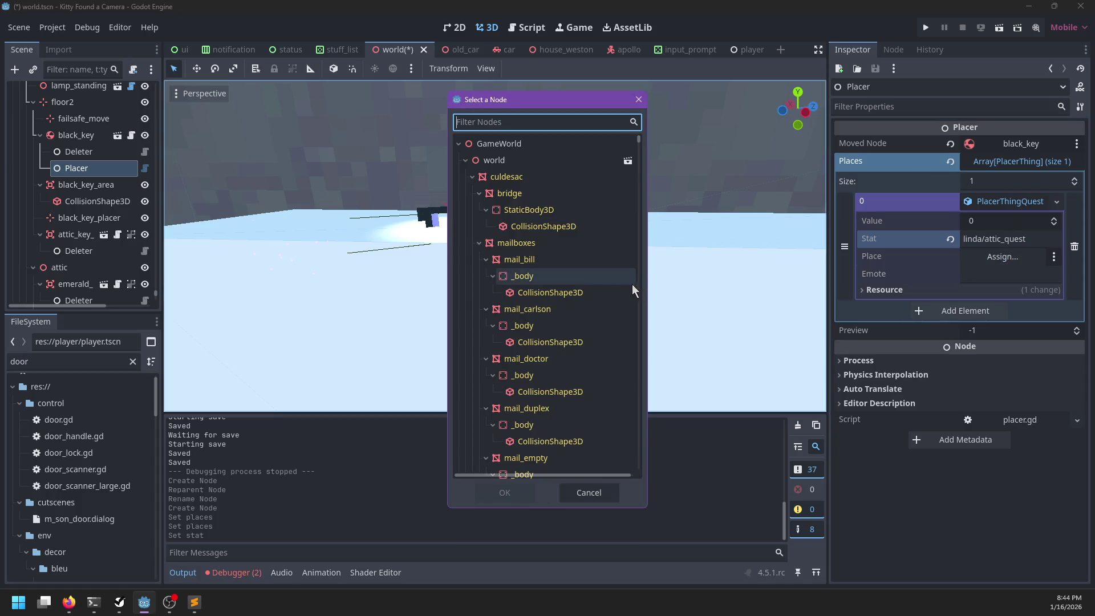
pyautogui.write('failsafe')
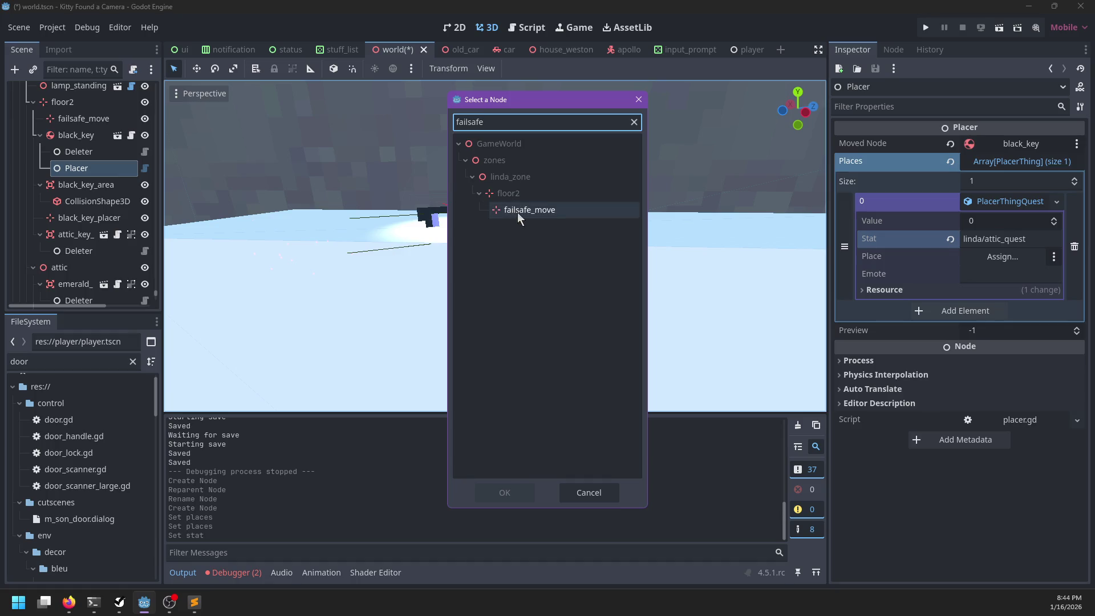
pyautogui.doubleClick(518, 212)
pyautogui.click(1008, 275)
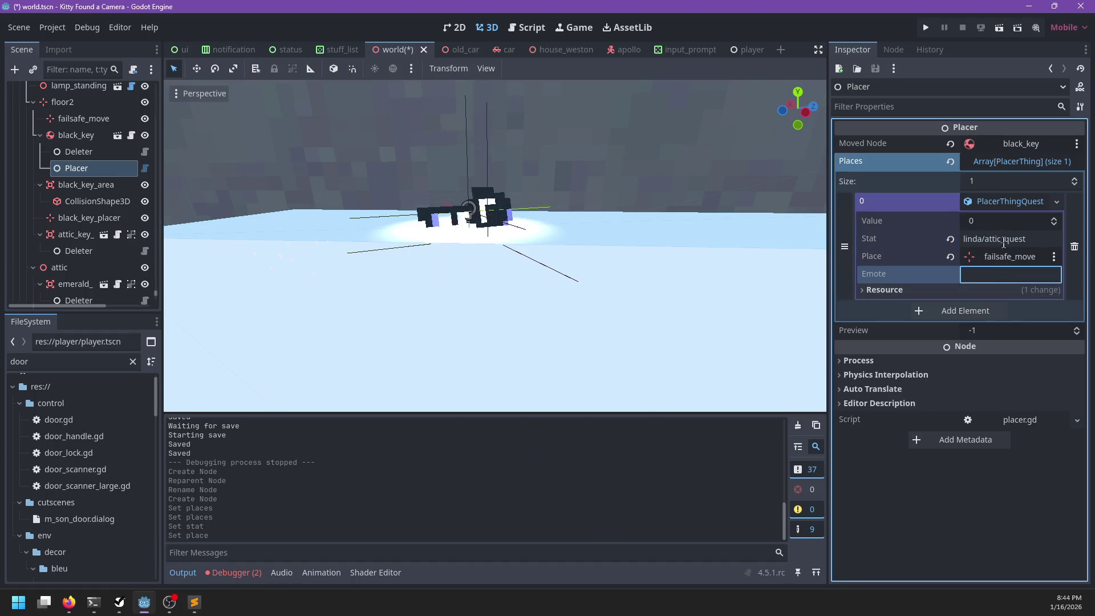
pyautogui.click(1054, 219)
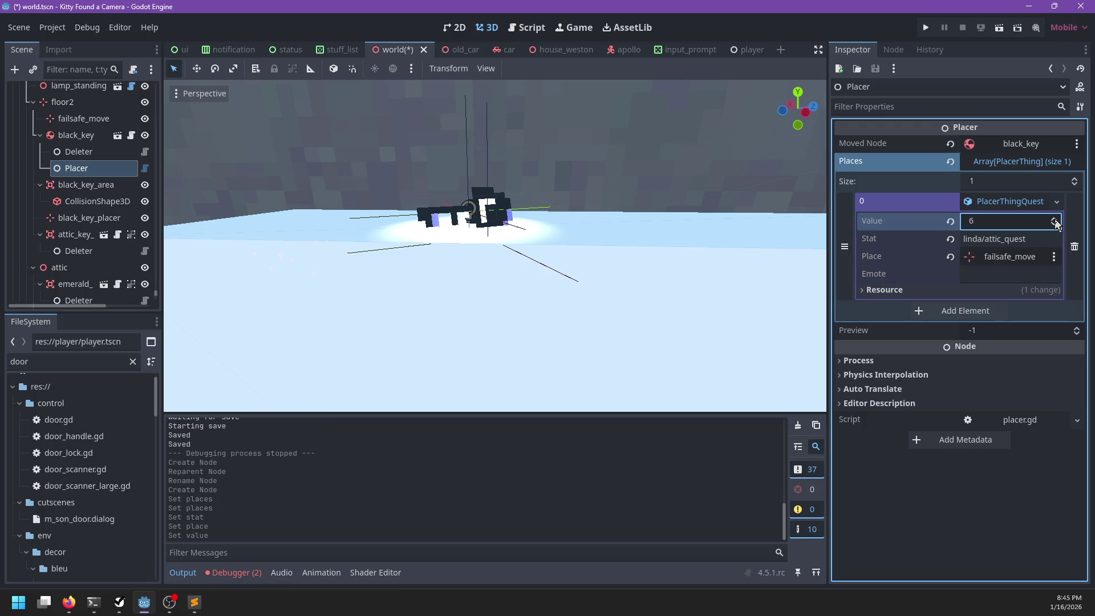
pyautogui.click(1054, 220)
pyautogui.hotkey('ctrl', 's')
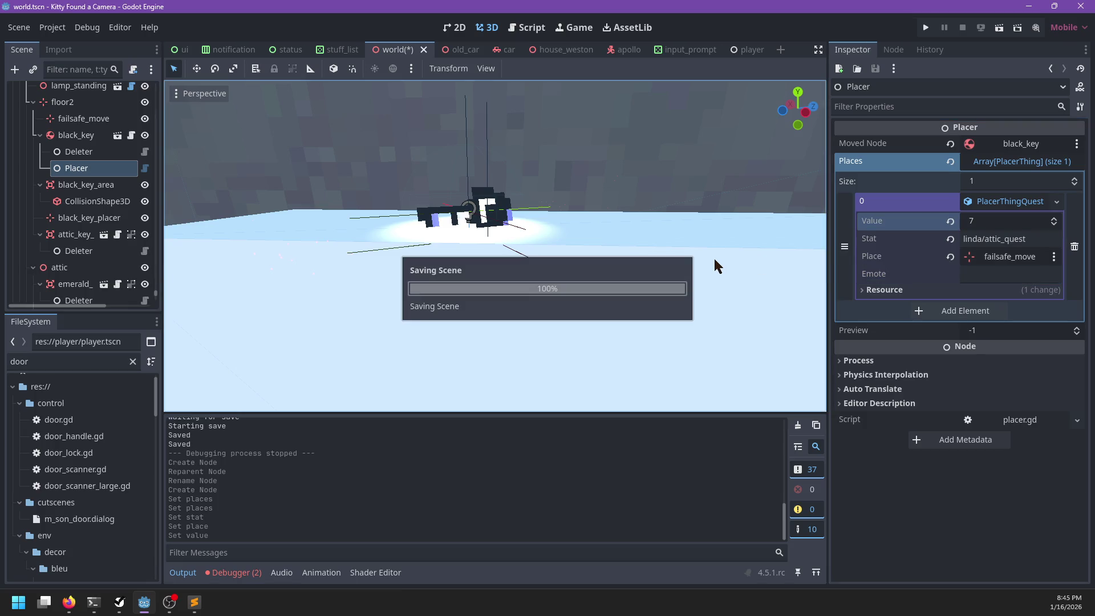
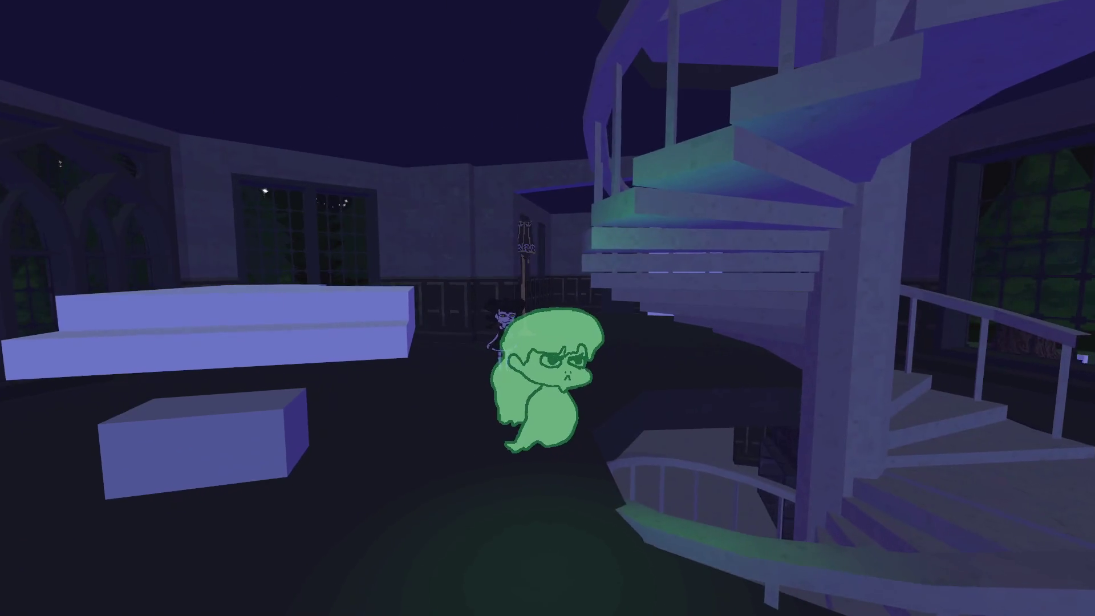
# - Run SaveLoad.state.set_stat('linda/attic_quest', 6) in the Live Debug console and close it
pyautogui.press('`')
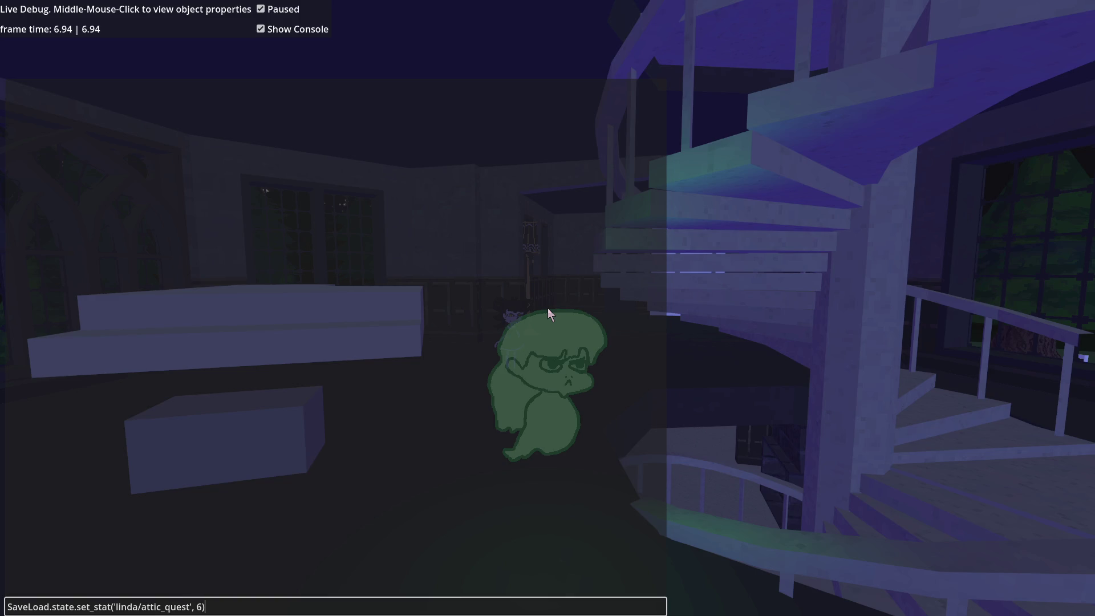
pyautogui.press('Return')
pyautogui.press('Escape')
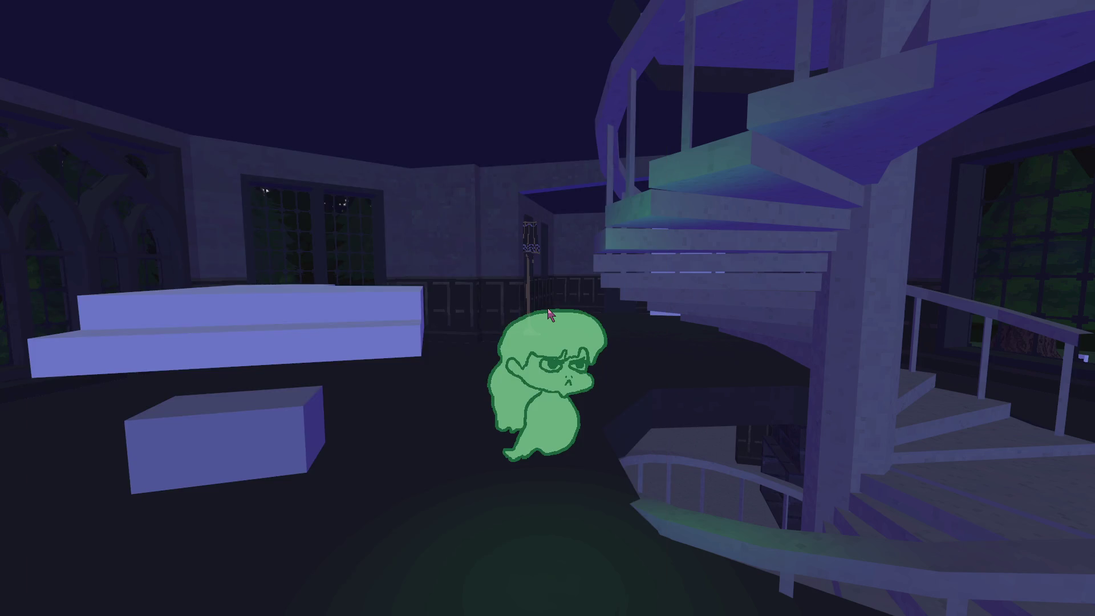
# - Float the ghost onto the lit block, examine the creature, and pick up the black key
pyautogui.press('d')
pyautogui.press('w')
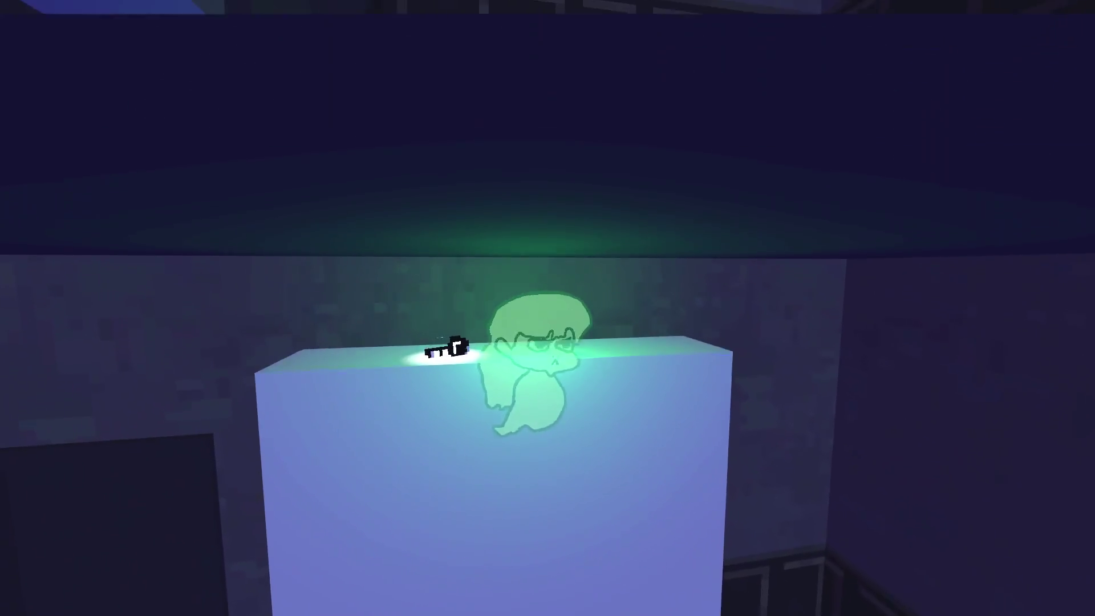
pyautogui.press('w')
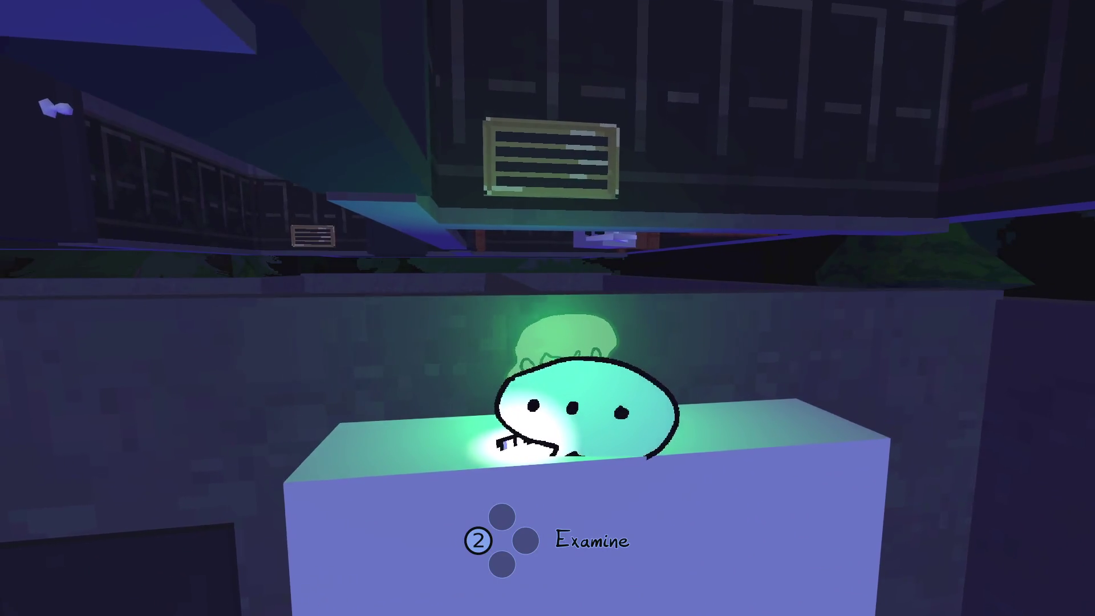
pyautogui.press('w')
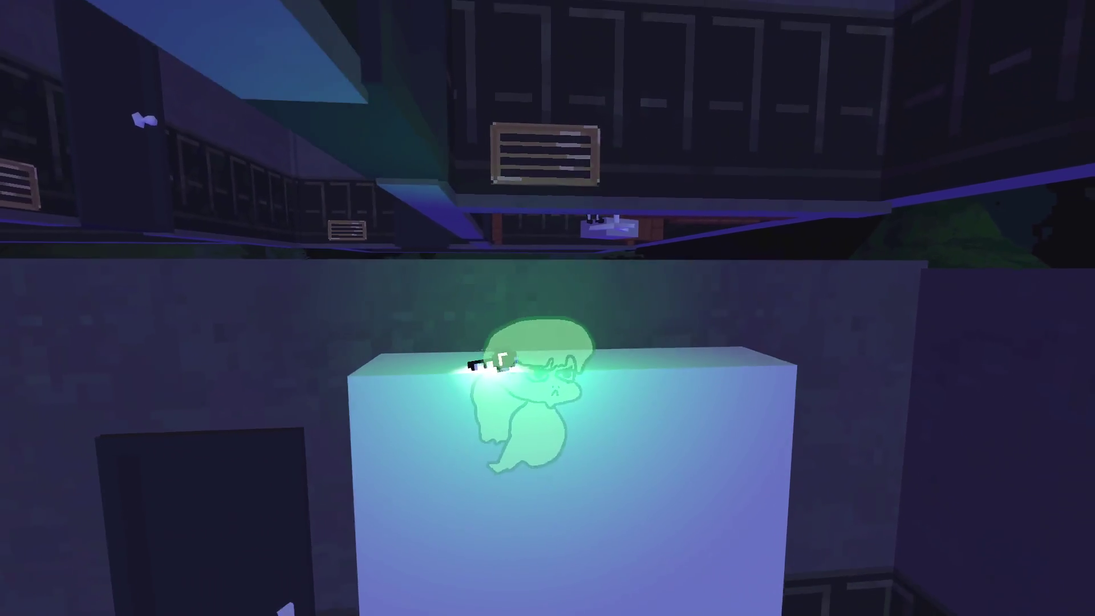
pyautogui.press('a')
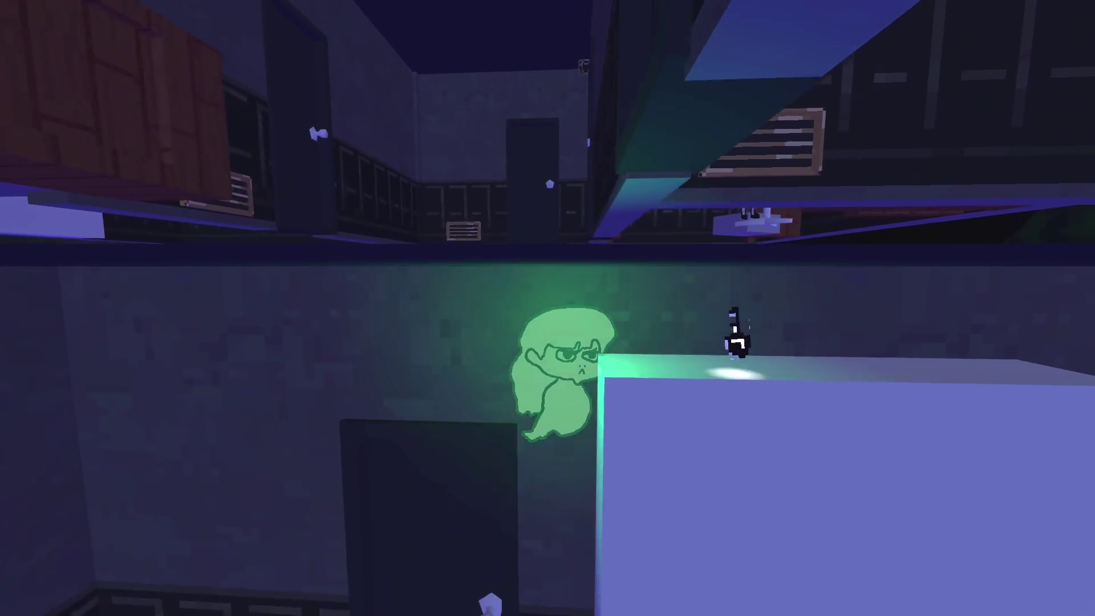
pyautogui.press('d')
pyautogui.press('z')
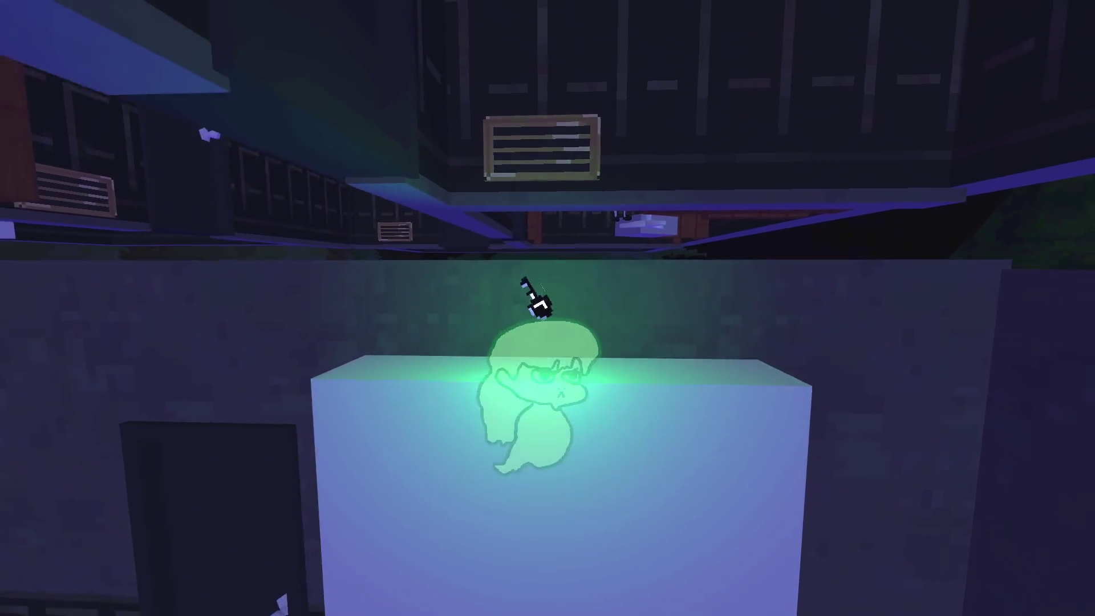
# - Carry the key down into the lower room to stand beside Linda near the floor lamp
pyautogui.press('w')
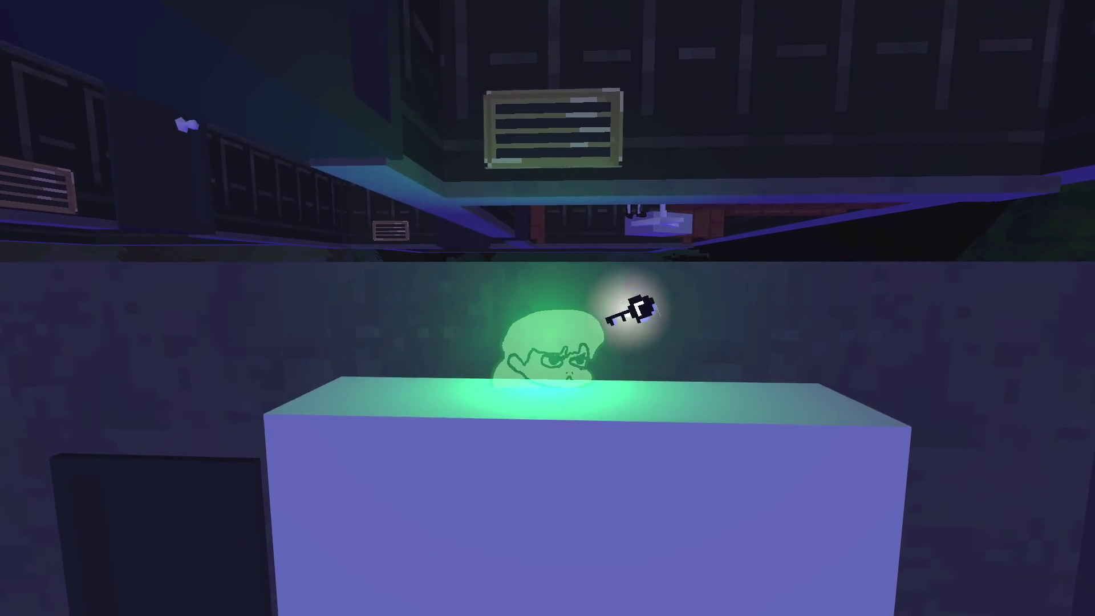
pyautogui.press('d')
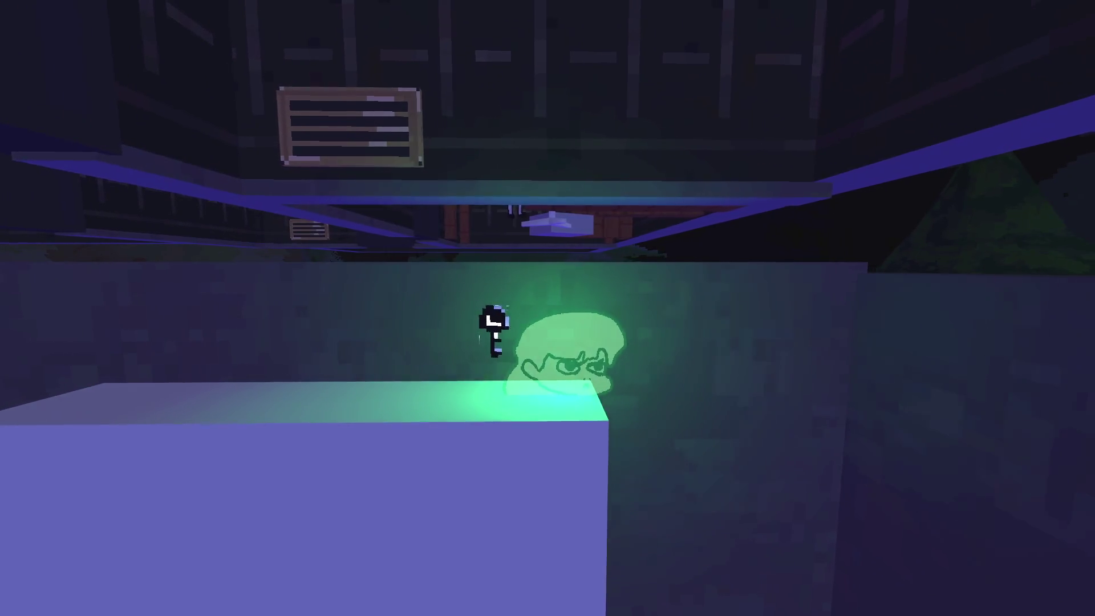
pyautogui.press('s')
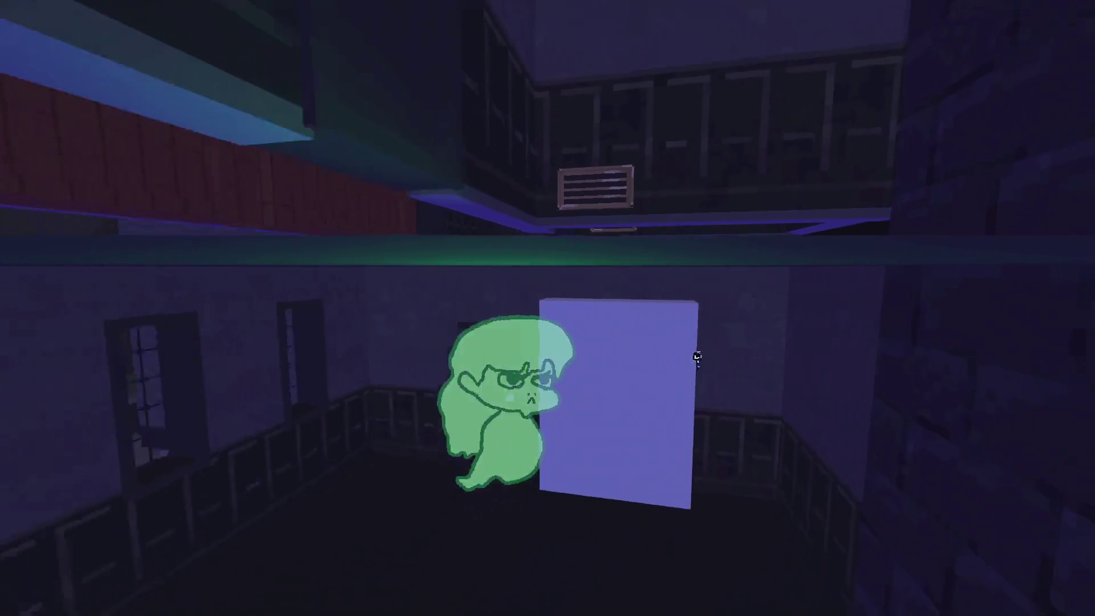
pyautogui.press('s')
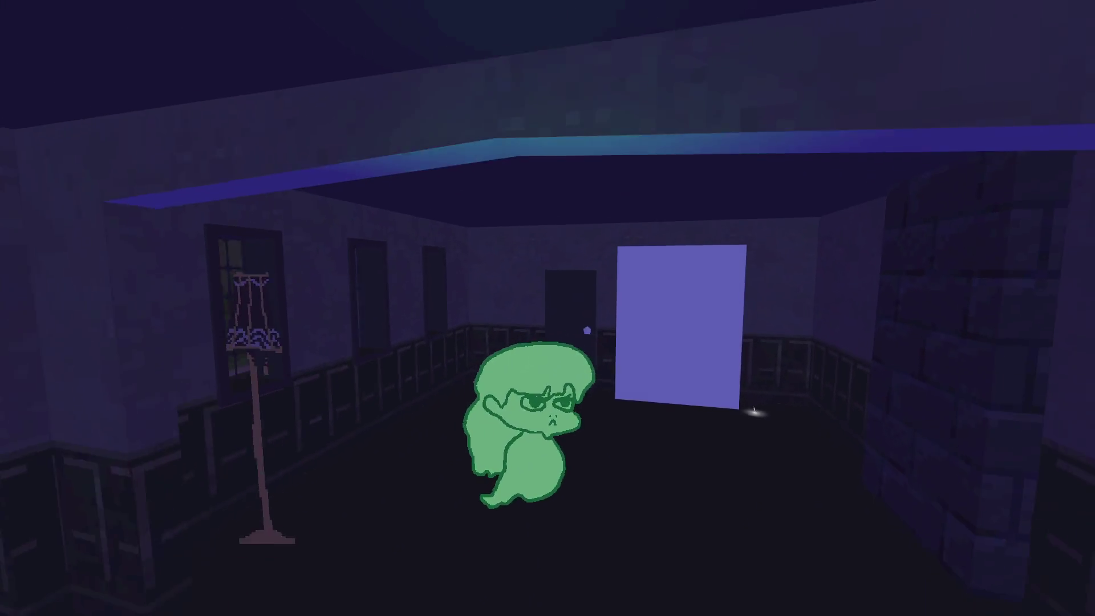
pyautogui.press('w')
pyautogui.press('d')
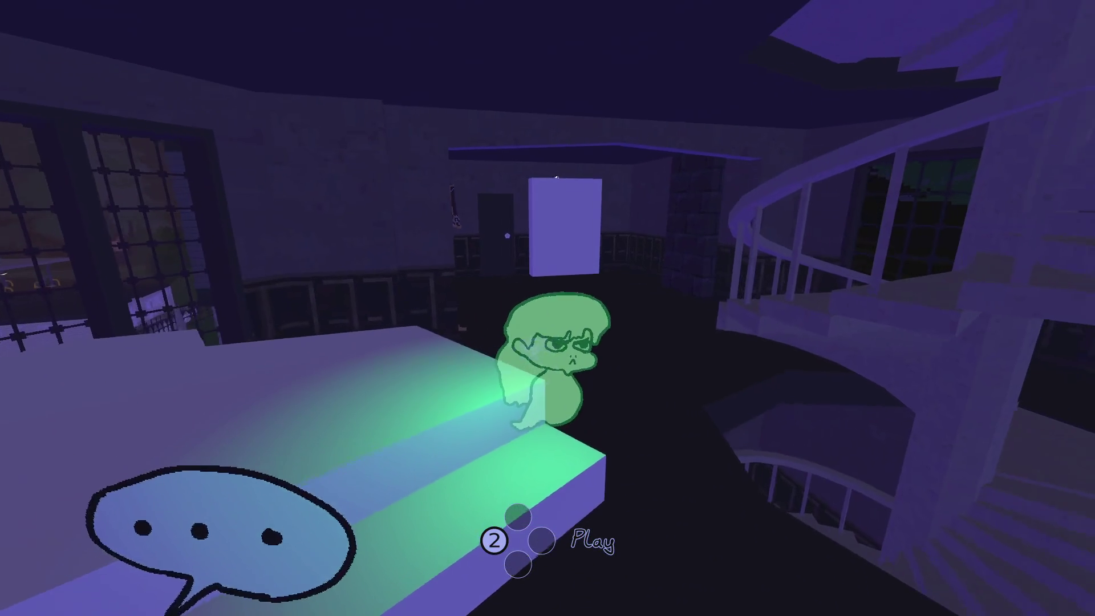
pyautogui.press('a')
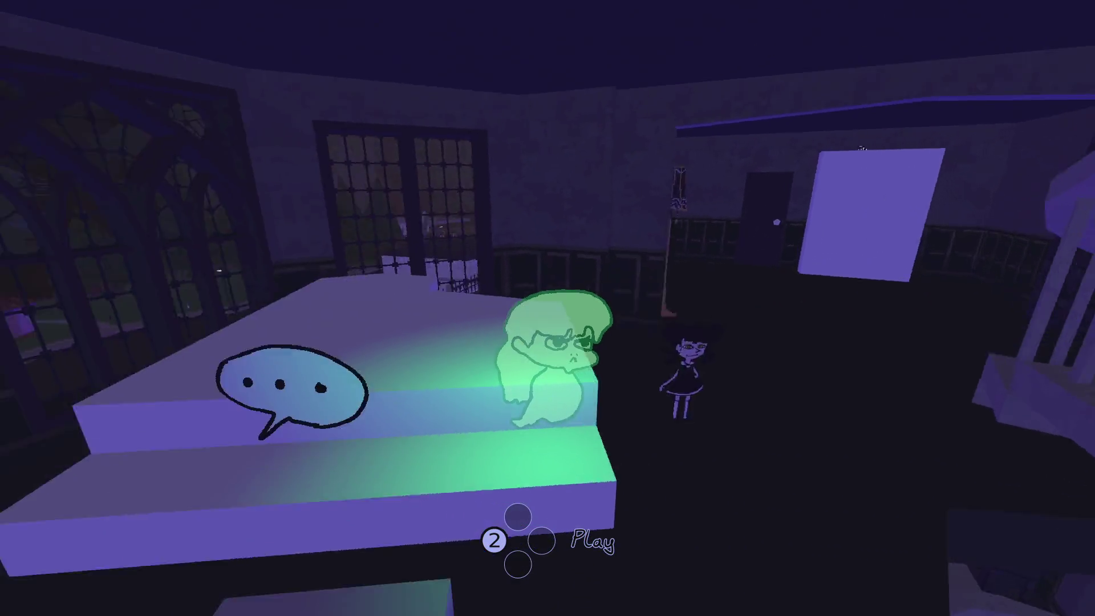
pyautogui.press('w')
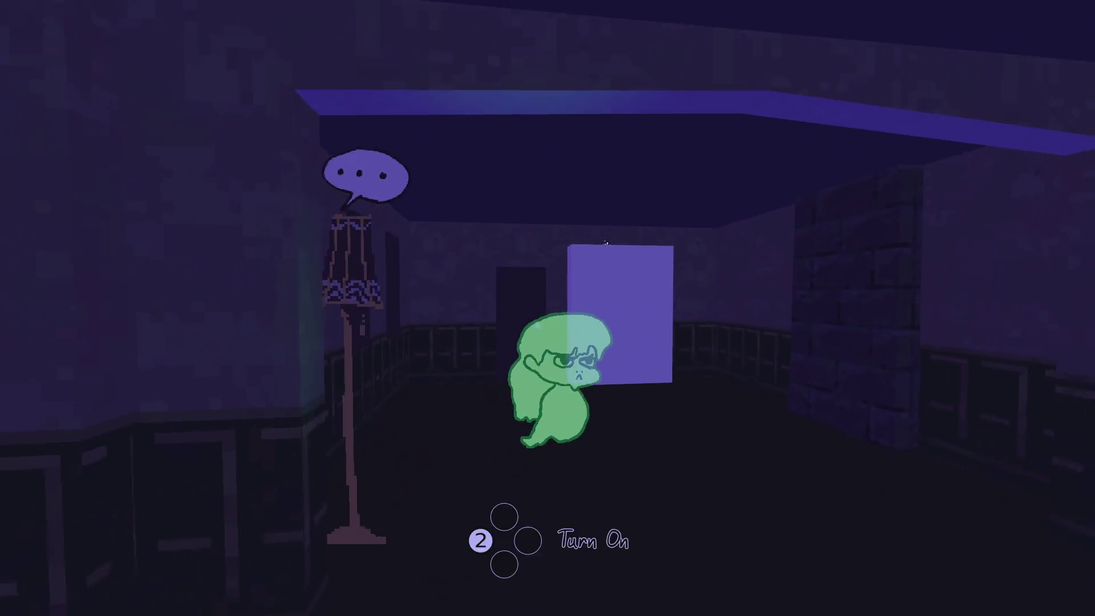
pyautogui.press('s')
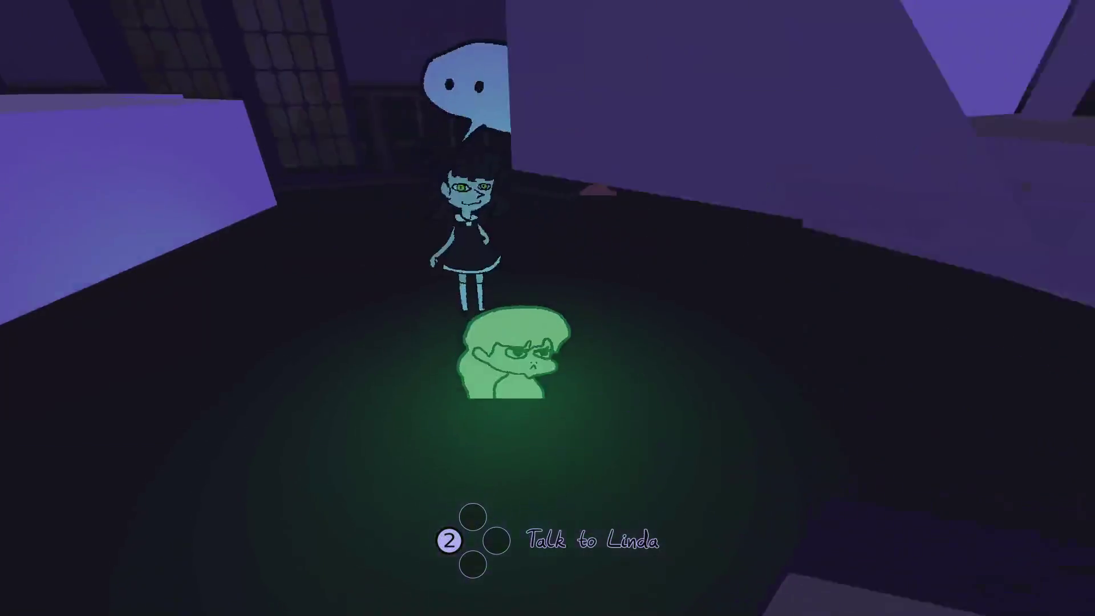
# - Talk briefly with Linda, then examine the creature on the purple box to reveal the black key
pyautogui.press('e')
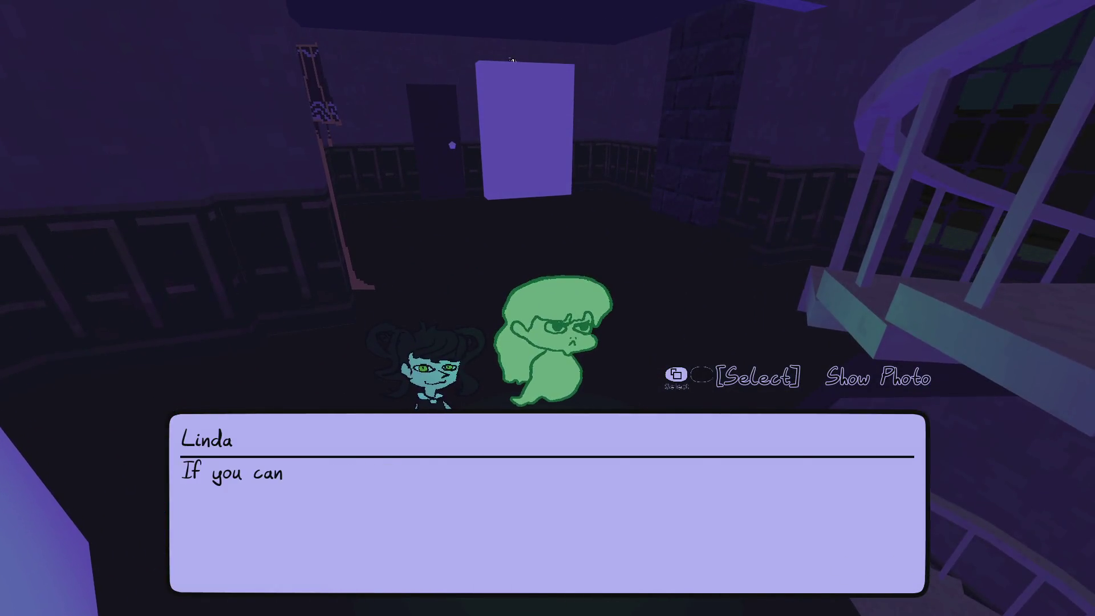
pyautogui.press('e')
pyautogui.press('e')
pyautogui.press('w')
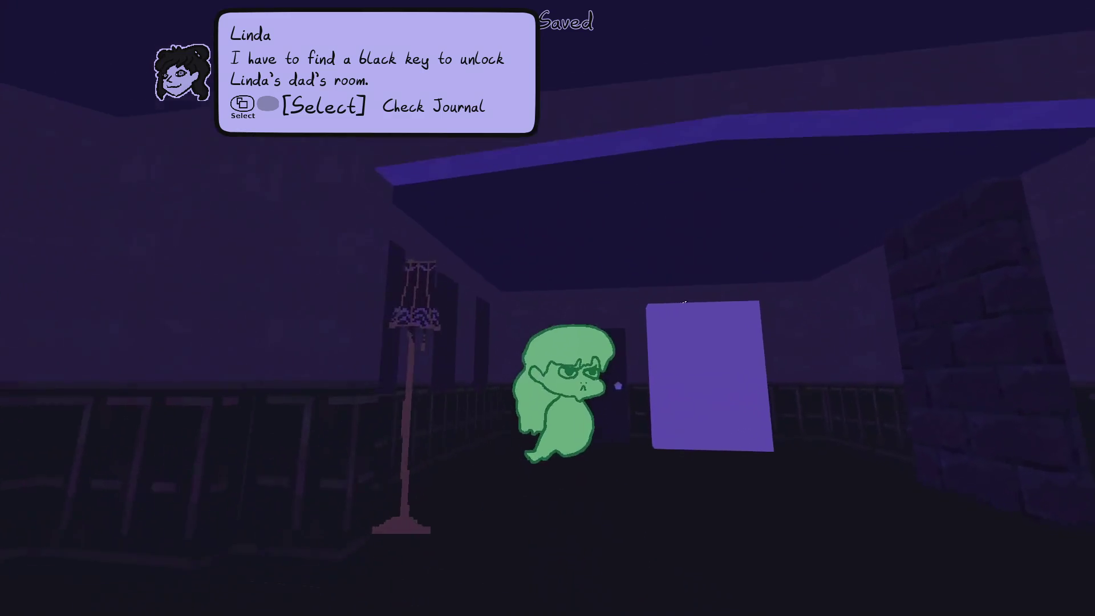
pyautogui.press('w')
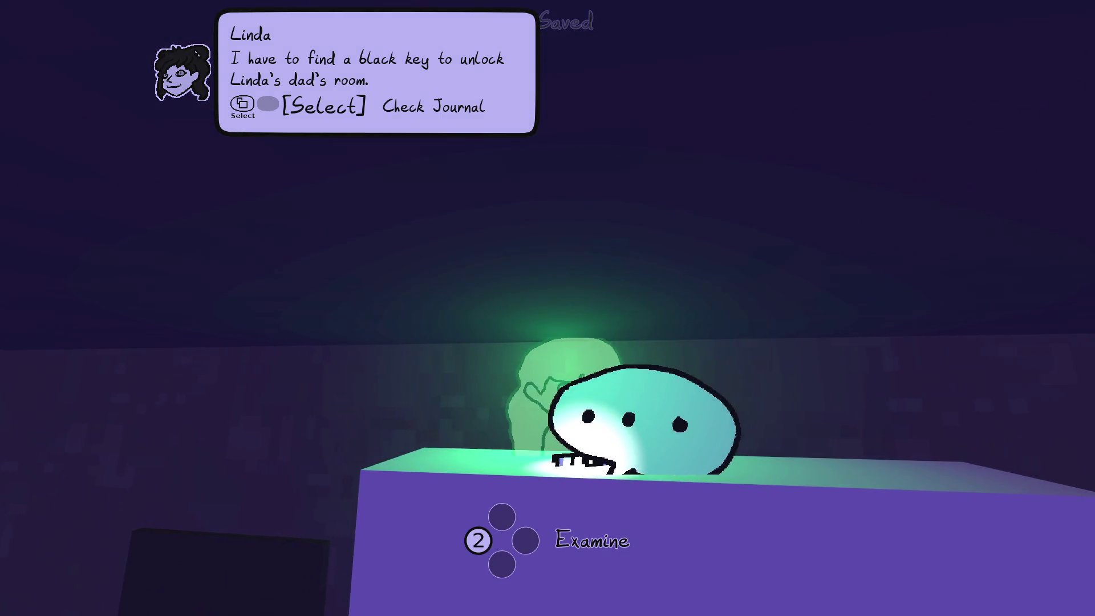
pyautogui.press('e')
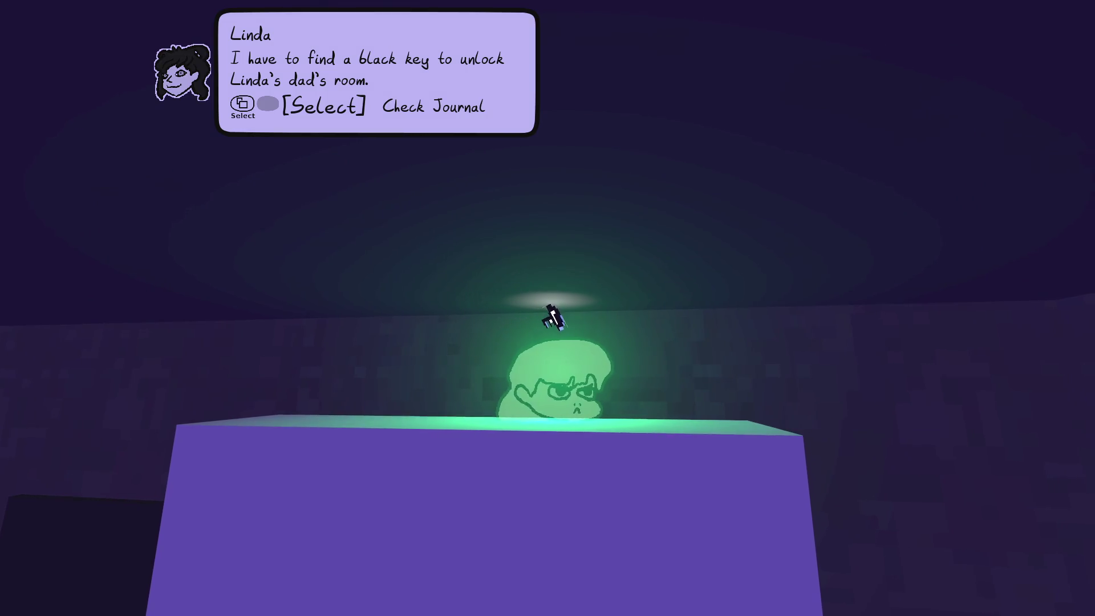
# - Circle the purple box, reach its top for the key, and return toward Linda
pyautogui.press('d')
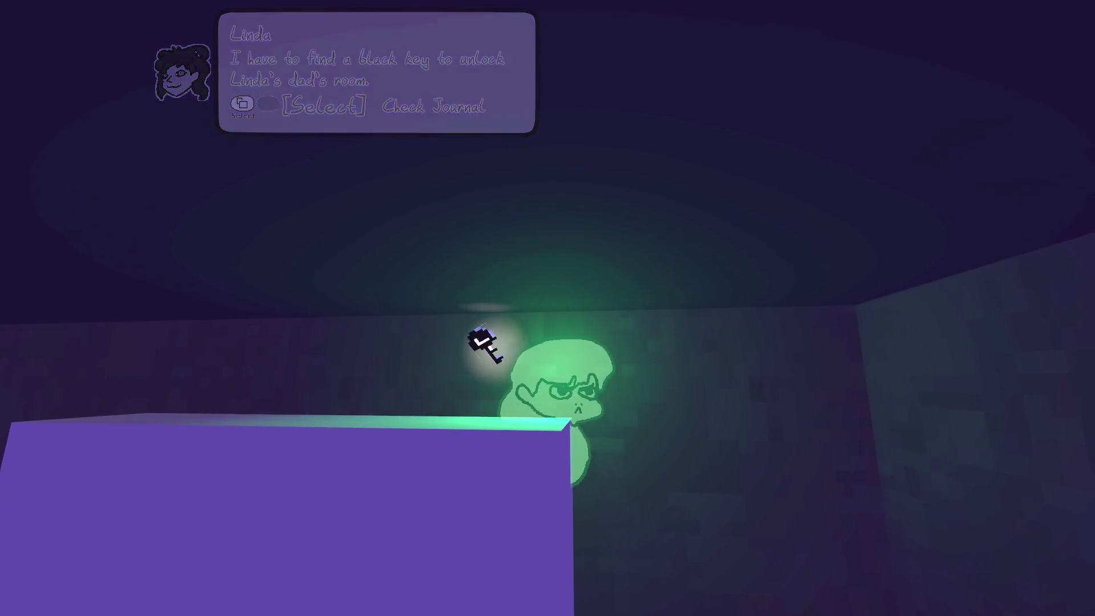
pyautogui.press('a')
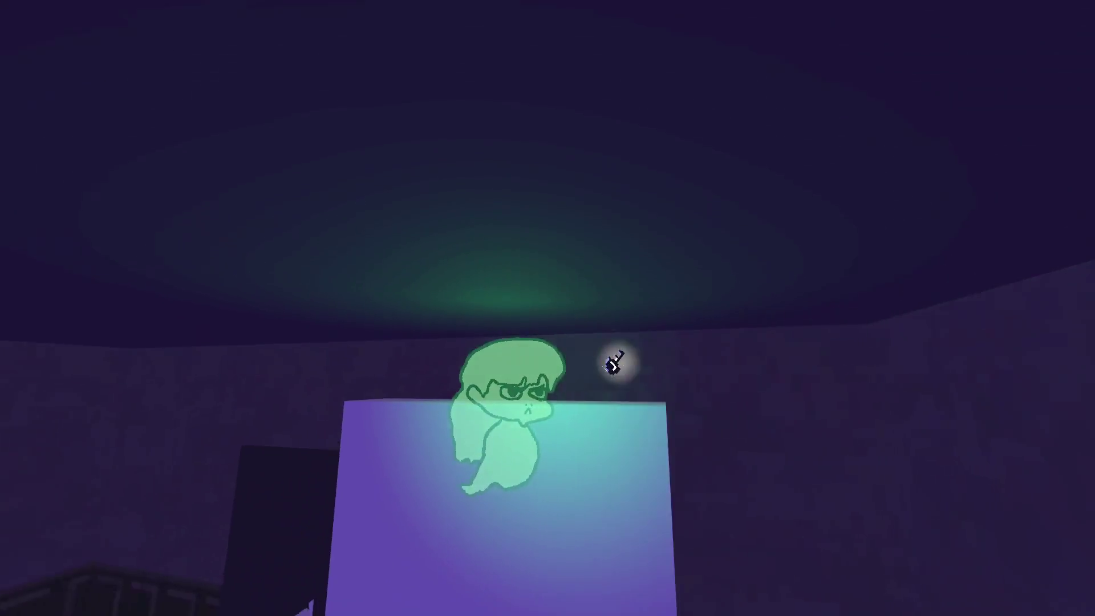
pyautogui.press('d')
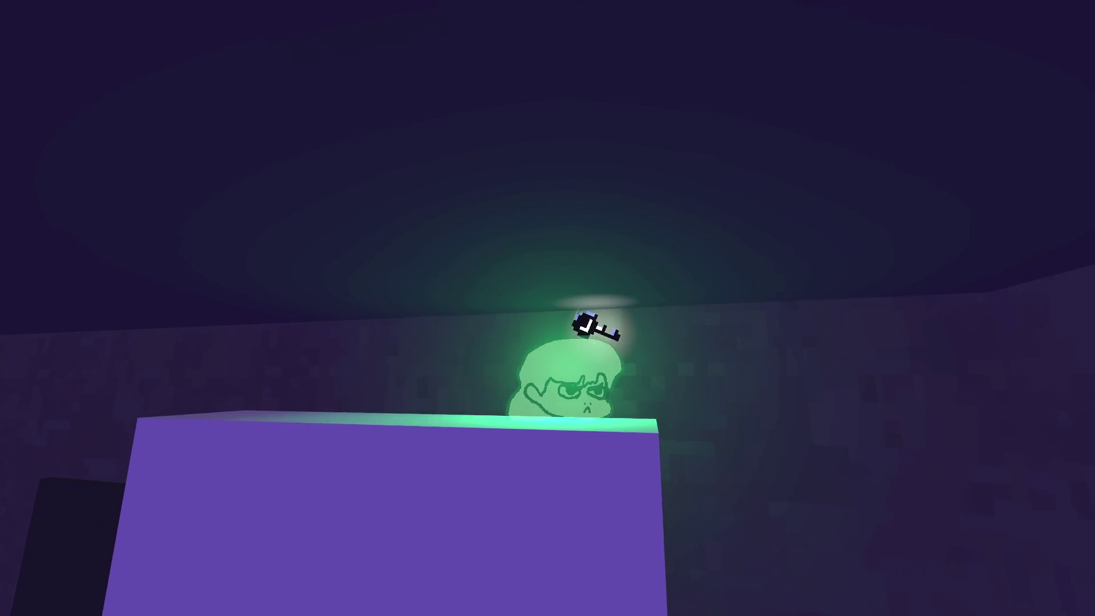
pyautogui.press('s')
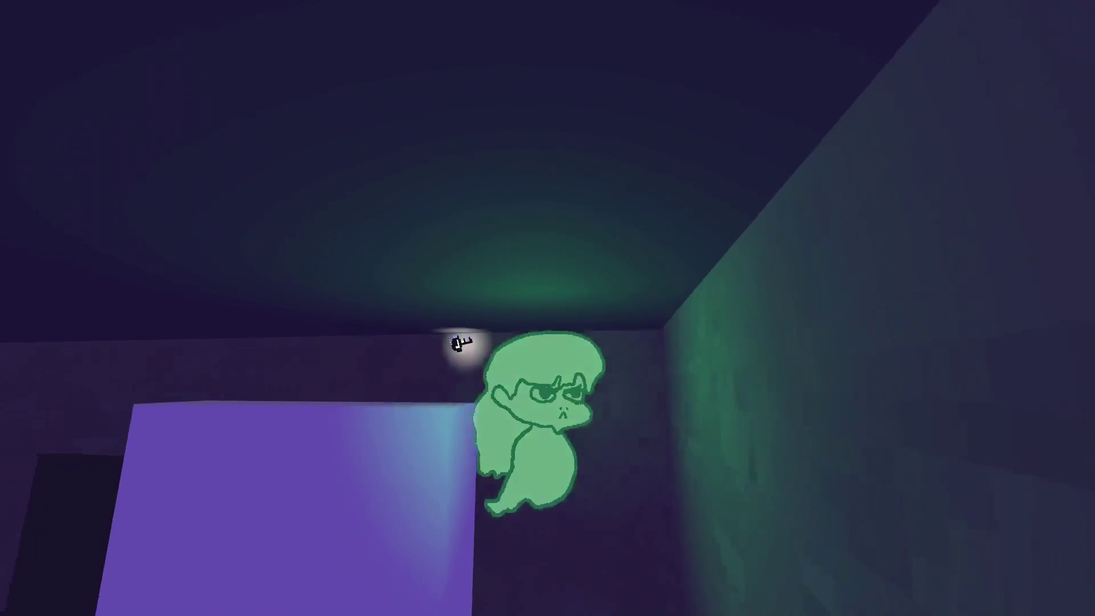
pyautogui.press('w')
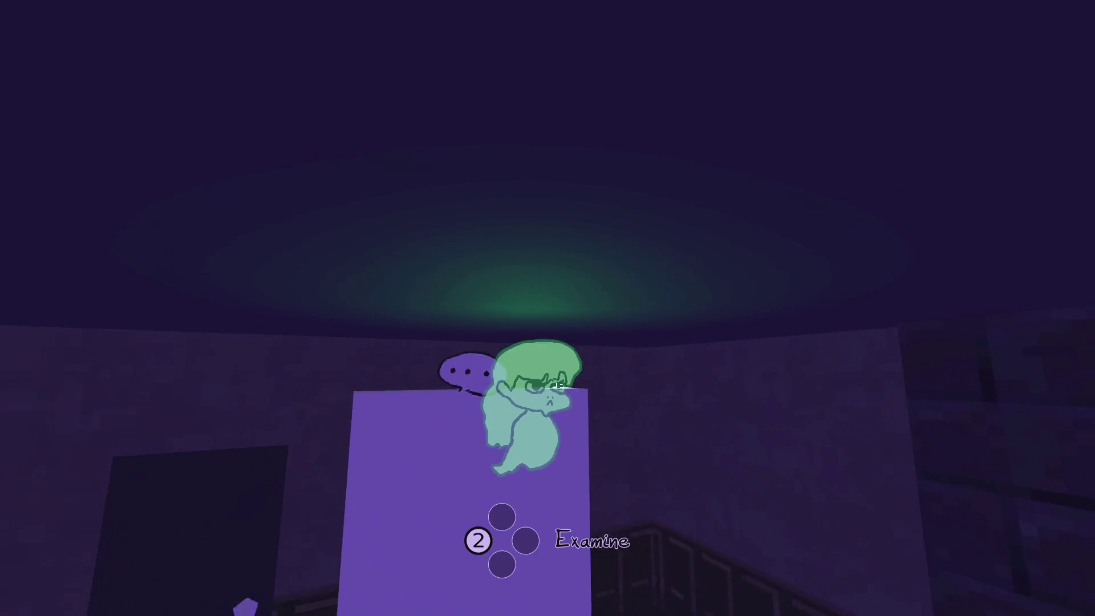
pyautogui.press('s')
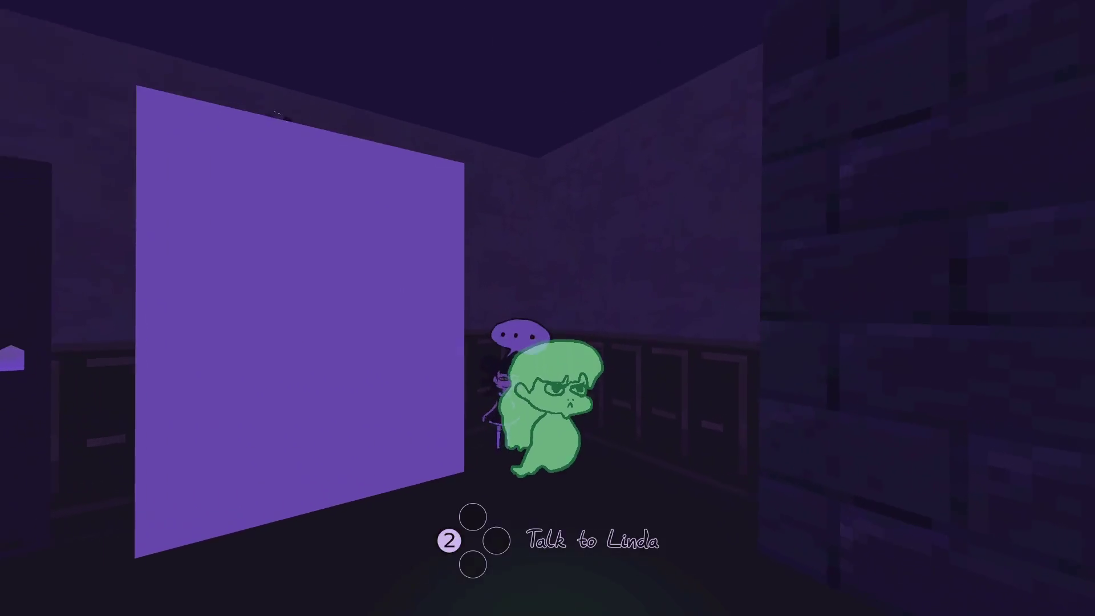
# - Talk to Linda about the key, then choose Save and Exit from the pause menu
pyautogui.press('e')
pyautogui.press('e')
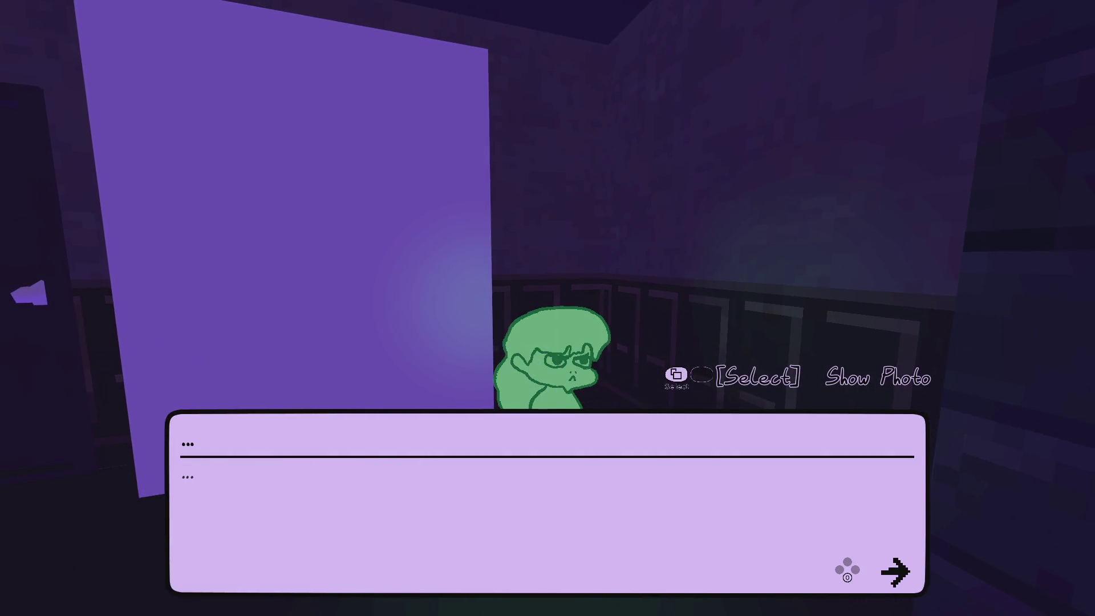
pyautogui.press('e')
pyautogui.press('s')
pyautogui.press('w')
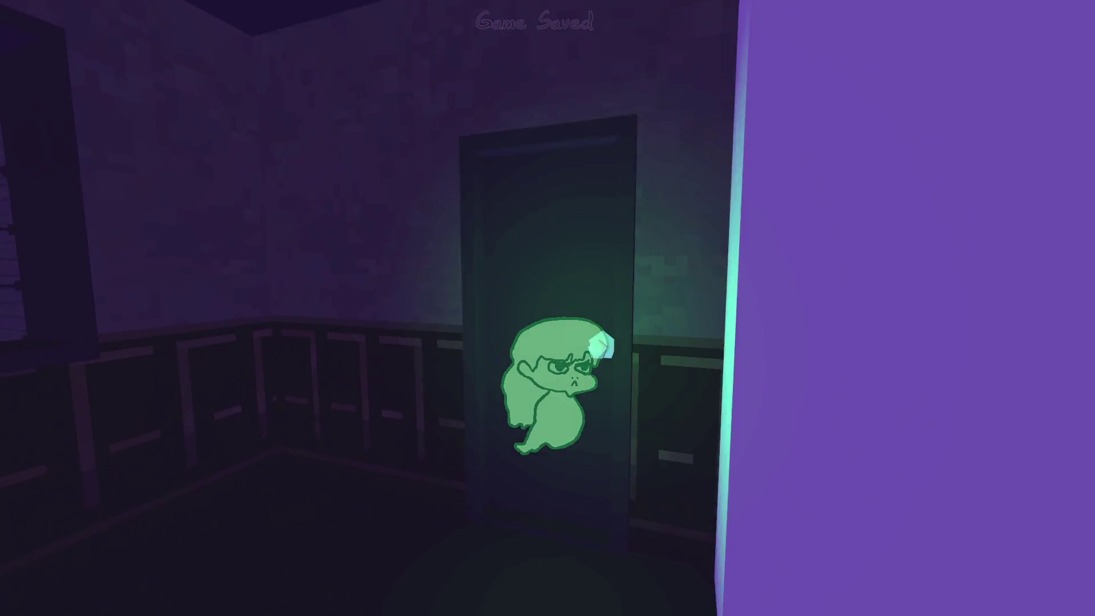
pyautogui.moveTo(548, 308)
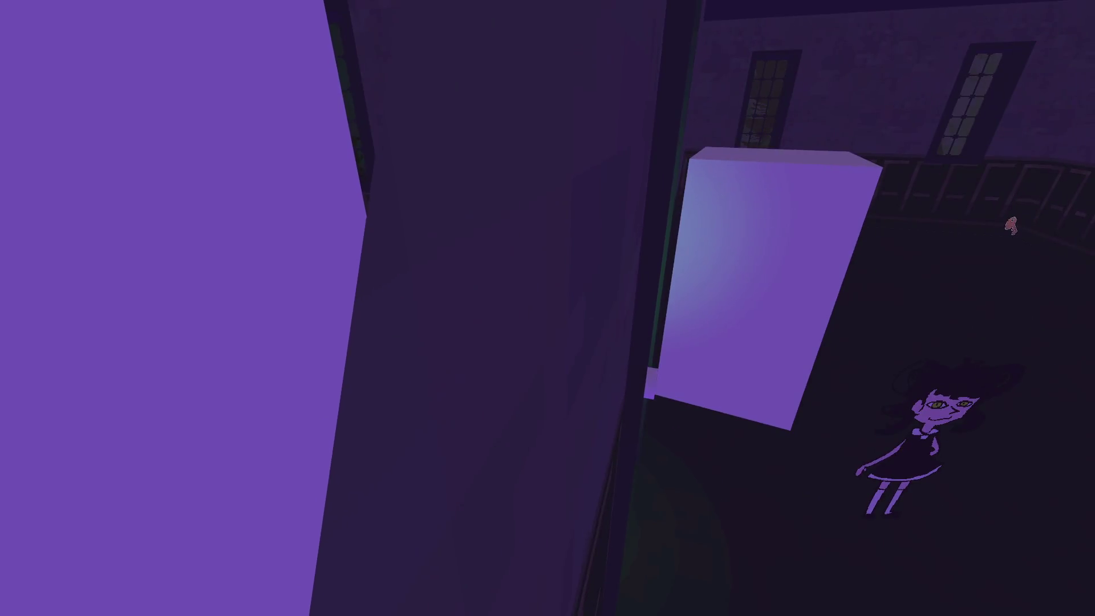
pyautogui.press('Escape')
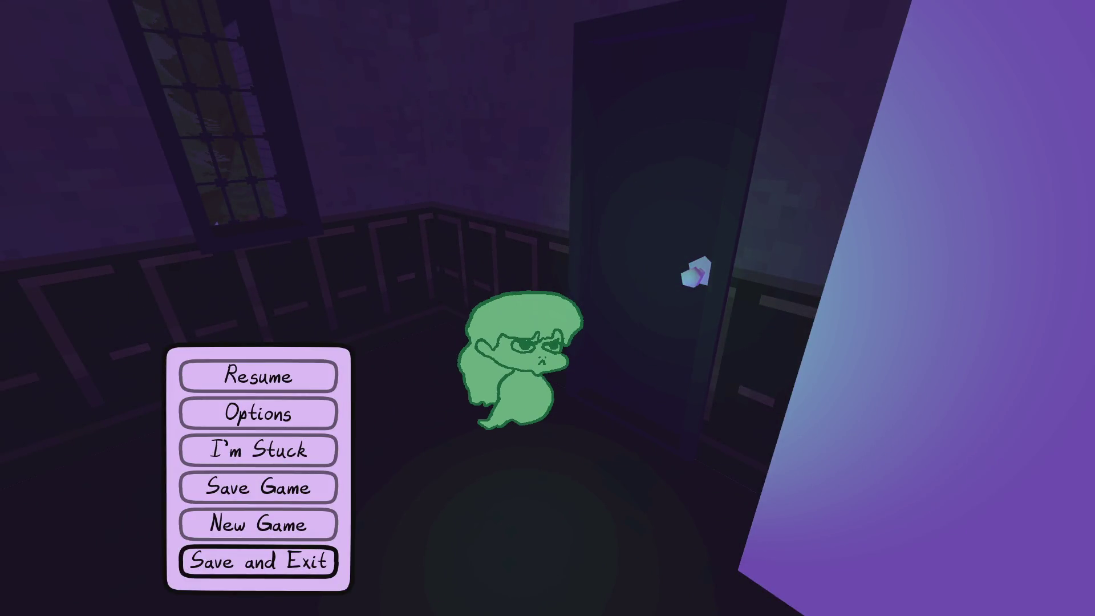
pyautogui.press('Return')
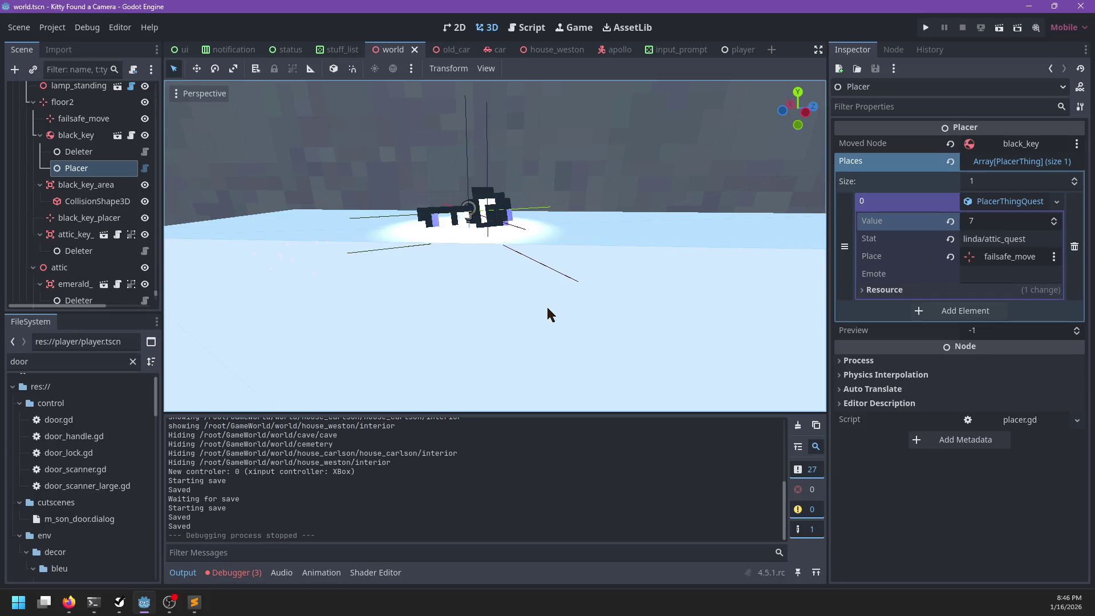
# - Select the door scanner Area3D, check its collision layer and mask, and save the world scene
pyautogui.moveTo(536, 237)
pyautogui.mouseDown()
pyautogui.moveTo(671, 272)
pyautogui.moveTo(607, 285)
pyautogui.moveTo(391, 203)
pyautogui.moveTo(477, 247)
pyautogui.moveTo(705, 313)
pyautogui.moveTo(576, 211)
pyautogui.moveTo(559, 219)
pyautogui.mouseUp()
pyautogui.click(557, 226)
pyautogui.scroll(5, 60, 195)
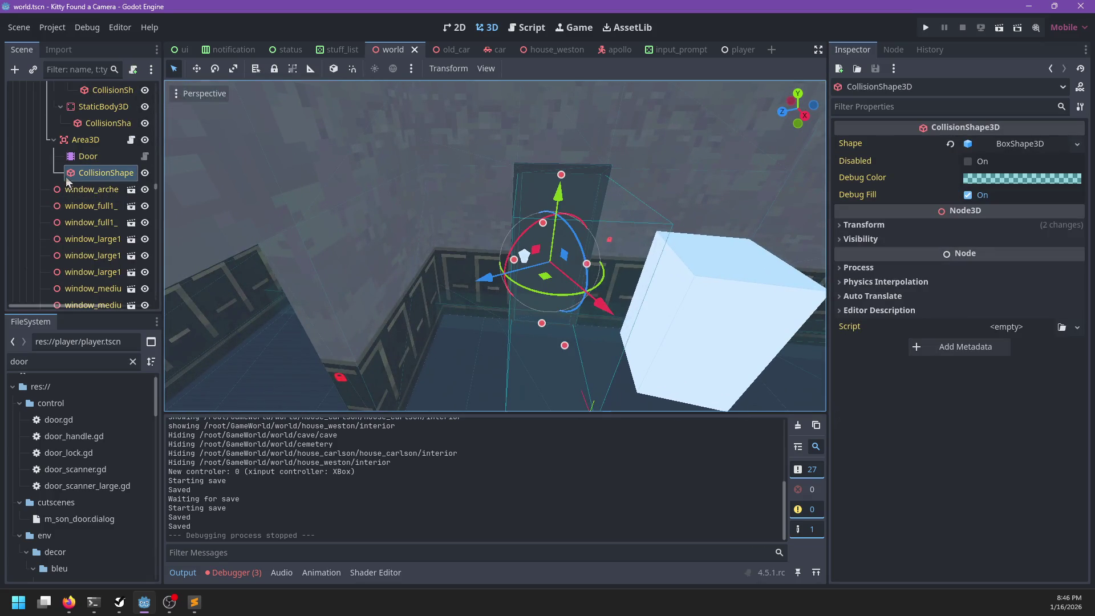
pyautogui.click(86, 140)
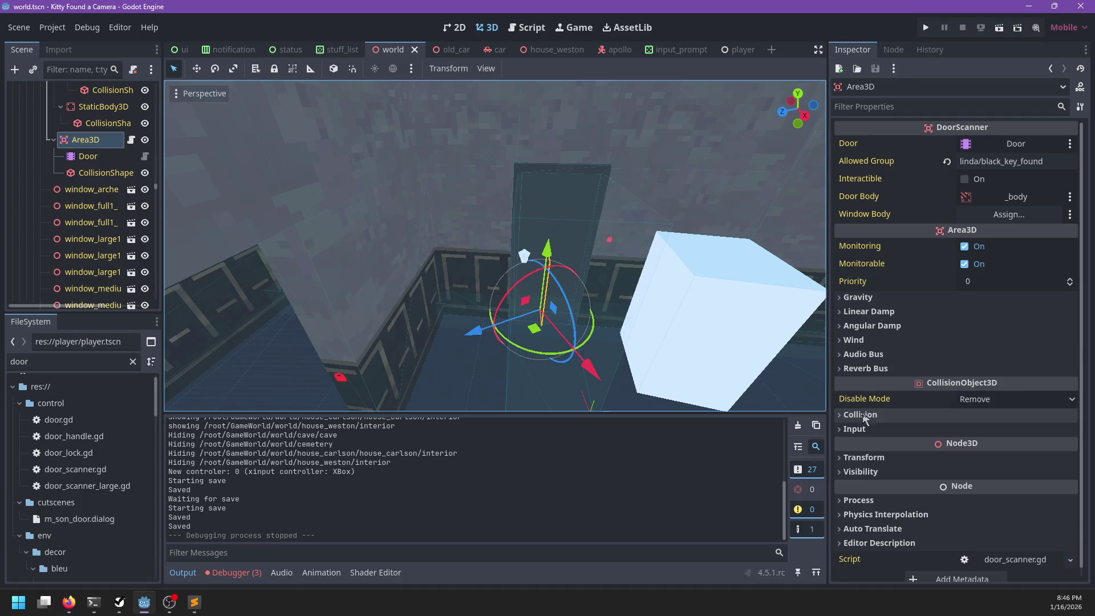
pyautogui.click(859, 415)
pyautogui.scroll(-2, 877, 414)
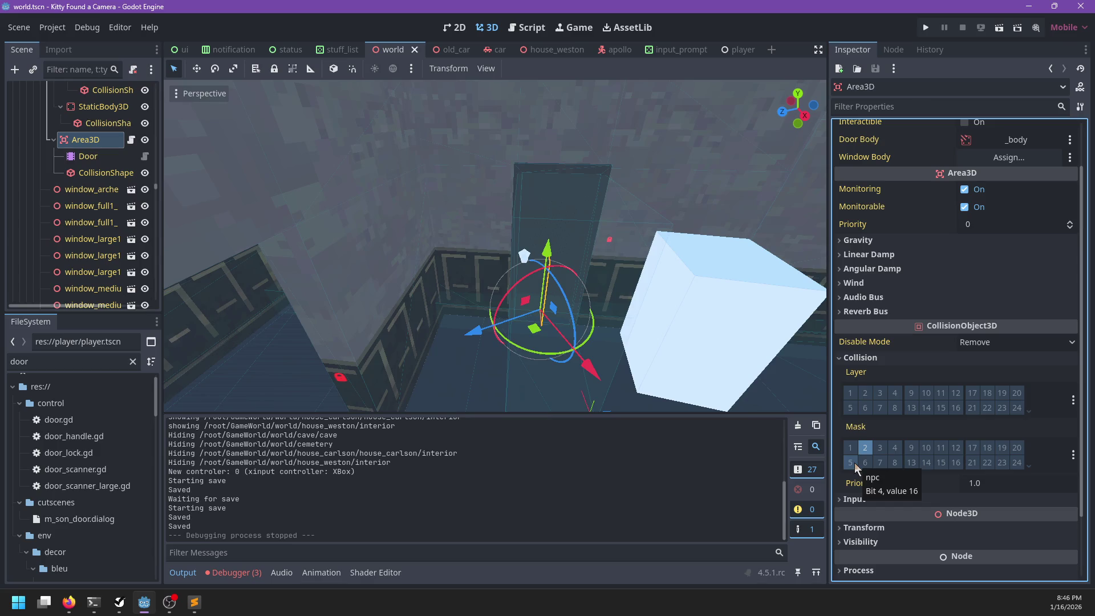
pyautogui.hotkey('ctrl', 's')
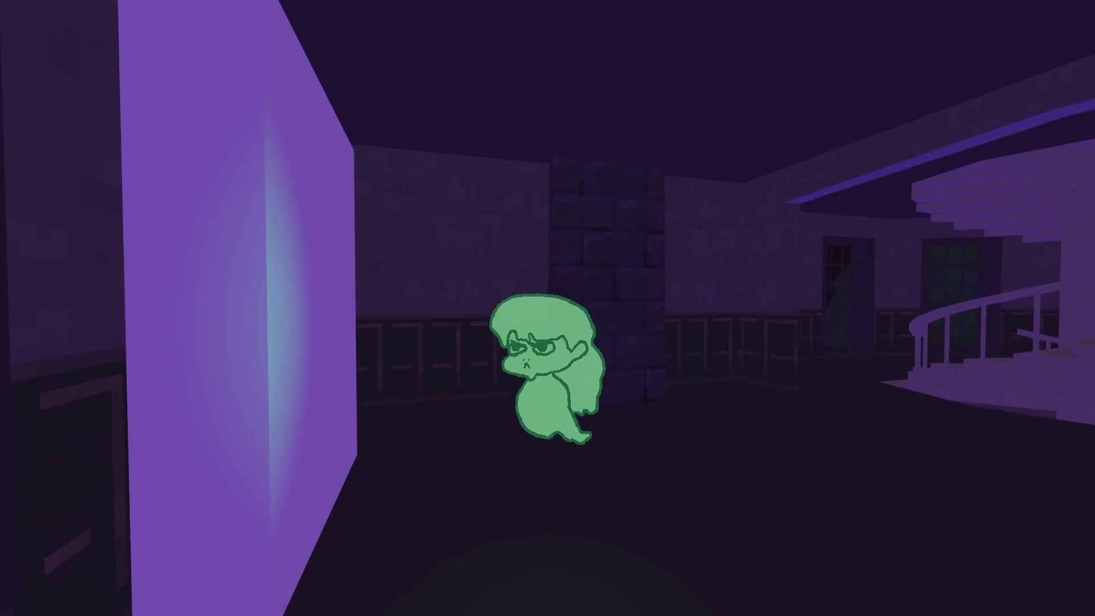
# - Talk with Linda and collect the Attic Key
pyautogui.press('w')
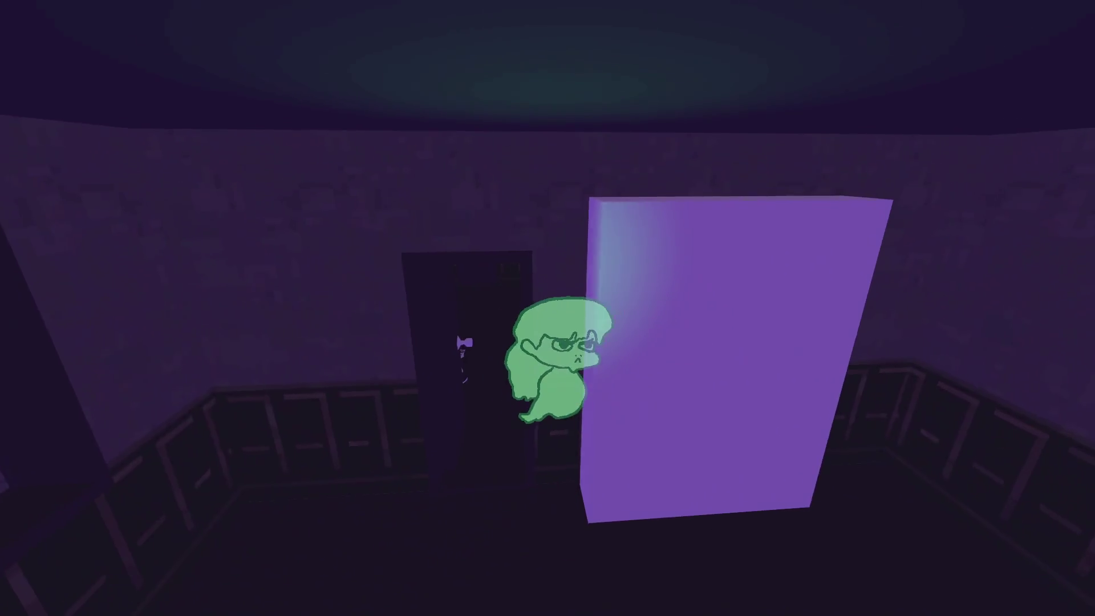
pyautogui.press('2')
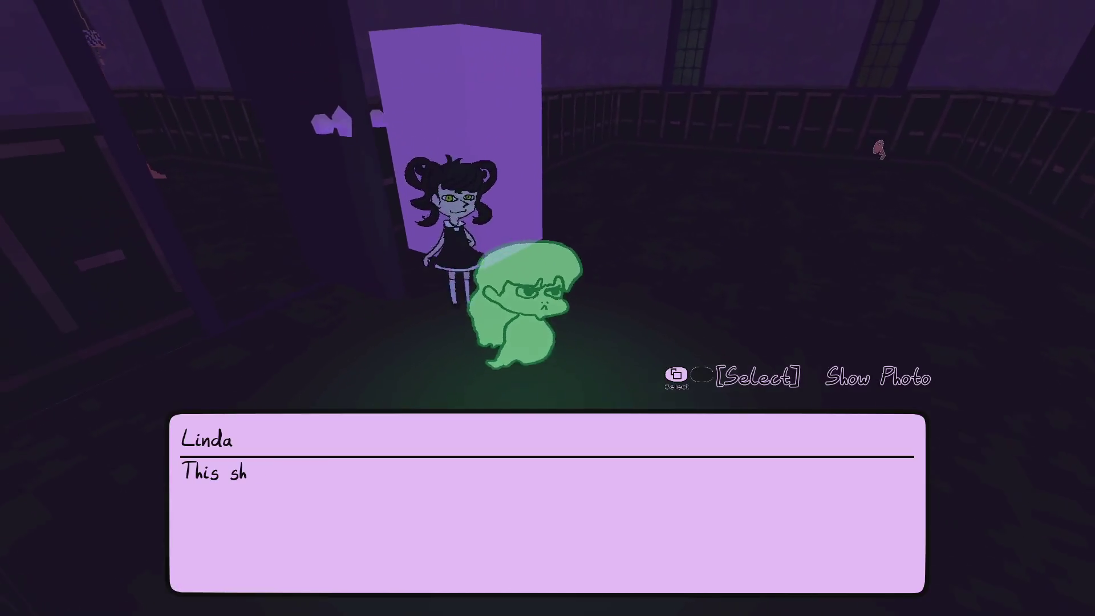
pyautogui.press('space')
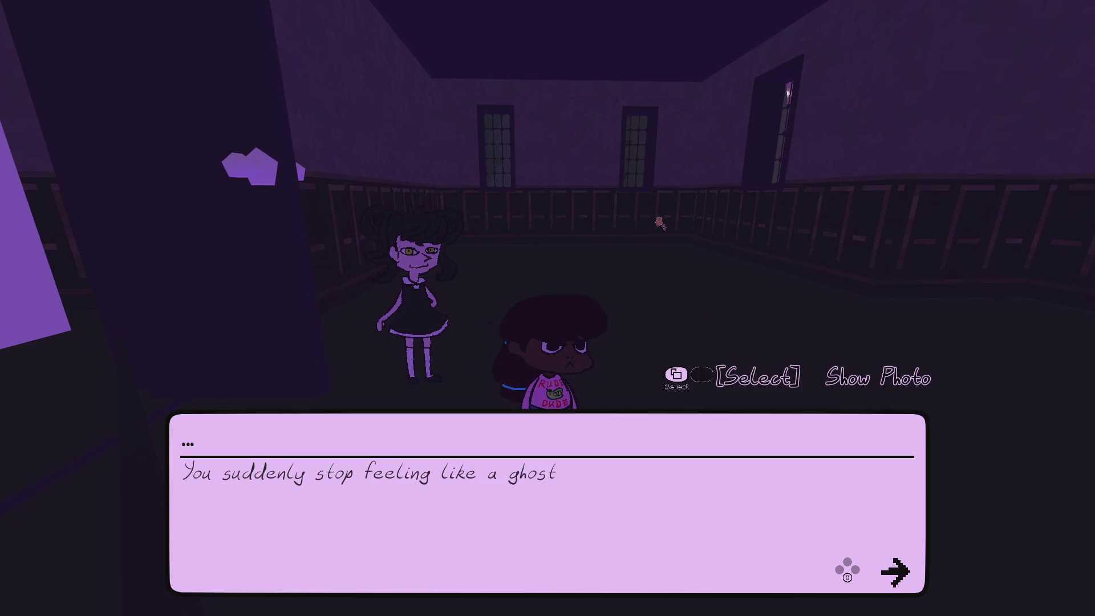
pyautogui.press('space')
pyautogui.press('2')
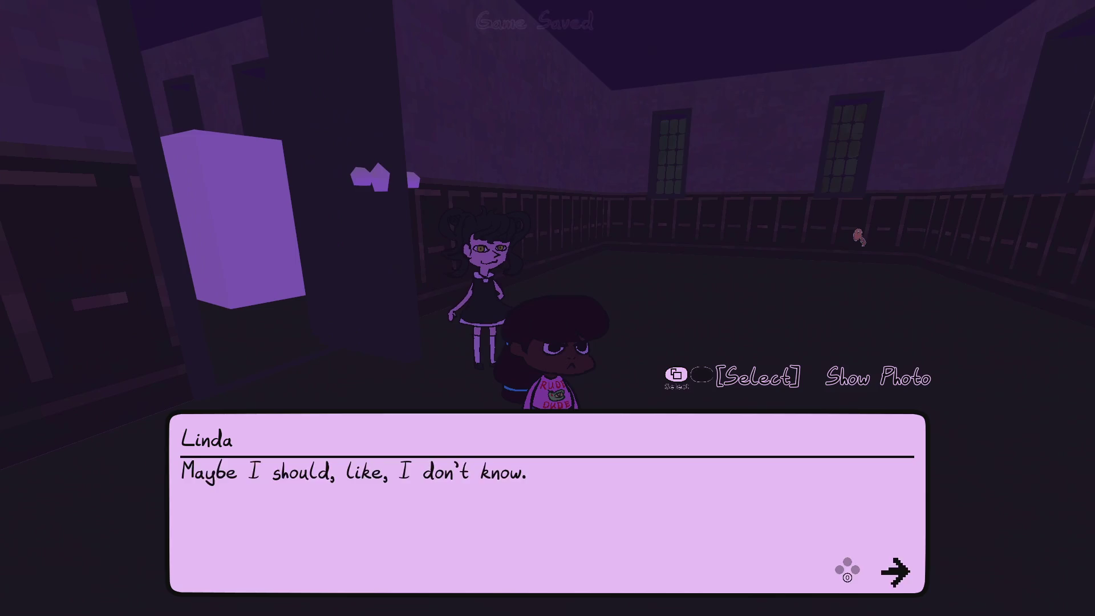
pyautogui.press('w')
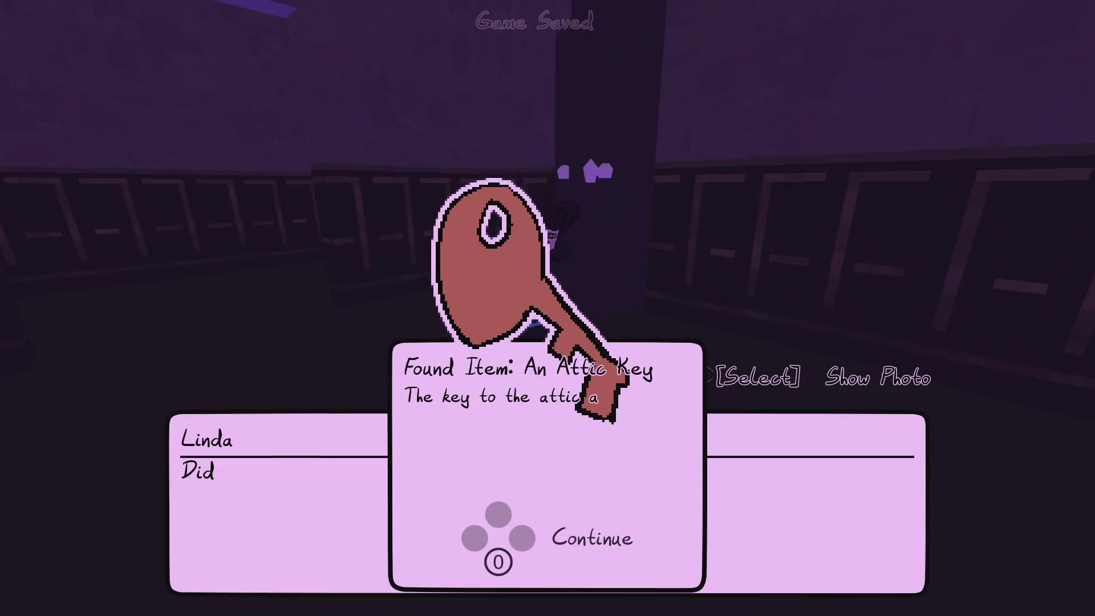
pyautogui.press('space')
pyautogui.press('space')
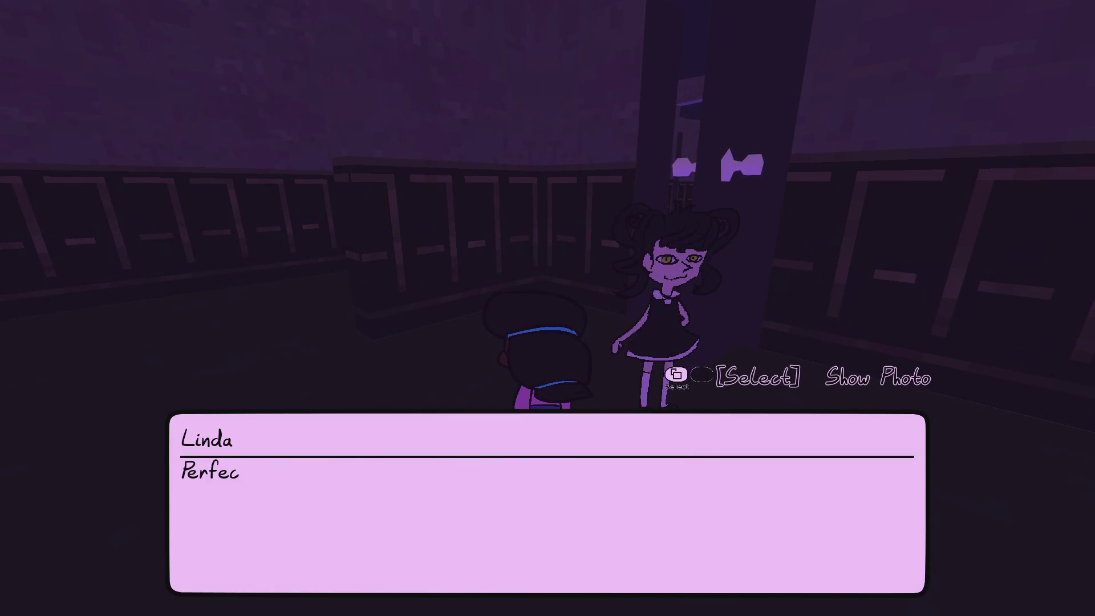
pyautogui.press('space')
pyautogui.press('space')
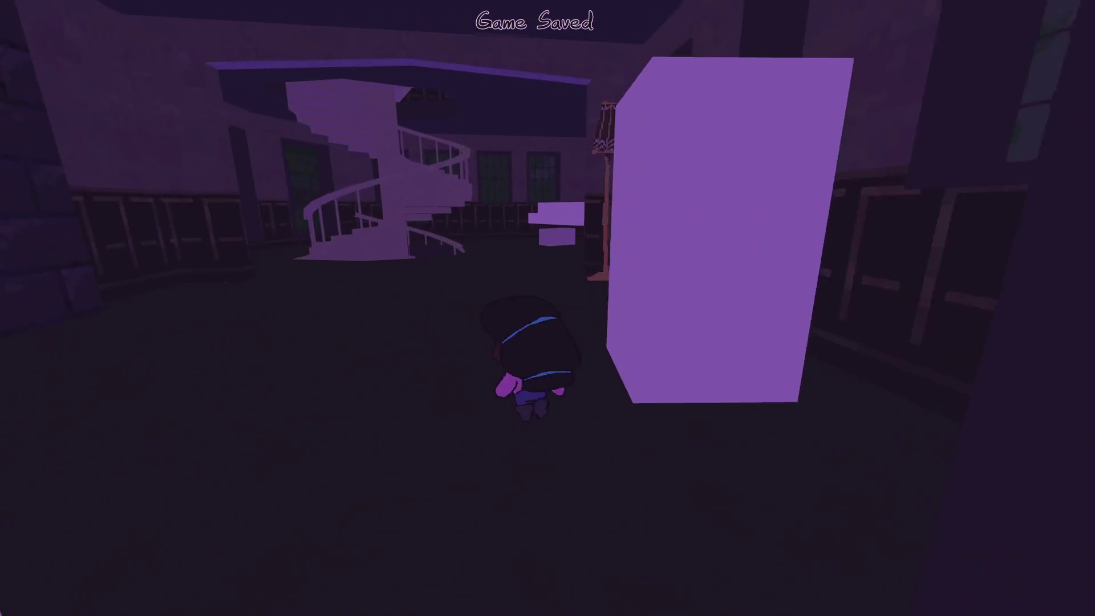
# - Climb the spiral staircase to the rooftop and talk with Linda there
pyautogui.press('w')
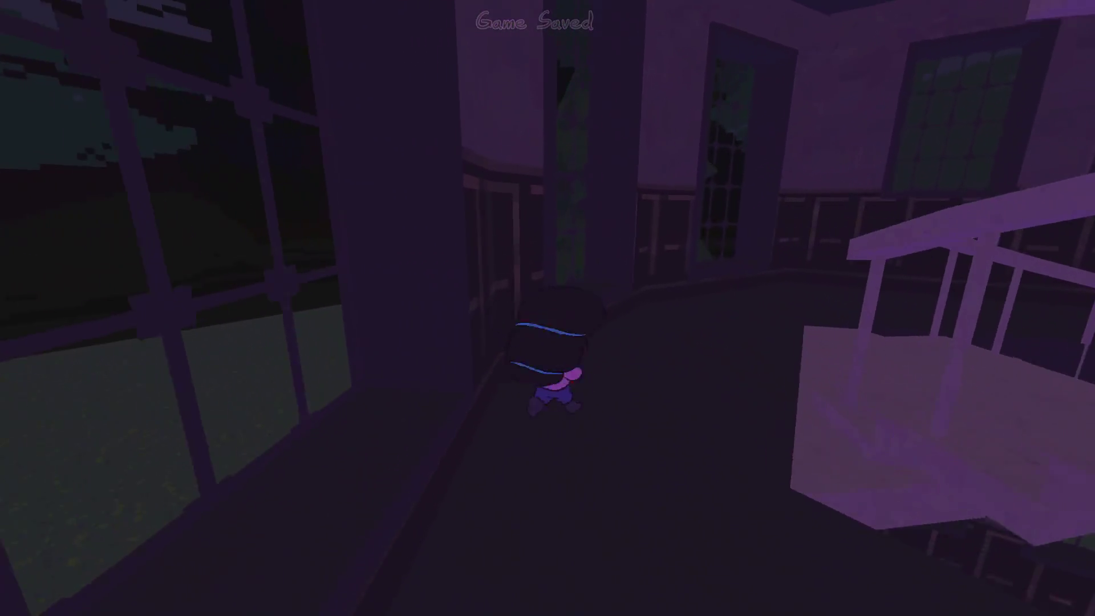
pyautogui.press('w')
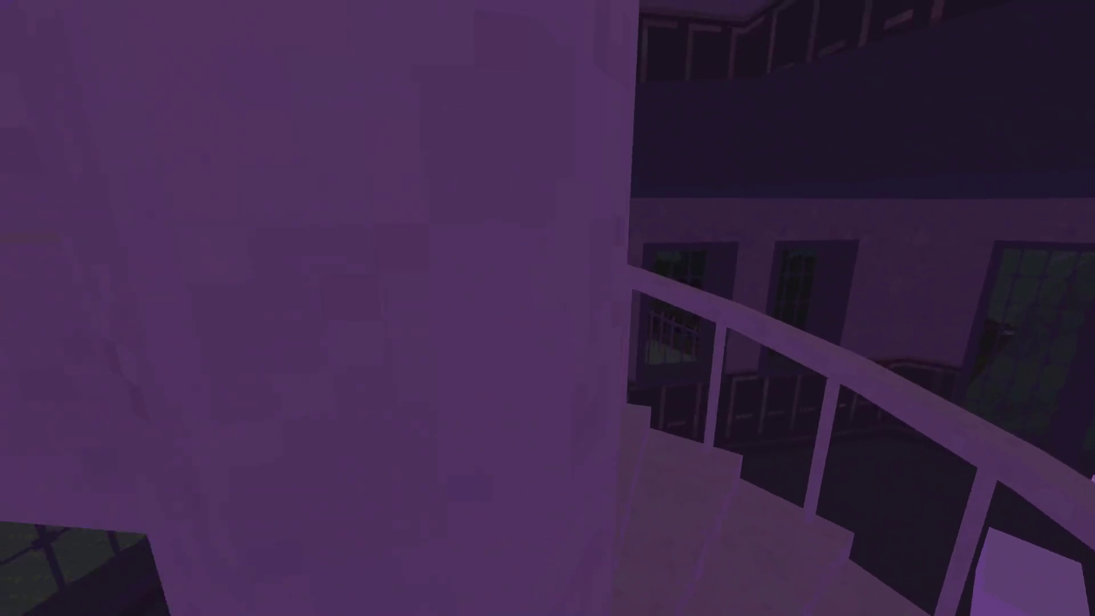
pyautogui.press('w')
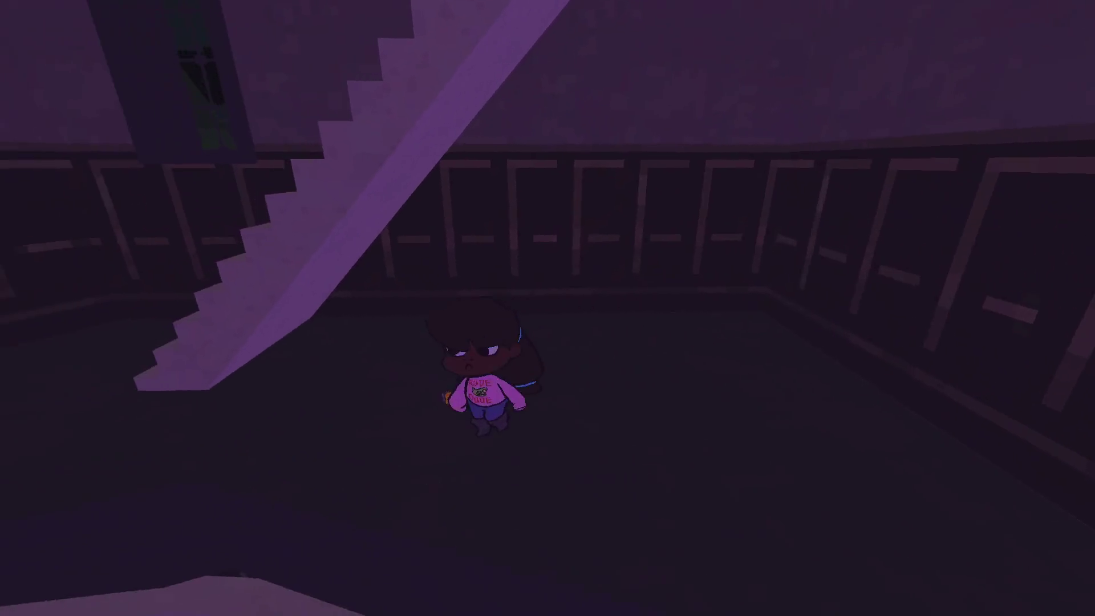
pyautogui.press('w')
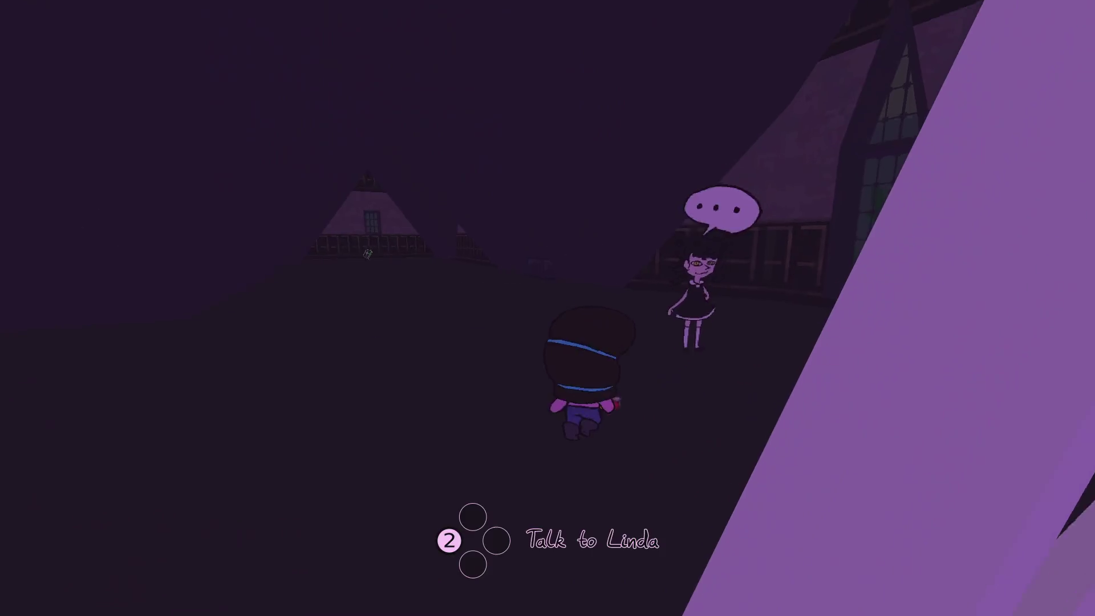
pyautogui.press('e')
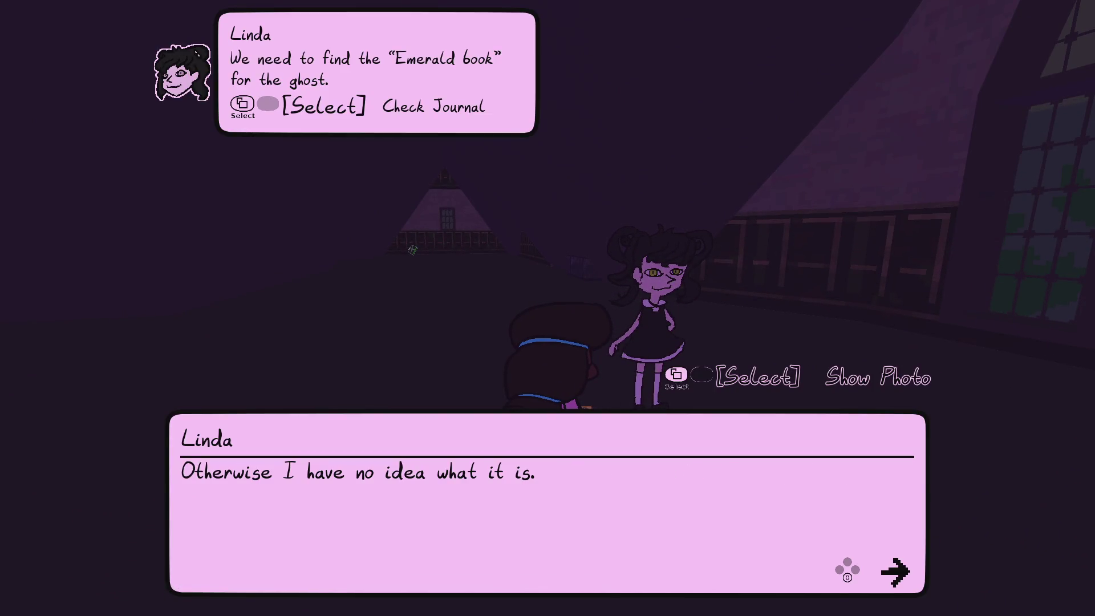
pyautogui.press('e')
# - Deliver the emerald book to the dark ghost in the far building
pyautogui.press('w')
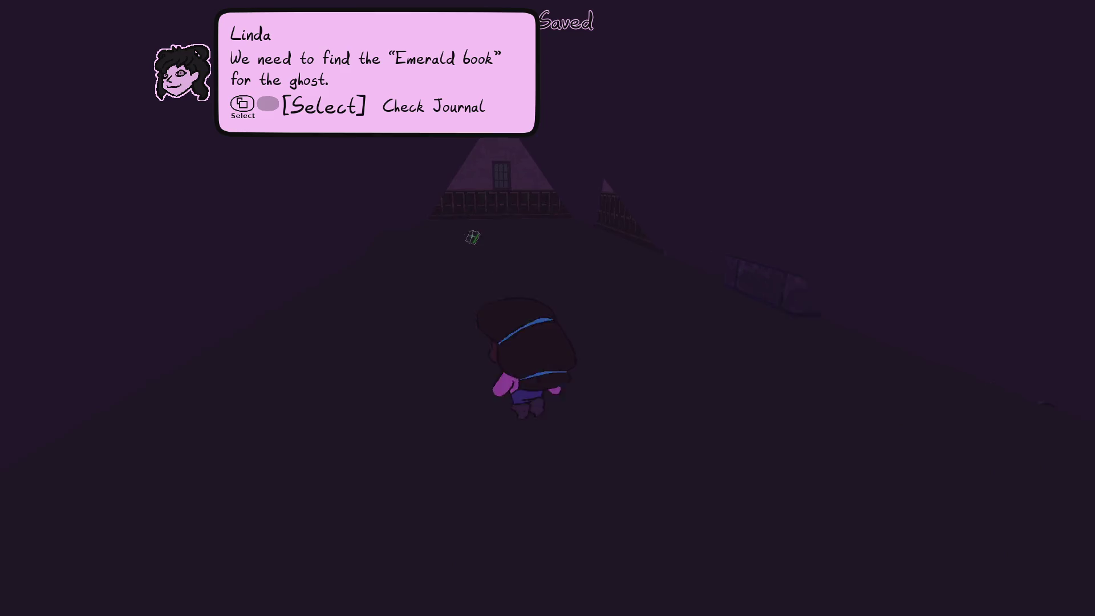
pyautogui.press('e')
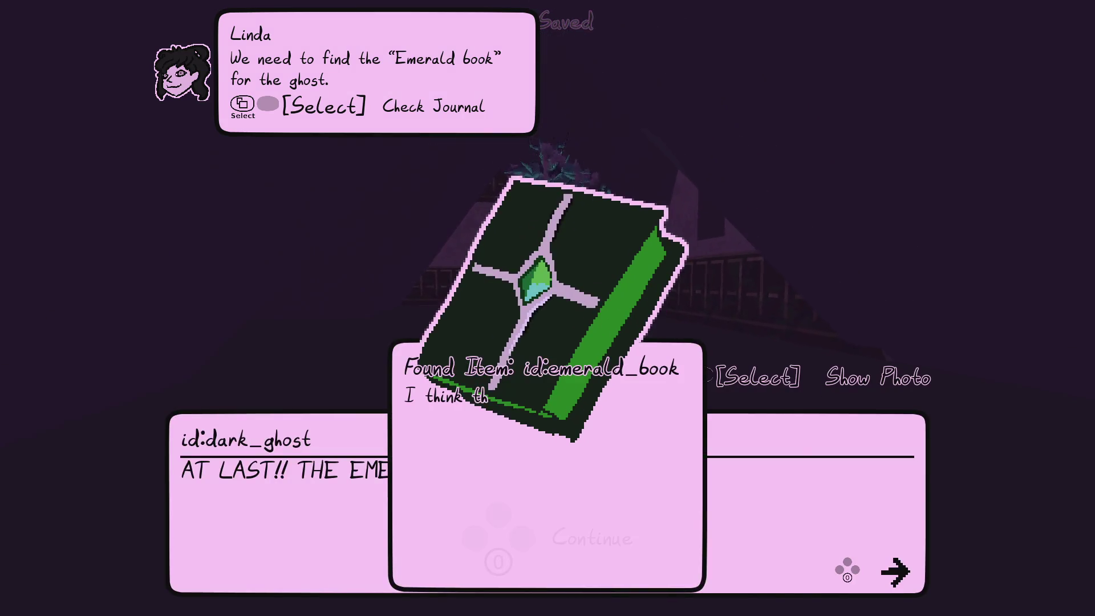
pyautogui.press('e')
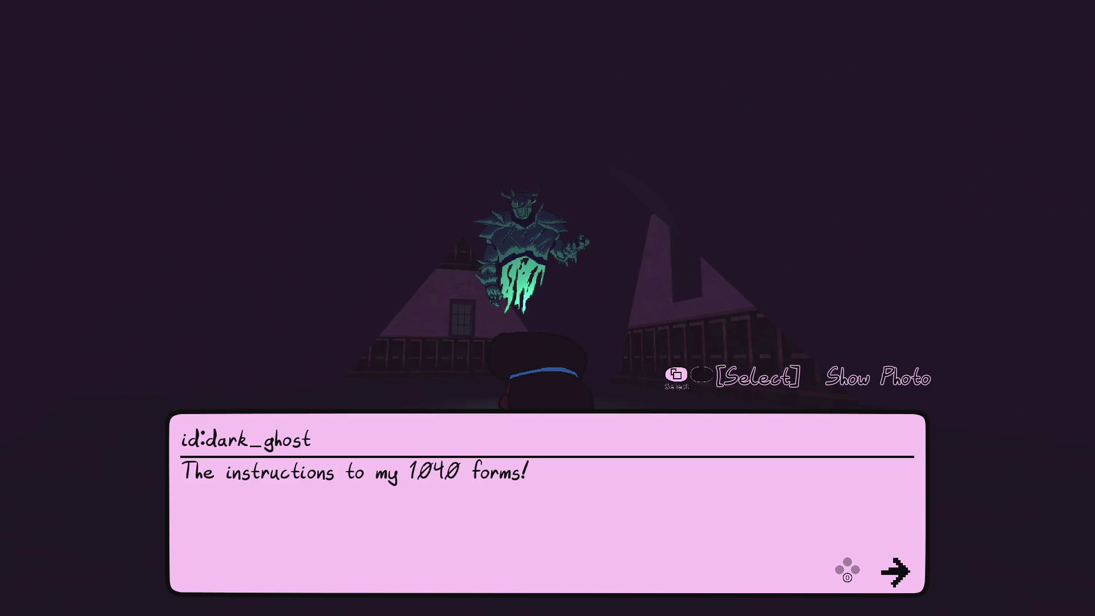
pyautogui.press('e')
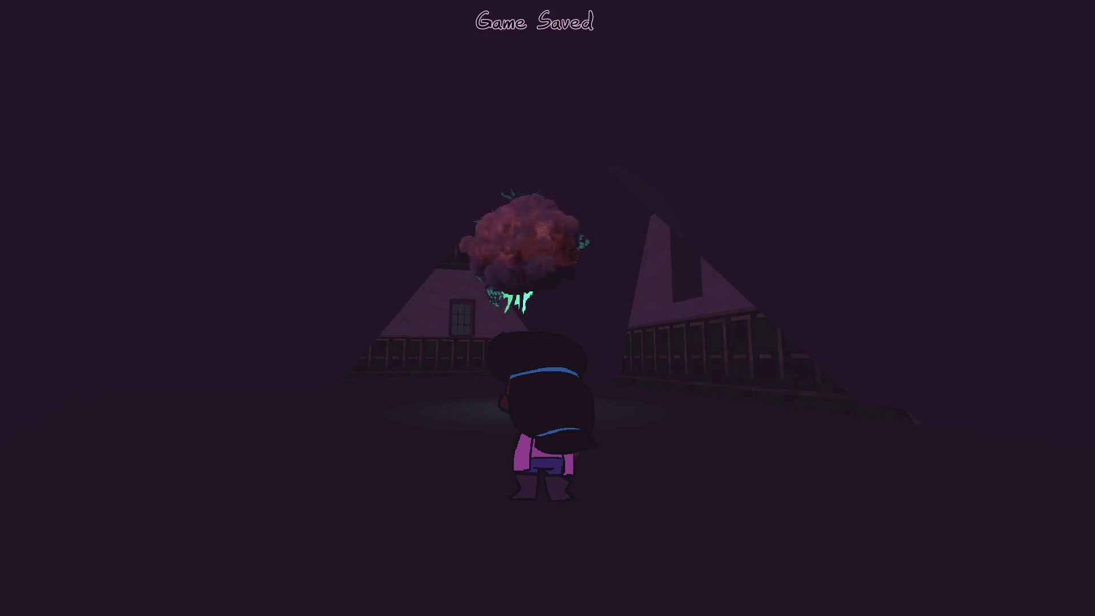
# - Return up the glowing staircase to Linda, play the group conversation with Herc and Madame Bleu, and pause
pyautogui.press('w')
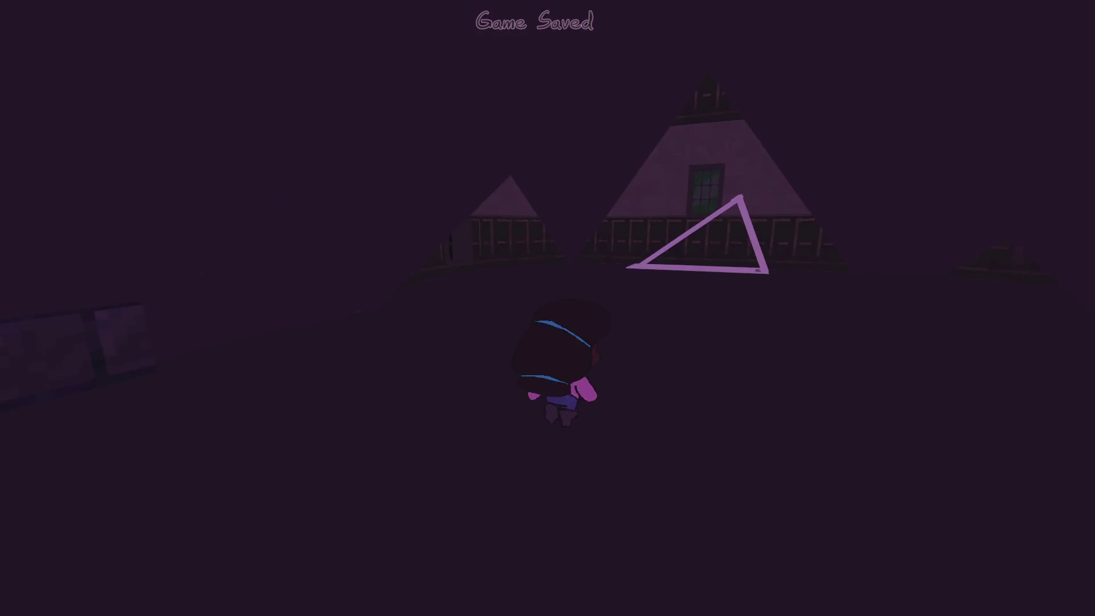
pyautogui.press('w')
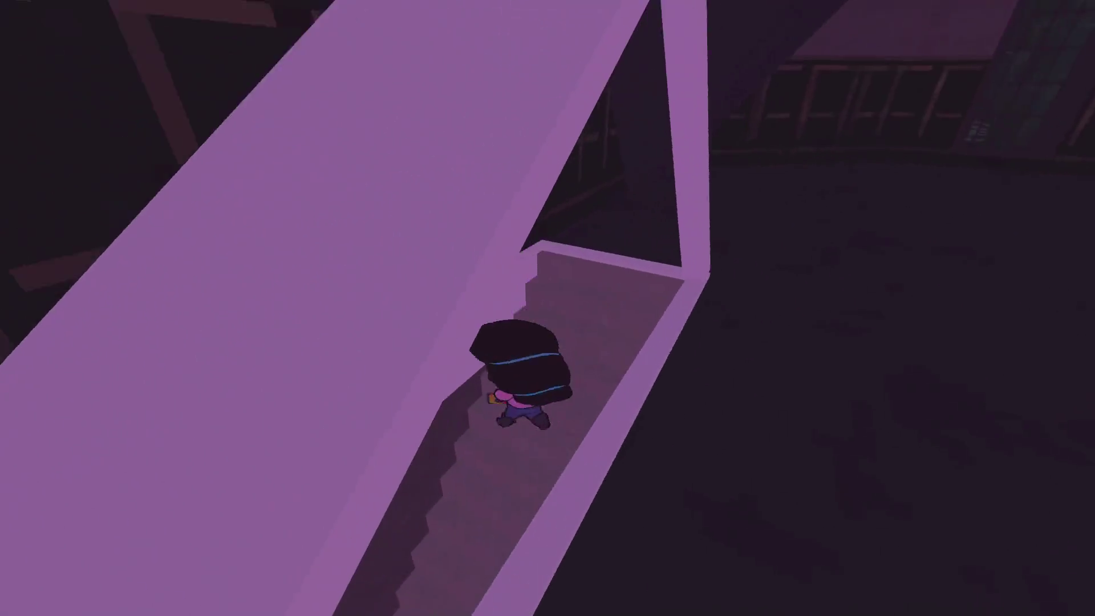
pyautogui.press('w')
pyautogui.press('w')
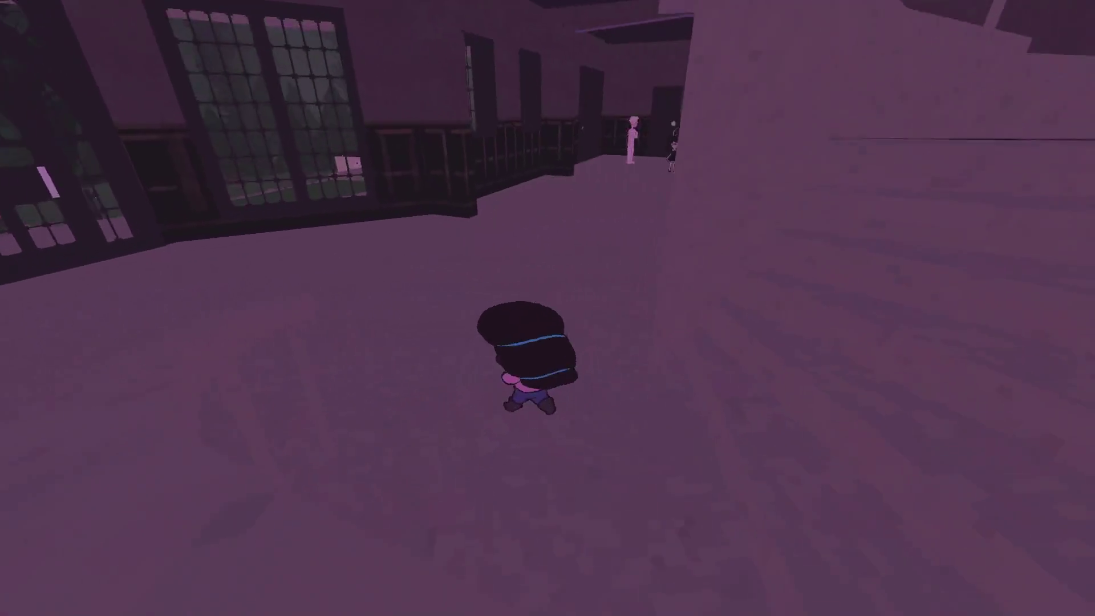
pyautogui.press('w')
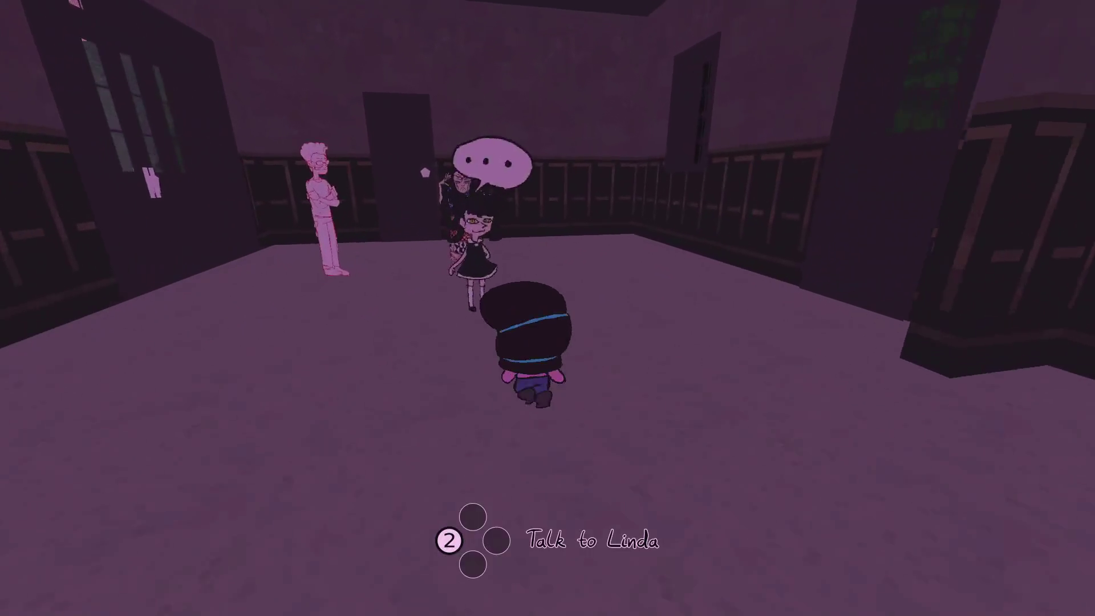
pyautogui.press('2')
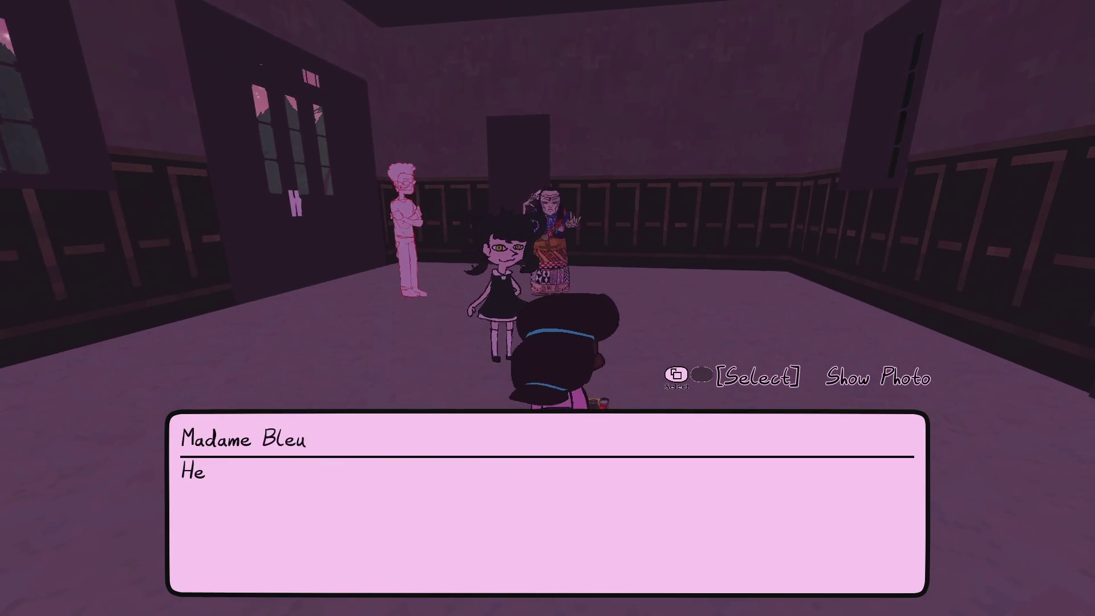
pyautogui.press('space')
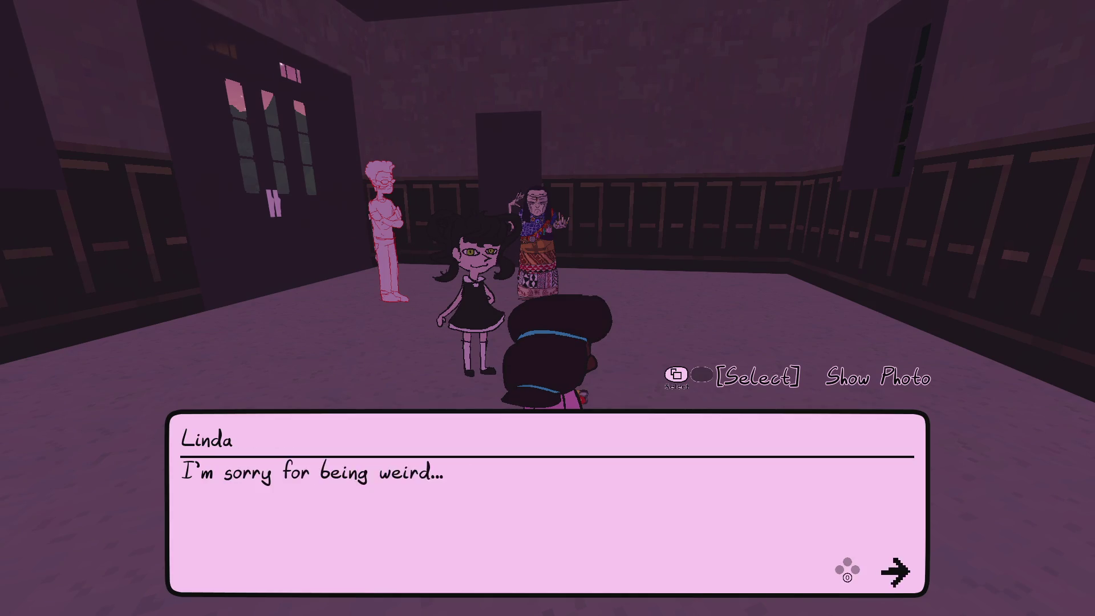
pyautogui.press('space')
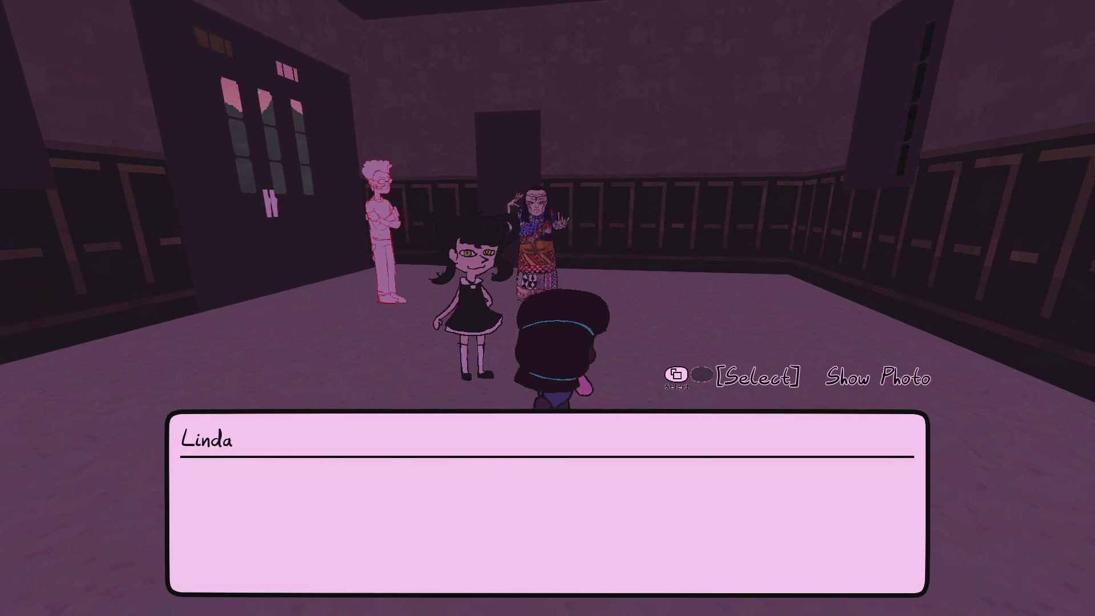
pyautogui.press('space')
pyautogui.press('Escape')
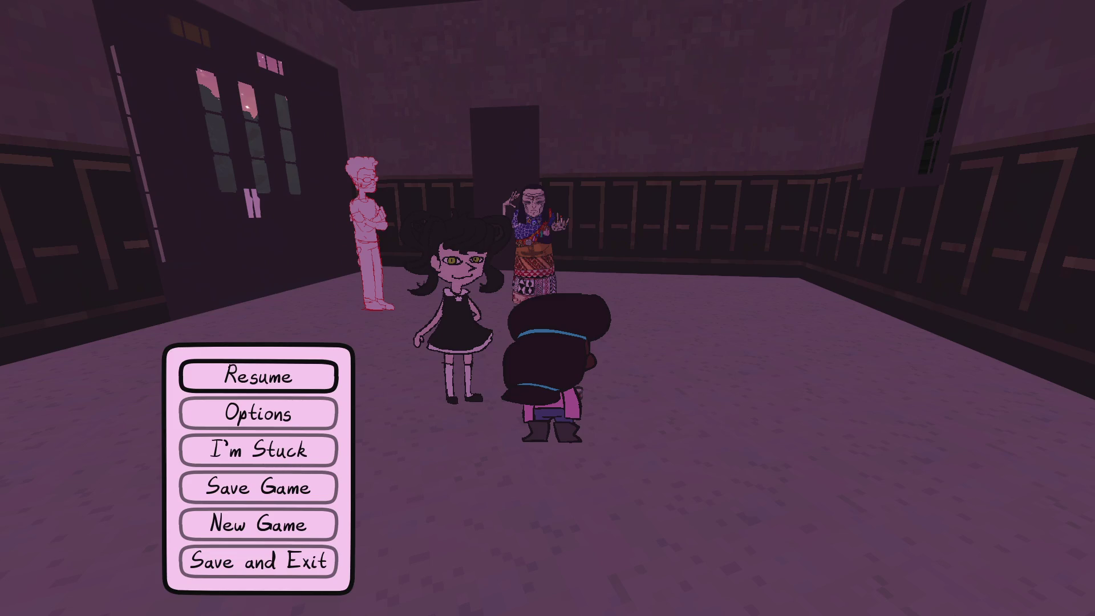
pyautogui.hotkey('alt', 'Tab')
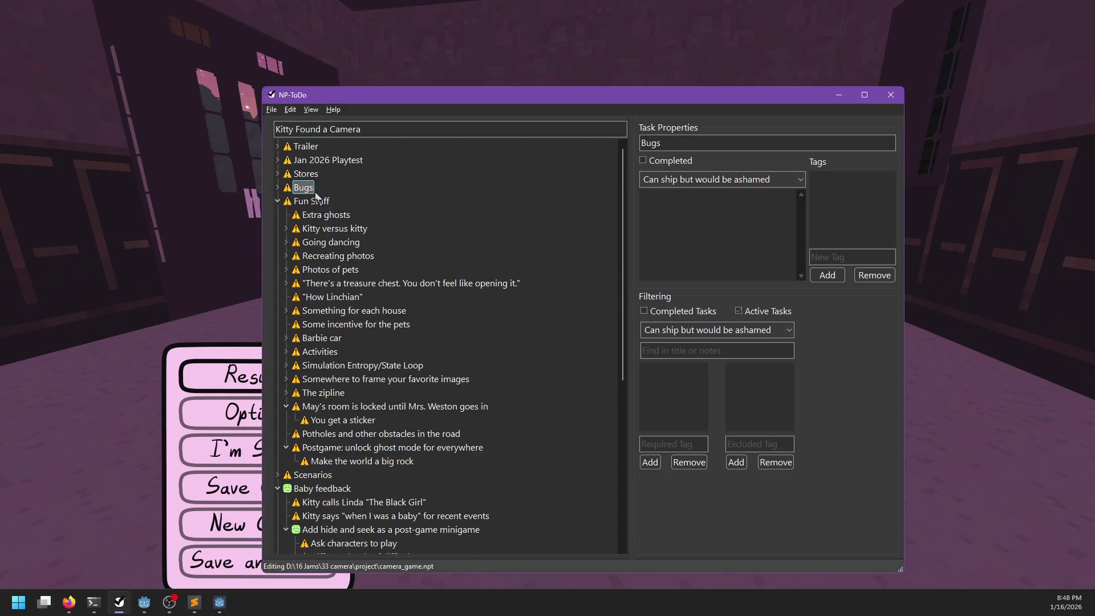
# - Add the Bugs task 'Linda skipped our last conversation after defeating the dark ghost' and save the list
pyautogui.press('Insert')
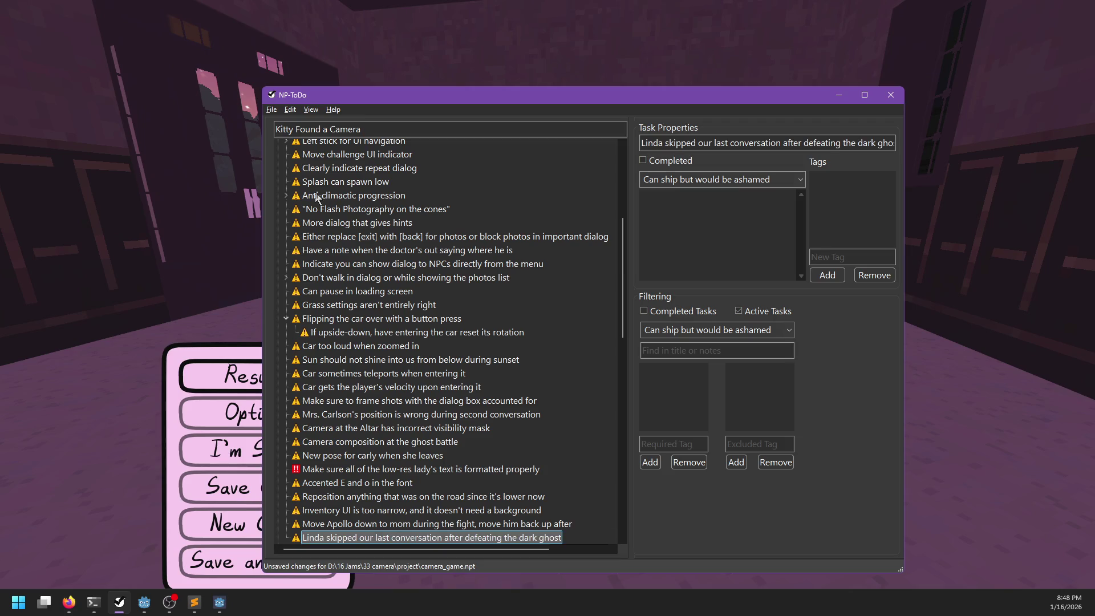
pyautogui.hotkey('ctrl', 's')
pyautogui.hotkey('alt', 'Tab')
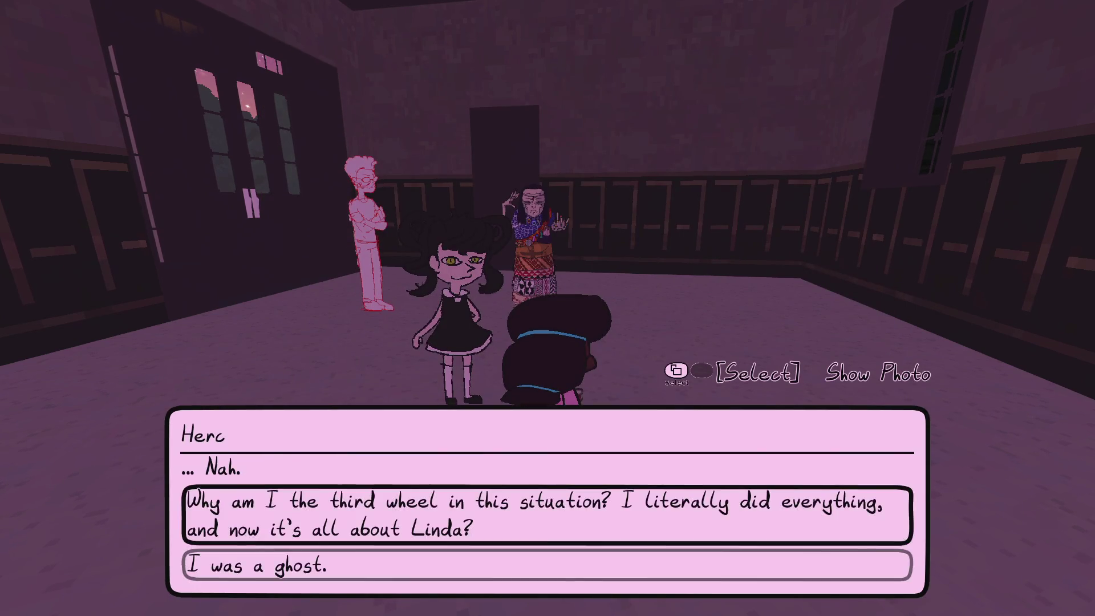
# - Finish the ending narration, then talk to Linda and choose going to the graveyard
pyautogui.press('Return')
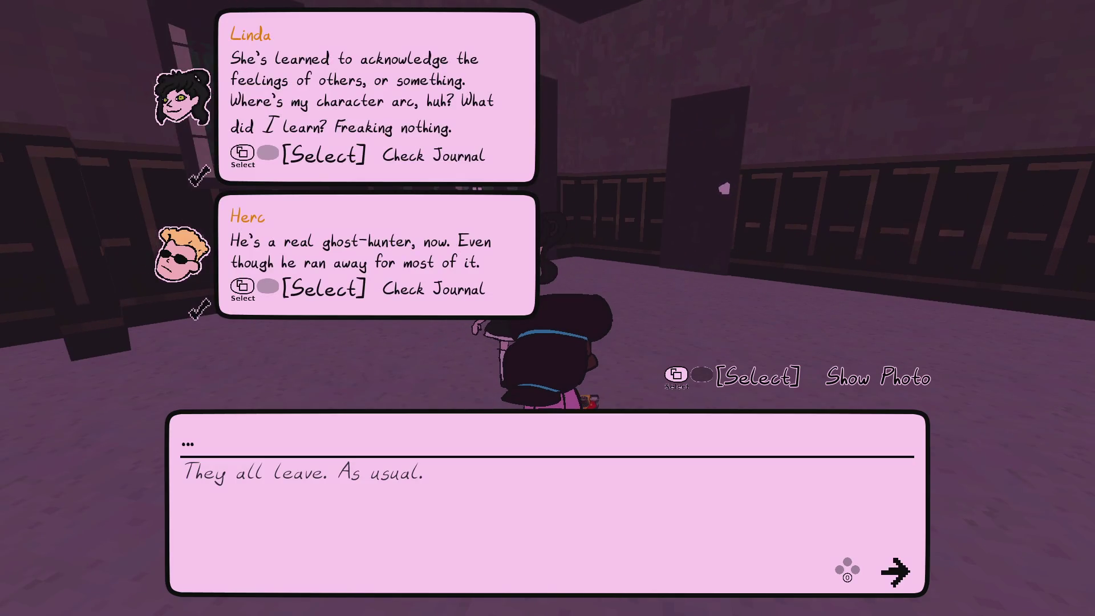
pyautogui.press('Return')
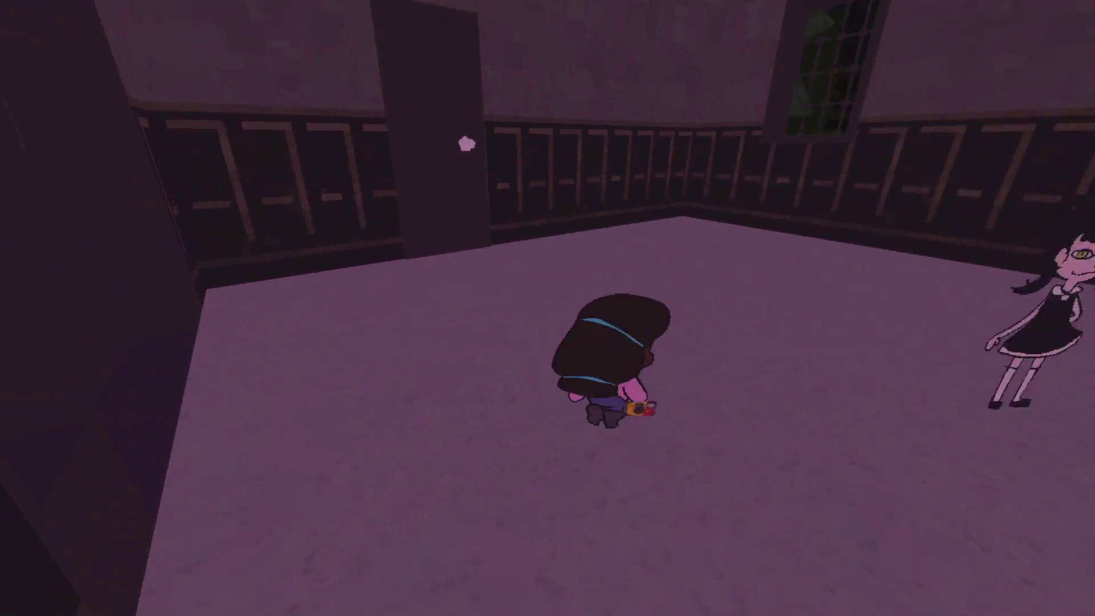
pyautogui.press('Return')
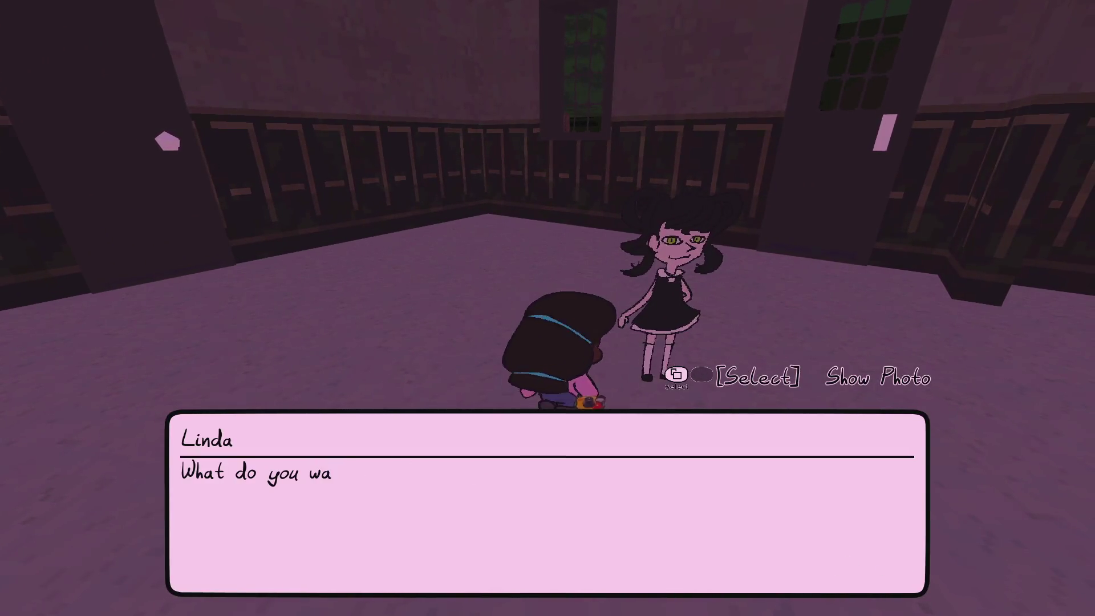
pyautogui.press('Return')
pyautogui.press('Down')
pyautogui.press('Down')
pyautogui.press('Return')
pyautogui.press('Return')
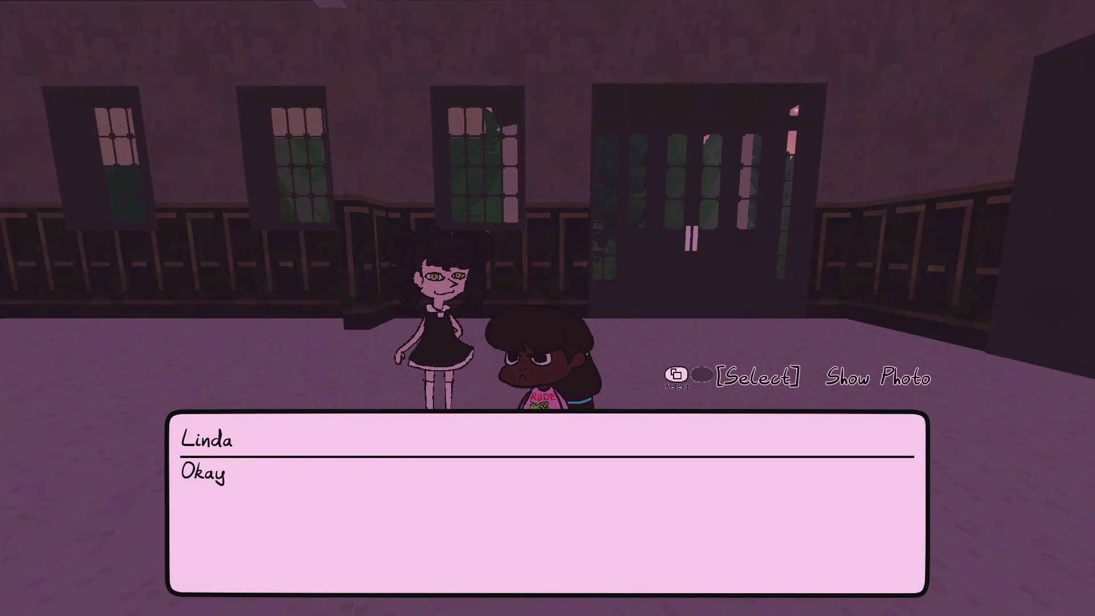
pyautogui.press('Return')
# - Climb the spiral staircase to Linda and tell her Bye
pyautogui.press('Up')
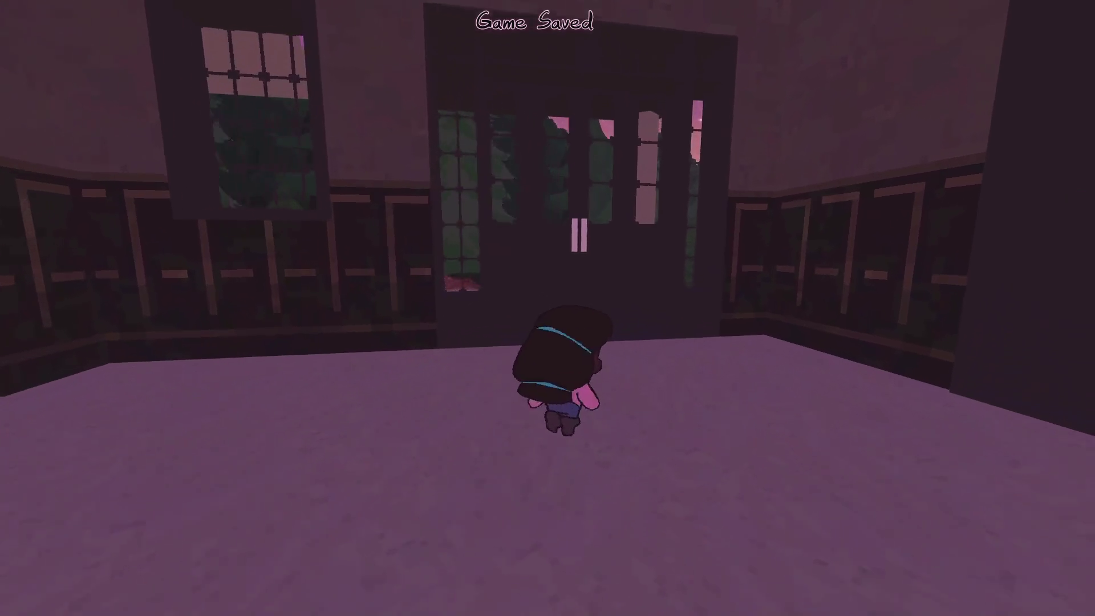
pyautogui.press('Up')
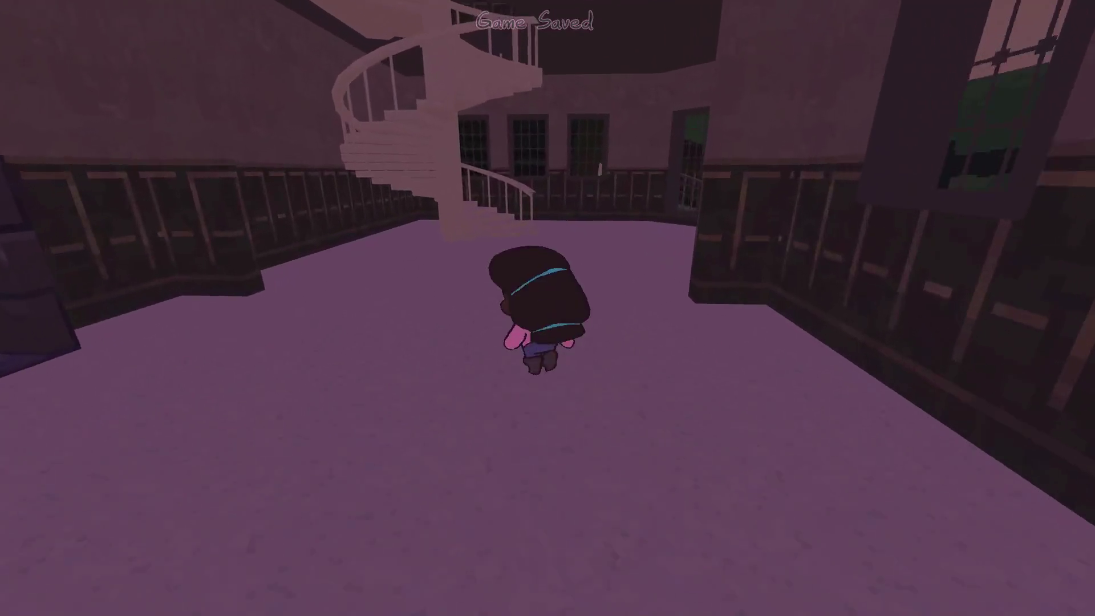
pyautogui.press('Up')
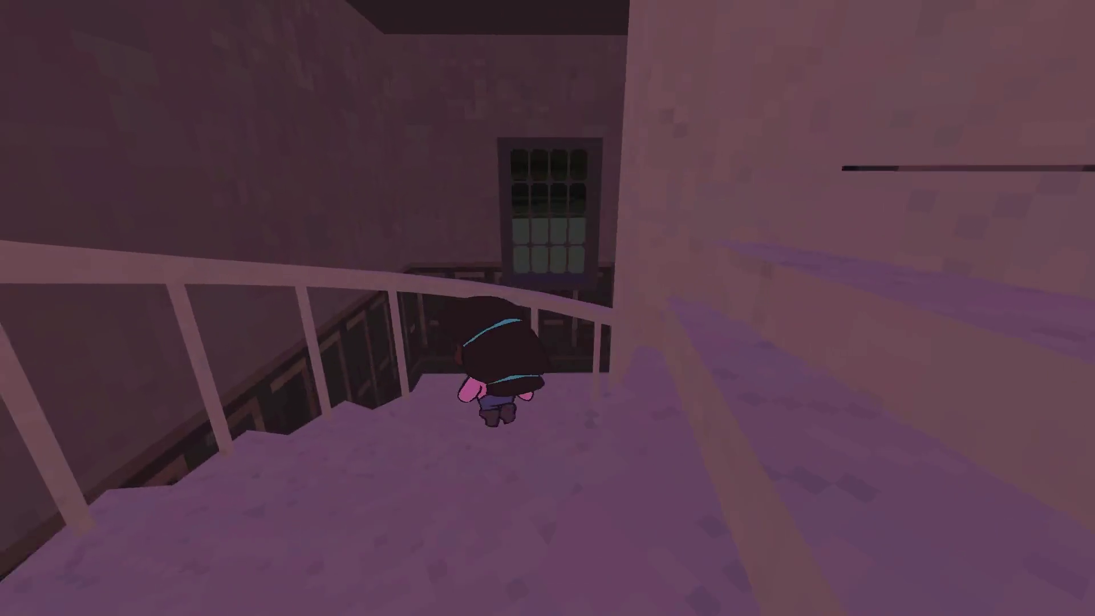
pyautogui.press('Up')
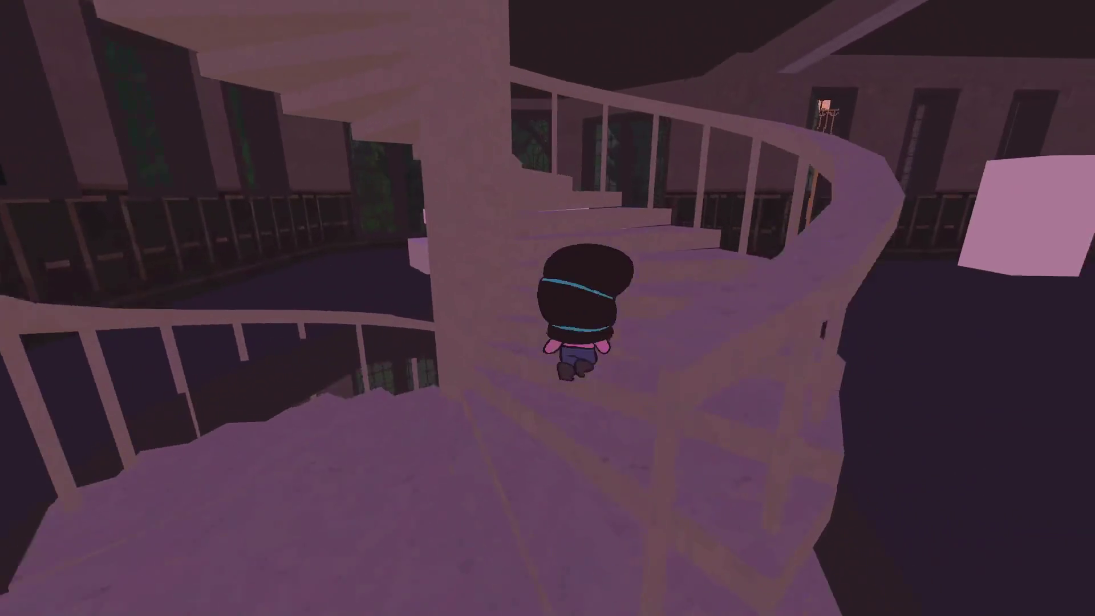
pyautogui.press('Up')
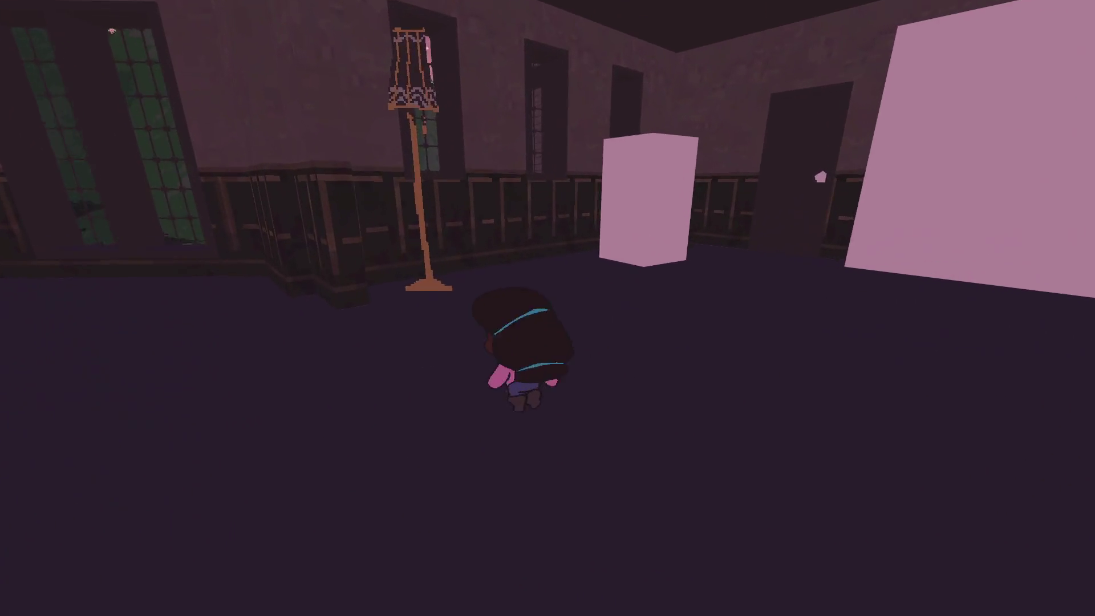
pyautogui.press('Up')
pyautogui.press('e')
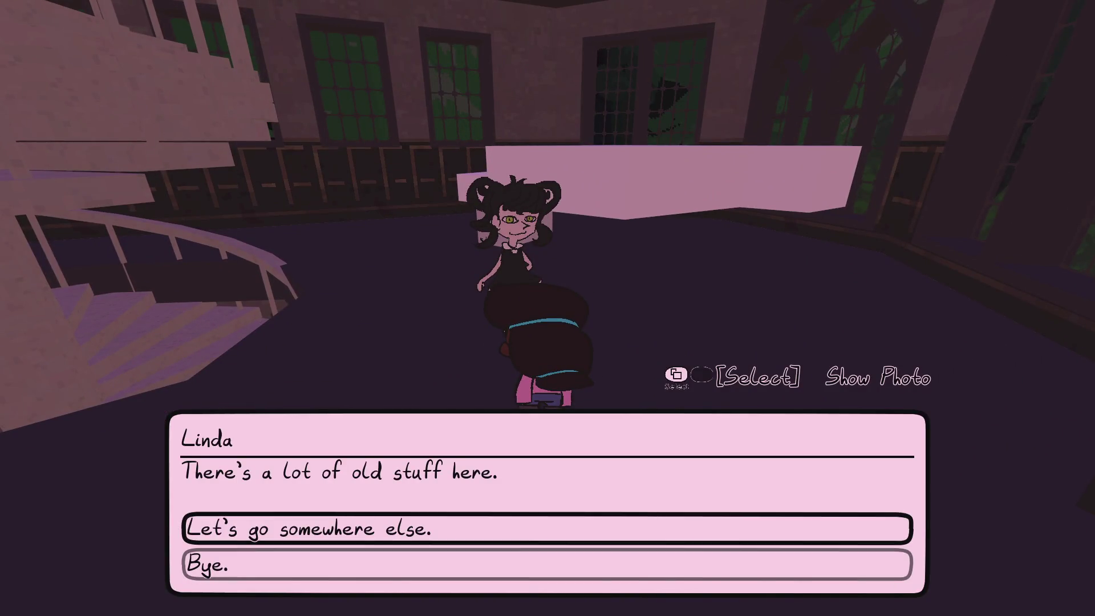
pyautogui.press('Down')
pyautogui.press('e')
pyautogui.press('e')
pyautogui.press('e')
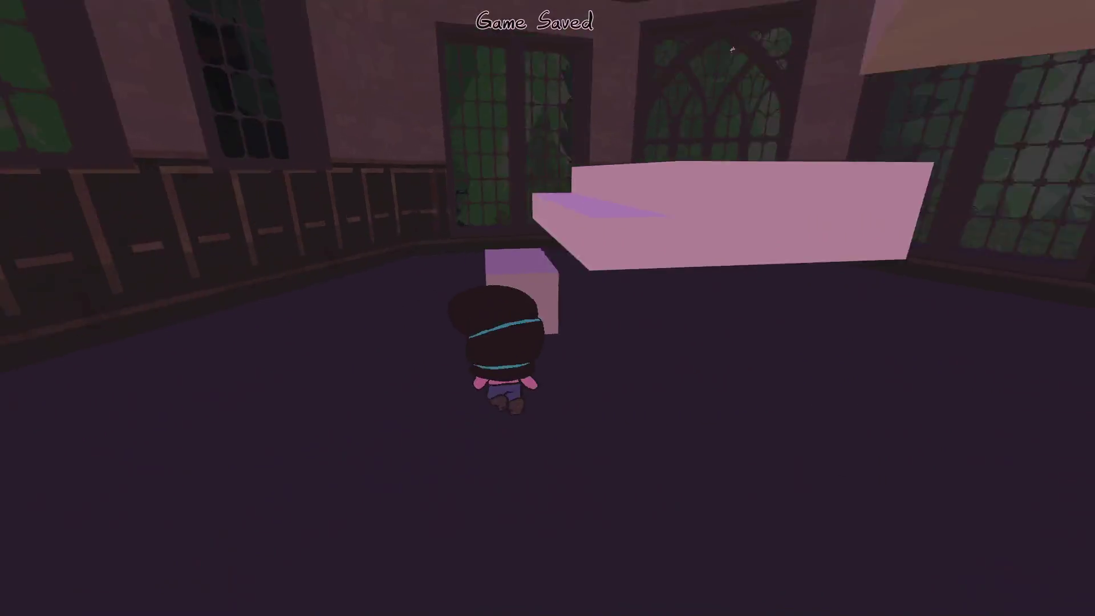
# - Walk around the stepped platform, look around it, and pause the game
pyautogui.press('Up')
pyautogui.press('Down')
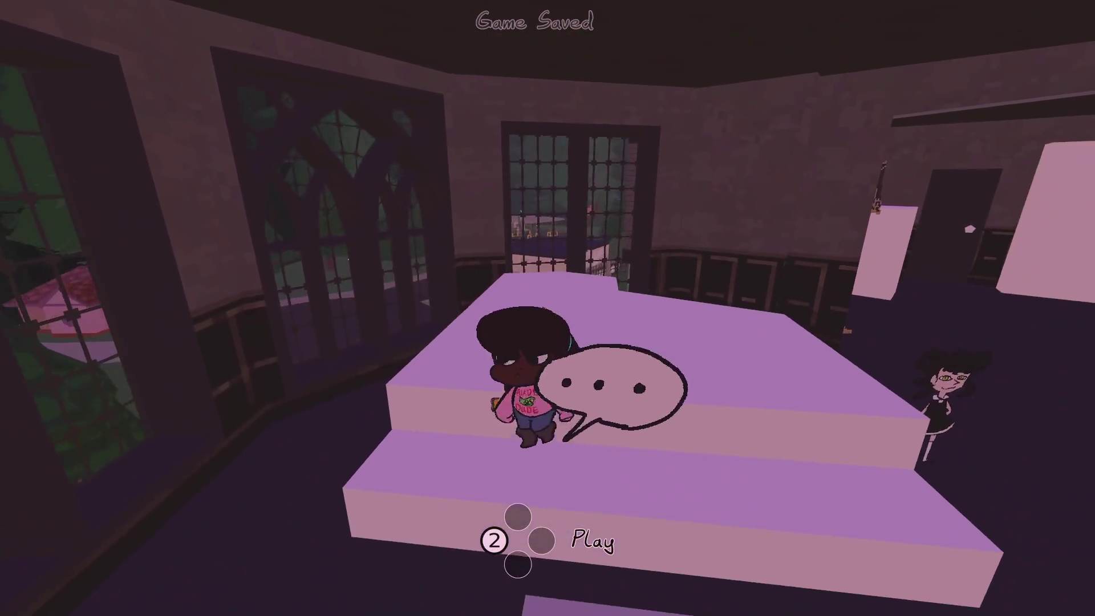
pyautogui.press('Up')
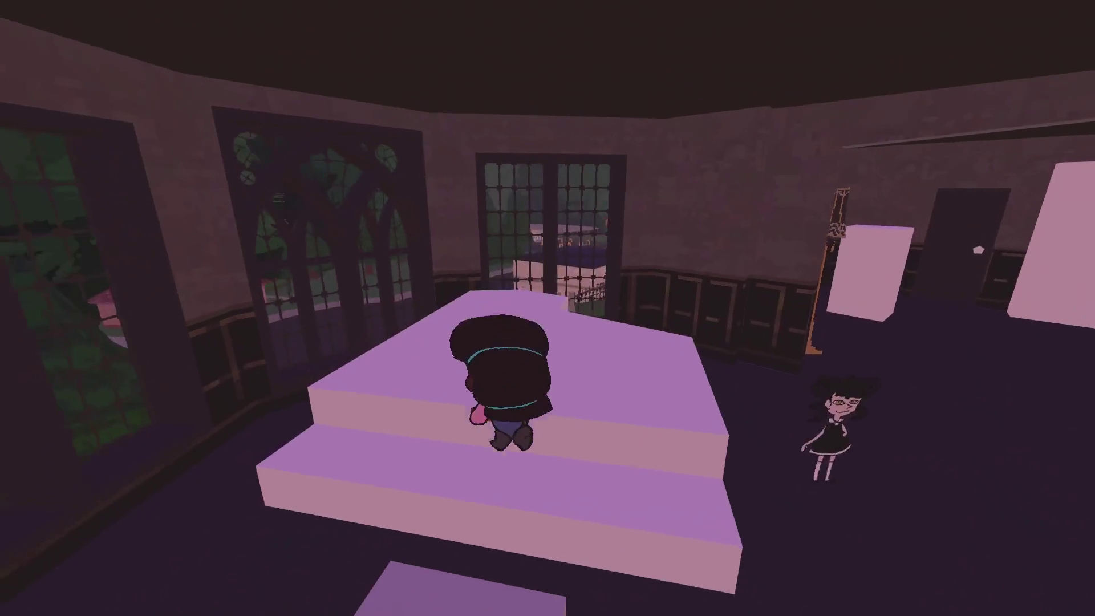
pyautogui.press('Down')
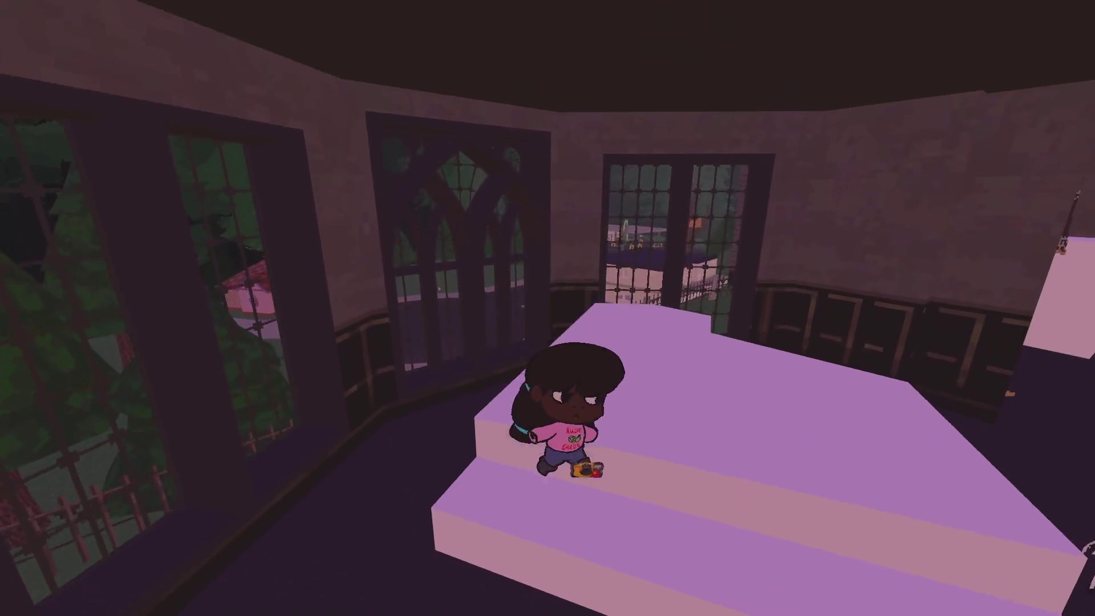
pyautogui.press('Up')
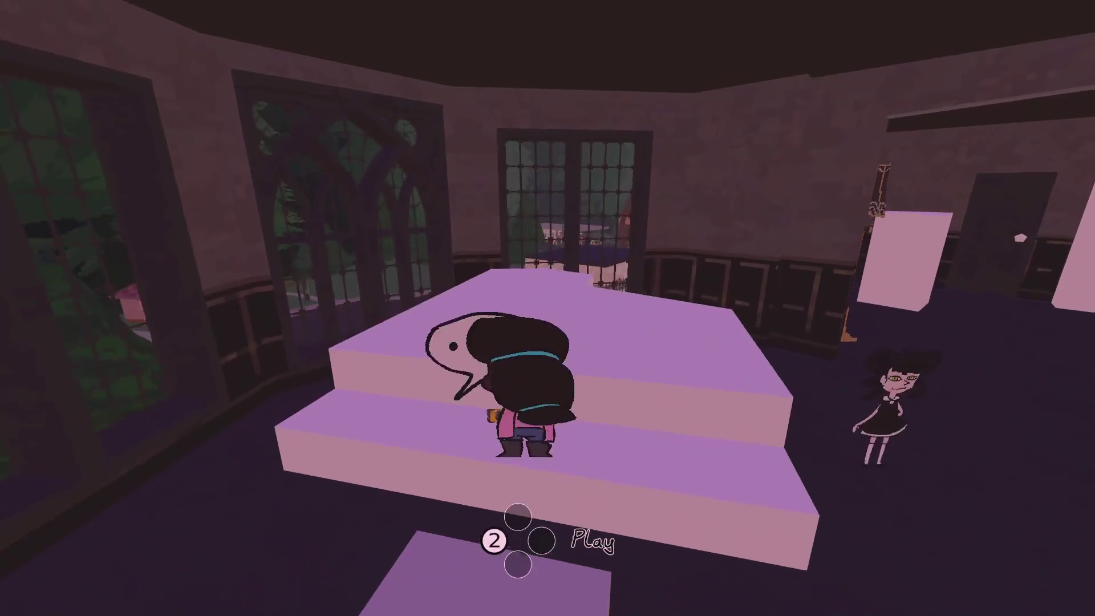
pyautogui.press('Down')
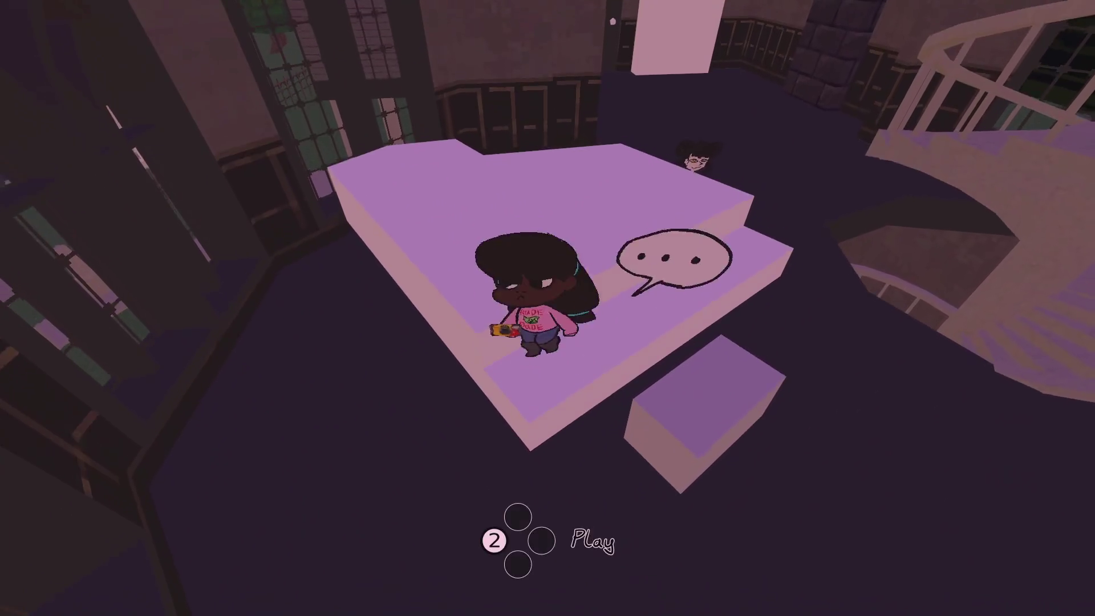
pyautogui.press('Down')
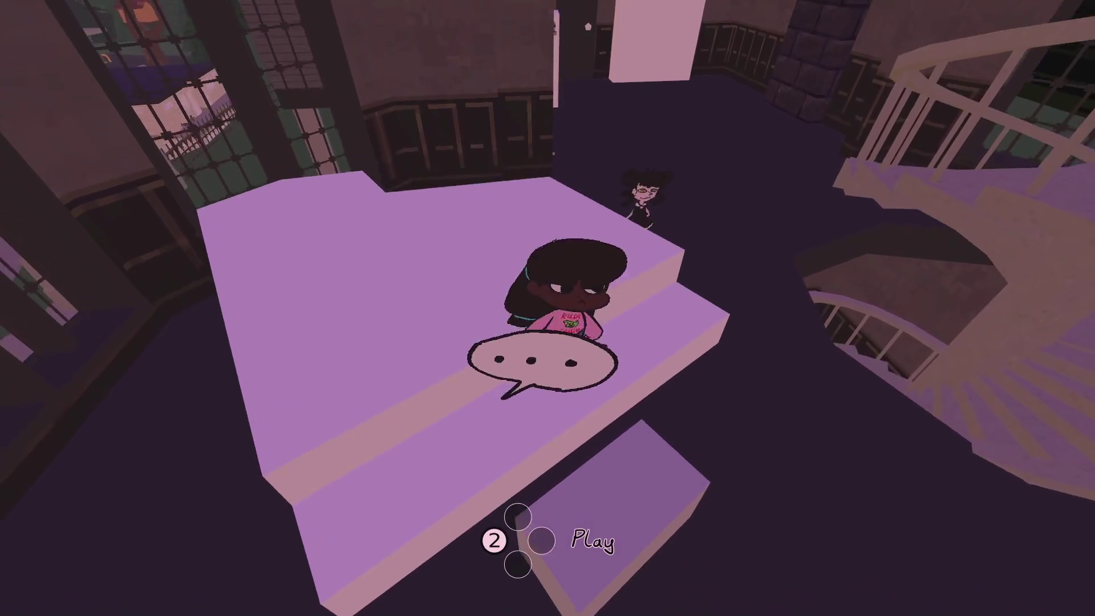
pyautogui.press('Up')
pyautogui.press('Up')
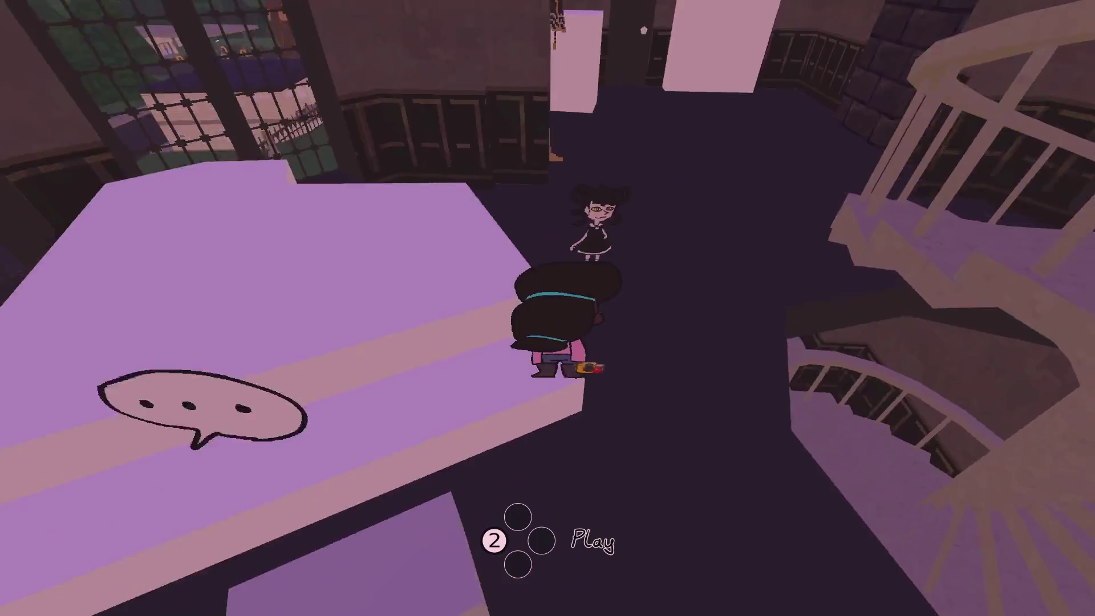
pyautogui.press('Escape')
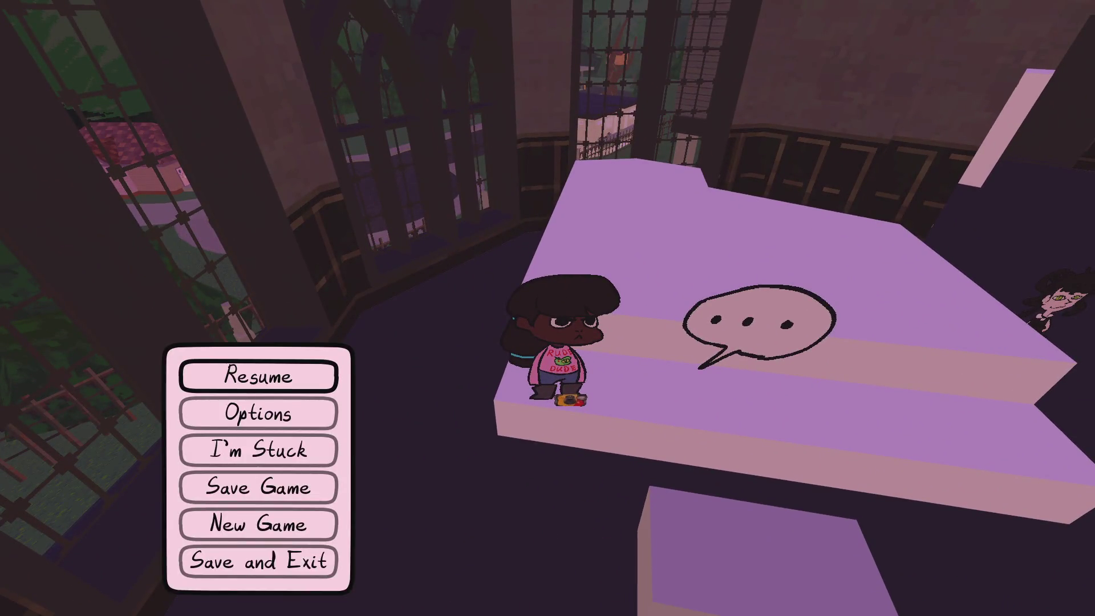
pyautogui.hotkey('alt', 'Tab')
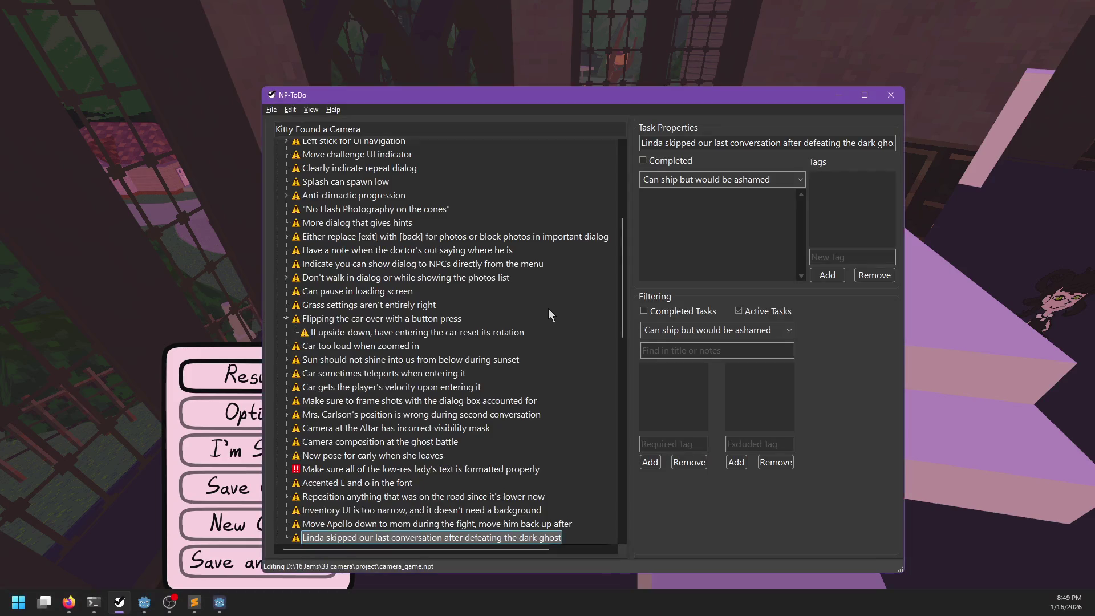
# - Filter NP-ToDo to Won't ship and mark the Linda dad's-room door task completed
pyautogui.scroll(10, 523, 286)
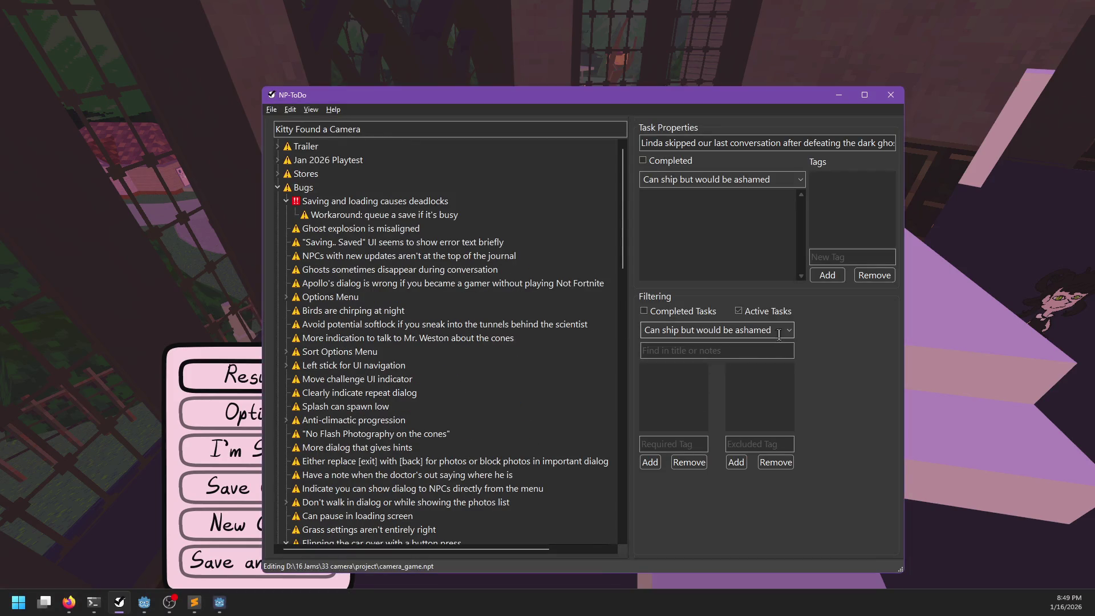
pyautogui.click(664, 345)
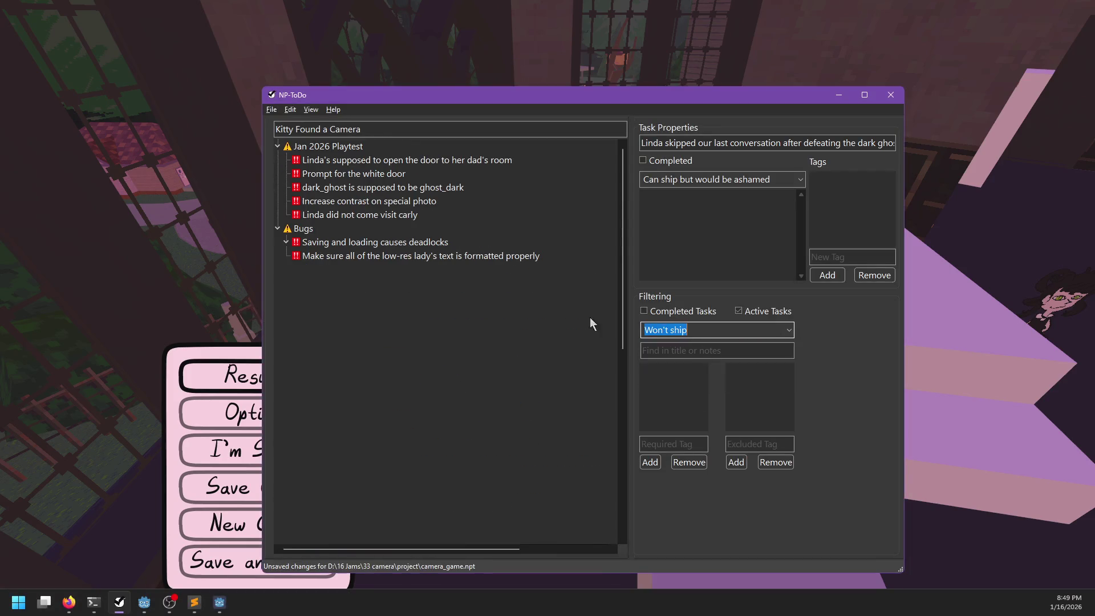
pyautogui.rightClick(338, 163)
pyautogui.click(351, 166)
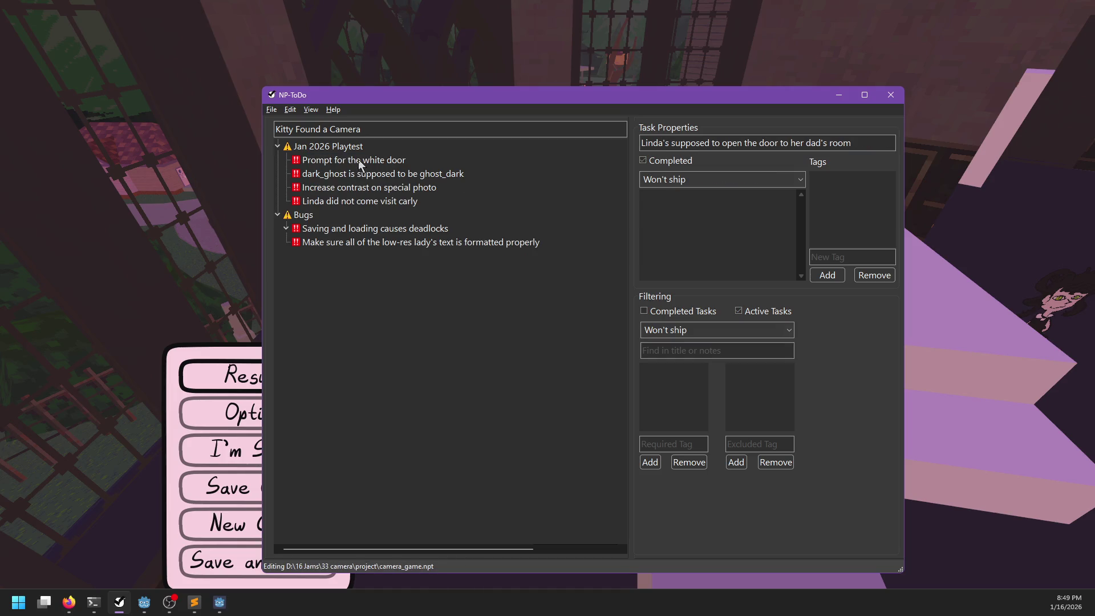
pyautogui.click(360, 162)
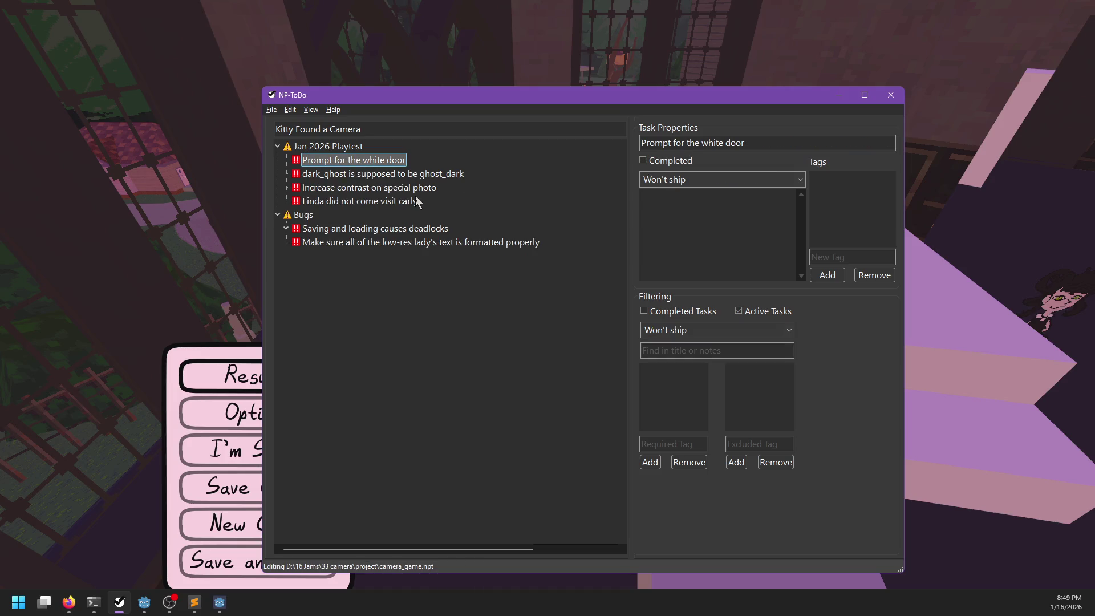
pyautogui.click(349, 163)
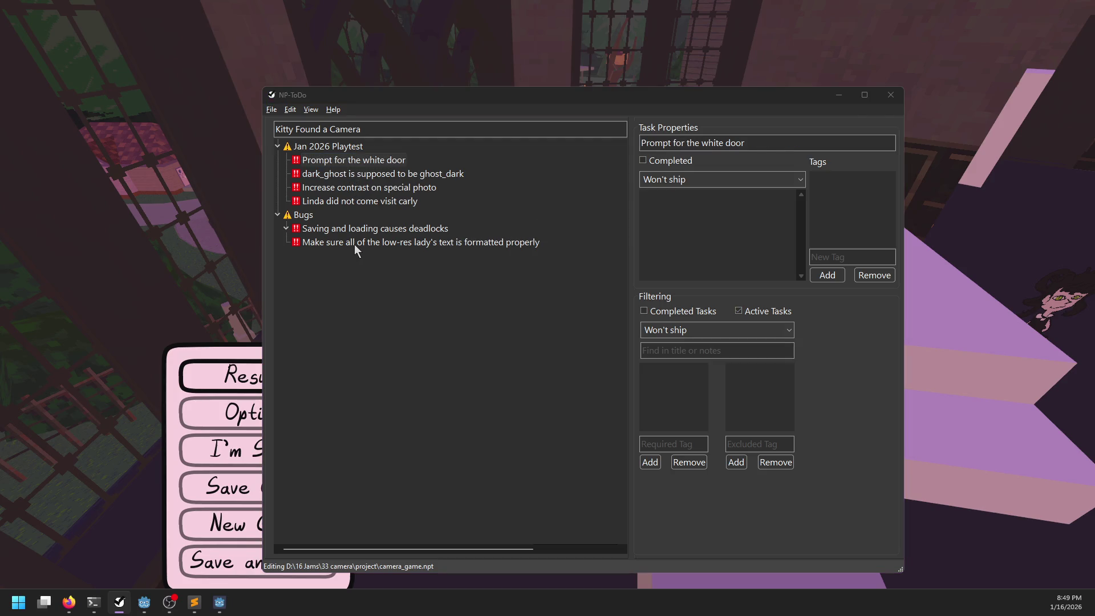
pyautogui.hotkey('alt', 'Tab')
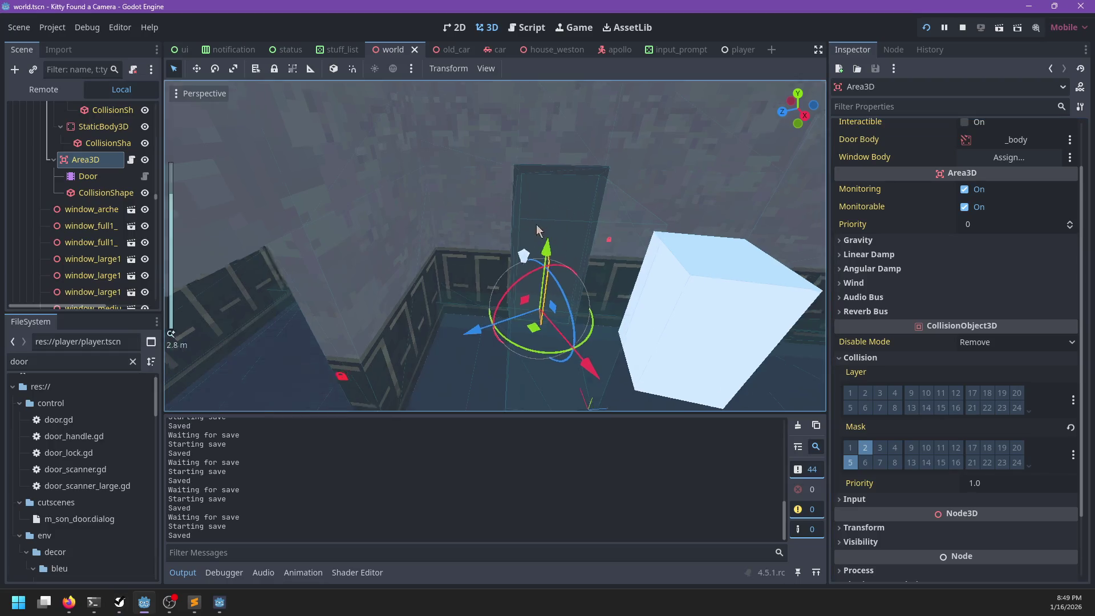
# - Inspect the ghost_dark node and the dark_ghost_summon marker inside the dark house
pyautogui.scroll(-5, 536, 224)
pyautogui.scroll(5, 463, 203)
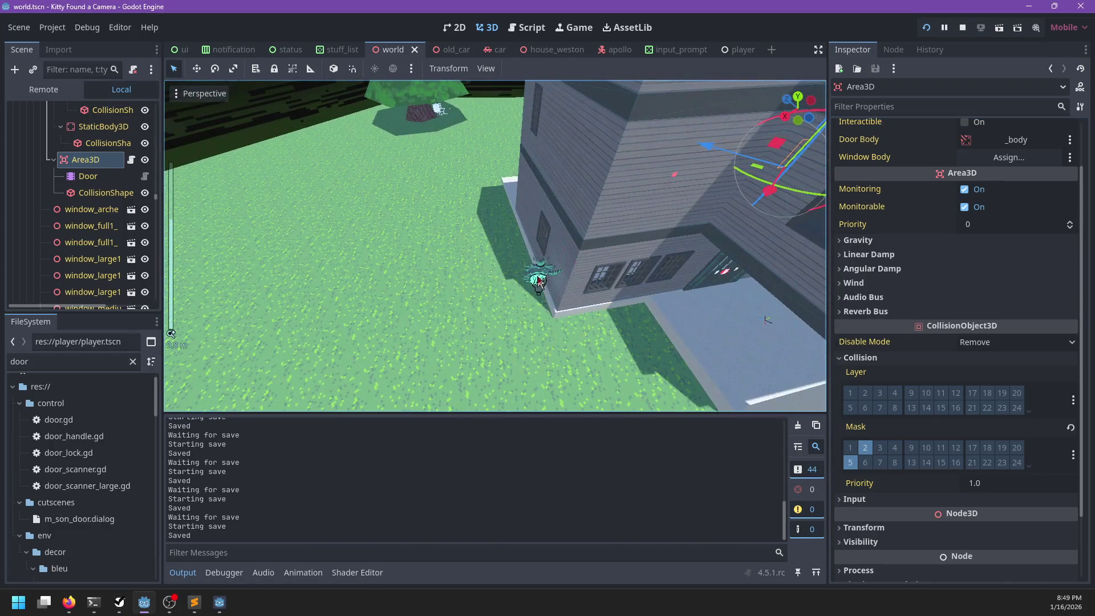
pyautogui.click(538, 281)
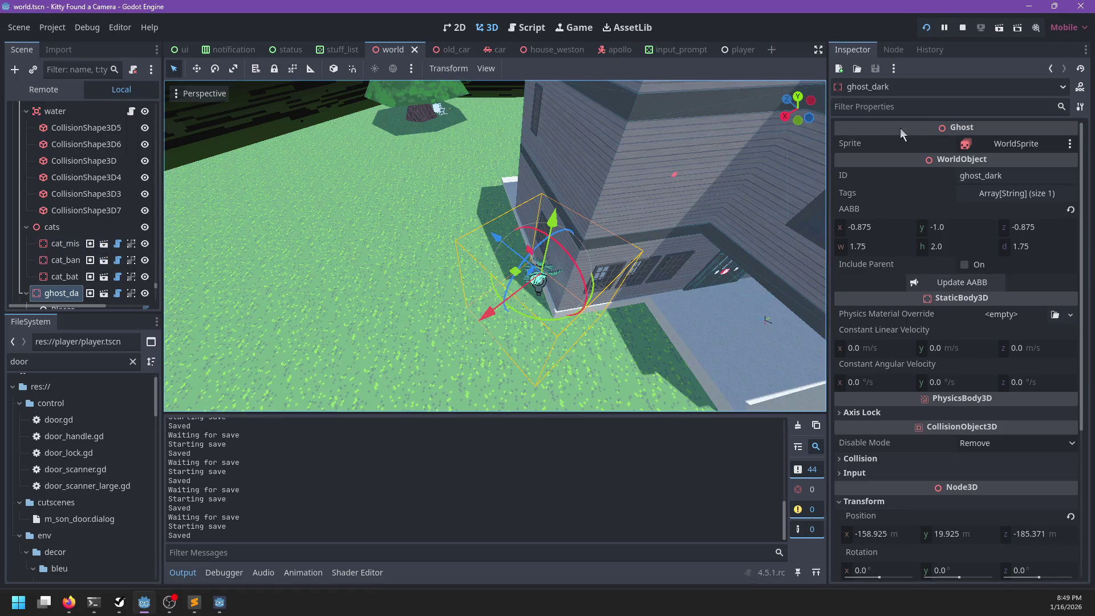
pyautogui.scroll(-3, 83, 278)
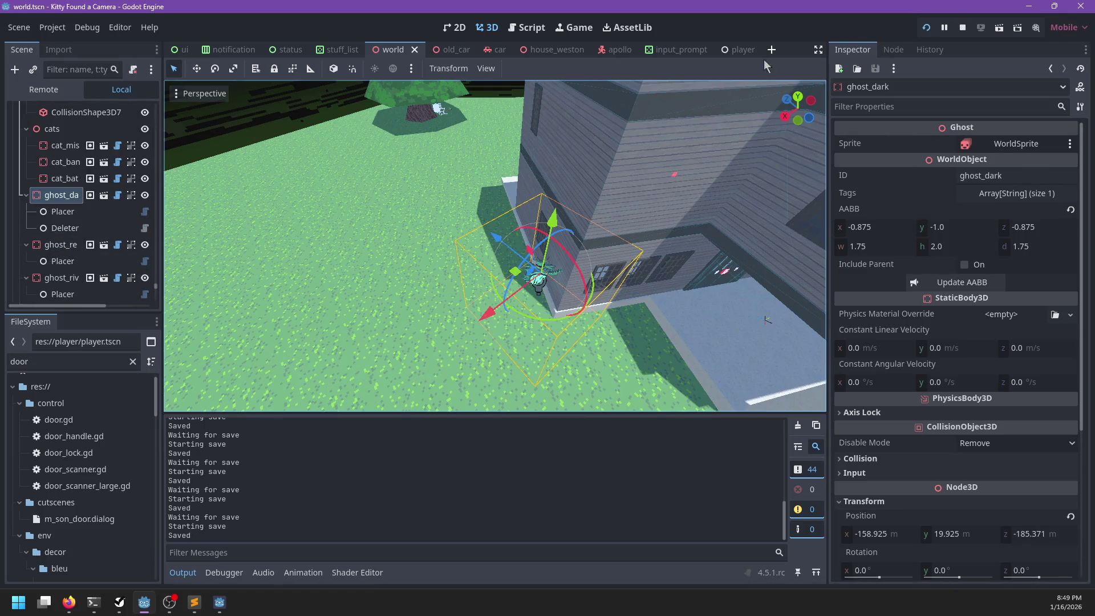
pyautogui.moveTo(675, 162)
pyautogui.mouseDown()
pyautogui.moveTo(579, 248)
pyautogui.moveTo(371, 195)
pyautogui.moveTo(521, 296)
pyautogui.moveTo(546, 293)
pyautogui.moveTo(518, 214)
pyautogui.moveTo(516, 246)
pyautogui.mouseUp()
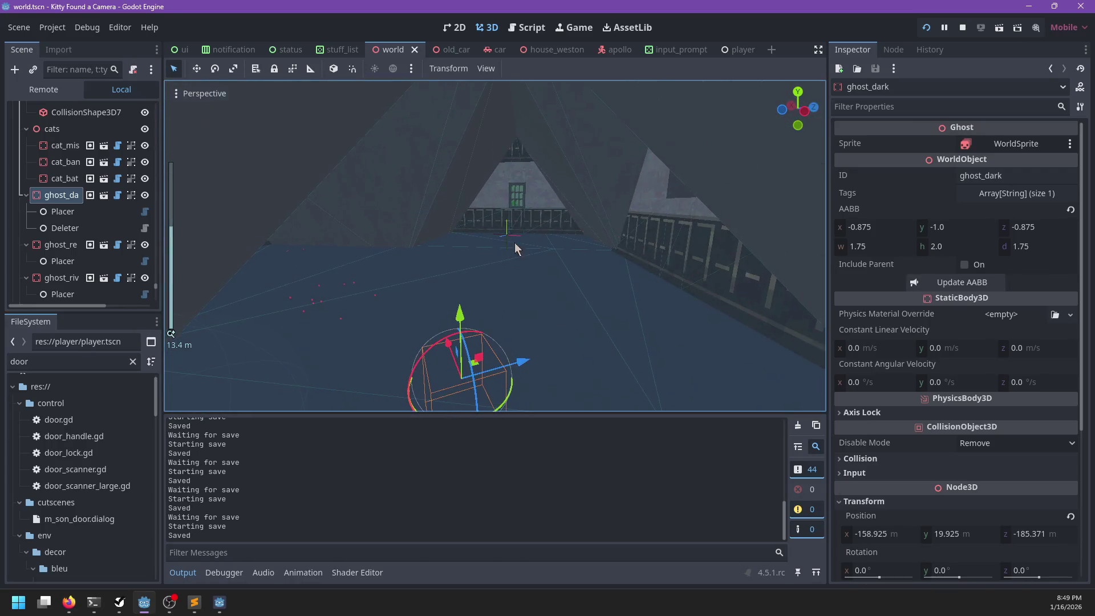
pyautogui.click(538, 248)
# - Select the emerald_book_pickup node in the attic and zoom in on it
pyautogui.scroll(3, 536, 273)
pyautogui.scroll(-3, 536, 272)
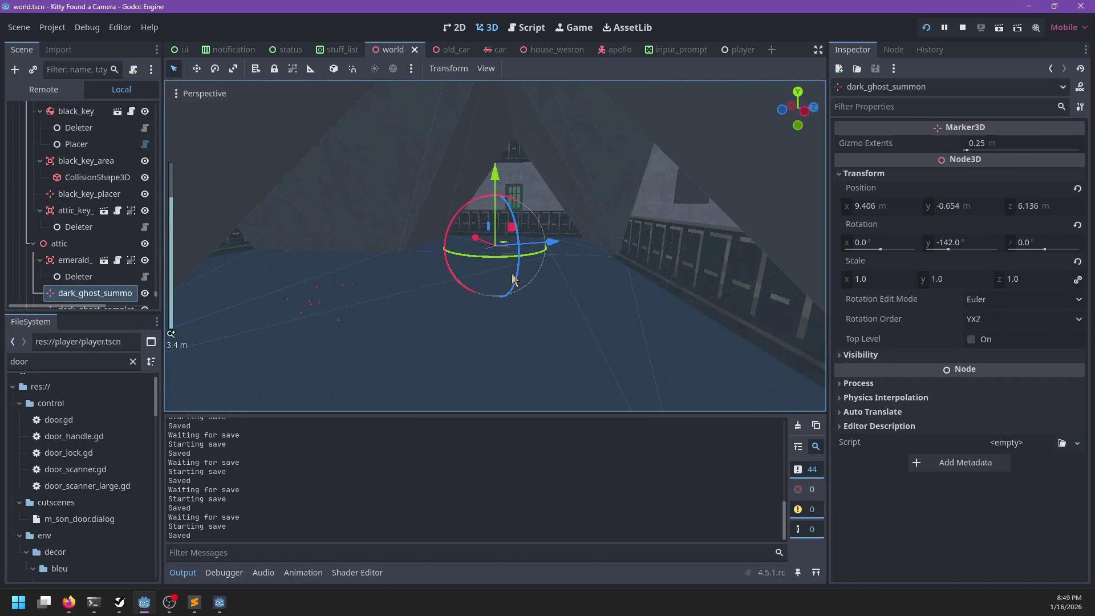
pyautogui.scroll(-1, 72, 257)
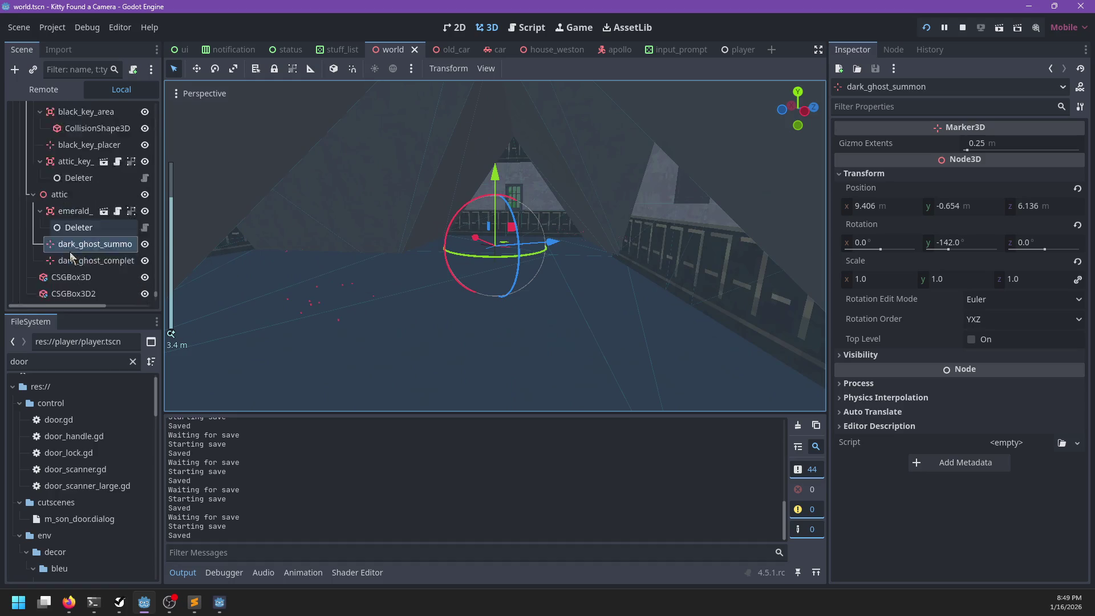
pyautogui.scroll(-1, 71, 257)
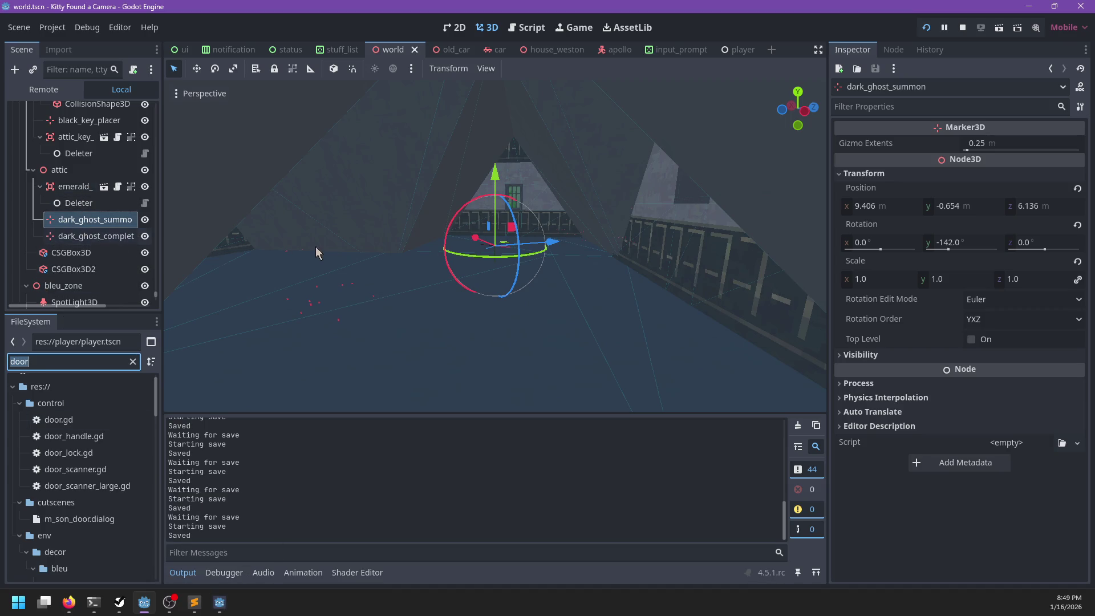
pyautogui.click(65, 191)
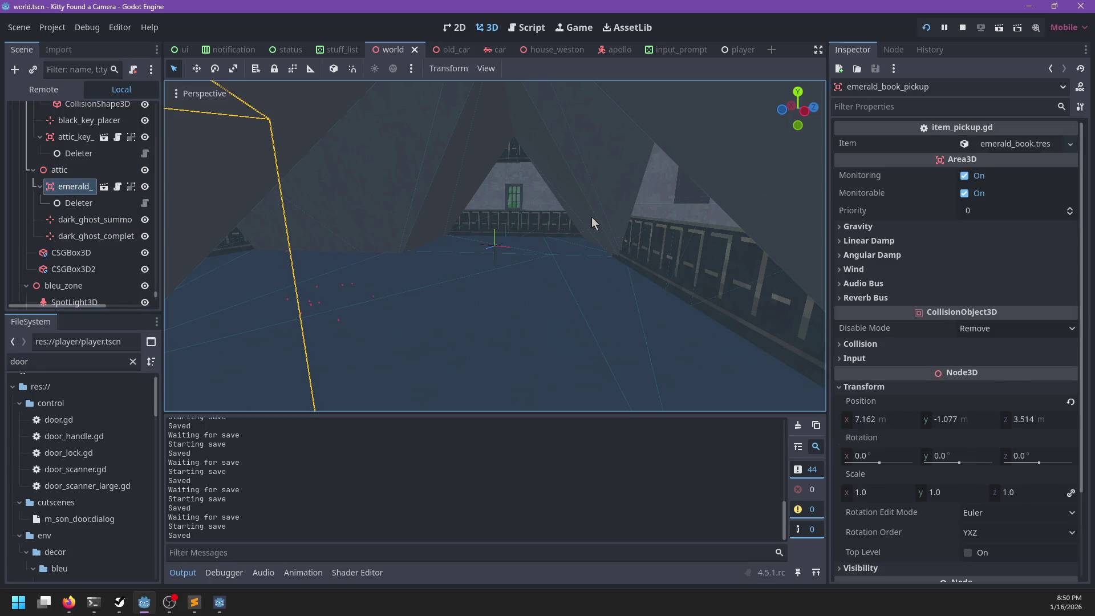
pyautogui.scroll(5, 554, 233)
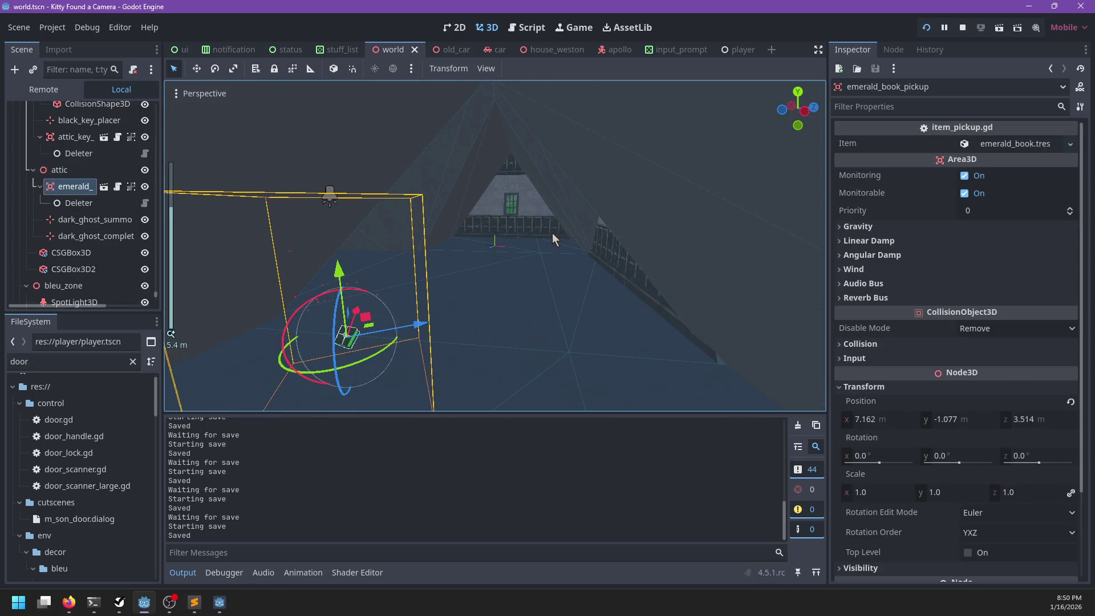
# - Check which groups the emerald book pickup belongs to
pyautogui.click(901, 49)
pyautogui.scroll(3, 77, 173)
pyautogui.scroll(8, 77, 174)
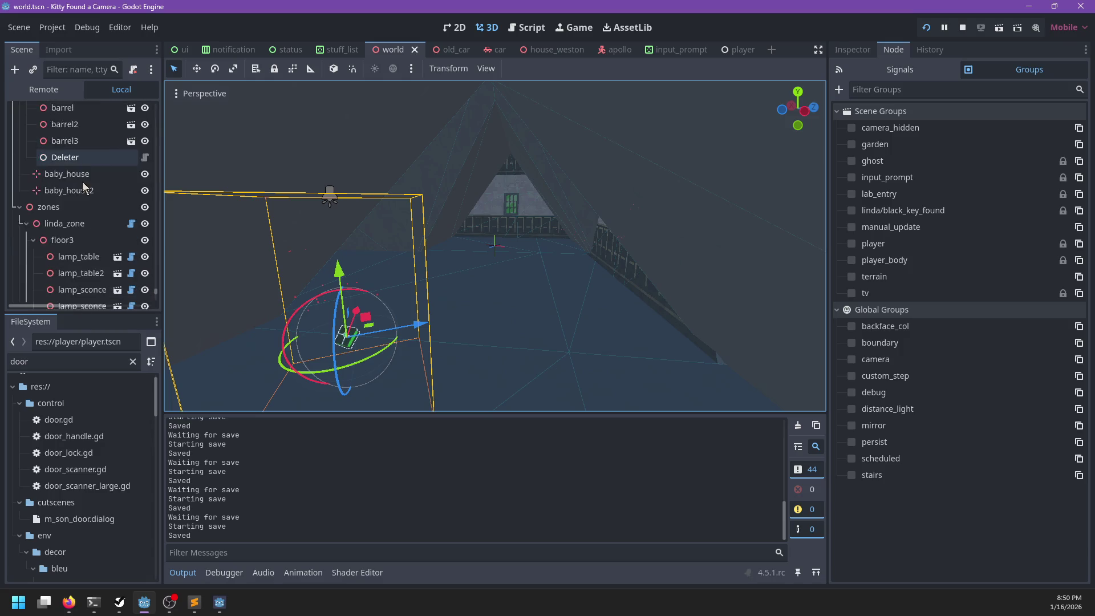
pyautogui.scroll(-1, 82, 181)
# - Open linda_zone.gd to its quest_stat logic, then start a find-in-files for dark_ghost in Sublime Text
pyautogui.click(131, 199)
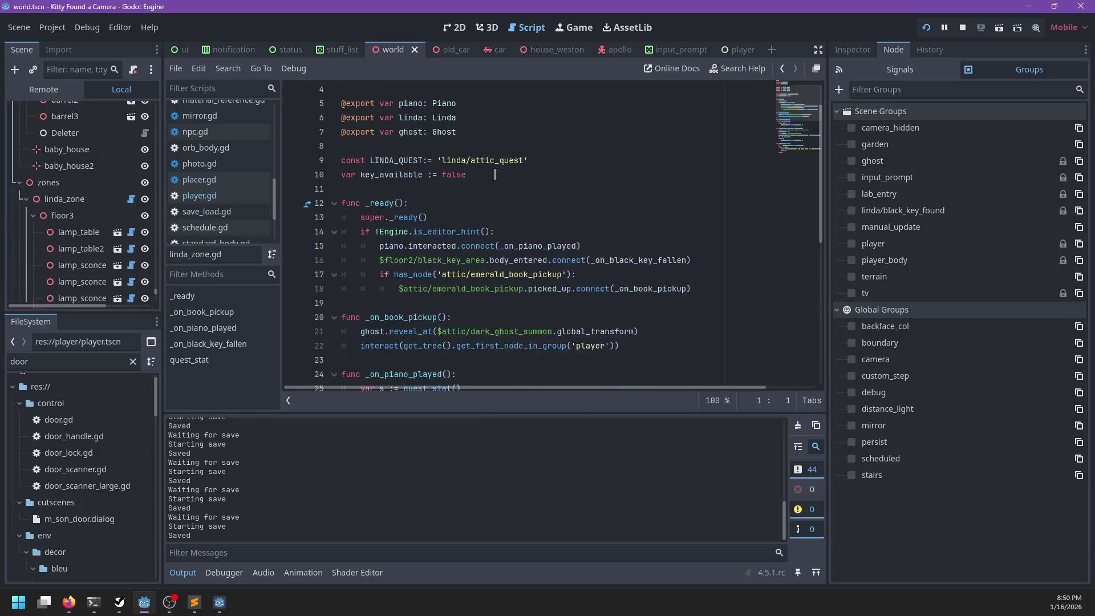
pyautogui.scroll(-7, 495, 175)
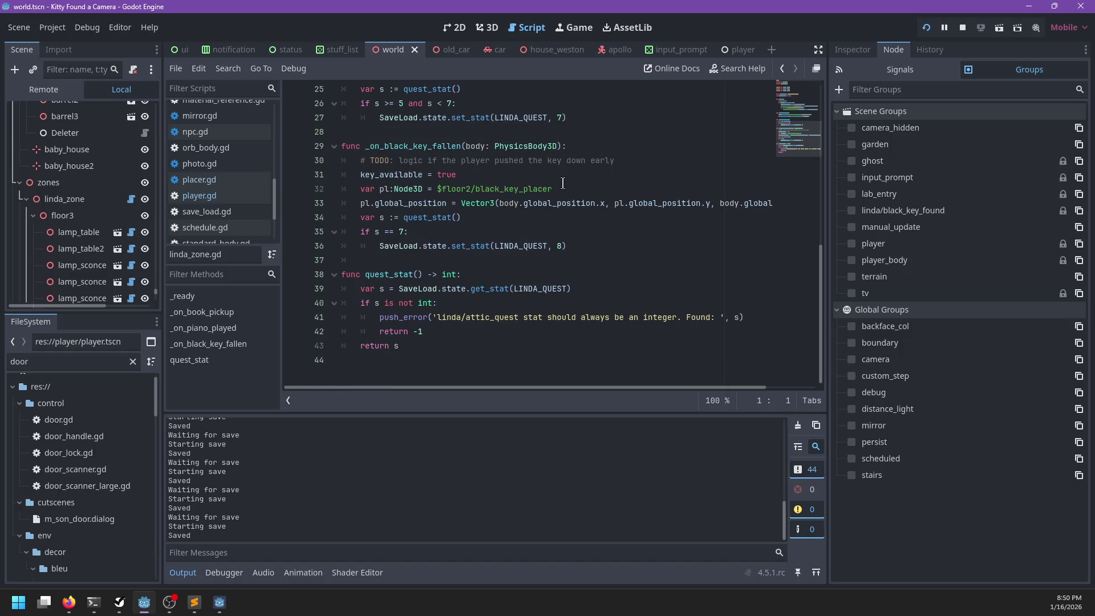
pyautogui.click(193, 602)
pyautogui.hotkey('ctrl', 'shift', 'f')
# - Search the project's .gd, .dialog and .tscn files for dark_ghost, finding linda_zone.gd, world.tscn and ghost_dark.tscn
pyautogui.write('dark_ghost')
pyautogui.press('Tab')
pyautogui.write(',')
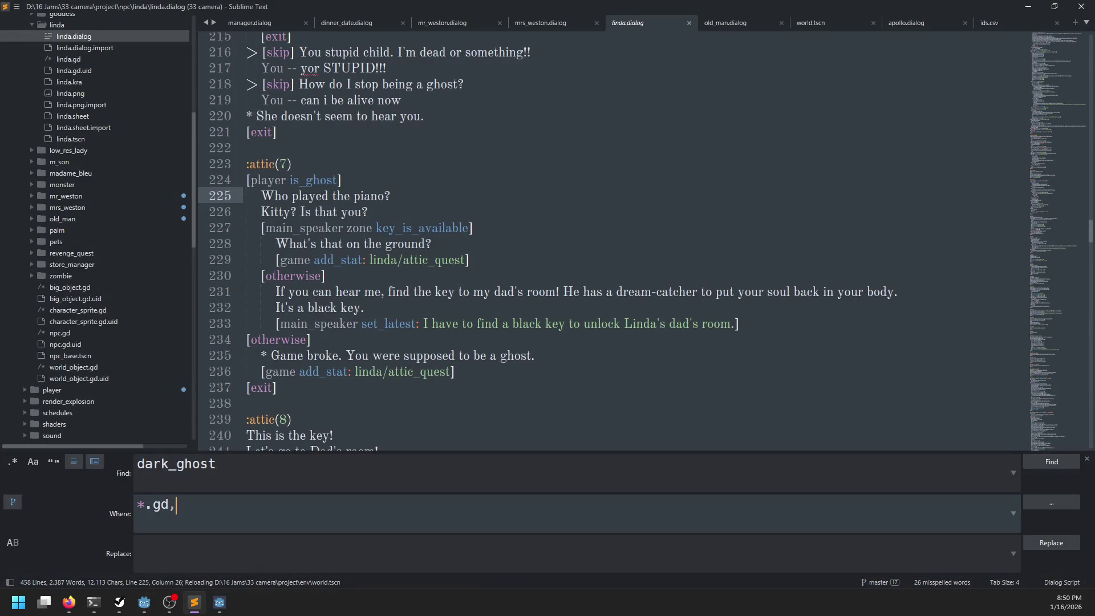
pyautogui.write(' *.dialog,')
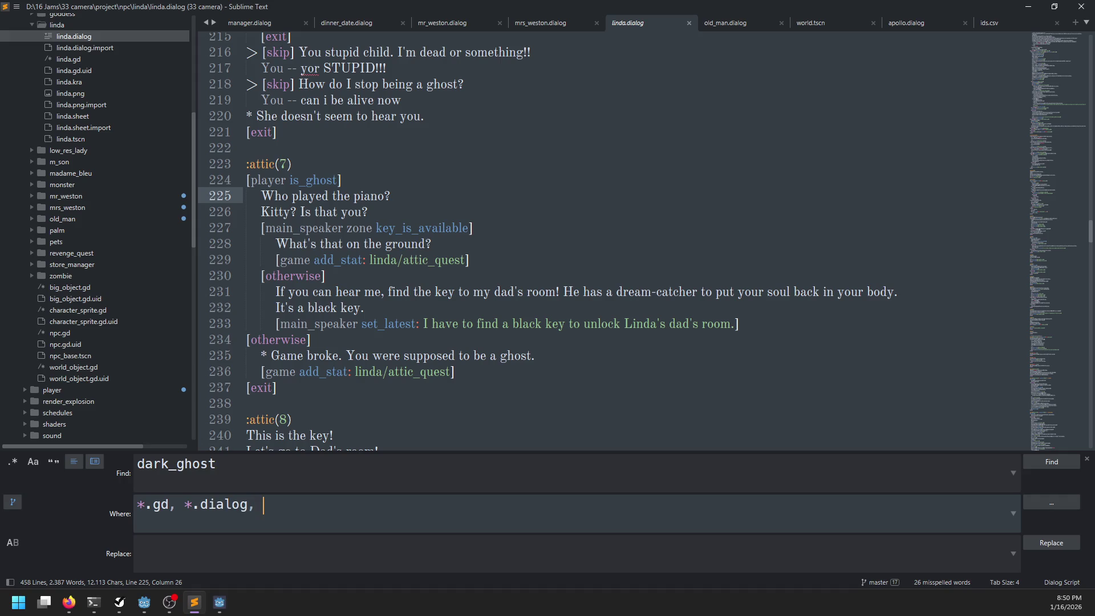
pyautogui.write('tscn')
pyautogui.press('Return')
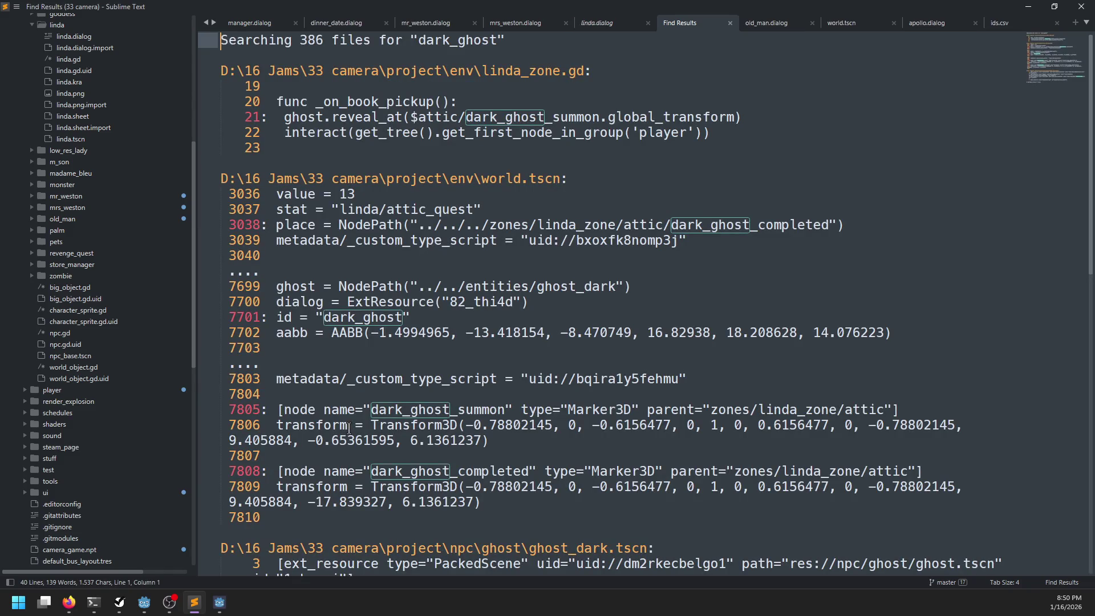
pyautogui.scroll(-2, 411, 330)
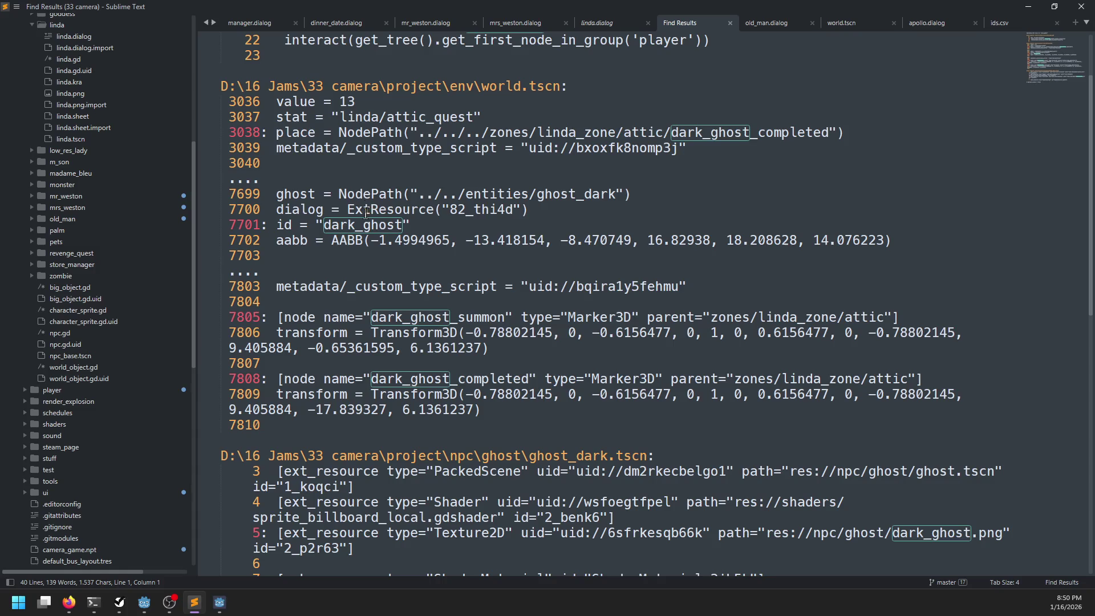
pyautogui.hotkey('alt', 'Tab')
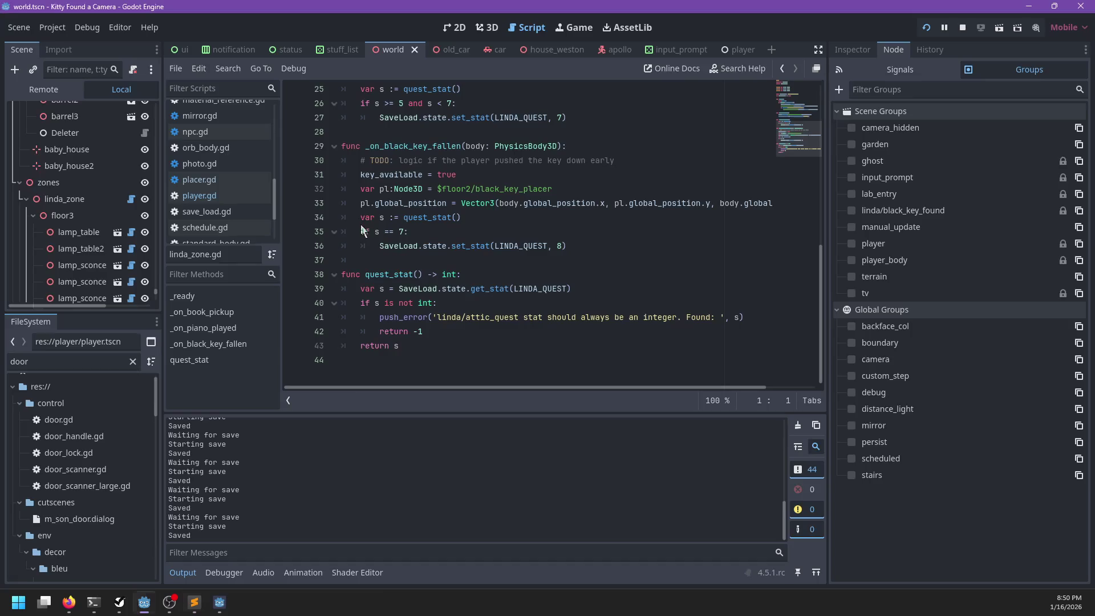
# - Filter the Scene tree for ghost_dar, select ghost_dark and confirm its Inspector ID reads ghost_dark
pyautogui.click(81, 66)
pyautogui.write('ghost_dar')
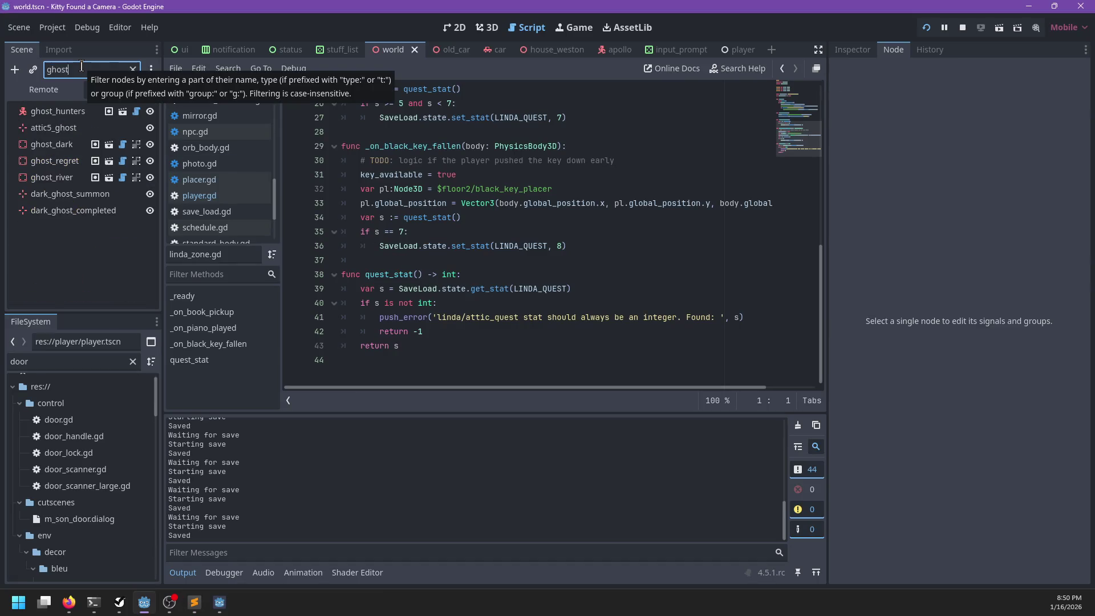
pyautogui.click(51, 114)
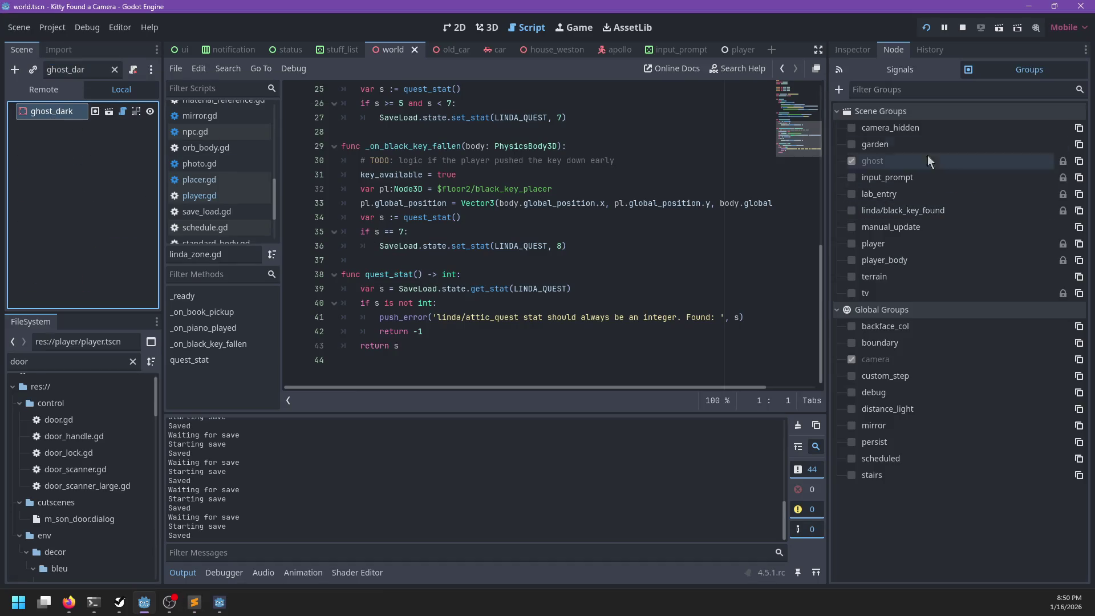
pyautogui.click(859, 52)
pyautogui.click(1017, 178)
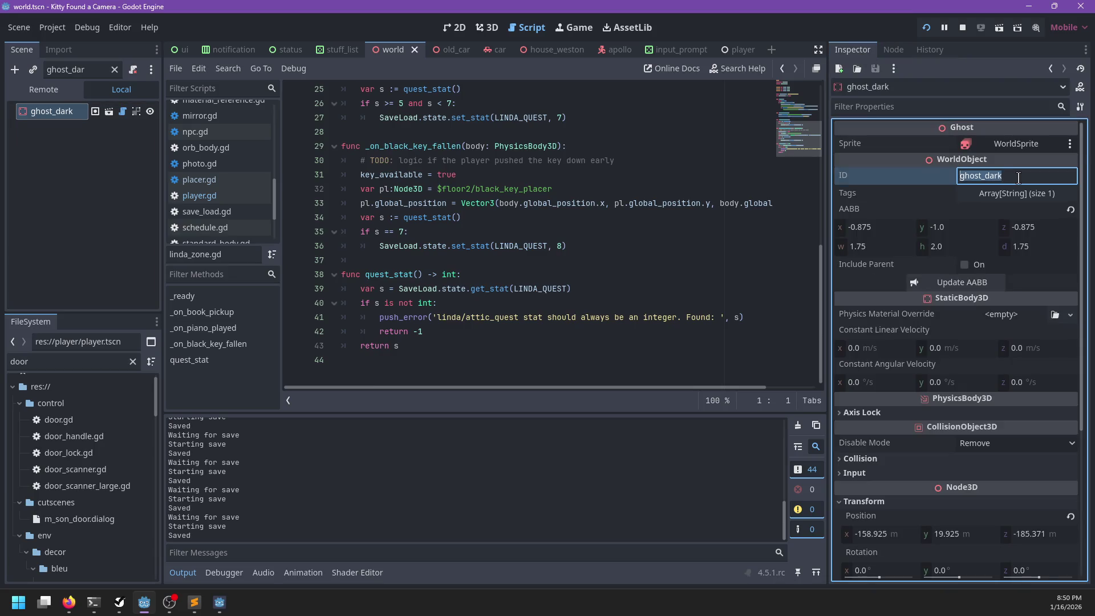
pyautogui.hotkey('alt', 'Tab')
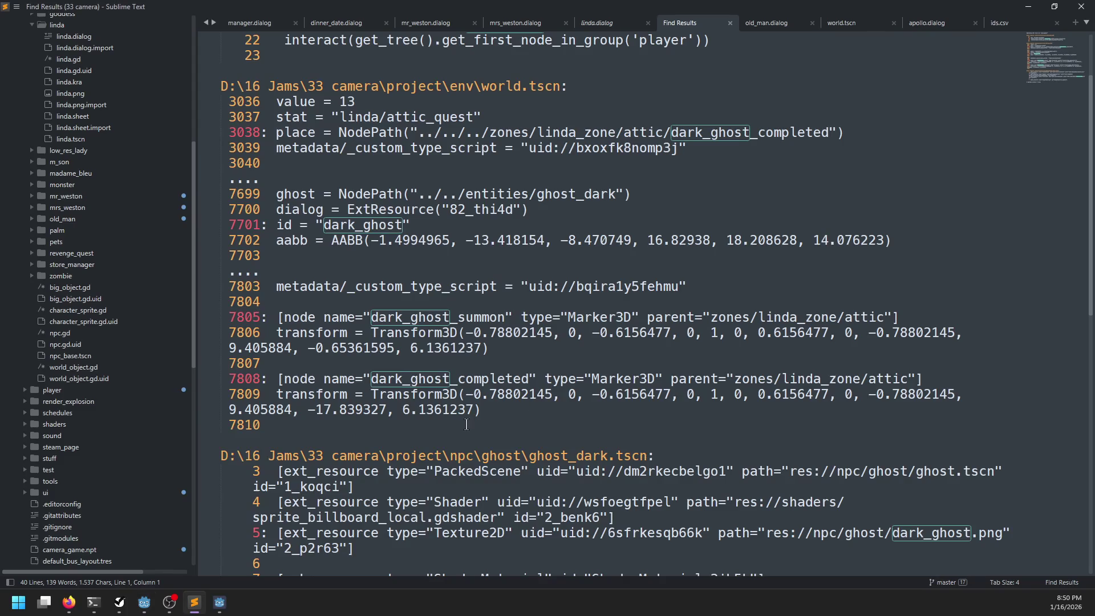
# - Open world.tscn at the line 7701 match and select linda_zone's dark_ghost id value
pyautogui.doubleClick(350, 228)
pyautogui.doubleClick(337, 308)
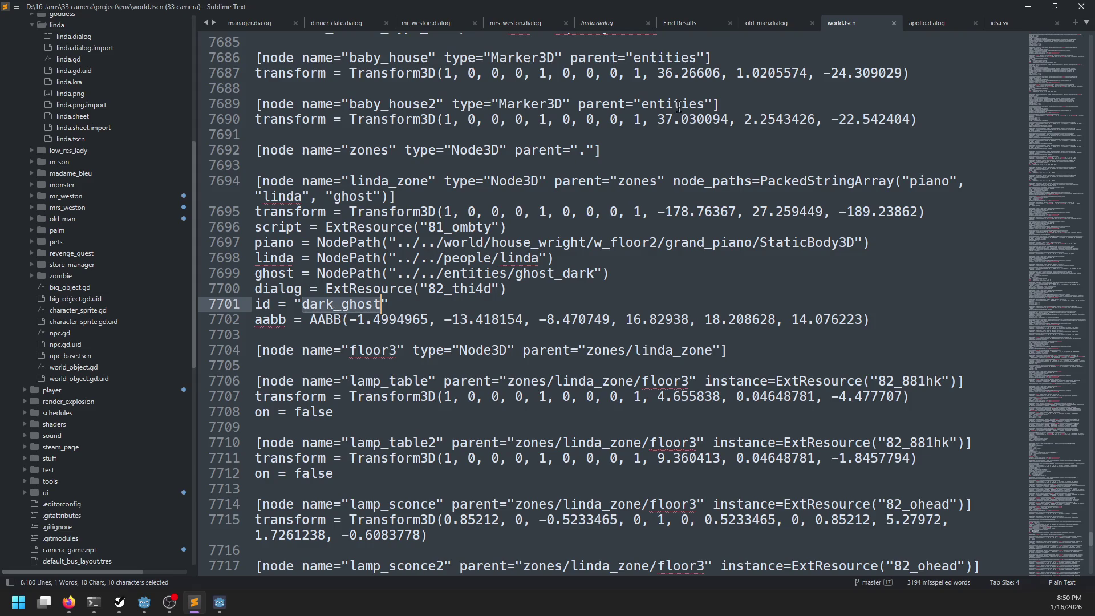
pyautogui.hotkey('alt', 'Tab')
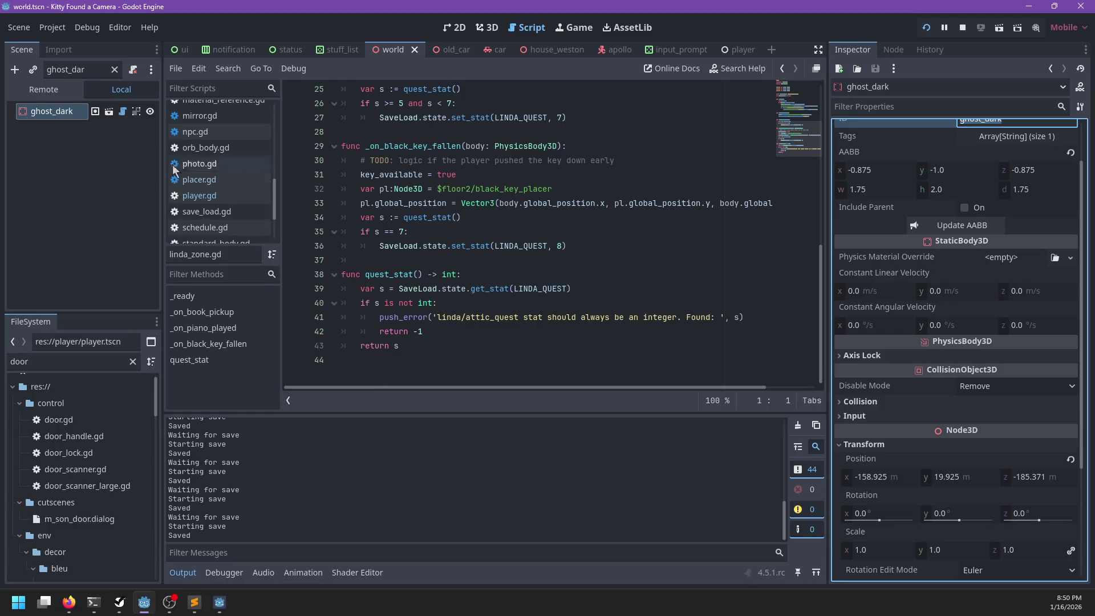
# - Select linda_zone through the Scene filter, change its ID to ghost_dark, and save world.tscn
pyautogui.click(108, 69)
pyautogui.click(114, 70)
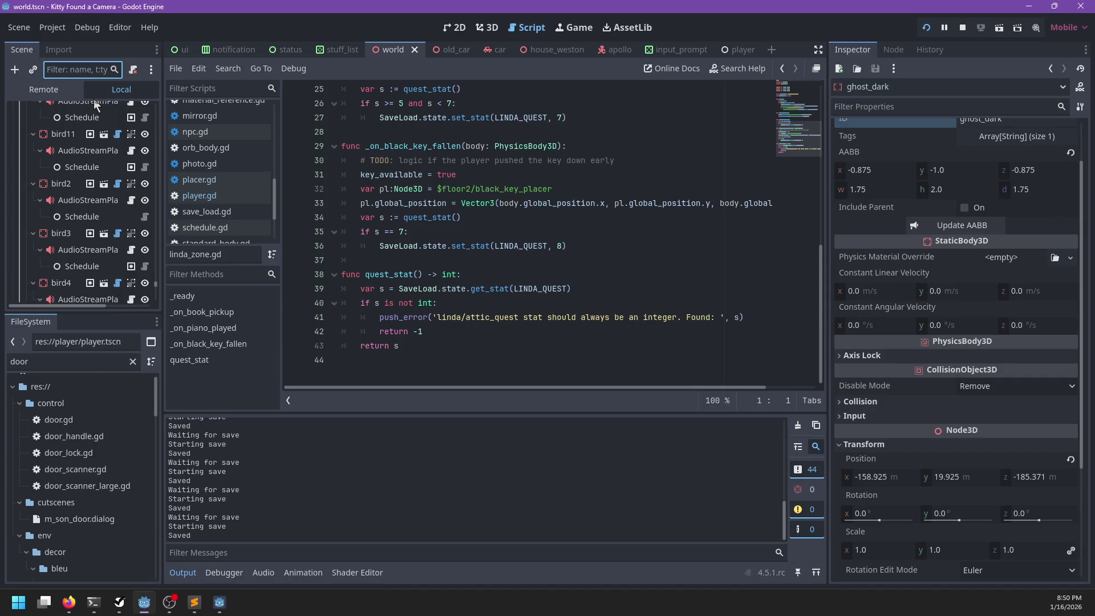
pyautogui.write('linda')
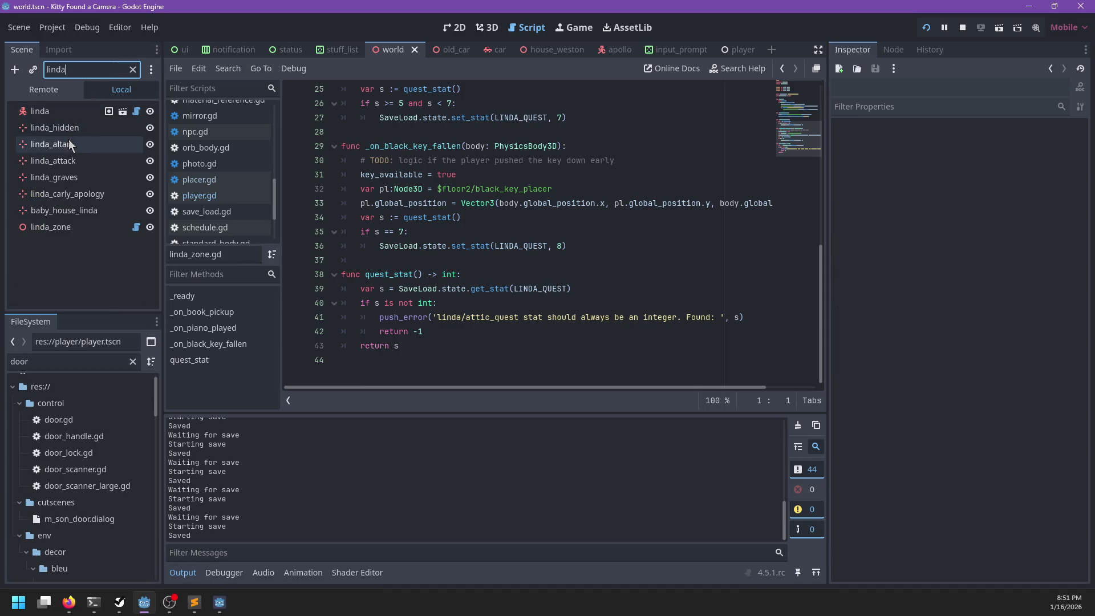
pyautogui.click(70, 226)
pyautogui.click(115, 70)
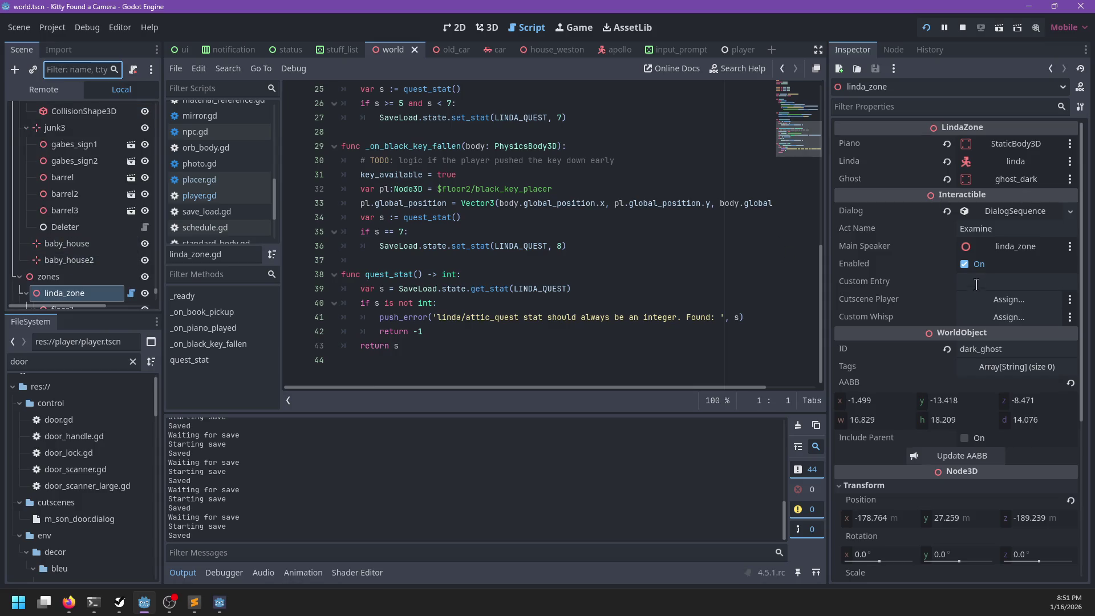
pyautogui.click(865, 354)
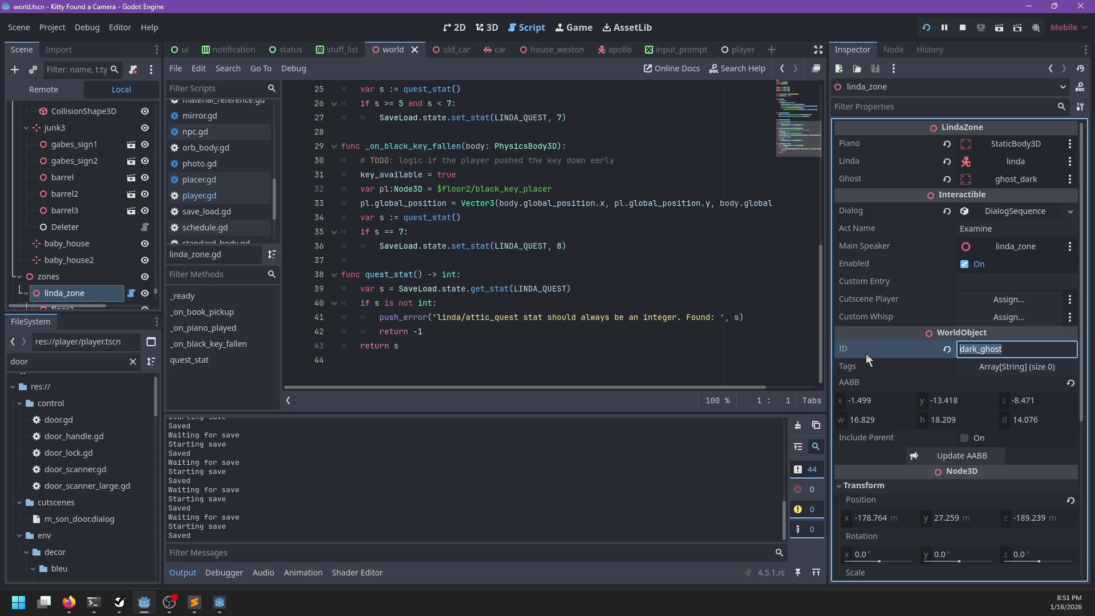
pyautogui.write('ghost_dark')
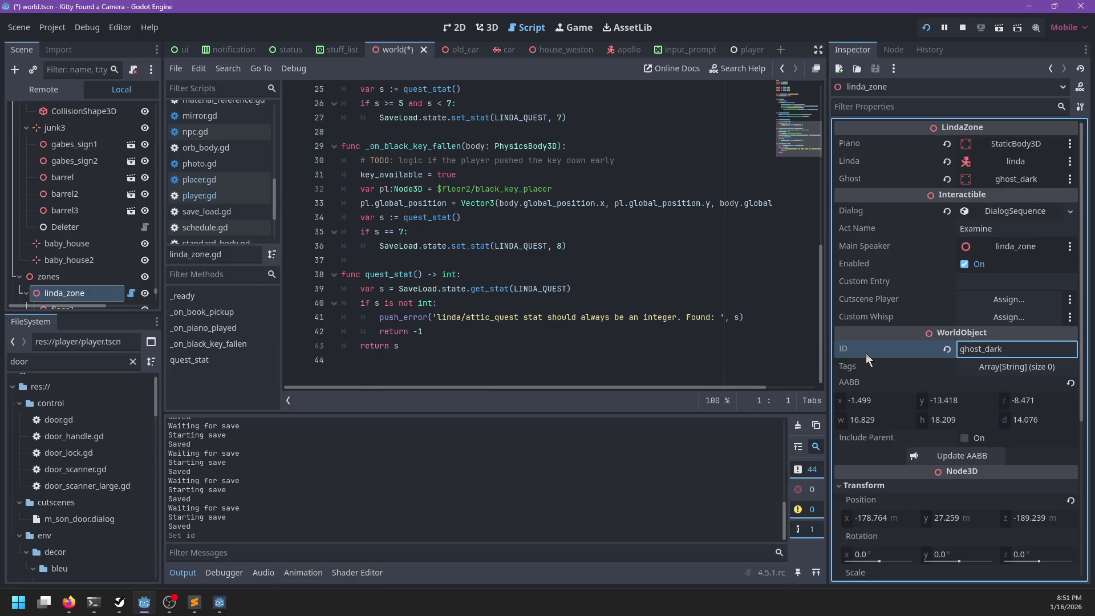
pyautogui.hotkey('ctrl', 's')
pyautogui.click(119, 602)
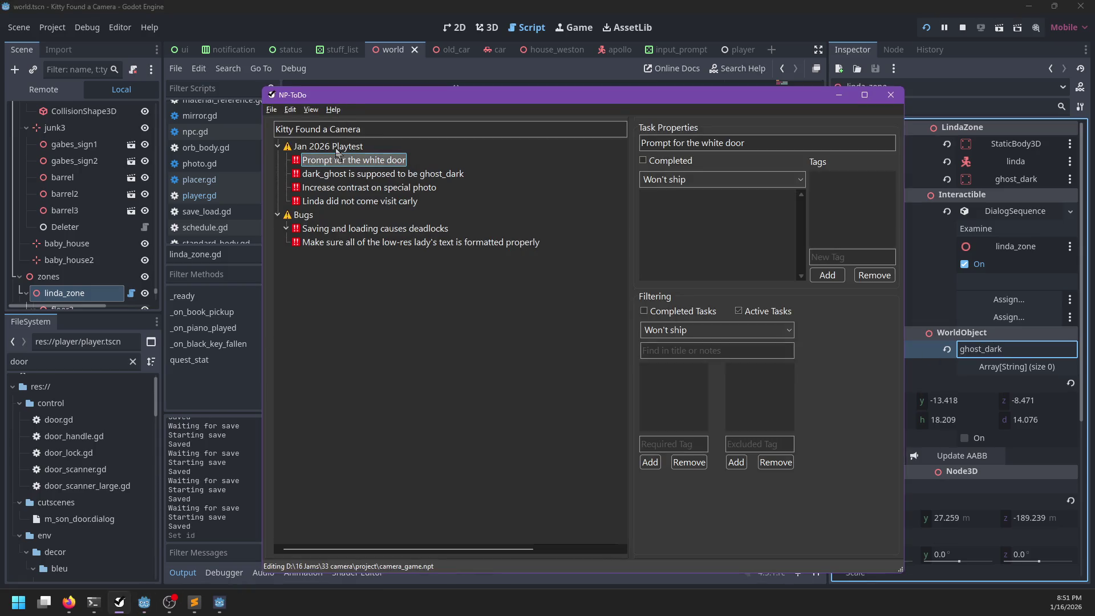
# - Delete the 'dark_ghost is supposed to be ghost_dark' task from NP-ToDo's Jan 2026 Playtest list
pyautogui.rightClick(332, 175)
pyautogui.click(351, 182)
pyautogui.click(351, 179)
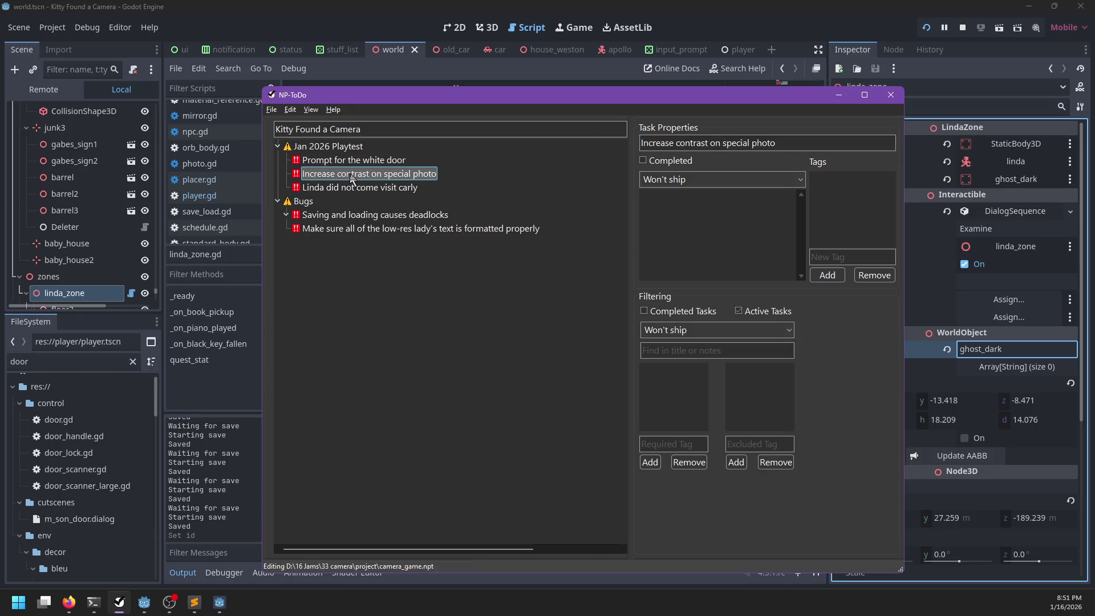
pyautogui.click(237, 518)
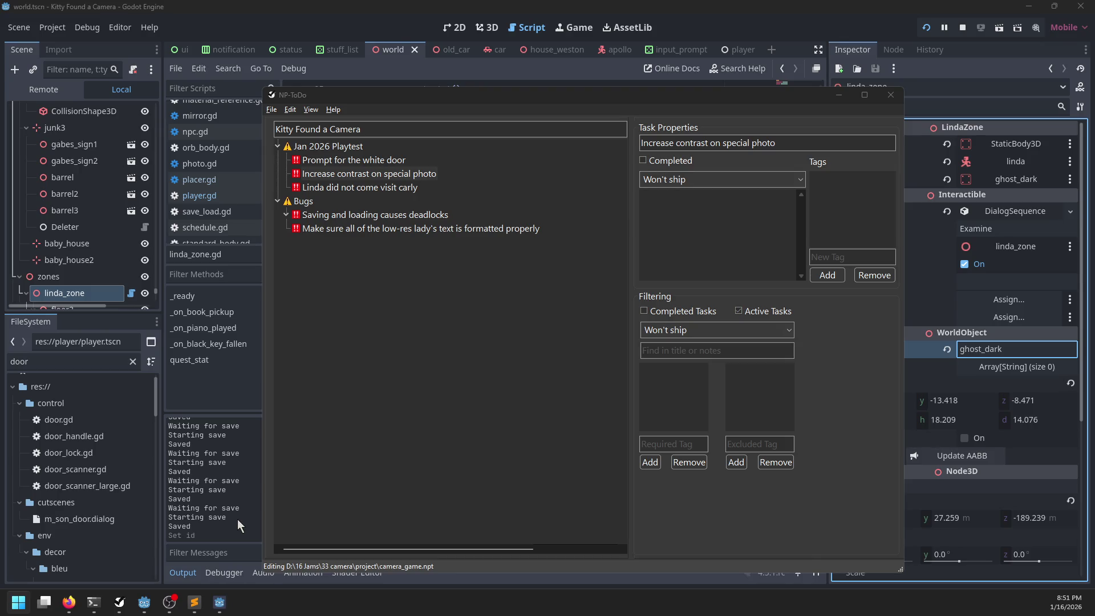
pyautogui.hotkey('alt', 'Tab')
pyautogui.click(381, 188)
pyautogui.hotkey('alt', 'Tab')
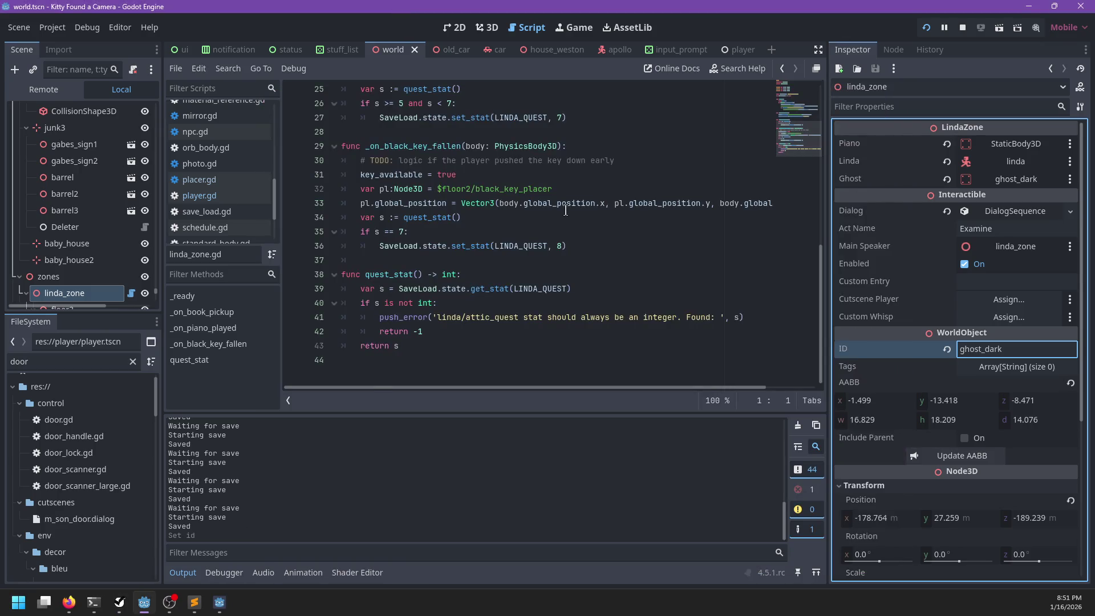
# - Filter the scene tree for linda and frame the linda_carly_apology marker in the 3D view
pyautogui.click(486, 27)
pyautogui.scroll(5, 498, 260)
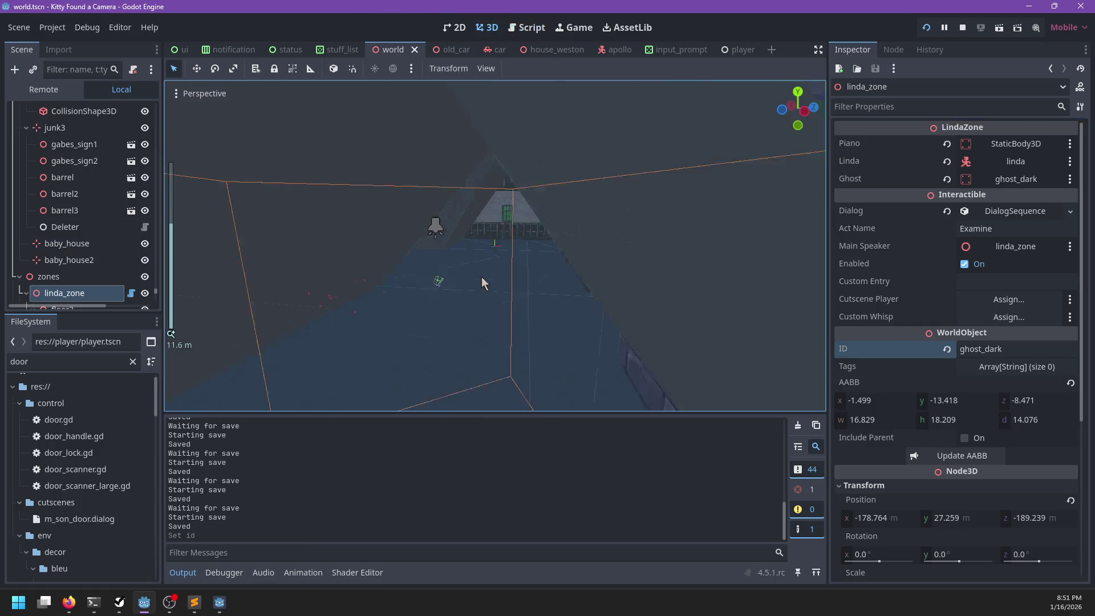
pyautogui.click(81, 65)
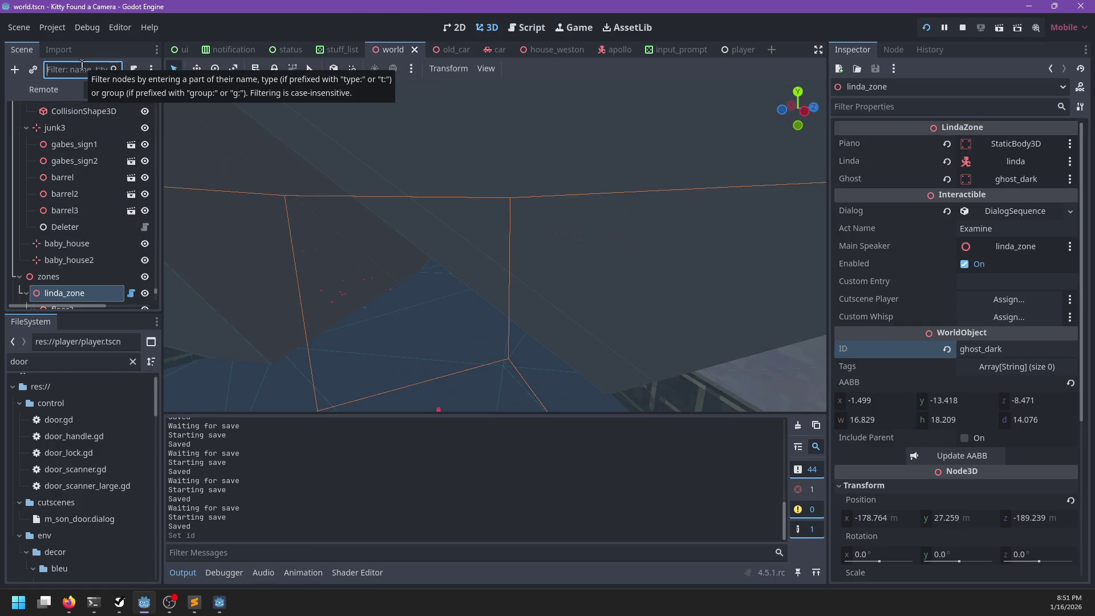
pyautogui.write('linda')
pyautogui.click(67, 193)
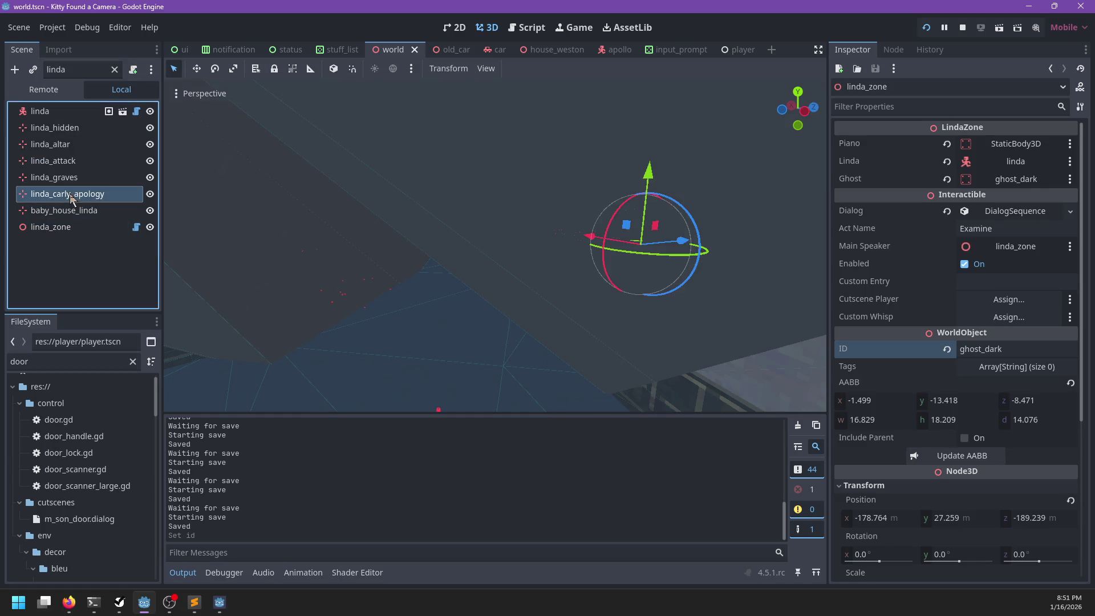
pyautogui.press('f')
pyautogui.moveTo(568, 312)
pyautogui.mouseDown()
pyautogui.moveTo(643, 339)
pyautogui.moveTo(627, 342)
pyautogui.mouseUp()
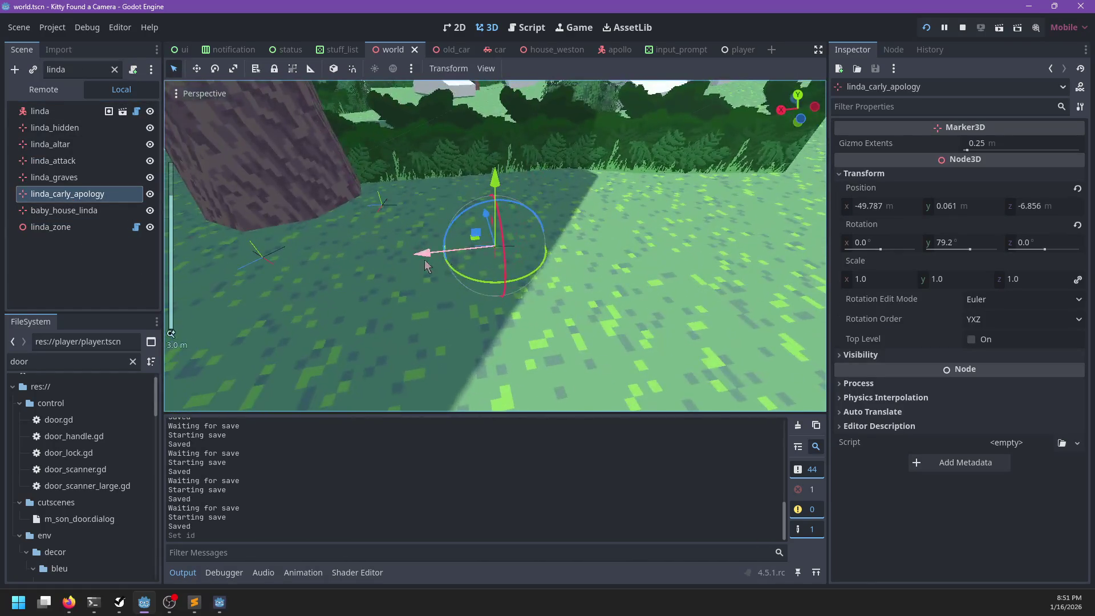
# - Clear the door and linda filters, select the linda node and open its Placer
pyautogui.click(94, 362)
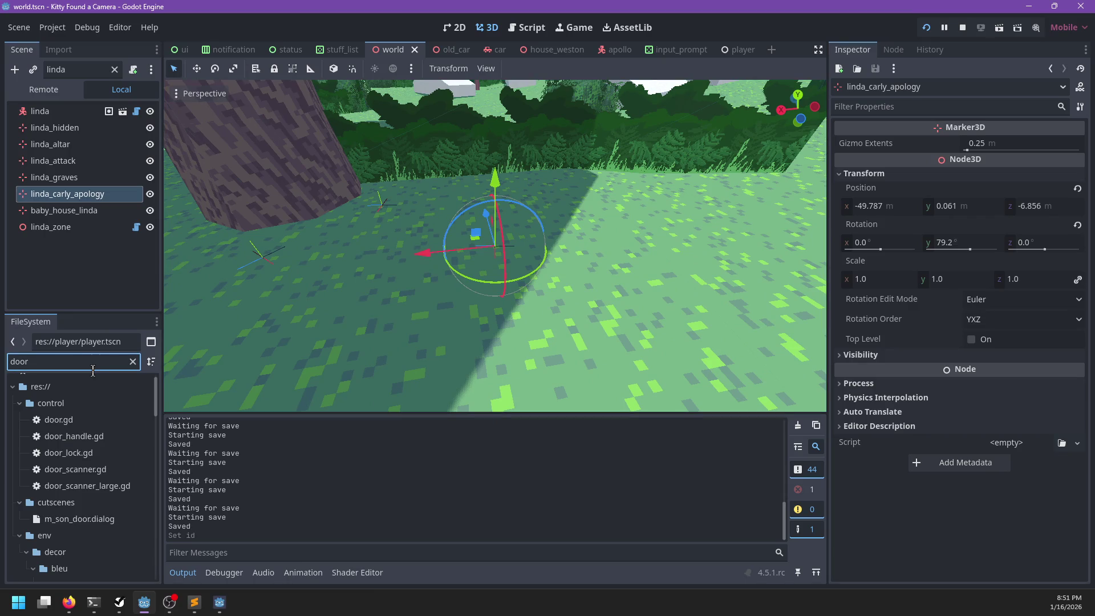
pyautogui.press('BackSpace')
pyautogui.press('BackSpace')
pyautogui.press('BackSpace')
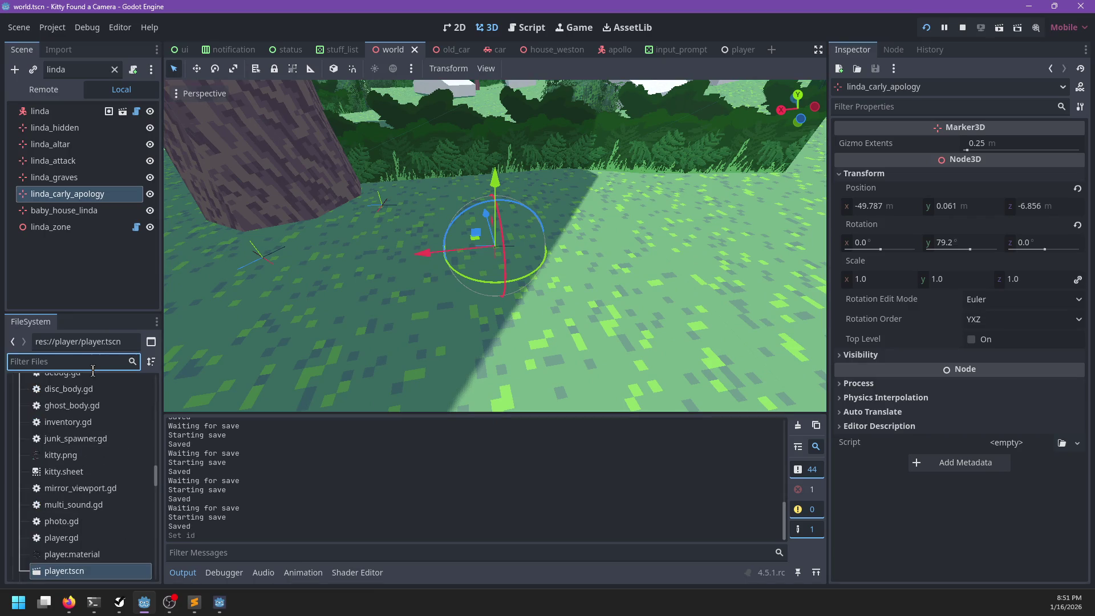
pyautogui.click(62, 111)
pyautogui.click(111, 69)
pyautogui.click(116, 69)
pyautogui.scroll(-3, 68, 228)
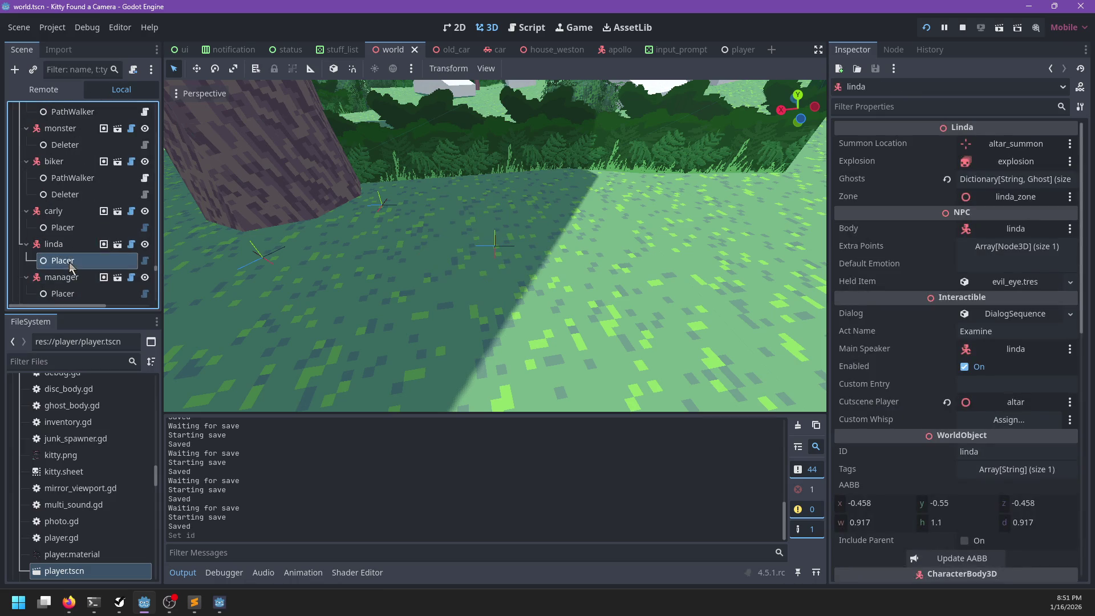
pyautogui.click(62, 260)
# - Expand Linda's Places list and inspect placements 13, 14 and 15
pyautogui.click(1015, 161)
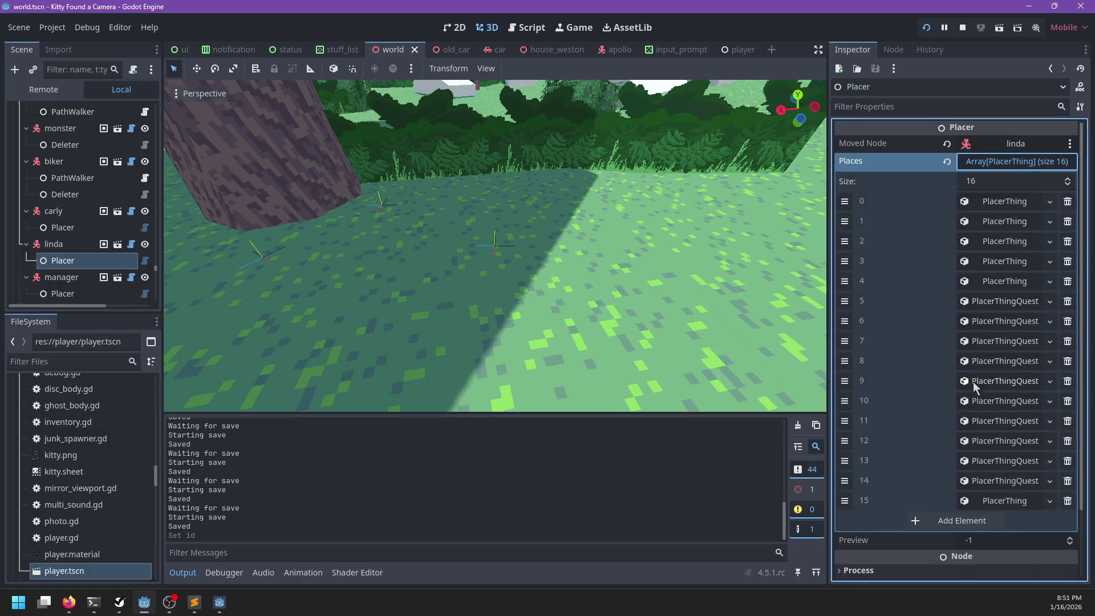
pyautogui.scroll(-3, 973, 380)
pyautogui.click(991, 425)
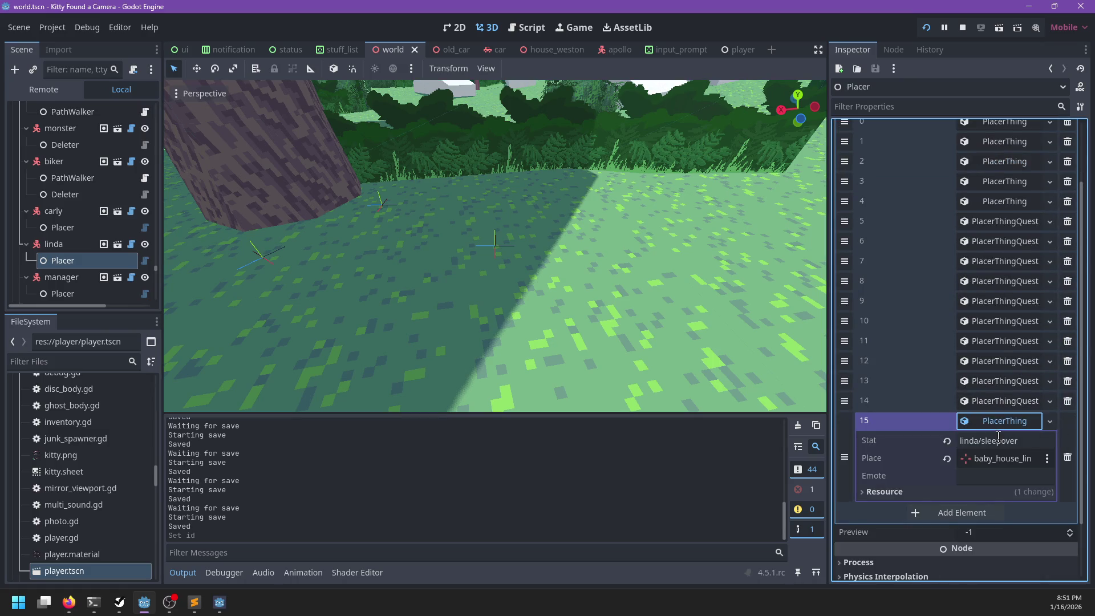
pyautogui.click(998, 421)
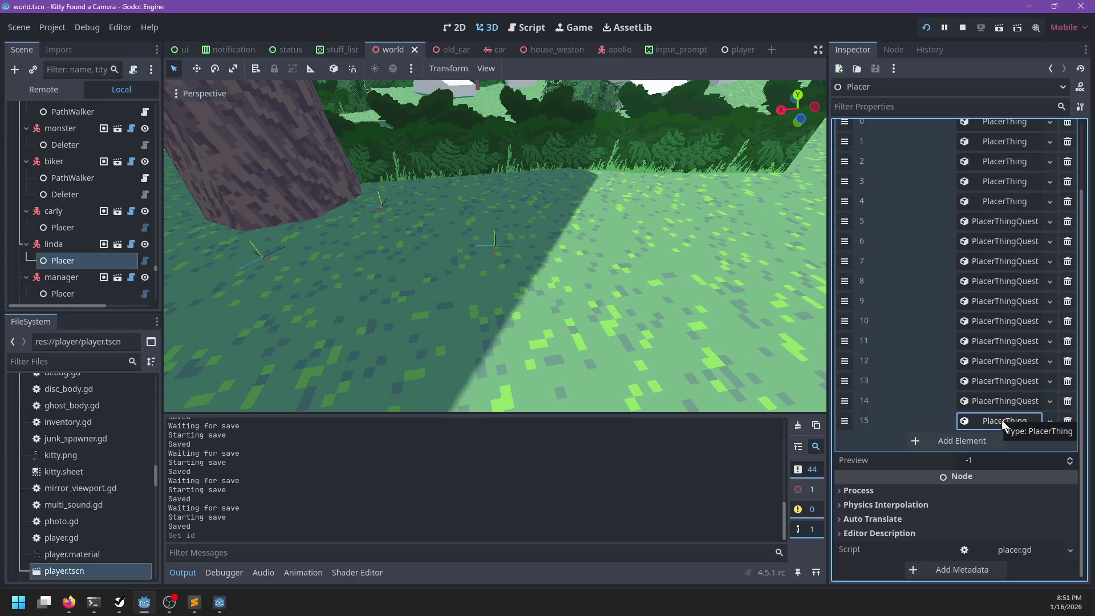
pyautogui.click(998, 401)
pyautogui.click(997, 400)
pyautogui.click(996, 399)
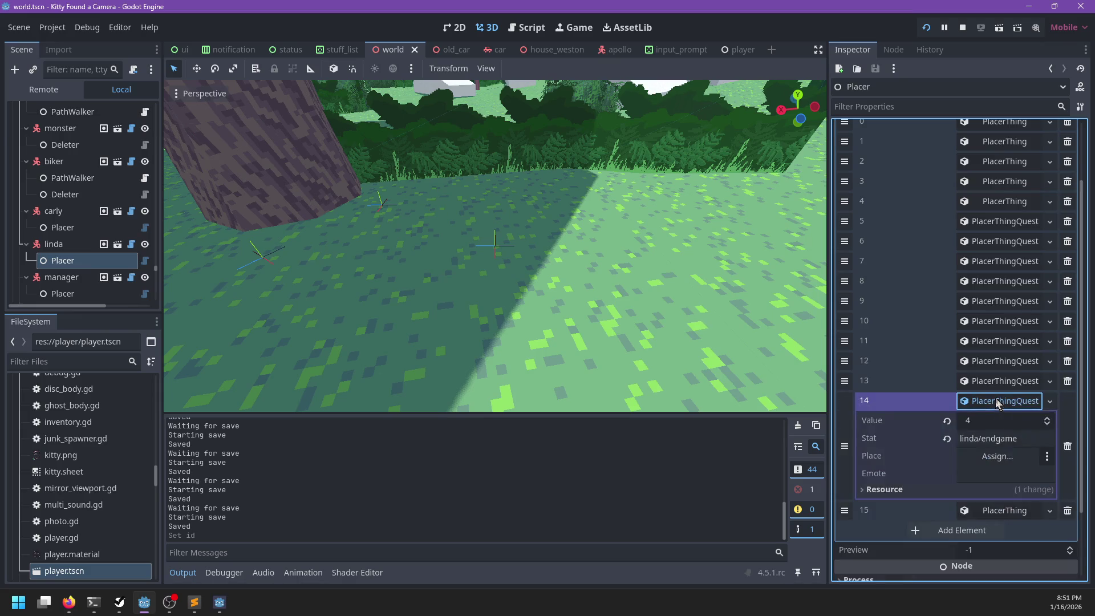
pyautogui.click(995, 381)
pyautogui.scroll(-1, 994, 409)
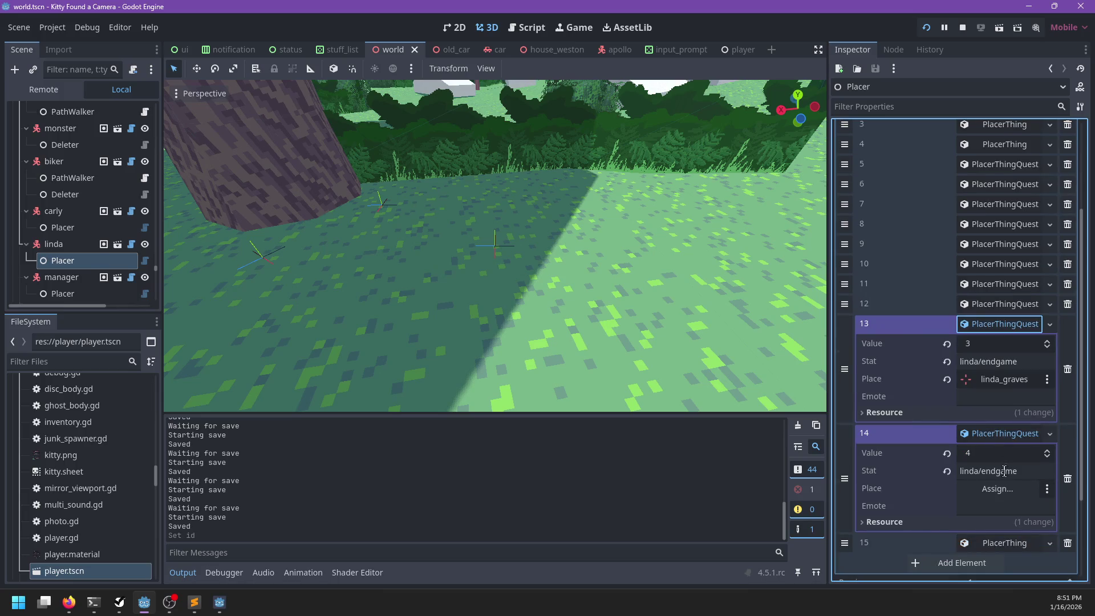
# - Assign linda_carly_apollo as placement 14's Place and save the world scene
pyautogui.click(1003, 494)
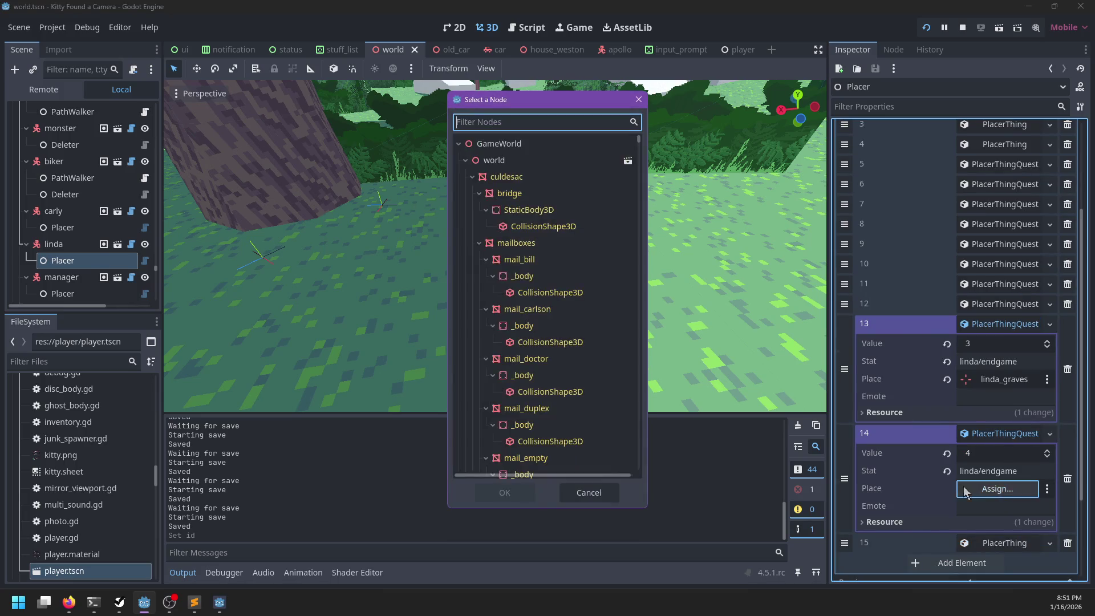
pyautogui.write('carly')
pyautogui.click(527, 268)
pyautogui.press('Return')
pyautogui.click(995, 304)
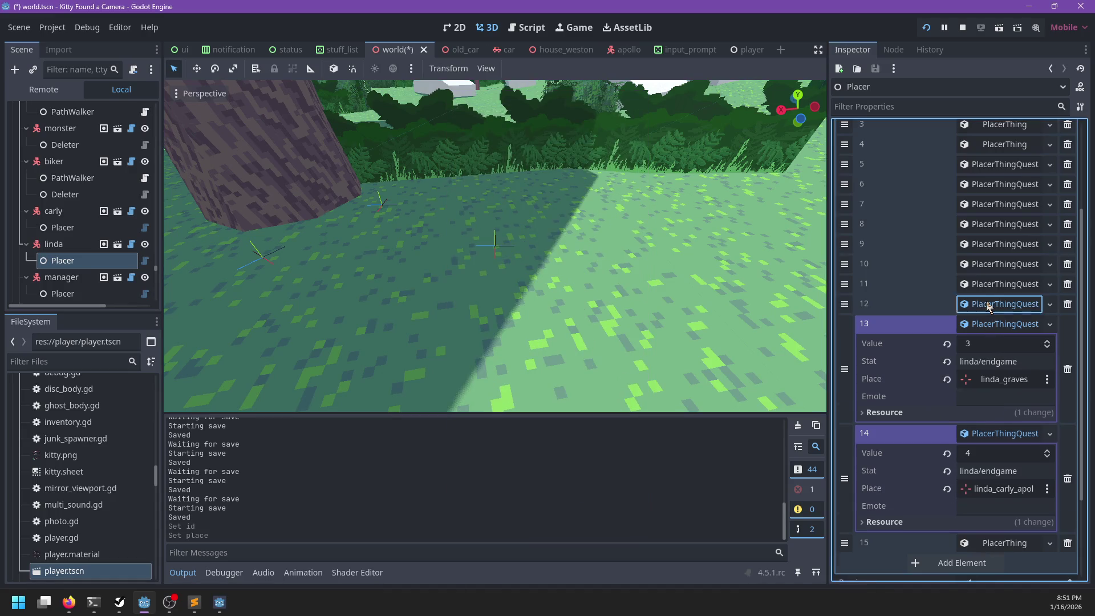
pyautogui.click(985, 285)
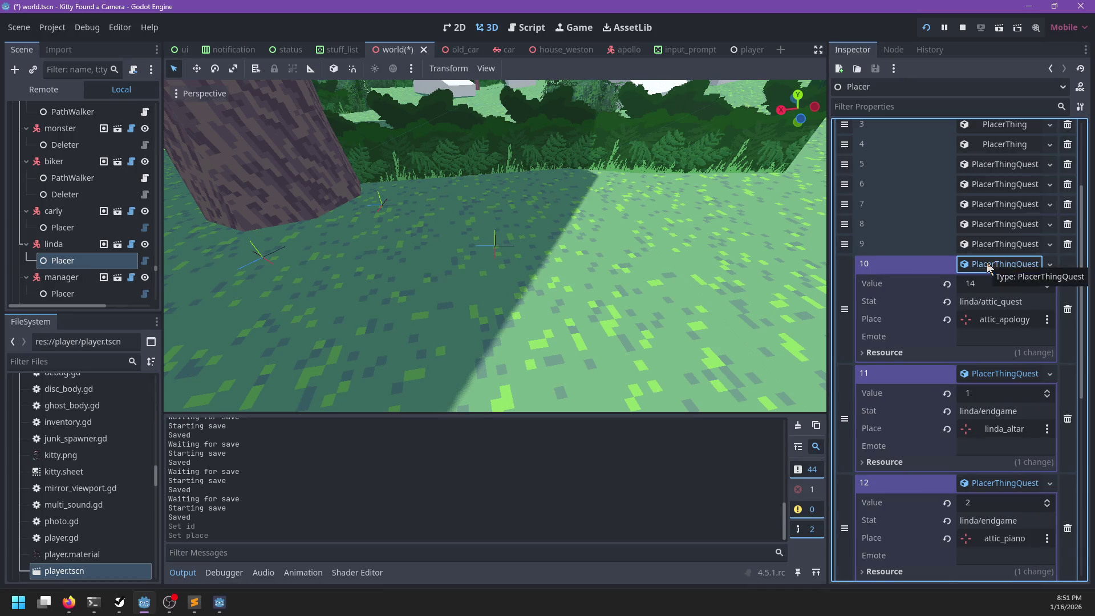
pyautogui.scroll(-3, 912, 319)
pyautogui.hotkey('ctrl', 's')
pyautogui.click(194, 602)
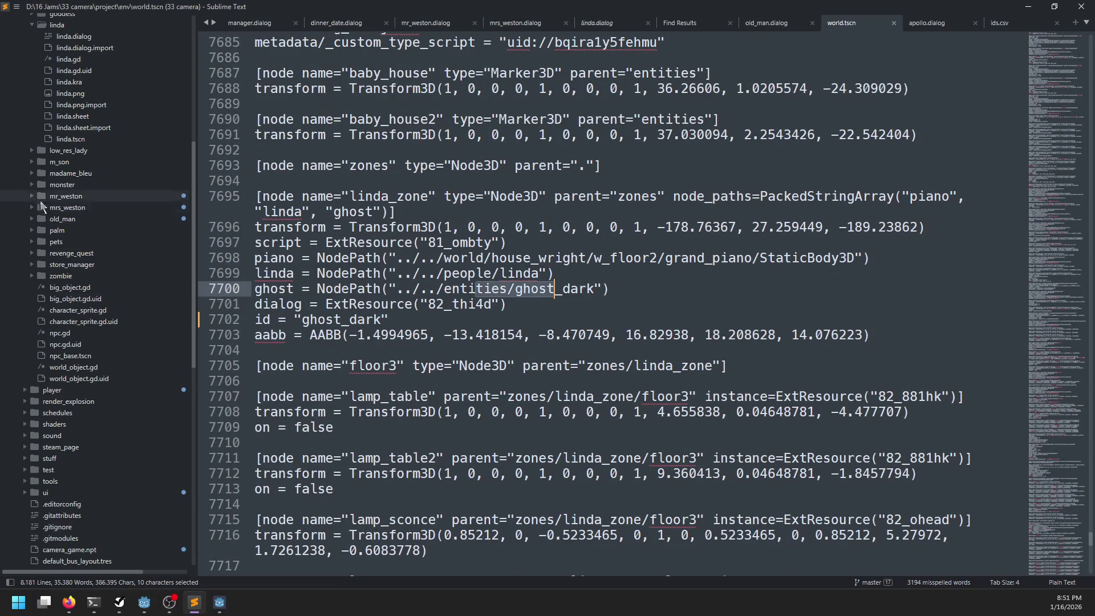
# - Open npc/carly/carly.dialog and find its linda/endgame check
pyautogui.scroll(5, 41, 202)
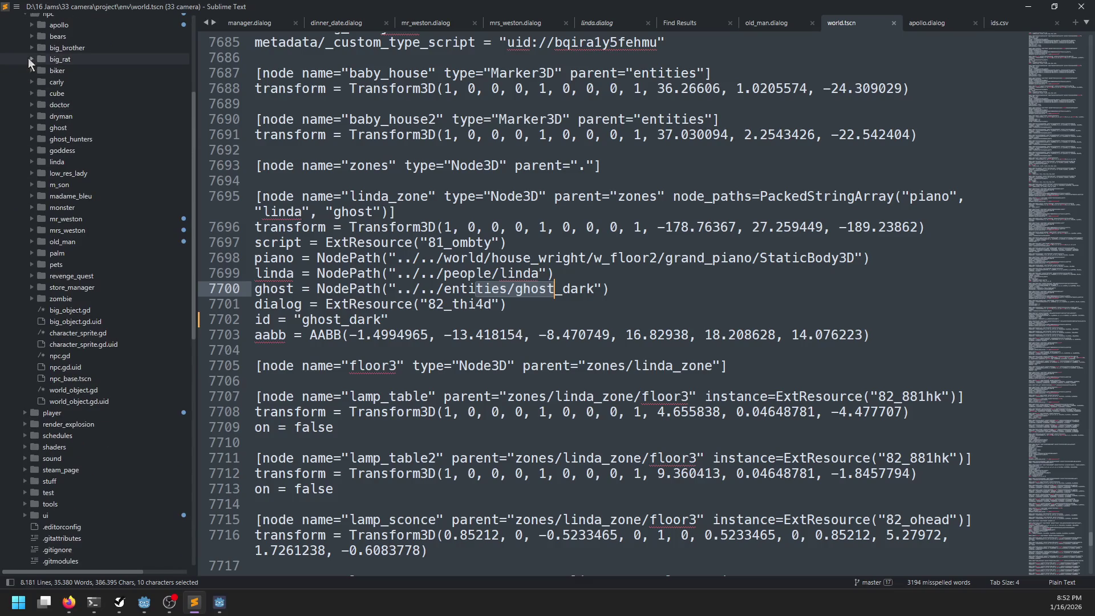
pyautogui.click(33, 83)
pyautogui.click(45, 93)
pyautogui.click(555, 263)
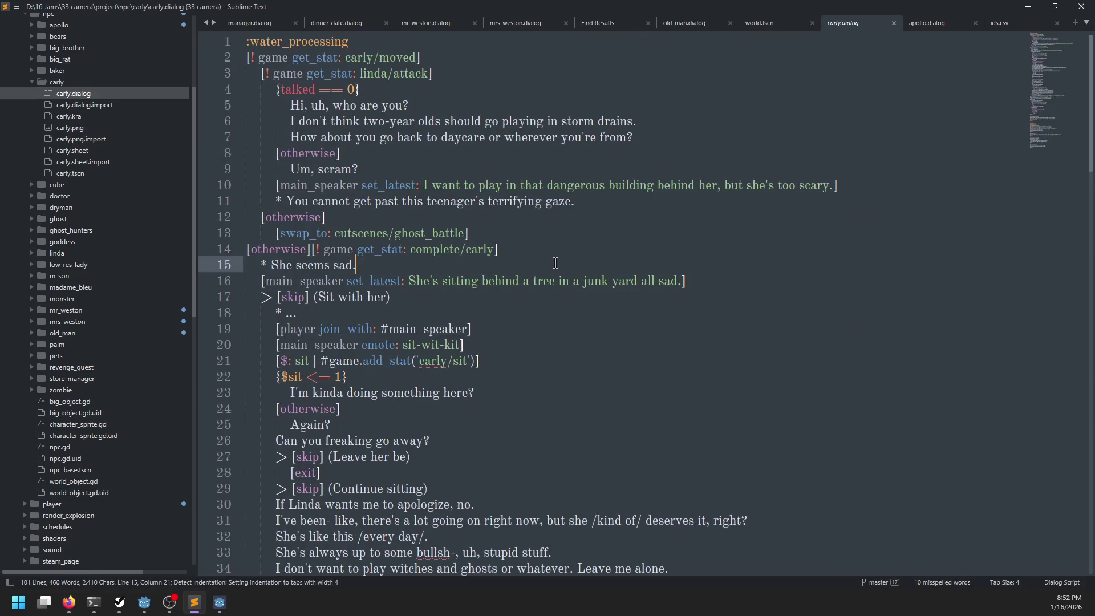
pyautogui.hotkey('ctrl', 'f')
pyautogui.write('linda')
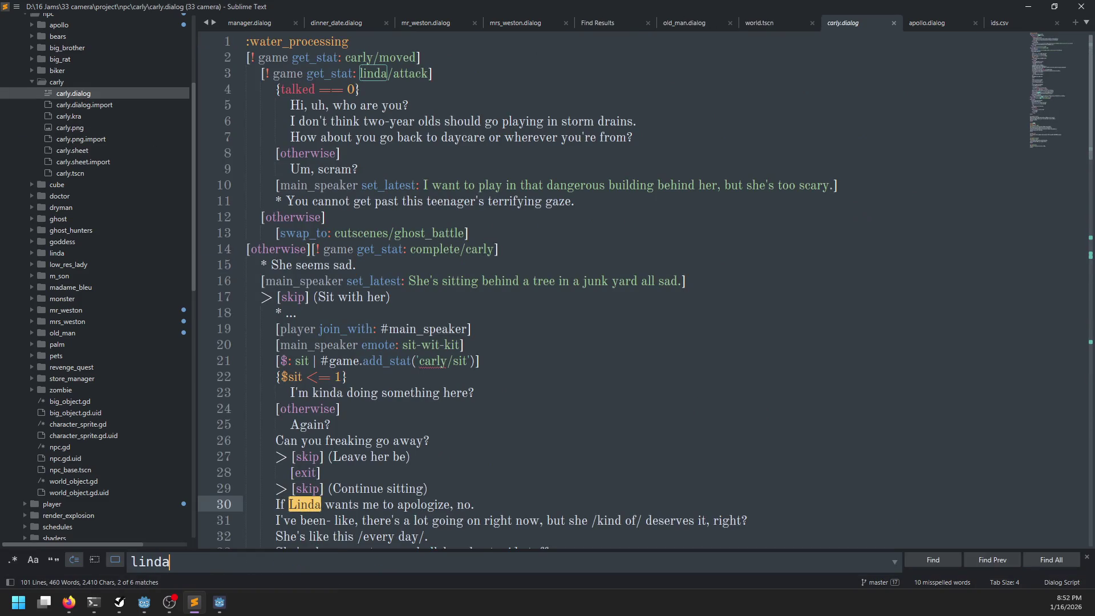
pyautogui.write('/endgame')
pyautogui.press('Escape')
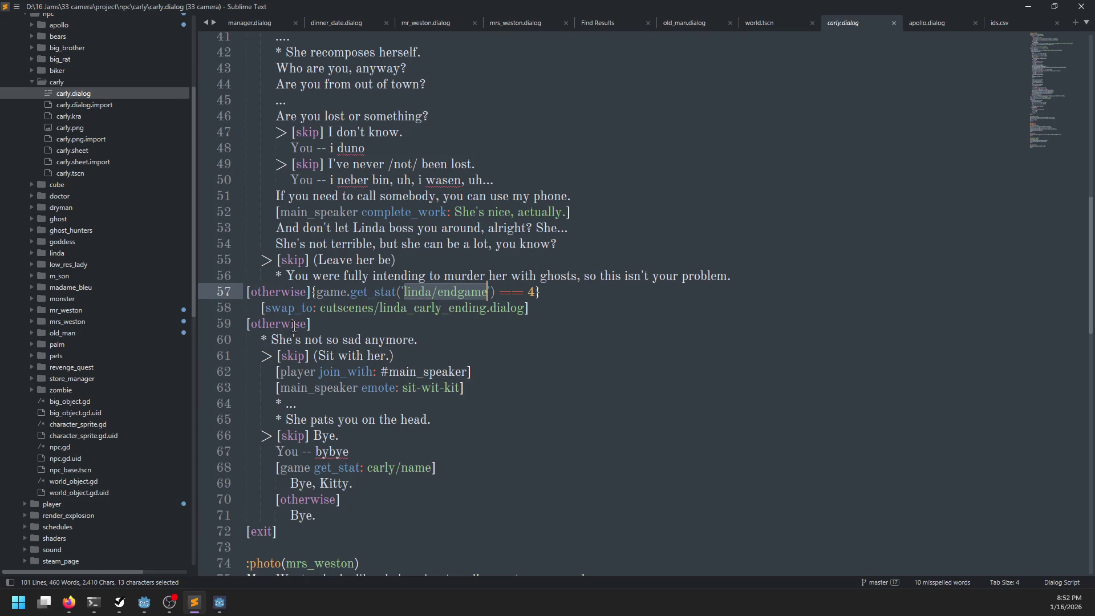
# - Copy the linda_carly_ending name from line 58 and open cutscenes/linda_carly_ending.dialog
pyautogui.doubleClick(354, 307)
pyautogui.scroll(5, 102, 216)
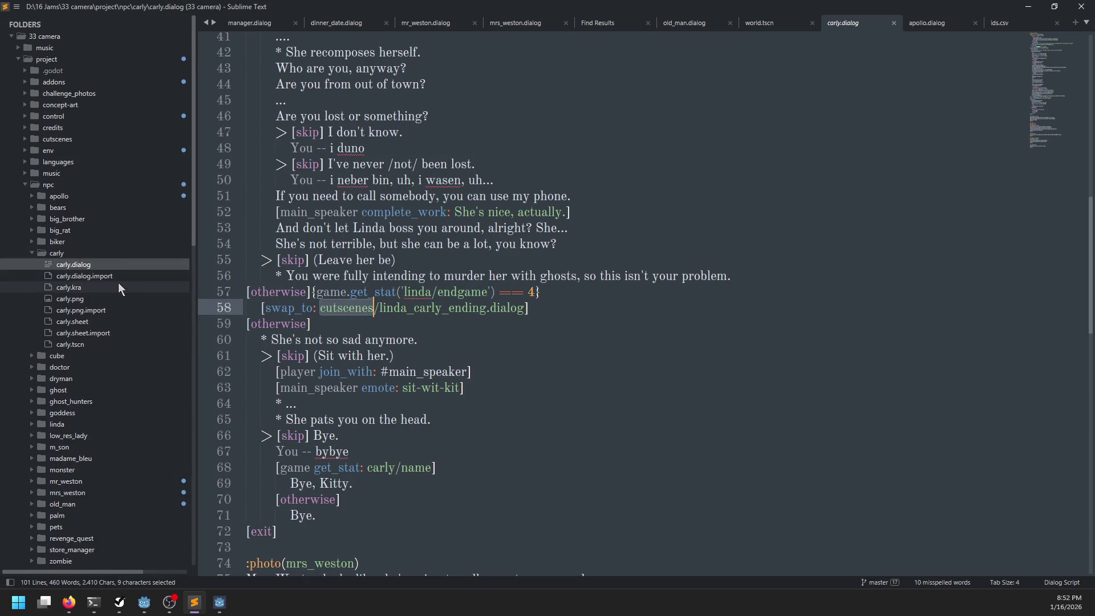
pyautogui.click(26, 139)
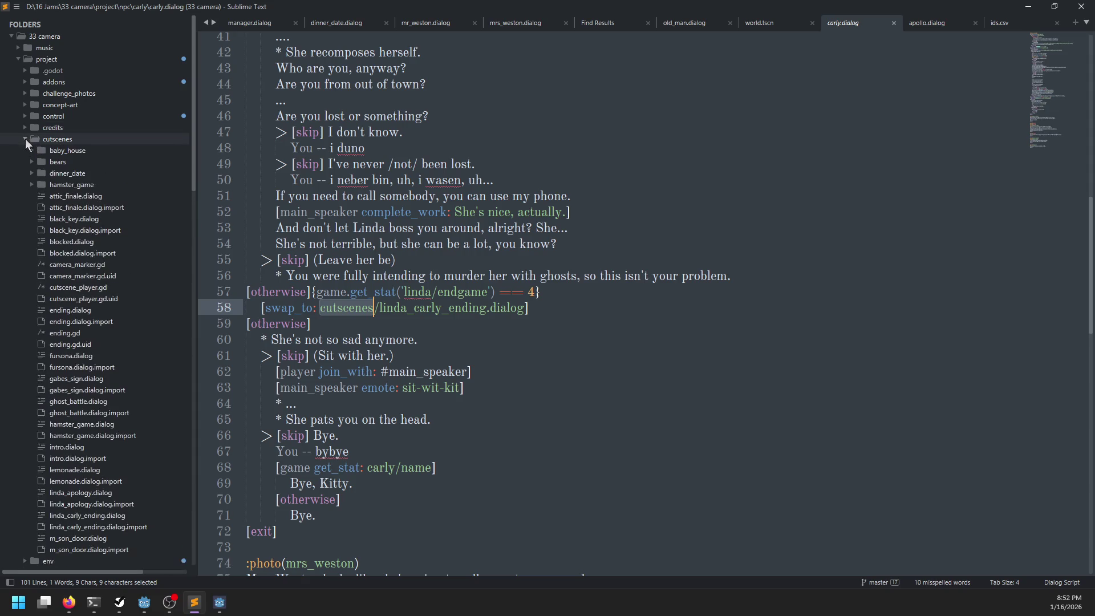
pyautogui.doubleClick(410, 308)
pyautogui.hotkey('ctrl', 'c')
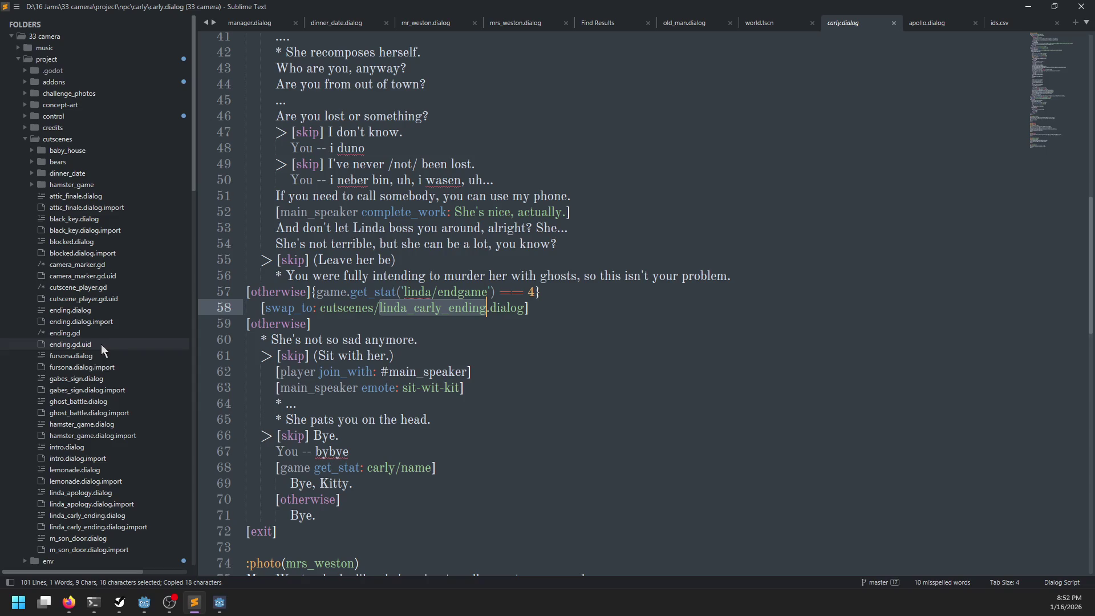
pyautogui.click(102, 516)
pyautogui.click(100, 516)
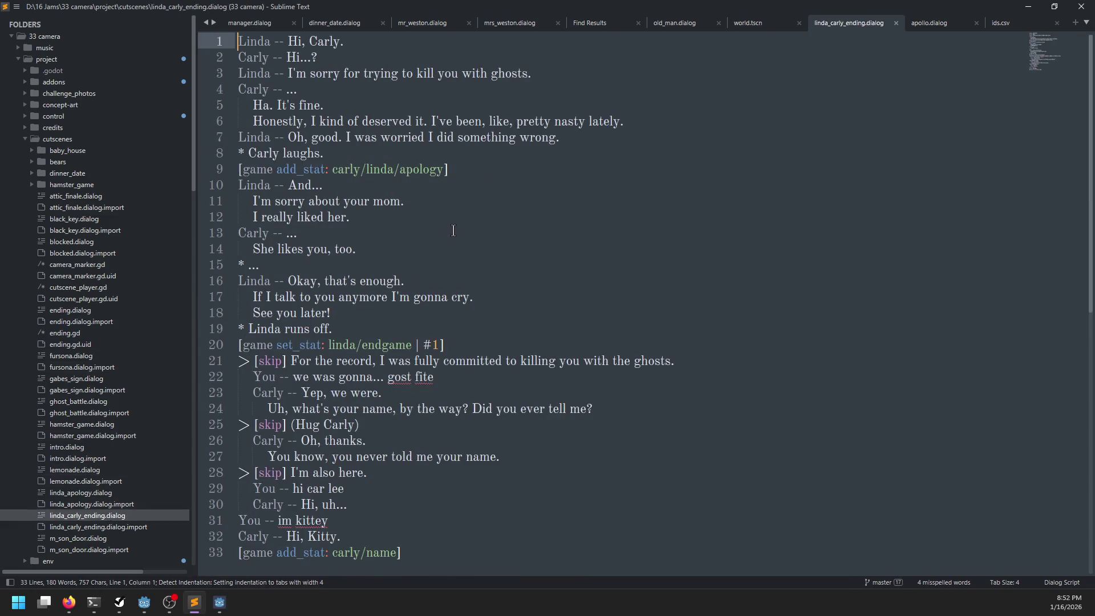
# - Launch the game with F5 and drive the pink car across the grass toward Carly and Linda
pyautogui.hotkey('alt', 'Tab')
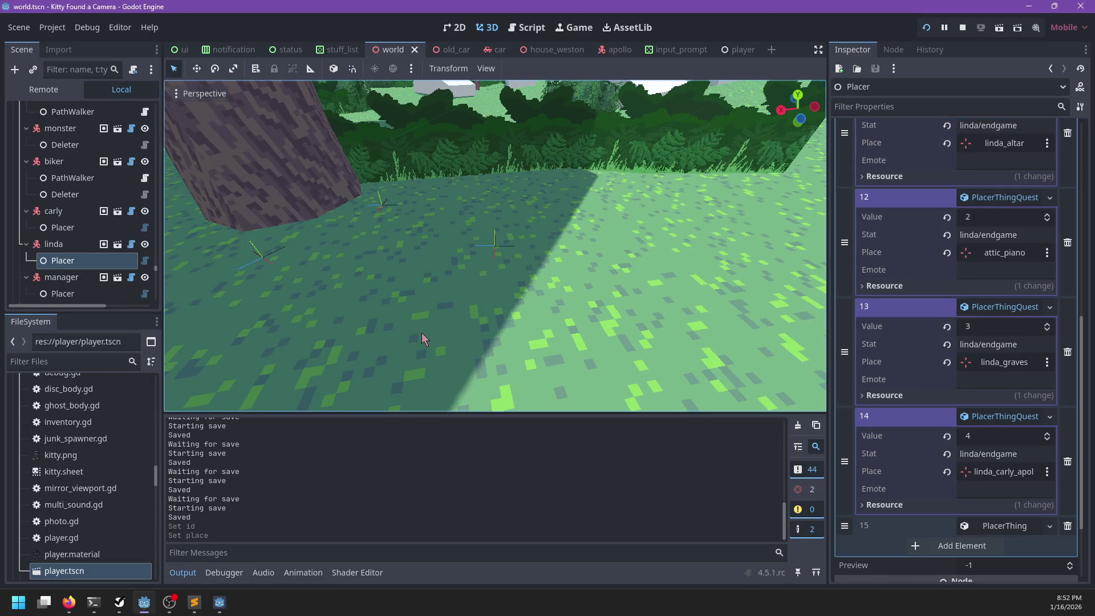
pyautogui.press('F5')
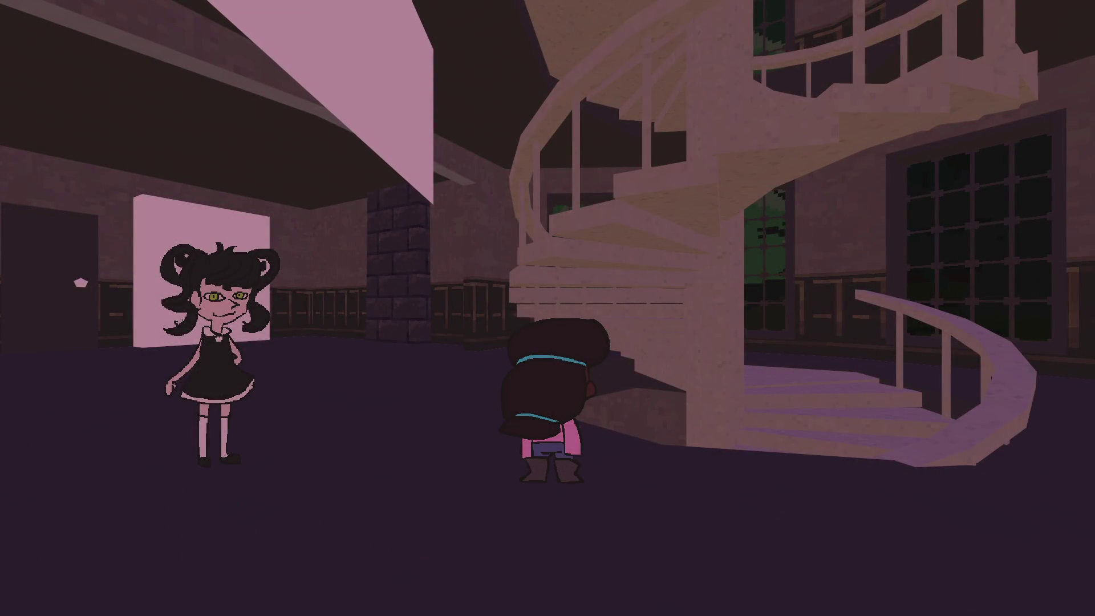
pyautogui.press('a')
pyautogui.press('z')
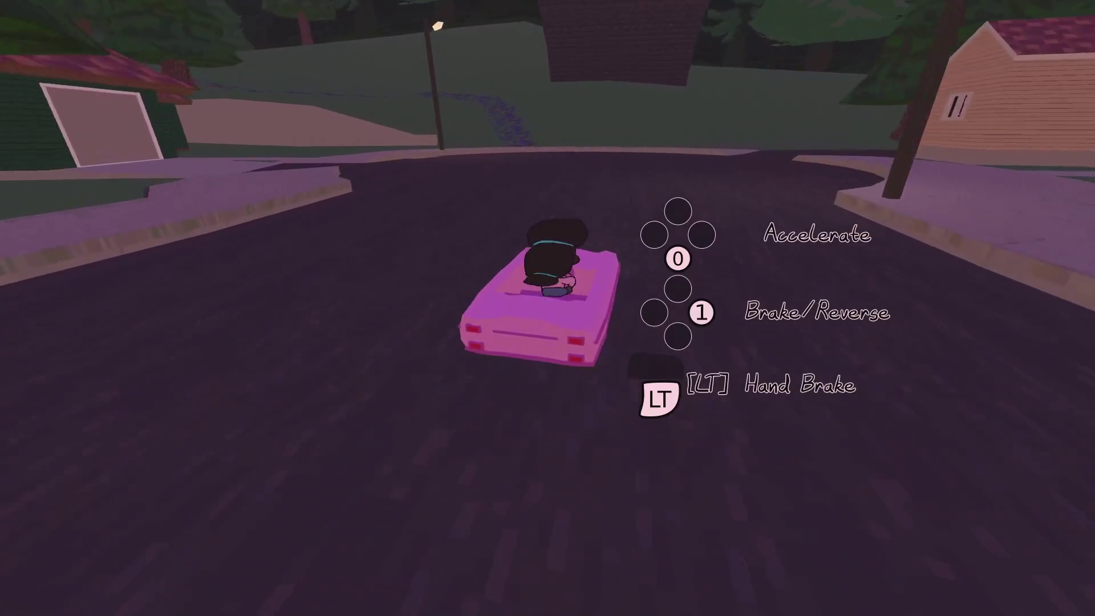
pyautogui.press('Up')
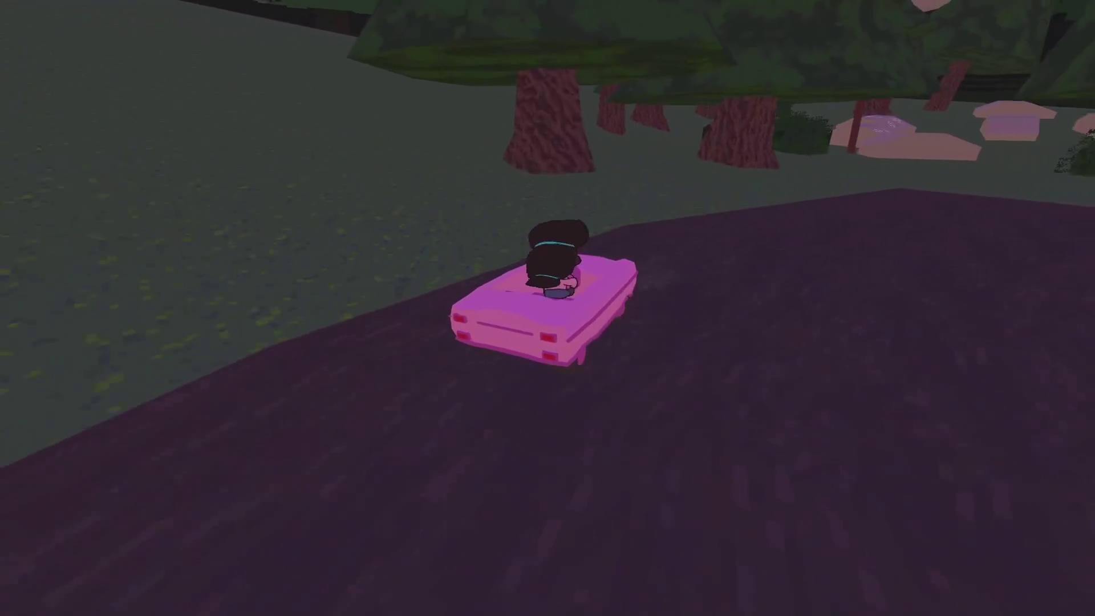
pyautogui.press('Left')
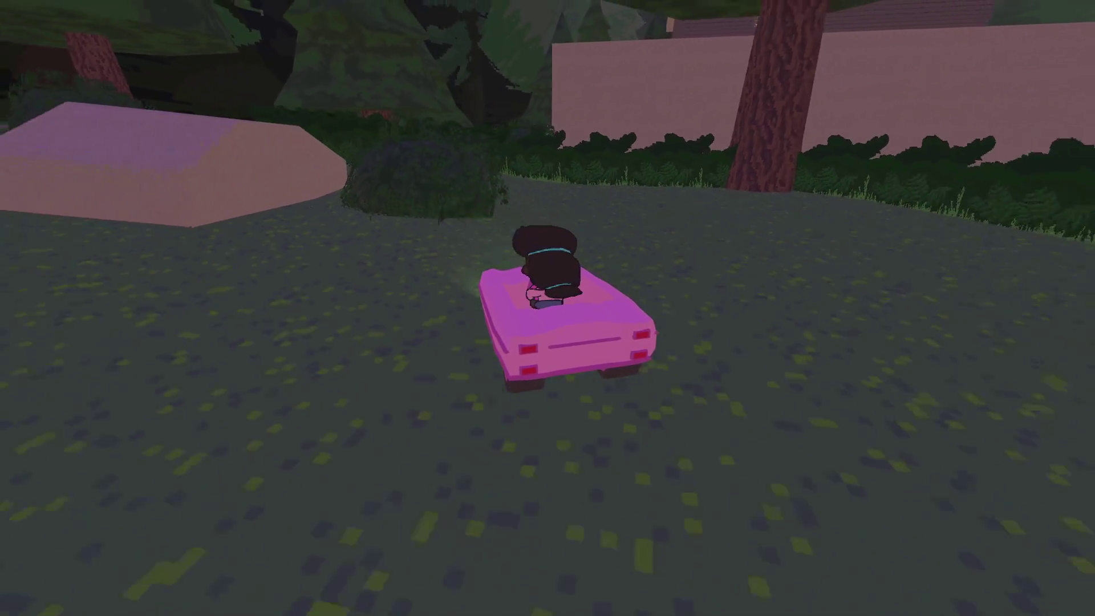
pyautogui.press('Right')
pyautogui.press('Left')
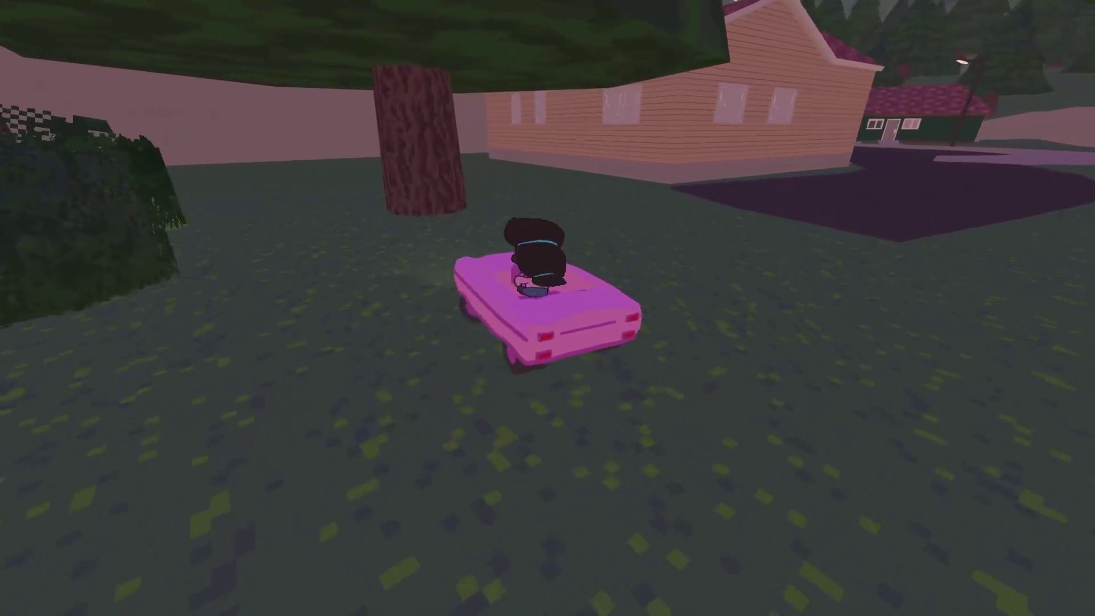
pyautogui.press('Left')
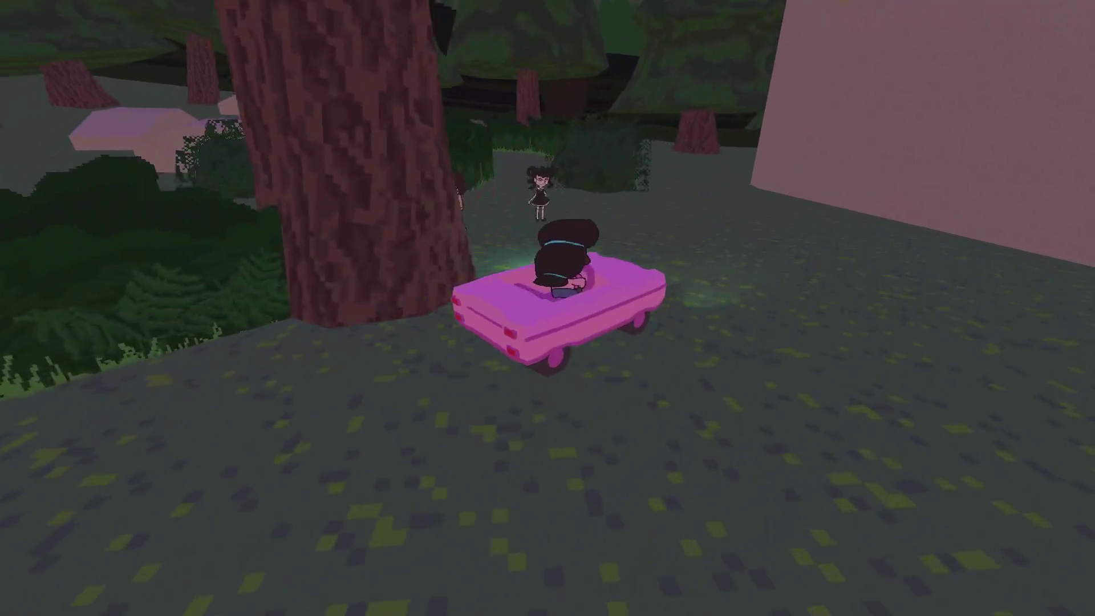
# - Get out near Linda, talk to Carly, choose 'Bye.', then pause the game
pyautogui.press('2')
pyautogui.press('Left')
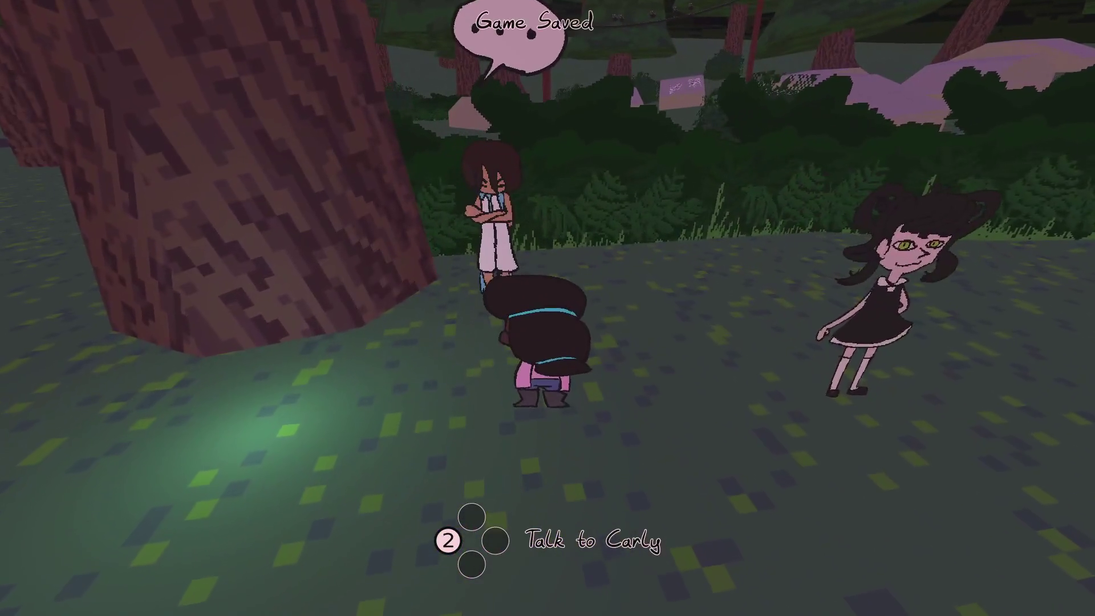
pyautogui.press('2')
pyautogui.press('Down')
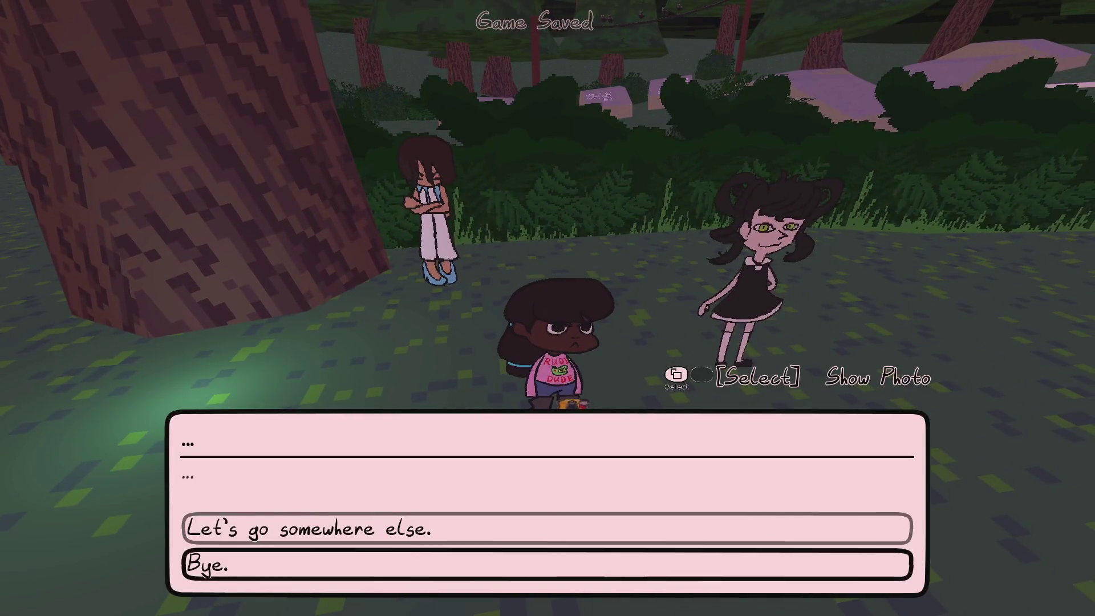
pyautogui.press('Return')
pyautogui.press('Return')
pyautogui.press('Return')
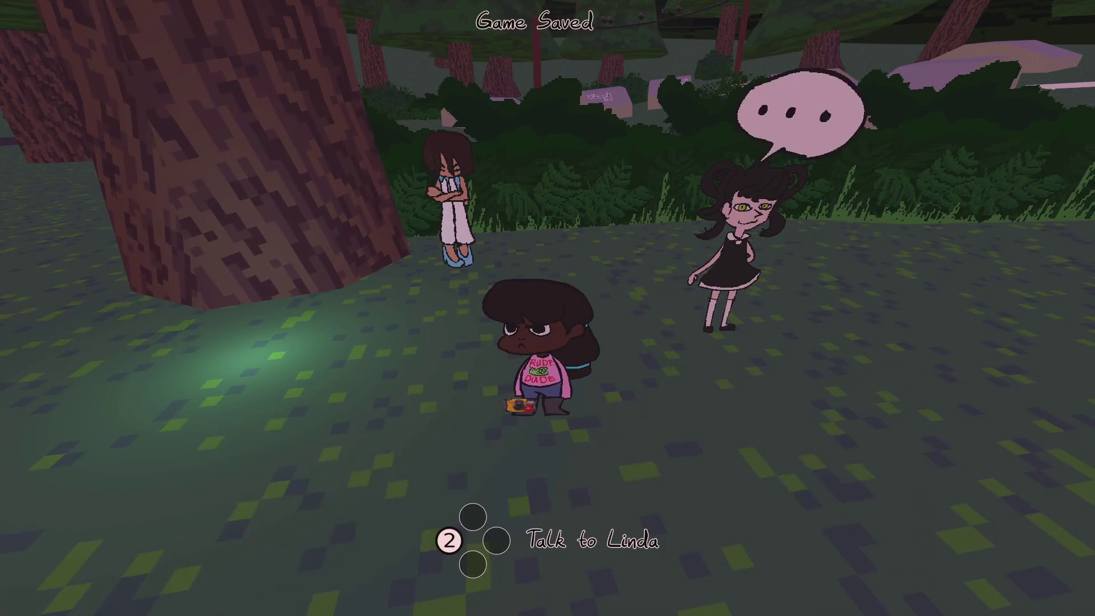
pyautogui.press('Down')
pyautogui.press('Escape')
pyautogui.hotkey('alt', 'Tab')
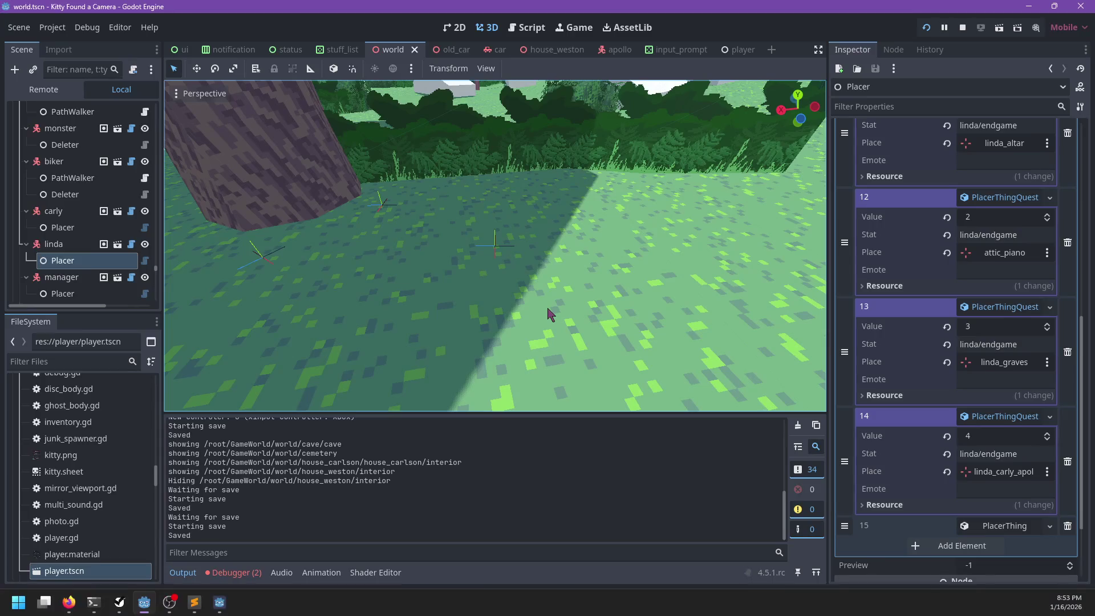
# - Review the two Debugger errors citing the invalid linda_carly_ending.dialog.dialog path
pyautogui.hotkey('alt', 'Tab')
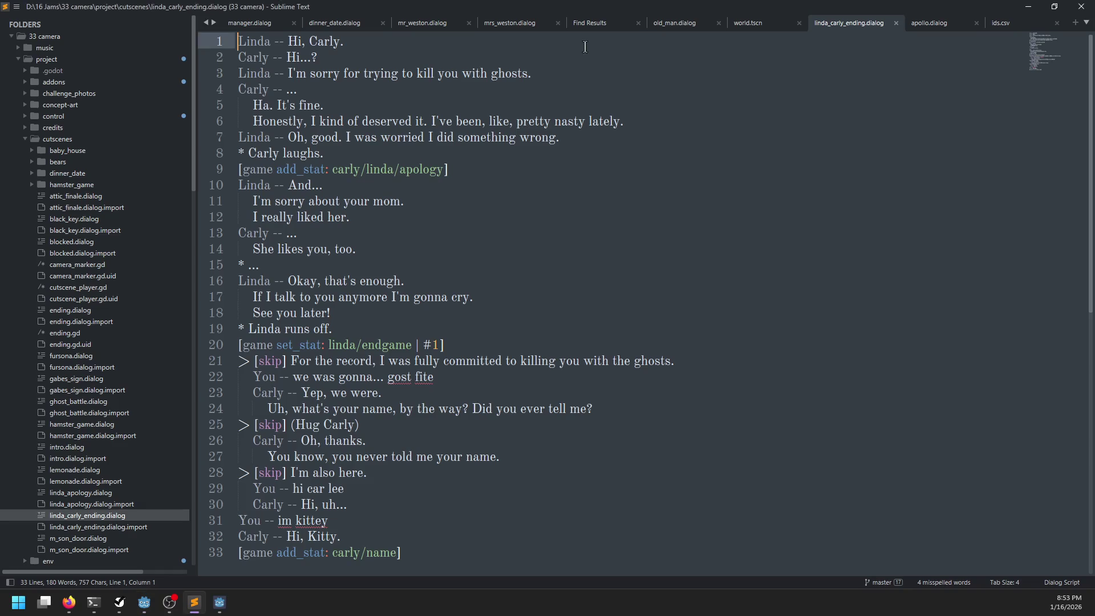
pyautogui.hotkey('alt', 'Tab')
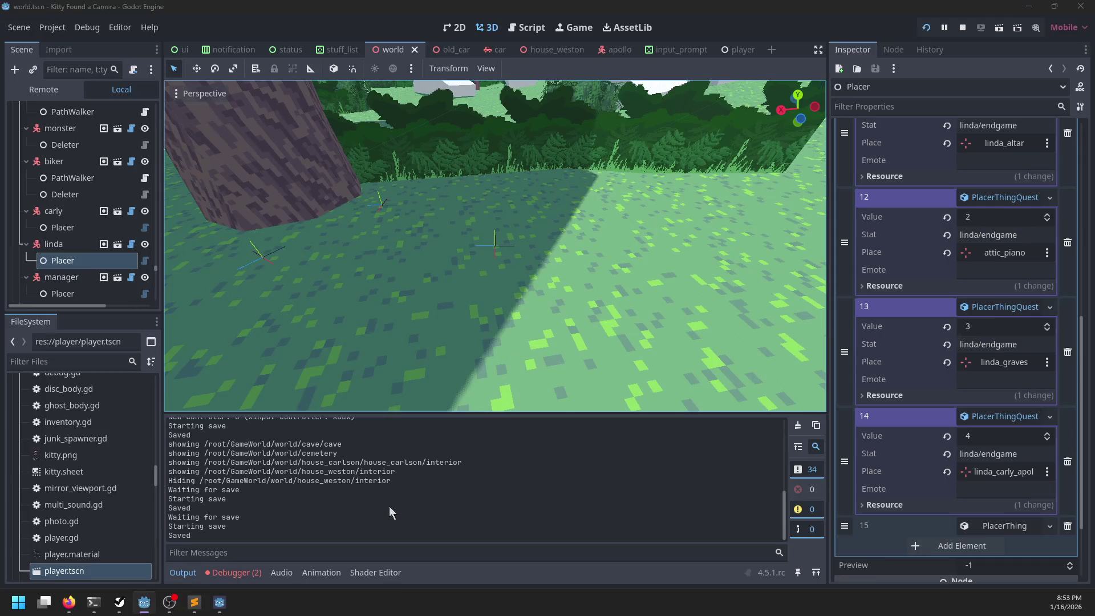
pyautogui.click(235, 572)
pyautogui.click(255, 421)
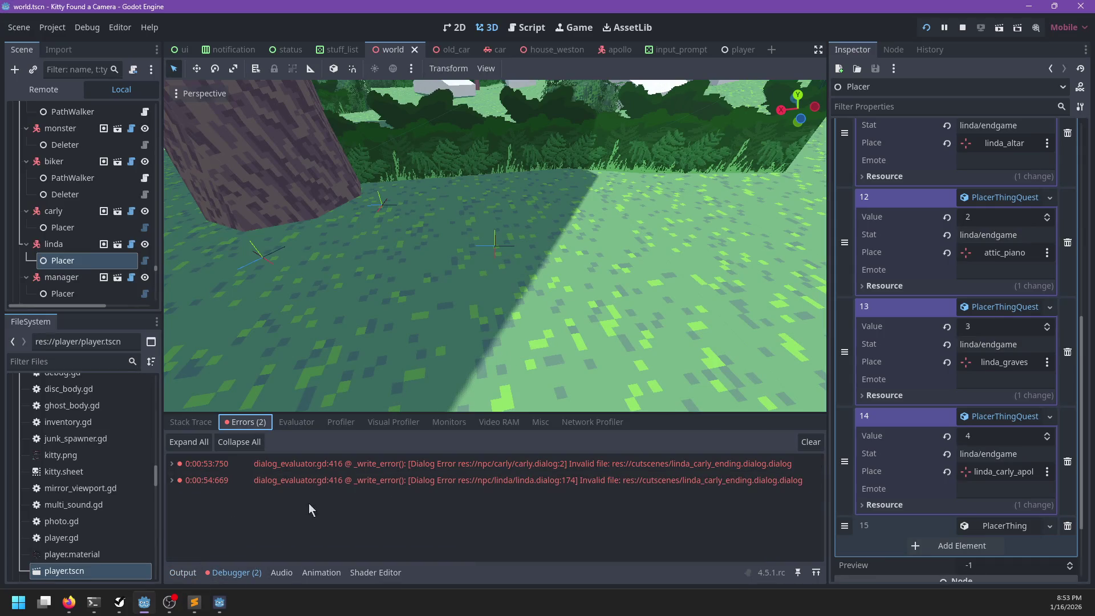
pyautogui.moveTo(339, 465)
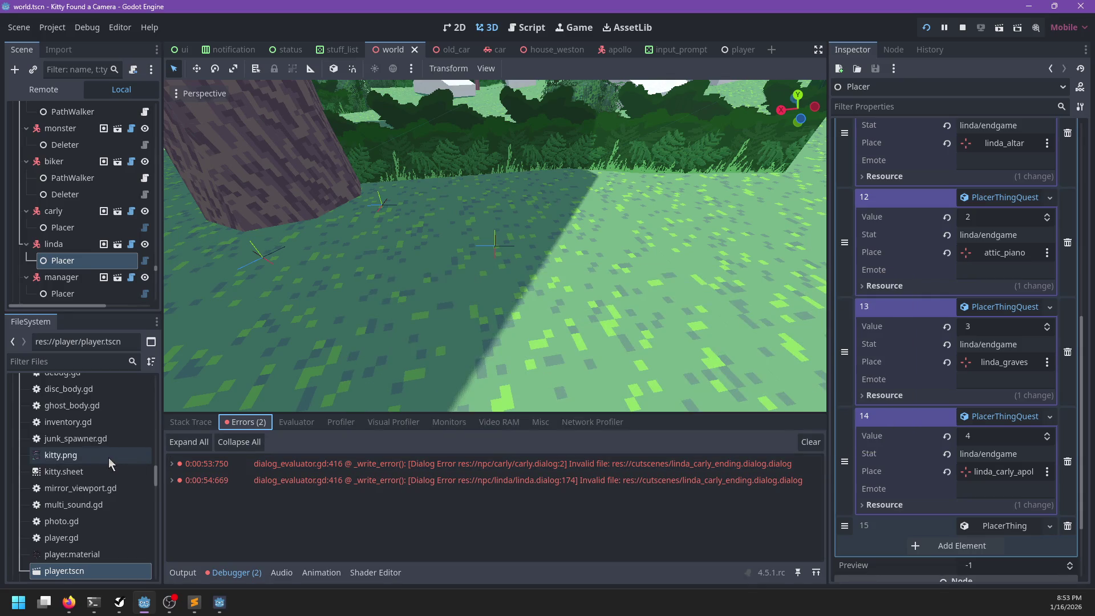
pyautogui.scroll(5, 107, 457)
# - Filter FileSystem for linda_carly and open linda_carly_ending.dialog in the text editor
pyautogui.click(56, 362)
pyautogui.write('linda_carly')
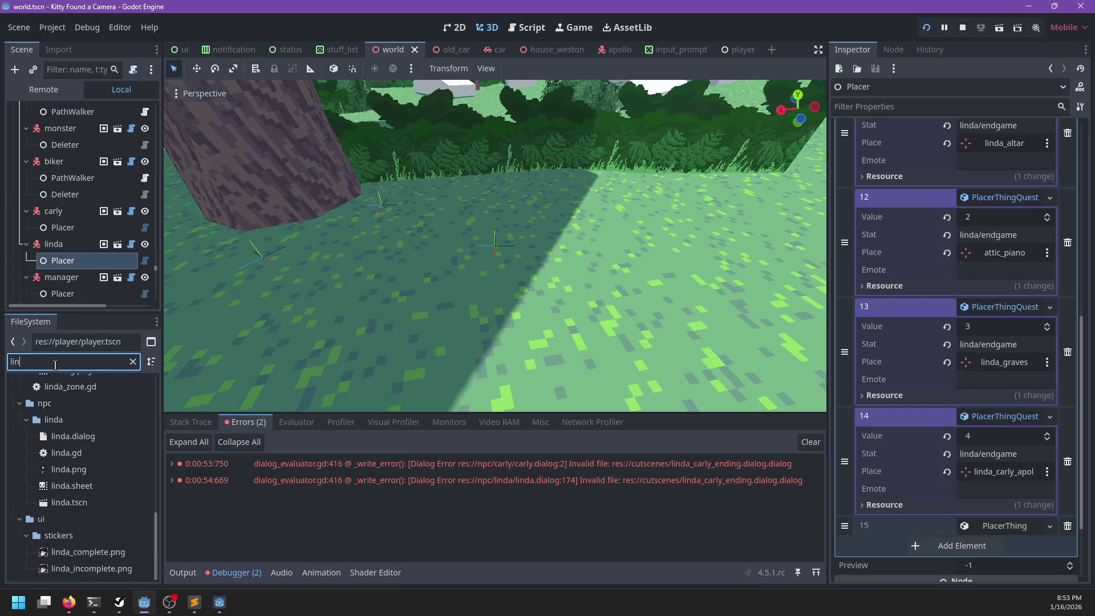
pyautogui.doubleClick(61, 368)
pyautogui.hotkey('ctrl', 'f')
# - Close every open file except linda_carly_ending.dialog
pyautogui.write('.d')
pyautogui.press('BackSpace')
pyautogui.press('BackSpace')
pyautogui.press('BackSpace')
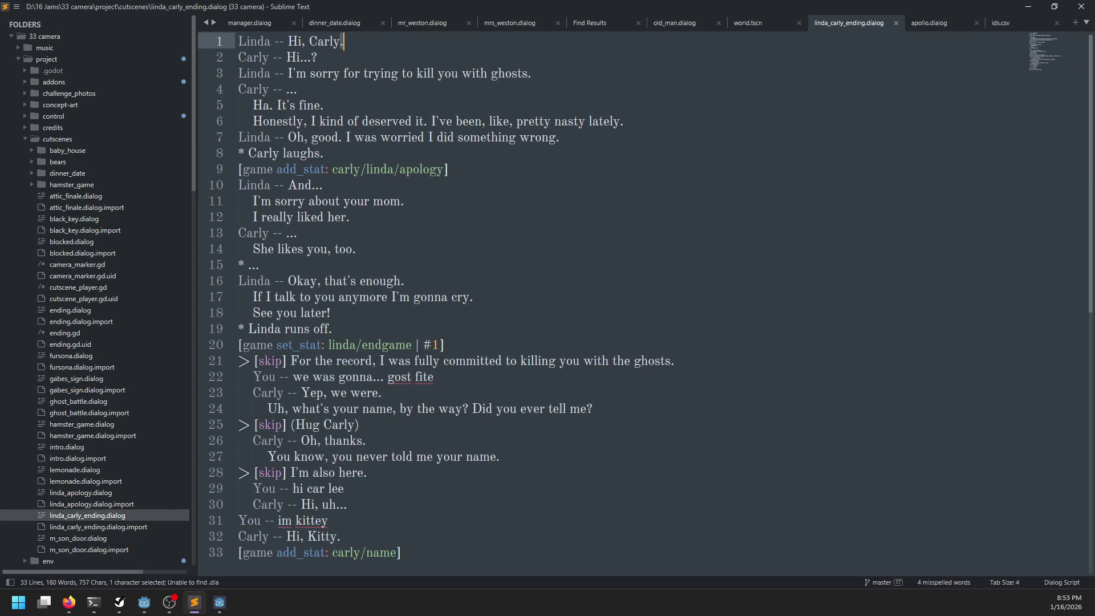
pyautogui.press('Escape')
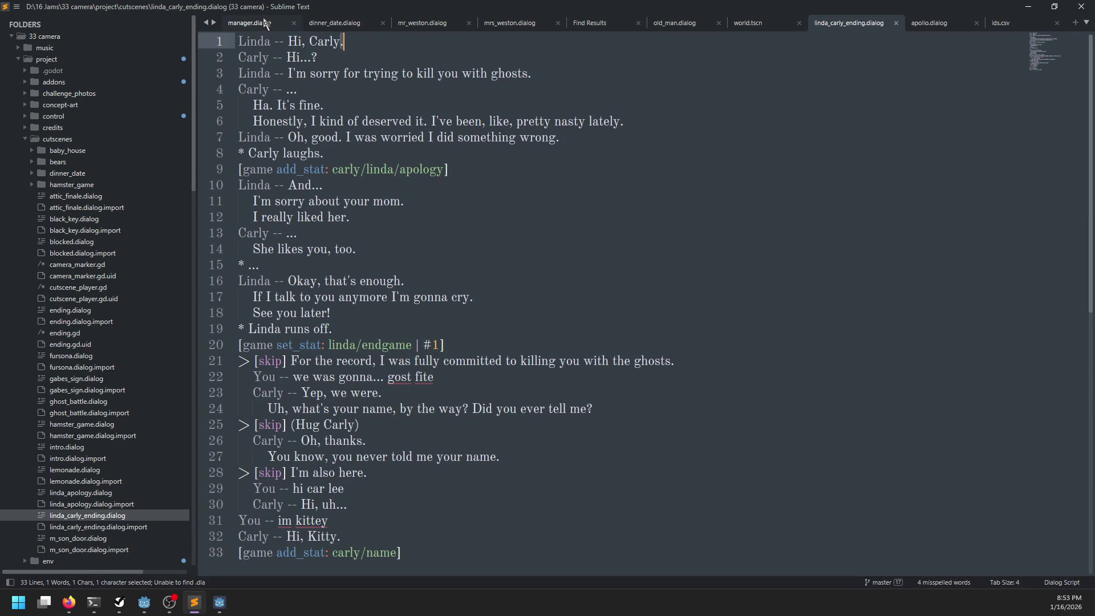
pyautogui.click(748, 120)
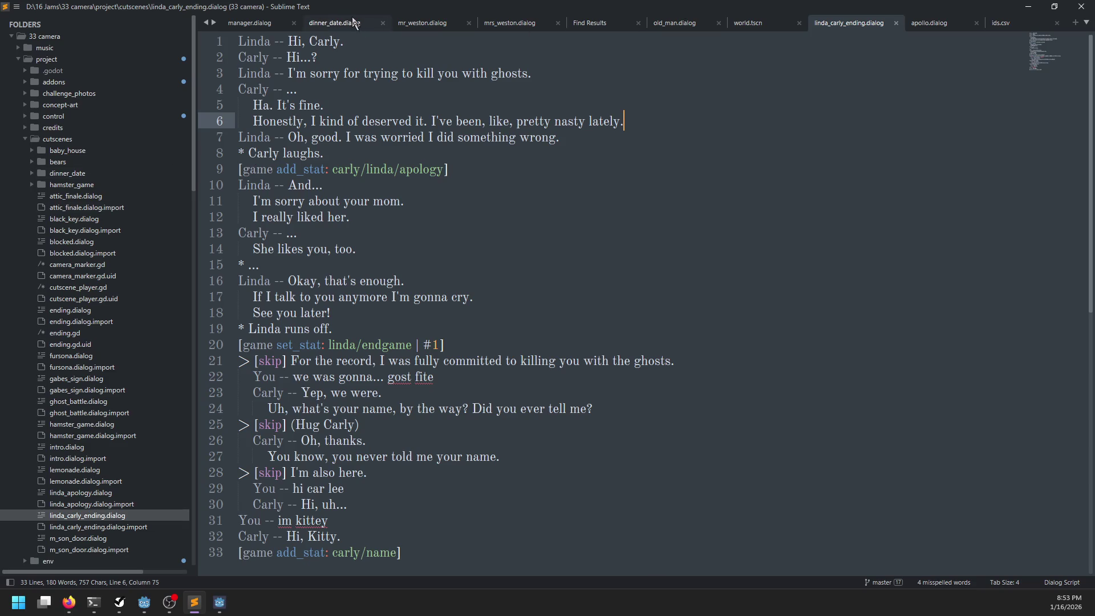
pyautogui.rightClick(854, 26)
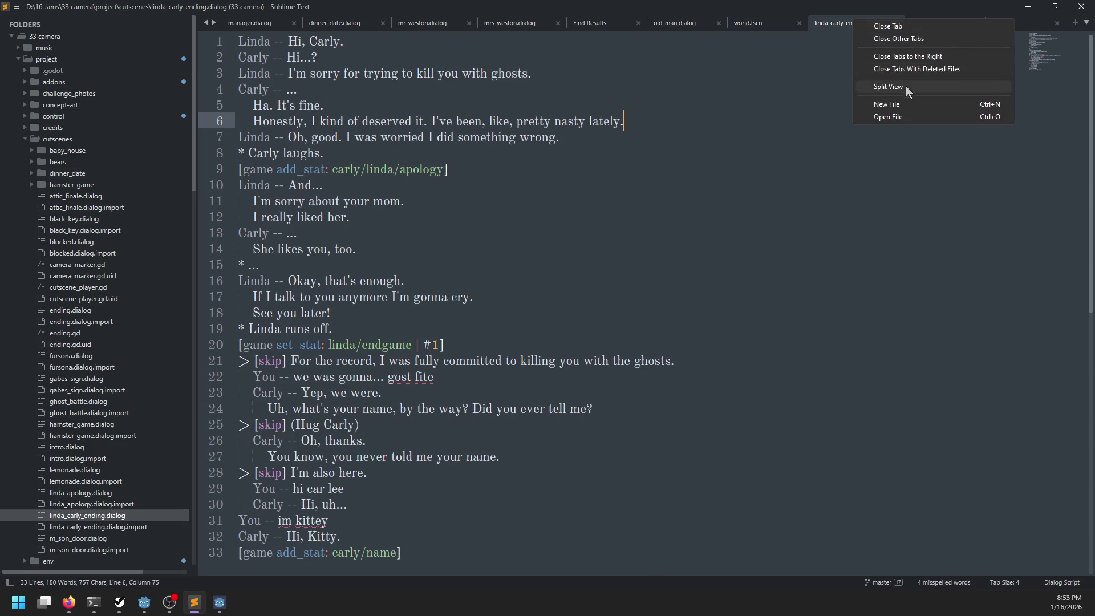
pyautogui.click(895, 39)
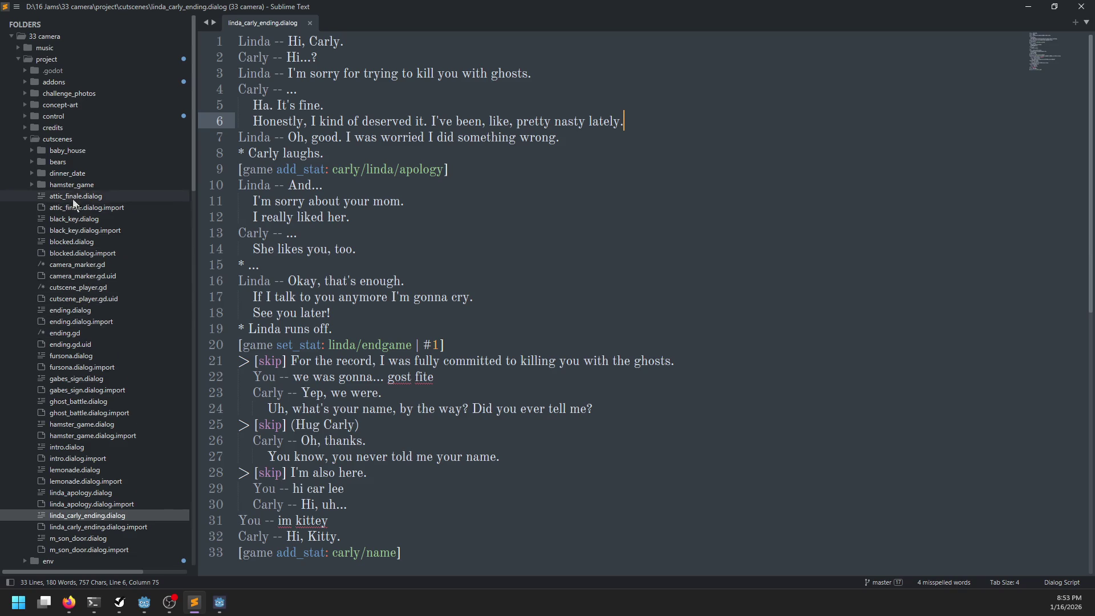
# - Open linda.dialog and carly.dialog, remove the extra .dialog from carly's swap_to line, and save
pyautogui.scroll(-10, 94, 228)
pyautogui.scroll(-3, 95, 244)
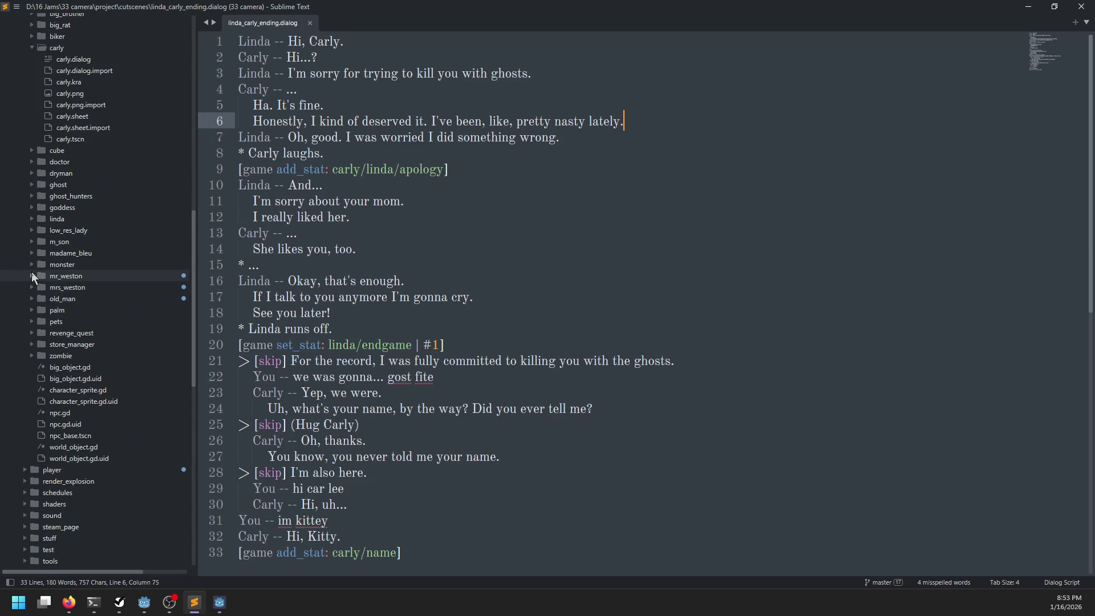
pyautogui.click(32, 218)
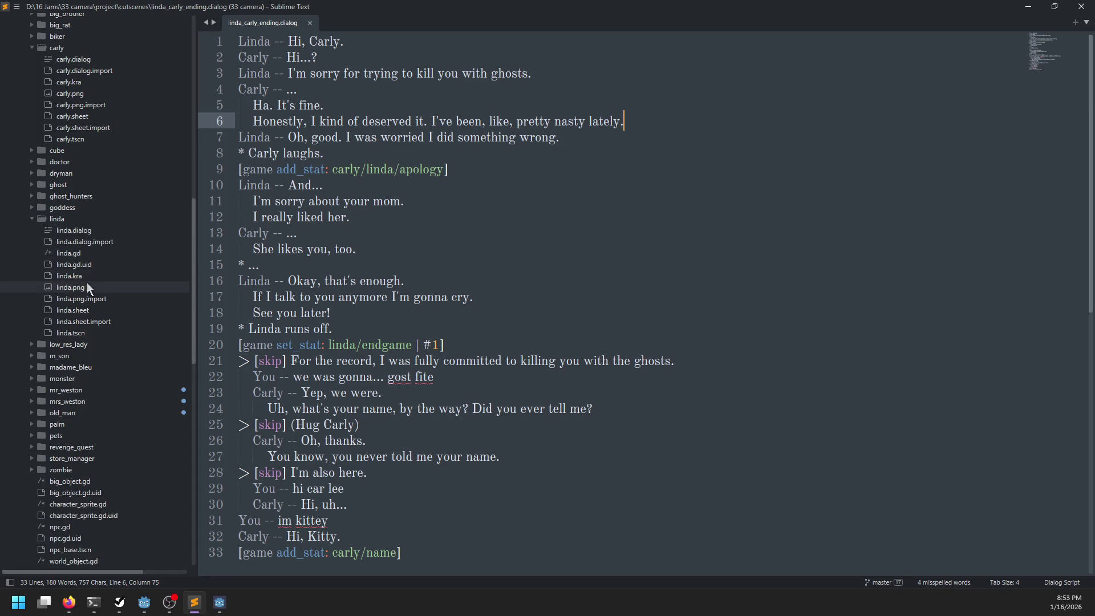
pyautogui.click(77, 231)
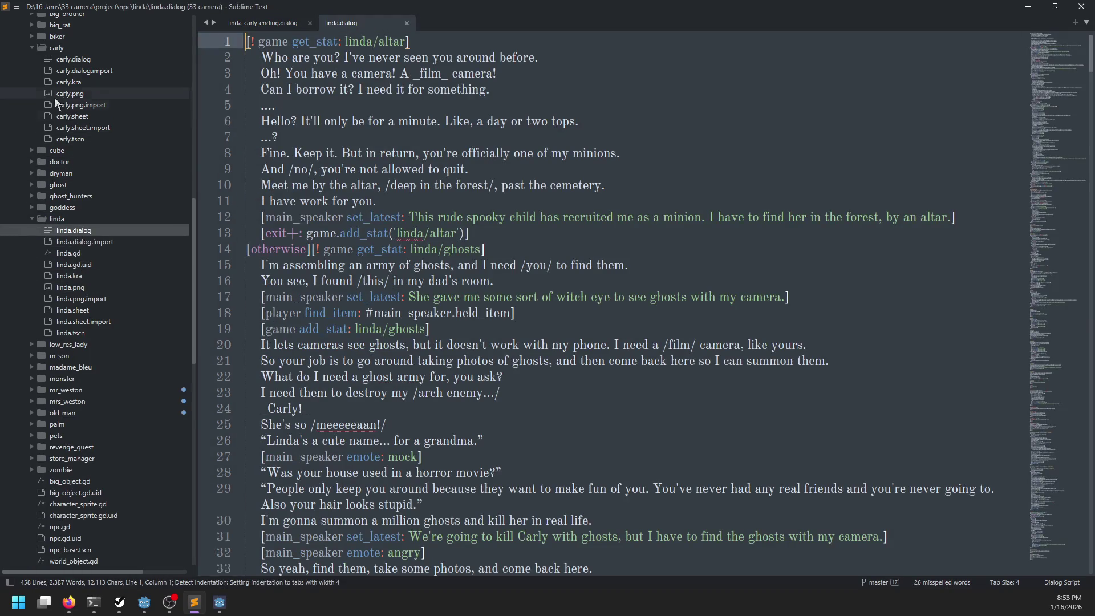
pyautogui.click(72, 59)
pyautogui.hotkey('ctrl', 'f')
pyautogui.write('.')
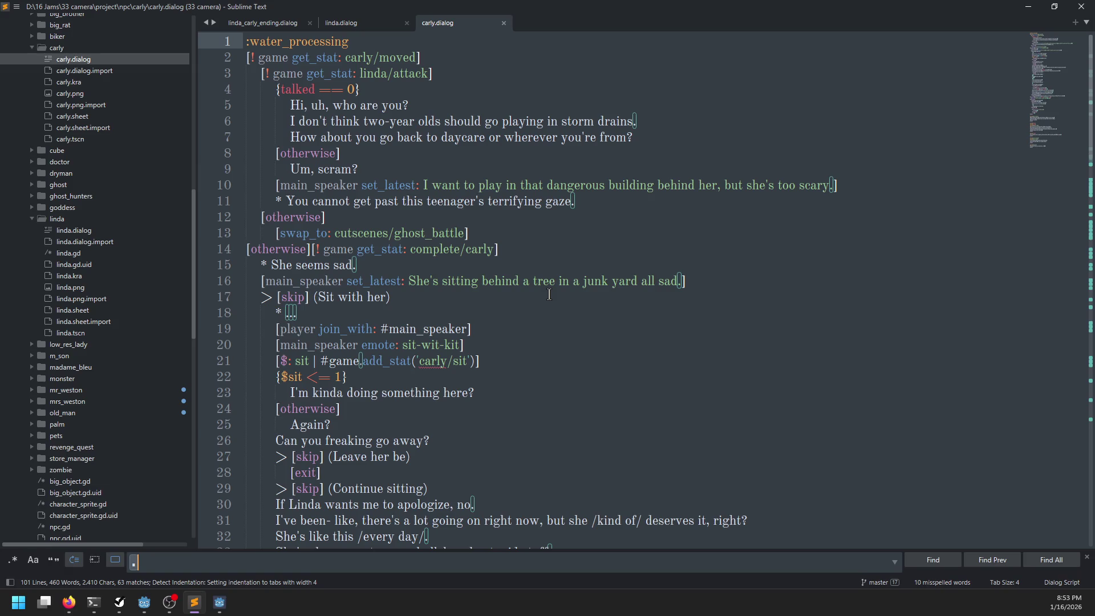
pyautogui.write('dialog')
pyautogui.press('Escape')
pyautogui.press('BackSpace')
pyautogui.hotkey('ctrl', 's')
# - Make linda.dialog's line 185 swap to cutscenes/linda_carly_ending without .dialog, and save it
pyautogui.click(349, 24)
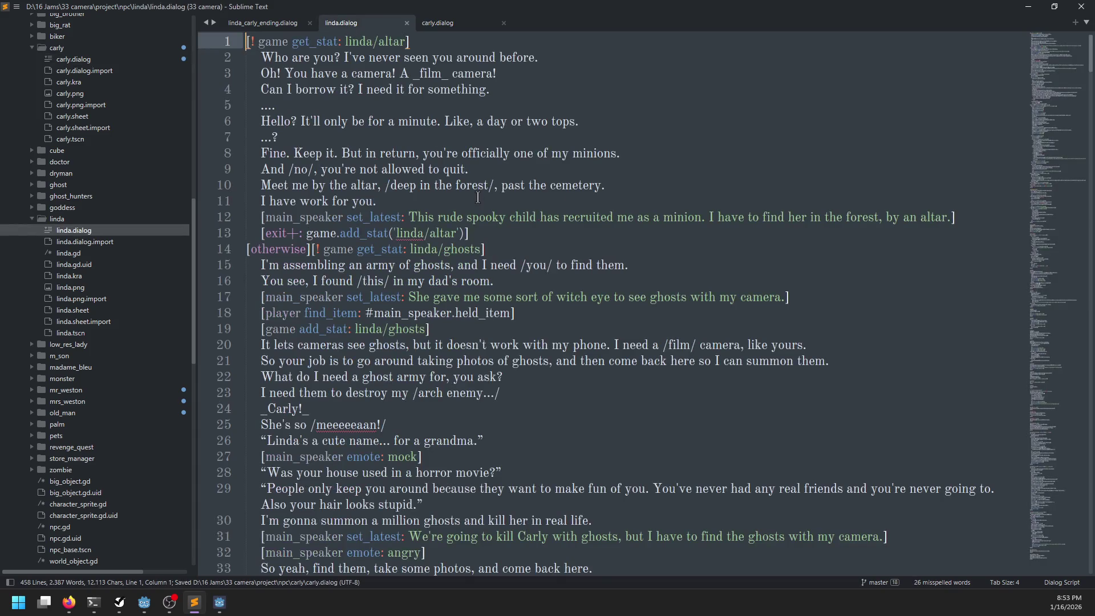
pyautogui.hotkey('ctrl', 'f')
pyautogui.press('Return')
pyautogui.press('Escape')
pyautogui.press('BackSpace')
pyautogui.hotkey('ctrl', 'f')
pyautogui.press('Return')
pyautogui.press('Escape')
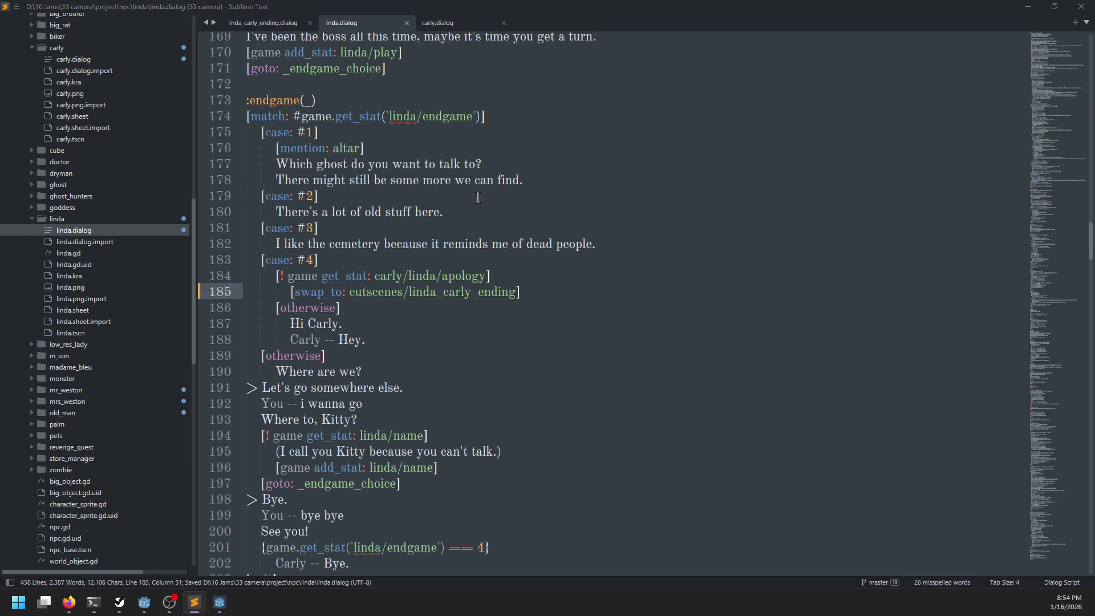
pyautogui.hotkey('alt', 'Tab')
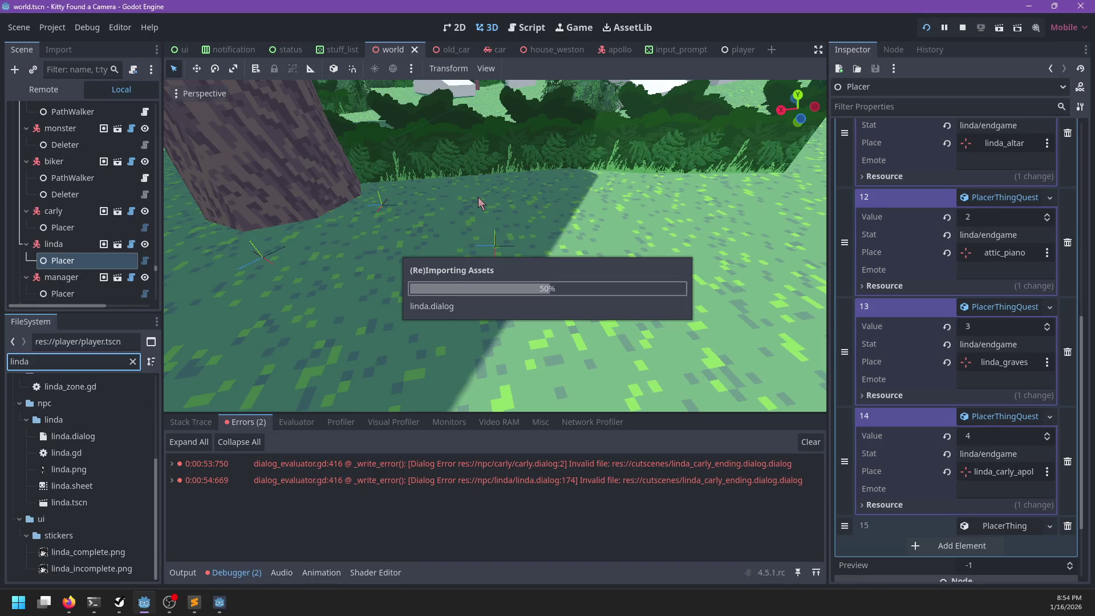
# - Run the game and advance Linda's ending dialogue until the reply choices appear
pyautogui.hotkey('alt', 'Tab')
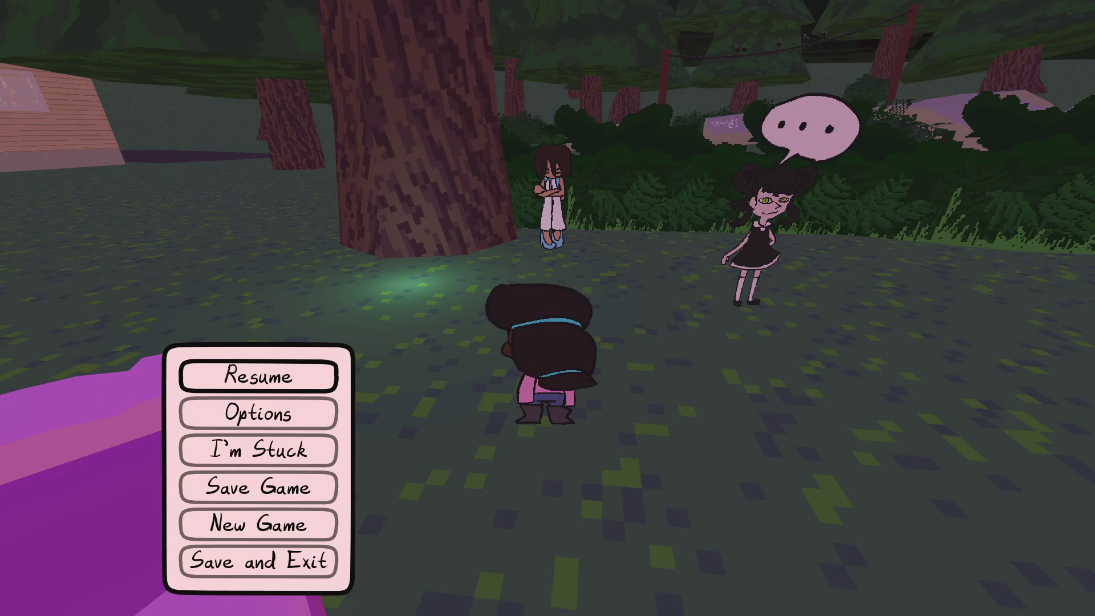
pyautogui.press('Return')
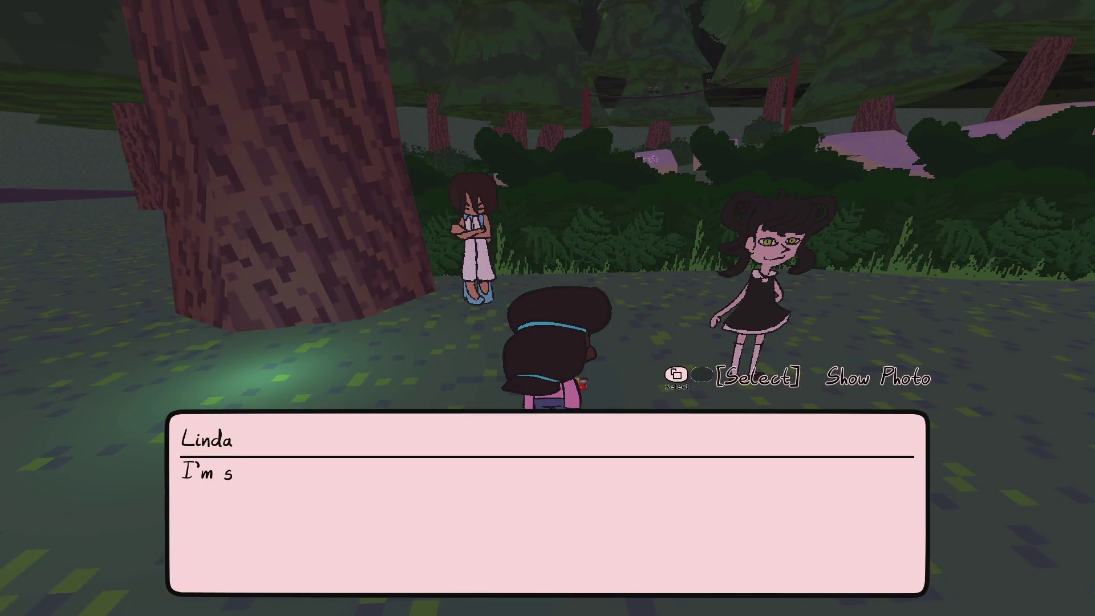
pyautogui.press('Return')
pyautogui.press('Return')
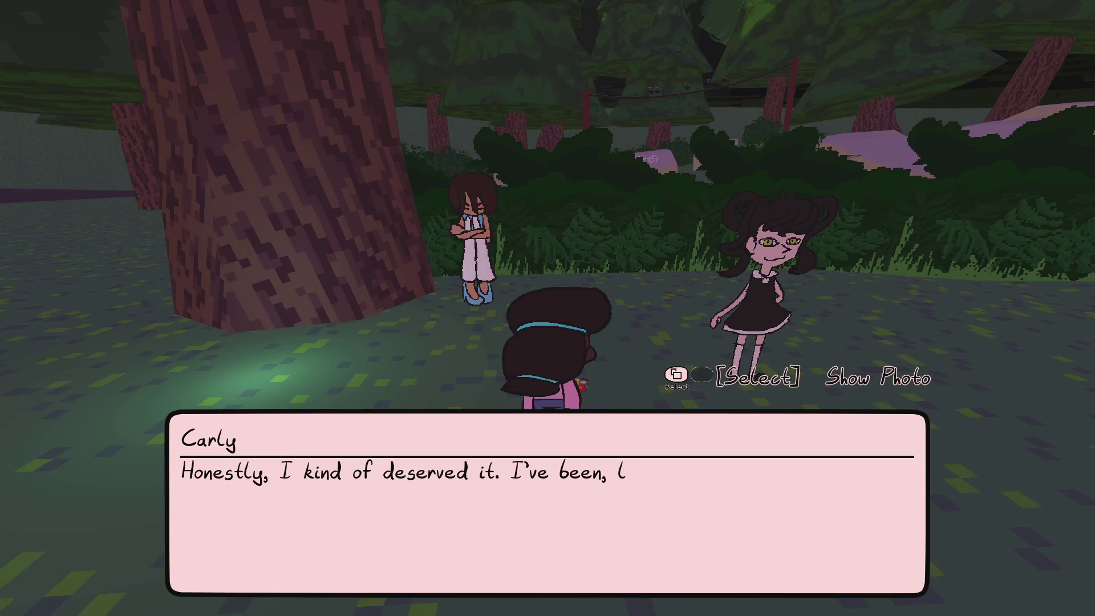
pyautogui.press('Return')
pyautogui.press('Return')
pyautogui.press('Return')
pyautogui.press('Return')
pyautogui.press('Return')
pyautogui.press('Return')
pyautogui.press('Return')
pyautogui.press('Return')
pyautogui.press('Return')
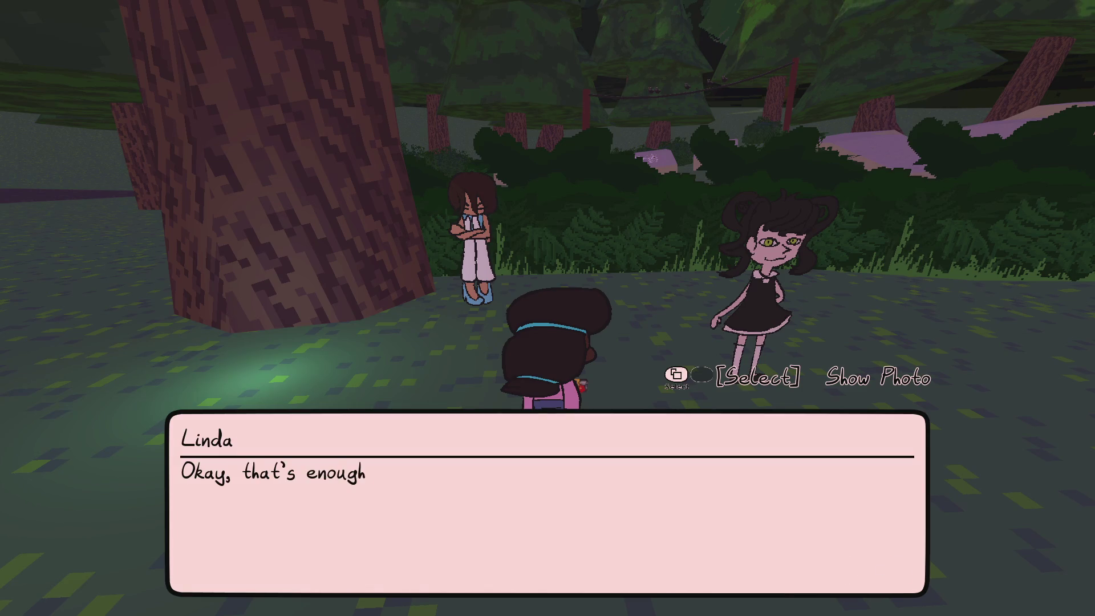
pyautogui.press('Return')
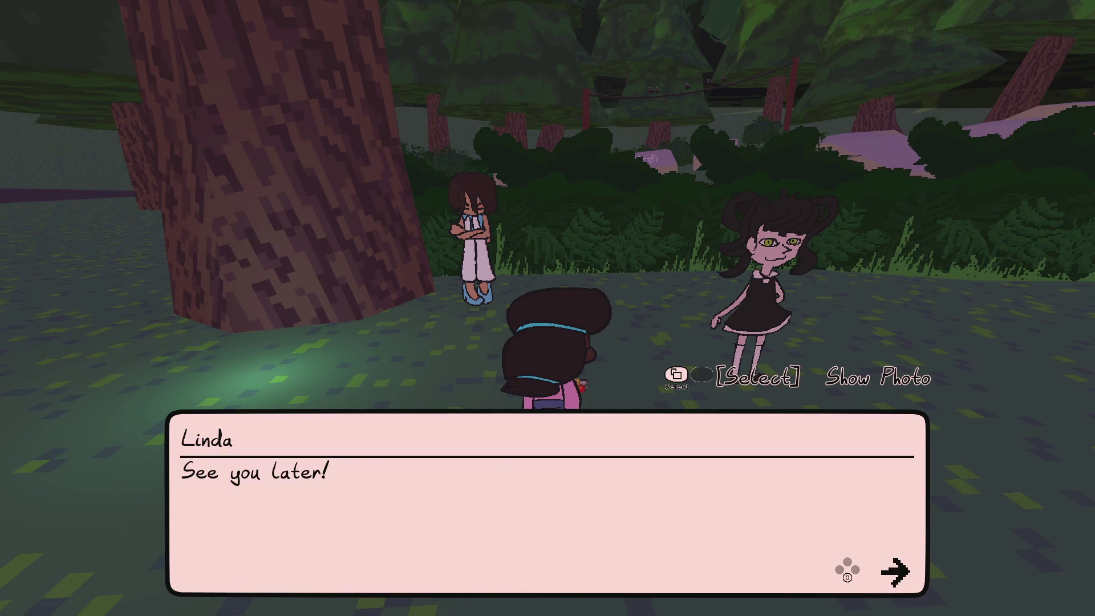
pyautogui.press('Return')
pyautogui.press('Return')
# - Pick the first reply, then talk to Carly again and answer 'Bye.'
pyautogui.press('Down')
pyautogui.press('Up')
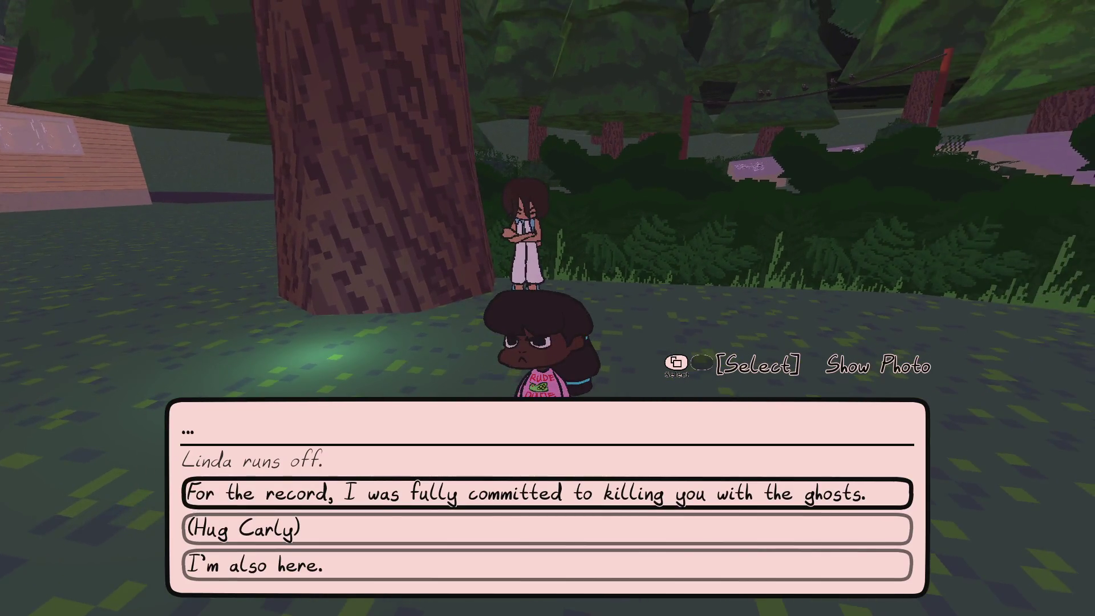
pyautogui.press('Return')
pyautogui.press('2')
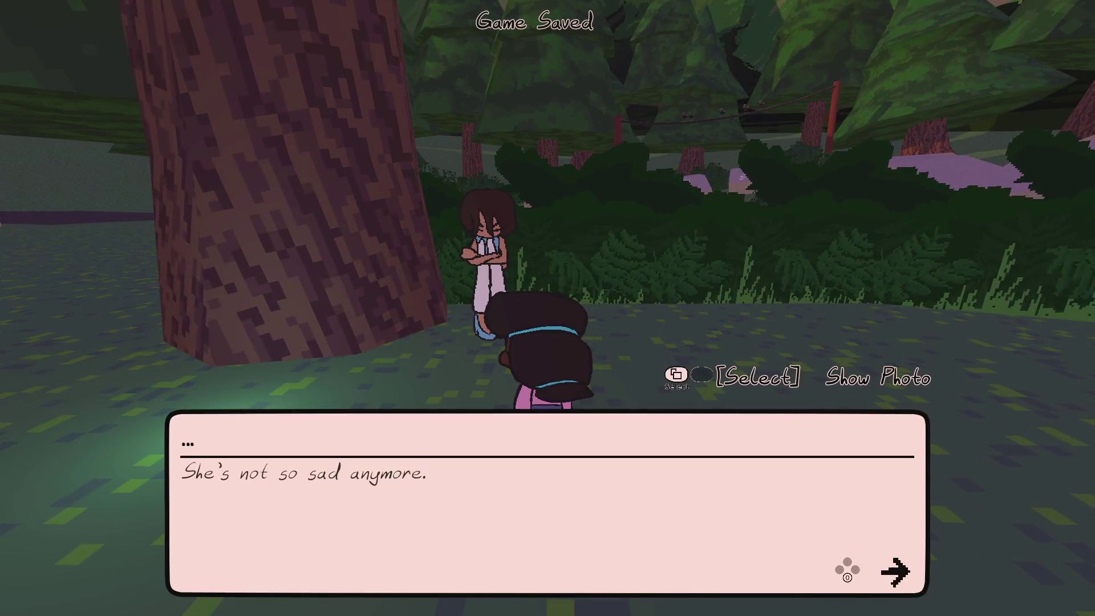
pyautogui.press('Down')
pyautogui.press('Return')
pyautogui.press('Return')
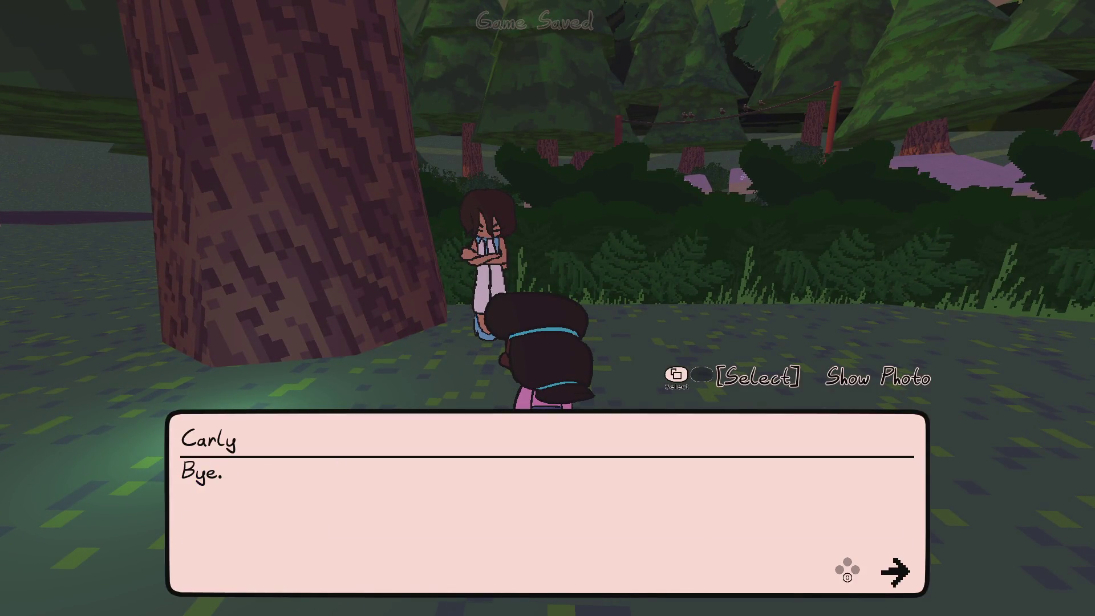
pyautogui.press('Return')
# - Drive the pink car across the street and get out of it
pyautogui.press('w')
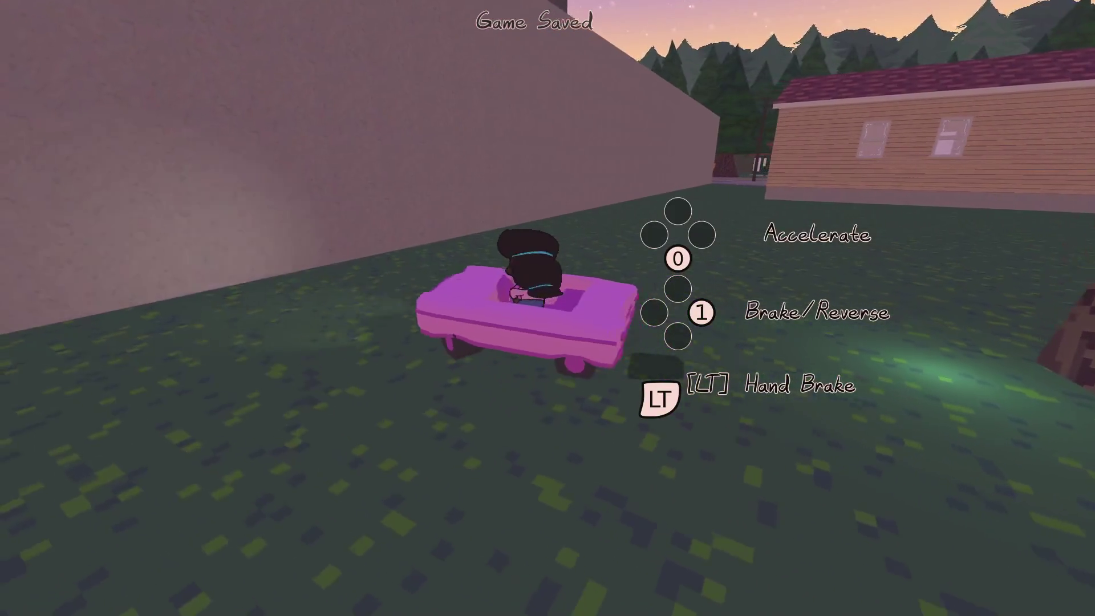
pyautogui.press('w')
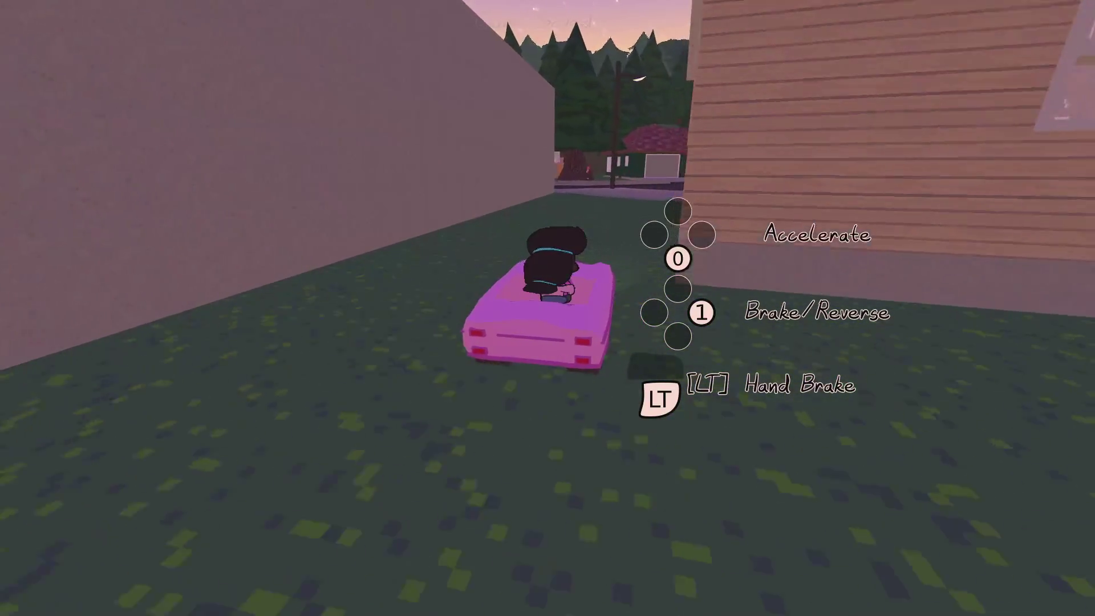
pyautogui.press('w')
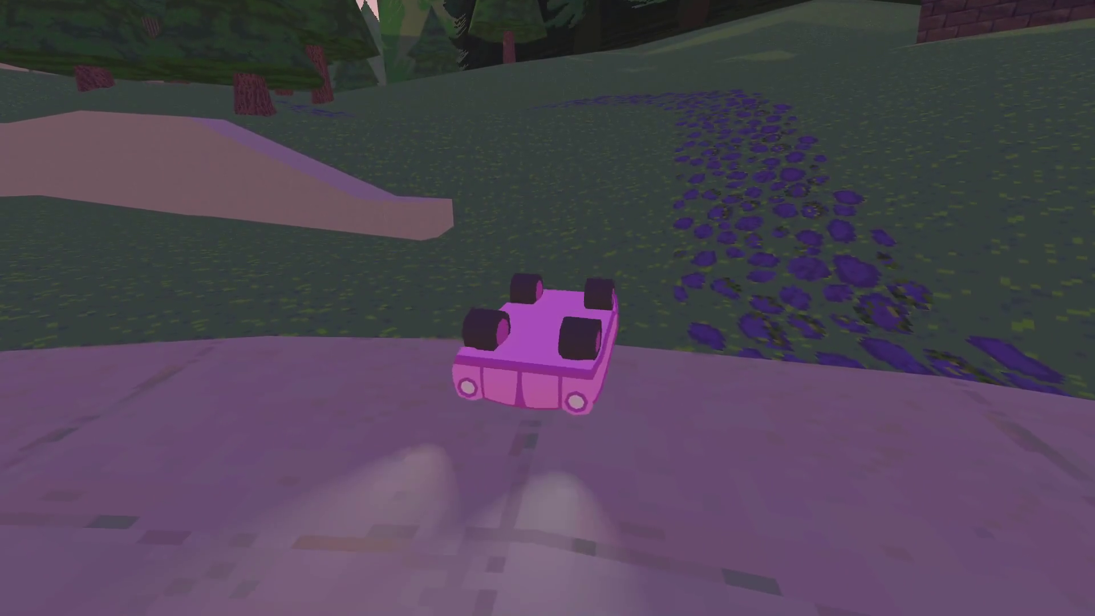
pyautogui.press('e')
pyautogui.press('e')
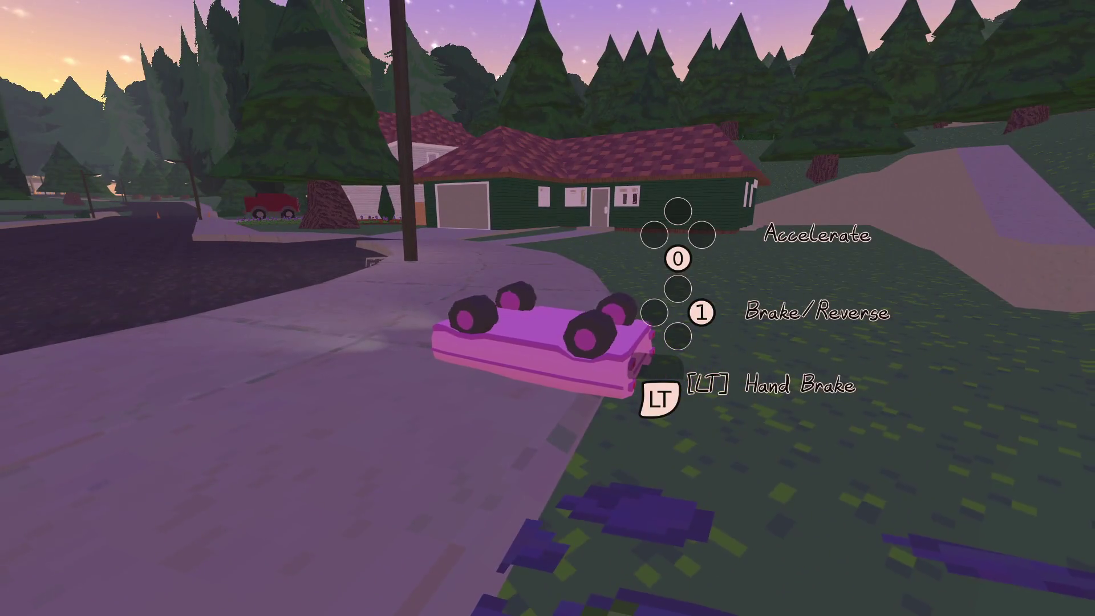
pyautogui.press('e')
# - Walk along the sidewalk and across the street up to Bill's porch
pyautogui.press('w')
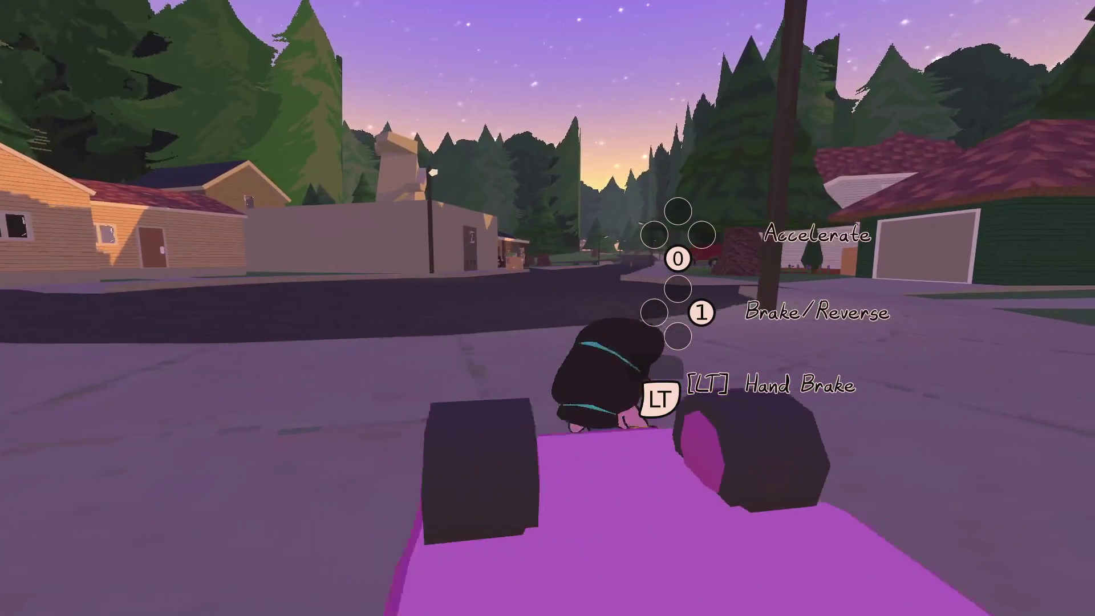
pyautogui.press('d')
pyautogui.press('w')
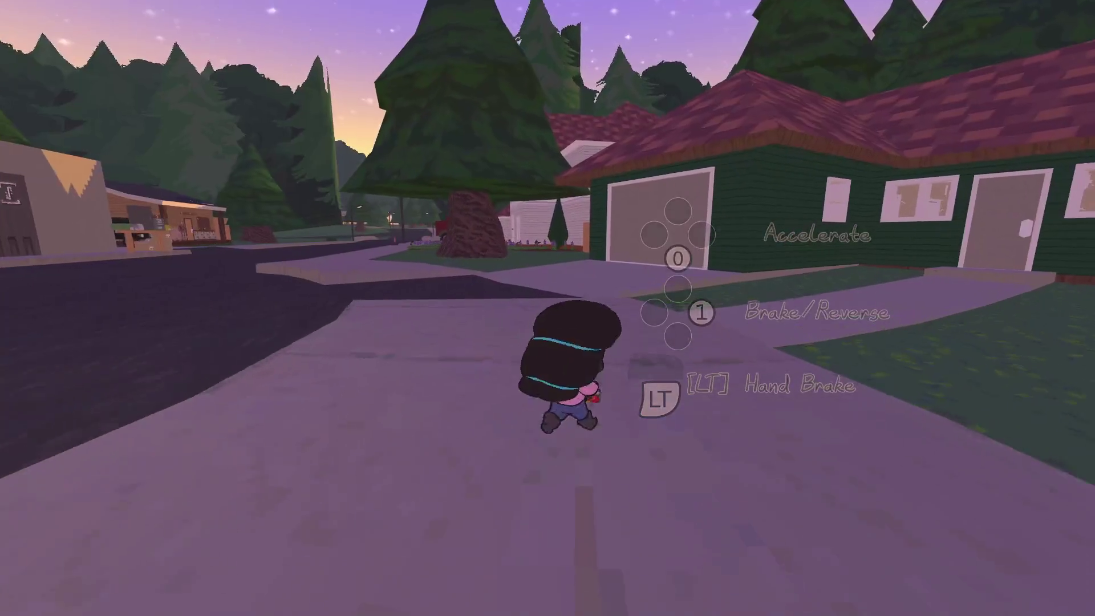
pyautogui.press('a')
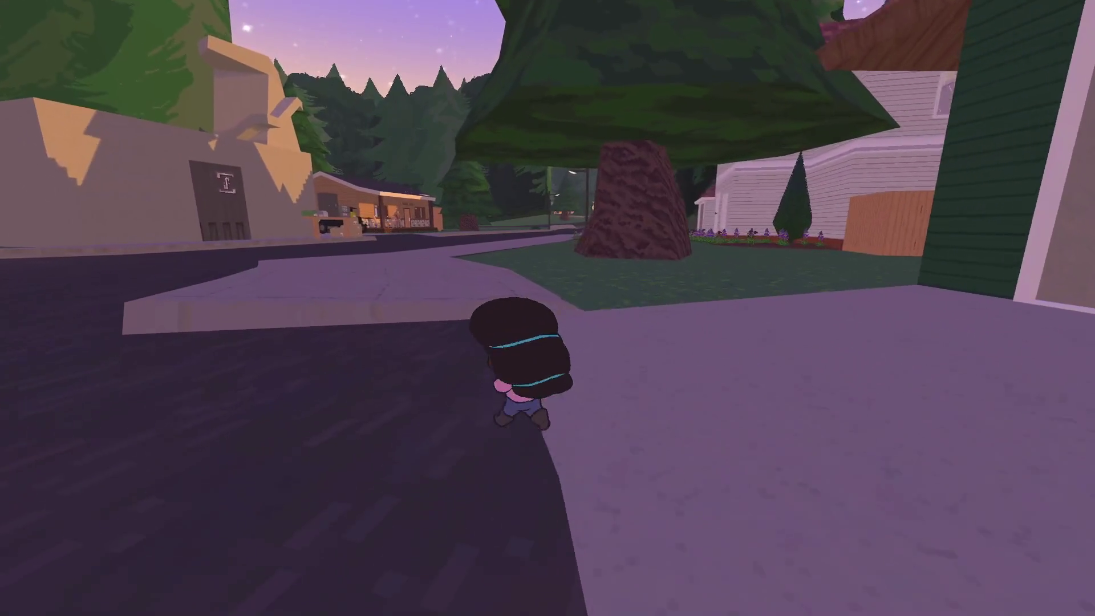
pyautogui.press('w')
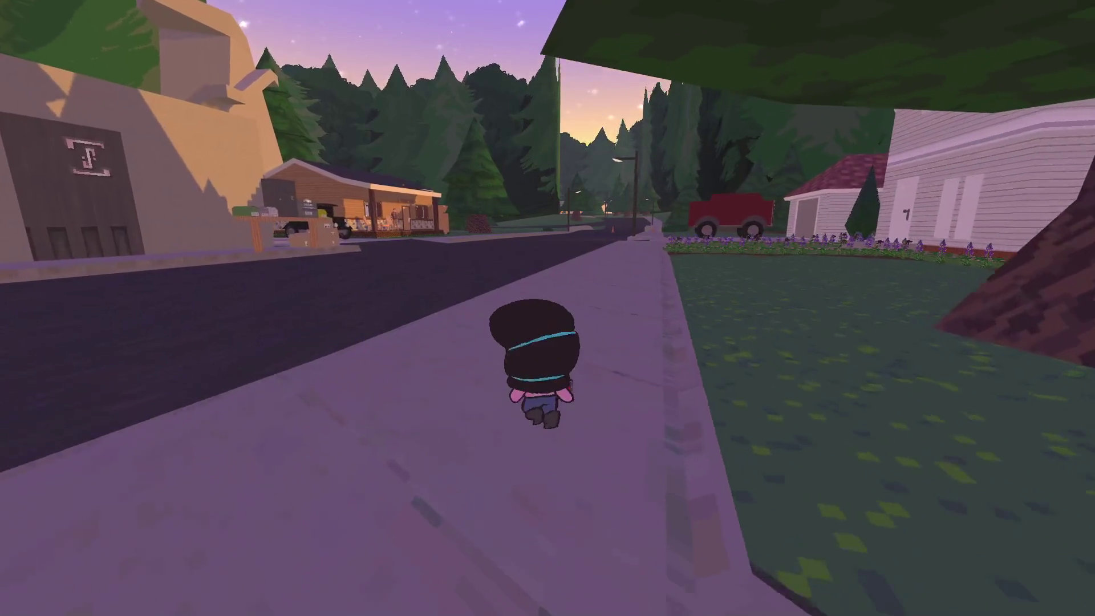
pyautogui.press('w')
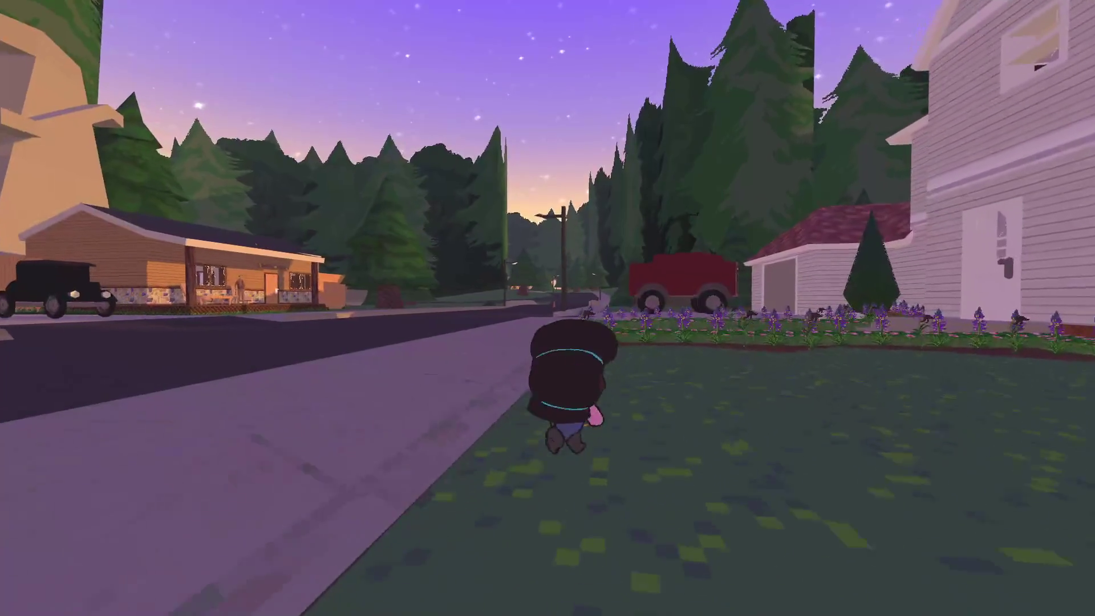
pyautogui.press('w')
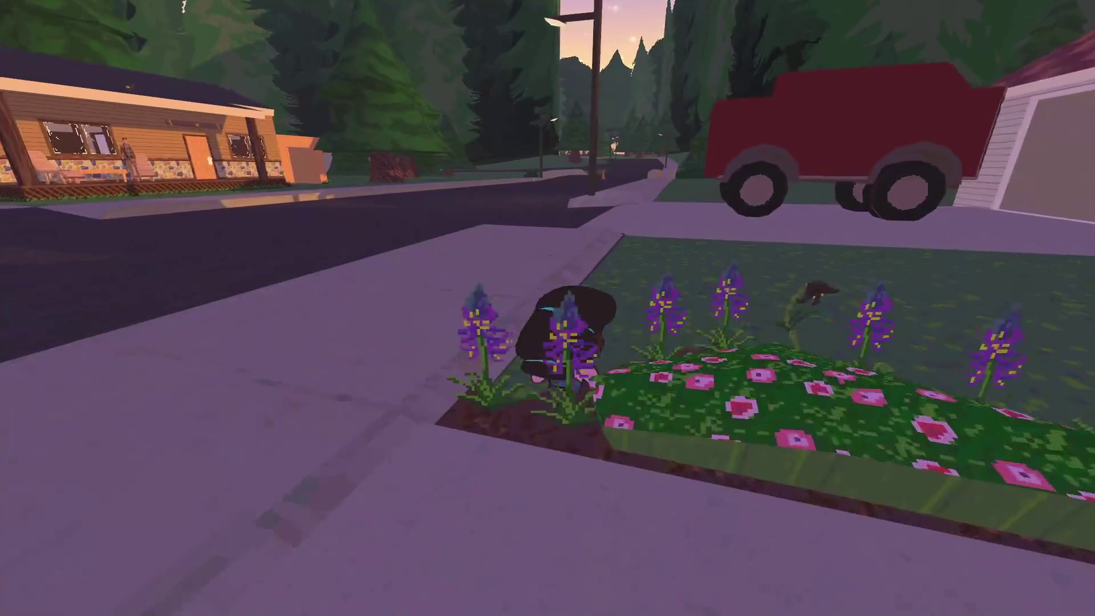
pyautogui.press('w')
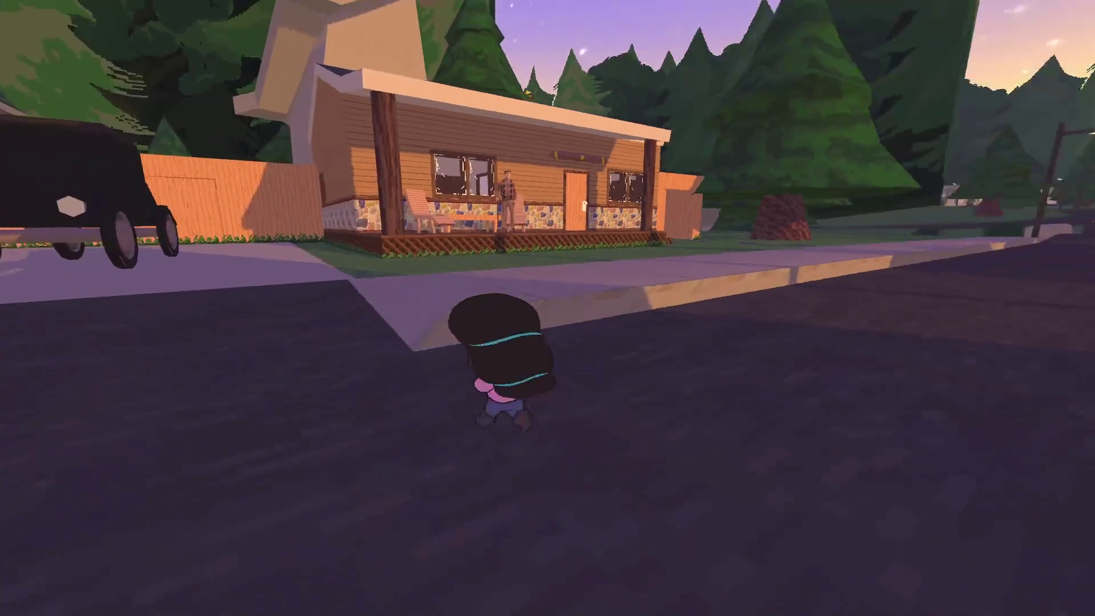
pyautogui.press('w')
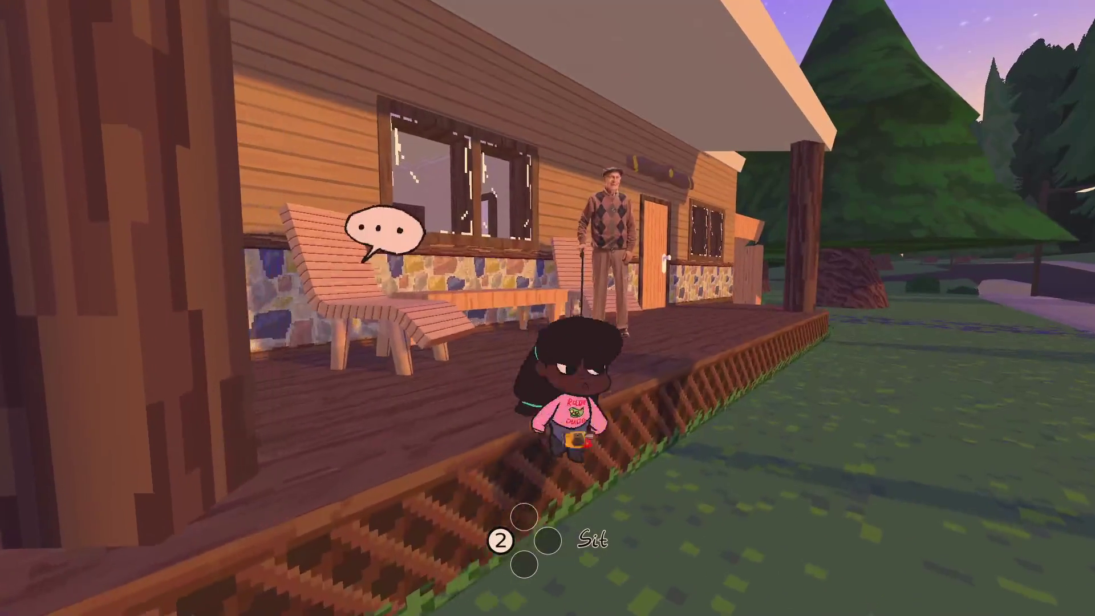
# - Sit in the porch lounge chair and take a photo of Bill
pyautogui.press('w')
pyautogui.press('e')
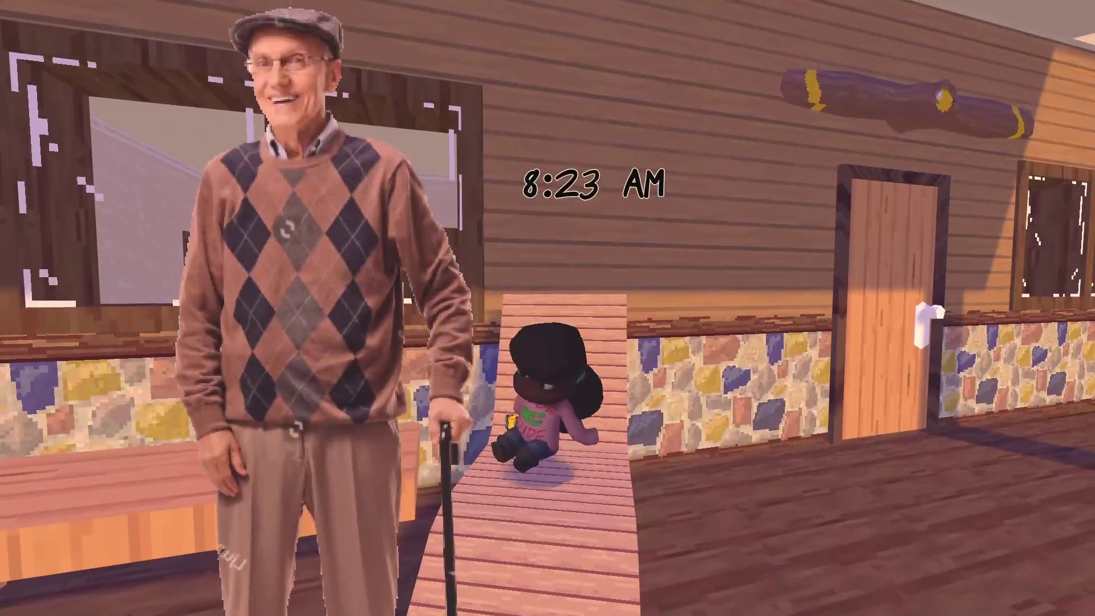
pyautogui.press('p')
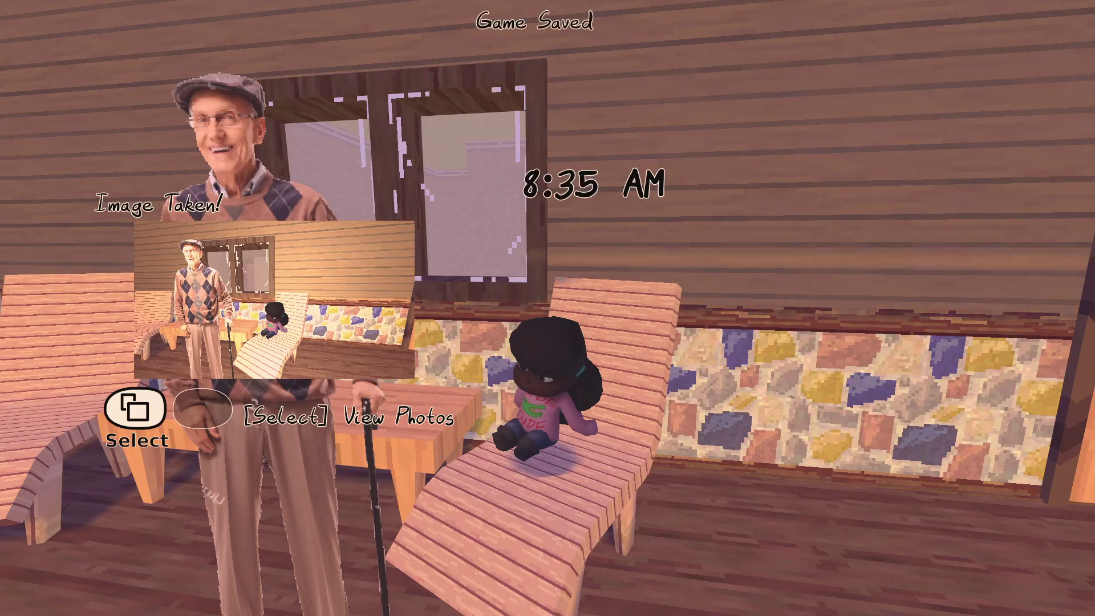
# - Cross the road, climb onto the yellow mailbox and 303 mail cabinet, then pause
pyautogui.press('w')
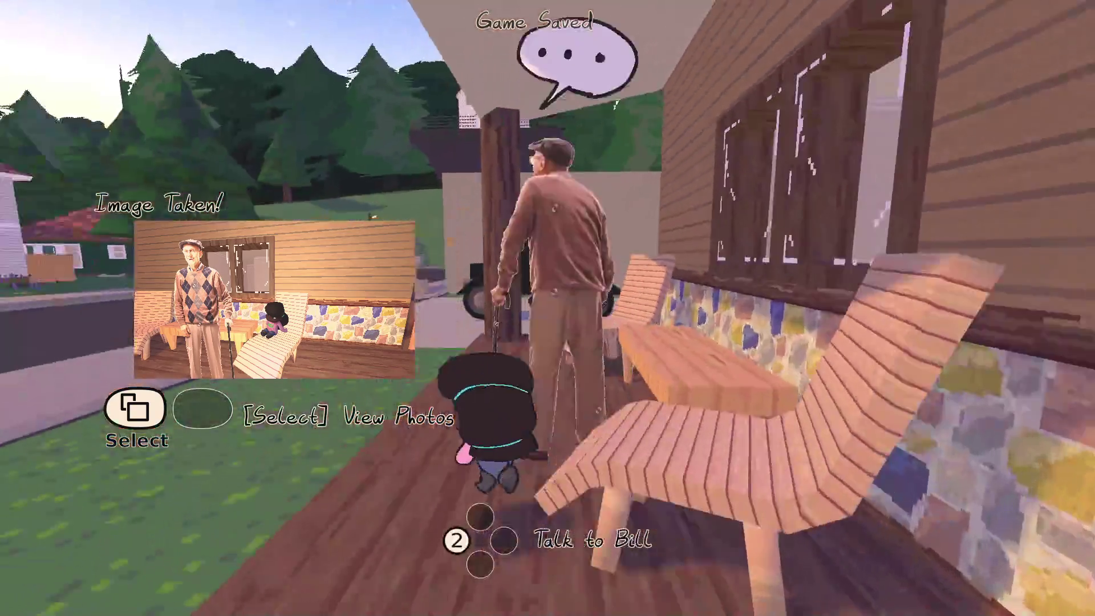
pyautogui.press('w')
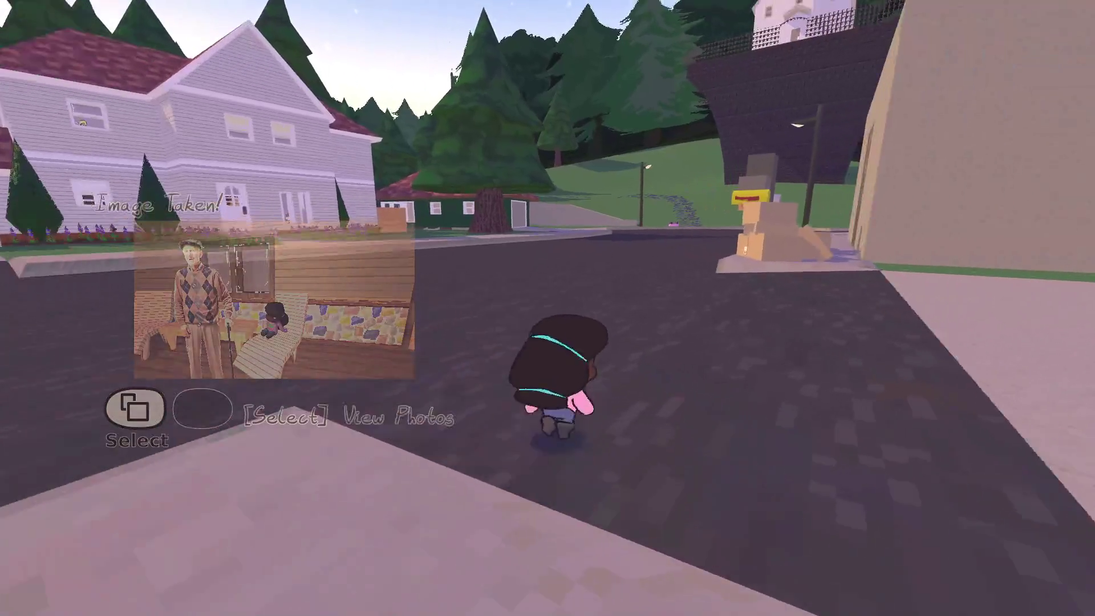
pyautogui.press('w')
pyautogui.press('space')
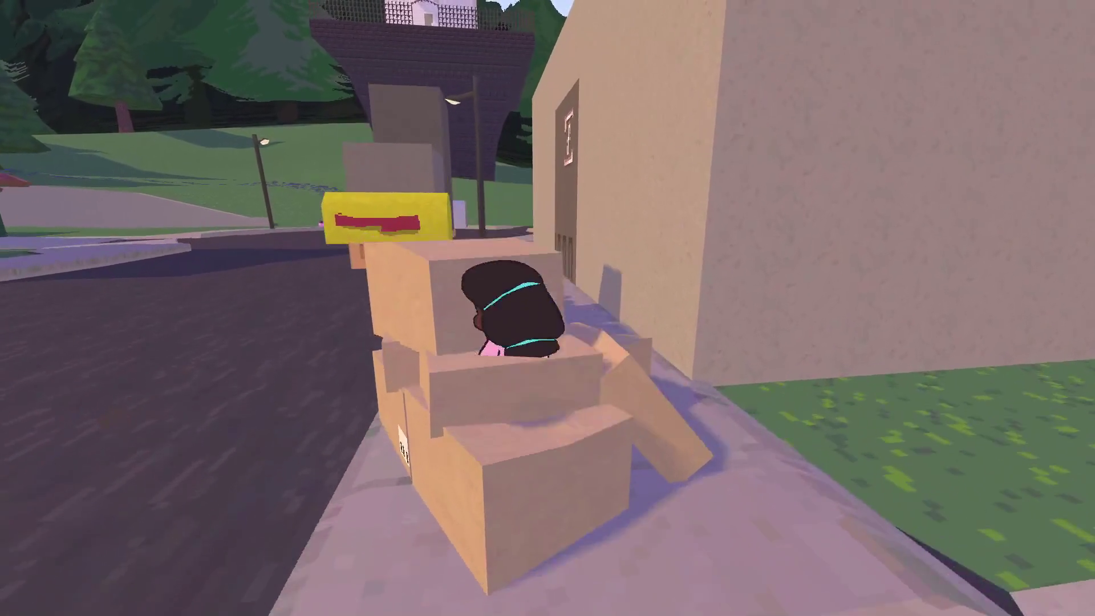
pyautogui.press('w')
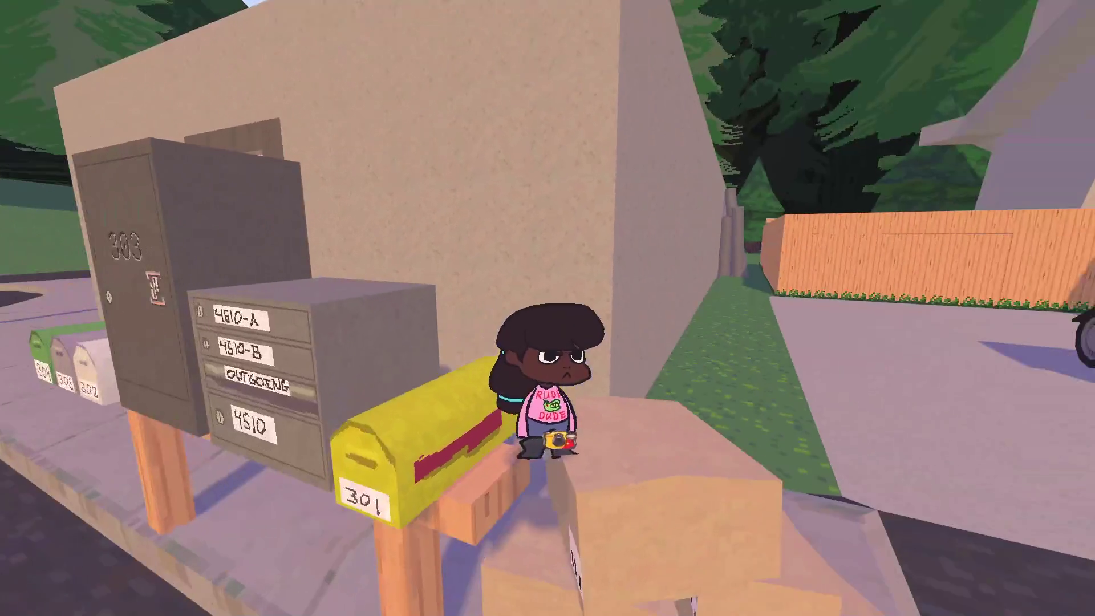
pyautogui.press('w')
pyautogui.press('space')
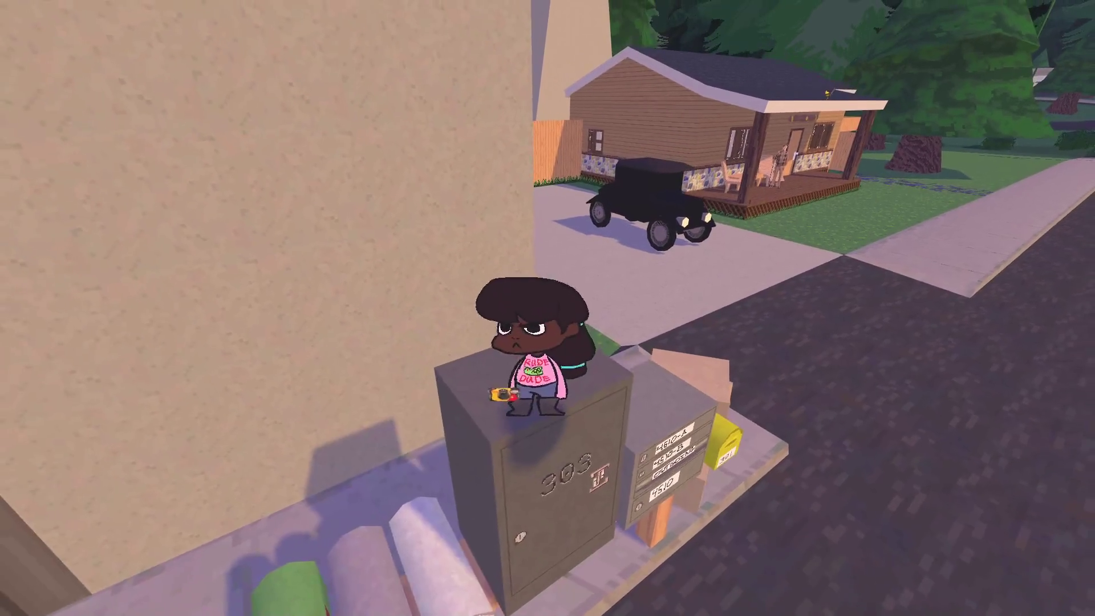
pyautogui.press('Escape')
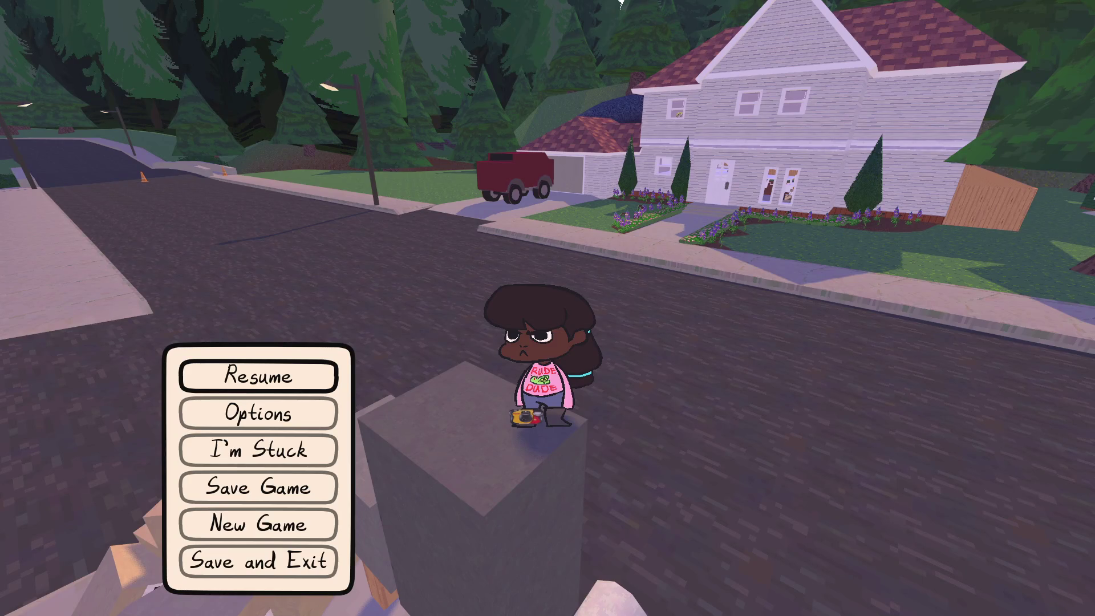
# - Delete the 'Linda did not come visit carly' task in NP-ToDo
pyautogui.hotkey('alt', 'Tab')
pyautogui.rightClick(346, 196)
pyautogui.click(364, 200)
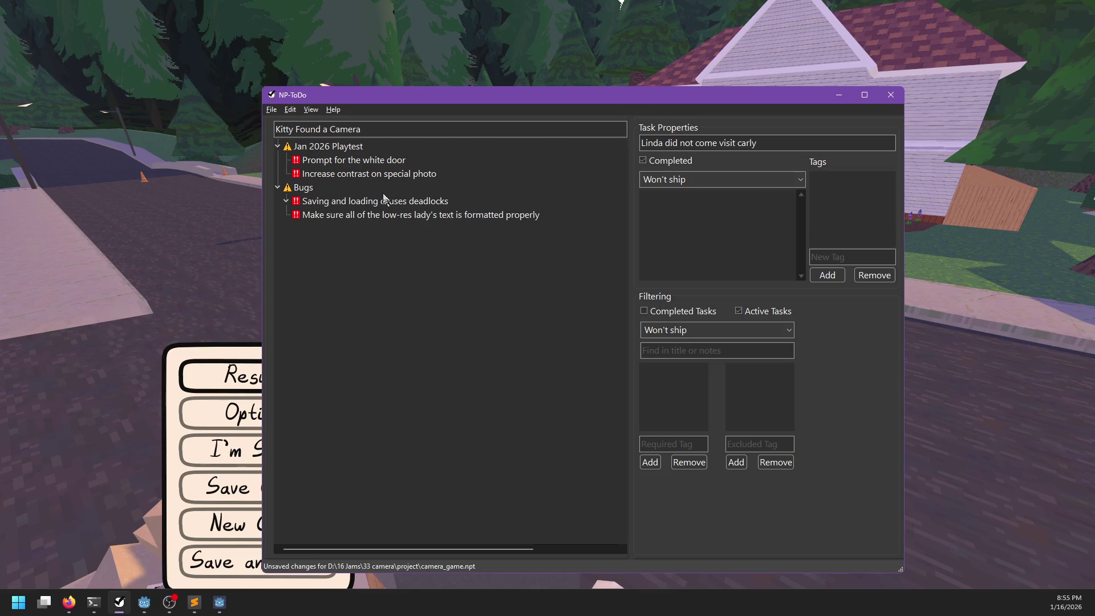
pyautogui.click(345, 178)
# - Review the white door prompt and low-res lady formatting tasks, then return to Sublime Text
pyautogui.click(355, 162)
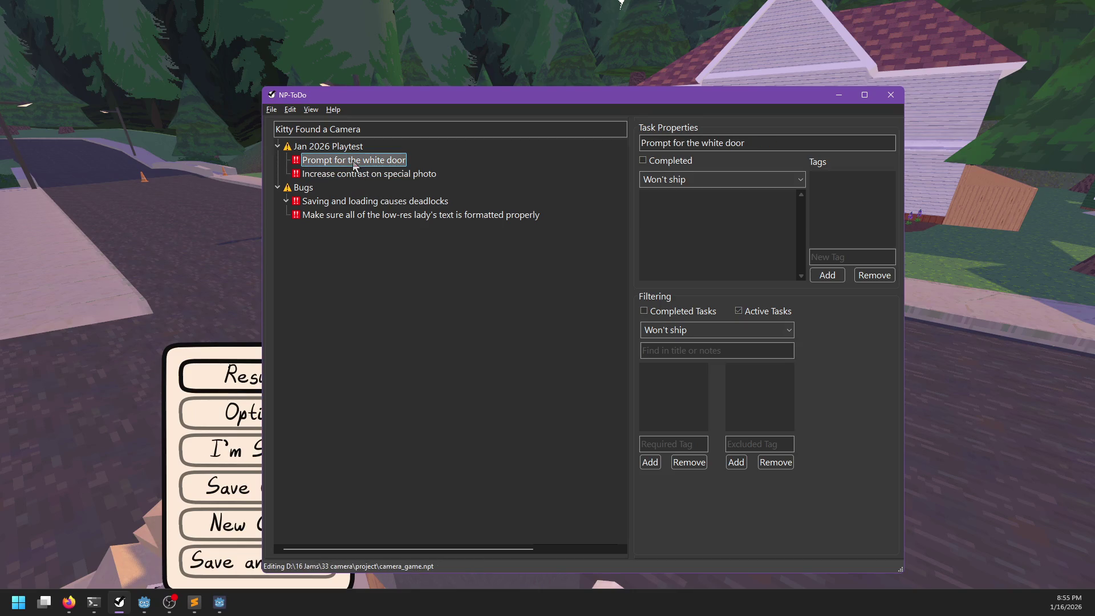
pyautogui.click(326, 217)
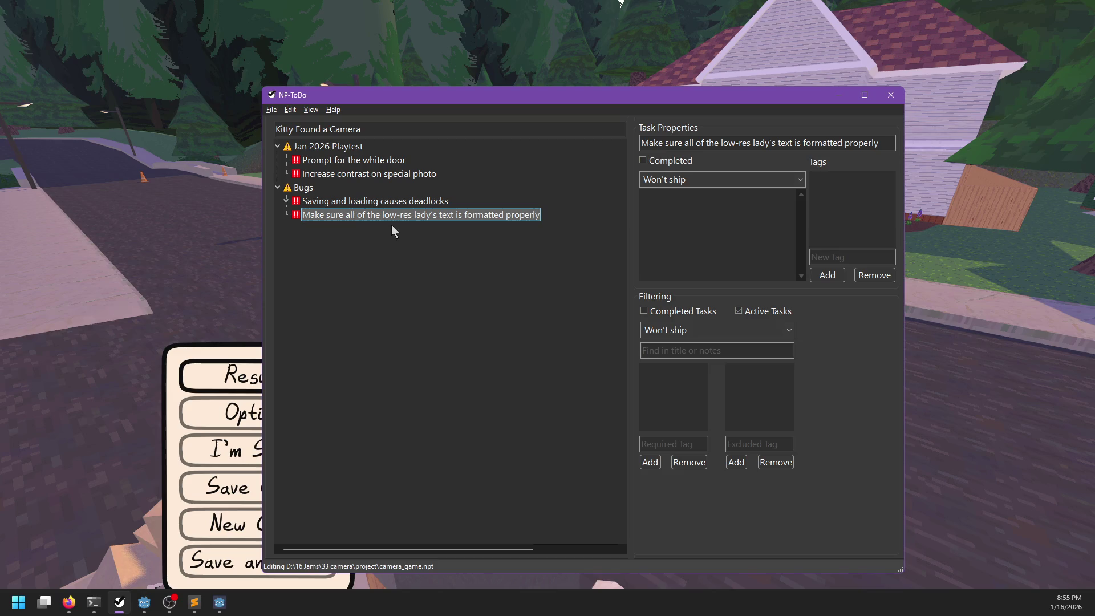
pyautogui.click(195, 602)
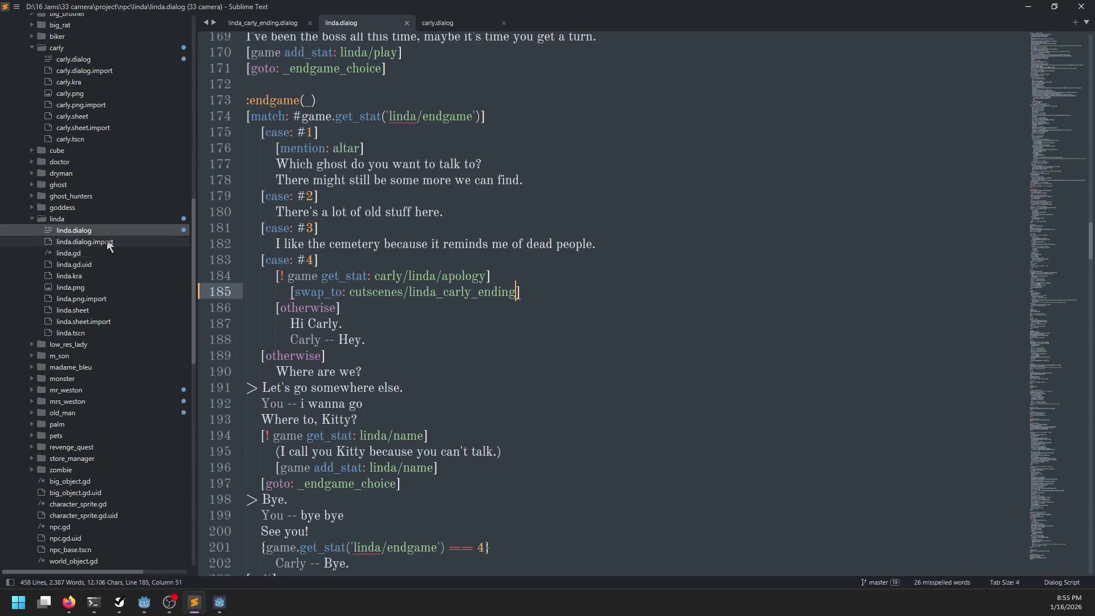
# - Open low_res_lady.dialog and select the '[format: $f] ' tag on line 15
pyautogui.click(30, 218)
pyautogui.click(28, 229)
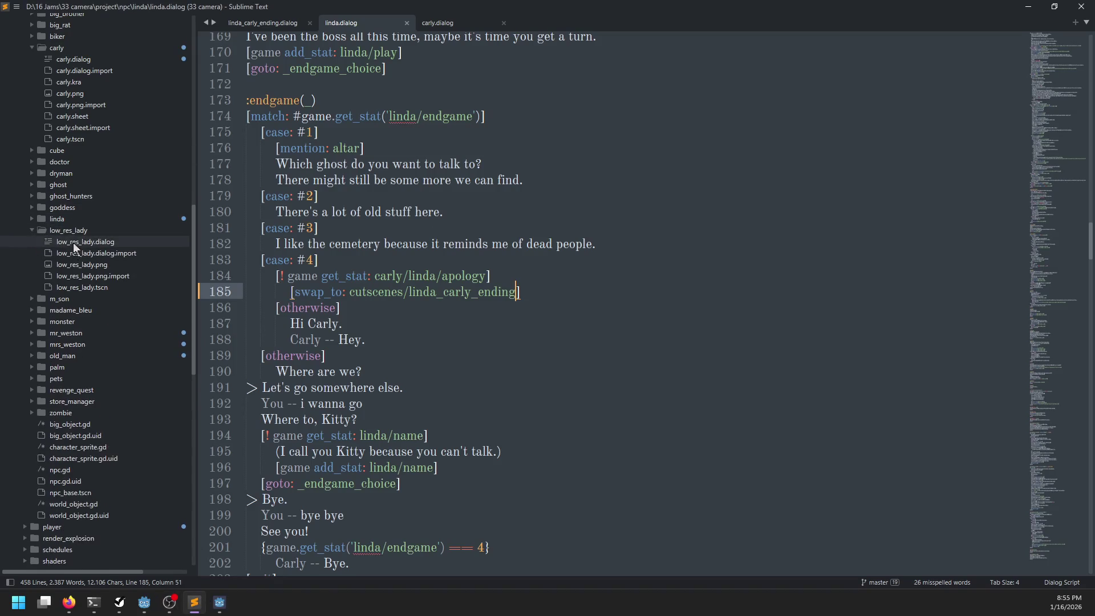
pyautogui.click(73, 244)
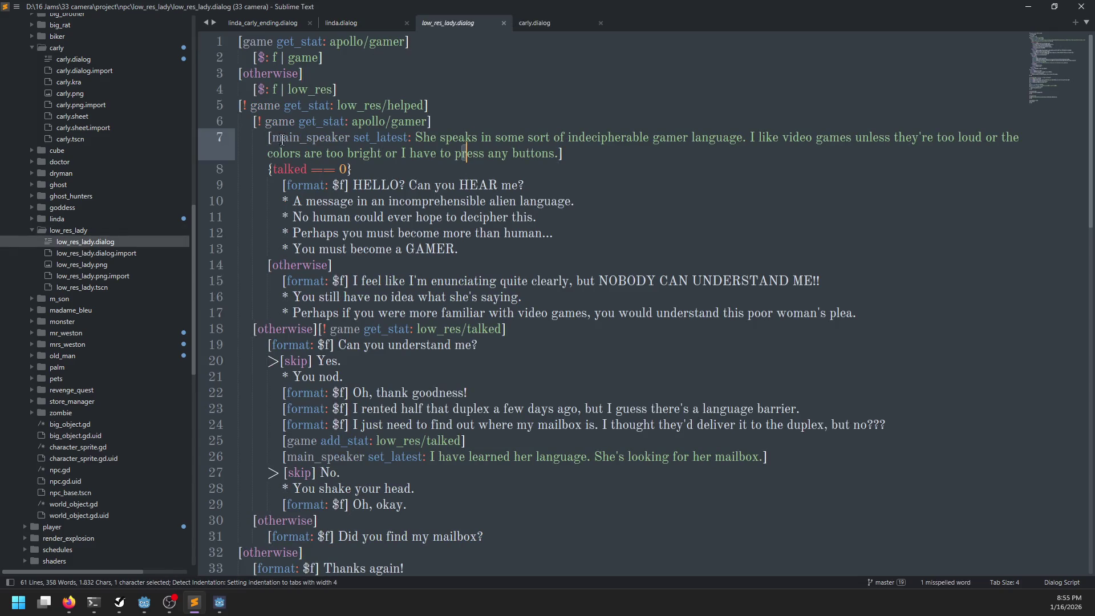
pyautogui.scroll(-2, 309, 217)
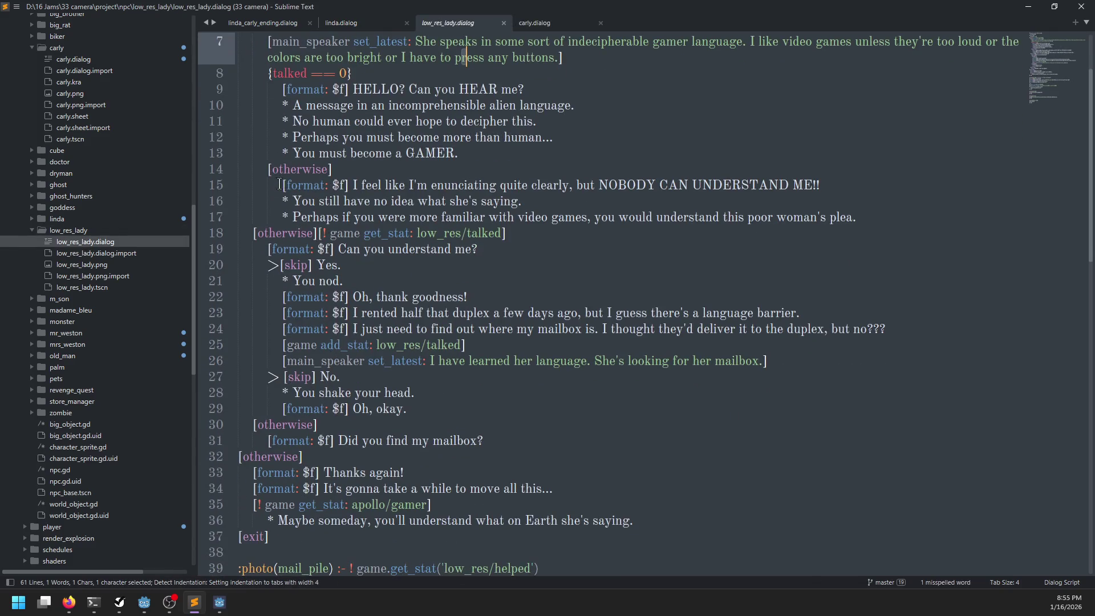
pyautogui.moveTo(280, 184); pyautogui.dragTo(352, 190)
pyautogui.hotkey('ctrl', 'c')
# - Paste the format tag at the start of lines 52, 56 and 60, then save
pyautogui.scroll(-10, 418, 319)
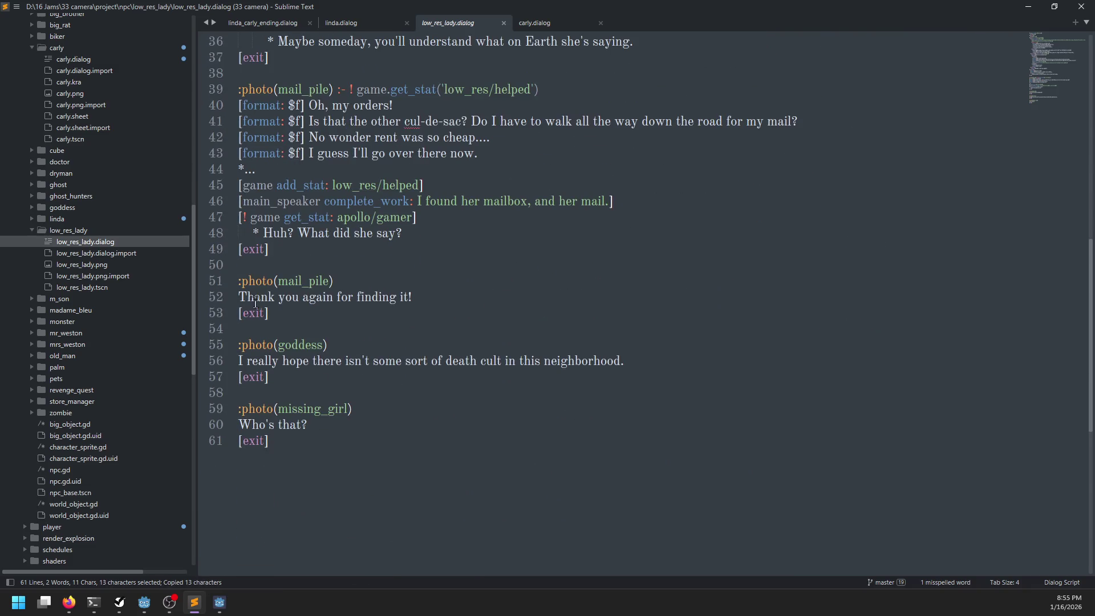
pyautogui.click(240, 297)
pyautogui.hotkey('ctrl', 'v')
pyautogui.click(240, 361)
pyautogui.hotkey('ctrl', 'v')
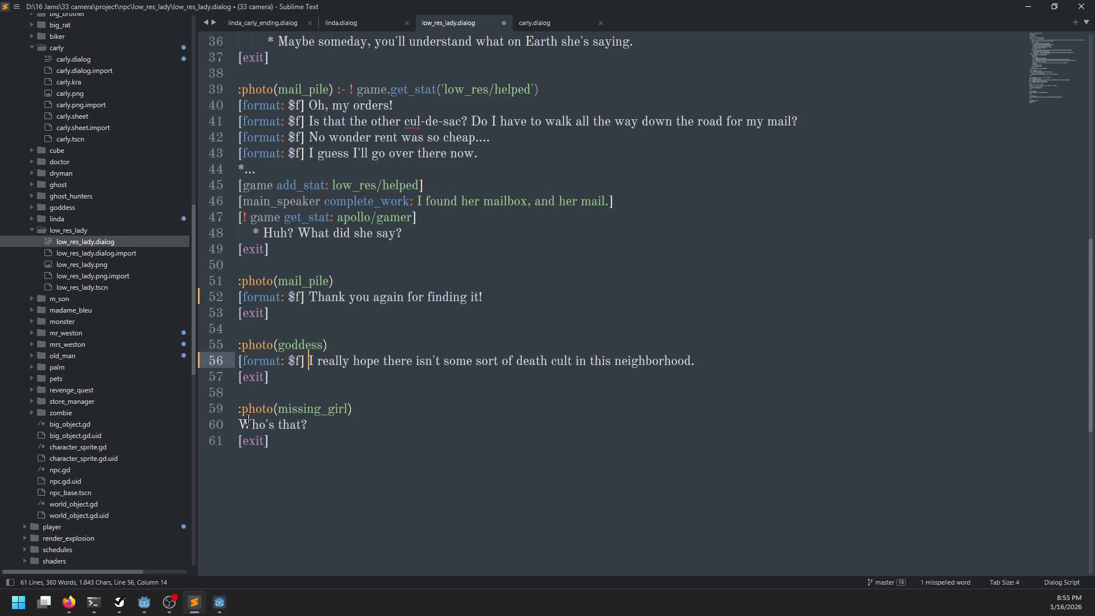
pyautogui.click(240, 424)
pyautogui.hotkey('ctrl', 'v')
pyautogui.hotkey('ctrl', 's')
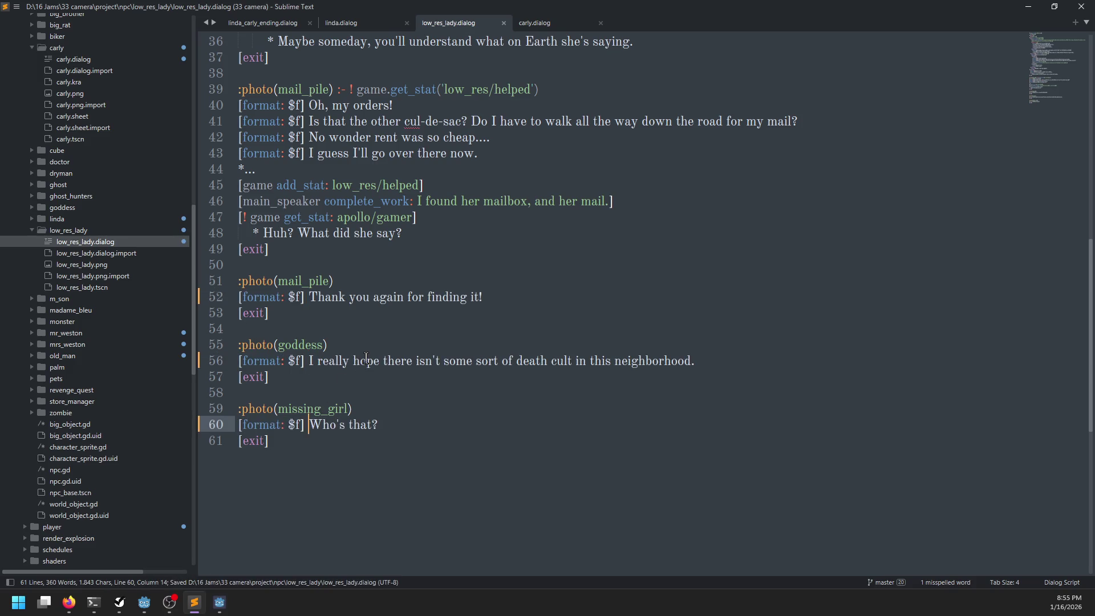
# - Resume the paused game, return to the dialog file, and open a file browser
pyautogui.hotkey('alt', 'Tab')
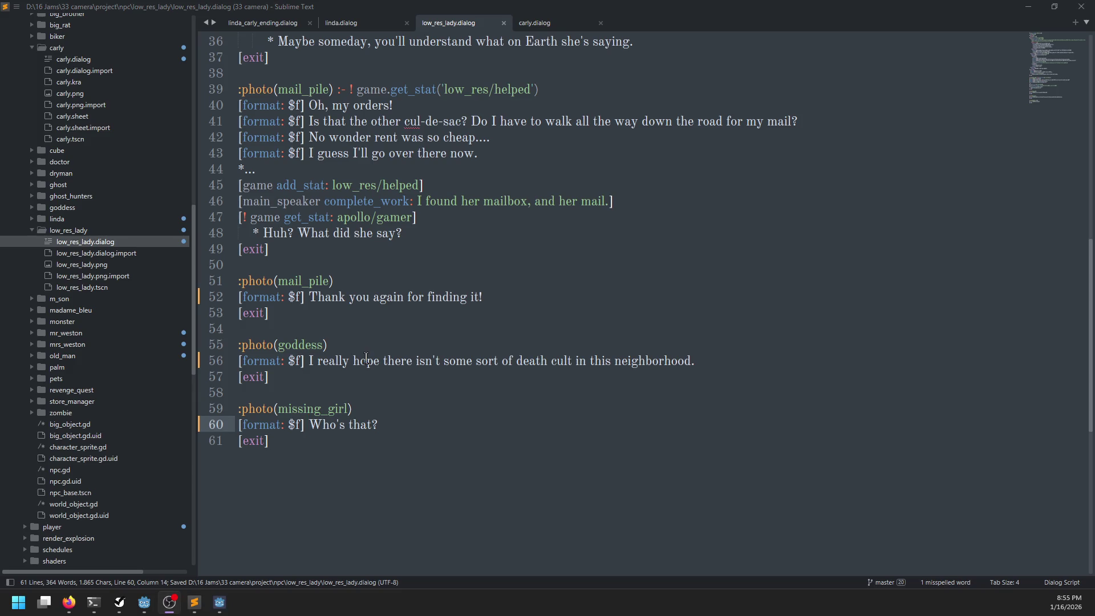
pyautogui.press('Escape')
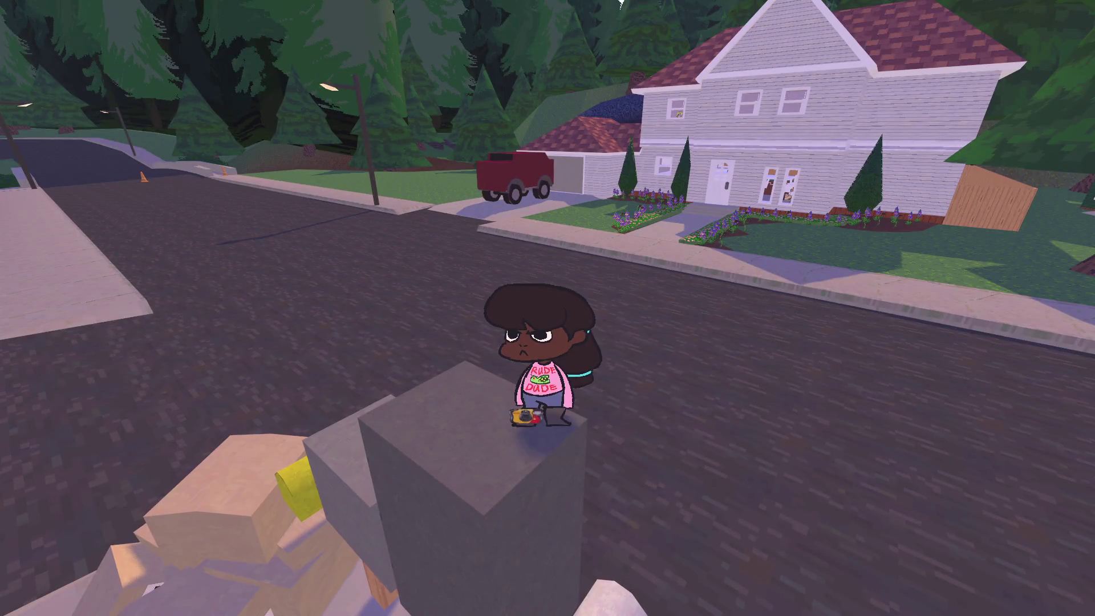
pyautogui.hotkey('alt', 'Tab')
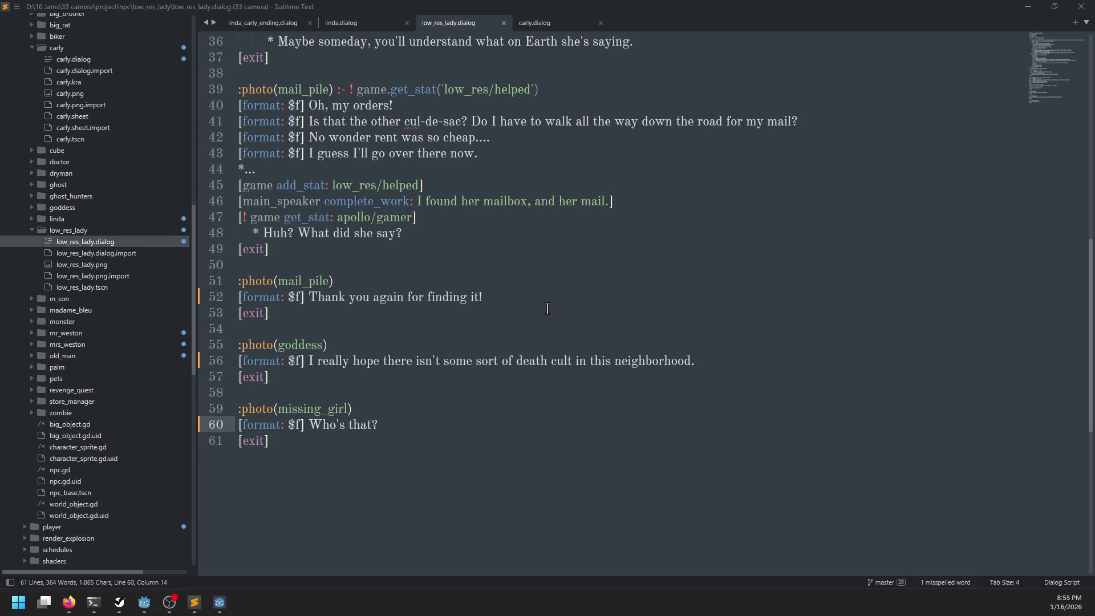
pyautogui.press('super+e')
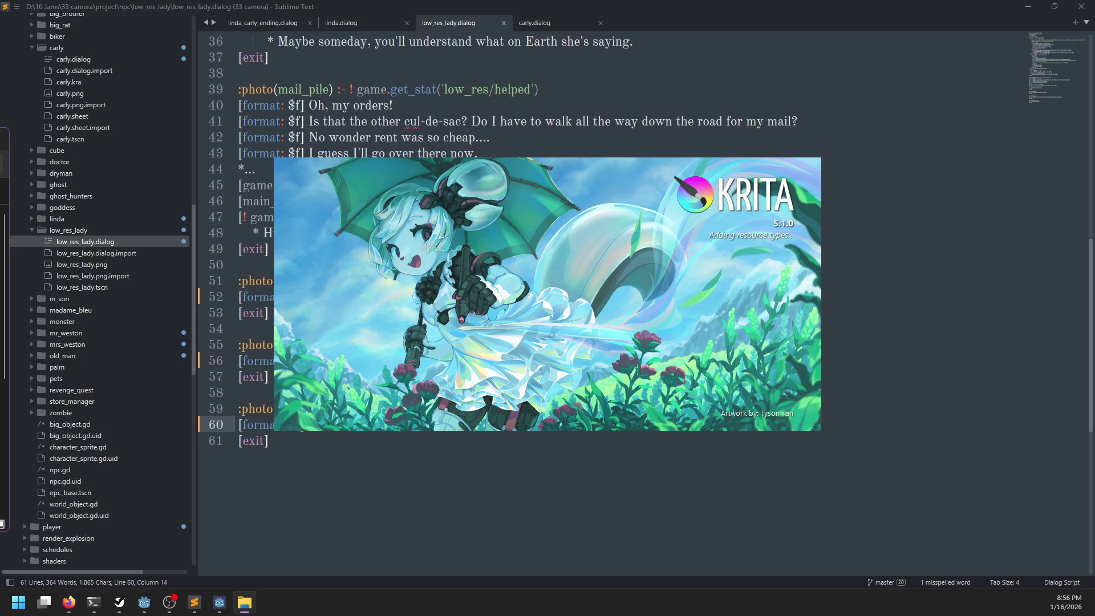
# - Browse into stuff/photos to find missing_girl.jpg, then bring Godot back to the front
pyautogui.scroll(-2, 318, 471)
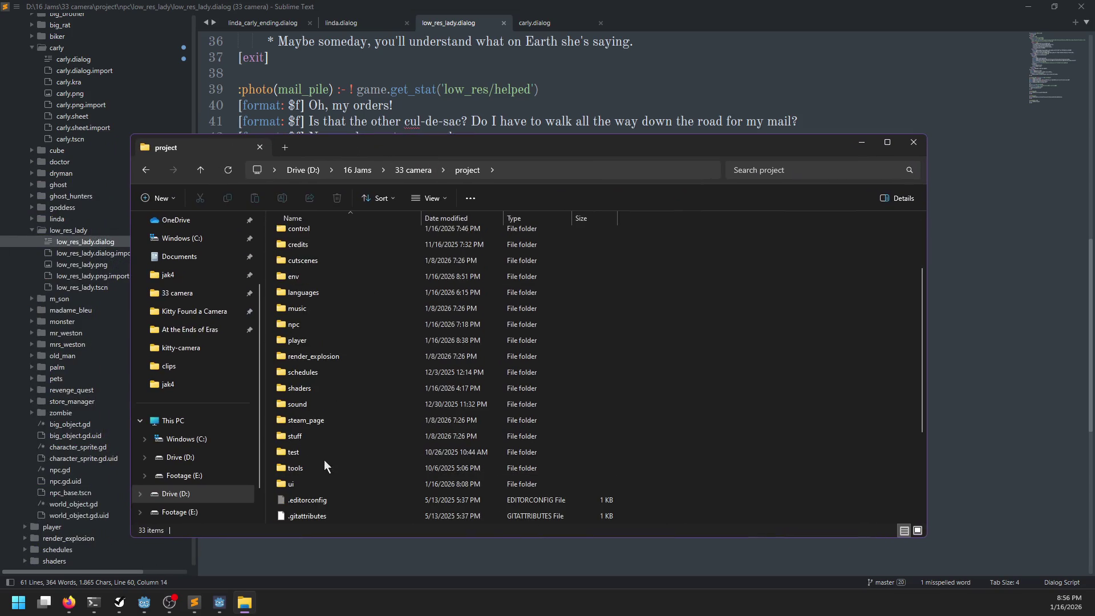
pyautogui.doubleClick(306, 432)
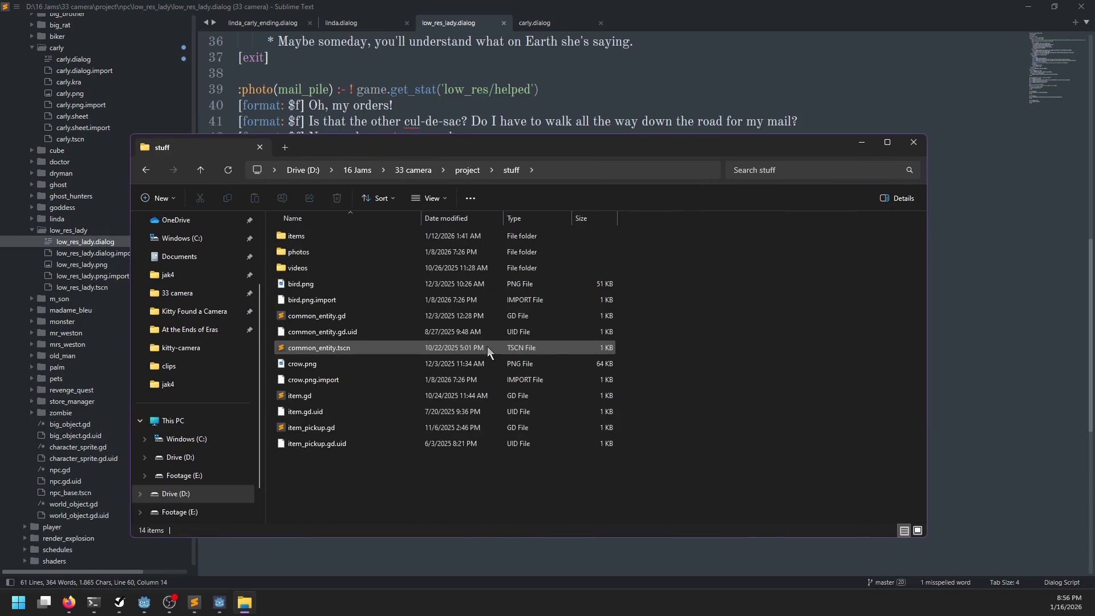
pyautogui.doubleClick(310, 252)
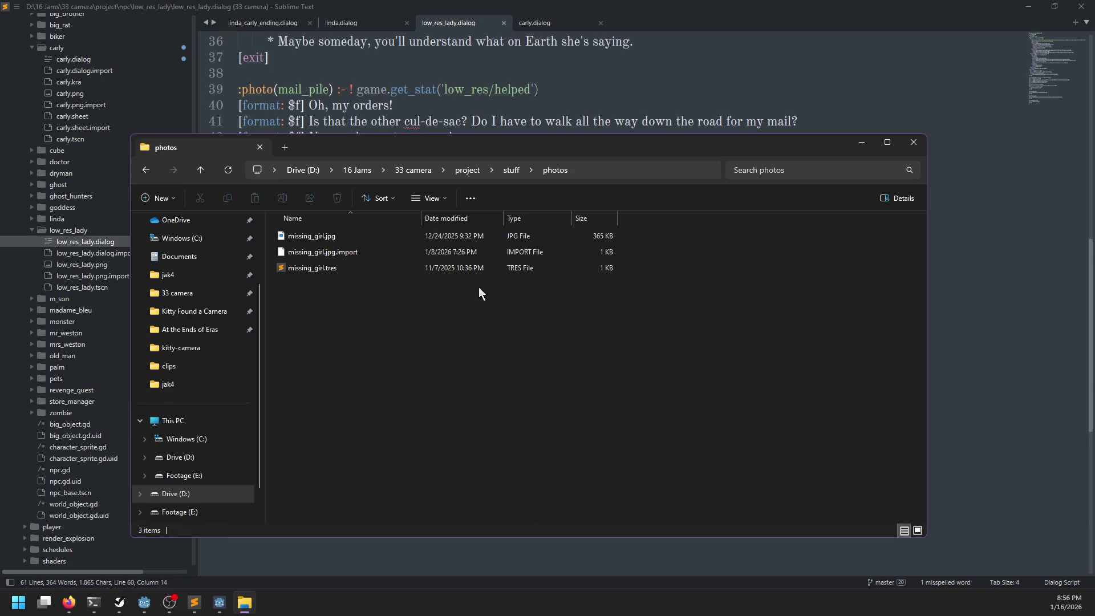
pyautogui.moveTo(222, 604)
pyautogui.click(144, 609)
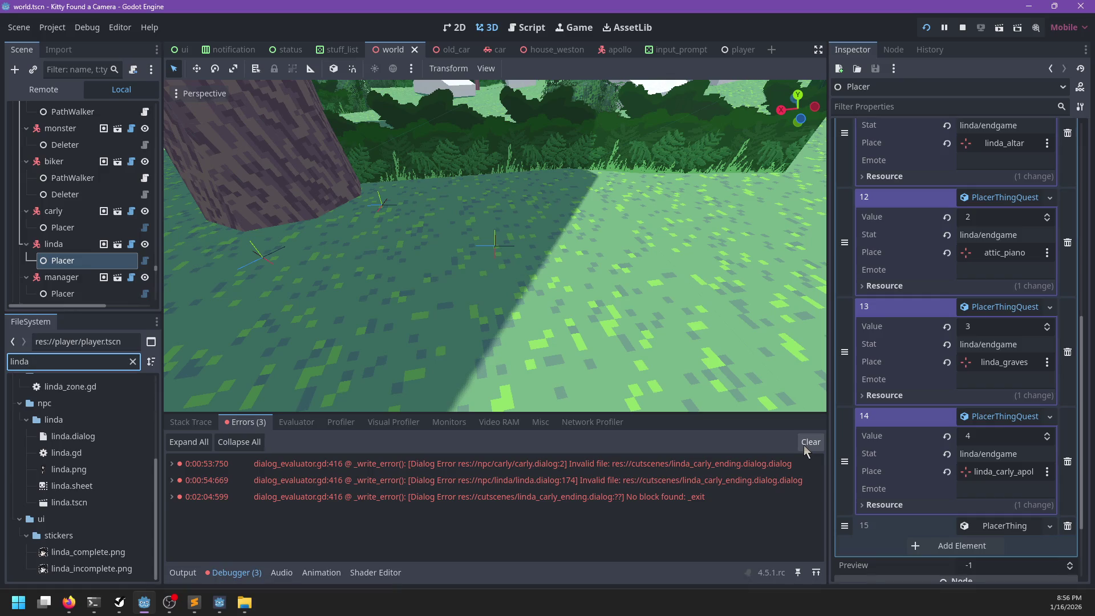
# - Jump to the missing _exit error's code in dialog_evaluator.gd, clear the errors, then go to Krita
pyautogui.doubleClick(673, 497)
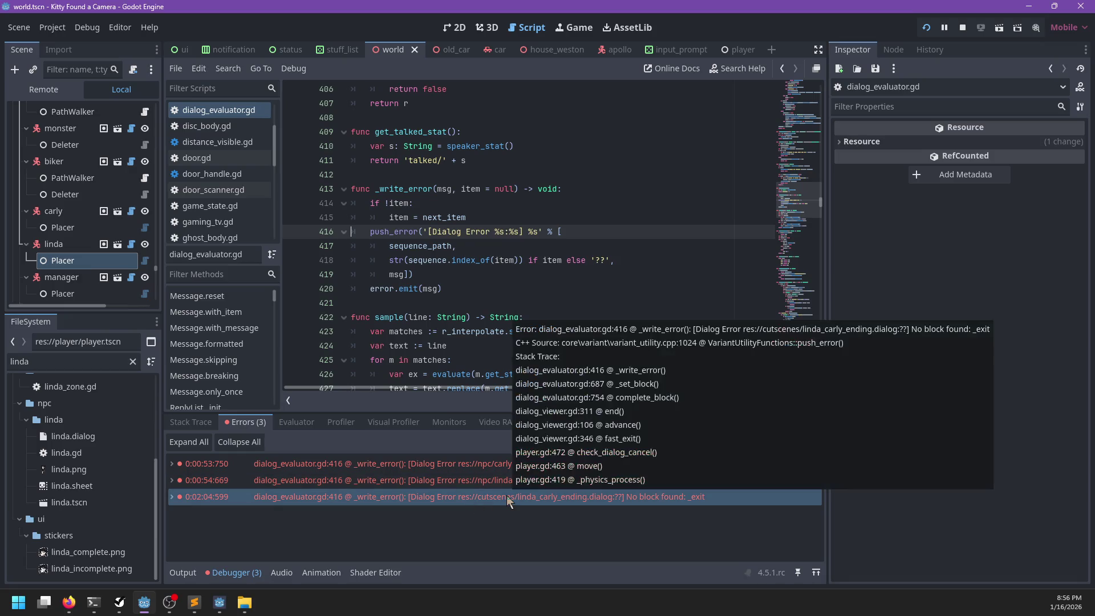
pyautogui.moveTo(515, 480)
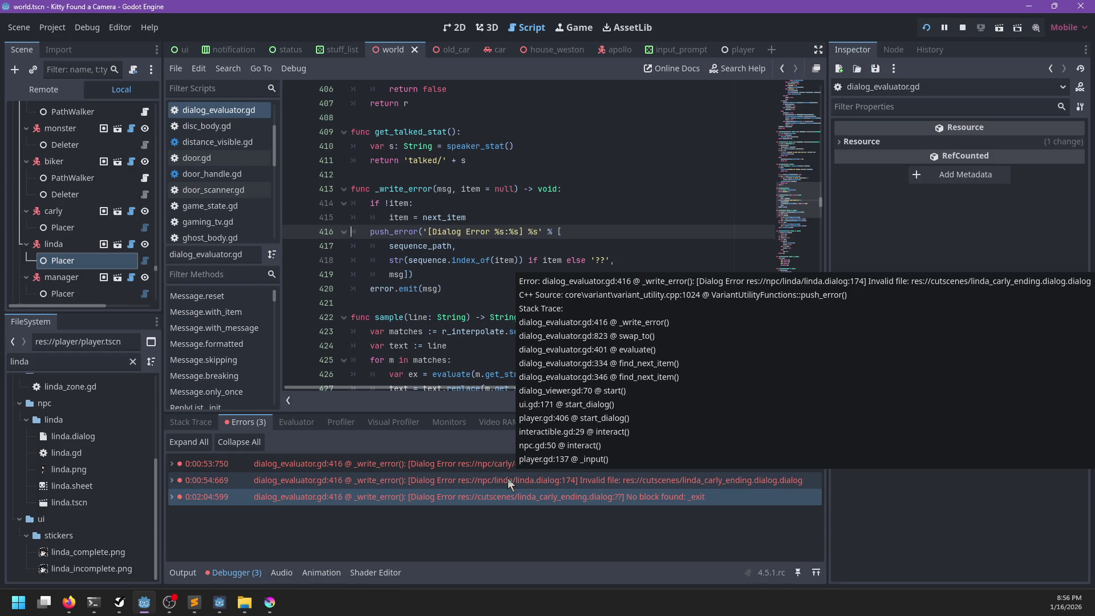
pyautogui.click(810, 441)
pyautogui.click(271, 603)
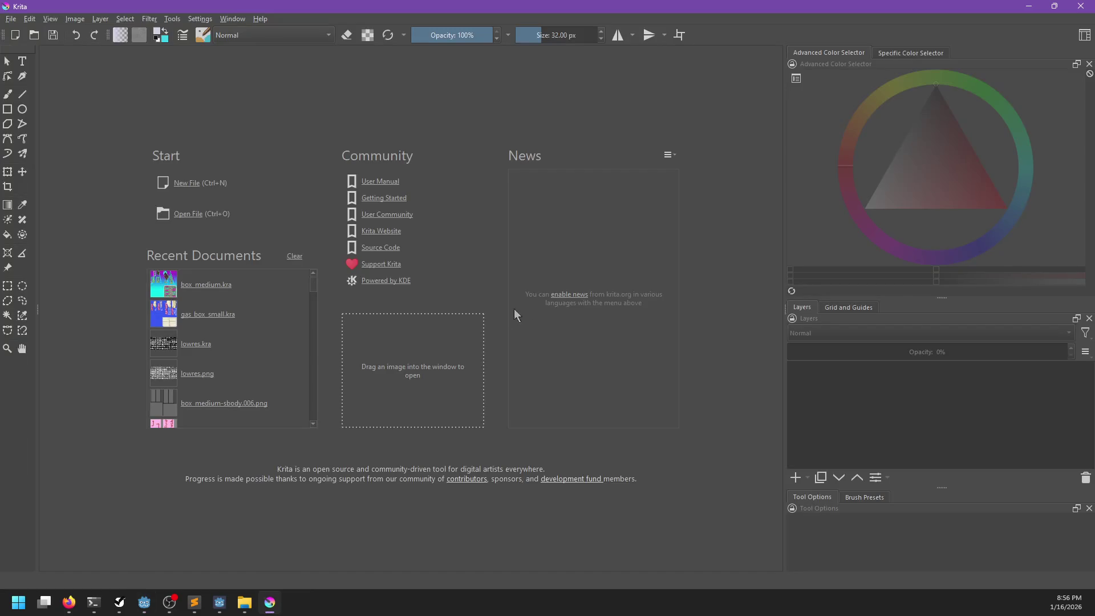
# - Open missing_girl.jpg in Krita
pyautogui.click(244, 602)
pyautogui.moveTo(319, 236)
pyautogui.mouseDown()
pyautogui.moveTo(196, 121)
pyautogui.moveTo(189, 98)
pyautogui.mouseUp()
pyautogui.doubleClick(516, 236)
pyautogui.scroll(-3, 479, 353)
pyautogui.scroll(2, 496, 372)
pyautogui.moveTo(394, 428); pyautogui.dragTo(401, 432)
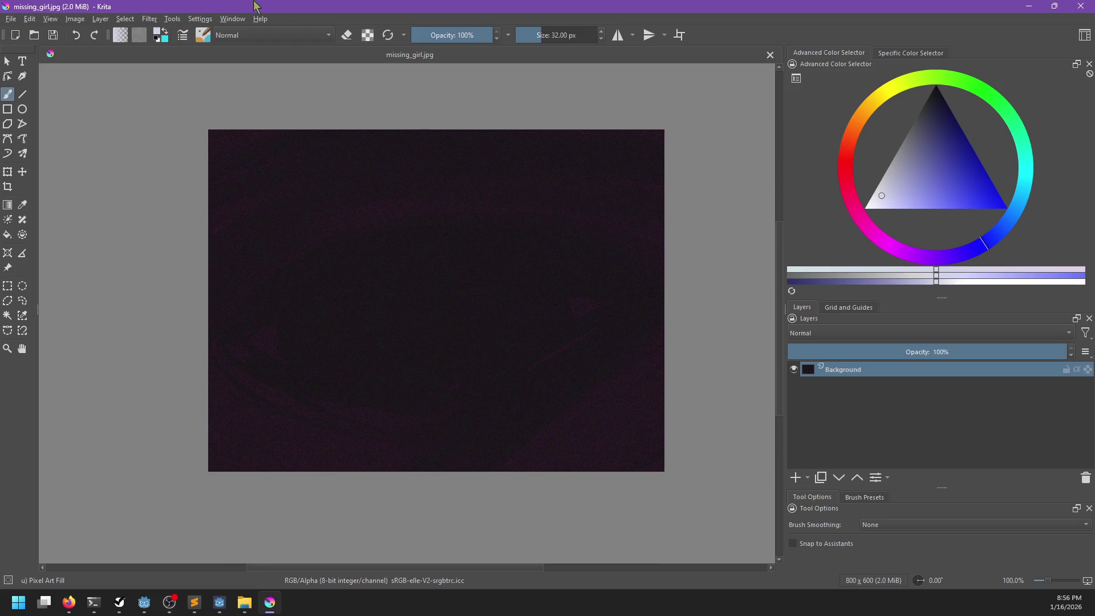
# - Apply a Color Adjustment curve shaped into a brightening arc to the photo
pyautogui.click(146, 21)
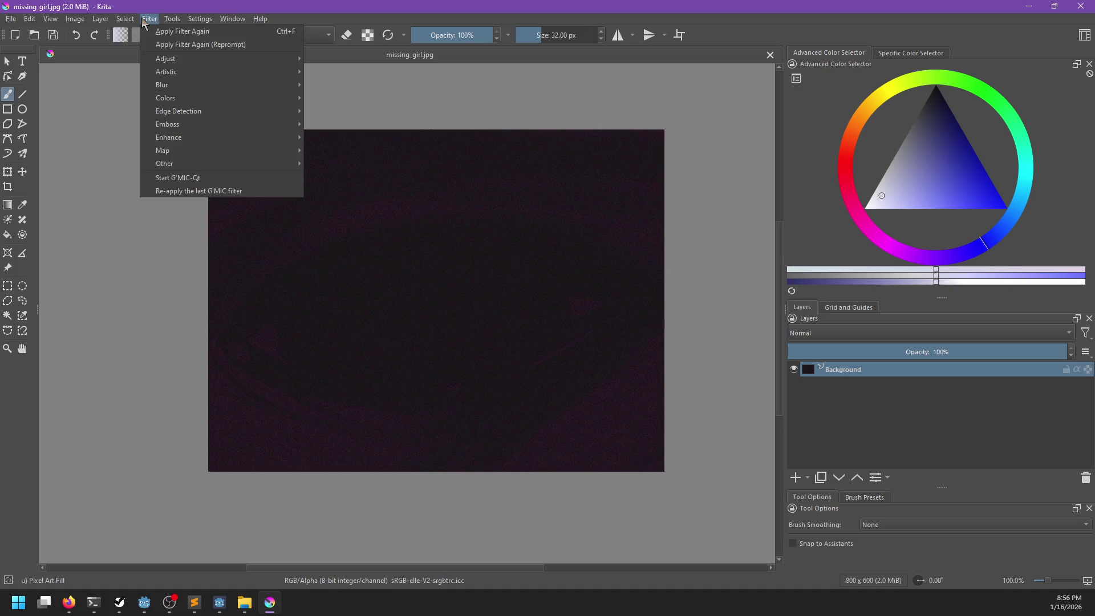
pyautogui.moveTo(239, 60)
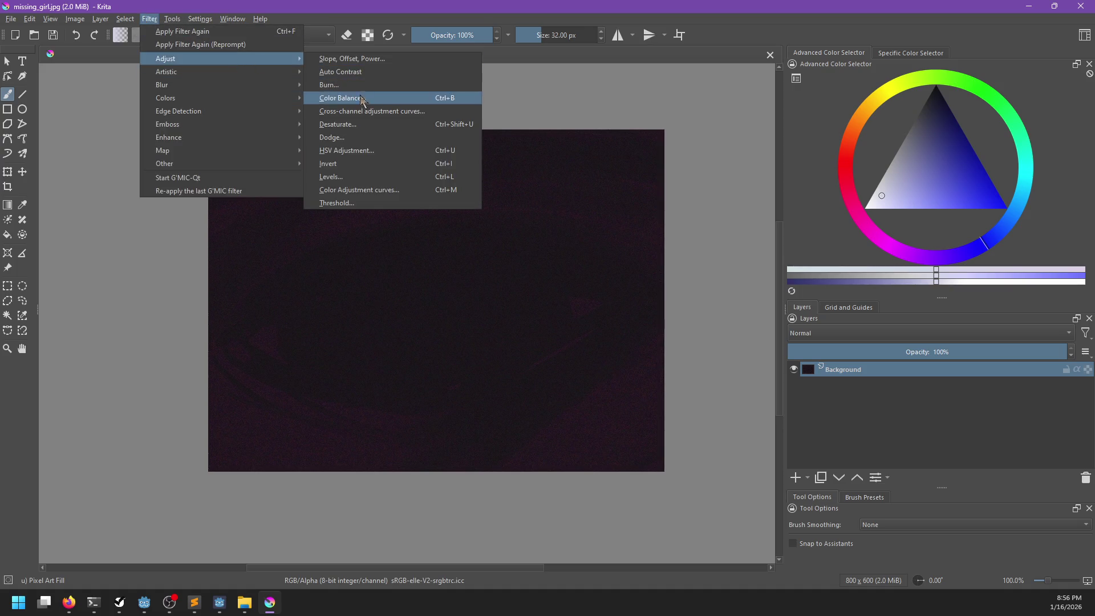
pyautogui.click(378, 190)
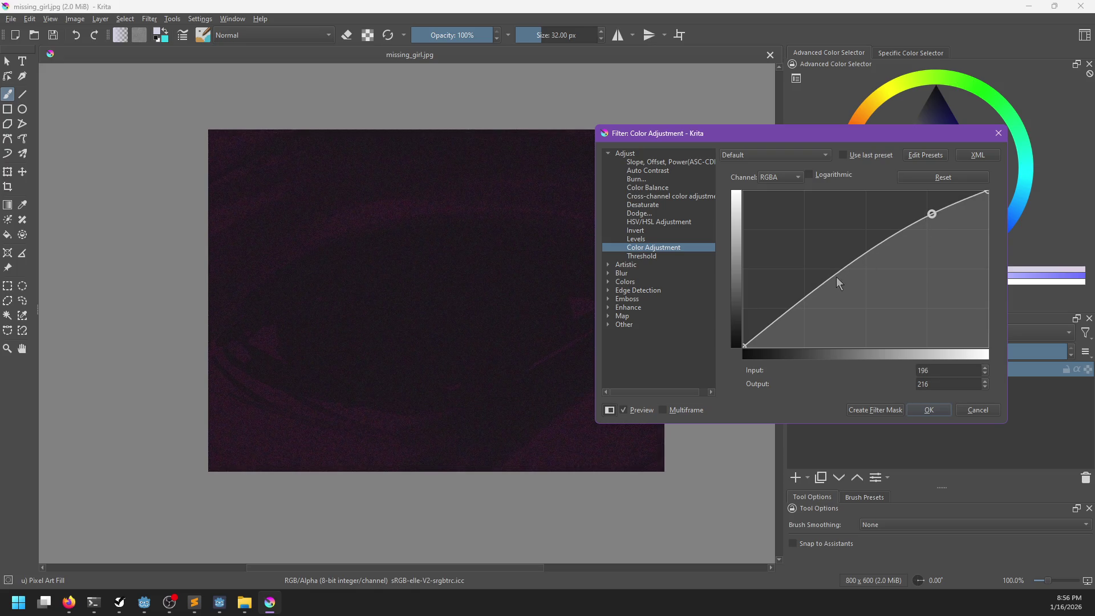
pyautogui.moveTo(836, 286); pyautogui.dragTo(786, 321)
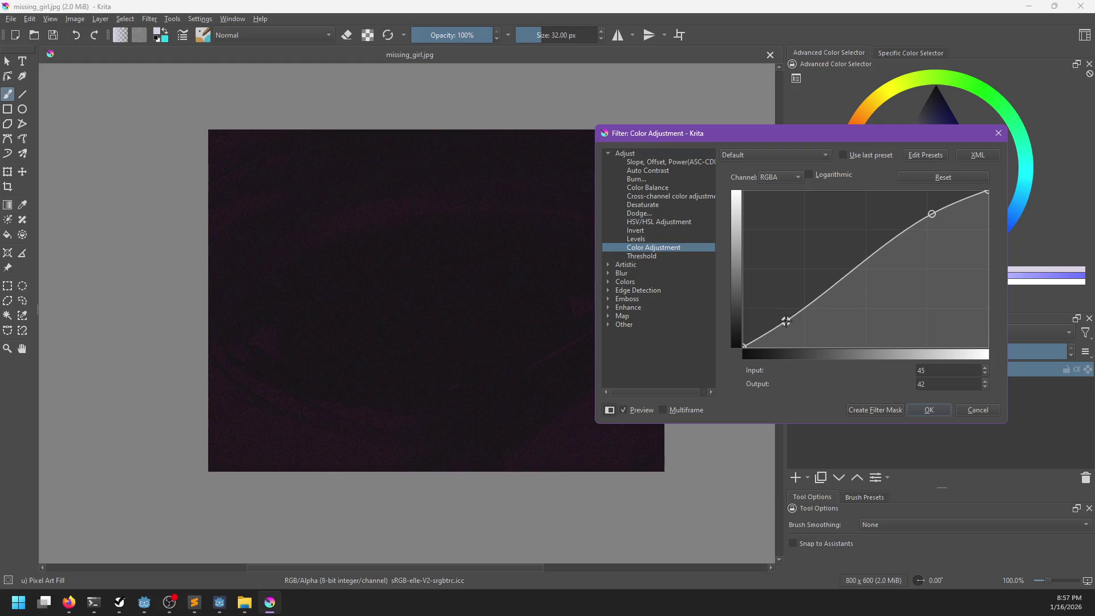
pyautogui.moveTo(930, 213)
pyautogui.mouseDown()
pyautogui.moveTo(887, 237)
pyautogui.moveTo(899, 209)
pyautogui.moveTo(835, 209)
pyautogui.moveTo(935, 214)
pyautogui.moveTo(972, 239)
pyautogui.moveTo(941, 238)
pyautogui.moveTo(952, 262)
pyautogui.moveTo(955, 235)
pyautogui.moveTo(931, 222)
pyautogui.moveTo(943, 266)
pyautogui.mouseUp()
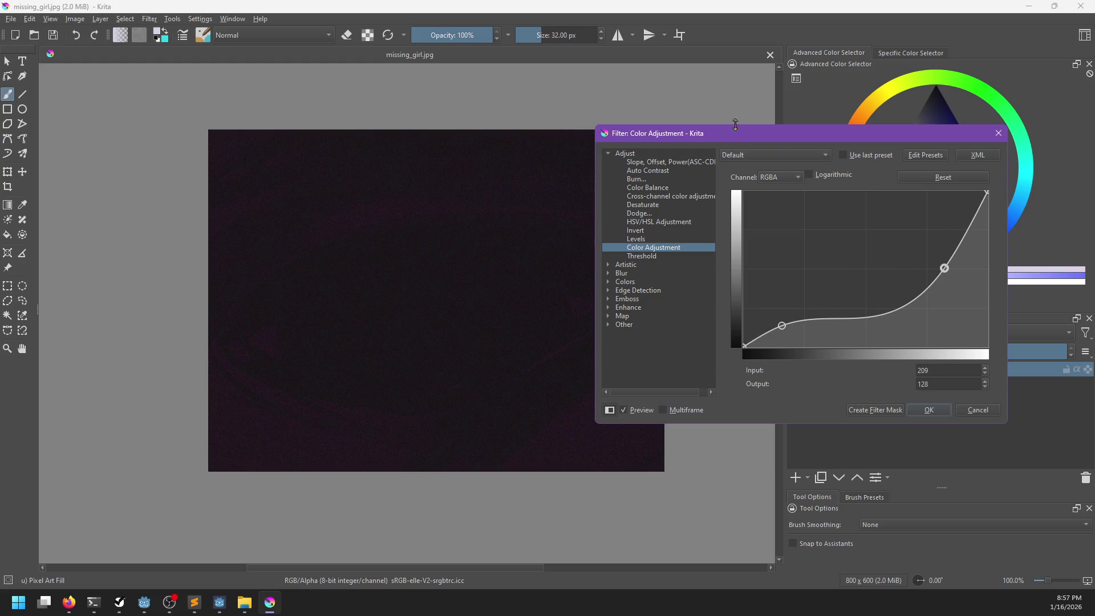
pyautogui.moveTo(710, 137)
pyautogui.mouseDown()
pyautogui.moveTo(802, 84)
pyautogui.moveTo(797, 71)
pyautogui.moveTo(660, 93)
pyautogui.mouseUp()
pyautogui.moveTo(734, 282)
pyautogui.mouseDown()
pyautogui.moveTo(728, 258)
pyautogui.moveTo(729, 294)
pyautogui.moveTo(729, 275)
pyautogui.mouseUp()
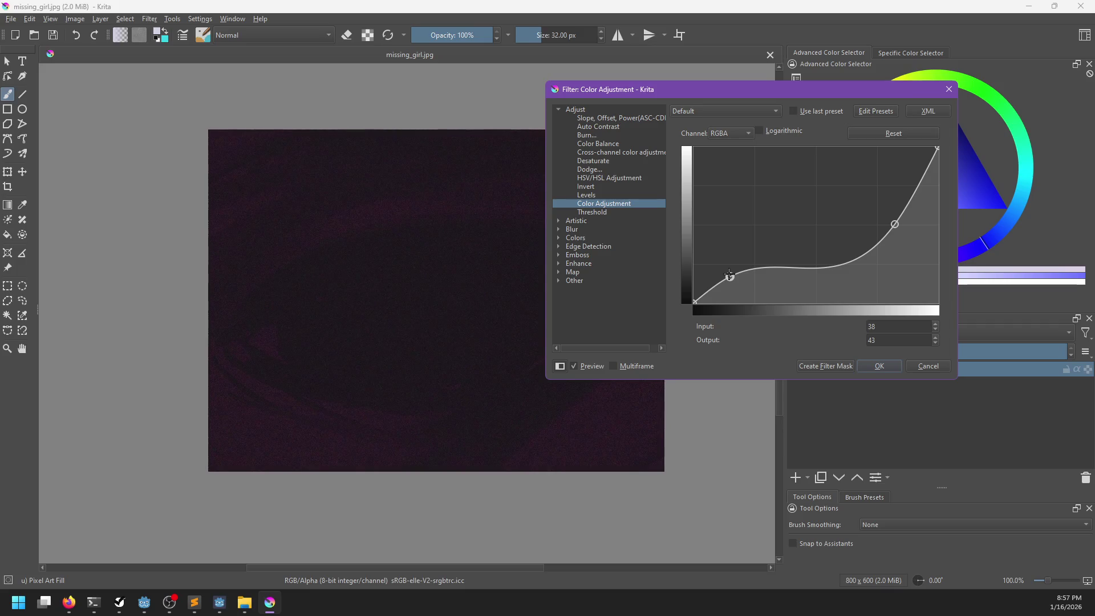
pyautogui.moveTo(893, 226)
pyautogui.mouseDown()
pyautogui.moveTo(770, 262)
pyautogui.moveTo(743, 257)
pyautogui.moveTo(713, 276)
pyautogui.moveTo(750, 238)
pyautogui.moveTo(719, 214)
pyautogui.moveTo(747, 254)
pyautogui.moveTo(745, 240)
pyautogui.moveTo(760, 238)
pyautogui.moveTo(772, 212)
pyautogui.mouseUp()
pyautogui.moveTo(712, 277); pyautogui.dragTo(718, 277)
pyautogui.moveTo(671, 90)
pyautogui.mouseDown()
pyautogui.moveTo(758, 46)
pyautogui.moveTo(797, 43)
pyautogui.moveTo(676, 68)
pyautogui.mouseUp()
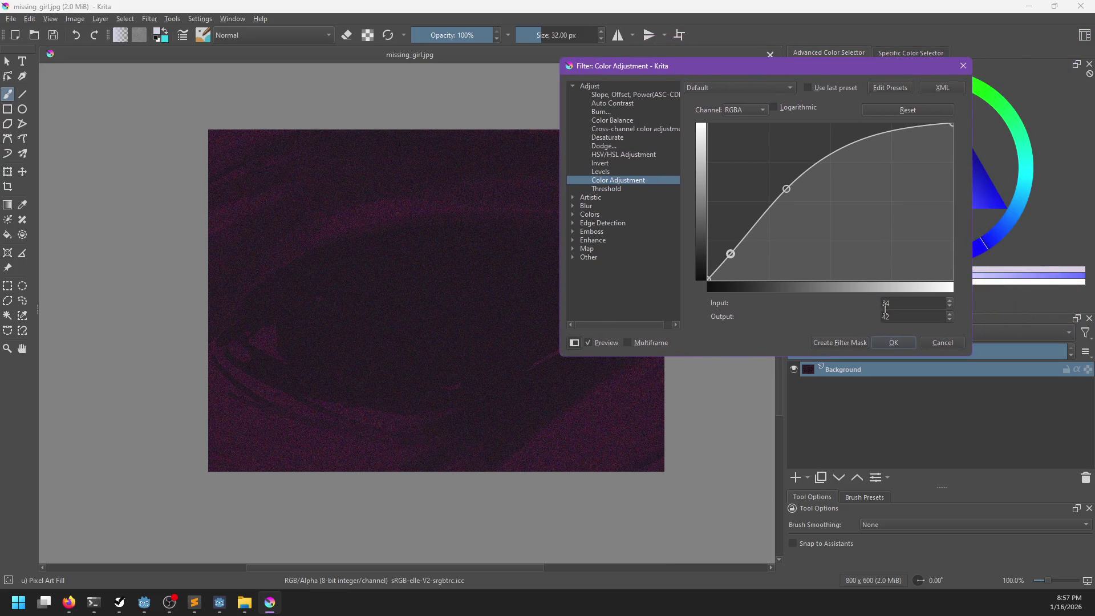
pyautogui.click(893, 342)
# - Save the photo as JPEG, close Krita, and return to the Godot editor
pyautogui.scroll(-1, 645, 351)
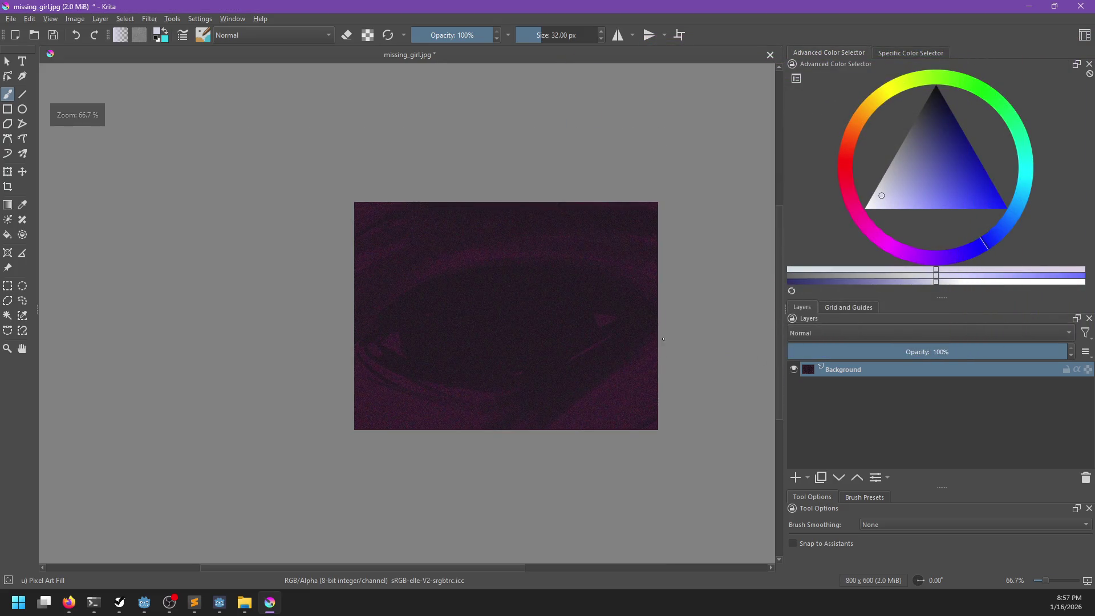
pyautogui.hotkey('ctrl', 's')
pyautogui.click(640, 403)
pyautogui.scroll(3, 523, 332)
pyautogui.scroll(-2, 523, 332)
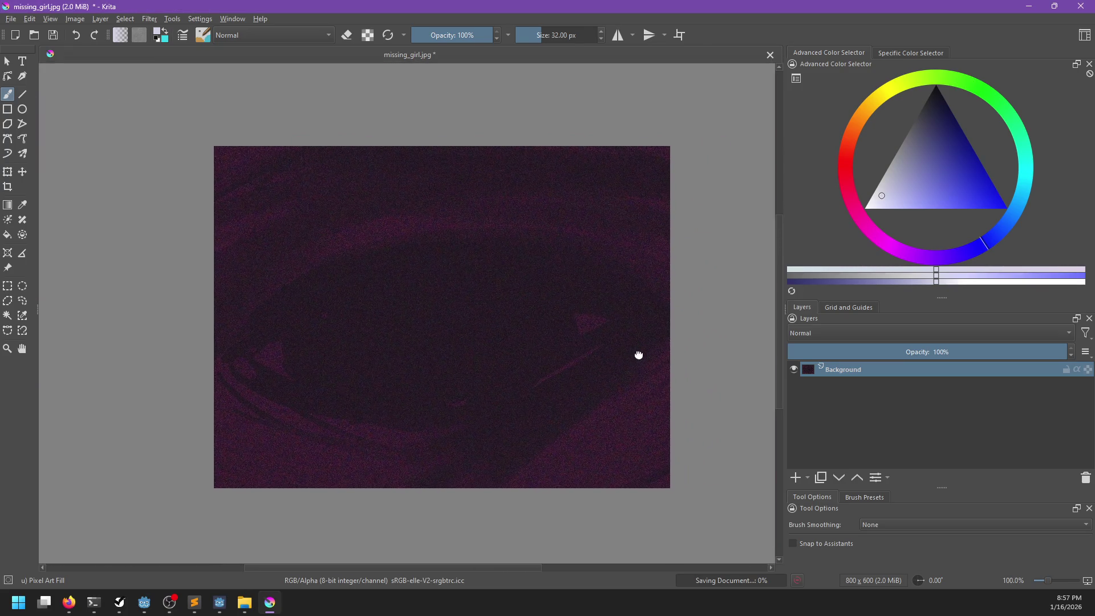
pyautogui.moveTo(640, 355); pyautogui.dragTo(620, 354)
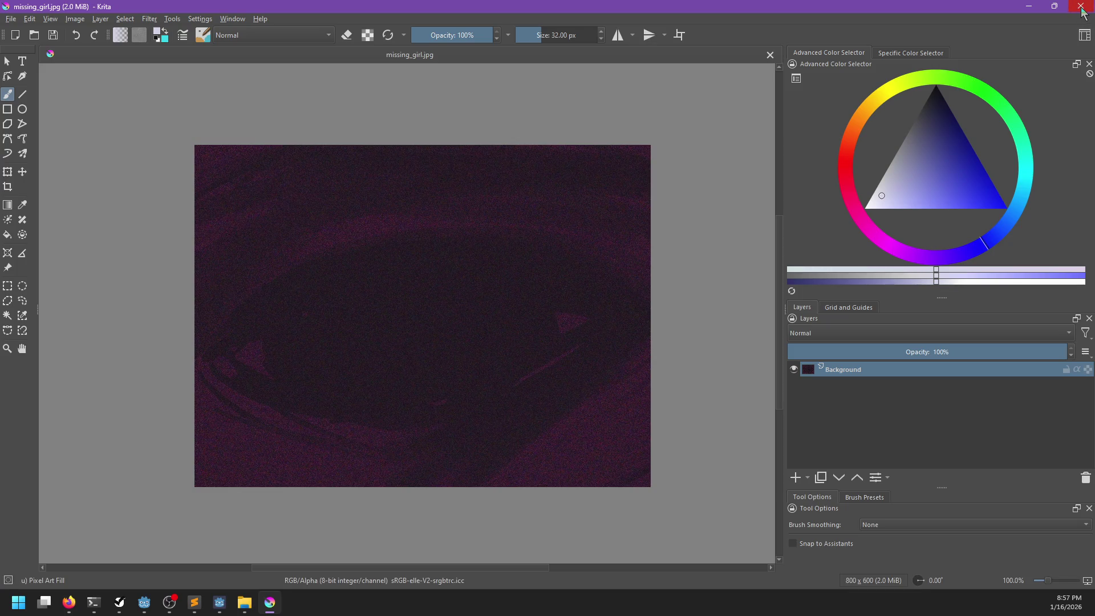
pyautogui.click(1082, 11)
pyautogui.click(592, 131)
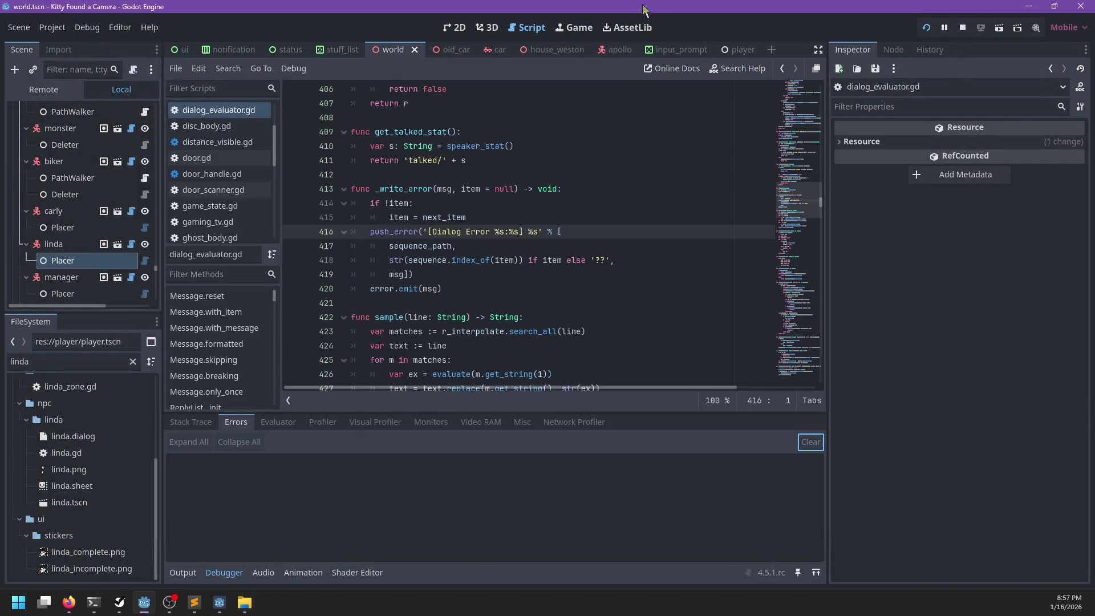
# - Playtest the game, then save and exit from its pause menu
pyautogui.click(226, 605)
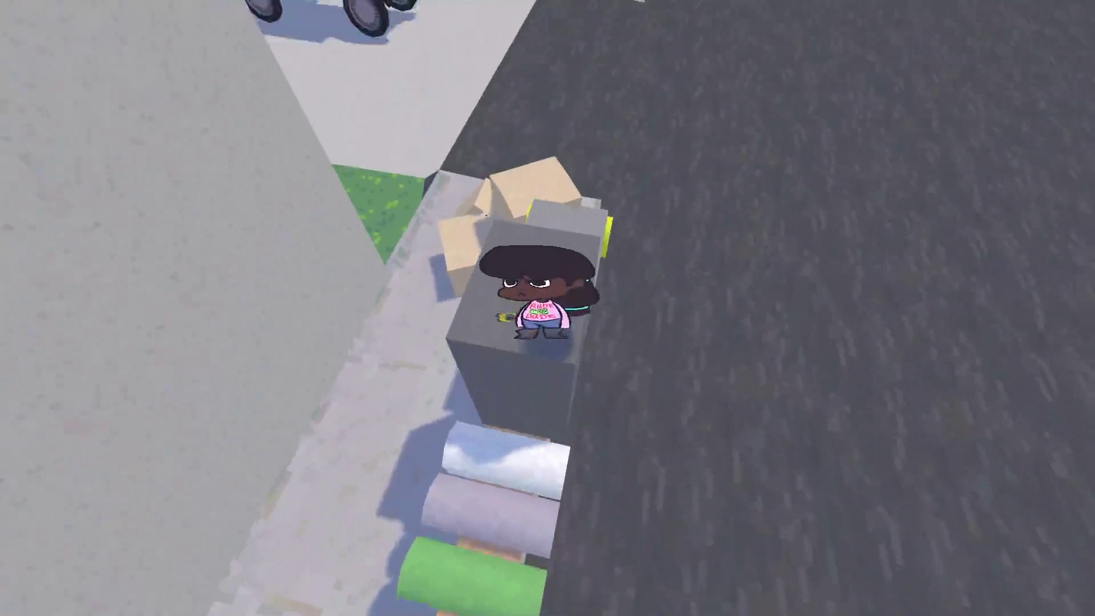
pyautogui.press('Escape')
pyautogui.click(228, 565)
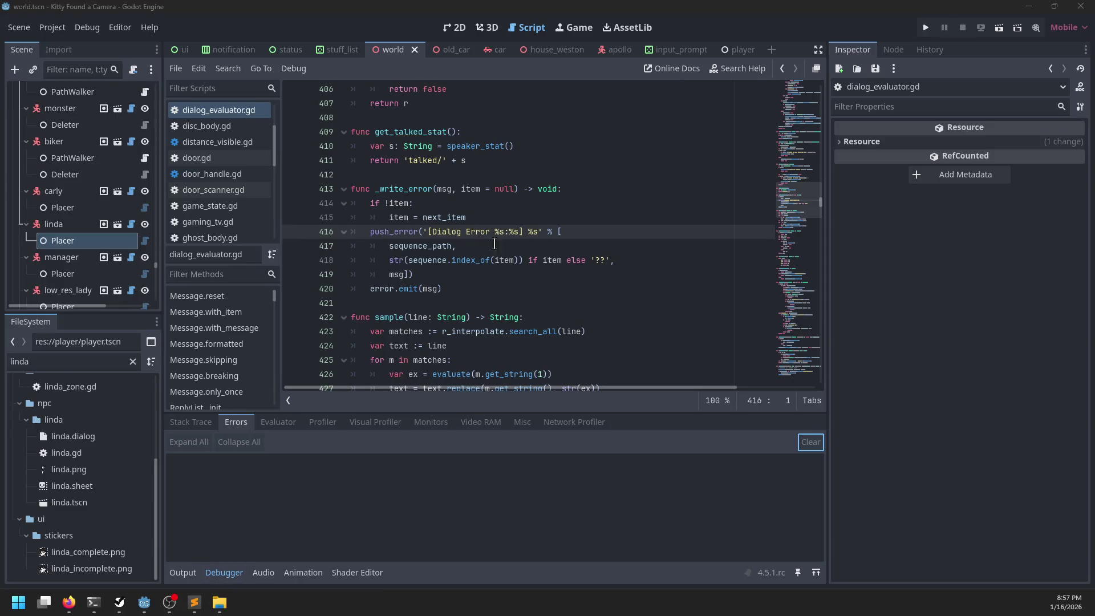
# - Mark 'Increase contrast on special photo' completed in NP-ToDo, then return to Godot
pyautogui.click(119, 602)
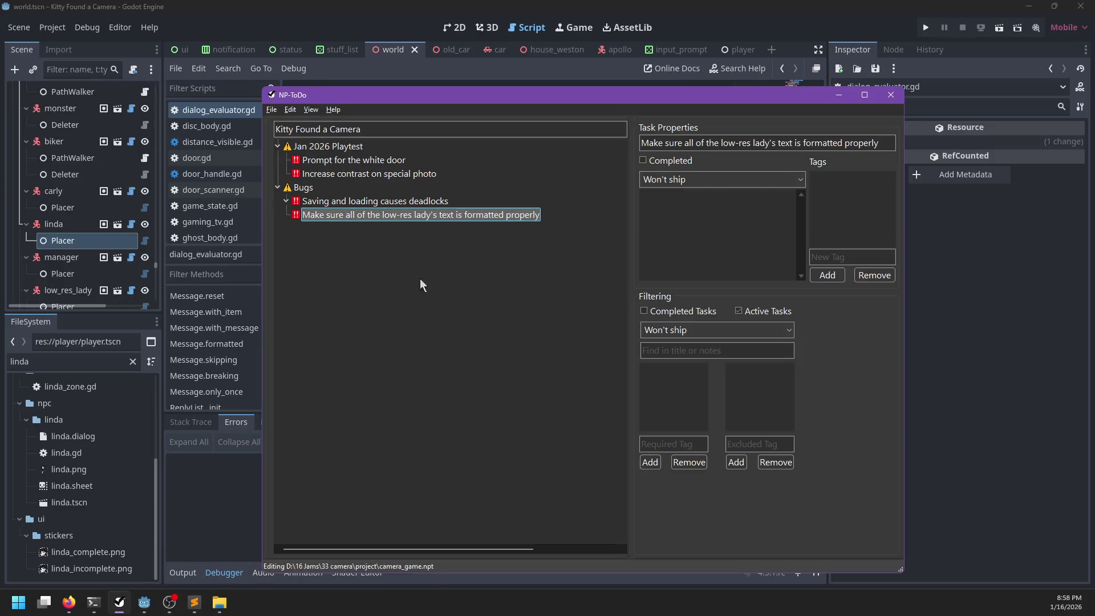
pyautogui.click(336, 160)
pyautogui.click(365, 173)
pyautogui.doubleClick(376, 173)
pyautogui.click(437, 6)
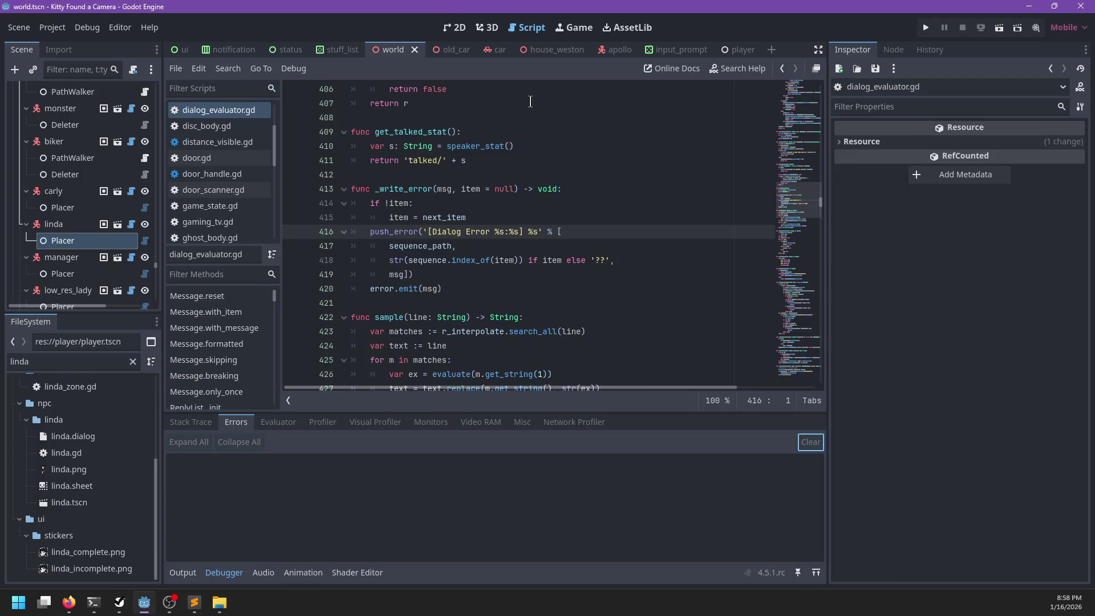
pyautogui.click(486, 28)
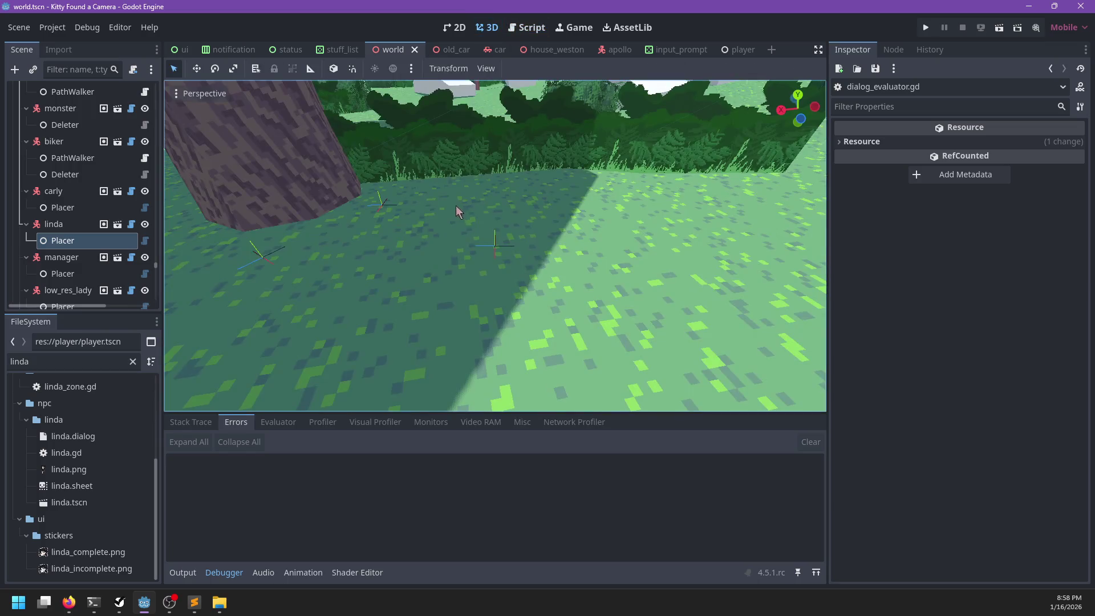
# - Orbit the 3D view down to the houses and select roof_001
pyautogui.scroll(-3, 473, 208)
pyautogui.scroll(-10, 486, 210)
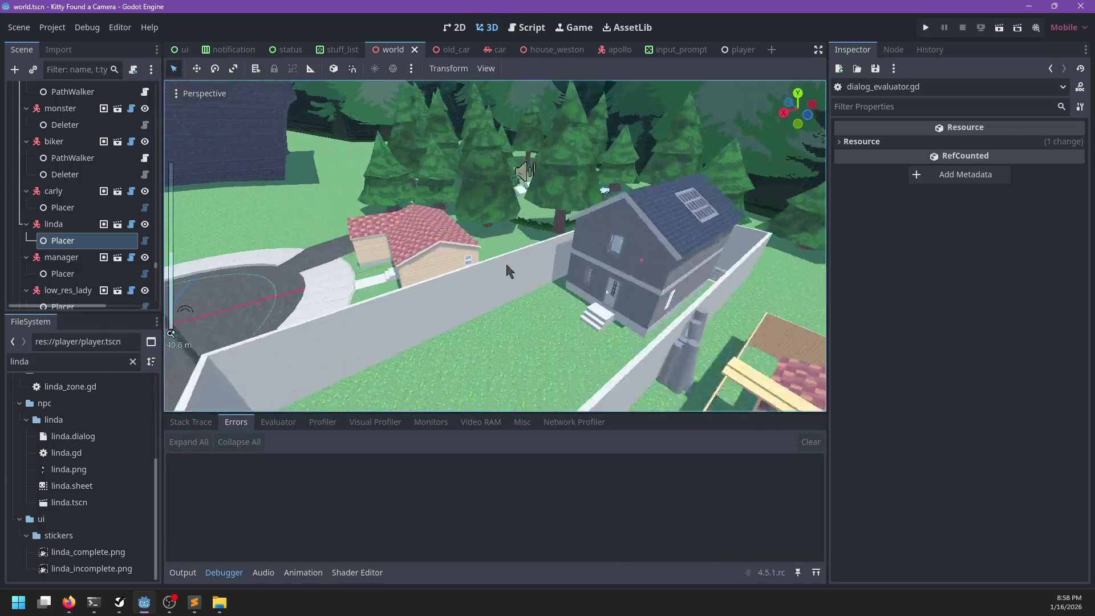
pyautogui.moveTo(504, 254)
pyautogui.mouseDown()
pyautogui.moveTo(650, 293)
pyautogui.moveTo(594, 250)
pyautogui.moveTo(456, 234)
pyautogui.mouseUp()
pyautogui.click(451, 231)
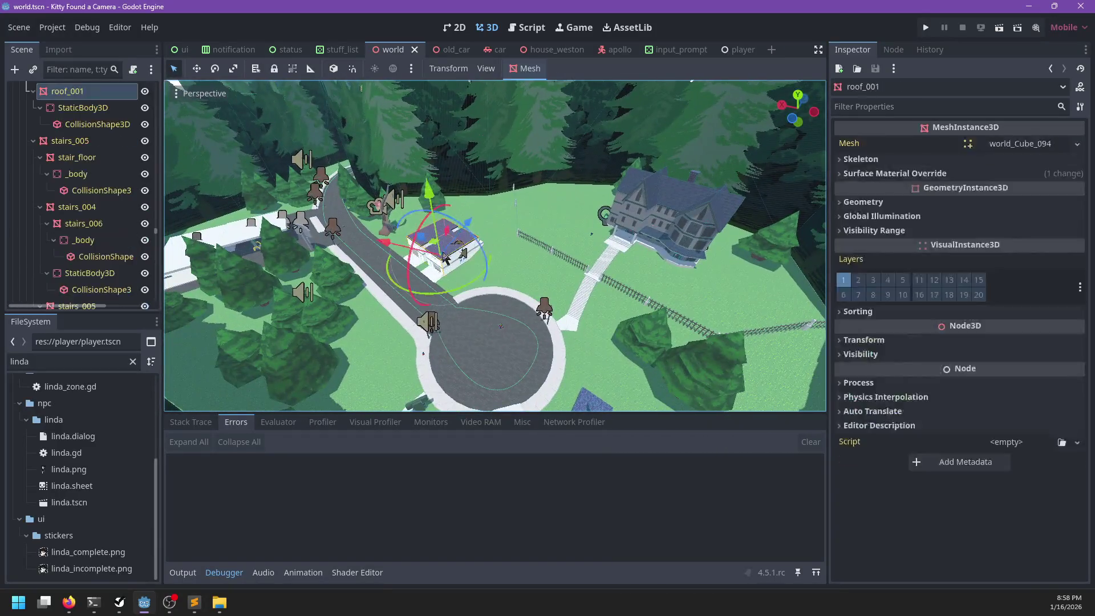
# - Focus the view on the whisp marker inside the house and select door_int1_026
pyautogui.scroll(5, 513, 265)
pyautogui.scroll(10, 516, 268)
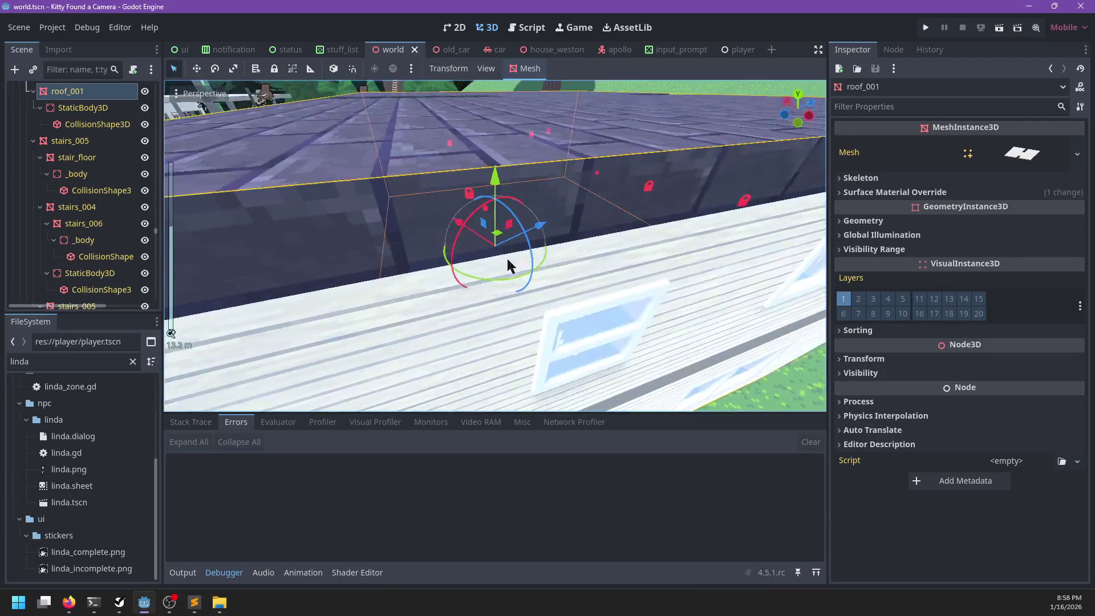
pyautogui.moveTo(509, 265)
pyautogui.mouseDown()
pyautogui.moveTo(310, 247)
pyautogui.moveTo(457, 297)
pyautogui.moveTo(439, 247)
pyautogui.moveTo(365, 251)
pyautogui.mouseUp()
pyautogui.scroll(3, 365, 250)
pyautogui.scroll(-5, 365, 251)
pyautogui.click(436, 235)
pyautogui.press('f')
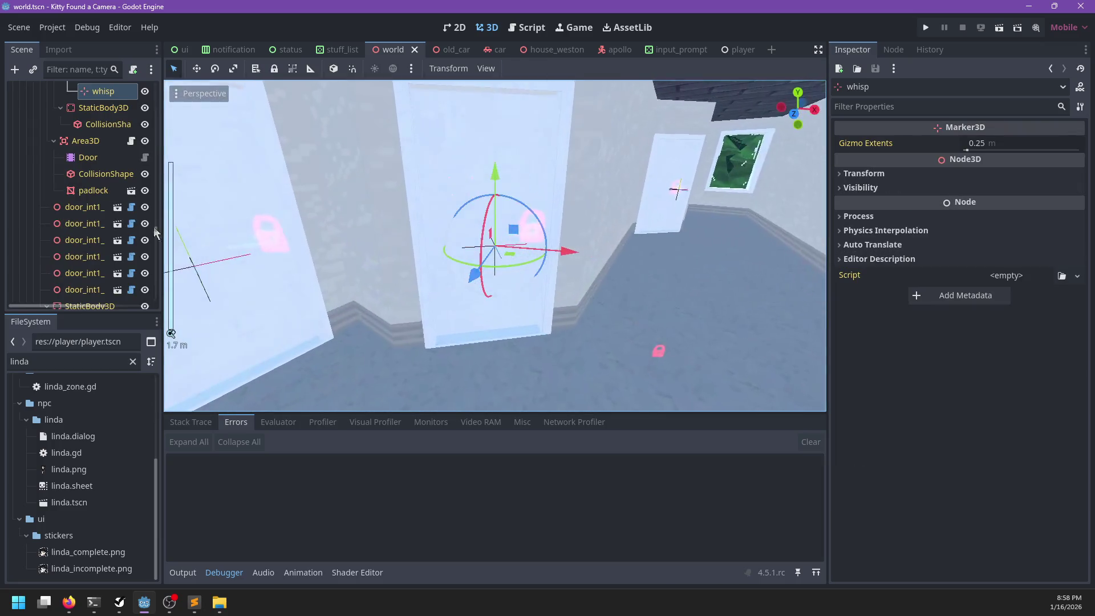
pyautogui.scroll(5, 131, 216)
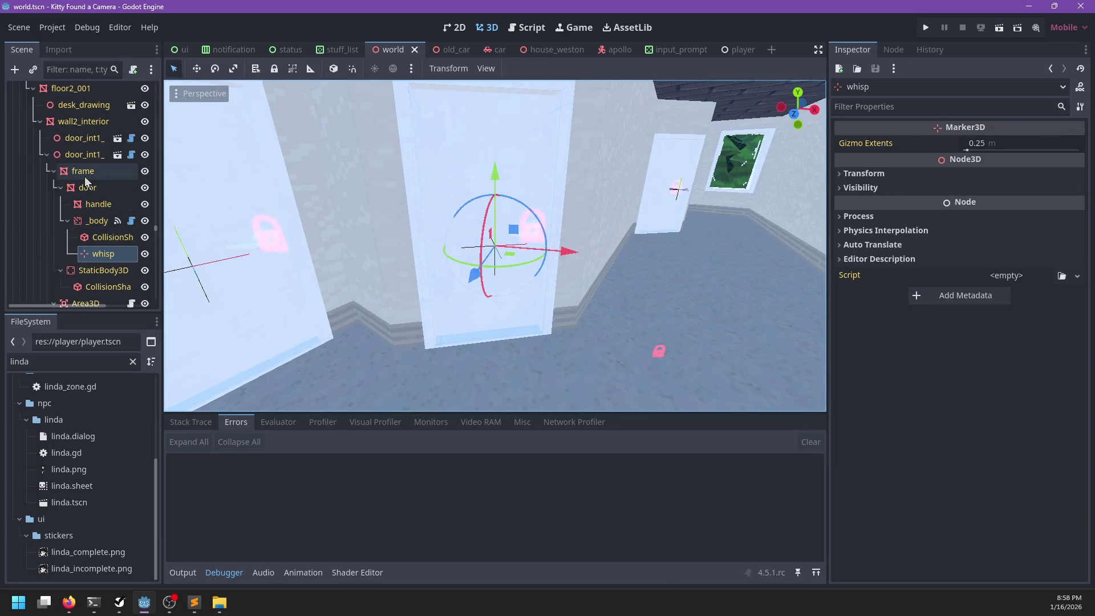
pyautogui.click(83, 154)
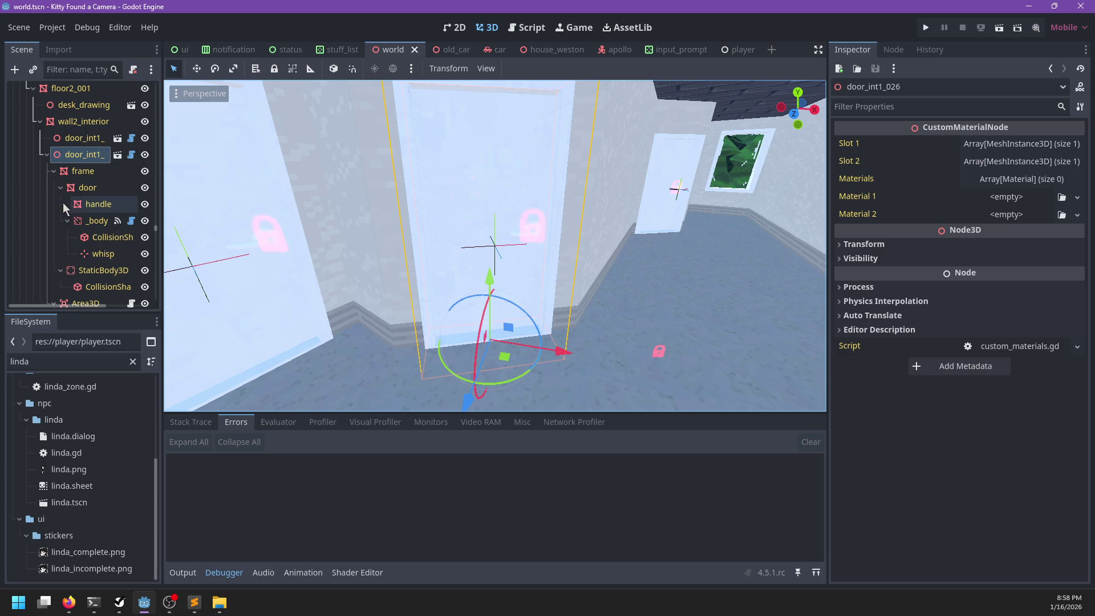
# - Select the door's _body node and inspect its collision layer settings
pyautogui.scroll(-2, 86, 203)
pyautogui.click(100, 215)
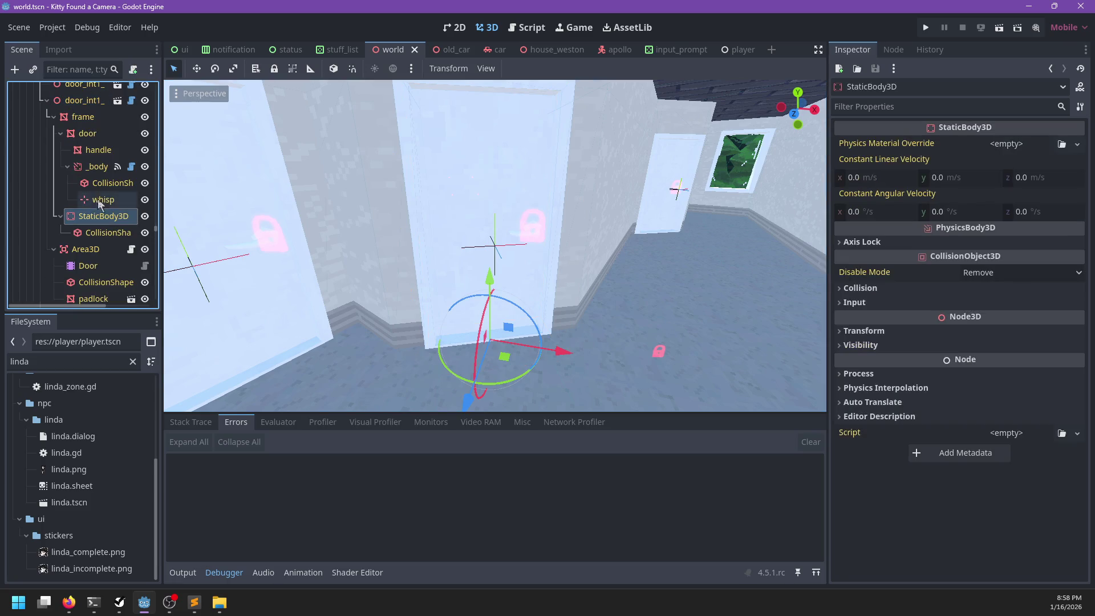
pyautogui.click(67, 166)
pyautogui.click(92, 167)
pyautogui.scroll(-5, 955, 406)
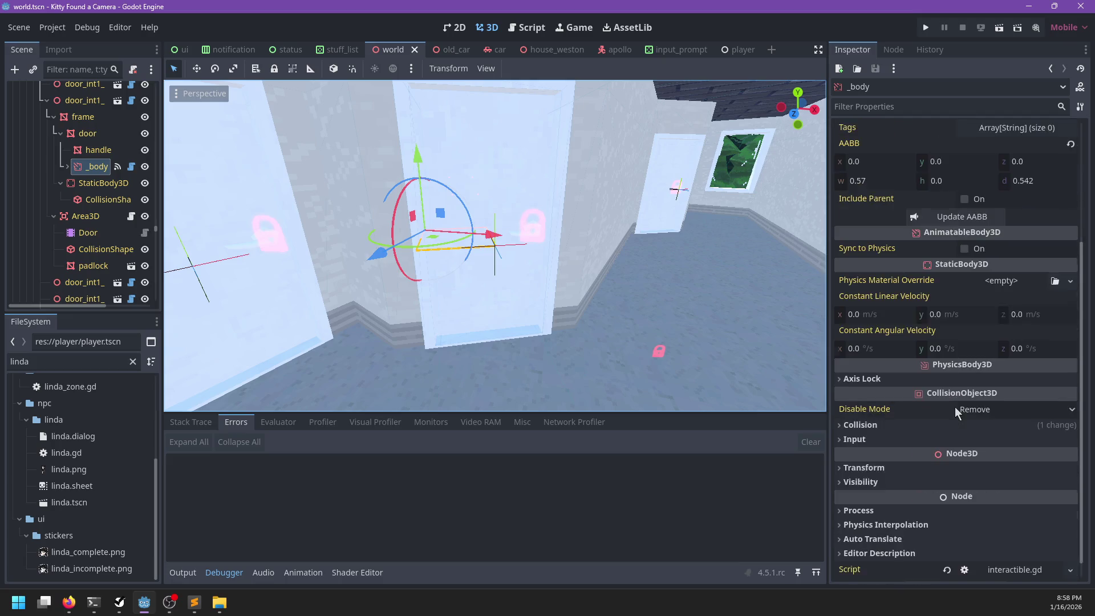
pyautogui.click(886, 405)
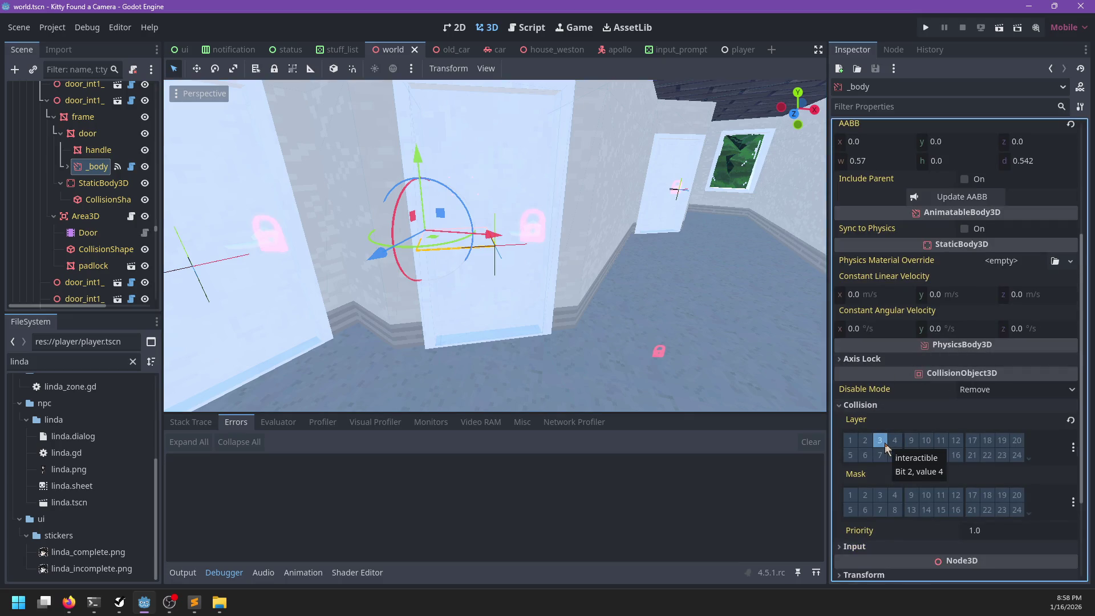
pyautogui.scroll(-15, 549, 278)
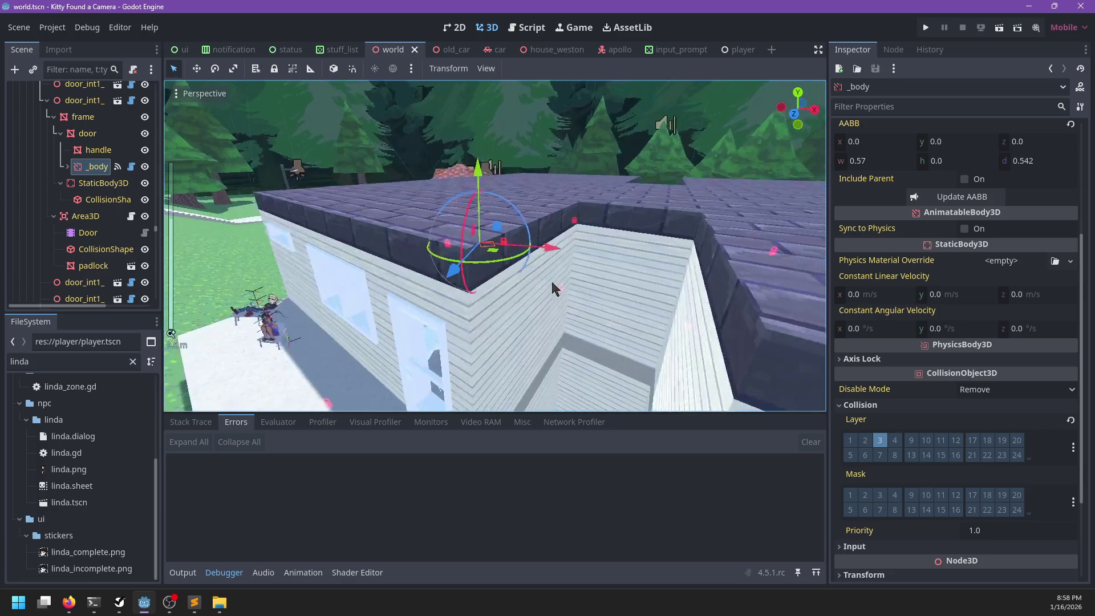
pyautogui.scroll(20, 569, 311)
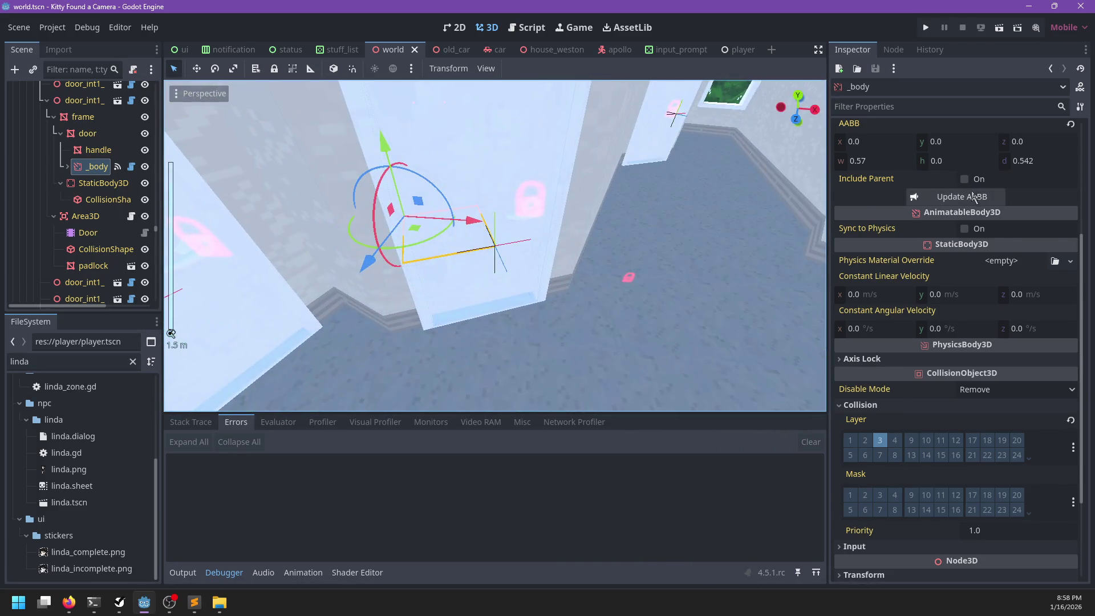
pyautogui.scroll(3, 935, 197)
# - Check the _body's groups and _check_area signal, then open its interactible.gd script
pyautogui.click(899, 53)
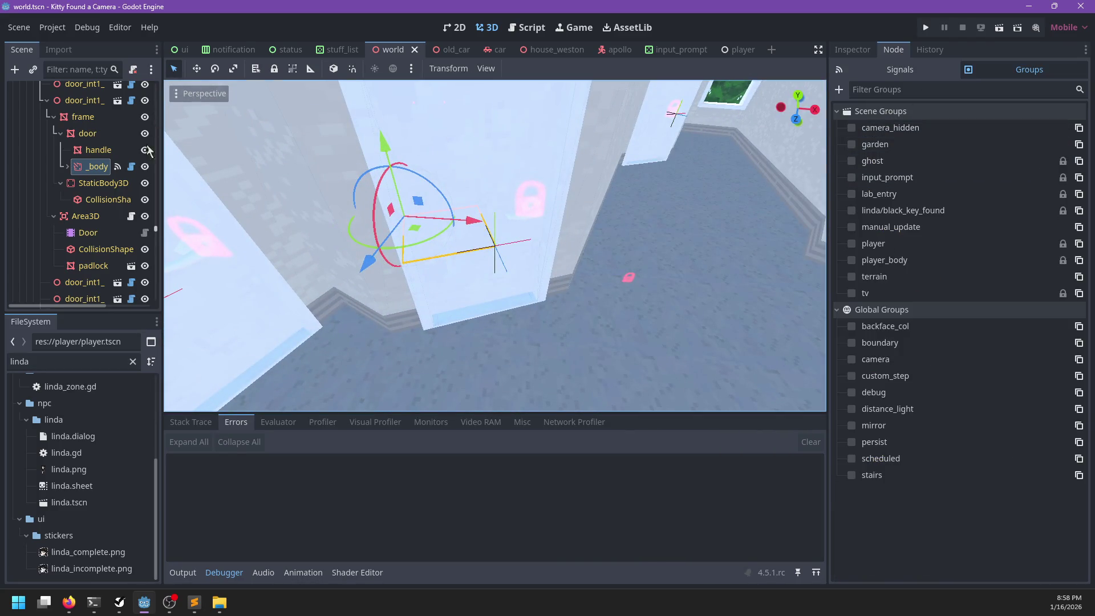
pyautogui.click(896, 67)
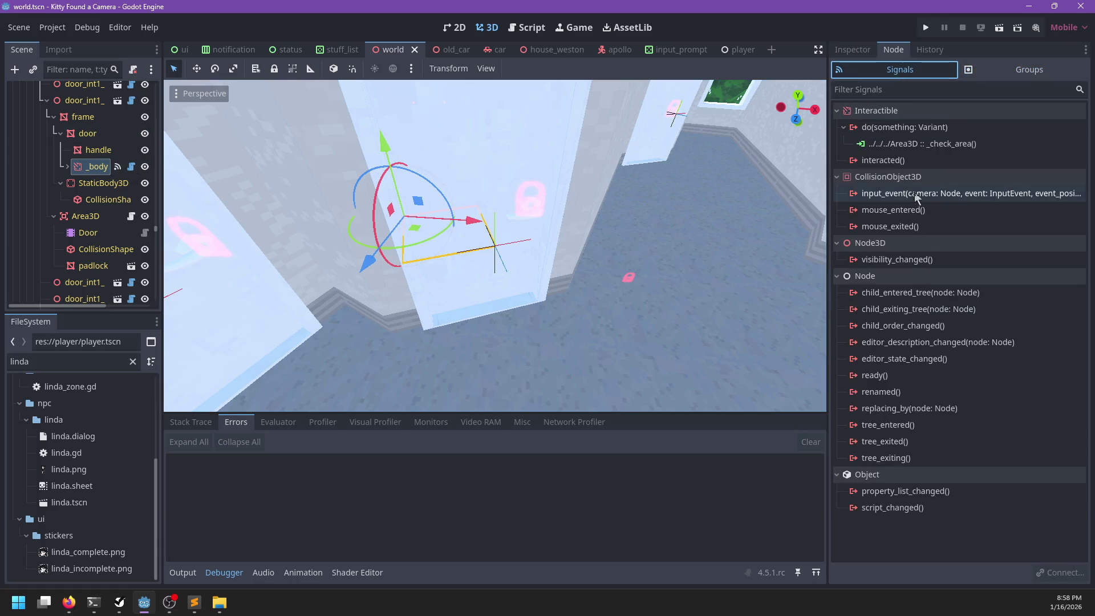
pyautogui.click(904, 145)
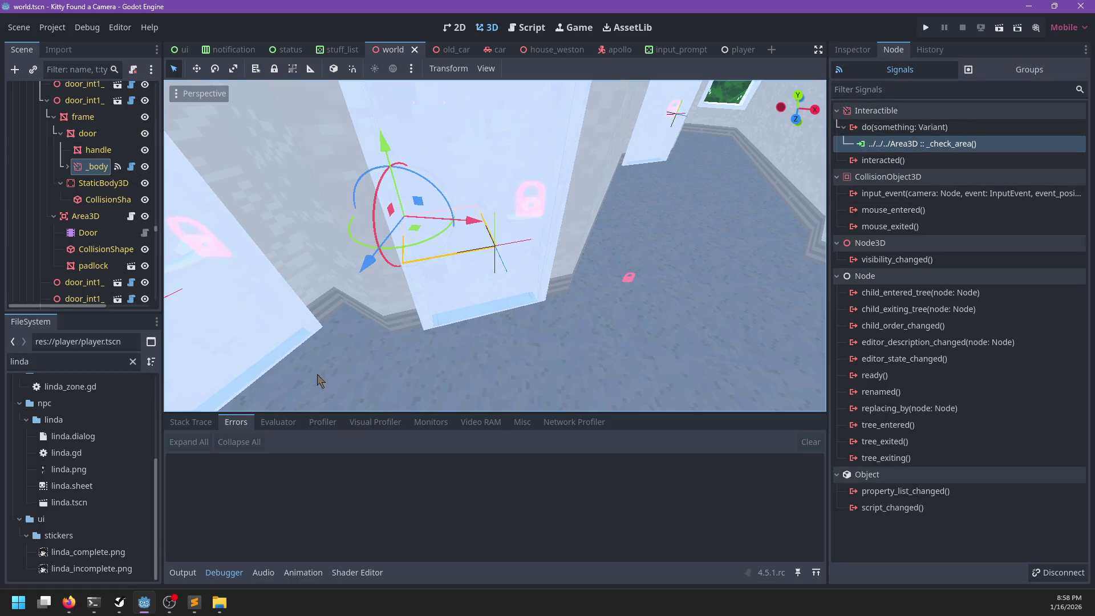
pyautogui.click(131, 166)
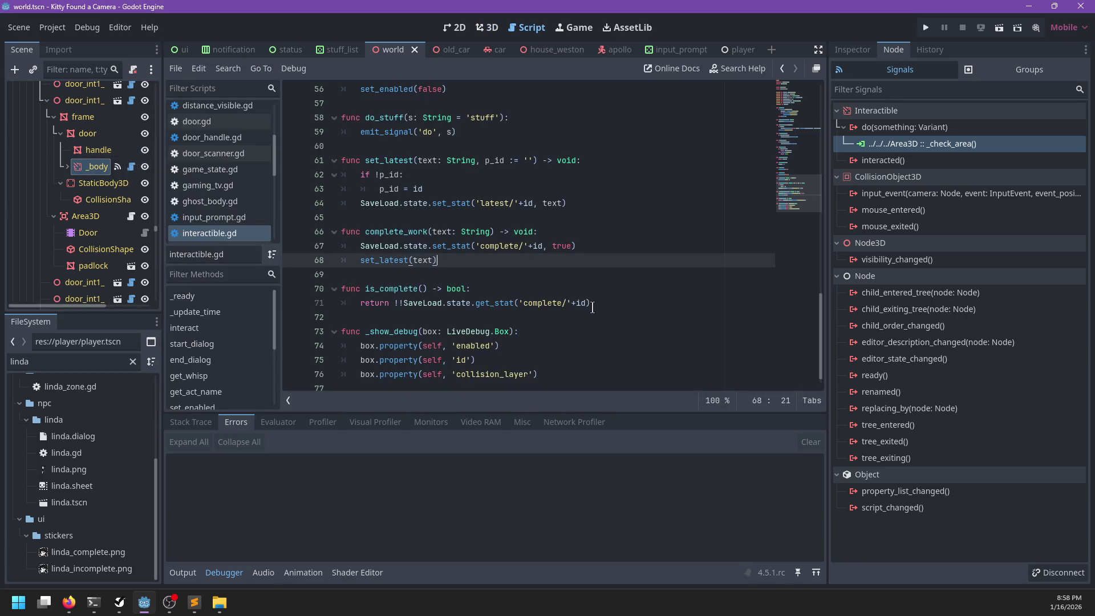
# - Disconnect the door body's signal from the Area3D _check_area and save the world scene
pyautogui.scroll(8, 592, 307)
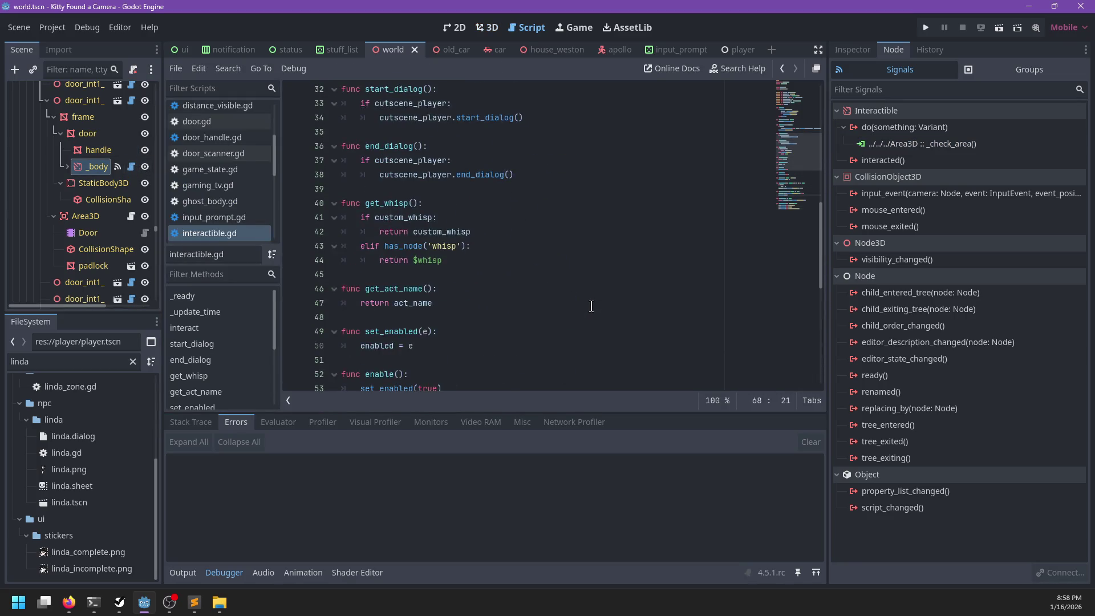
pyautogui.scroll(10, 591, 306)
pyautogui.scroll(-5, 591, 306)
pyautogui.click(880, 147)
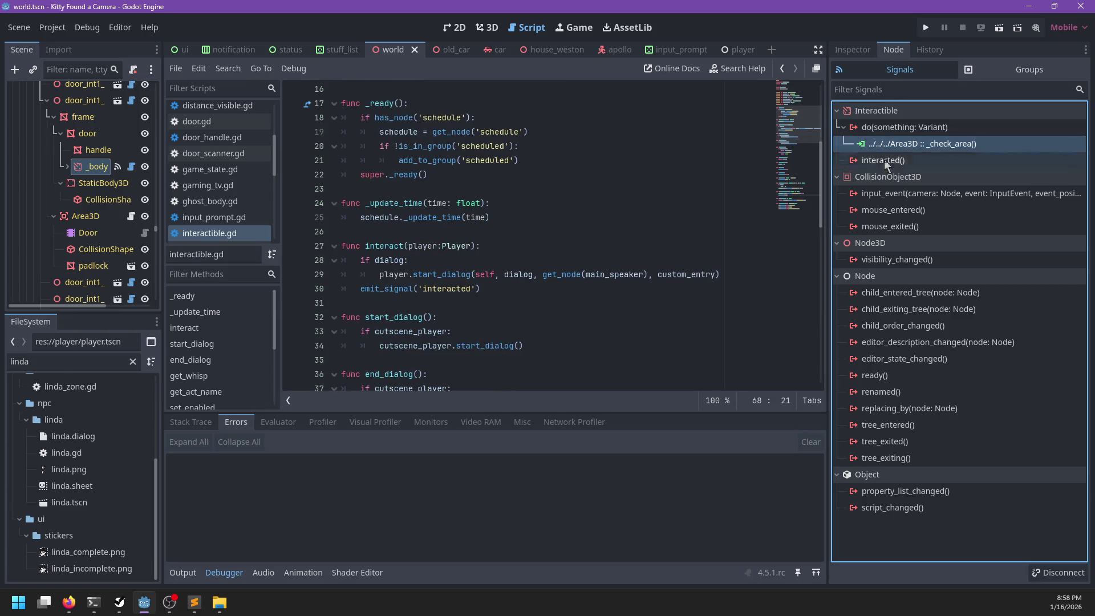
pyautogui.click(1059, 572)
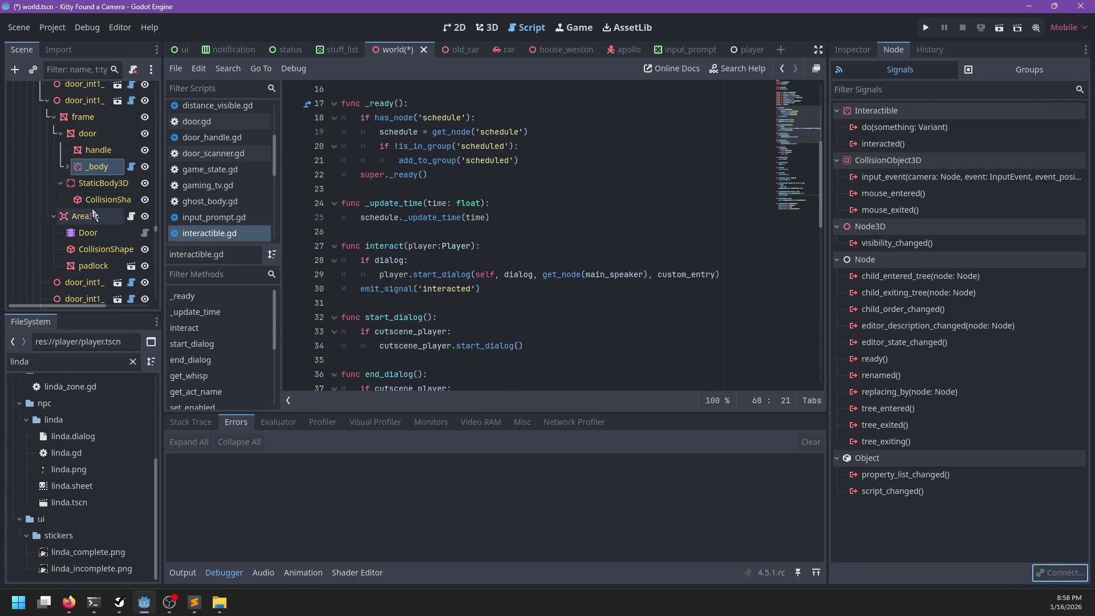
pyautogui.hotkey('ctrl', 's')
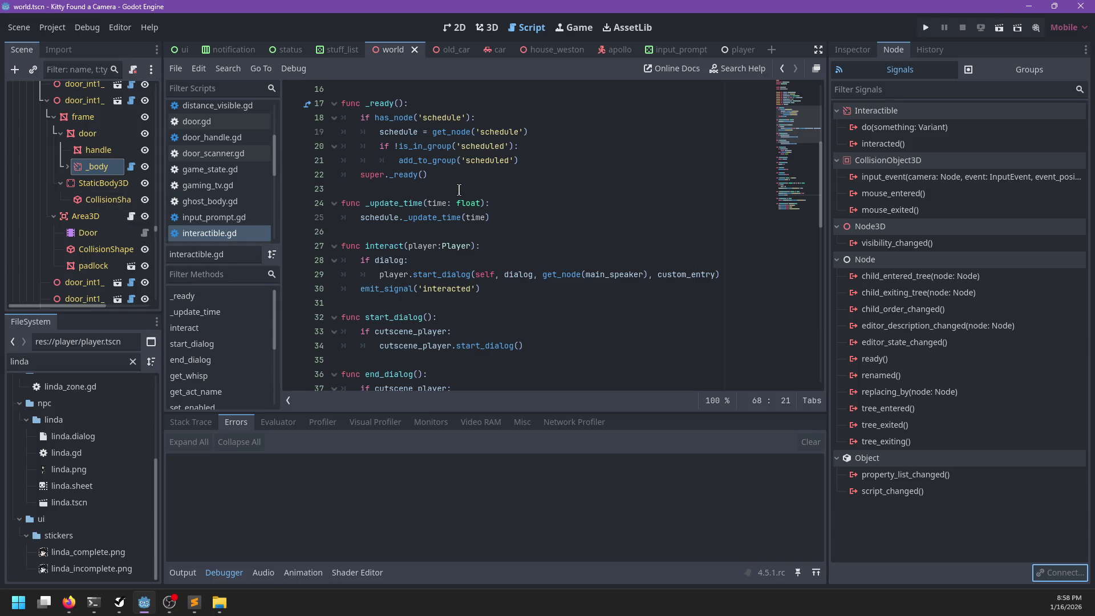
# - Show the _body node's Interactible properties in the Inspector and return to the 3D view
pyautogui.scroll(2, 459, 189)
pyautogui.scroll(3, 461, 191)
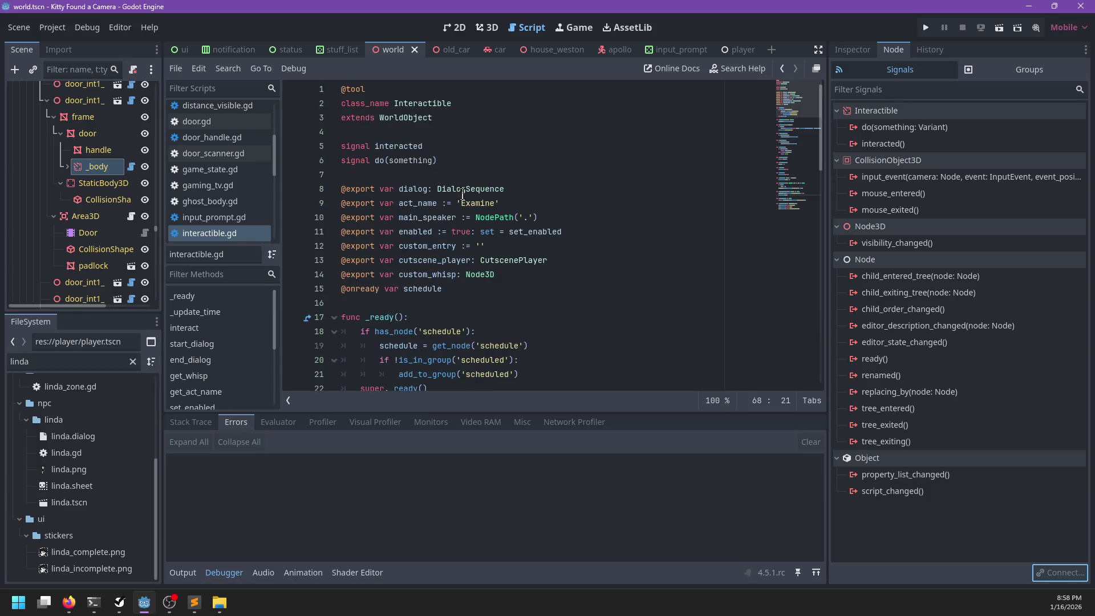
pyautogui.scroll(5, 134, 245)
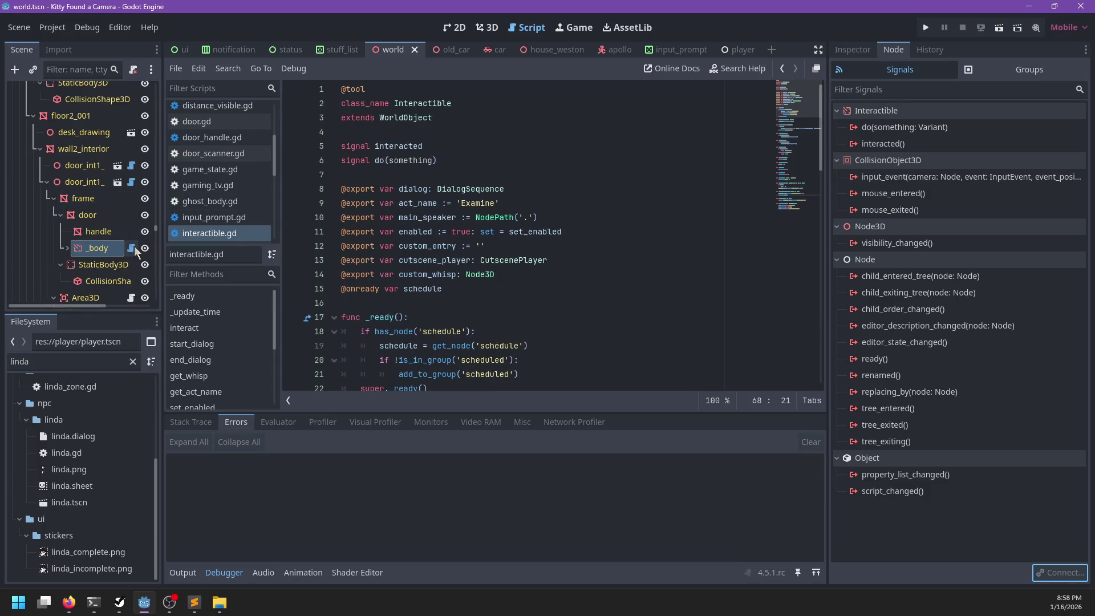
pyautogui.click(852, 49)
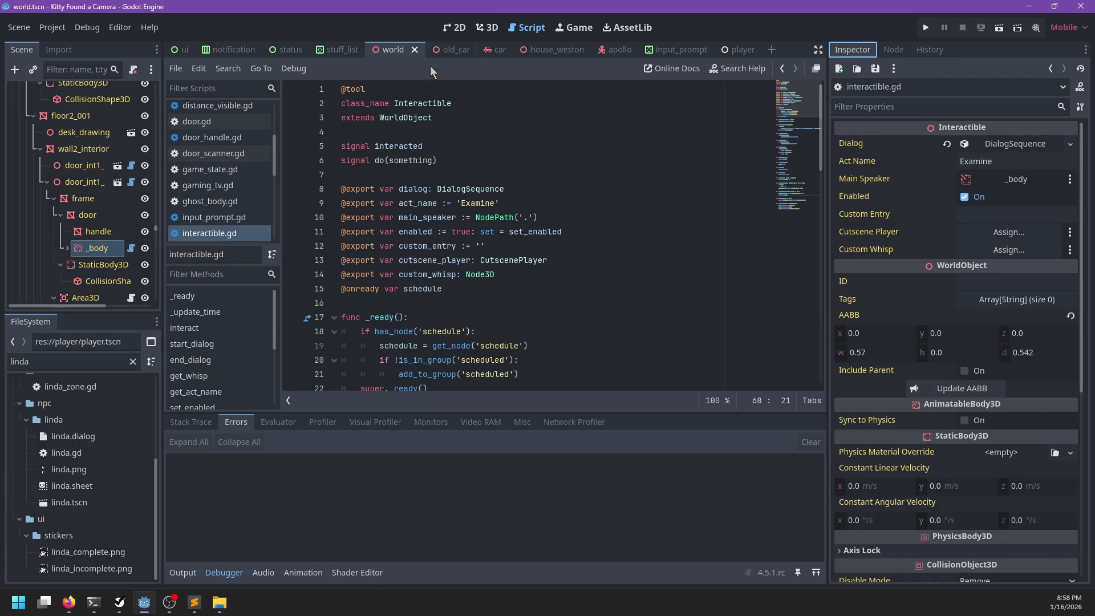
pyautogui.click(490, 31)
pyautogui.scroll(-10, 302, 263)
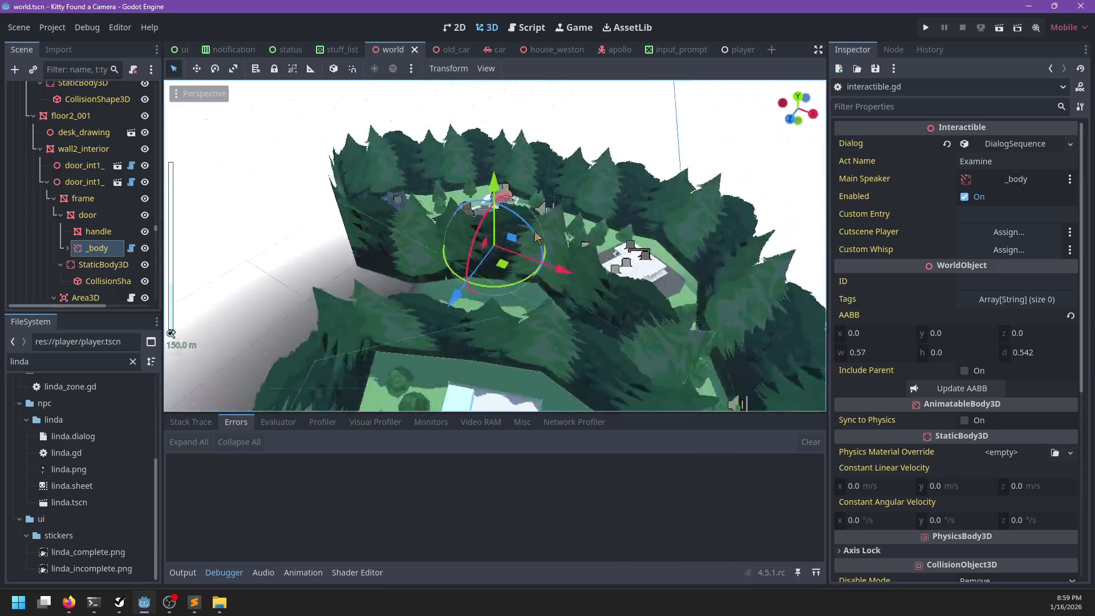
# - Frame the white house door and enable collision layer 3 on its _body node
pyautogui.scroll(10, 303, 263)
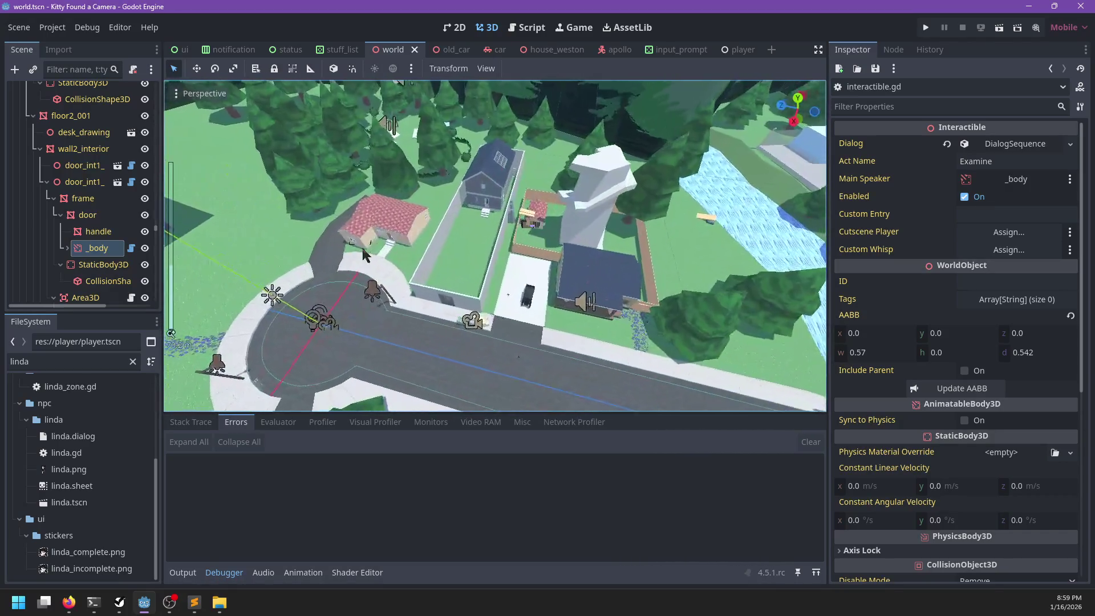
pyautogui.scroll(10, 500, 255)
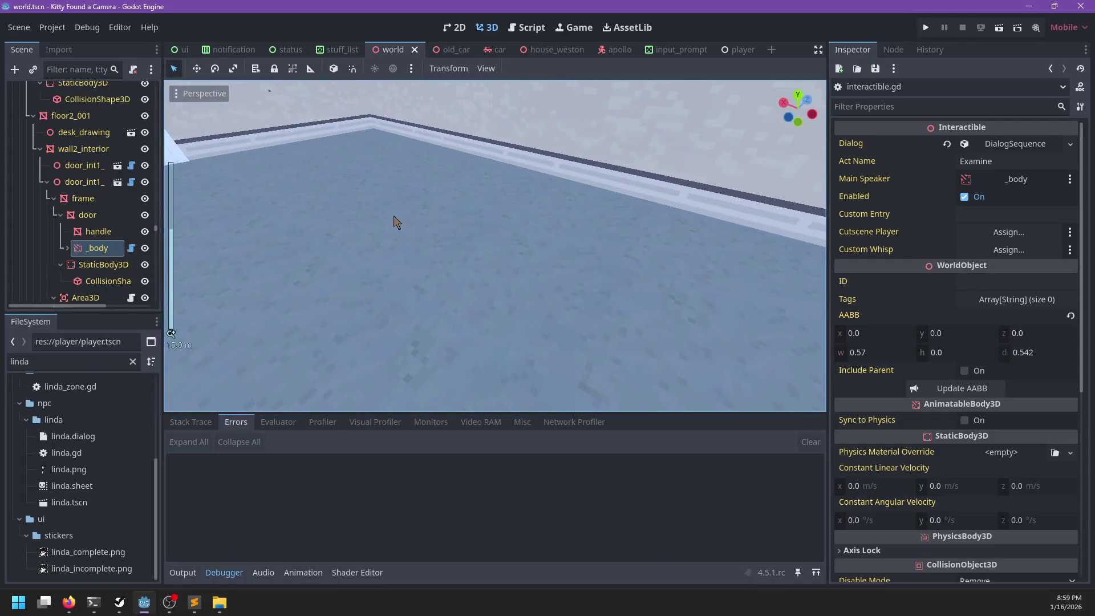
pyautogui.press('f')
pyautogui.click(476, 249)
pyautogui.press('f')
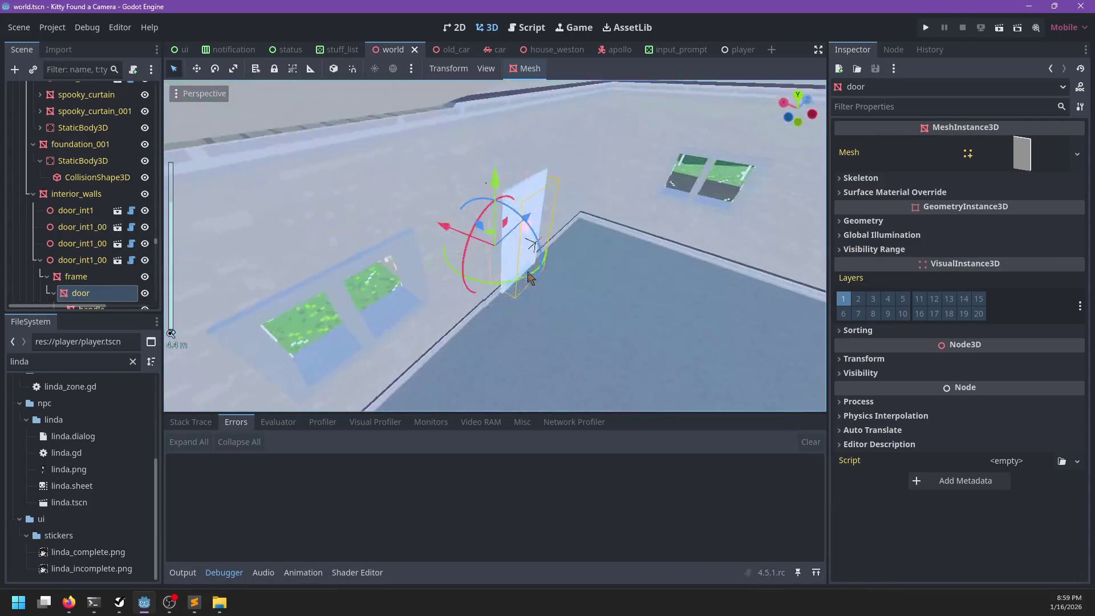
pyautogui.moveTo(396, 242); pyautogui.dragTo(359, 237)
pyautogui.scroll(-3, 105, 268)
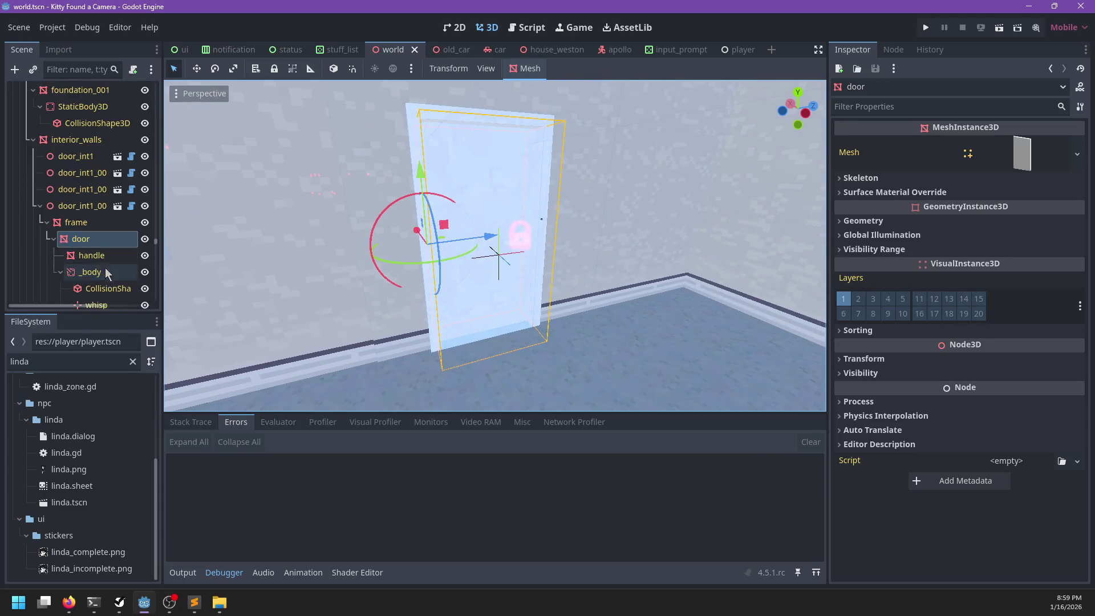
pyautogui.click(103, 218)
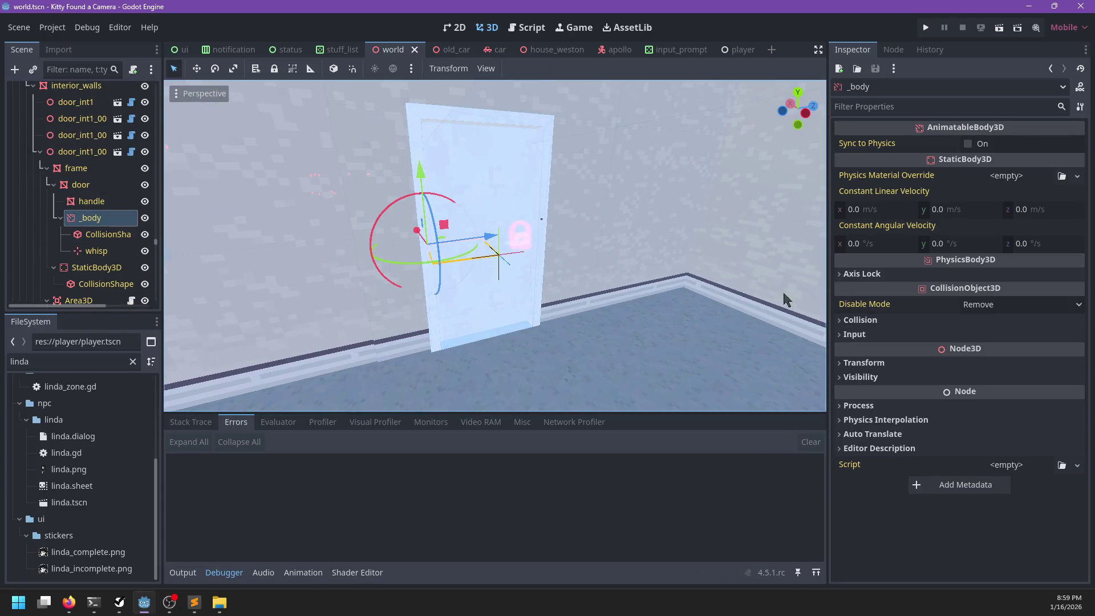
pyautogui.click(878, 321)
pyautogui.click(879, 356)
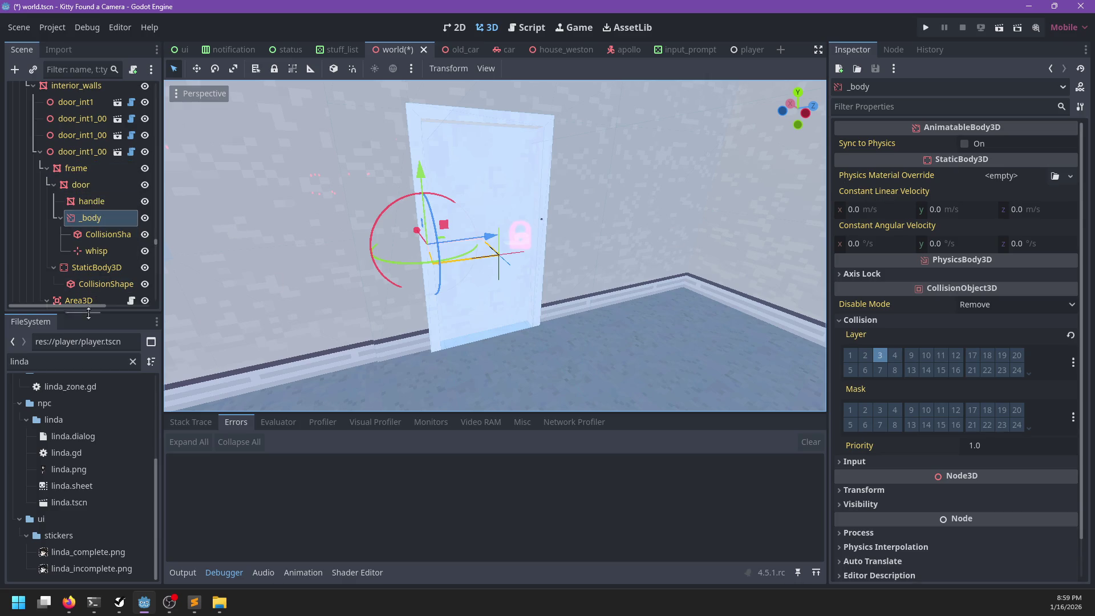
# - Attach interactible.gd to _body via the 'interactib' FileSystem filter, and start a new Sublime Text file
pyautogui.doubleClick(75, 365)
pyautogui.write('interactib')
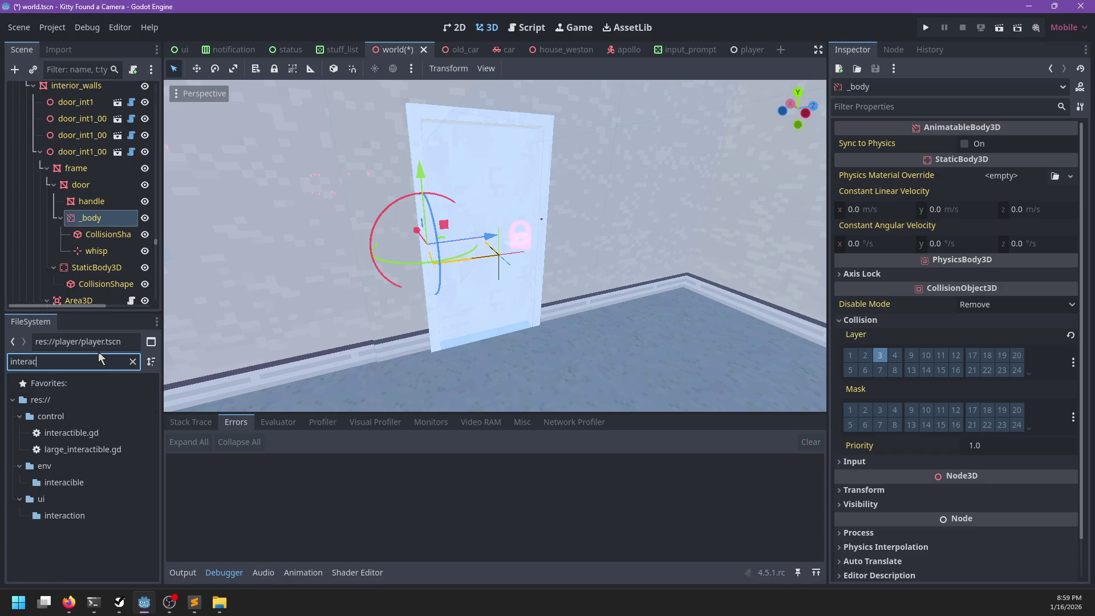
pyautogui.moveTo(68, 432)
pyautogui.mouseDown()
pyautogui.moveTo(1066, 149)
pyautogui.moveTo(92, 217)
pyautogui.mouseUp()
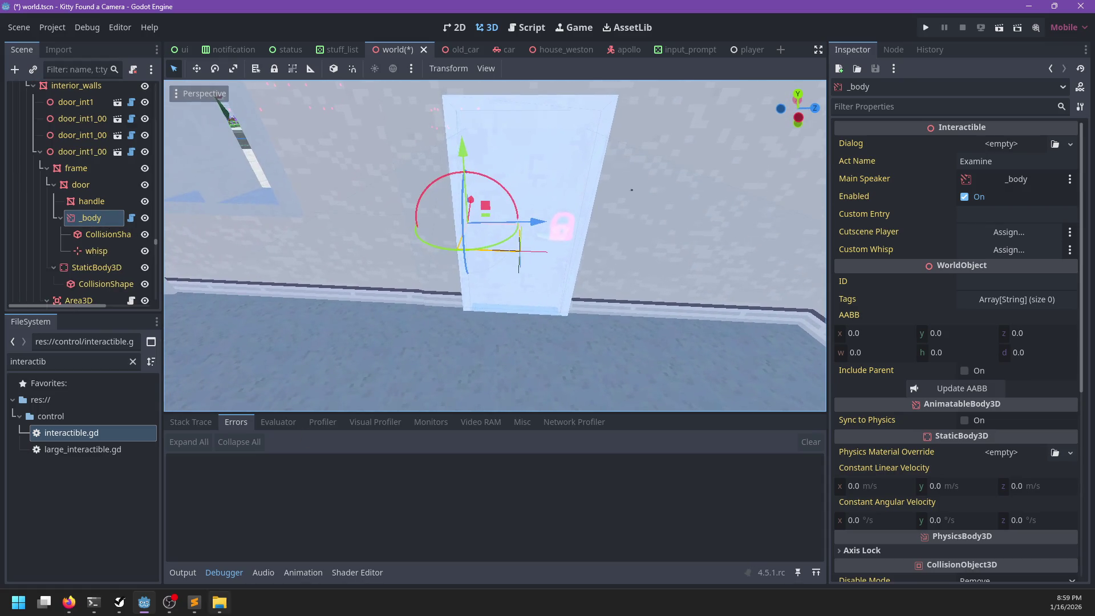
pyautogui.click(203, 606)
pyautogui.hotkey('ctrl', 'n')
# - Put a '*' in the new file and open m_son_door.dialog for reference
pyautogui.write('*')
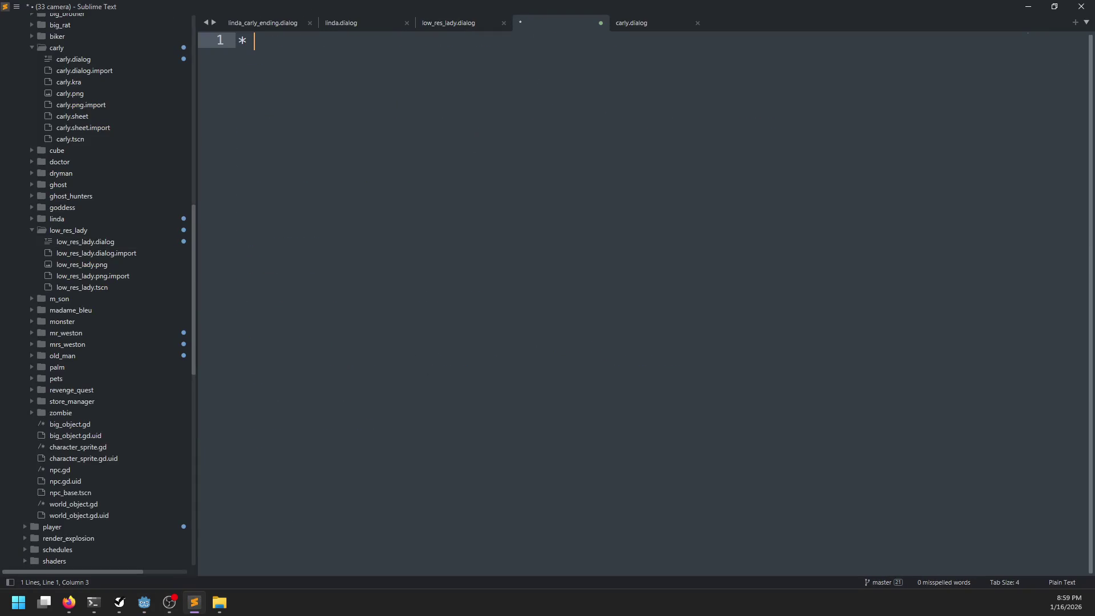
pyautogui.scroll(1, 89, 220)
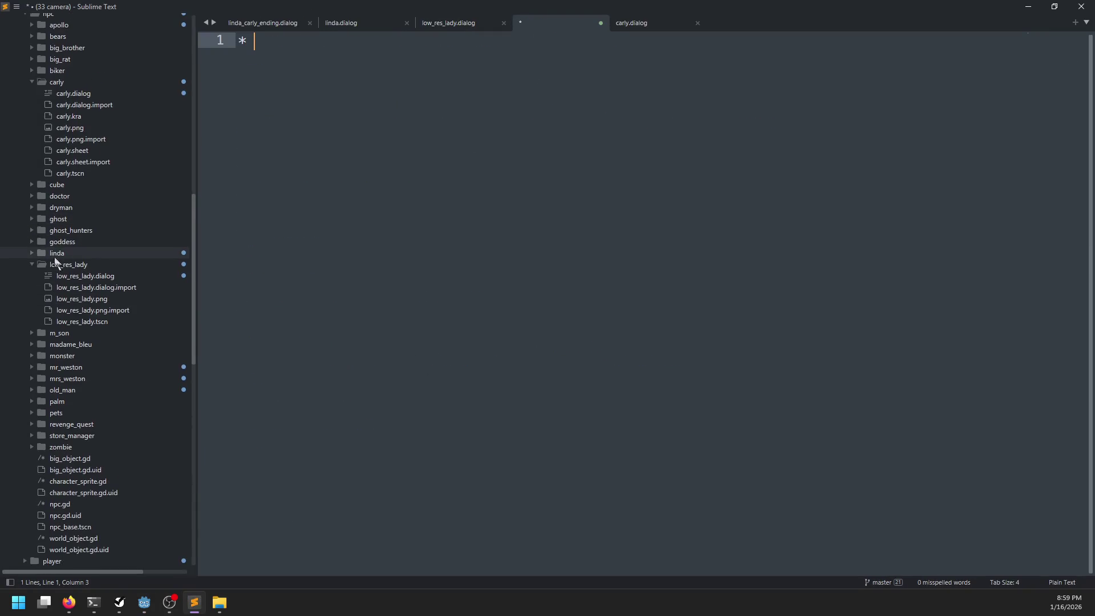
pyautogui.click(31, 264)
pyautogui.scroll(8, 51, 247)
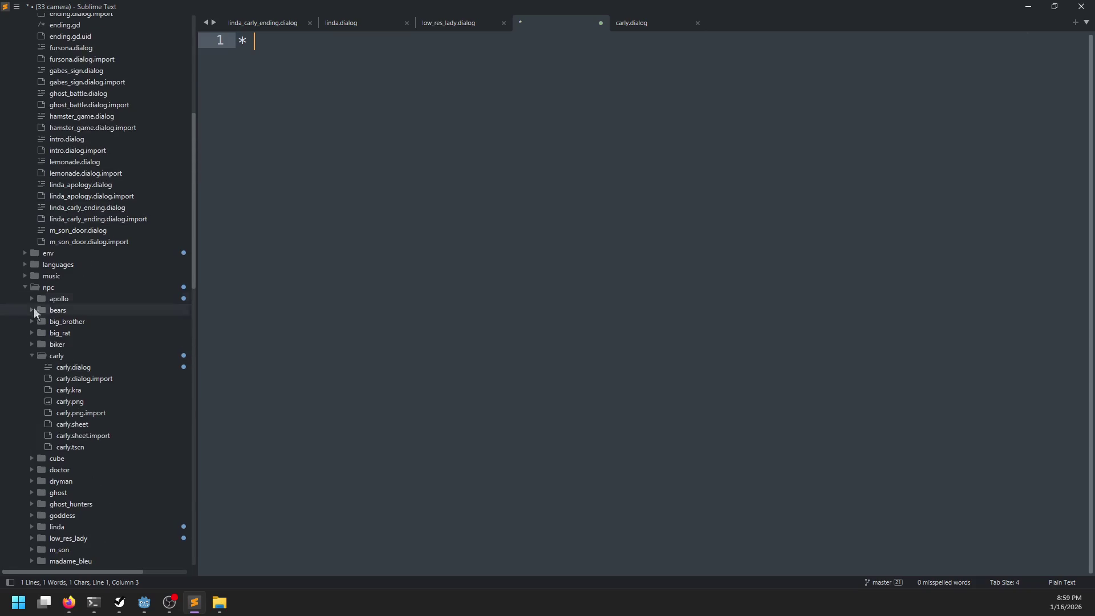
pyautogui.click(25, 286)
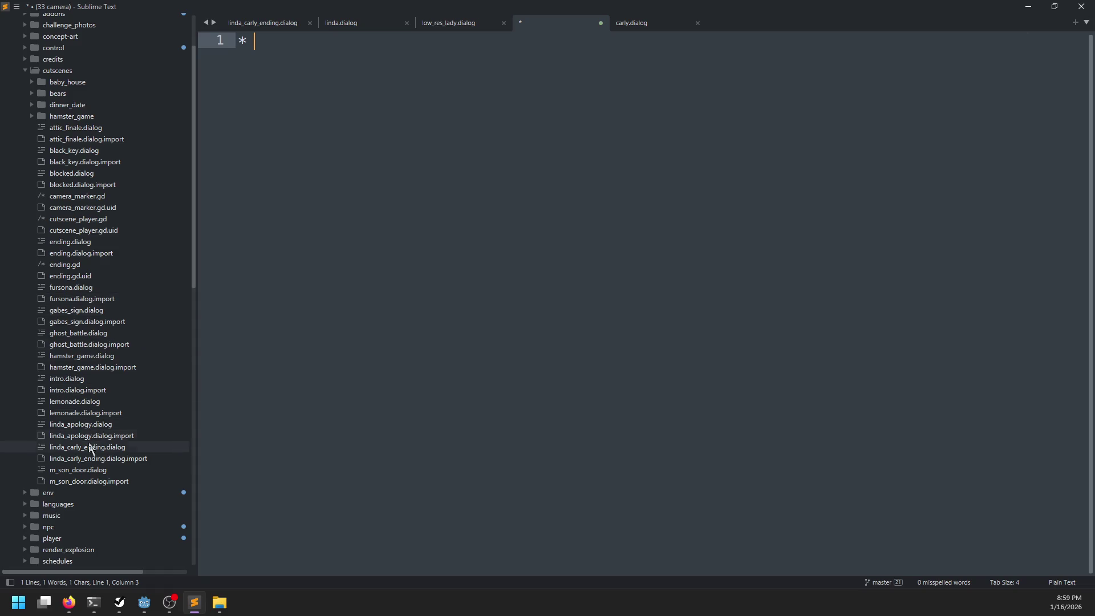
pyautogui.doubleClick(78, 469)
# - Save the new file as door_white.dialog in the cutscenes folder
pyautogui.click(539, 17)
pyautogui.hotkey('ctrl', 's')
pyautogui.write('door.dial')
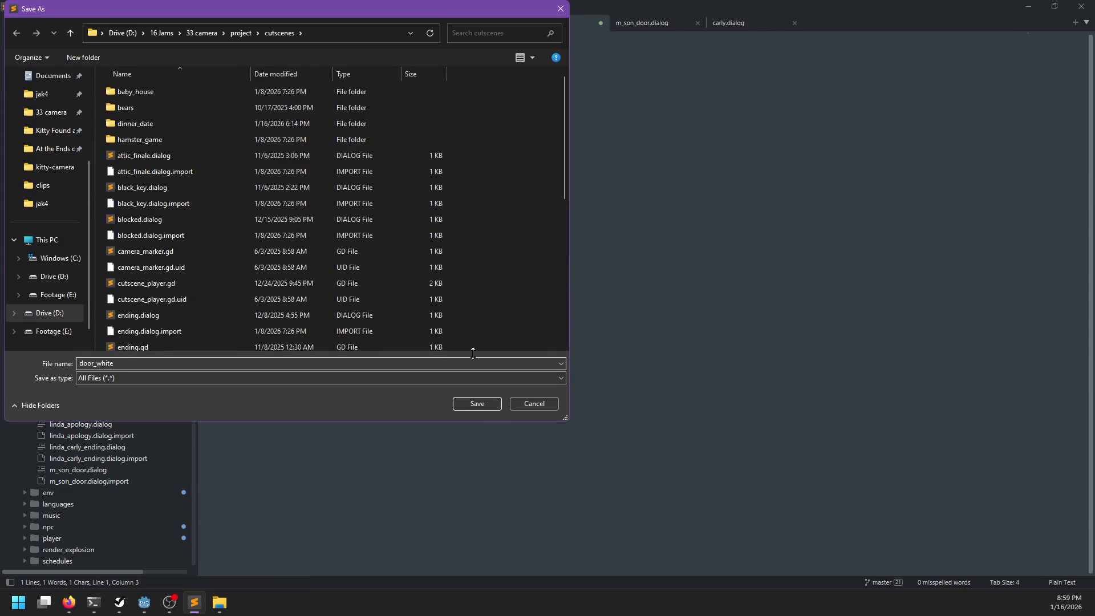
pyautogui.write('og')
pyautogui.press('Return')
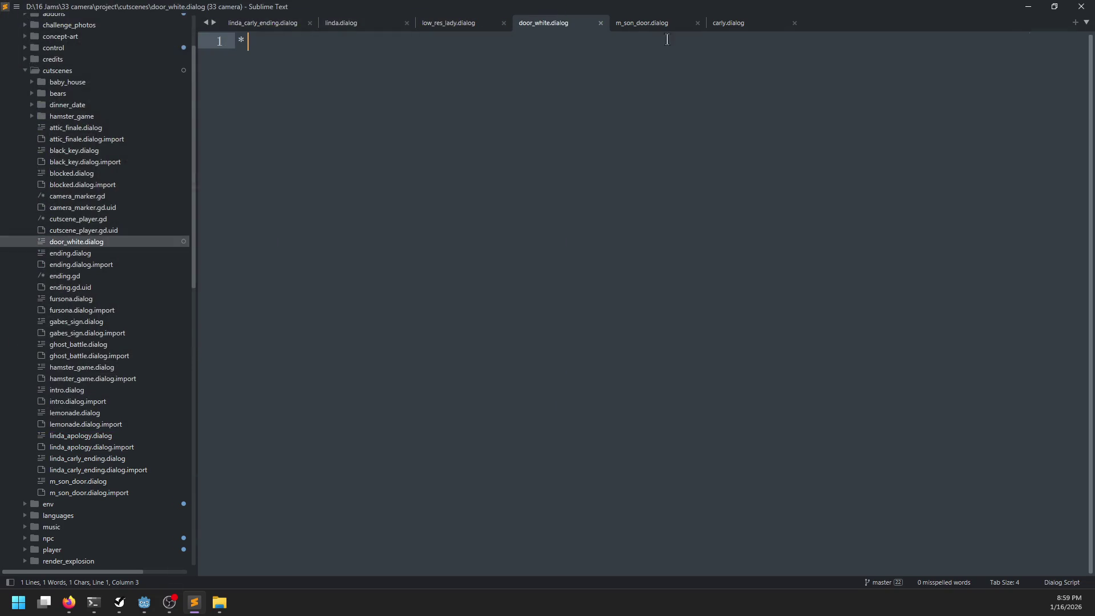
# - Using m_son_door.dialog as a template, write the door/white check and 'The door is slightly warm.', then save
pyautogui.click(647, 24)
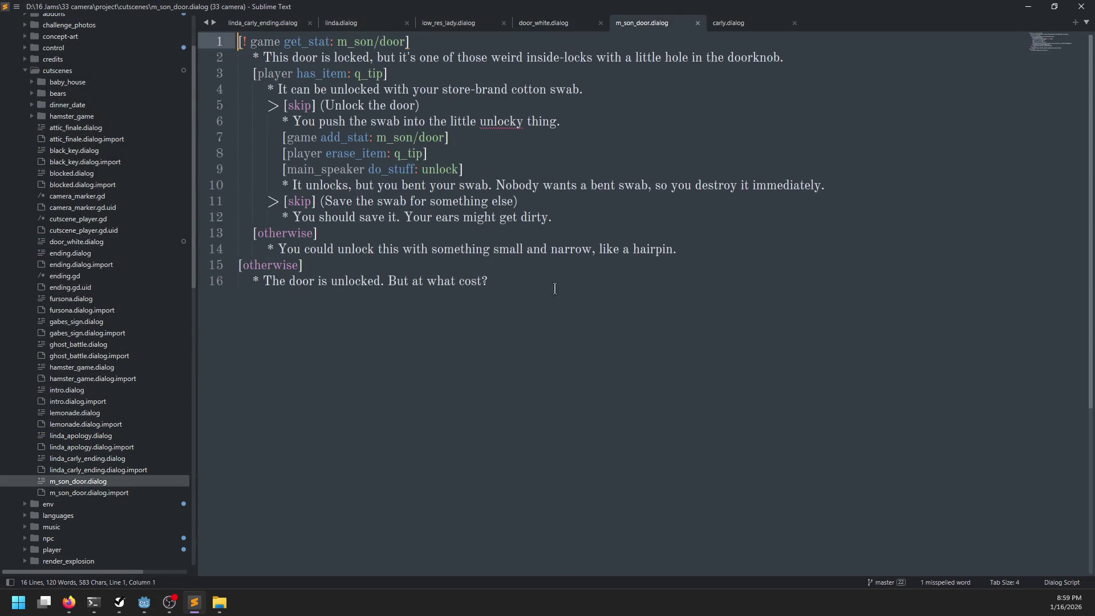
pyautogui.click(567, 25)
pyautogui.write('*')
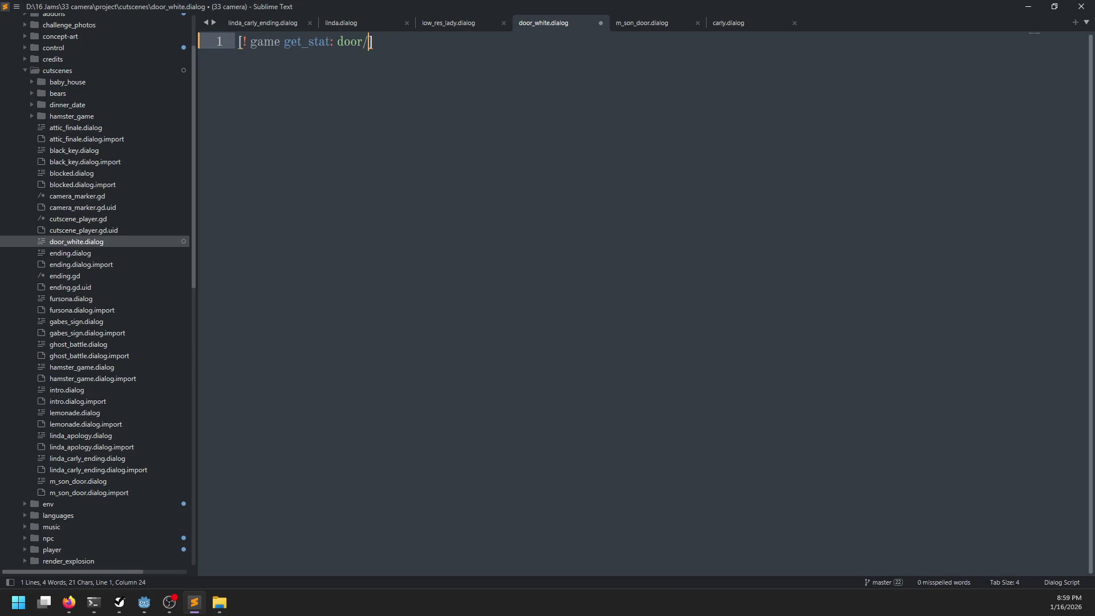
pyautogui.press('Return')
pyautogui.press('Tab')
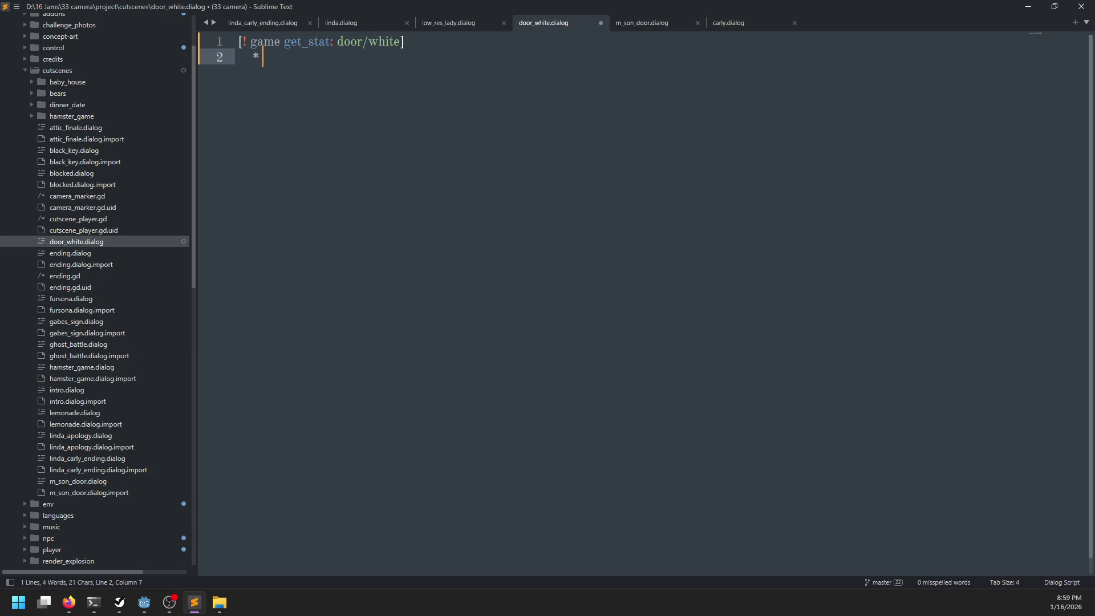
pyautogui.write('slightly warm.')
pyautogui.hotkey('ctrl', 's')
pyautogui.press('Return')
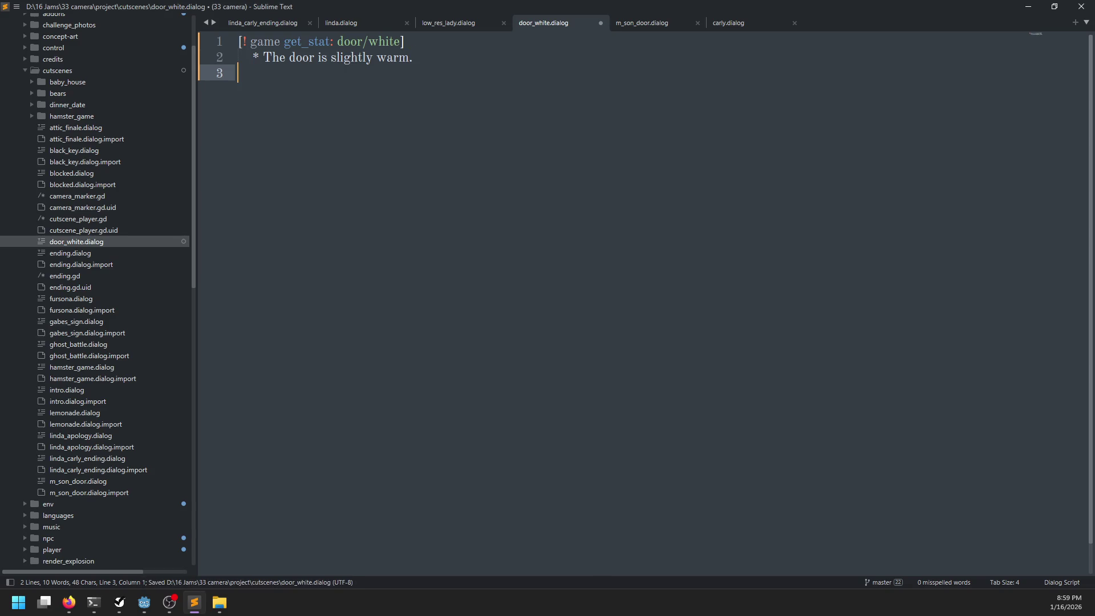
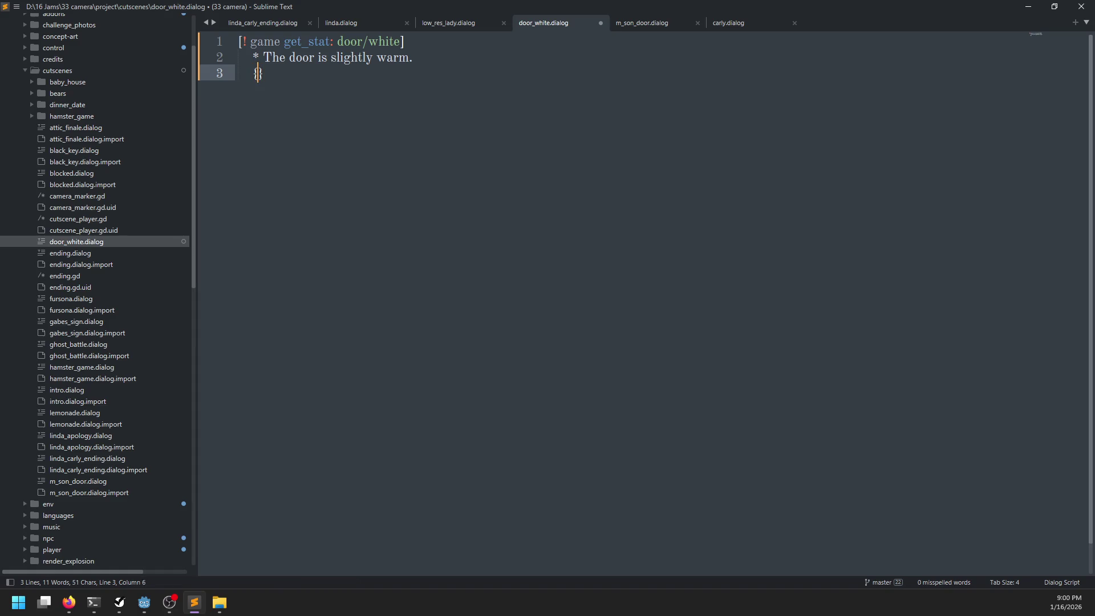
# - After checking m_son_door.dialog for reference, add the '> [skip] (Use the white key.)' choice in door_white.dialog
pyautogui.click(634, 24)
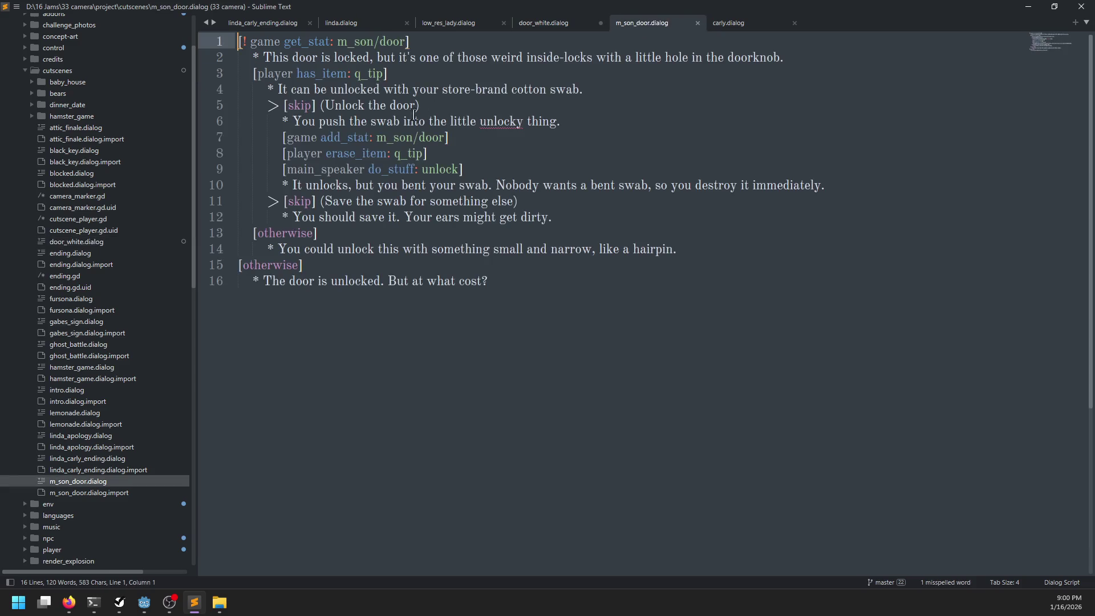
pyautogui.click(550, 27)
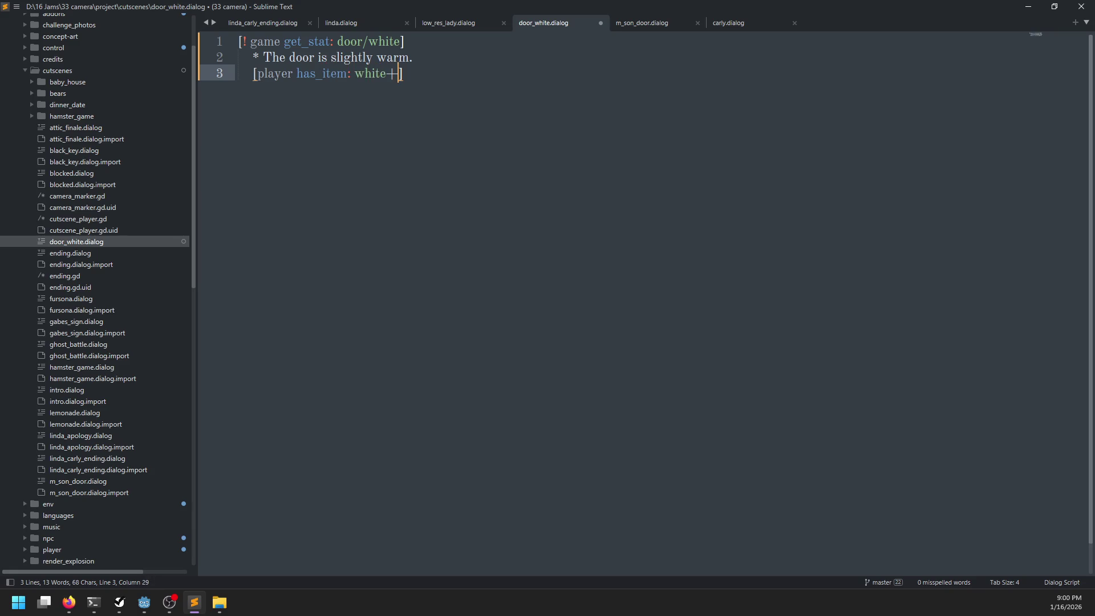
pyautogui.press('Return')
pyautogui.write('Yes')
pyautogui.press('BackSpace')
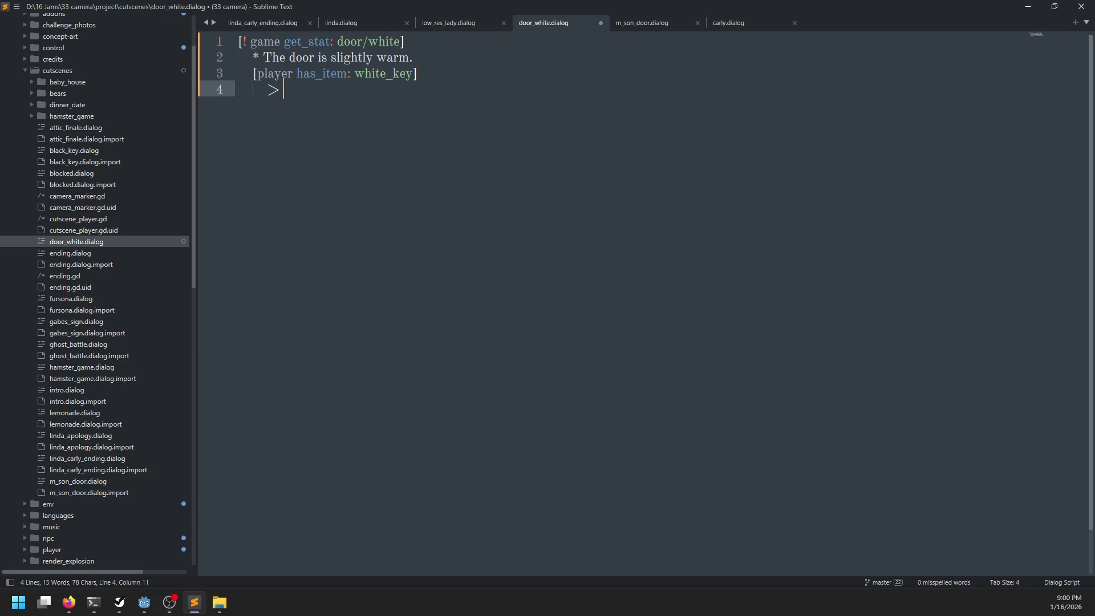
pyautogui.write('[skip] (Y')
pyautogui.write('ou')
pyautogui.press('BackSpace')
pyautogui.press('BackSpace')
pyautogui.press('BackSpace')
pyautogui.write('Use the ')
pyautogui.write('white key)')
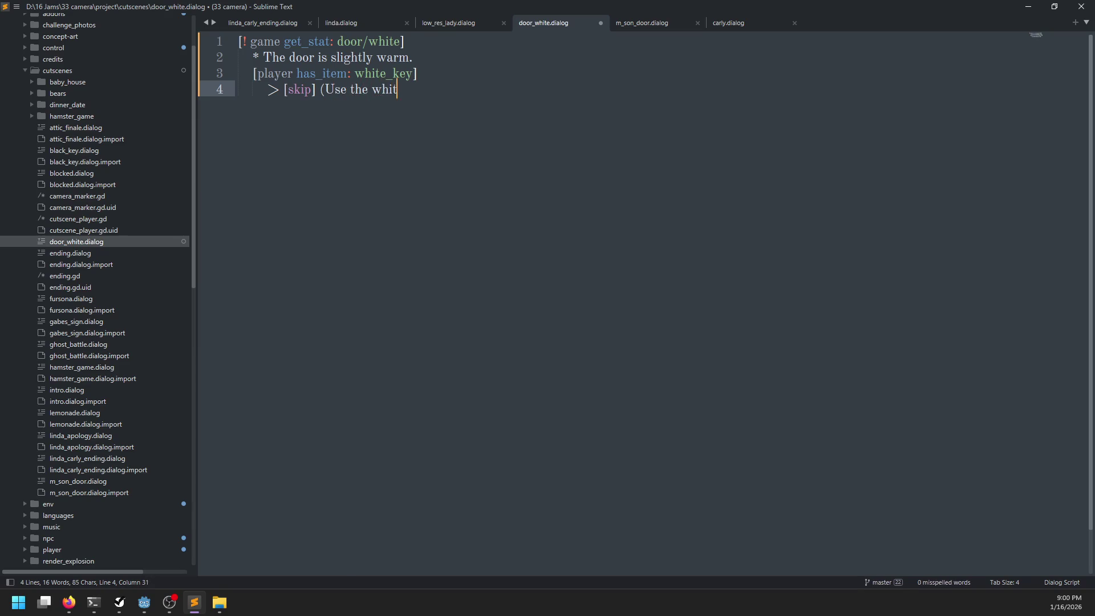
pyautogui.press('Left')
pyautogui.write('.')
pyautogui.press('Right')
pyautogui.press('Return')
# - Add the '> [skip] (Leave)' choice and a '[game add_stat: door/white]' line under the key choice
pyautogui.write('> [sk')
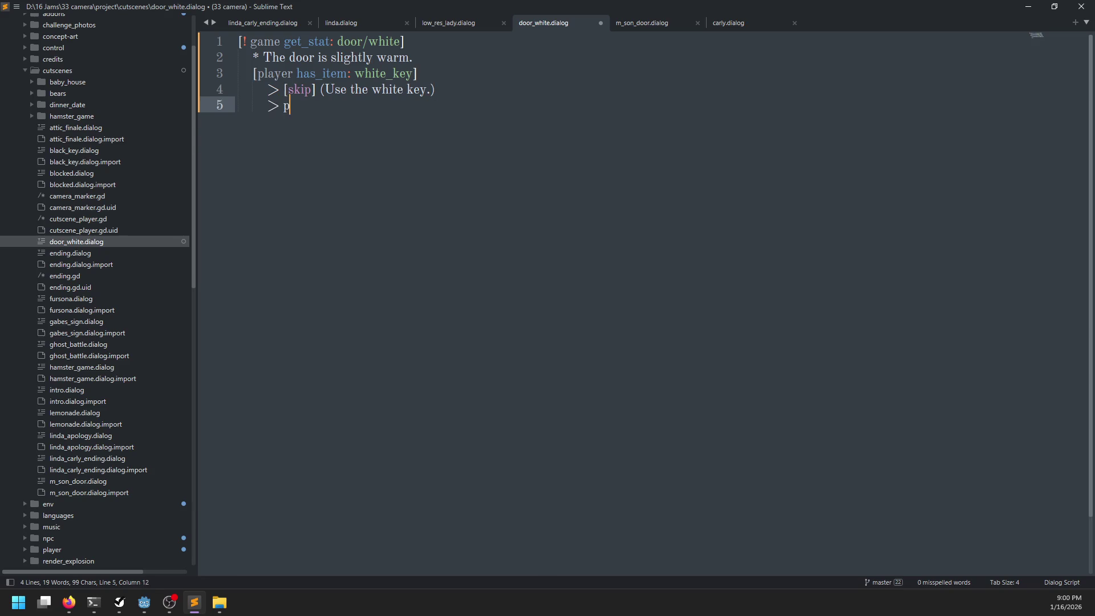
pyautogui.press('BackSpace')
pyautogui.press('BackSpace')
pyautogui.write('skip] (')
pyautogui.write('Leave)')
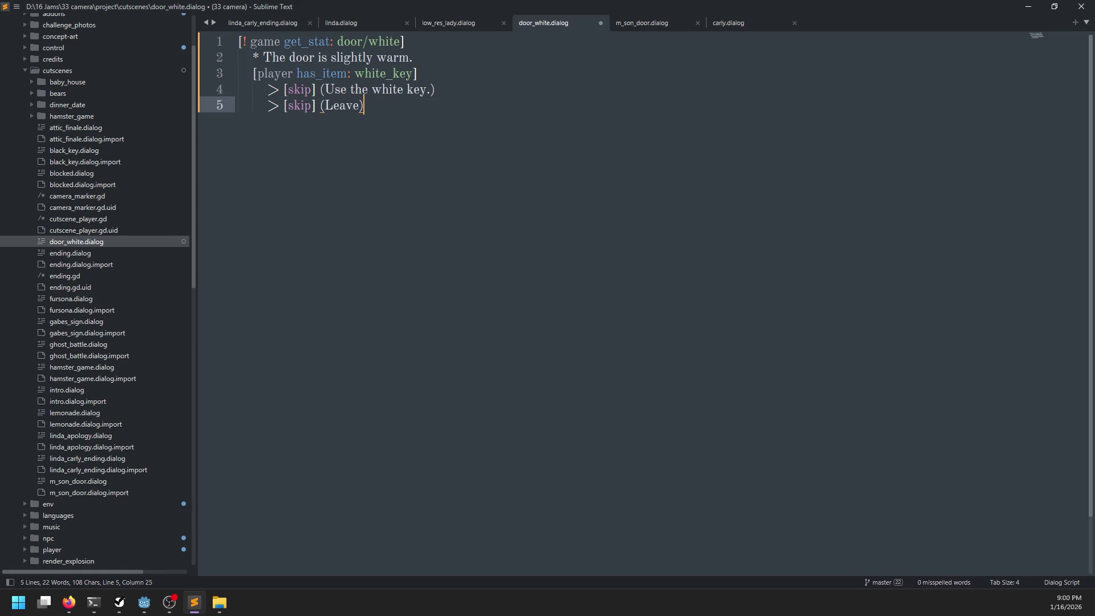
pyautogui.hotkey('ctrl', 'shift', 'Return')
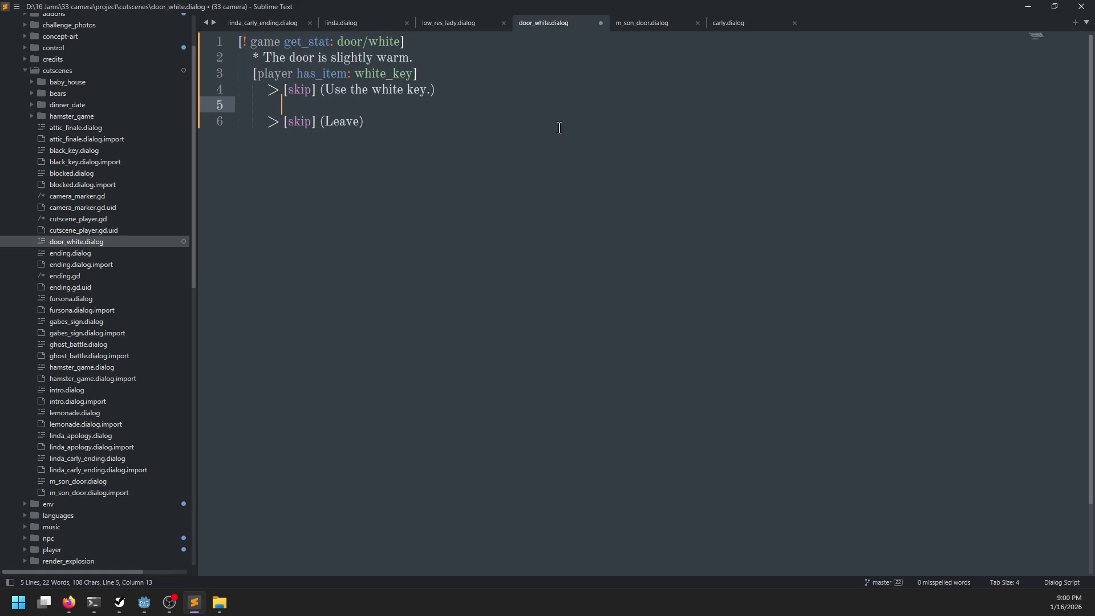
pyautogui.write('[ga')
pyautogui.write('me add_stat:')
pyautogui.write(' door/white')
pyautogui.press('BackSpace')
pyautogui.press('BackSpace')
pyautogui.press('BackSpace')
pyautogui.write('/white')
pyautogui.press('Down')
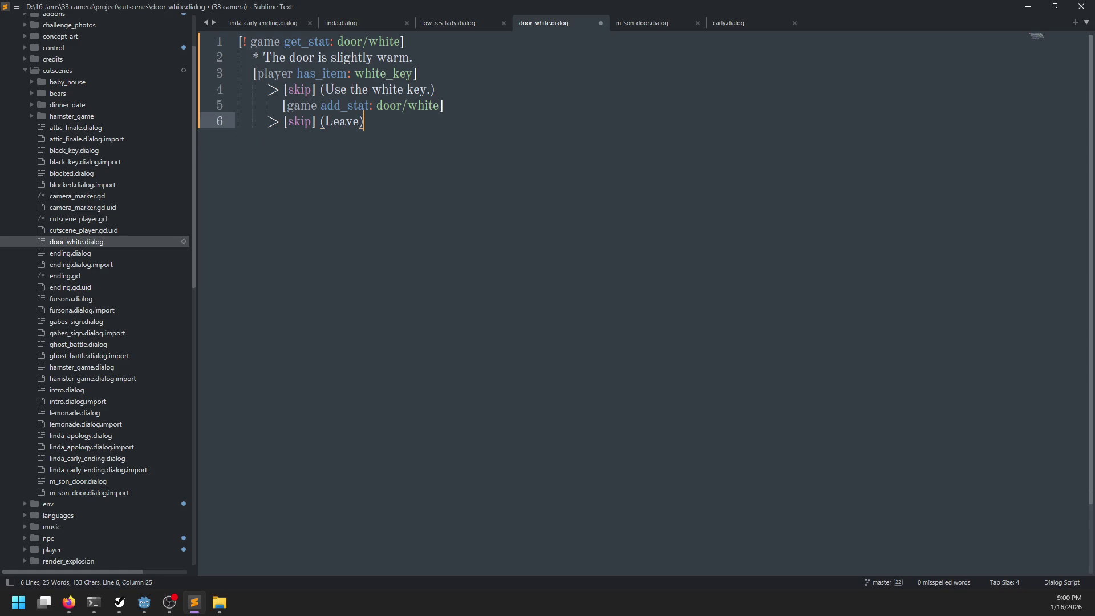
pyautogui.press('Return')
# - Add an [otherwise] branch with the indented line 'There's nothing left to say.'
pyautogui.write('[otherwis')
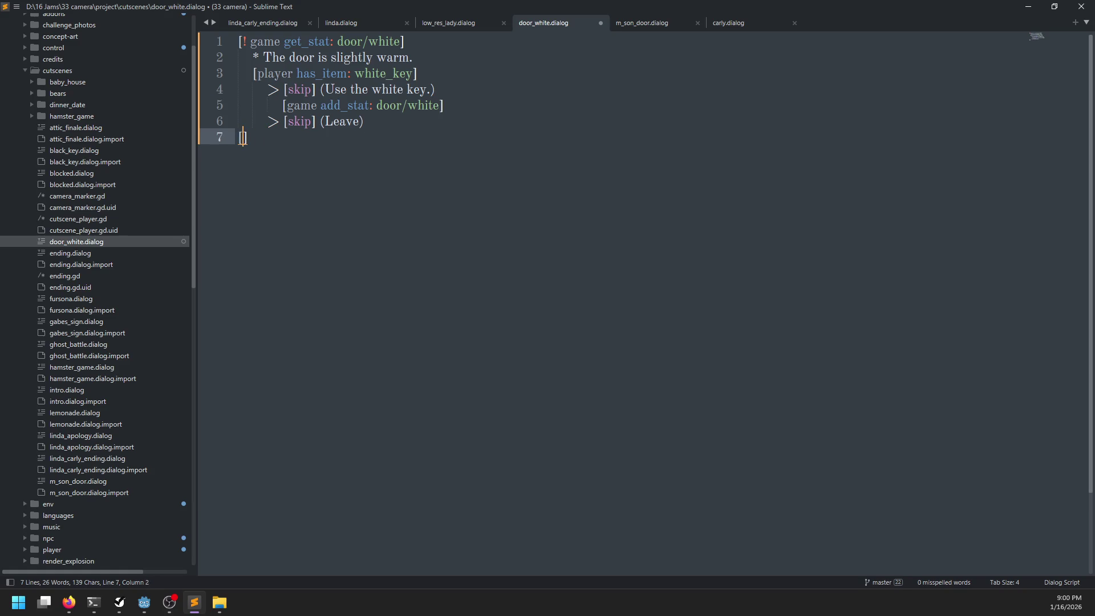
pyautogui.write('e]')
pyautogui.press('Return')
pyautogui.press('Tab')
pyautogui.write('The')
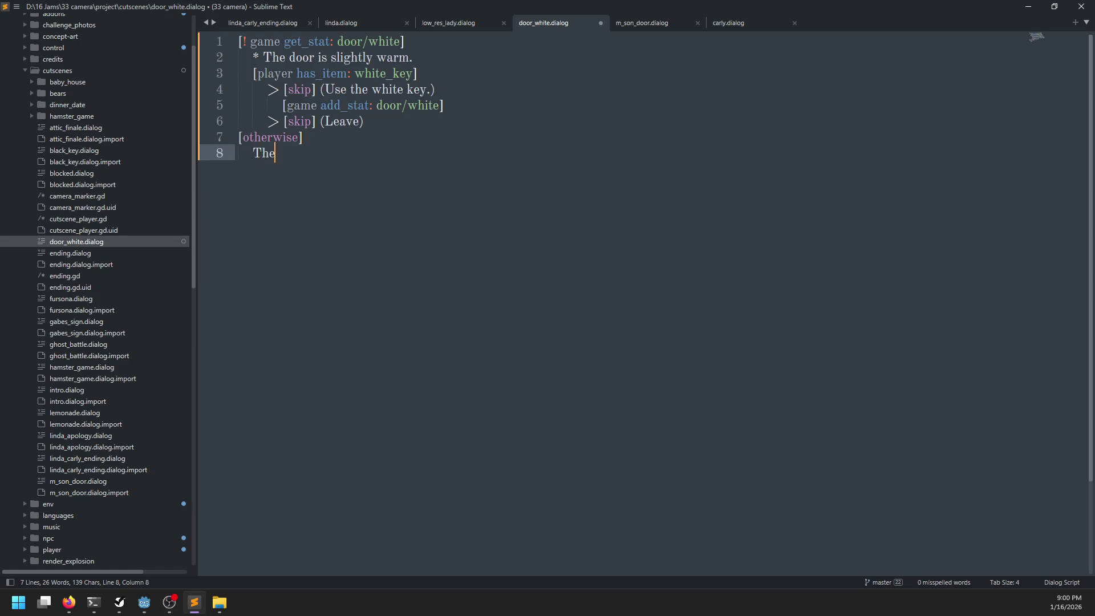
pyautogui.write("re's nothing left to say.")
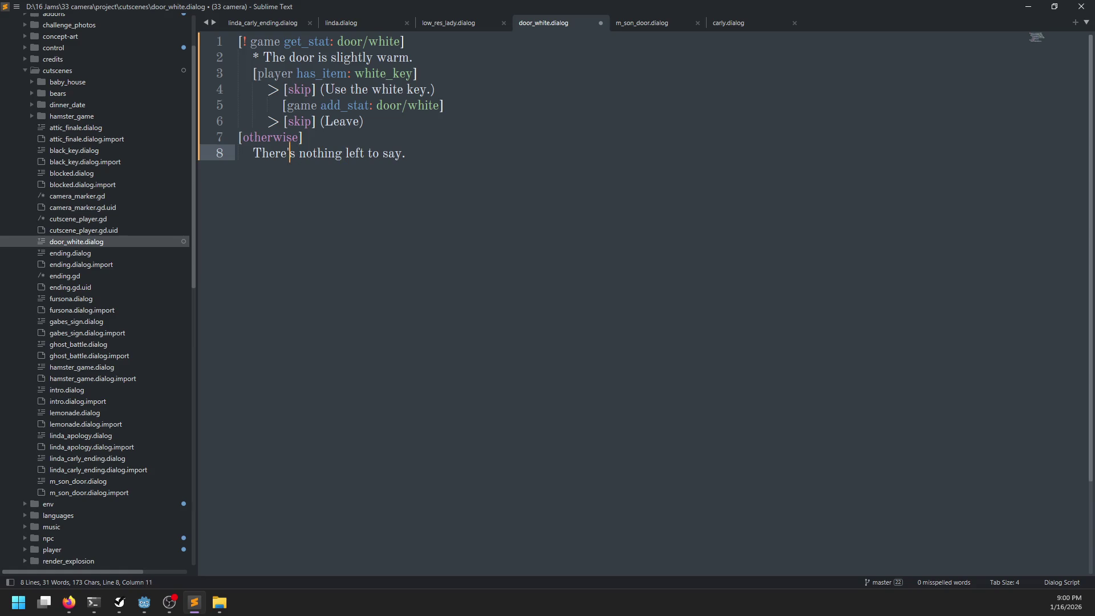
pyautogui.write('*')
# - Save door_white.dialog after comparing its formatting with m_son_door.dialog
pyautogui.hotkey('ctrl', 's')
pyautogui.press('End')
pyautogui.click(662, 26)
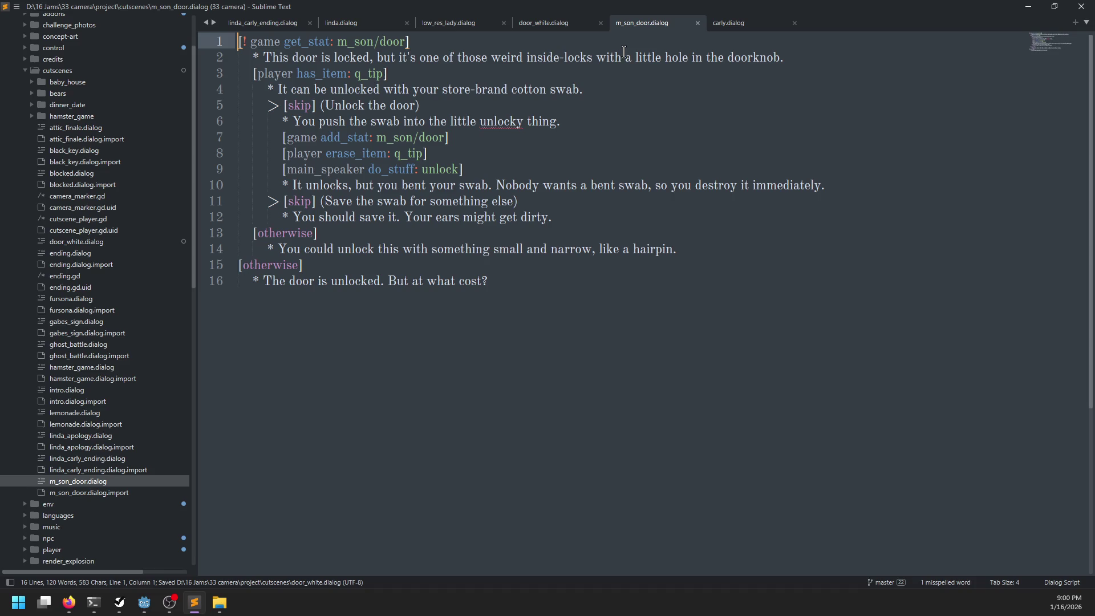
pyautogui.click(547, 25)
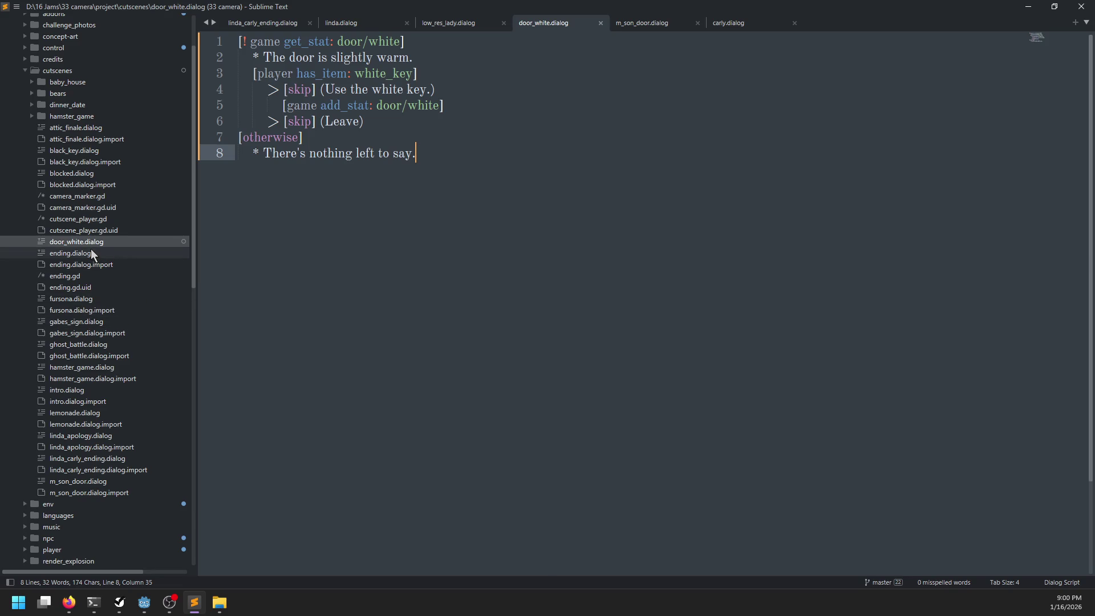
pyautogui.hotkey('alt', 'Tab')
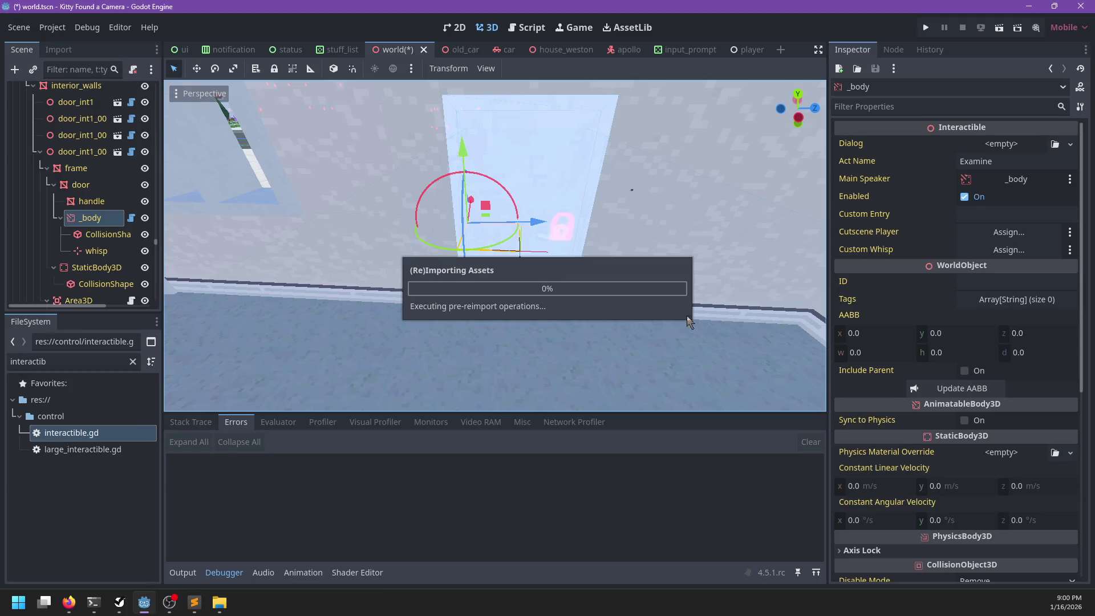
# - Filter FileSystem for door_white and assign door_white.dialog to the door _body's Dialog field
pyautogui.doubleClick(78, 359)
pyautogui.write('door_white')
pyautogui.moveTo(116, 435)
pyautogui.mouseDown()
pyautogui.moveTo(1007, 286)
pyautogui.moveTo(1015, 148)
pyautogui.mouseUp()
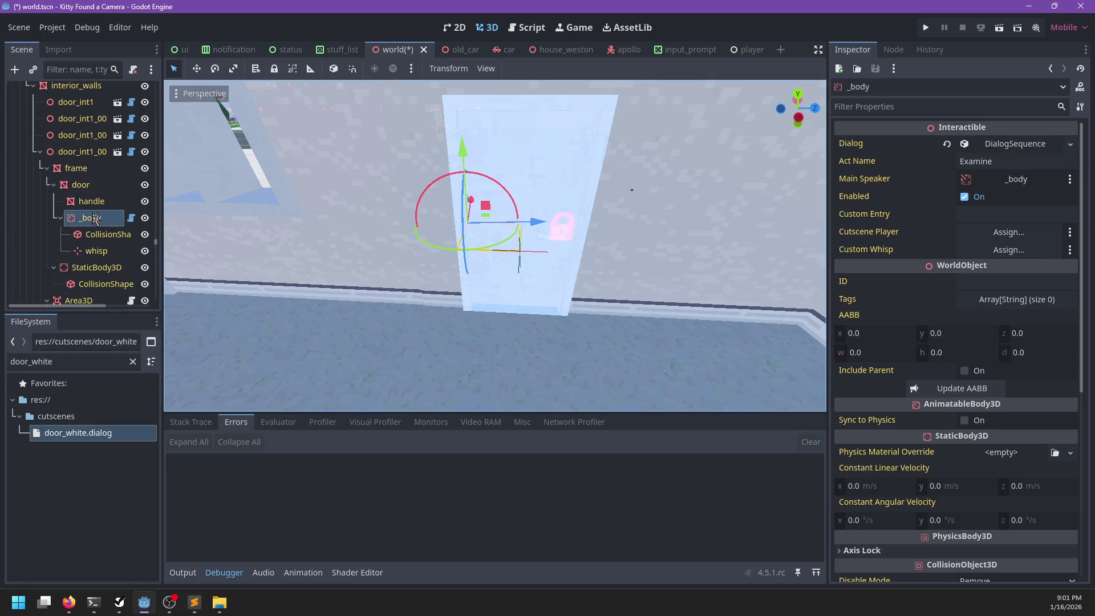
# - Set the Area3D scanner's Allowed Group to door/white and save world.tscn
pyautogui.scroll(-2, 88, 221)
pyautogui.click(97, 275)
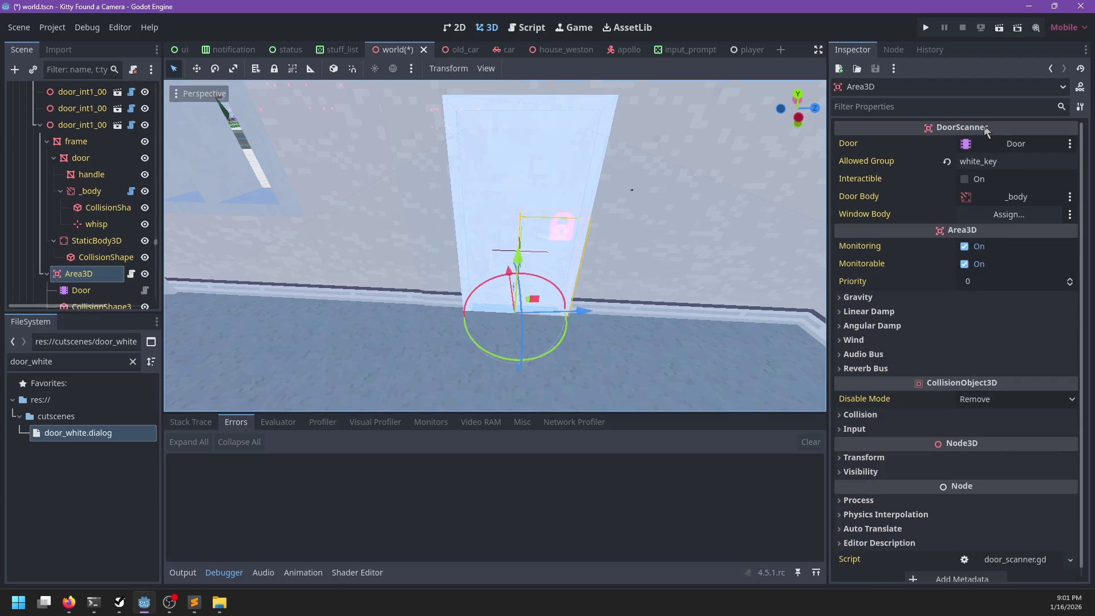
pyautogui.click(992, 162)
pyautogui.write('door')
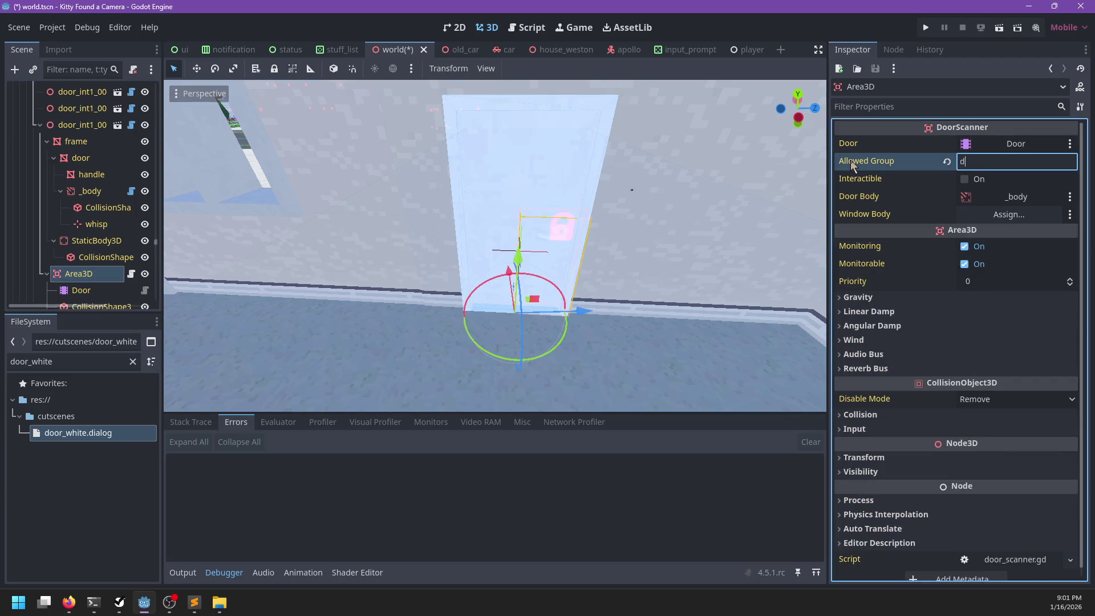
pyautogui.hotkey('alt', 'Tab')
pyautogui.hotkey('alt', 'Tab')
pyautogui.write('/white')
pyautogui.hotkey('ctrl', 's')
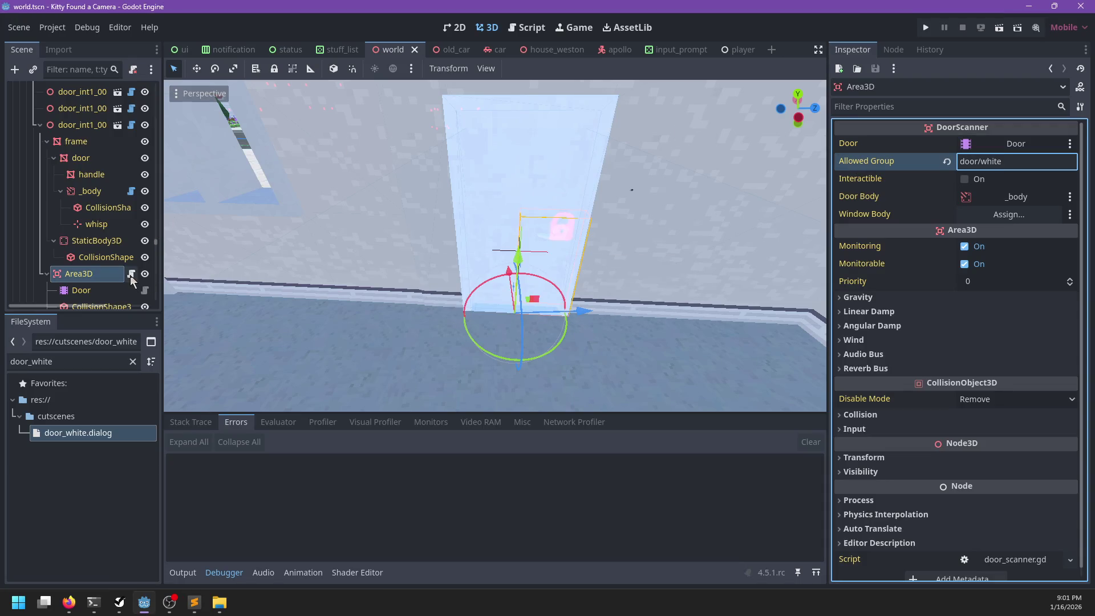
pyautogui.click(131, 274)
pyautogui.scroll(7, 499, 215)
pyautogui.scroll(-7, 494, 211)
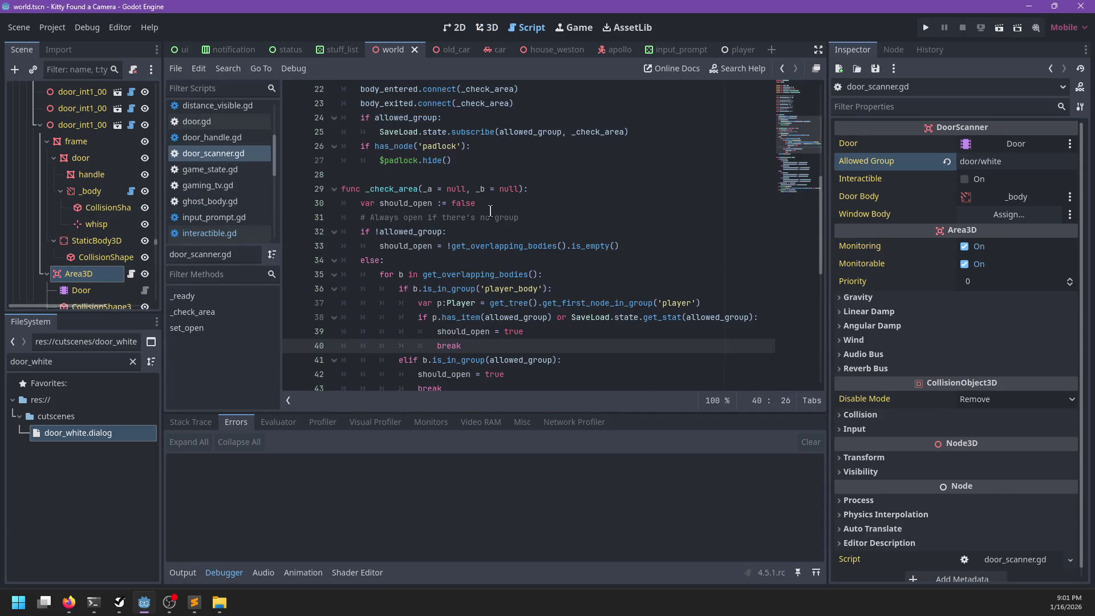
pyautogui.doubleClick(483, 132)
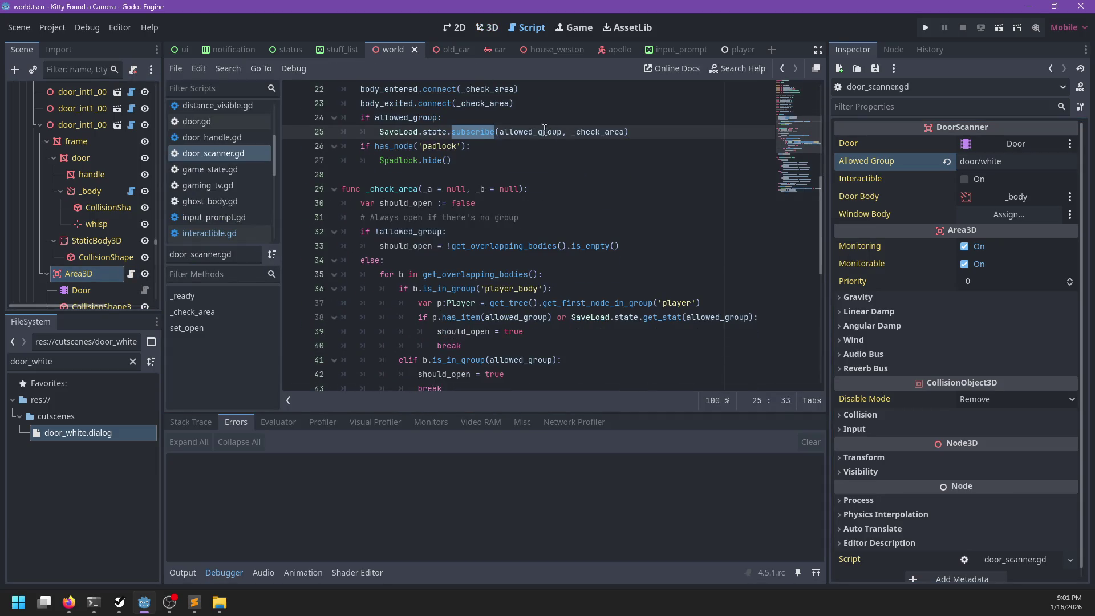
pyautogui.doubleClick(530, 132)
pyautogui.click(99, 276)
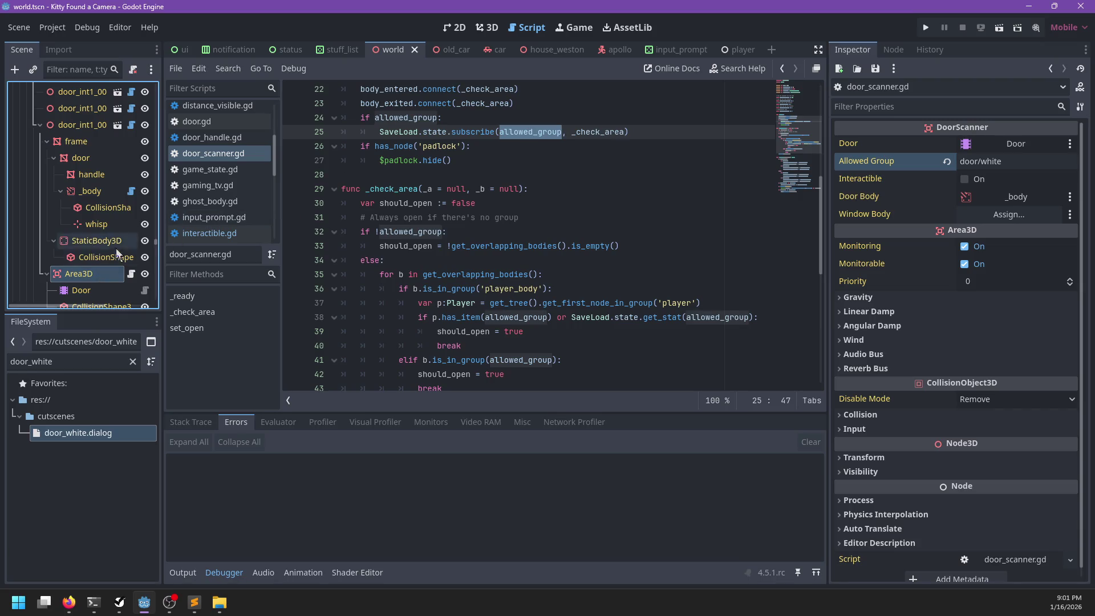
pyautogui.scroll(5, 115, 248)
pyautogui.scroll(6, 331, 240)
pyautogui.scroll(-4, 50, 247)
pyautogui.scroll(-9, 522, 204)
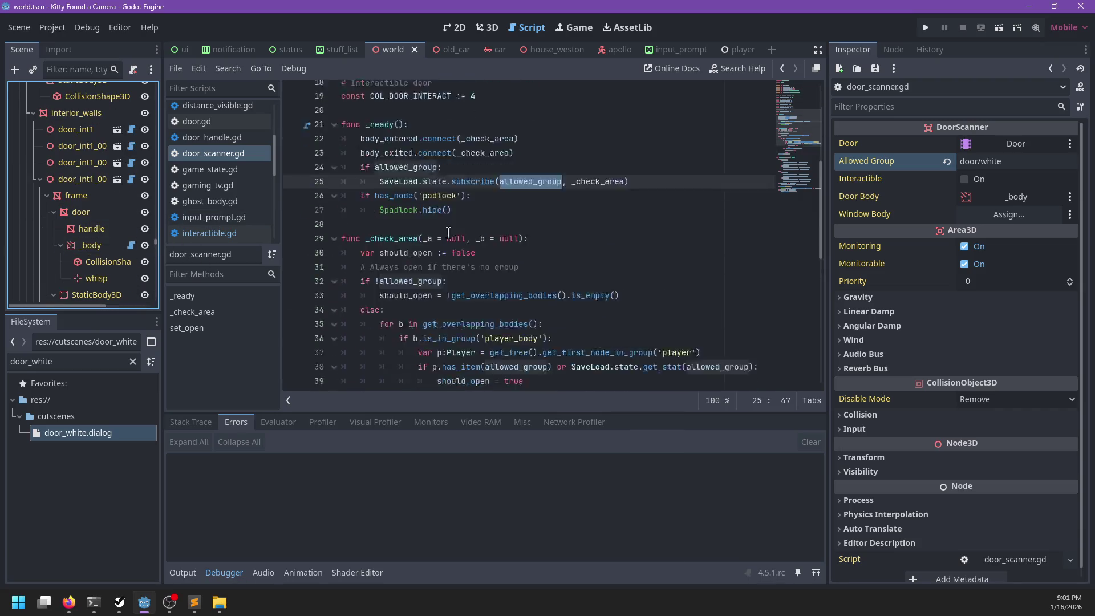
pyautogui.scroll(2, 522, 204)
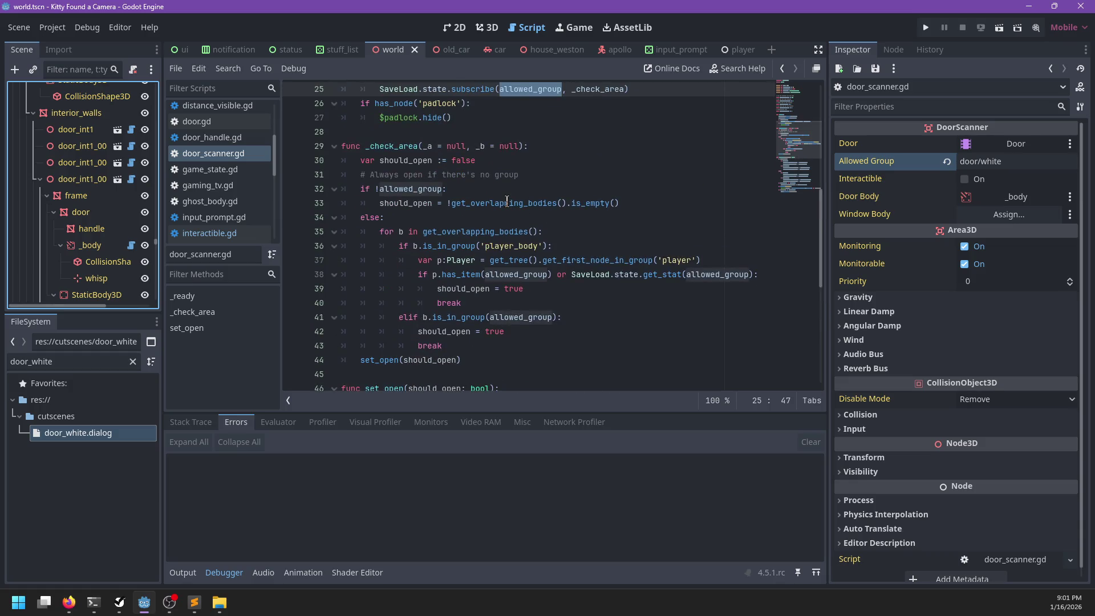
pyautogui.moveTo(507, 203)
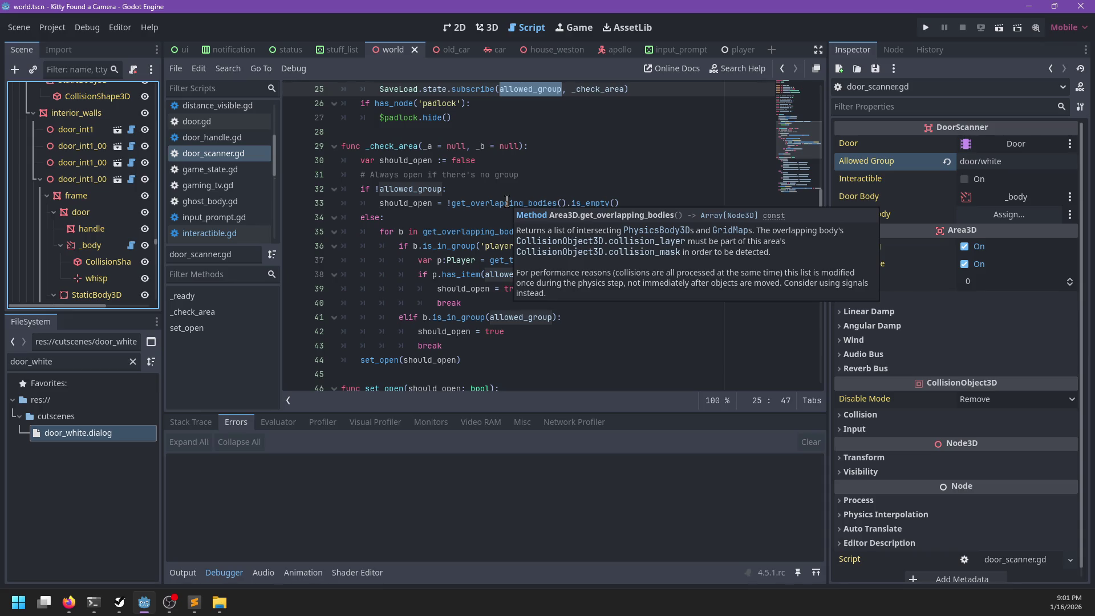
pyautogui.doubleClick(421, 190)
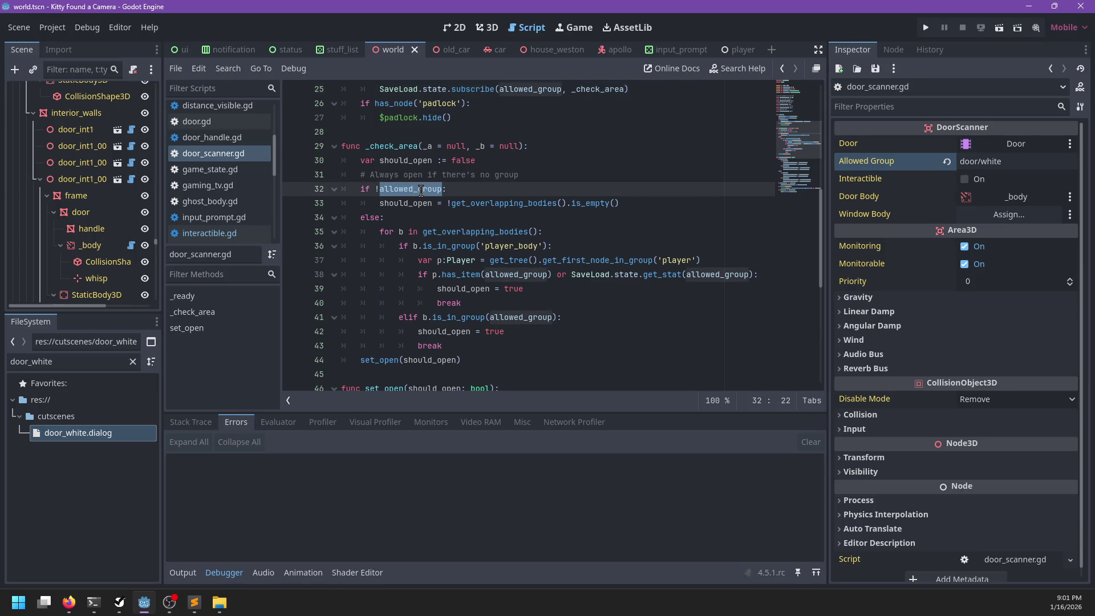
pyautogui.click(421, 215)
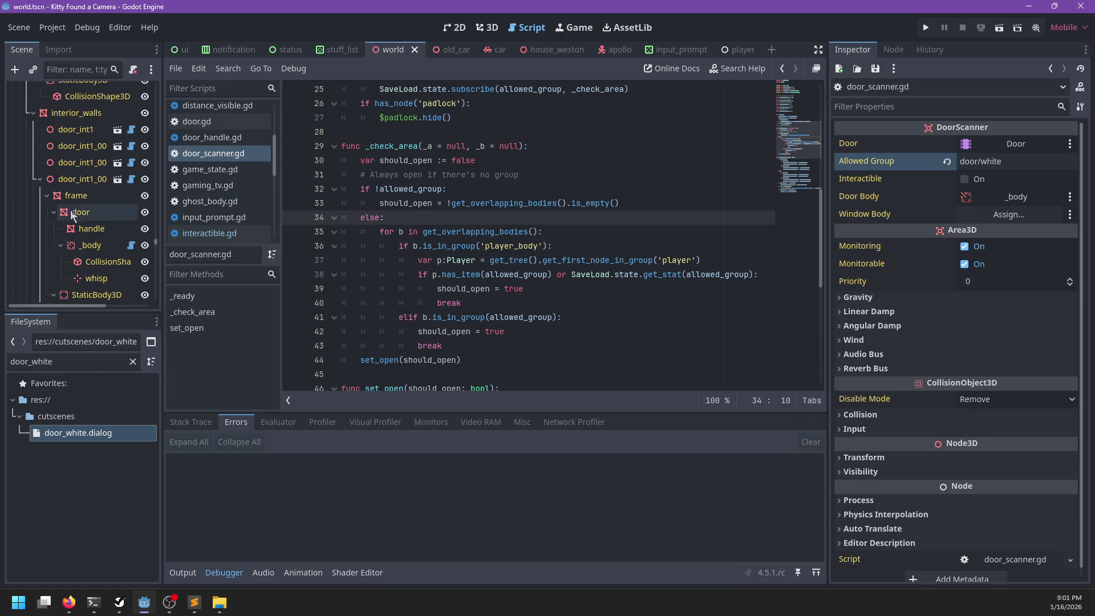
pyautogui.scroll(-1, 103, 216)
pyautogui.click(139, 219)
pyautogui.click(483, 30)
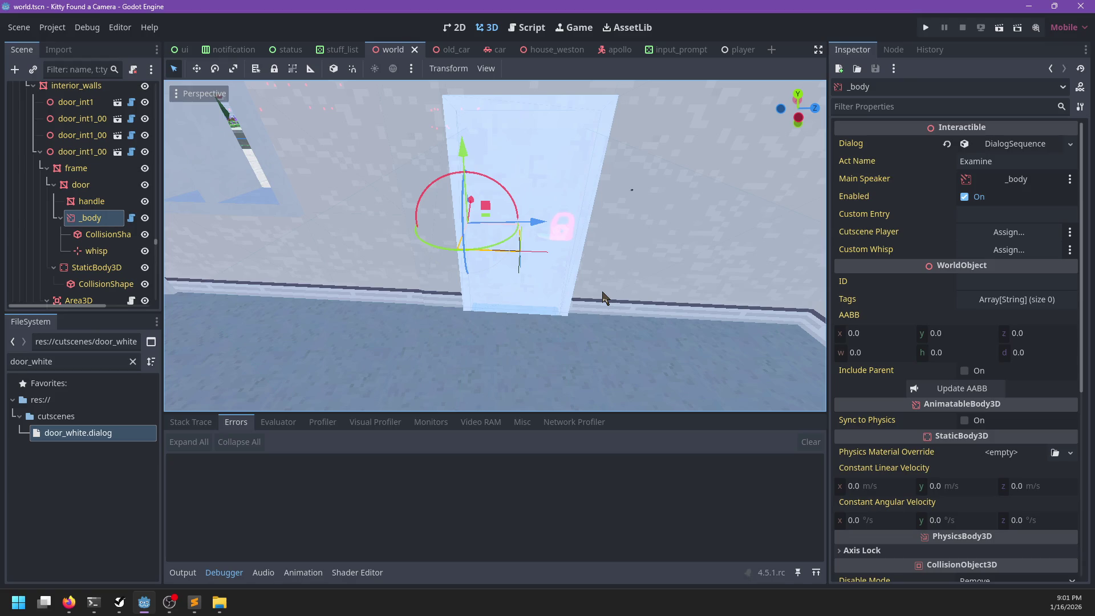
# - Orbit around the white door, inspect Area3D and _body, and drag door_white.dialog onto the body's Dialog
pyautogui.moveTo(605, 298); pyautogui.dragTo(578, 286)
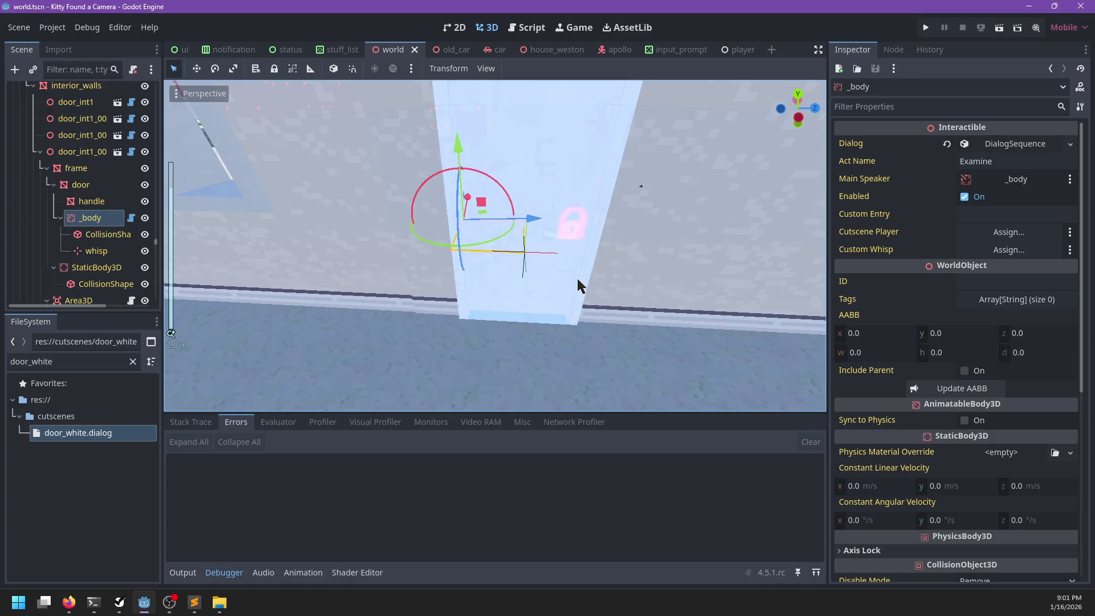
pyautogui.moveTo(523, 330)
pyautogui.mouseDown()
pyautogui.moveTo(675, 295)
pyautogui.moveTo(619, 283)
pyautogui.moveTo(707, 251)
pyautogui.mouseUp()
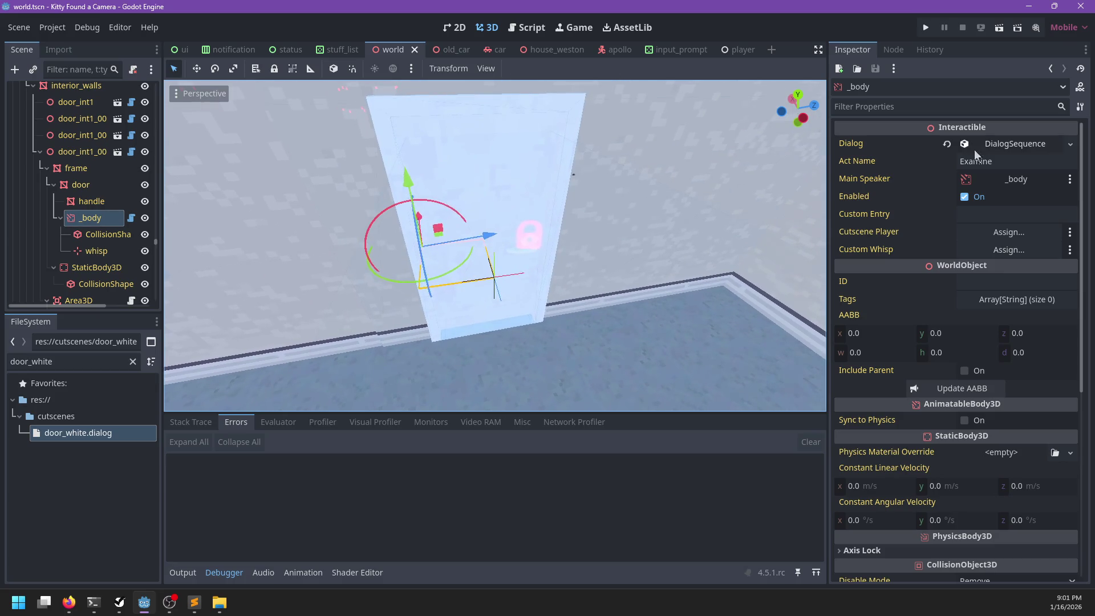
pyautogui.scroll(-2, 92, 258)
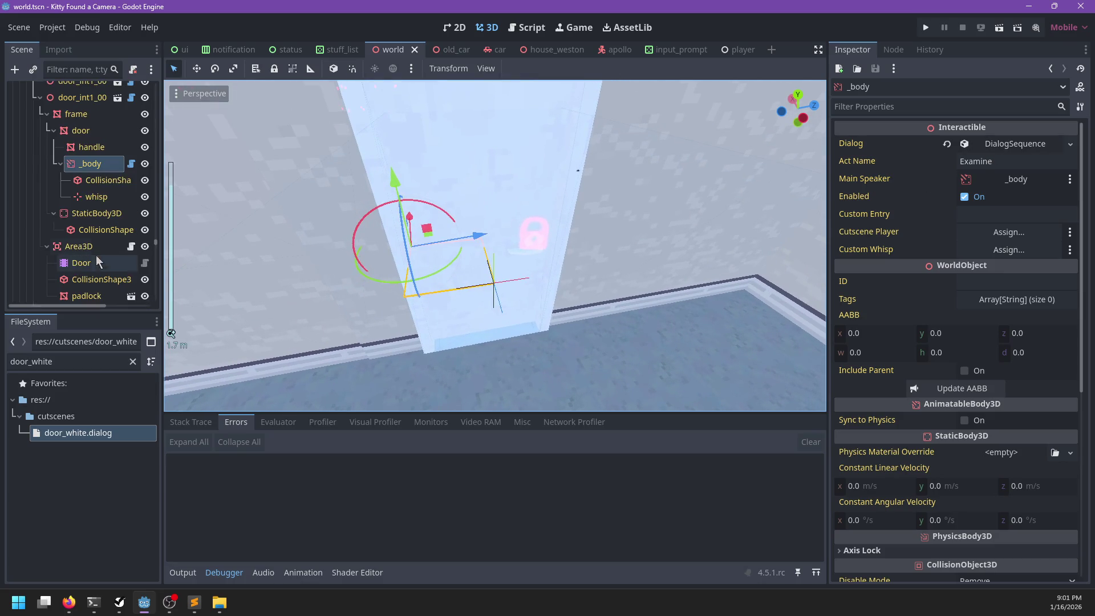
pyautogui.click(80, 247)
pyautogui.moveTo(628, 254)
pyautogui.mouseDown()
pyautogui.moveTo(581, 227)
pyautogui.moveTo(610, 240)
pyautogui.moveTo(593, 242)
pyautogui.mouseUp()
pyautogui.scroll(-2, 103, 271)
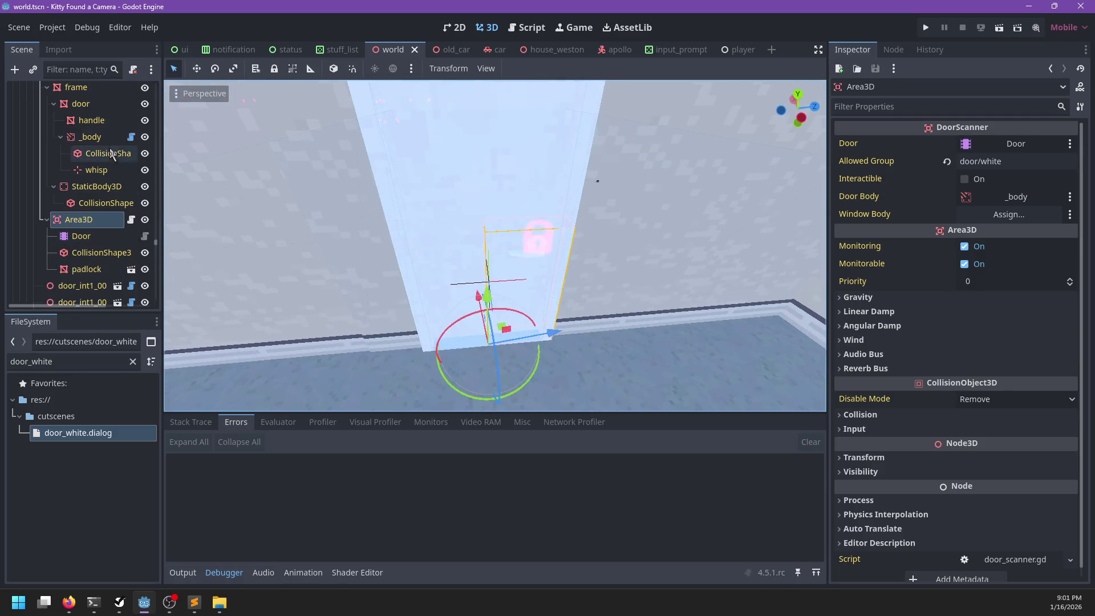
pyautogui.click(91, 137)
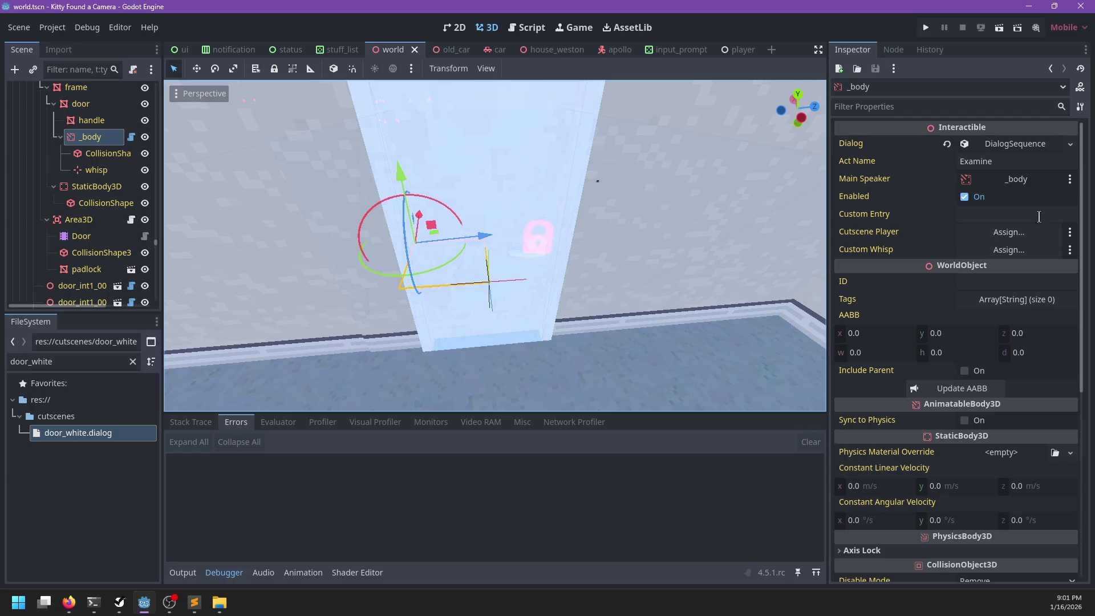
pyautogui.scroll(-5, 898, 387)
pyautogui.scroll(5, 899, 387)
pyautogui.moveTo(91, 433)
pyautogui.mouseDown()
pyautogui.moveTo(166, 438)
pyautogui.moveTo(1001, 149)
pyautogui.mouseUp()
# - Set the door body's ID to door_white, click Update AABB, and save the scene
pyautogui.click(980, 282)
pyautogui.write('door_white')
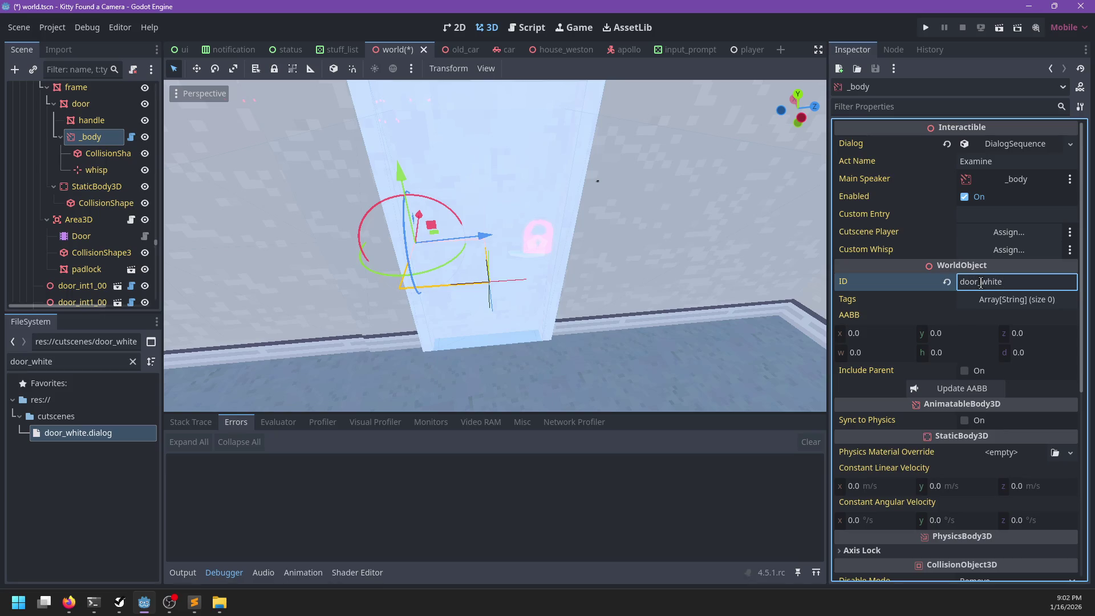
pyautogui.hotkey('ctrl', 's')
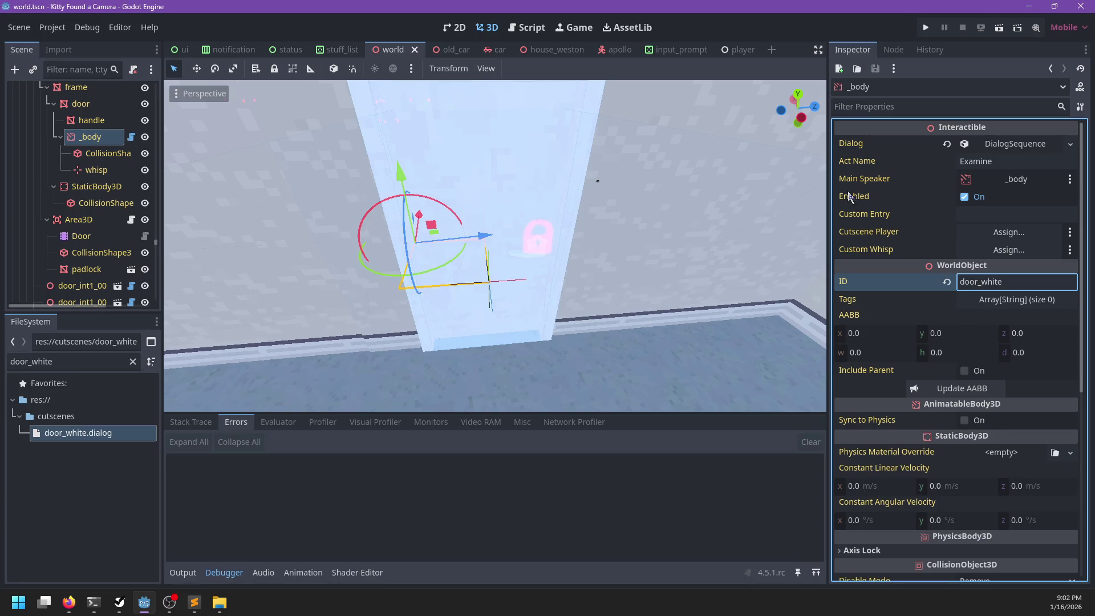
pyautogui.click(960, 389)
pyautogui.hotkey('ctrl', 's')
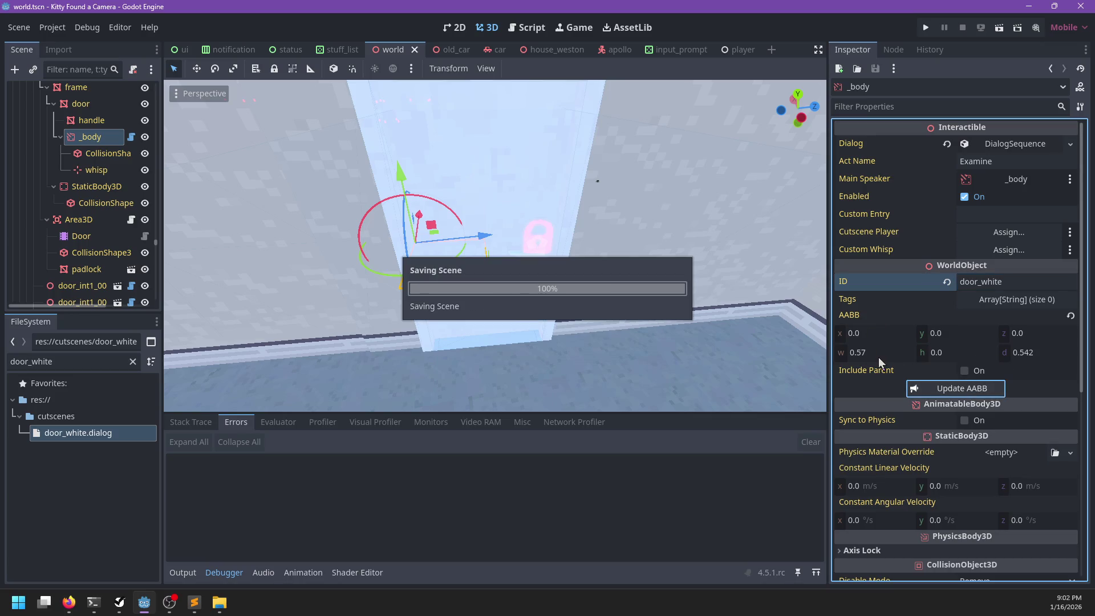
pyautogui.scroll(-2, 891, 357)
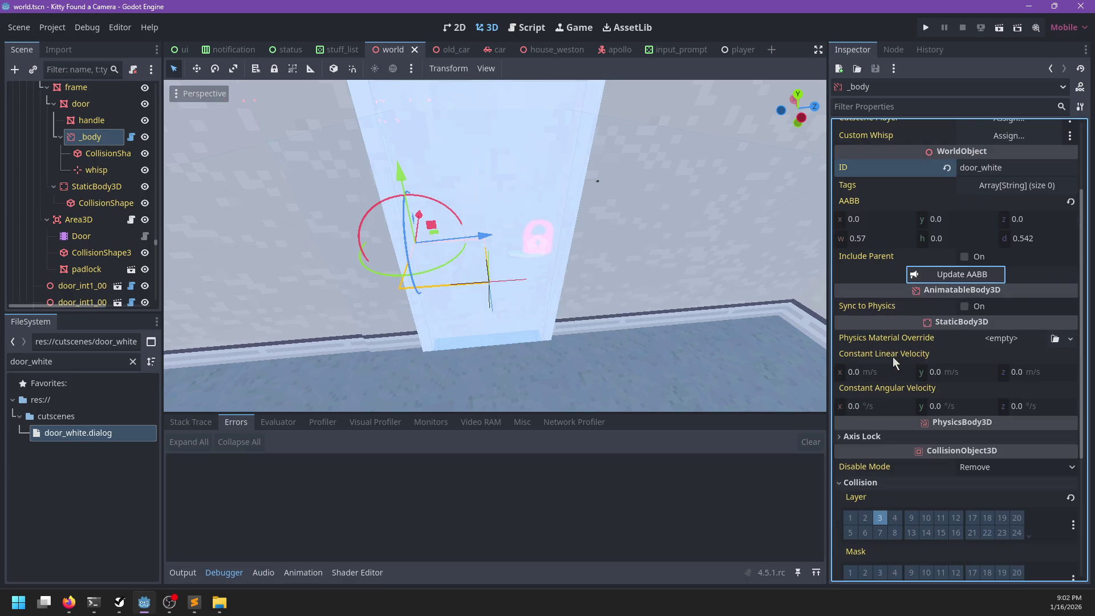
pyautogui.scroll(2, 894, 356)
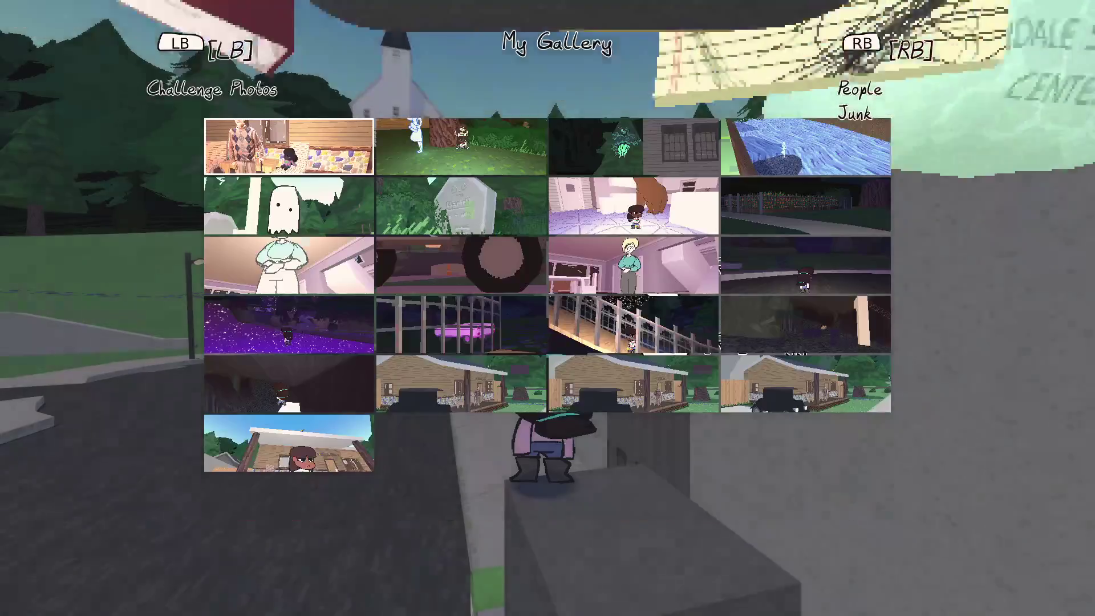
# - Page to the Junk tab to read the White Key entry, then pause and close the game
pyautogui.press('e')
pyautogui.press('e')
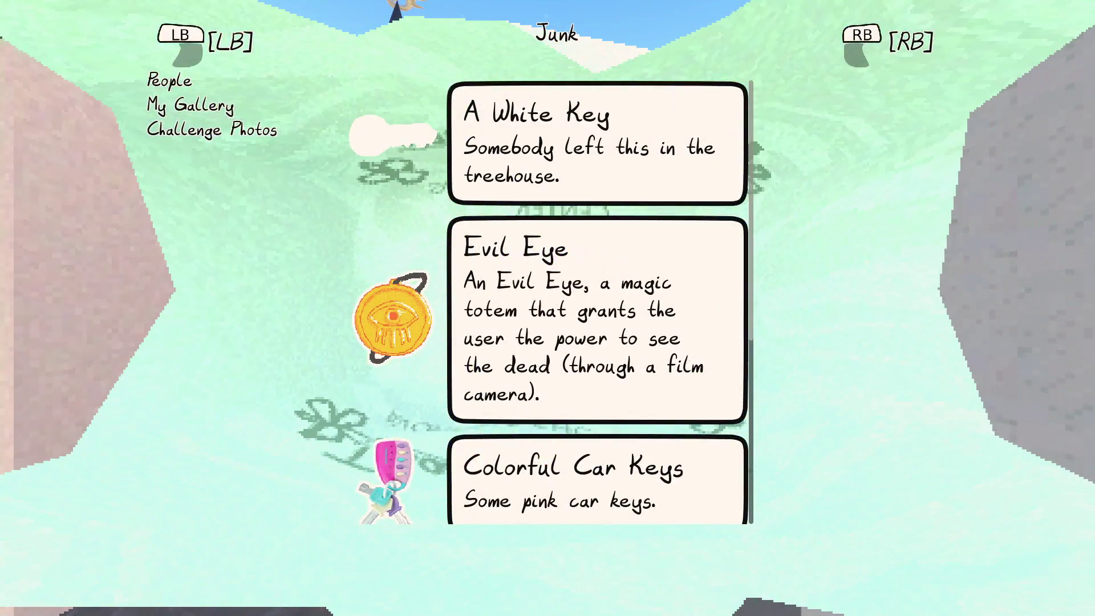
pyautogui.press('Escape')
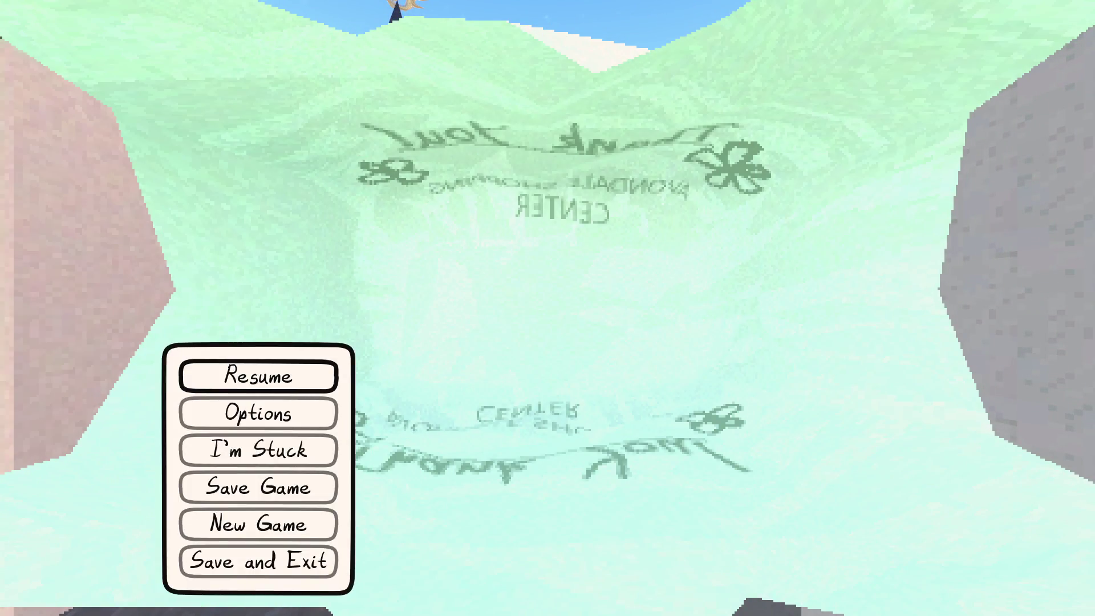
pyautogui.hotkey('alt', 'F4')
pyautogui.click(105, 359)
# - Change white_key.tres's Description to "It's slightly warm." and save it
pyautogui.write('white_key')
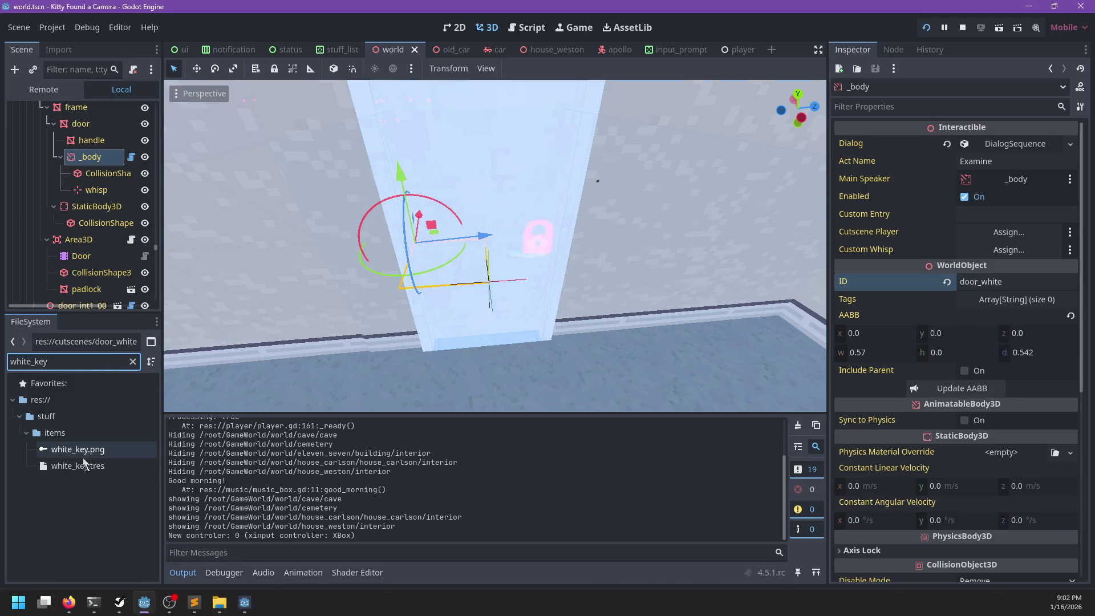
pyautogui.doubleClick(77, 465)
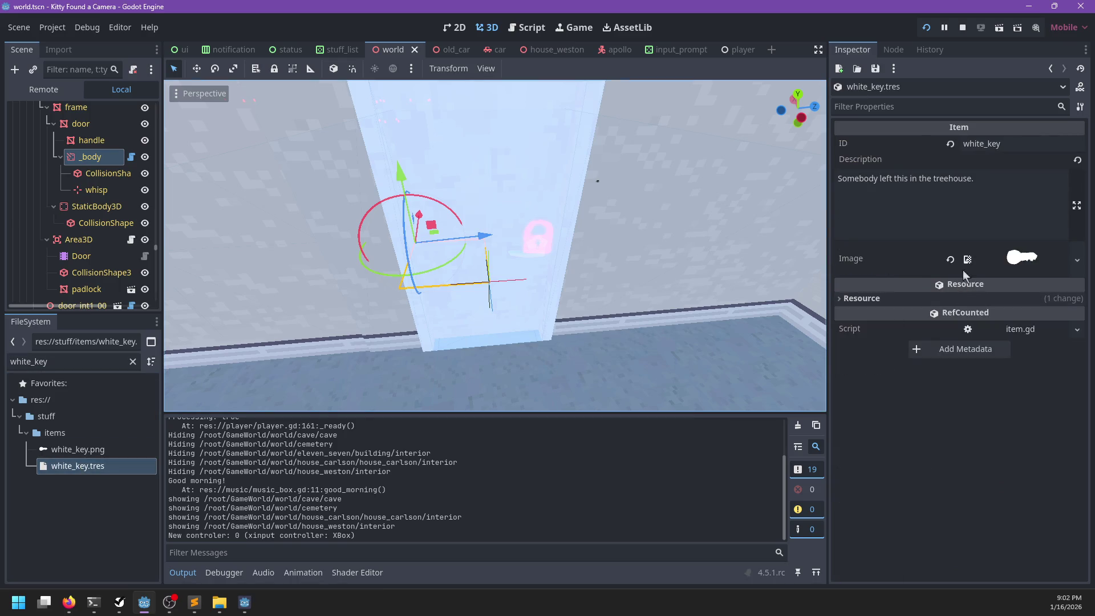
pyautogui.write("It's sli")
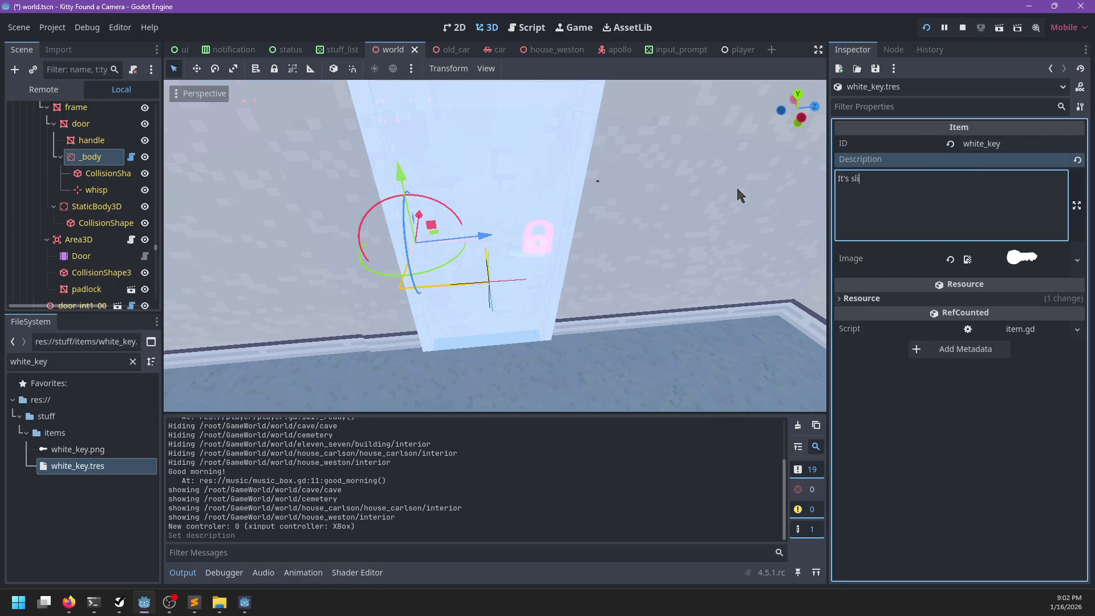
pyautogui.write('ghtly warm.')
pyautogui.hotkey('ctrl', 's')
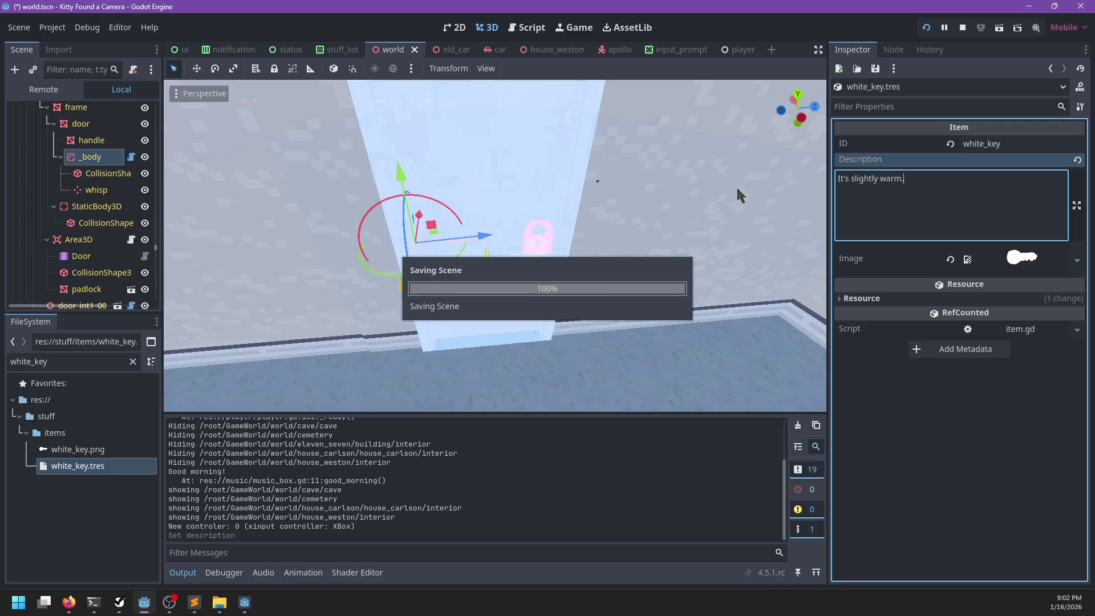
# - Playtest the key change in the running game, then pause and return to the editor
pyautogui.hotkey('alt', 'Tab')
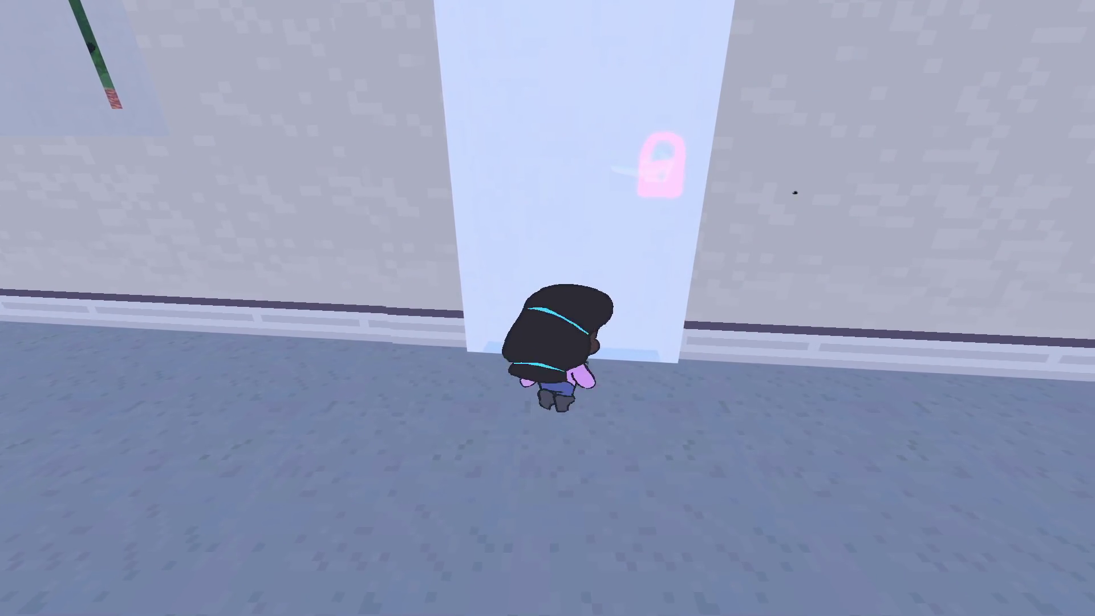
pyautogui.press('Escape')
pyautogui.hotkey('alt', 'Tab')
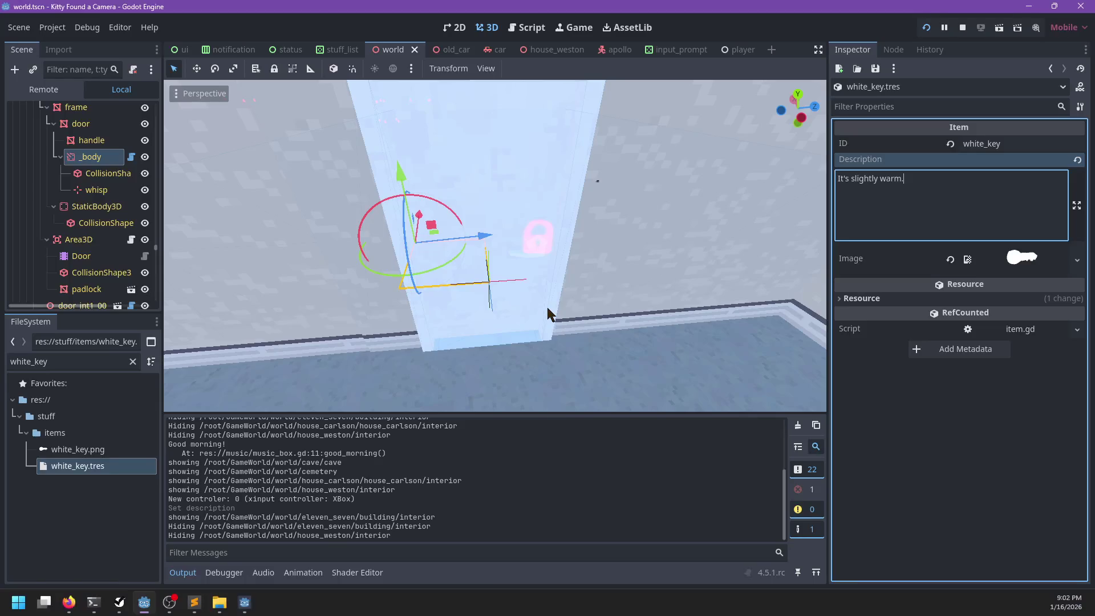
# - Frame the door's _body node, check its whisp marker, and save the scene
pyautogui.click(82, 155)
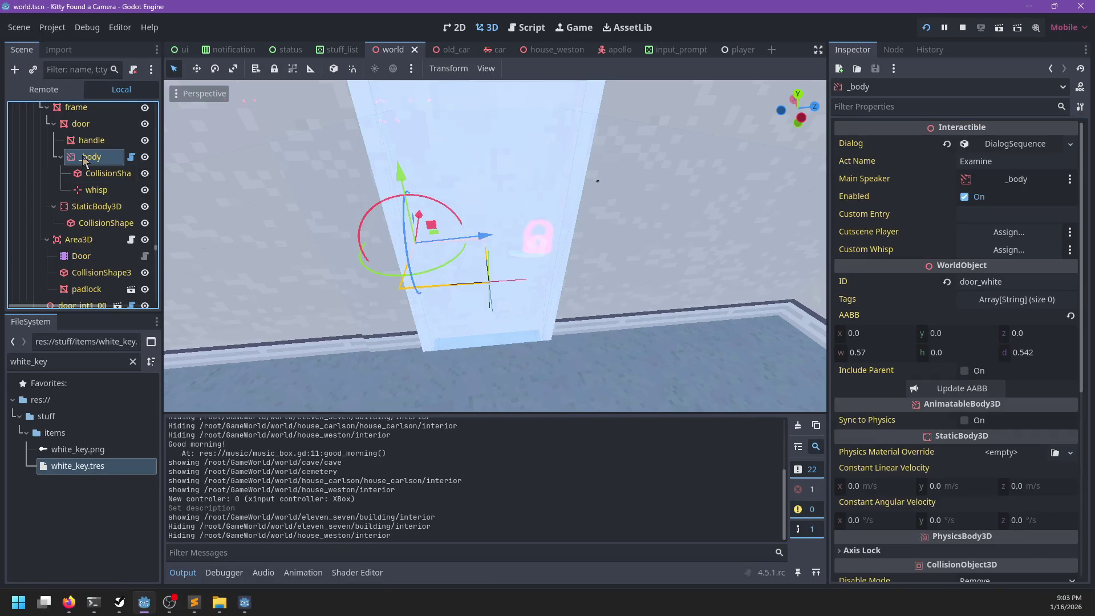
pyautogui.press('f')
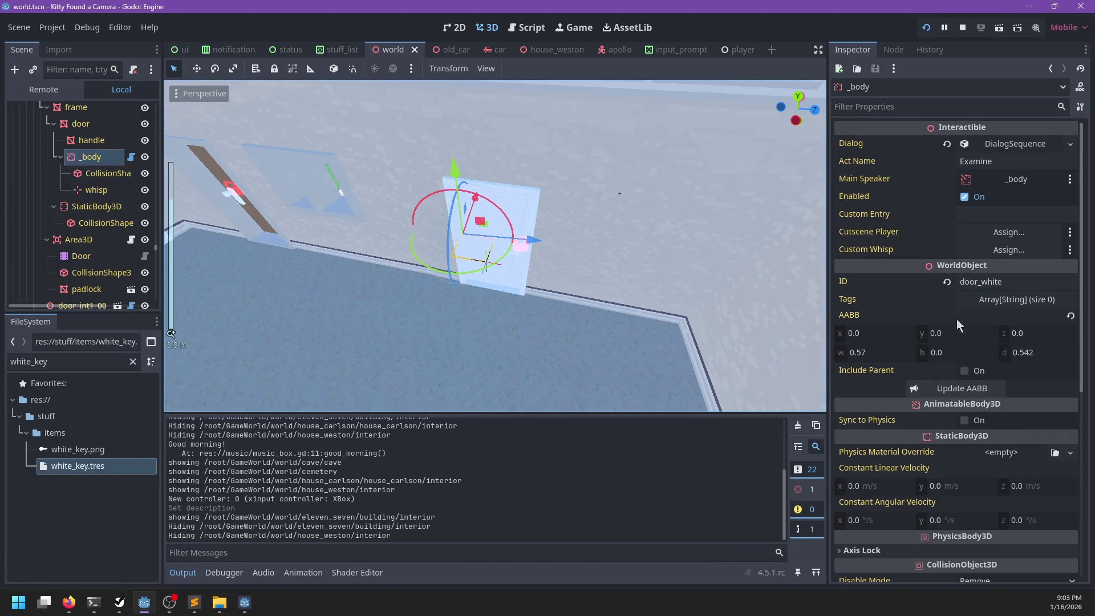
pyautogui.scroll(-2, 955, 313)
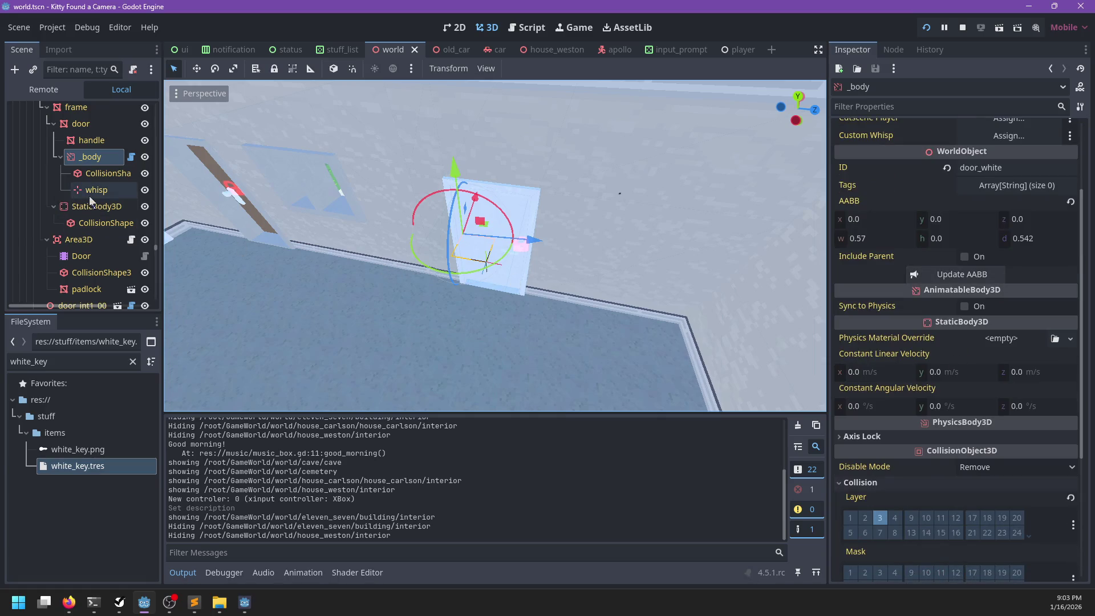
pyautogui.click(93, 190)
pyautogui.click(92, 156)
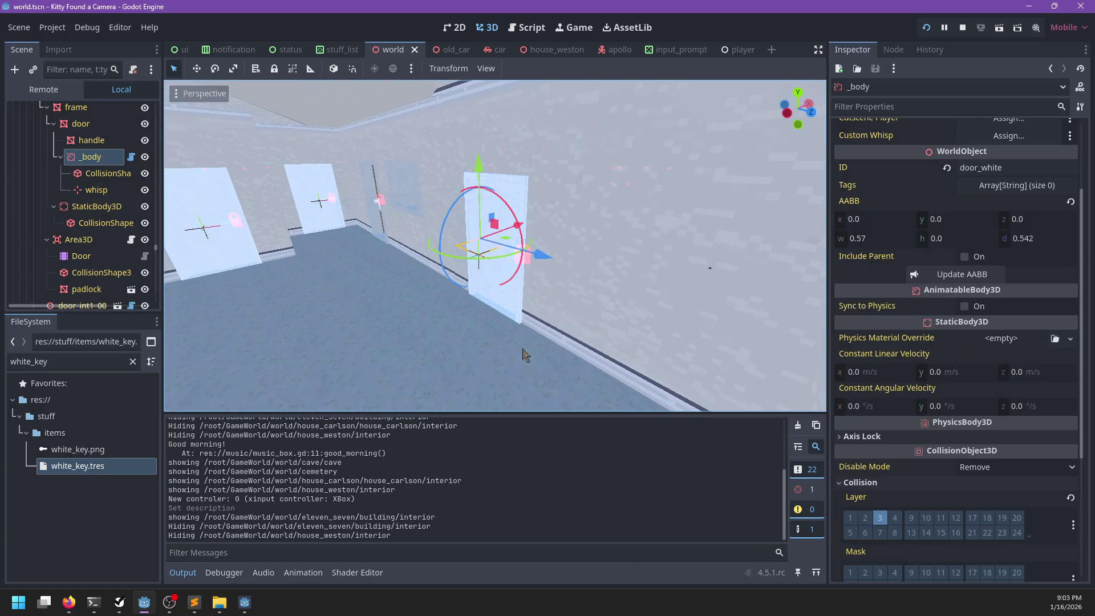
pyautogui.hotkey('ctrl', 's')
# - Stop the running game with F8 and relaunch it with F5
pyautogui.scroll(2, 882, 271)
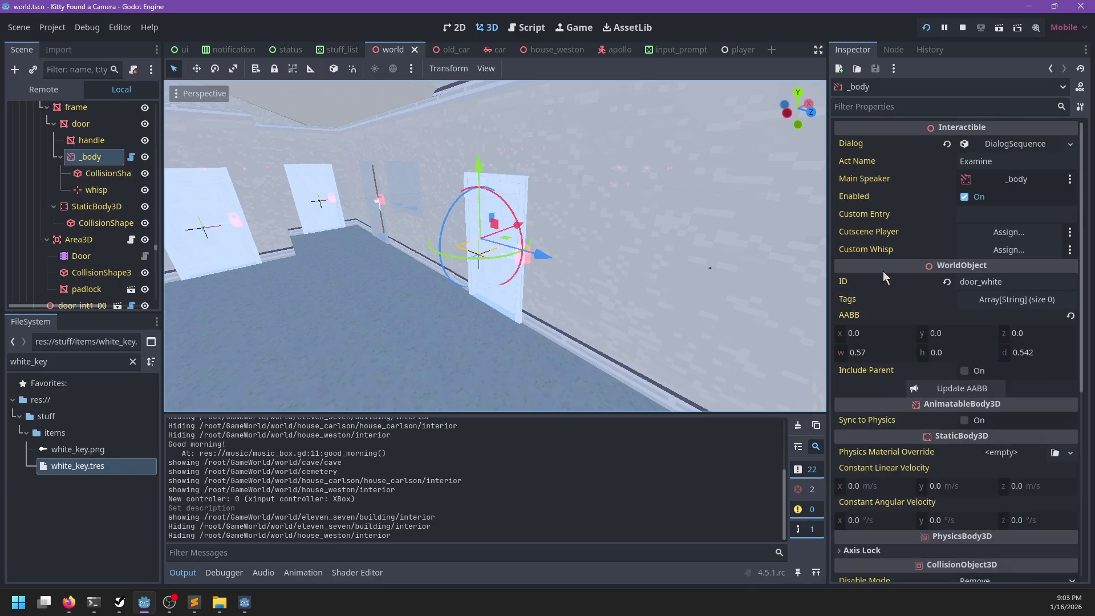
pyautogui.press('F8')
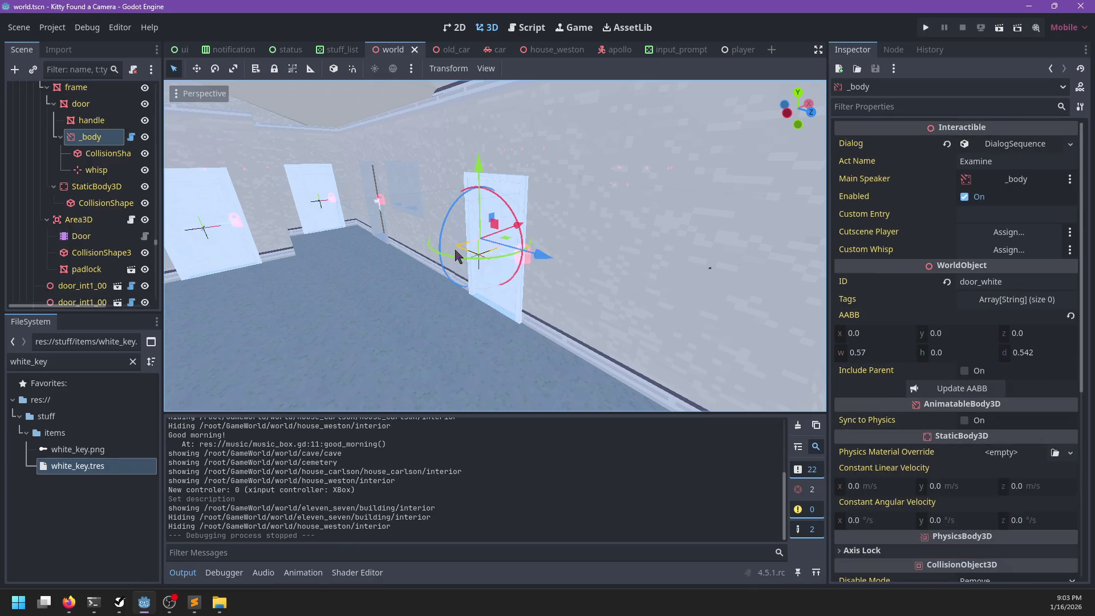
pyautogui.press('F5')
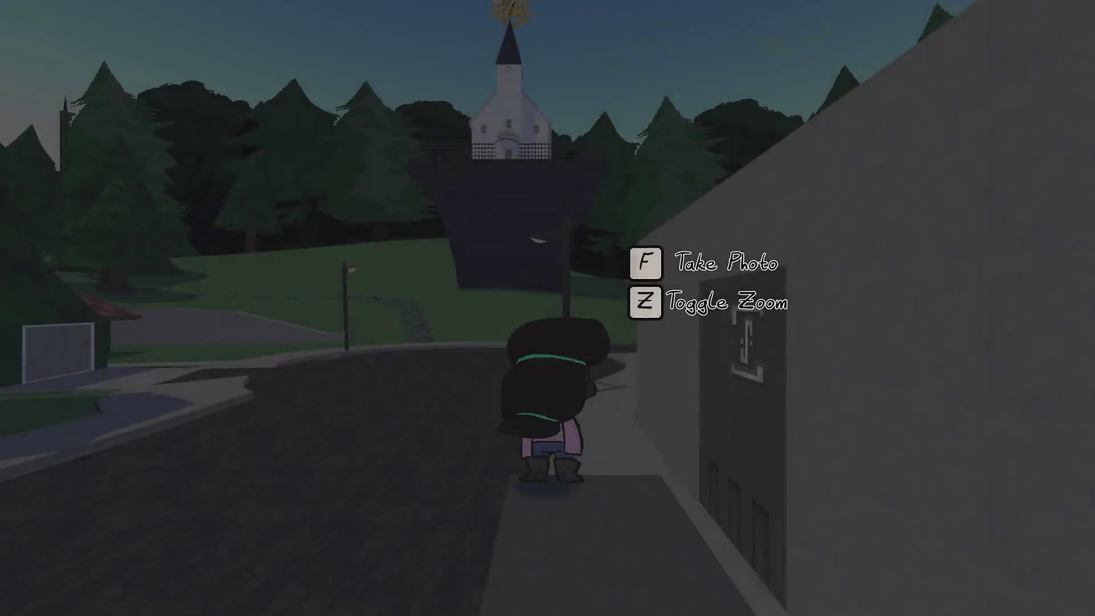
# - Walk along the sidewalk into the yellow house up to the locked white door, then pause
pyautogui.press('w')
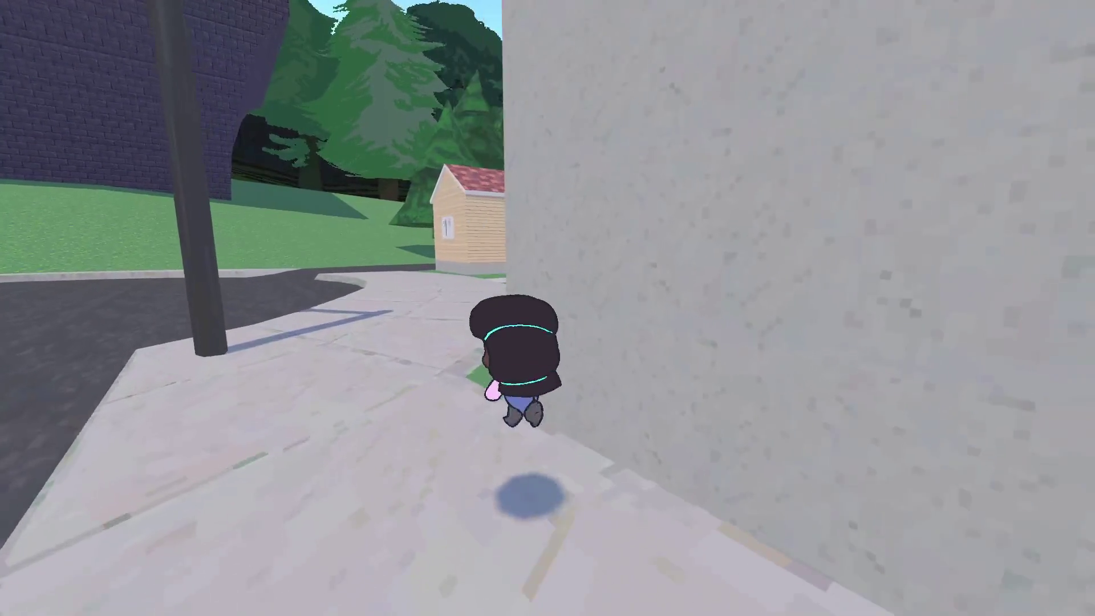
pyautogui.press('w')
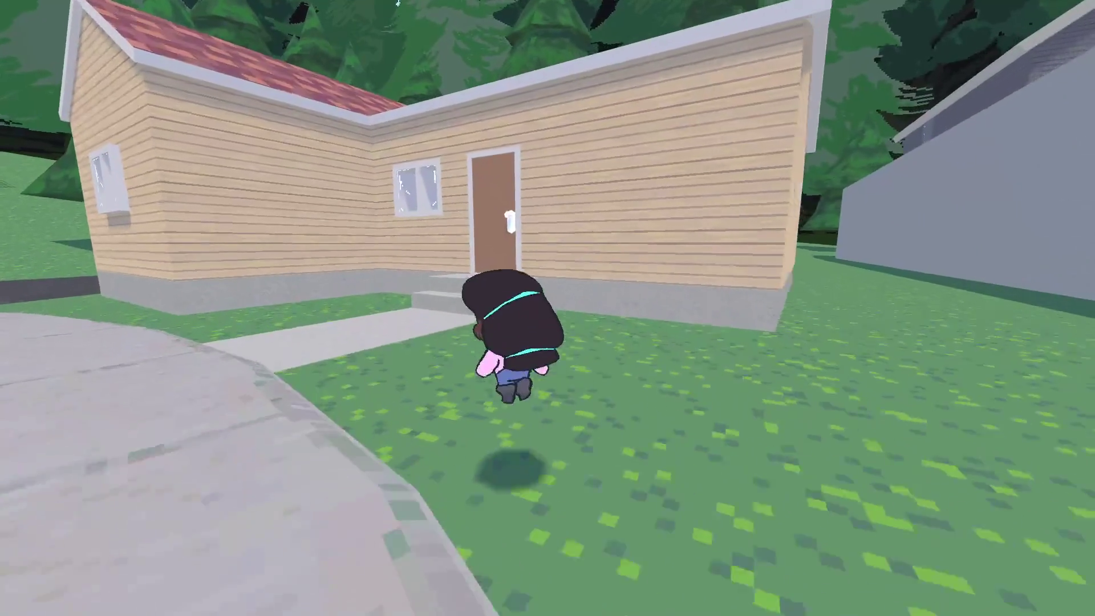
pyautogui.press('w')
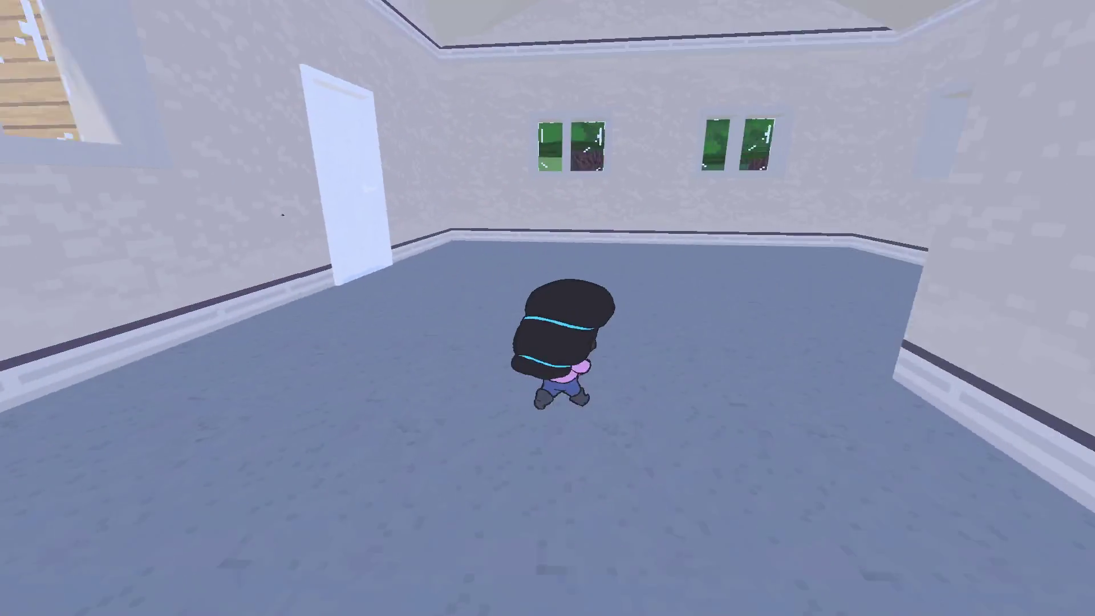
pyautogui.press('w')
pyautogui.press('s')
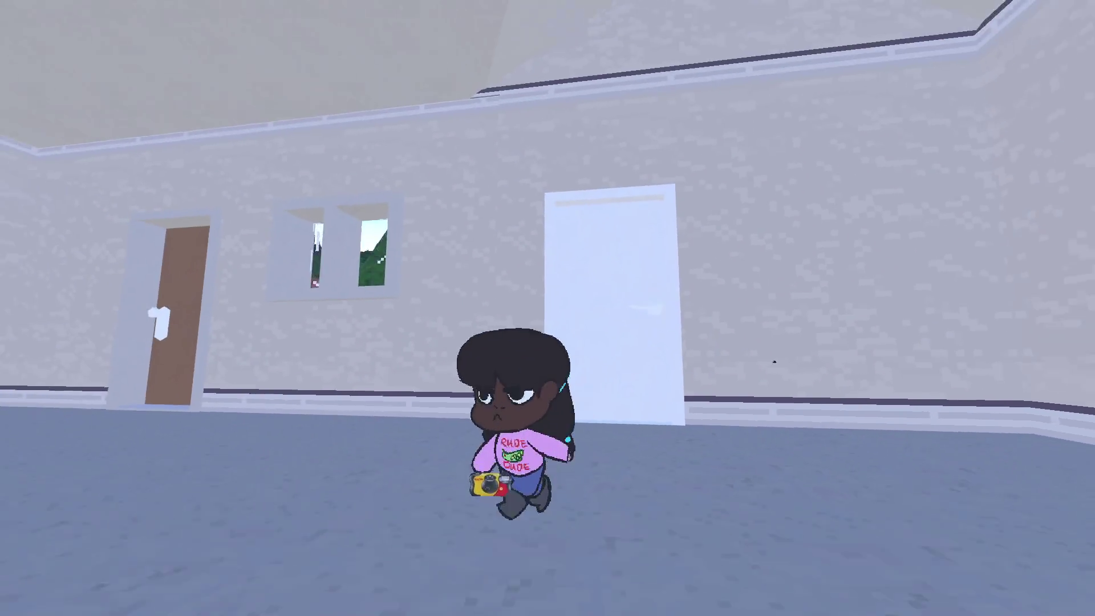
pyautogui.press('Escape')
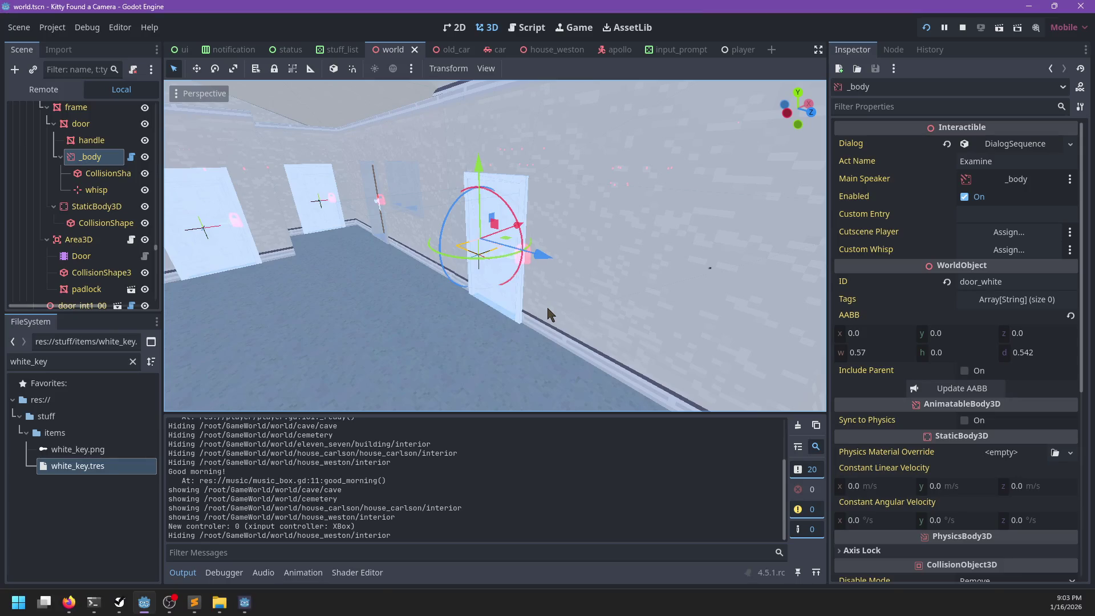
# - Inspect the door's nodes and scripts, searching door_scanner.gd for its door_body usage
pyautogui.scroll(3, 94, 171)
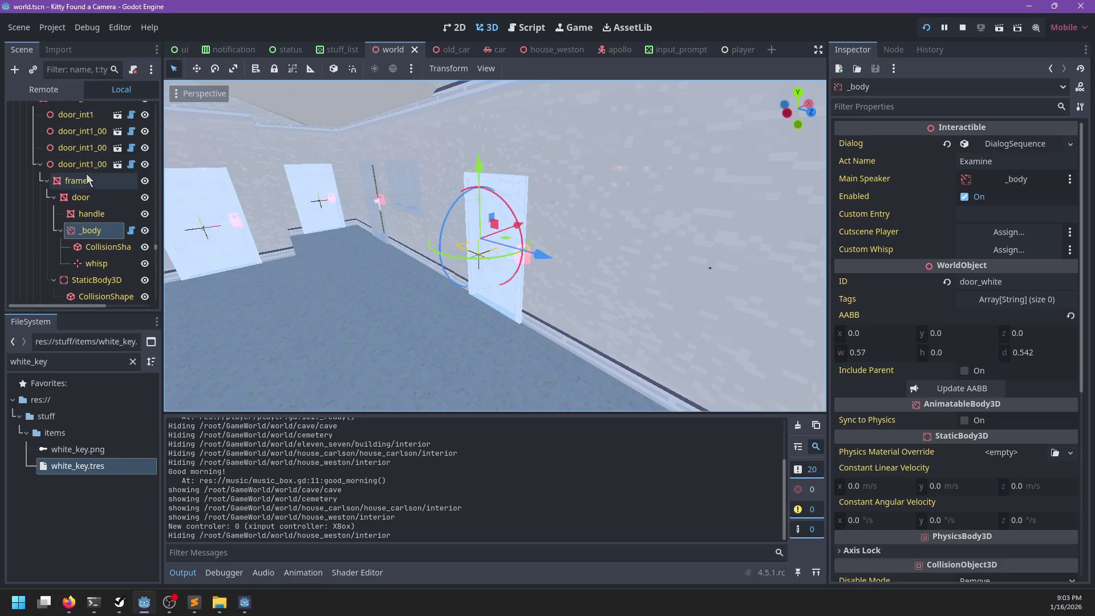
pyautogui.click(84, 167)
pyautogui.scroll(-3, 98, 251)
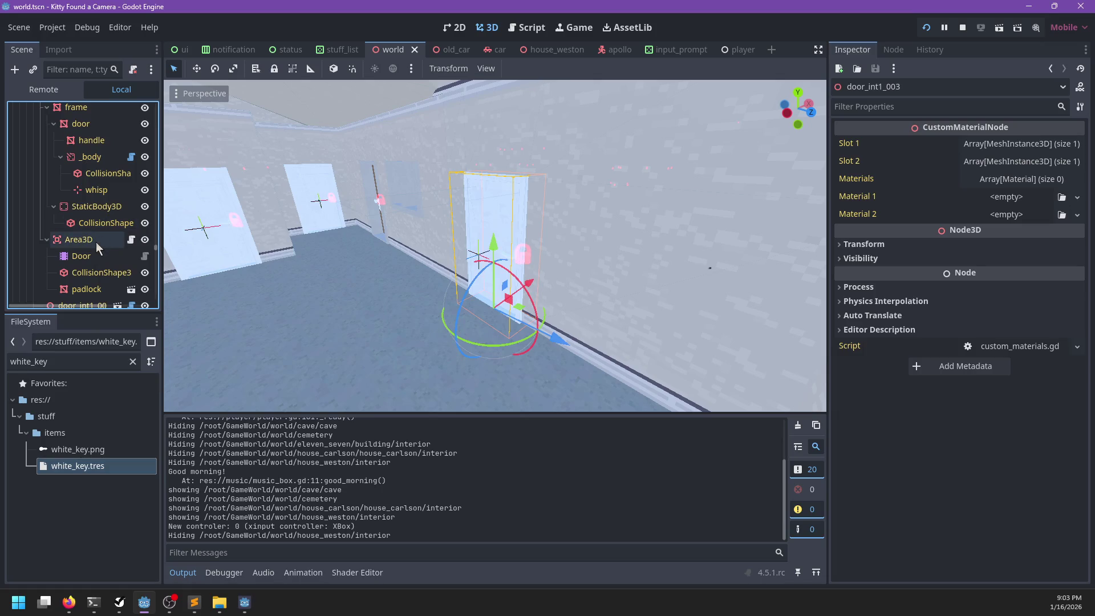
pyautogui.click(96, 242)
pyautogui.click(91, 157)
pyautogui.scroll(2, 129, 182)
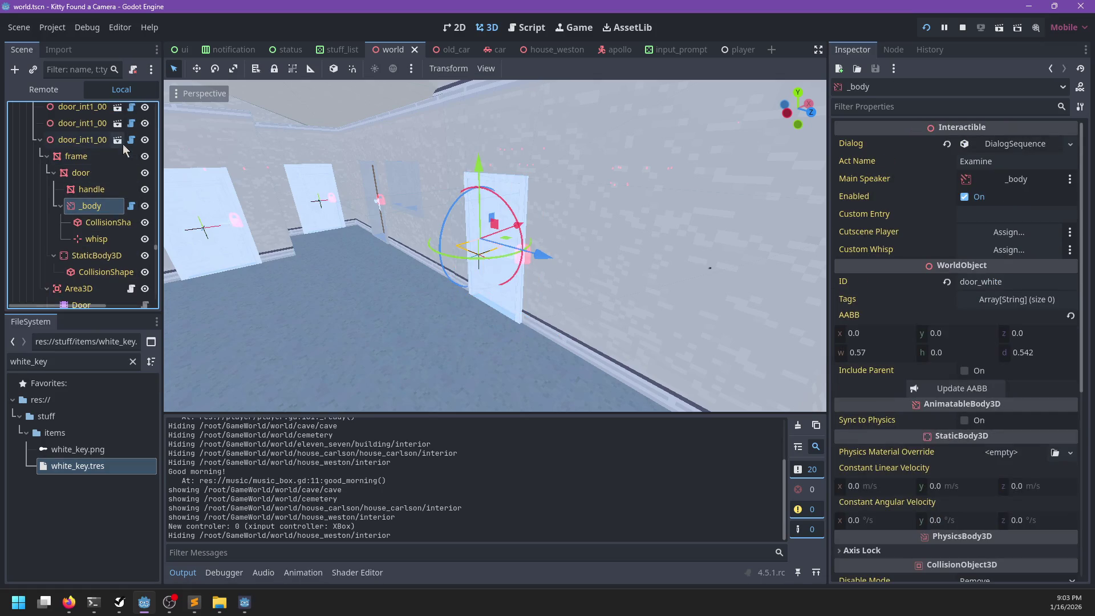
pyautogui.click(132, 139)
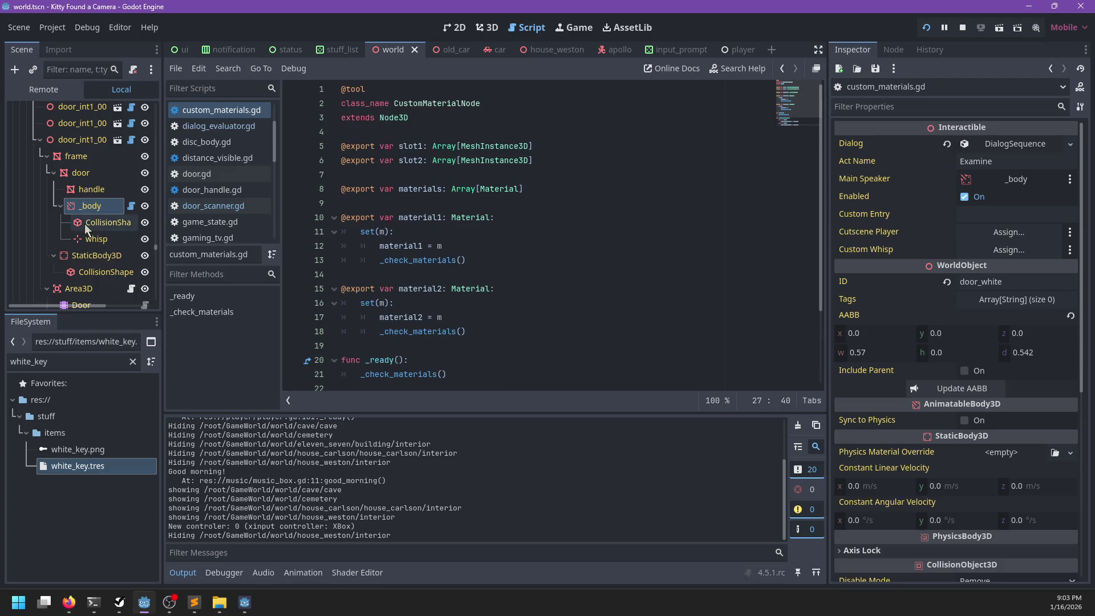
pyautogui.scroll(-2, 85, 224)
pyautogui.click(132, 239)
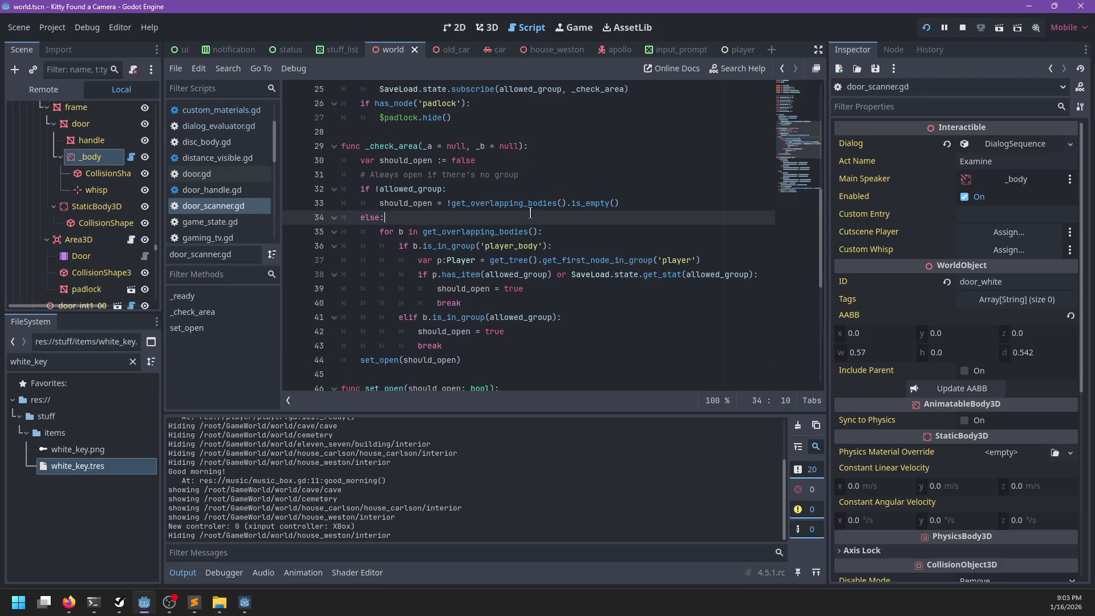
pyautogui.hotkey('ctrl', 'f')
pyautogui.write('if door_body')
pyautogui.press('Escape')
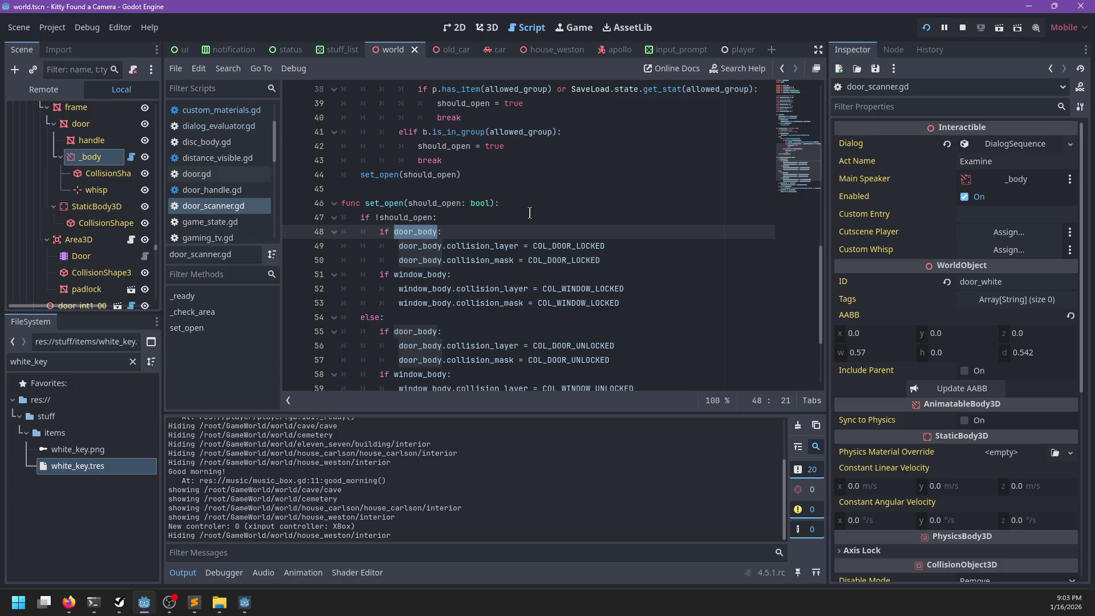
# - Tick Interactible on the door's Area3D scanner and save the scene
pyautogui.click(75, 242)
pyautogui.click(964, 179)
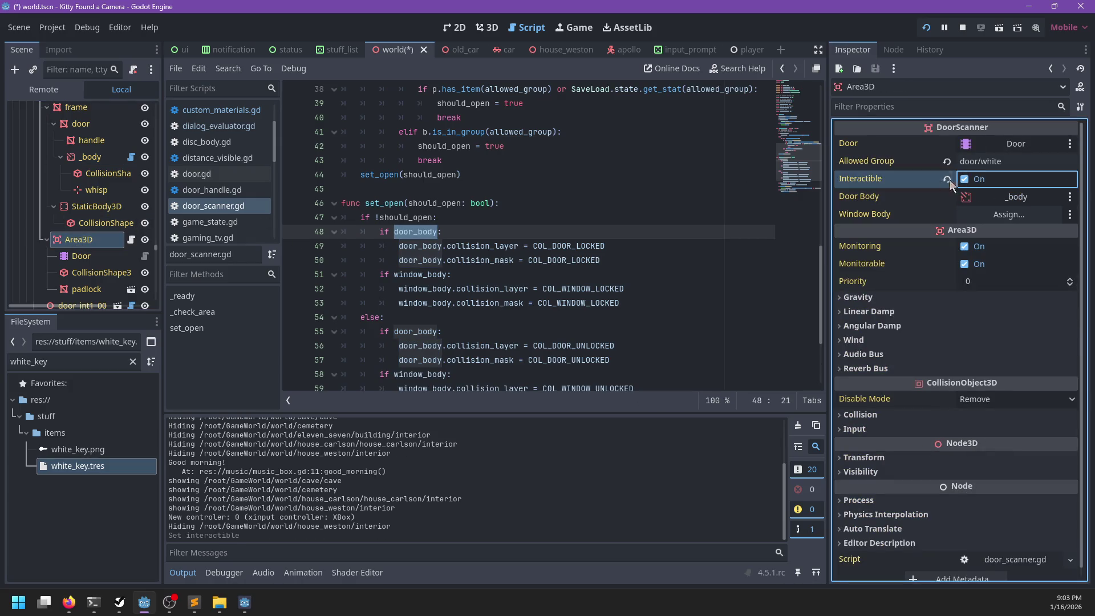
pyautogui.hotkey('ctrl', 's')
pyautogui.hotkey('alt', 'Tab')
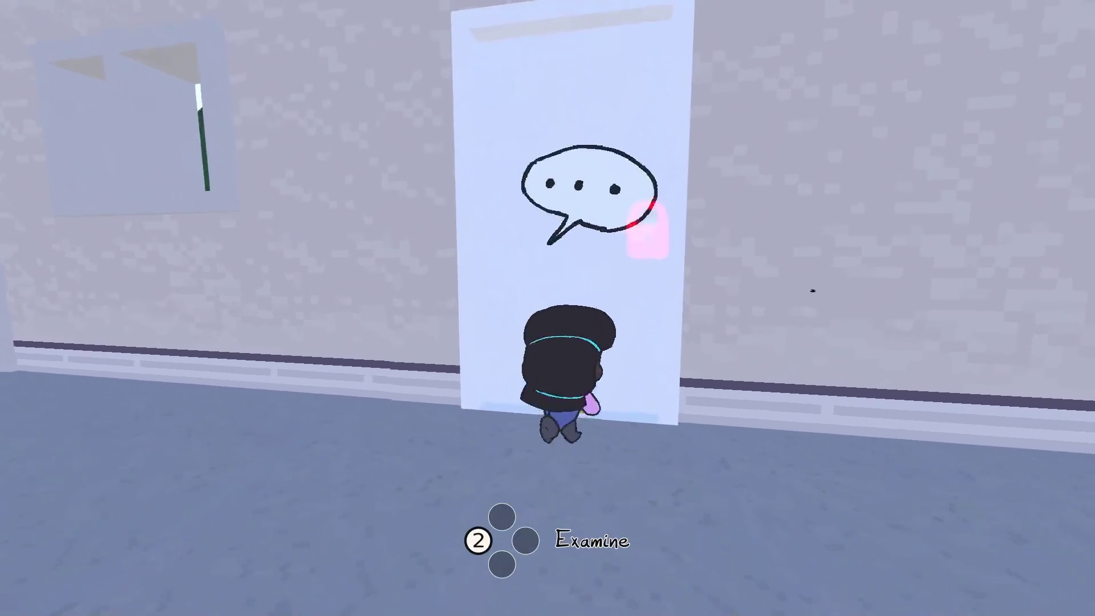
# - Examine the white door and choose '(Leave)' instead of using the white key
pyautogui.press('2')
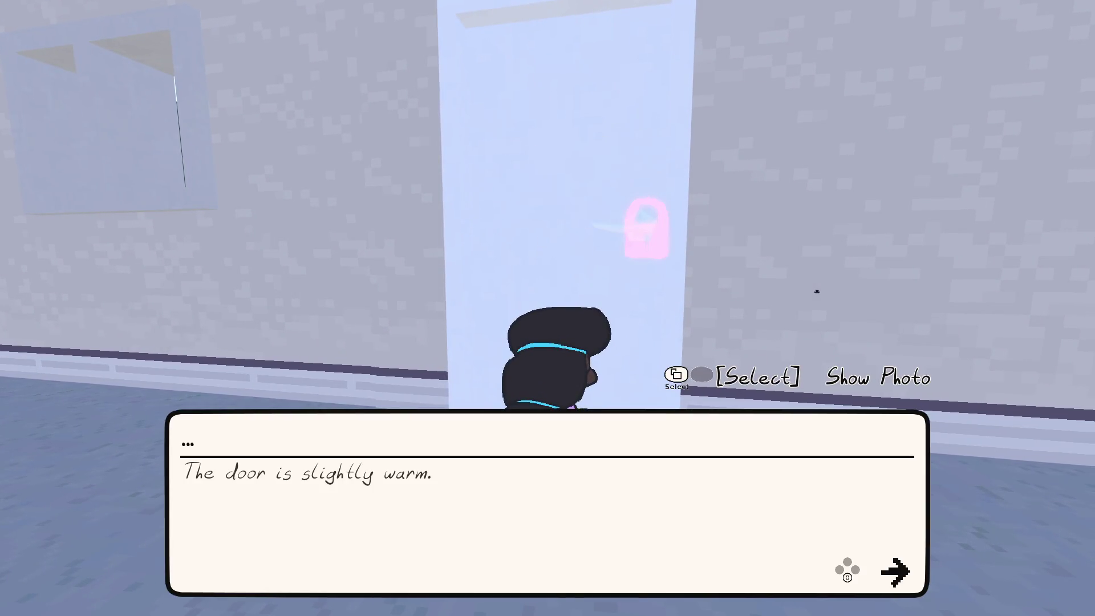
pyautogui.press('Return')
pyautogui.press('Down')
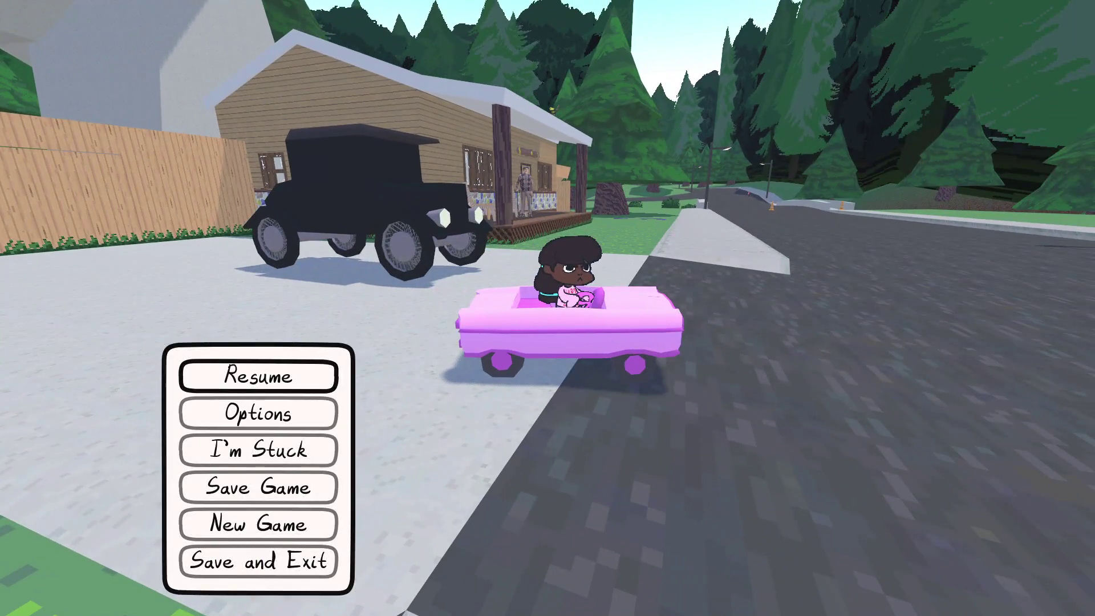
# - Glance at the to-do list, then run 'play' in the live debug console to resume
pyautogui.hotkey('alt', 'Tab')
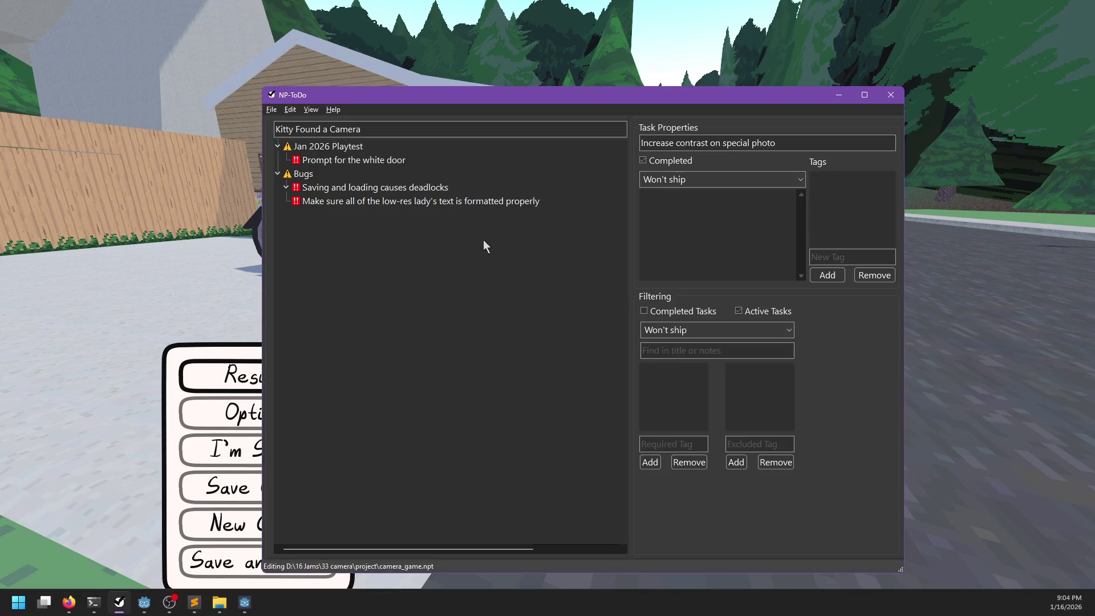
pyautogui.hotkey('alt', 'Tab')
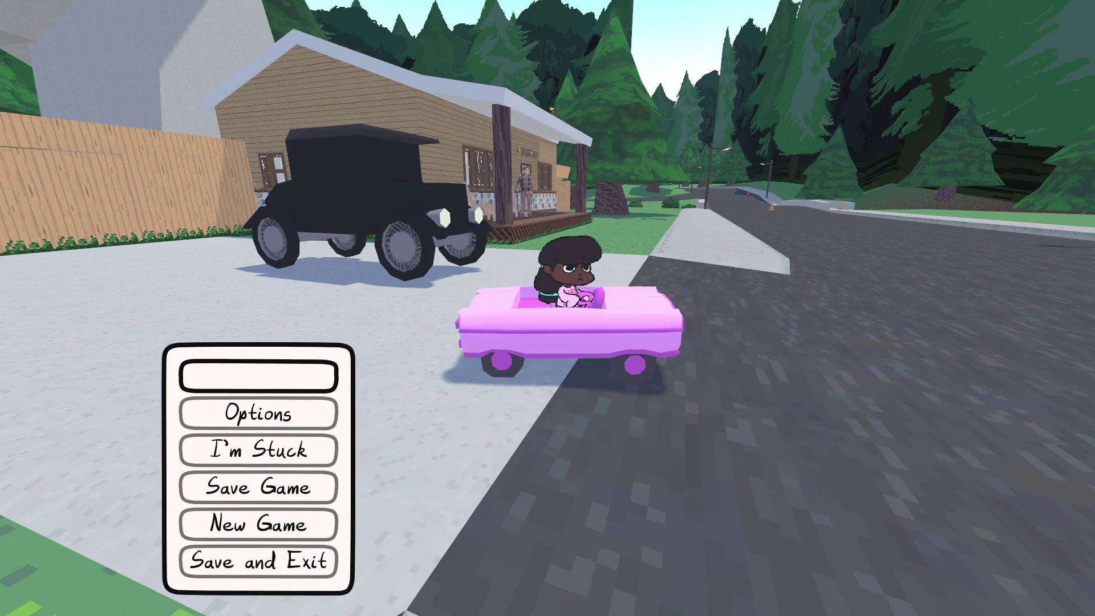
pyautogui.press('`')
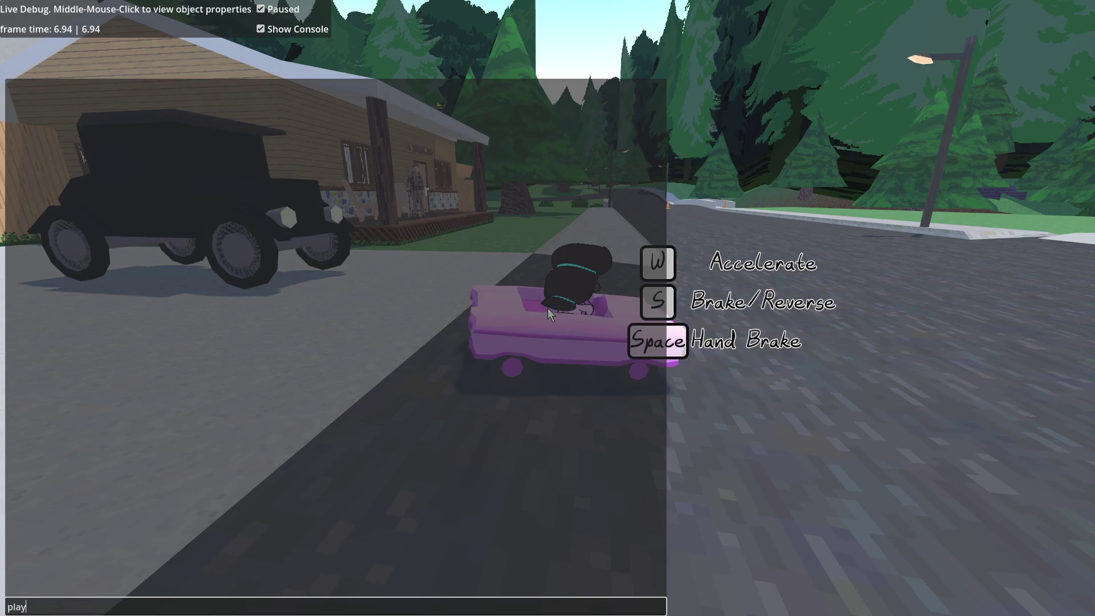
pyautogui.press('Return')
# - Choose New Game from the pause menu to reset progress
pyautogui.press('Escape')
pyautogui.press('Down')
pyautogui.press('Down')
pyautogui.press('Down')
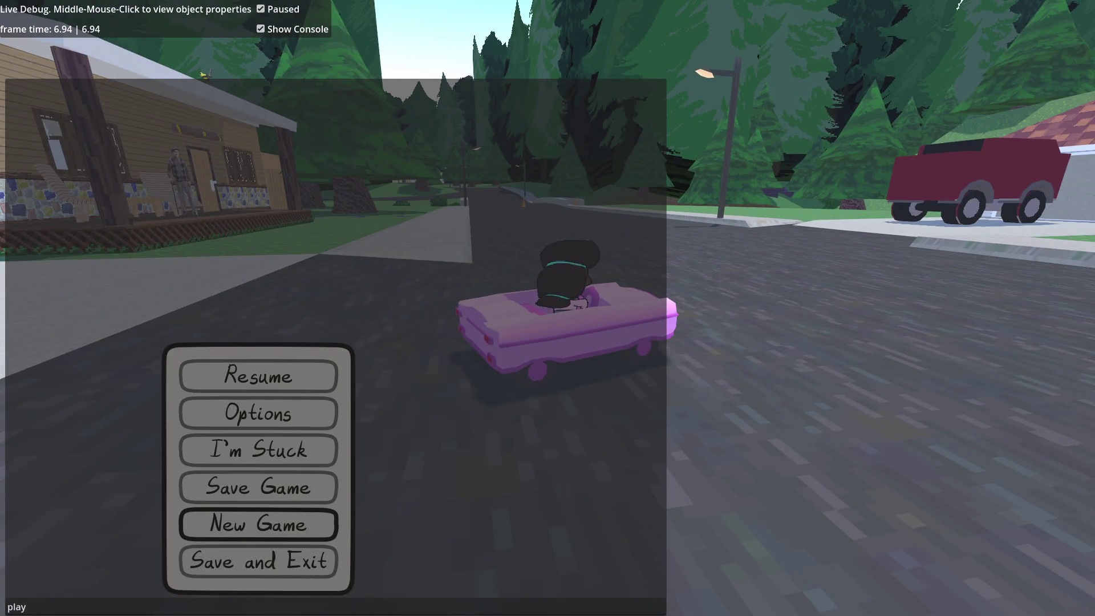
pyautogui.press('Return')
pyautogui.press('Return')
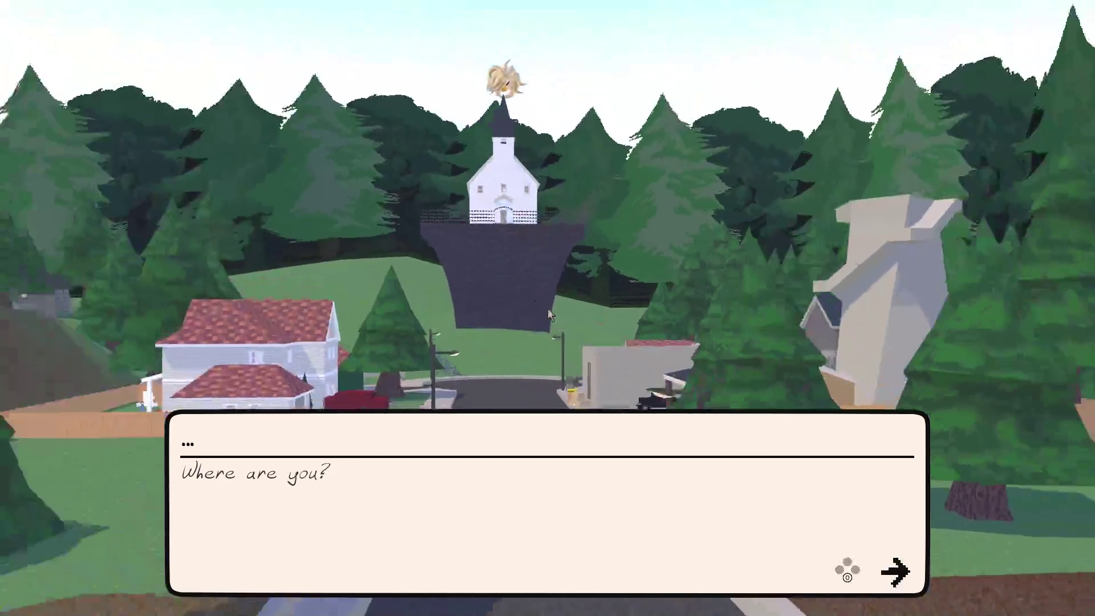
# - Get through the opening dialogue, pick up the Old Camera and dismiss its card
pyautogui.press('Return')
pyautogui.press('Return')
pyautogui.press('Return')
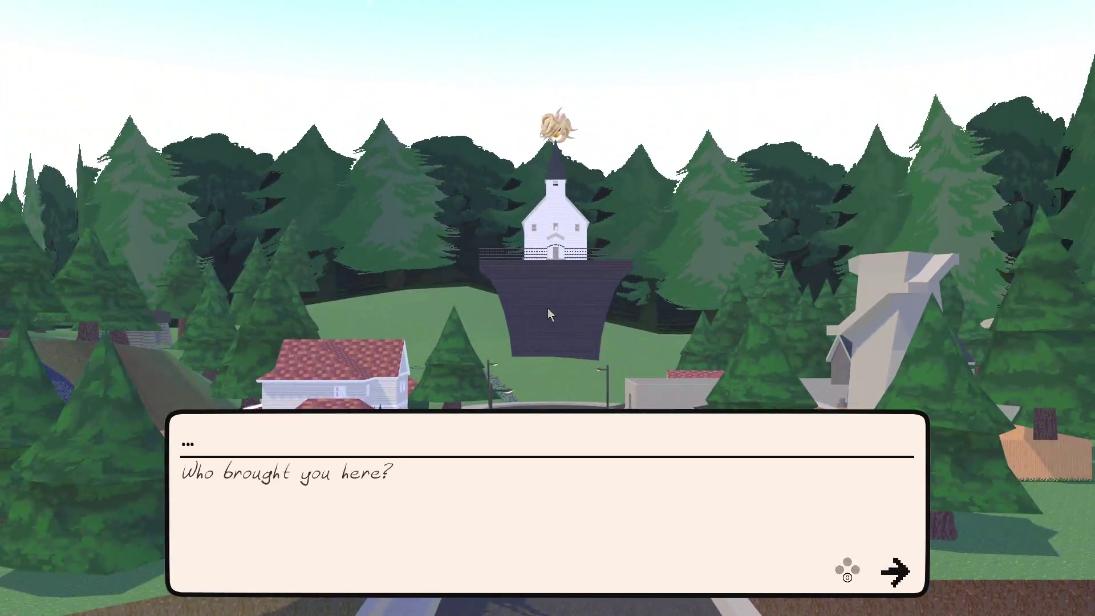
pyautogui.press('w')
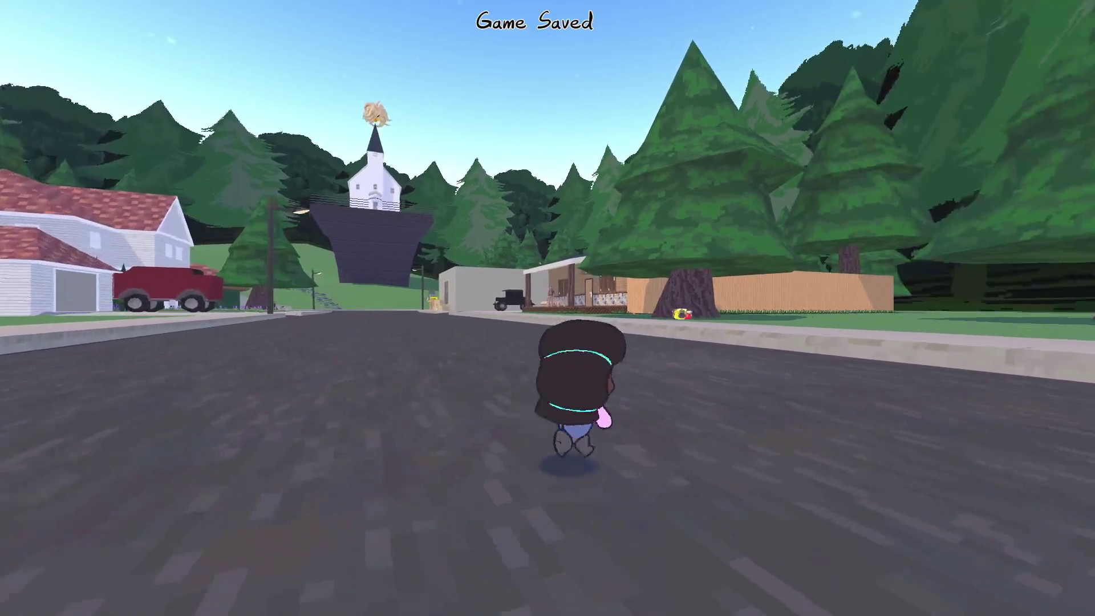
pyautogui.press('d')
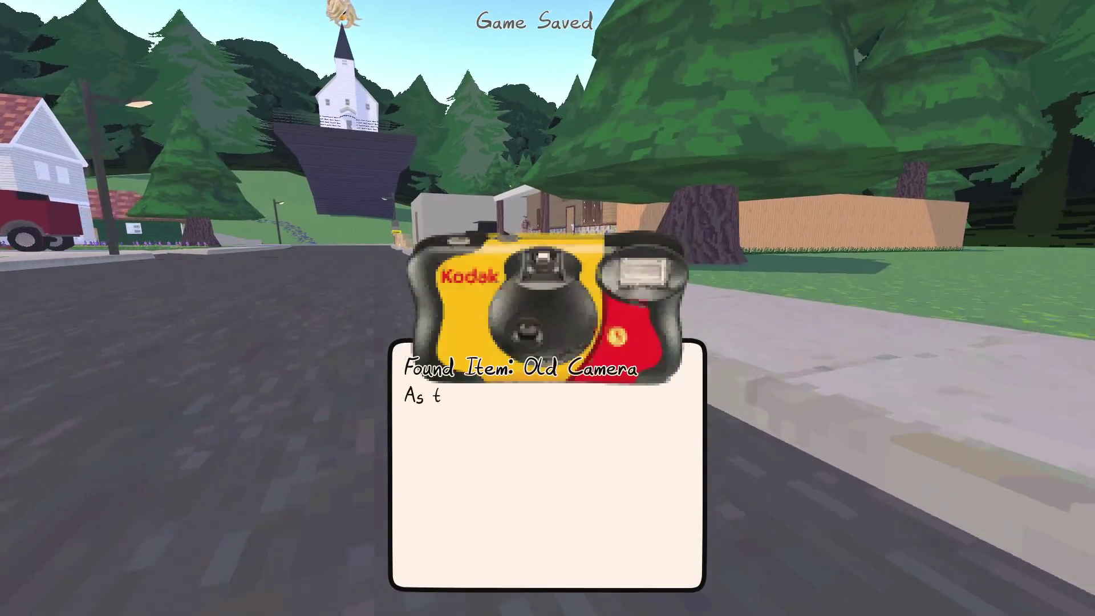
pyautogui.press('Return')
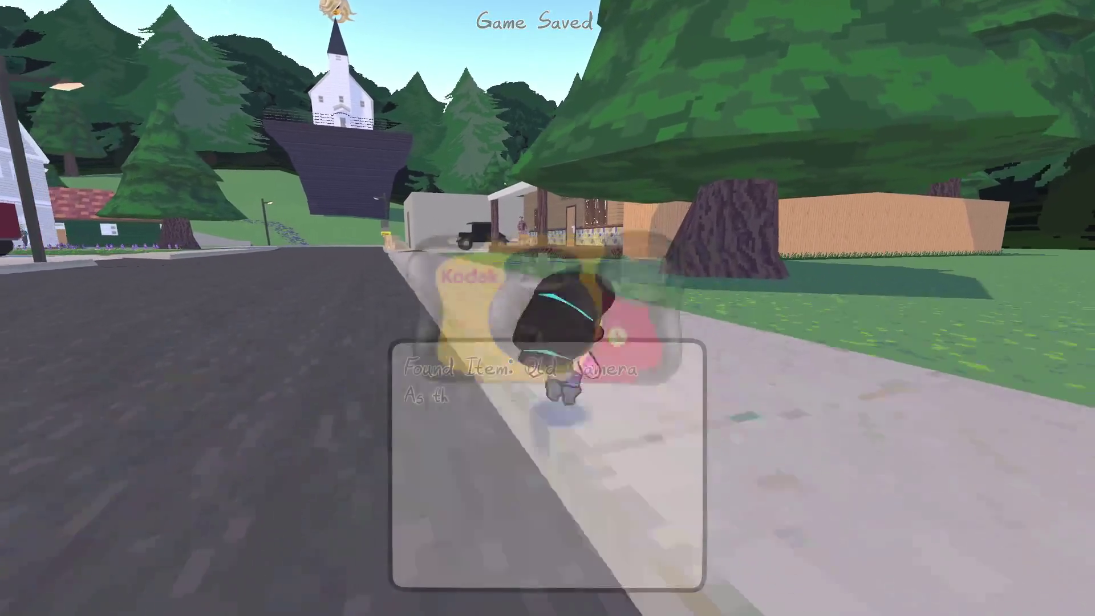
pyautogui.press('w')
# - Walk the character up the sidewalk past the boxes and around the corner toward the house
pyautogui.press('w')
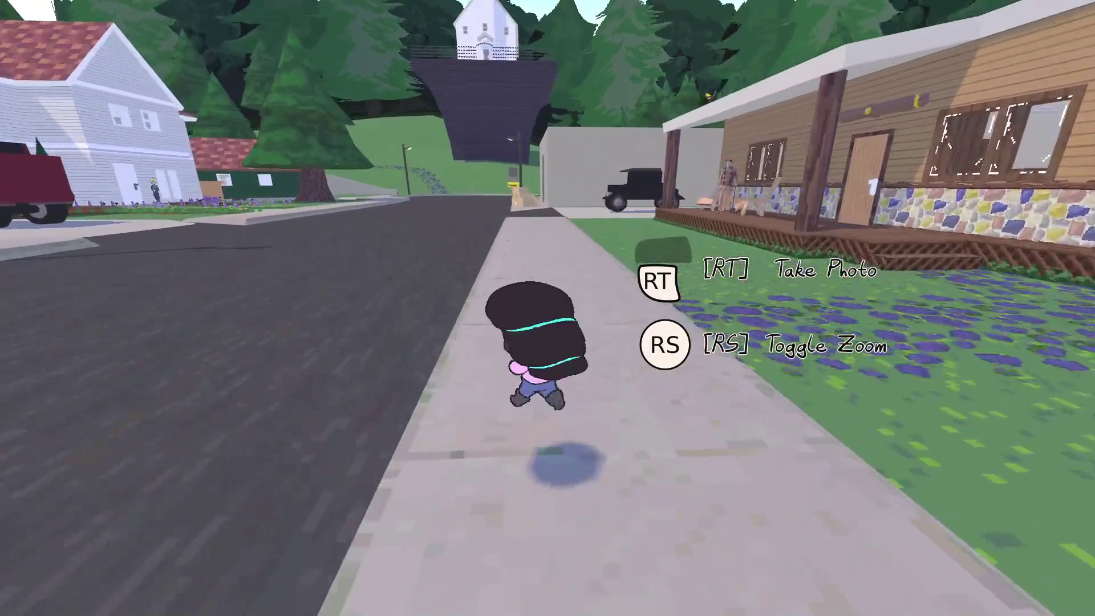
pyautogui.press('w')
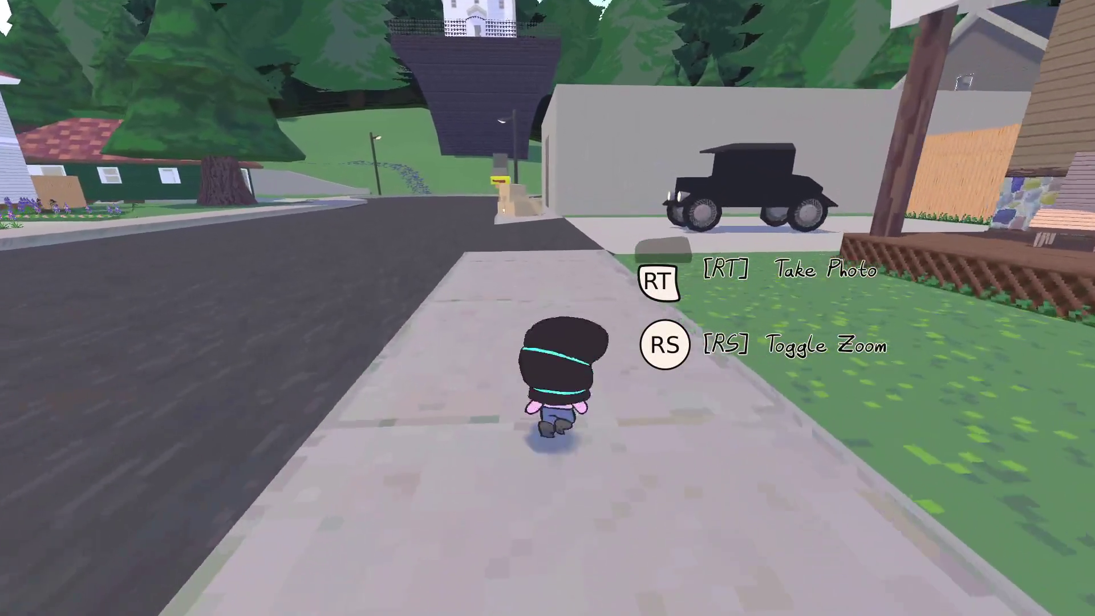
pyautogui.press('a')
pyautogui.press('w')
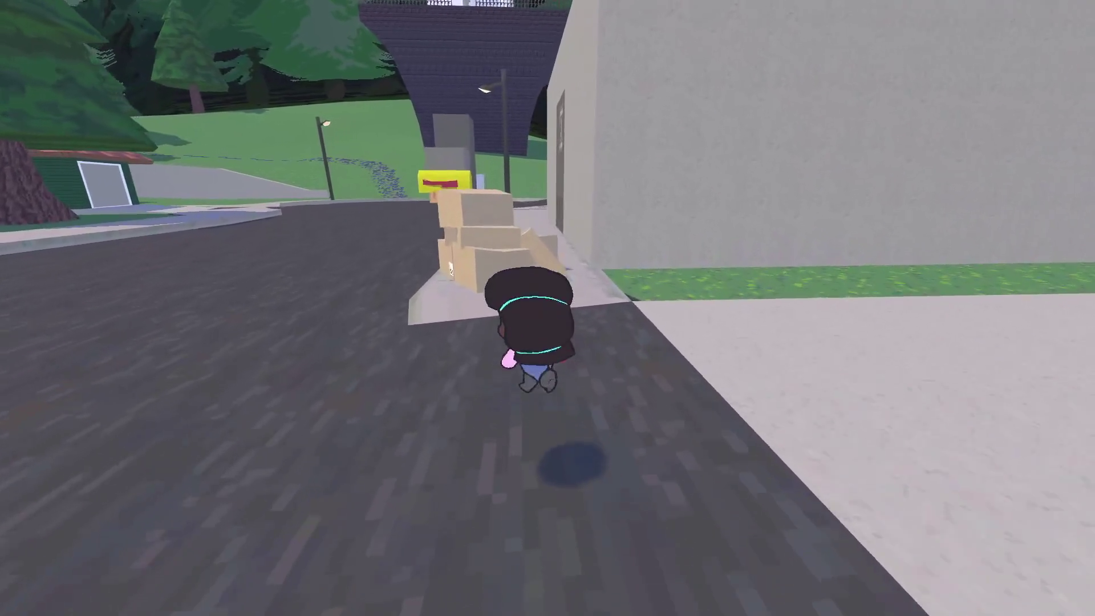
pyautogui.press('w')
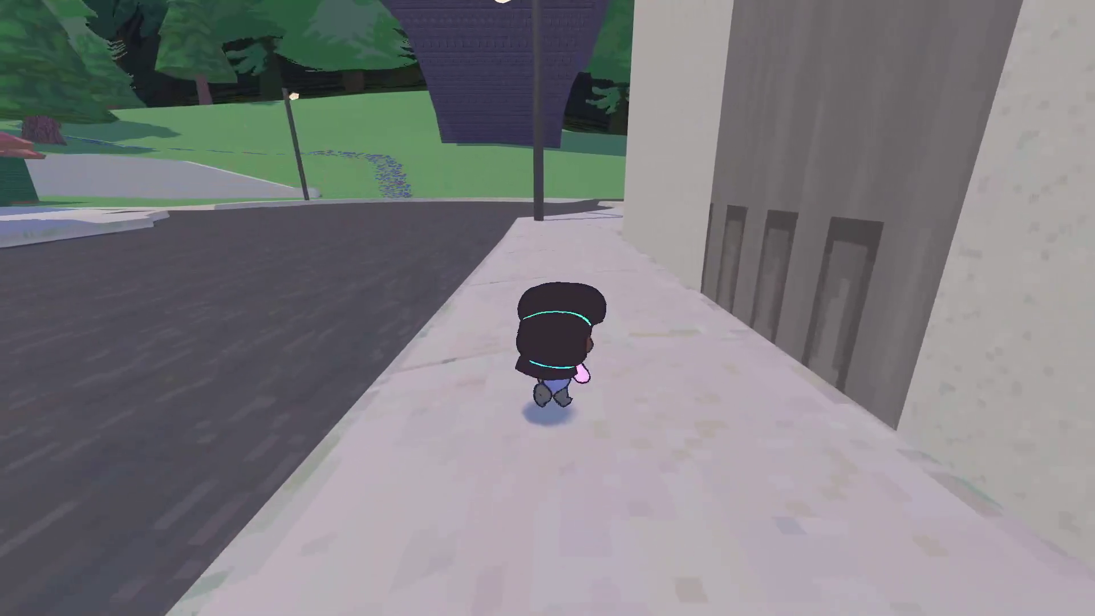
pyautogui.press('w')
pyautogui.press('d')
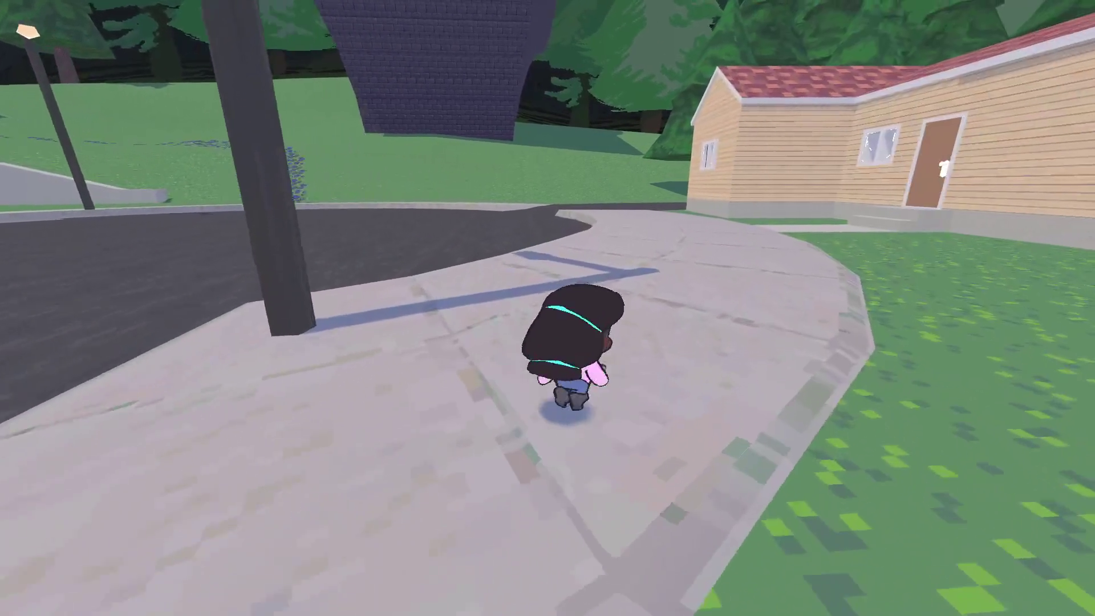
pyautogui.press('w')
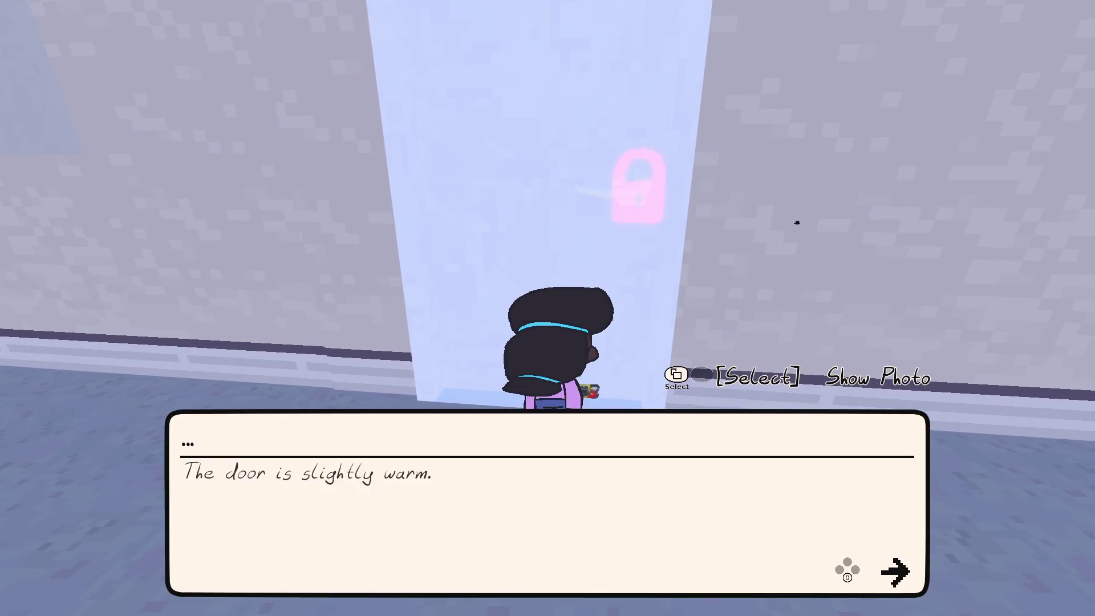
# - Close the 'slightly warm' message and walk back out along the sidewalk toward the boxes
pyautogui.press('0')
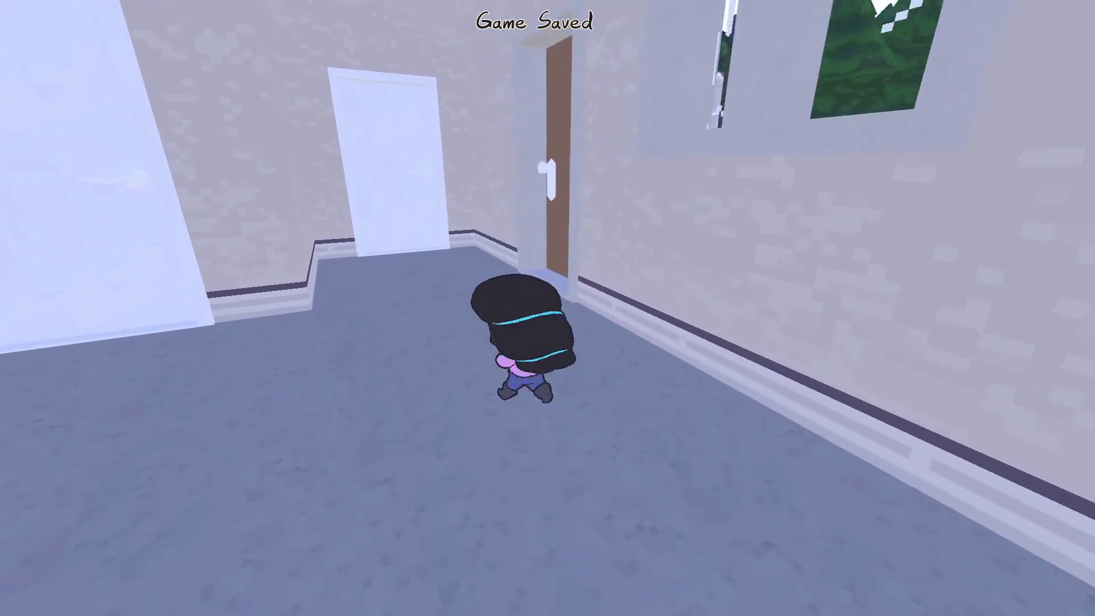
pyautogui.press('w')
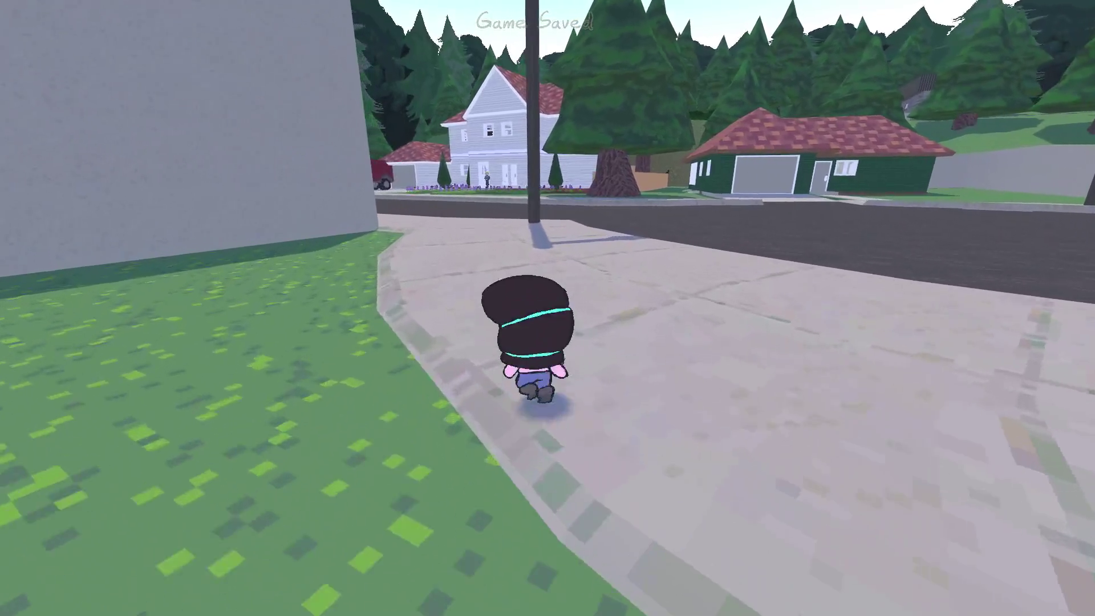
pyautogui.press('a')
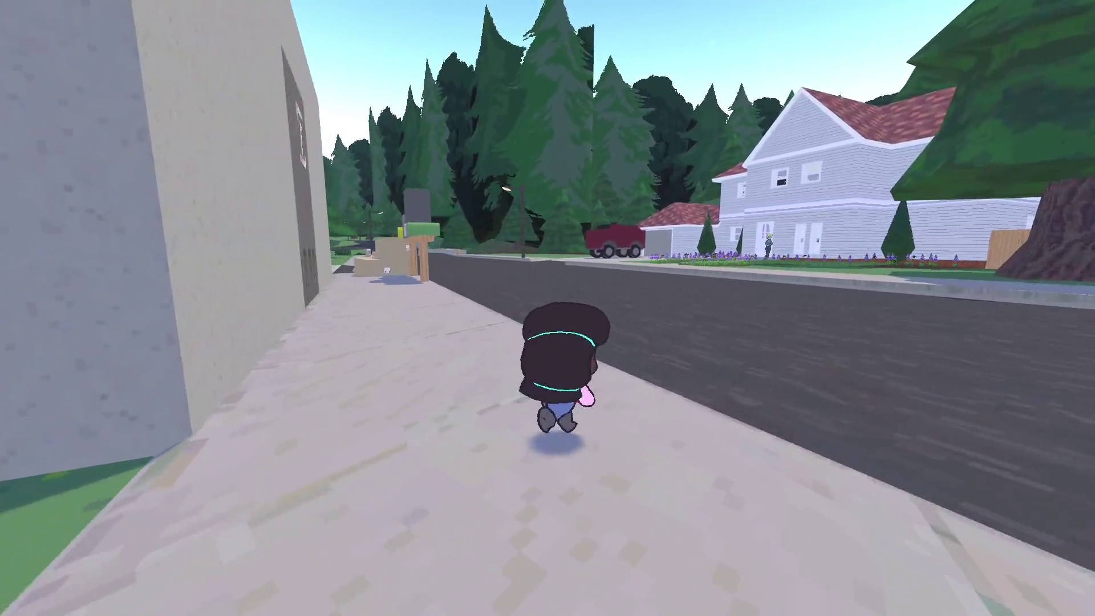
pyautogui.press('w')
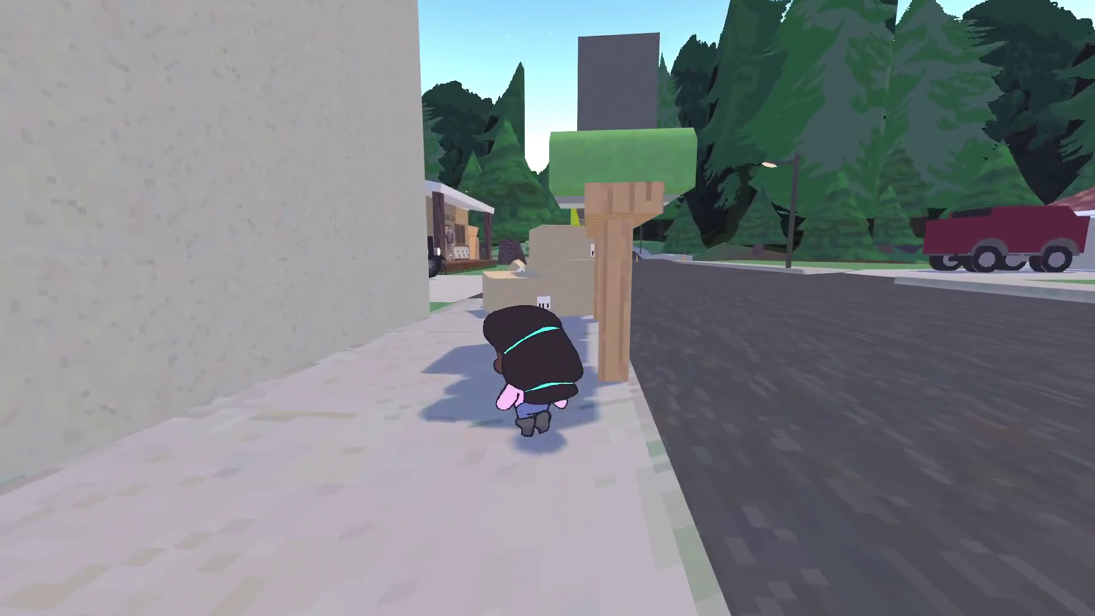
# - Cross the road past the black car to the cabin porch, pause, and bring up the to-do list
pyautogui.press('a')
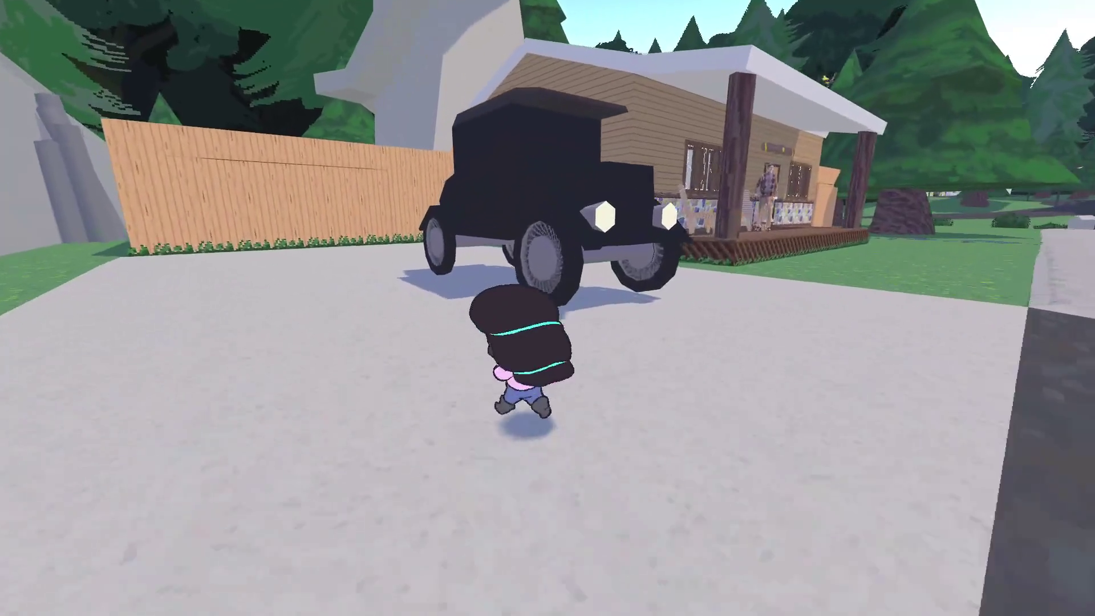
pyautogui.press('w')
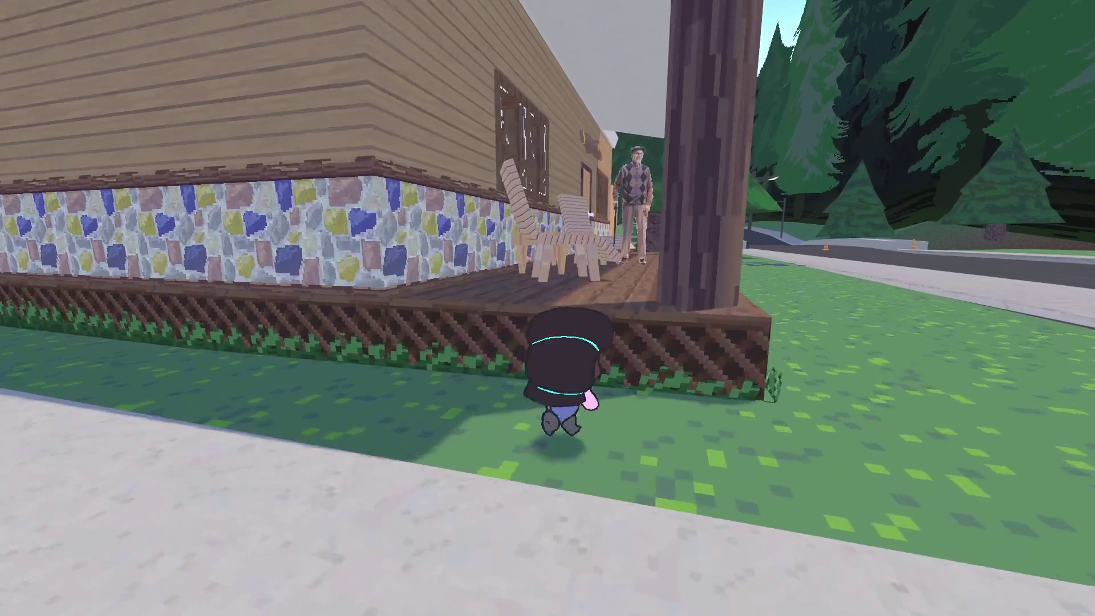
pyautogui.press('Escape')
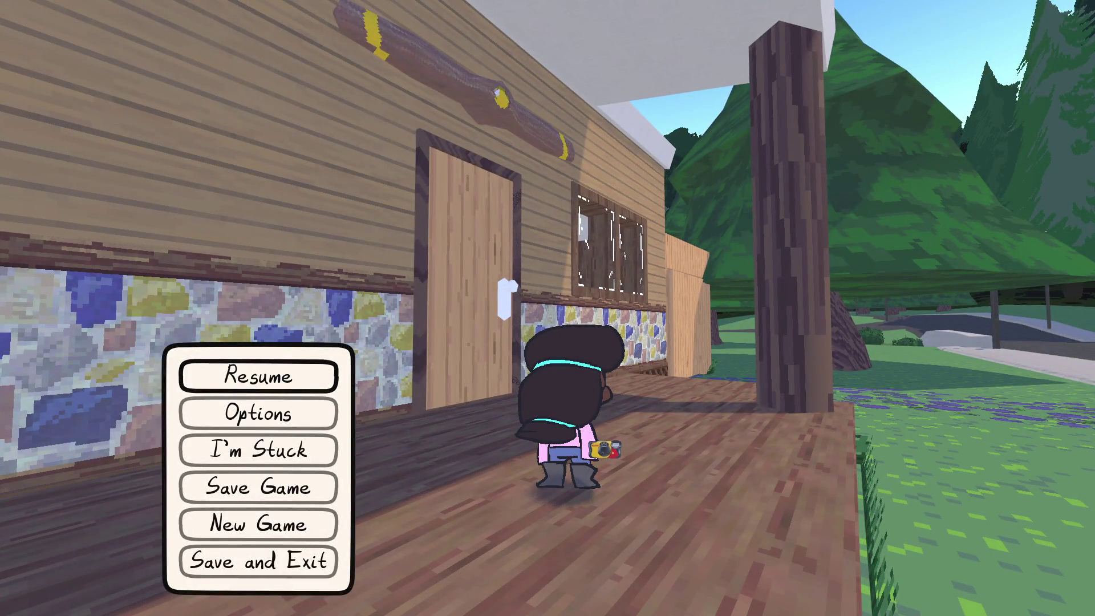
pyautogui.hotkey('alt', 'Tab')
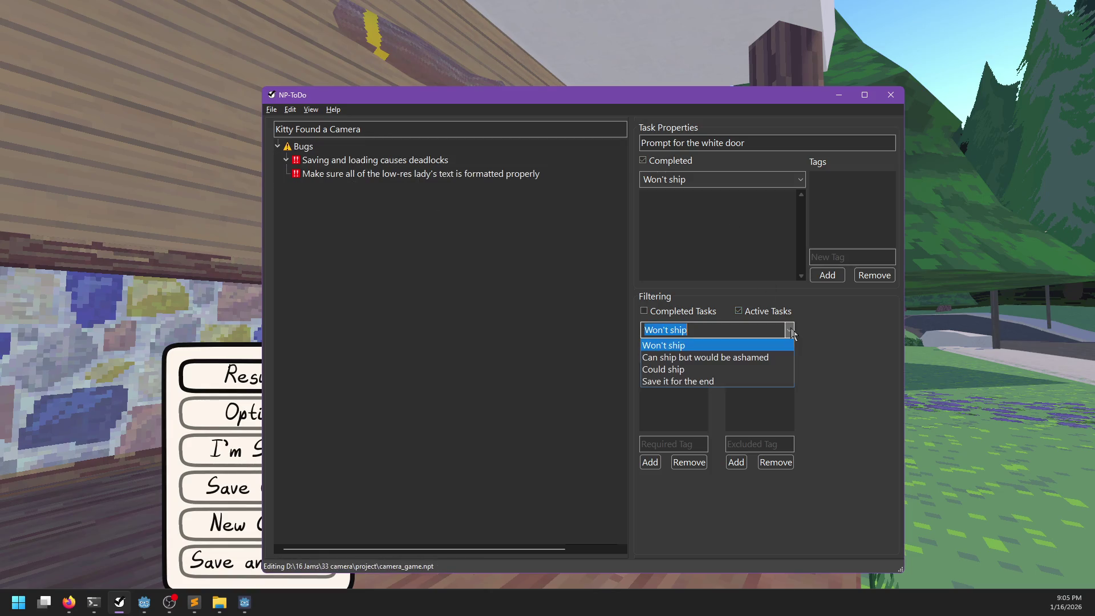
# - Filter the NP-ToDo task list to 'Save it for the end' and return to the game
pyautogui.click(690, 382)
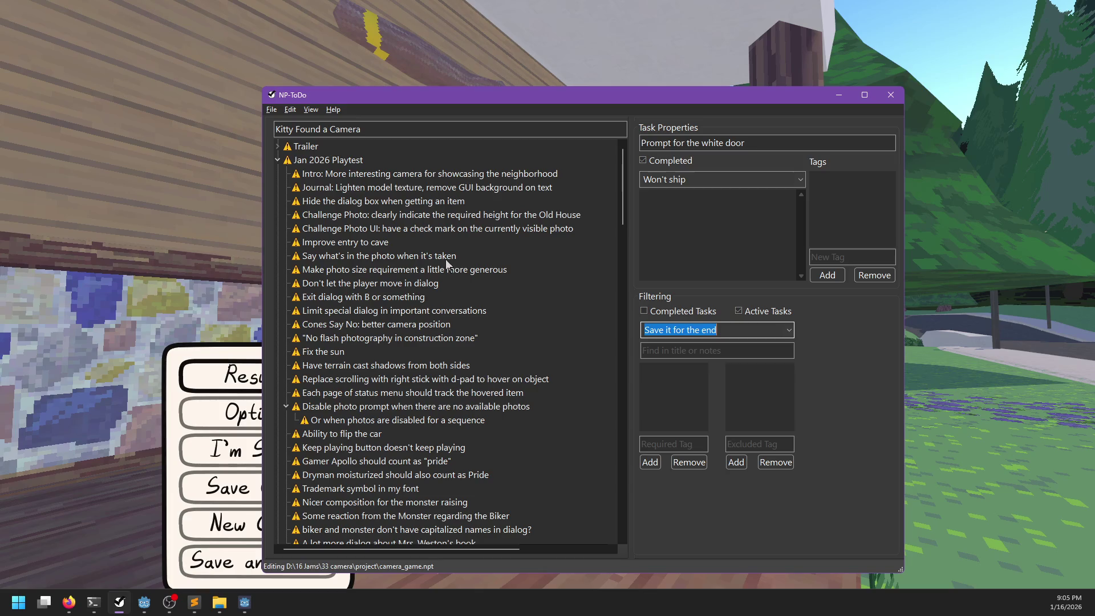
pyautogui.scroll(-8, 448, 264)
pyautogui.scroll(8, 370, 311)
pyautogui.hotkey('alt', 'Tab')
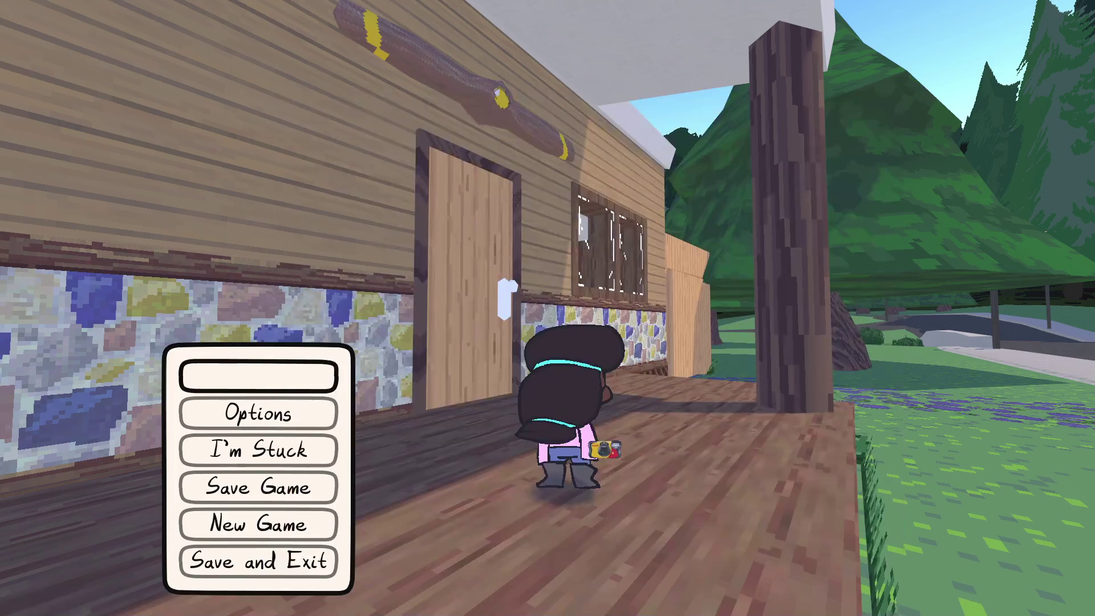
# - Resume the game and walk around the house along the porch to the lounger
pyautogui.press('Escape')
pyautogui.press('w')
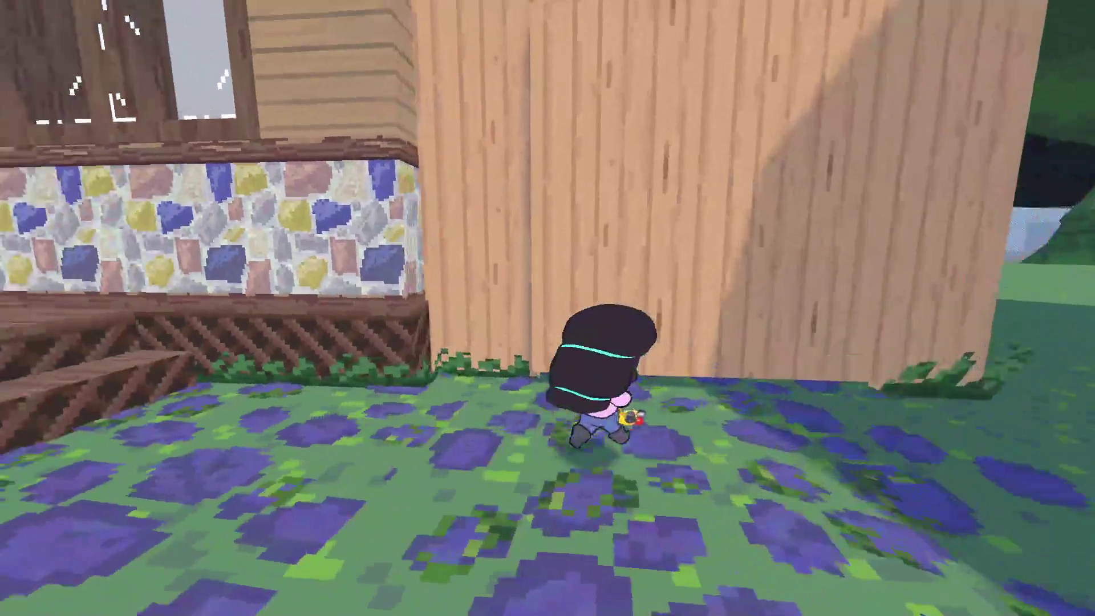
pyautogui.press('w')
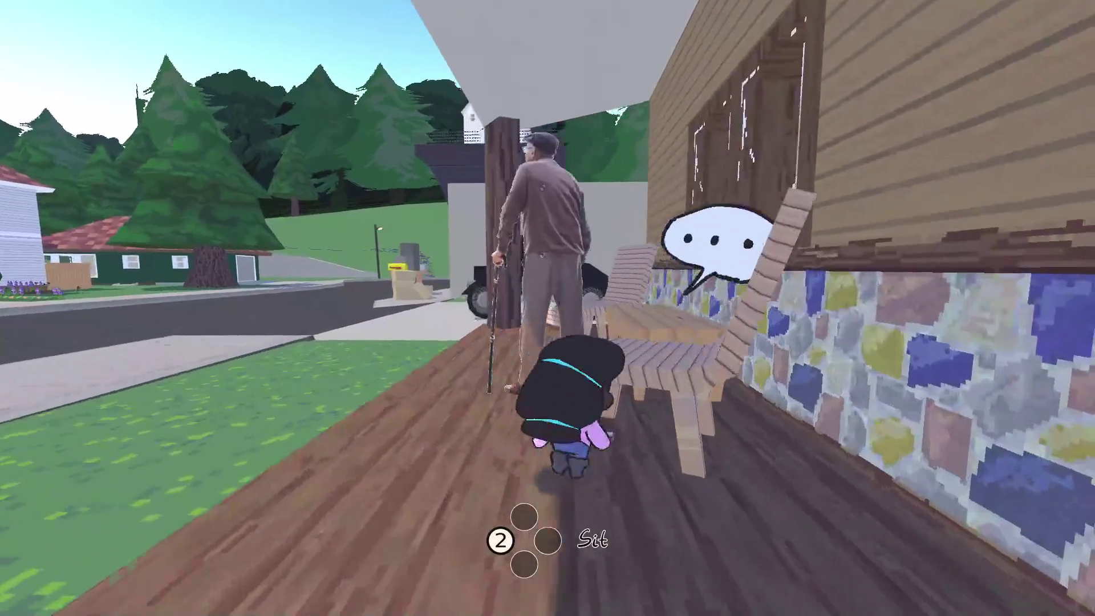
pyautogui.press('w')
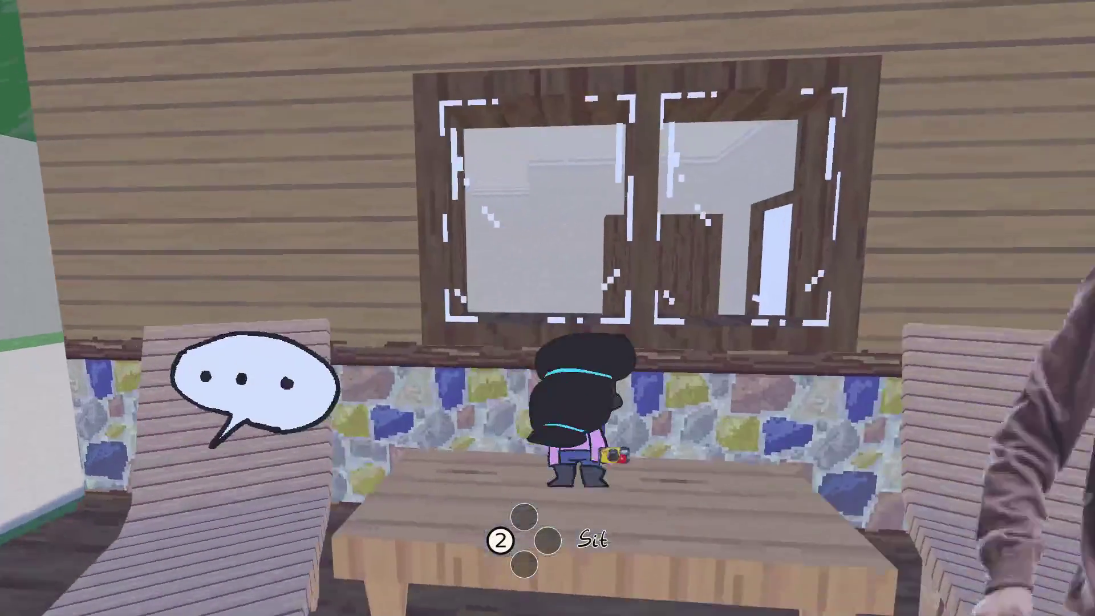
# - Sit on the porch lounger to pass time, stand up, and pause again
pyautogui.press('2')
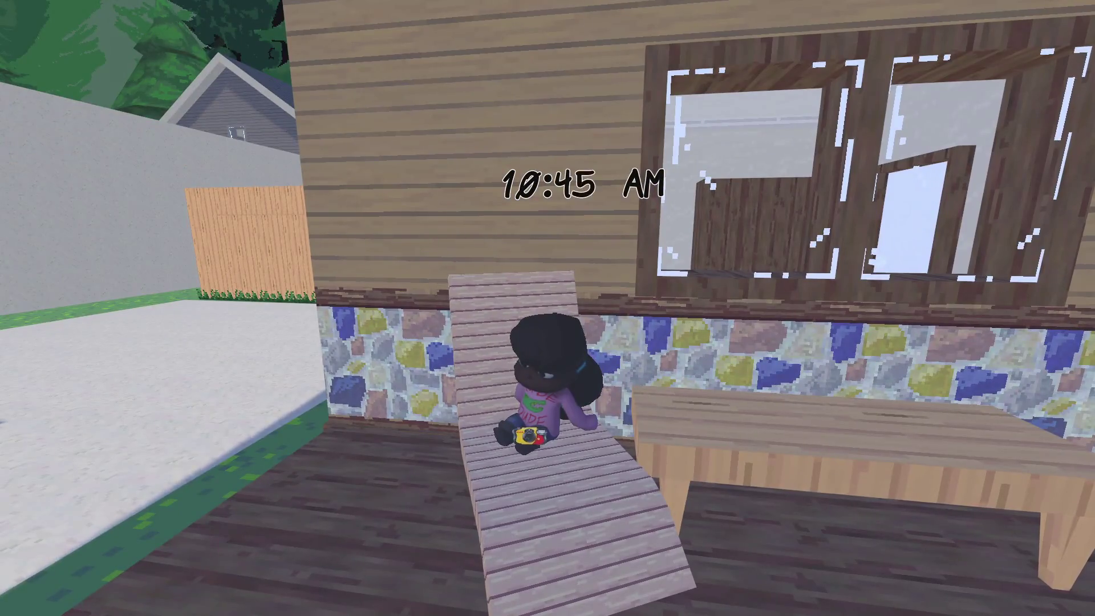
pyautogui.press('w')
pyautogui.press('Escape')
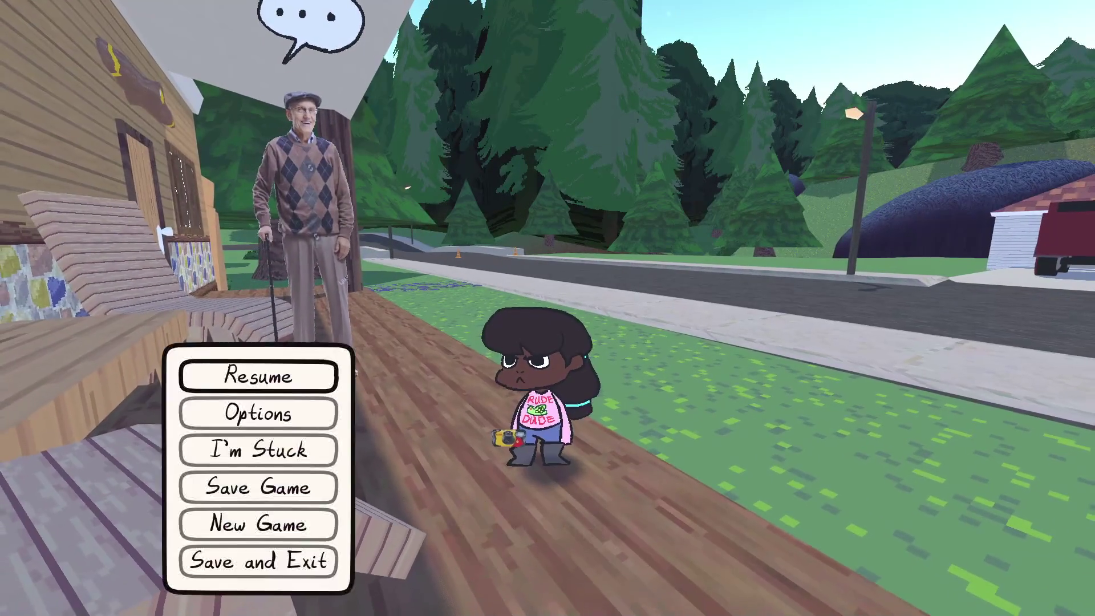